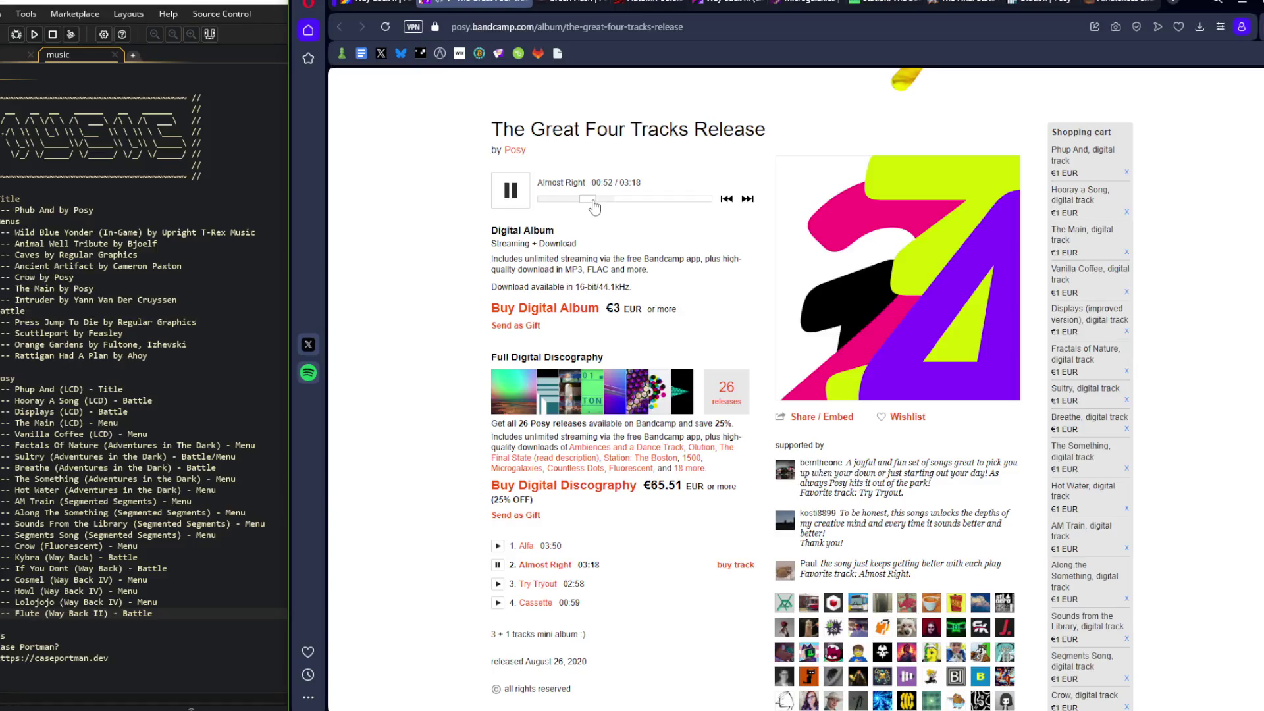
Play Try Tryout from The Great Four Tracks Release and skip ahead in it
click(497, 584)
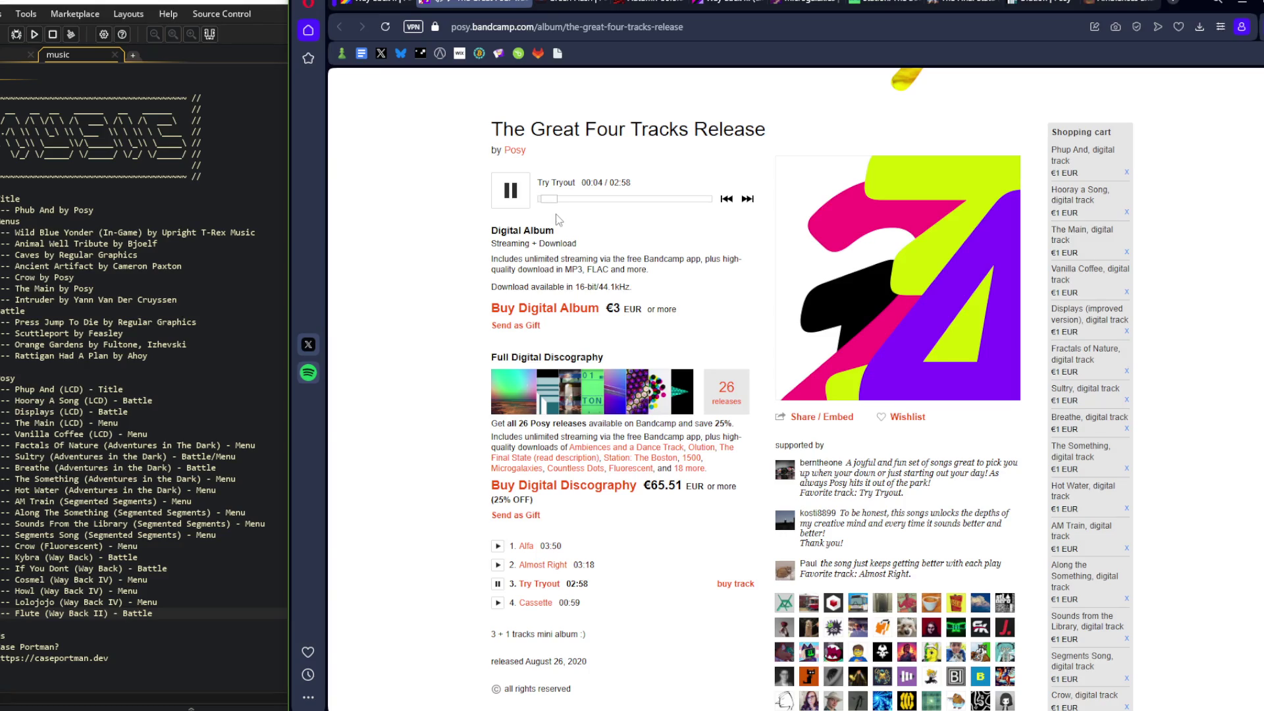
click(561, 199)
drag(563, 206, 560, 205)
Preview the Cassette track, then go to the Green Flash album page
scroll(398, 178, up, 2)
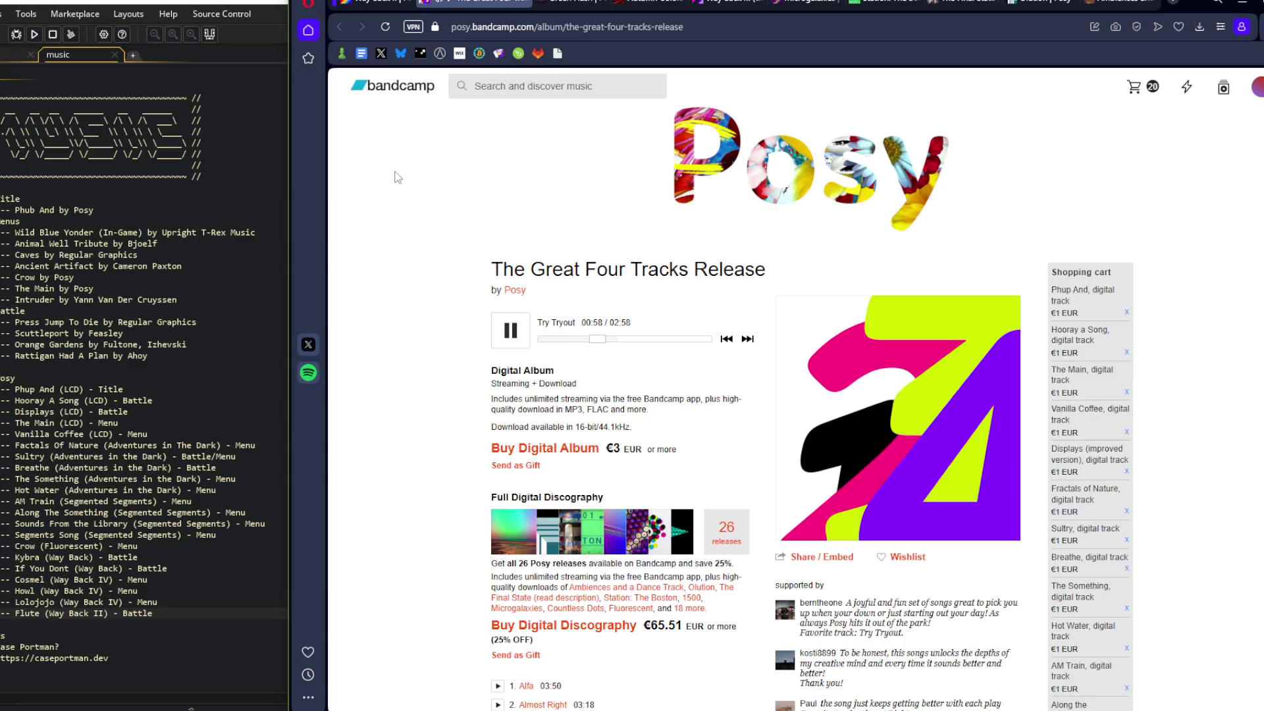
scroll(398, 178, down, 4)
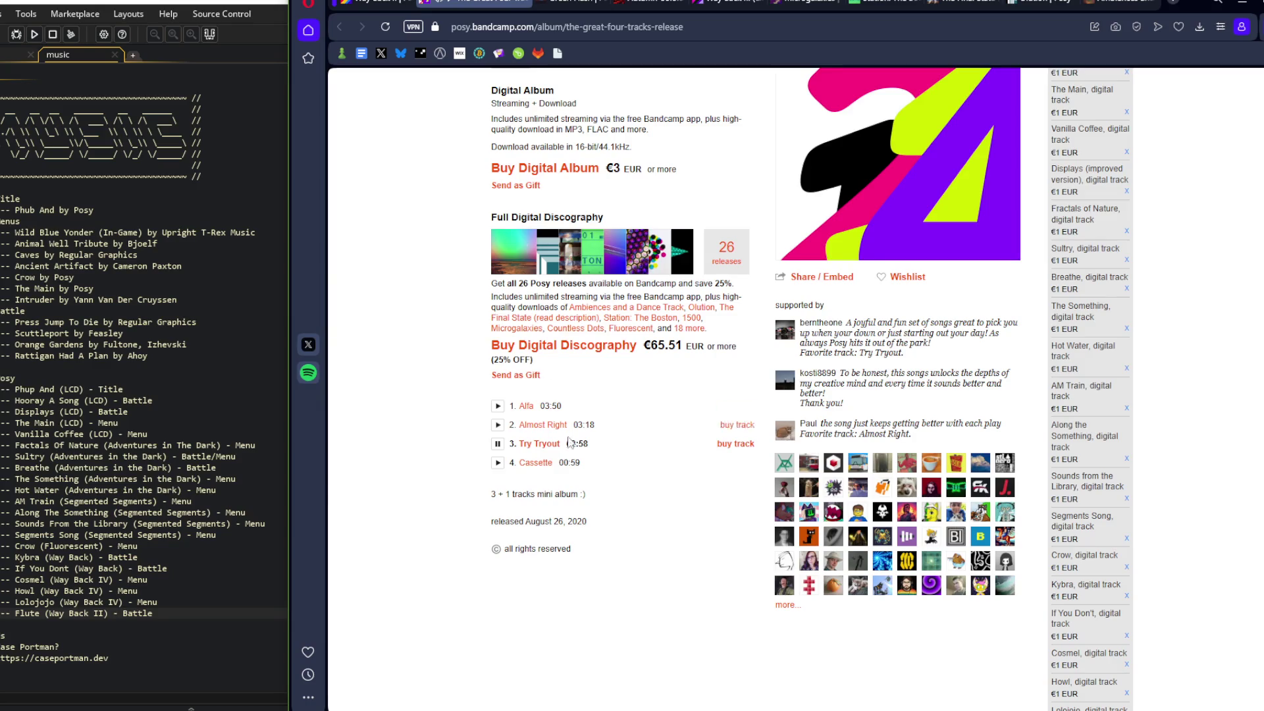
scroll(592, 395, up, 2)
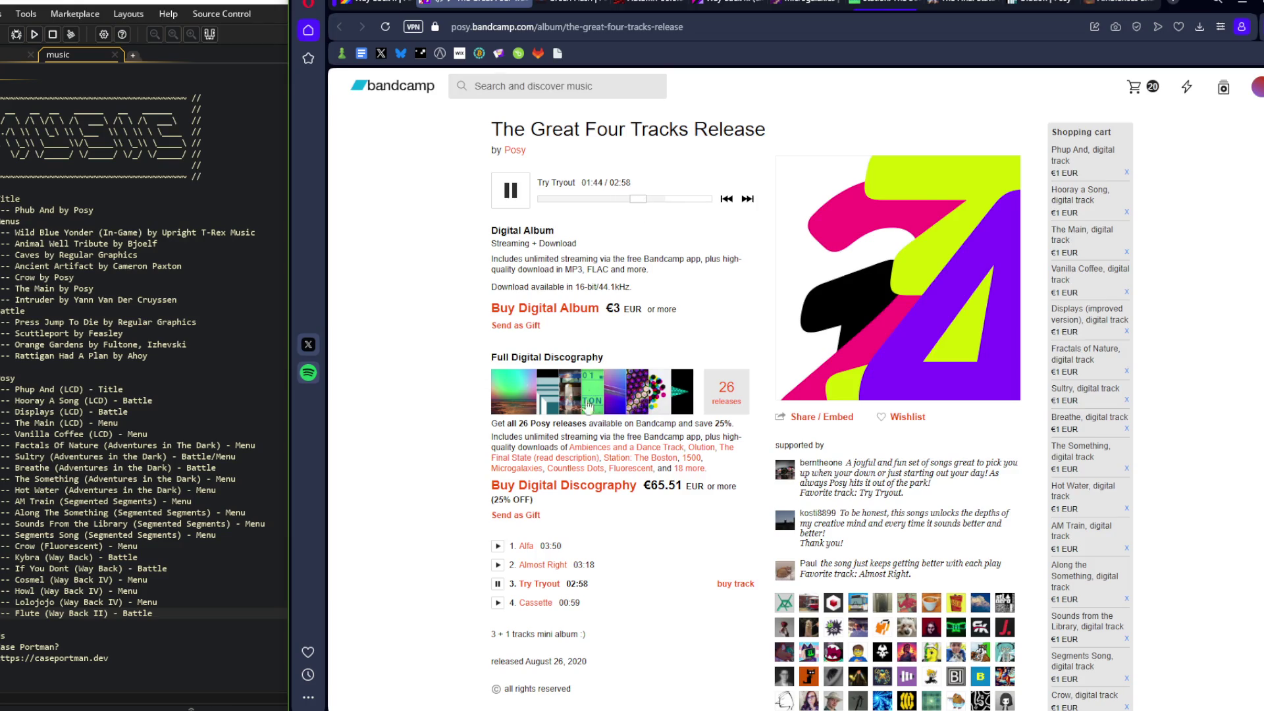
click(498, 603)
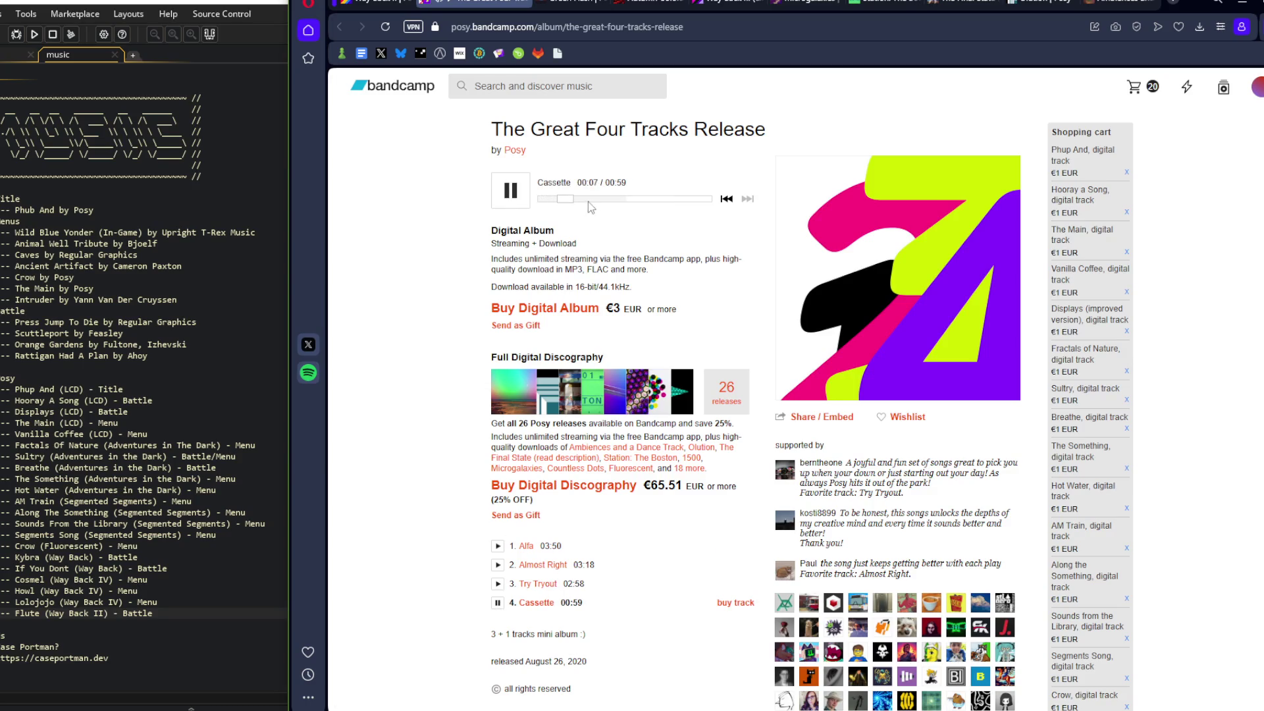
key(alt+Left)
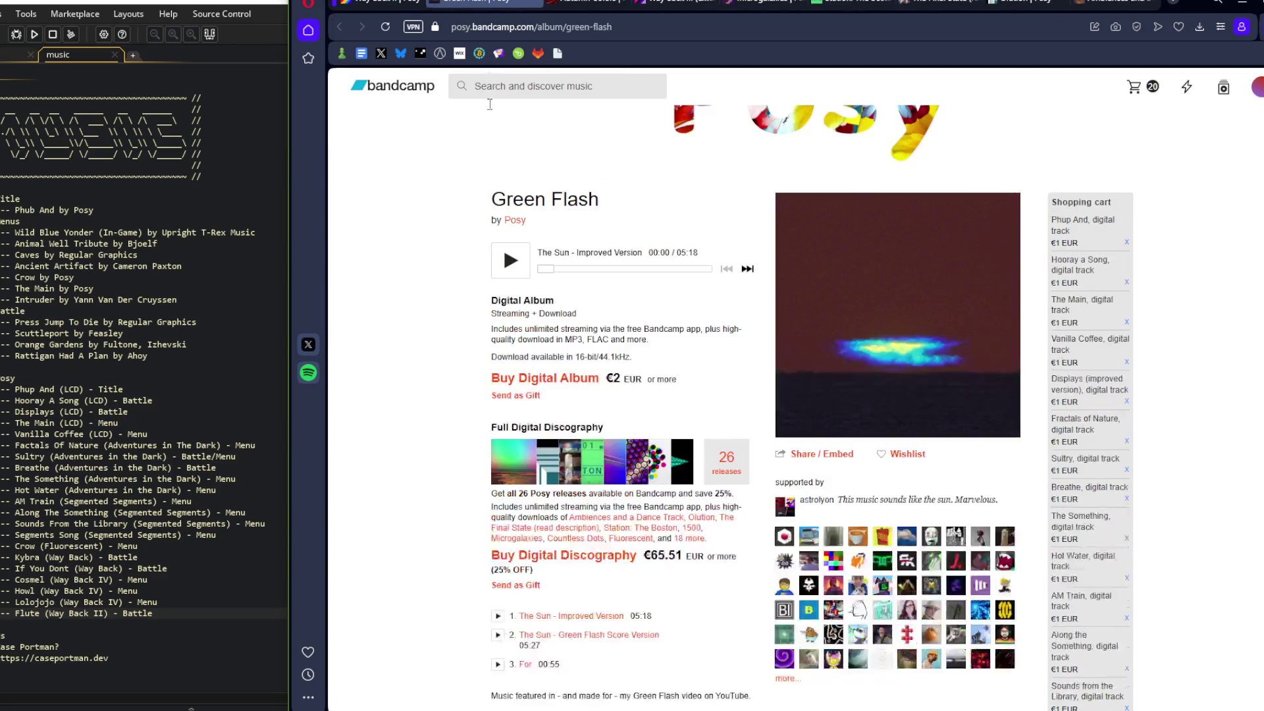
Preview The Sun and The Sun - Green Flash Score Version, skipping ahead in each
click(511, 261)
scroll(413, 321, down, 1)
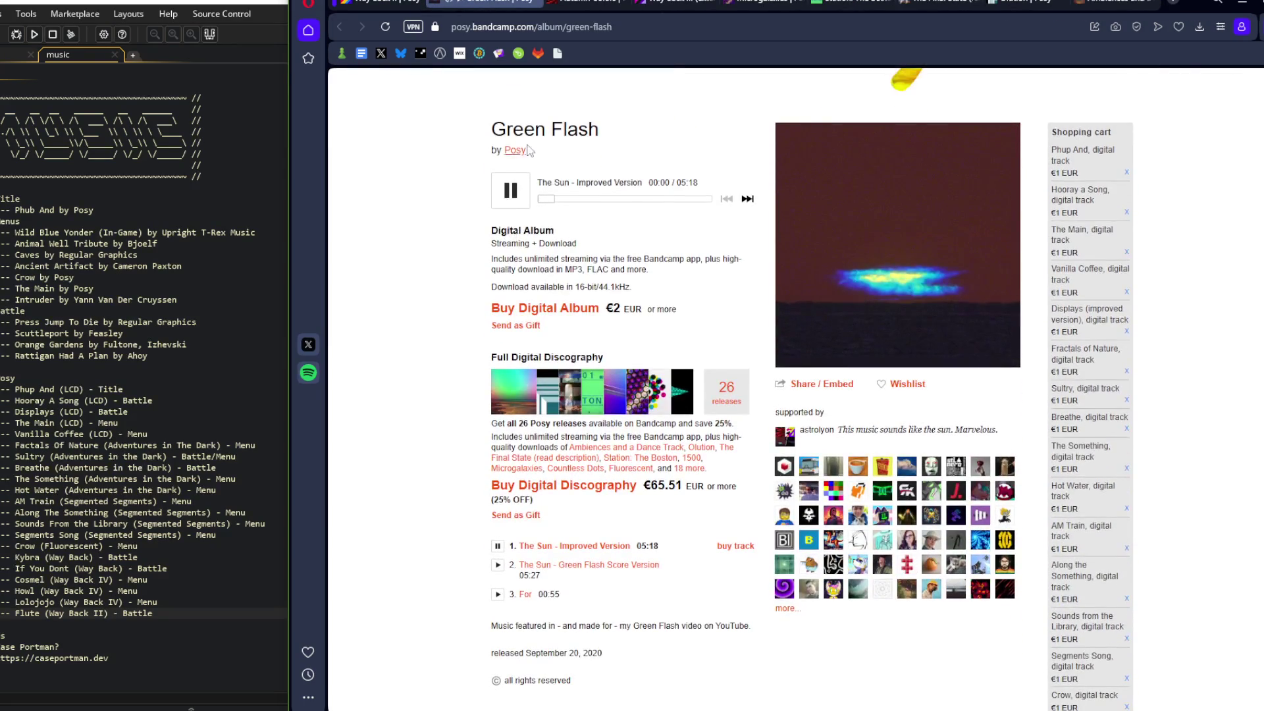
mouse_move(546, 198)
mouse_down()
mouse_move(581, 201)
mouse_move(570, 201)
mouse_up()
click(498, 565)
drag(545, 195, 615, 200)
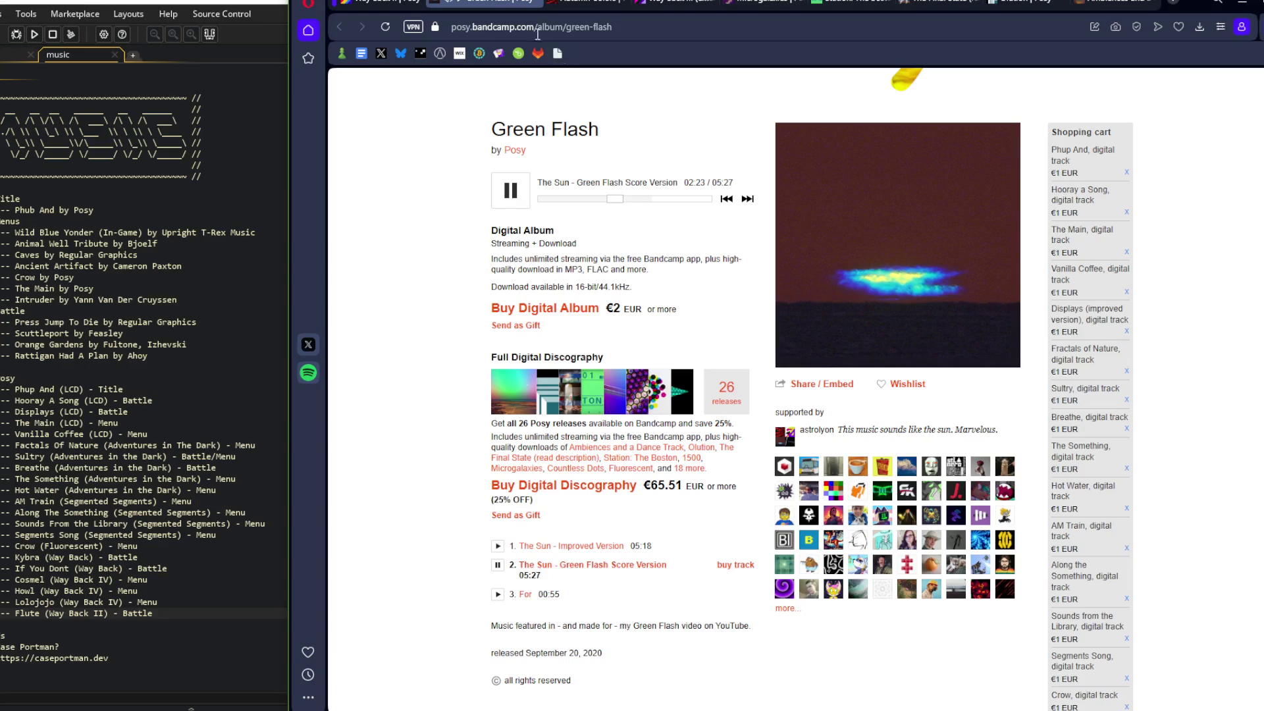
Close the Green Flash album and preview Let Me Explain on Autumn Colors
middle_click(491, 2)
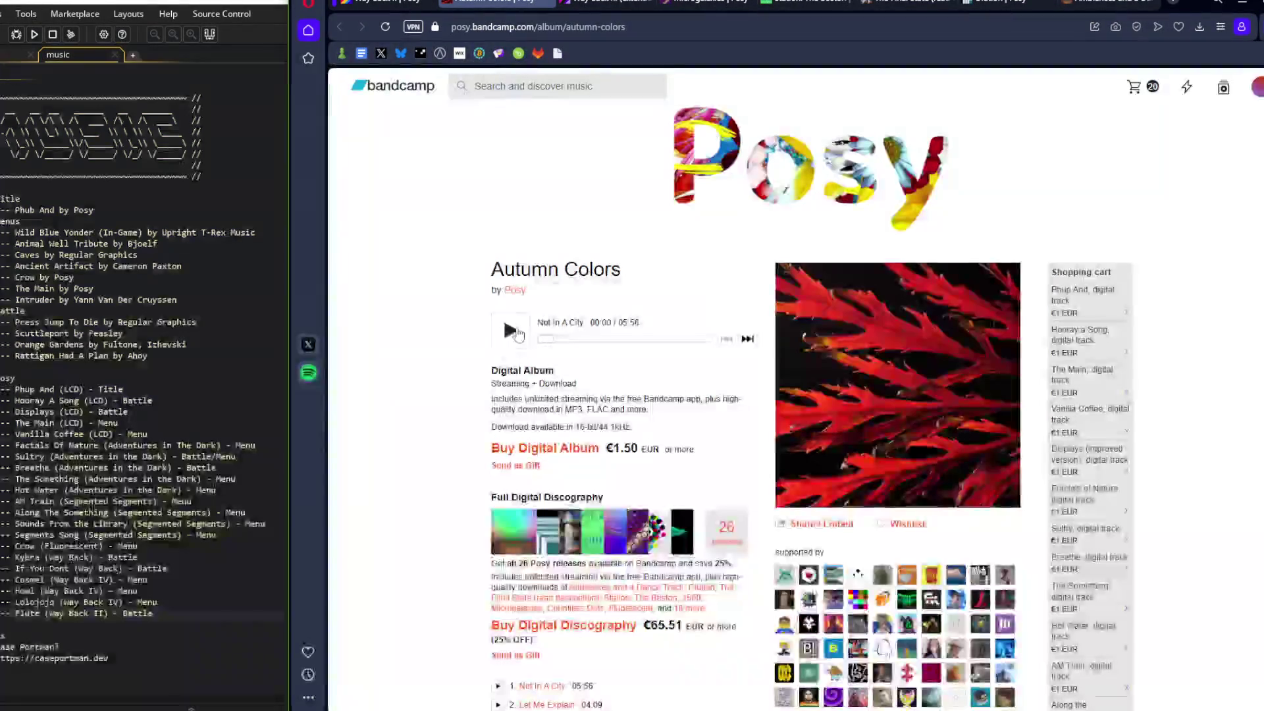
scroll(525, 320, down, 3)
scroll(526, 321, up, 2)
drag(545, 269, 711, 271)
mouse_move(555, 277)
mouse_down()
mouse_move(574, 277)
mouse_move(564, 277)
mouse_up()
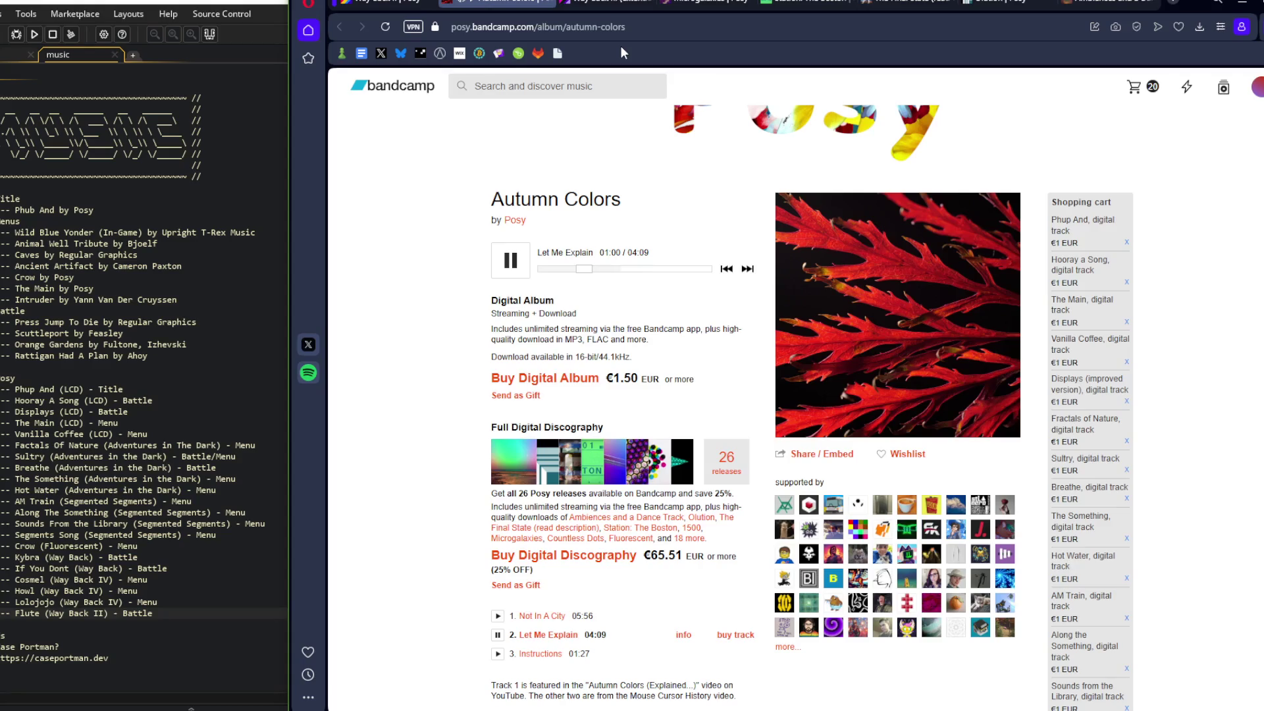
click(683, 634)
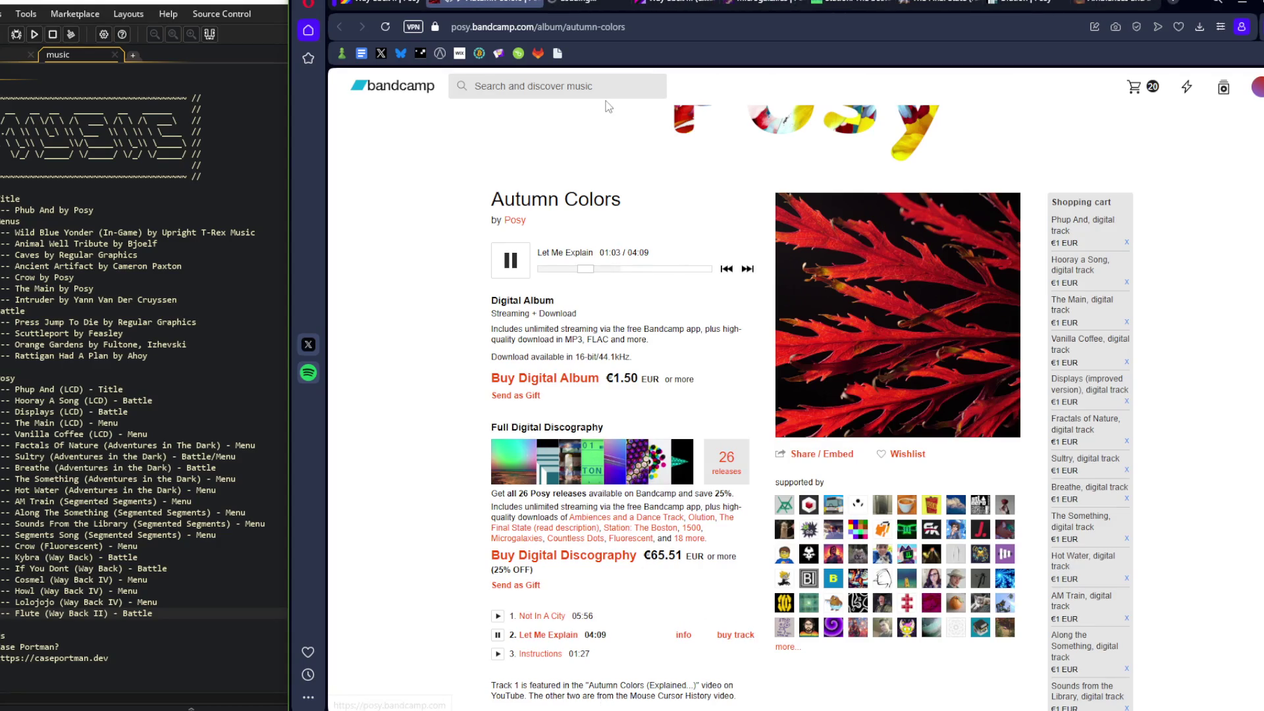
Add the Let Me Explain digital track to the cart at €1, then return to Autumn Colors
scroll(625, 346, down, 1)
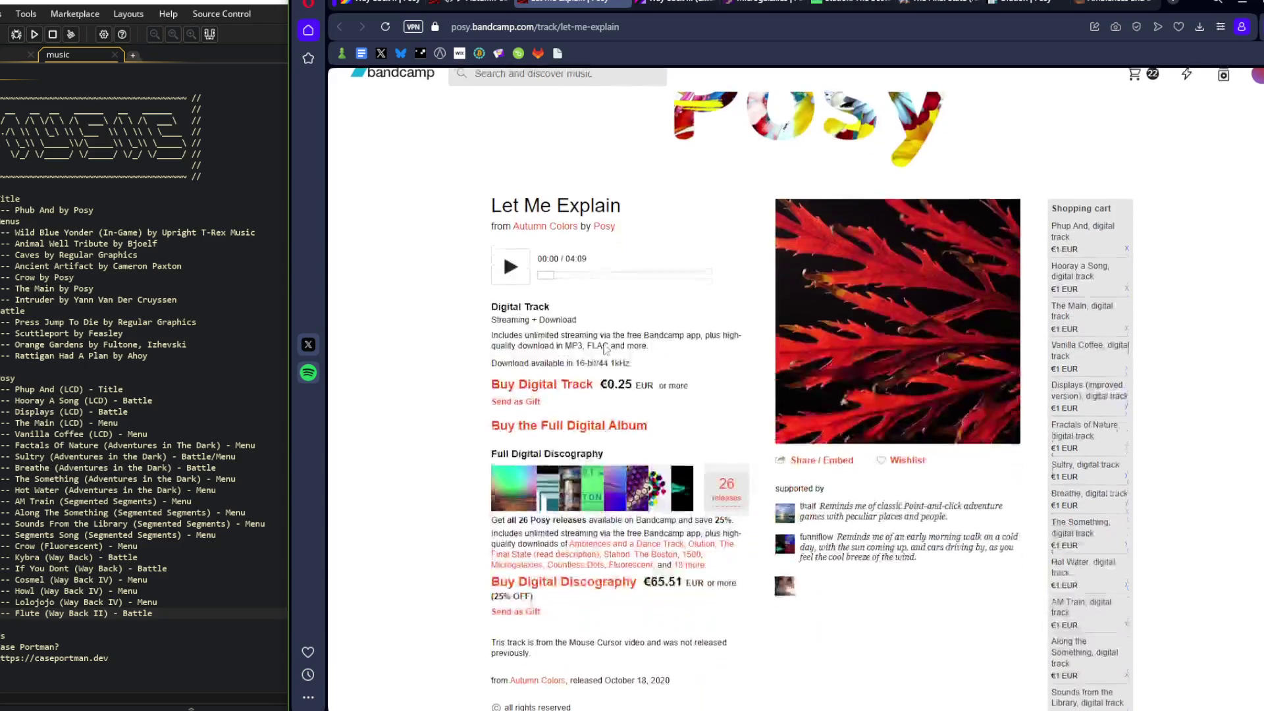
click(549, 381)
text(1)
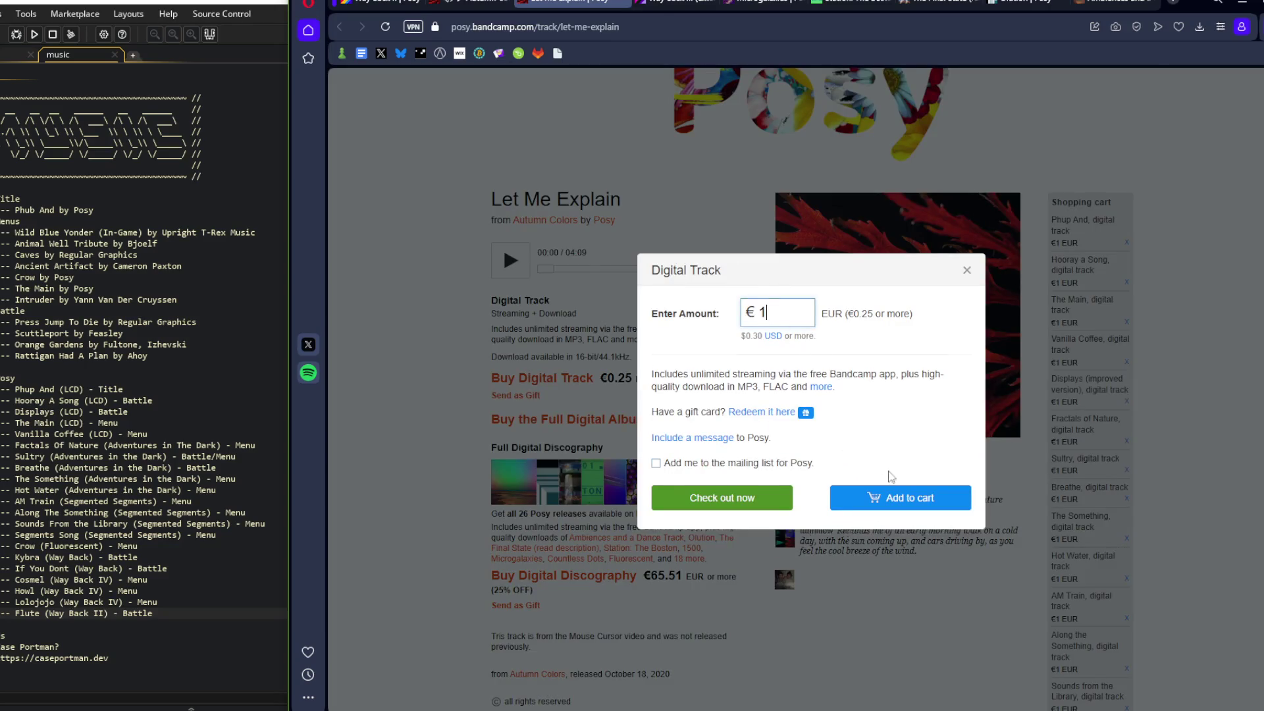
click(884, 507)
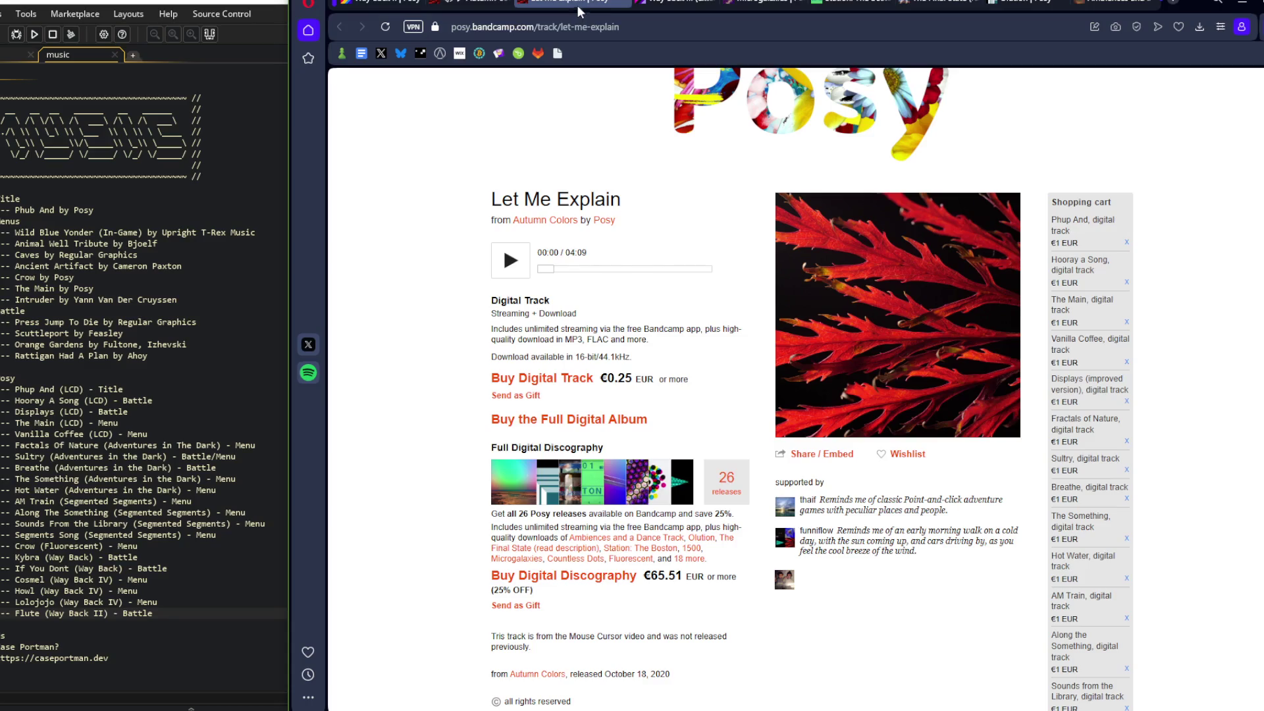
key(alt+Left)
click(187, 610)
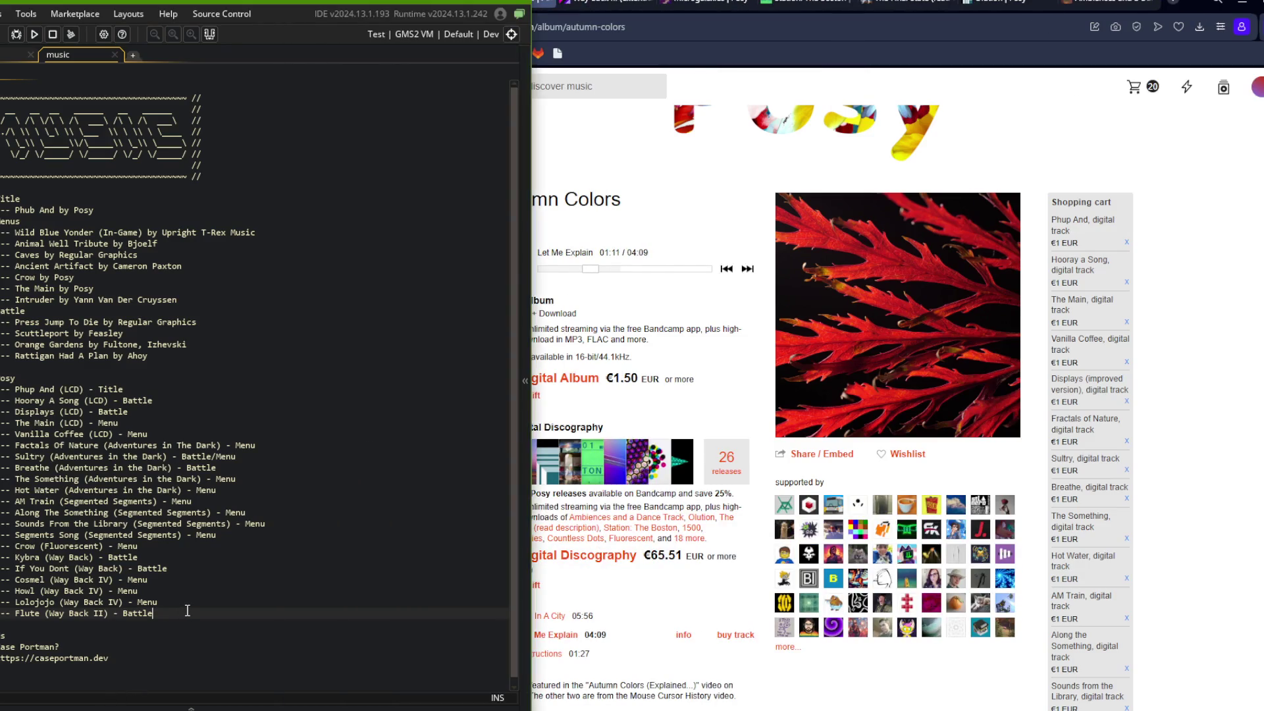
Add '-- Let Me Explain (Autumn Colors) - Menu' below the Flute line in the music credits
key(Return)
text(-- Let Me Expla)
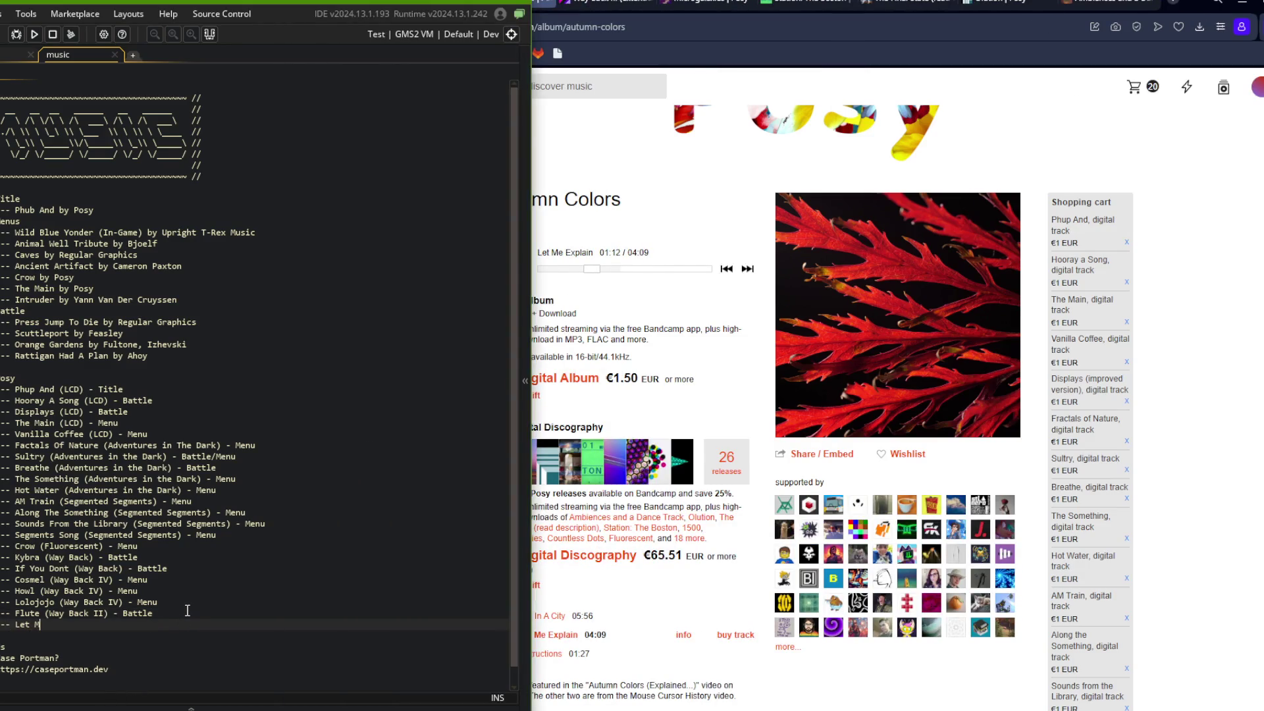
text(in (Autumn Colors) - Menu)
click(913, 67)
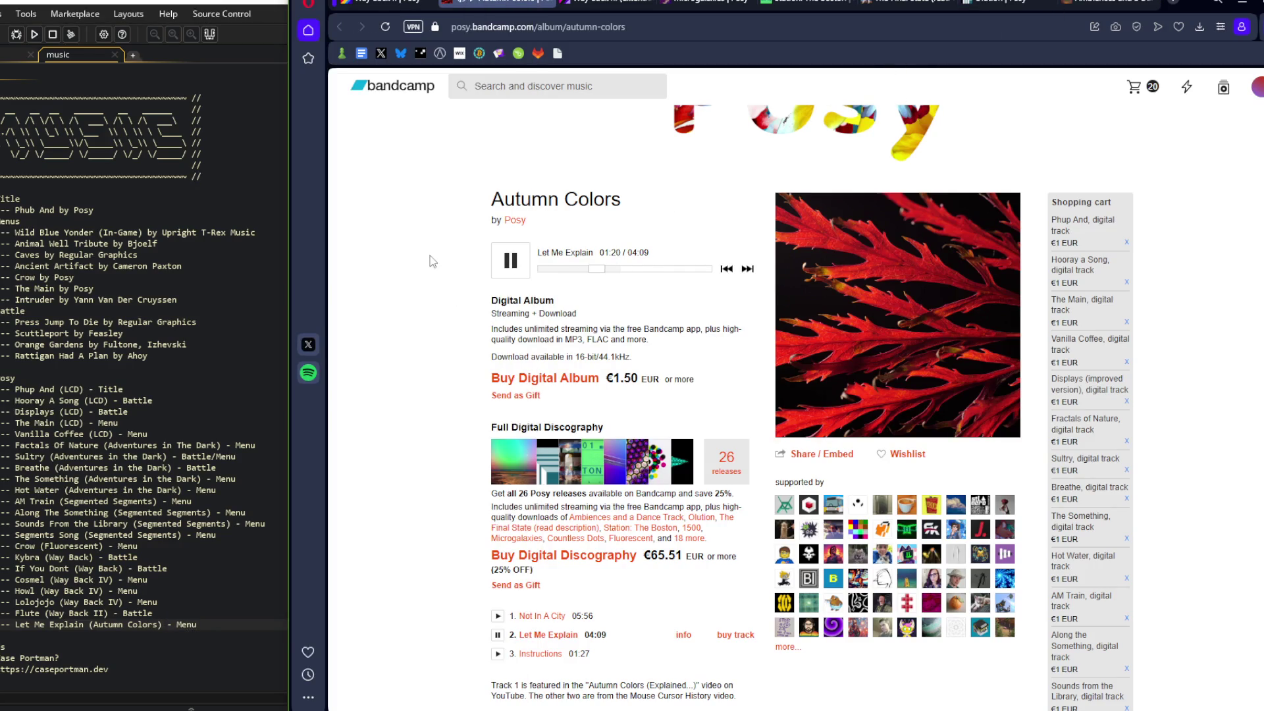
Preview the Instructions track, then close the Autumn Colors album
click(497, 653)
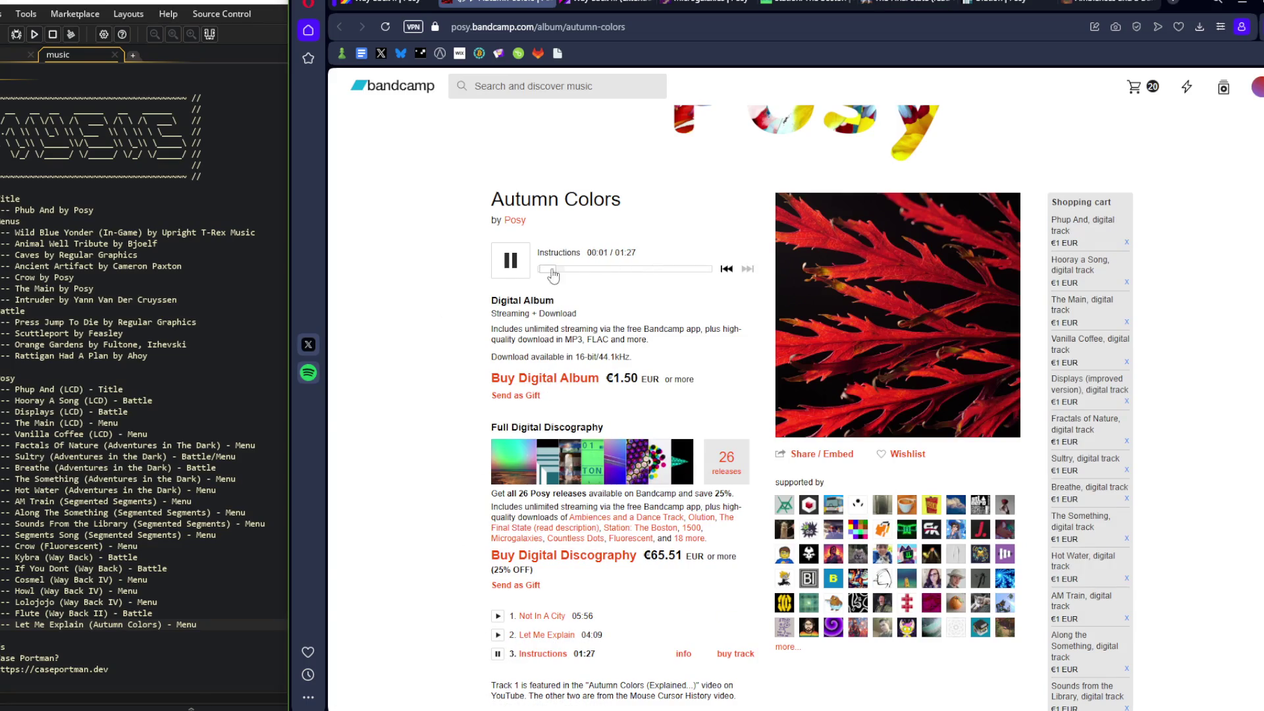
drag(546, 269, 587, 273)
key(ctrl+w)
Play Microgalaxies, browse the other Posy album tabs, and return to skip ahead in Microgalaxies
scroll(580, 299, down, 7)
click(517, 149)
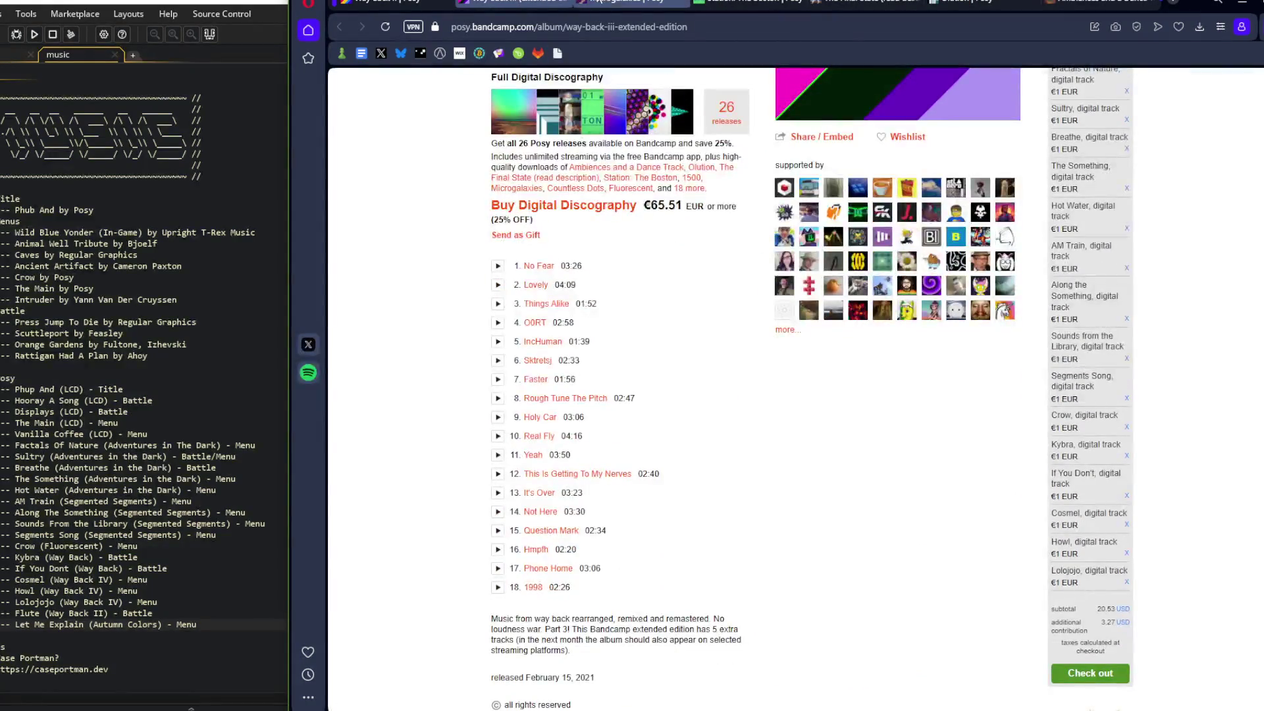
click(511, 331)
scroll(466, 318, down, 3)
scroll(465, 319, up, 2)
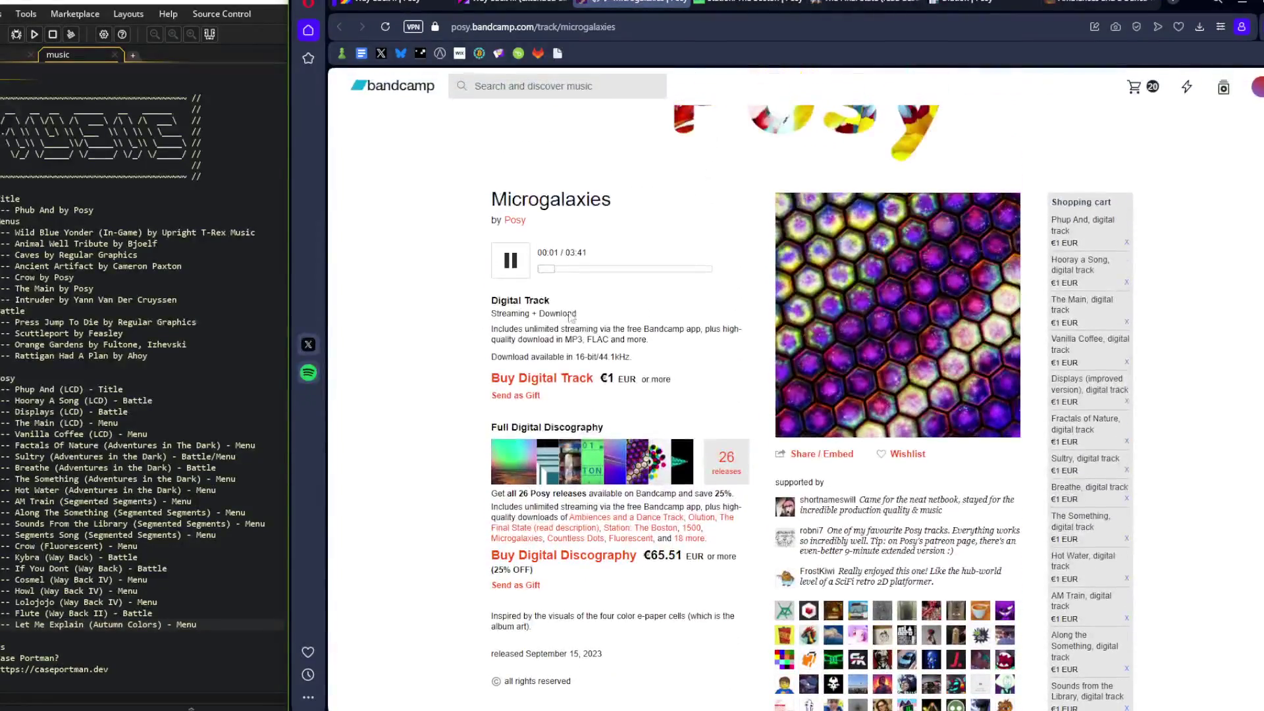
click(747, 3)
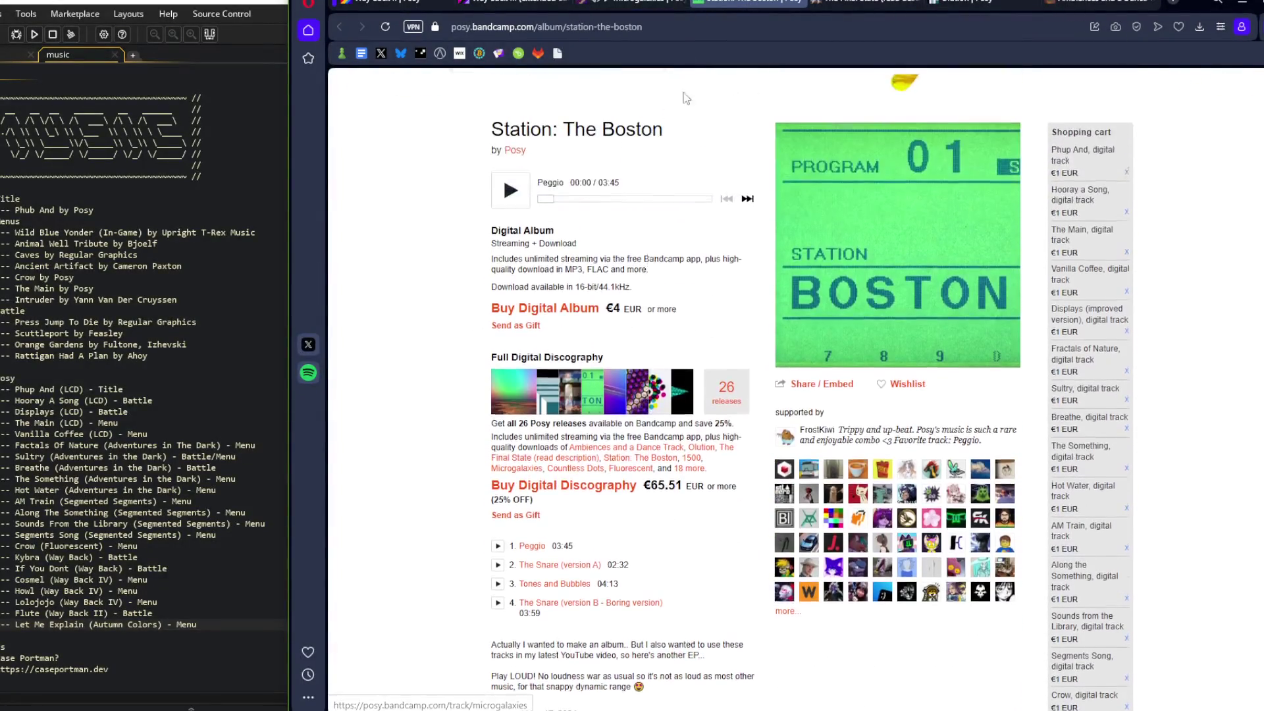
click(840, 2)
click(850, 5)
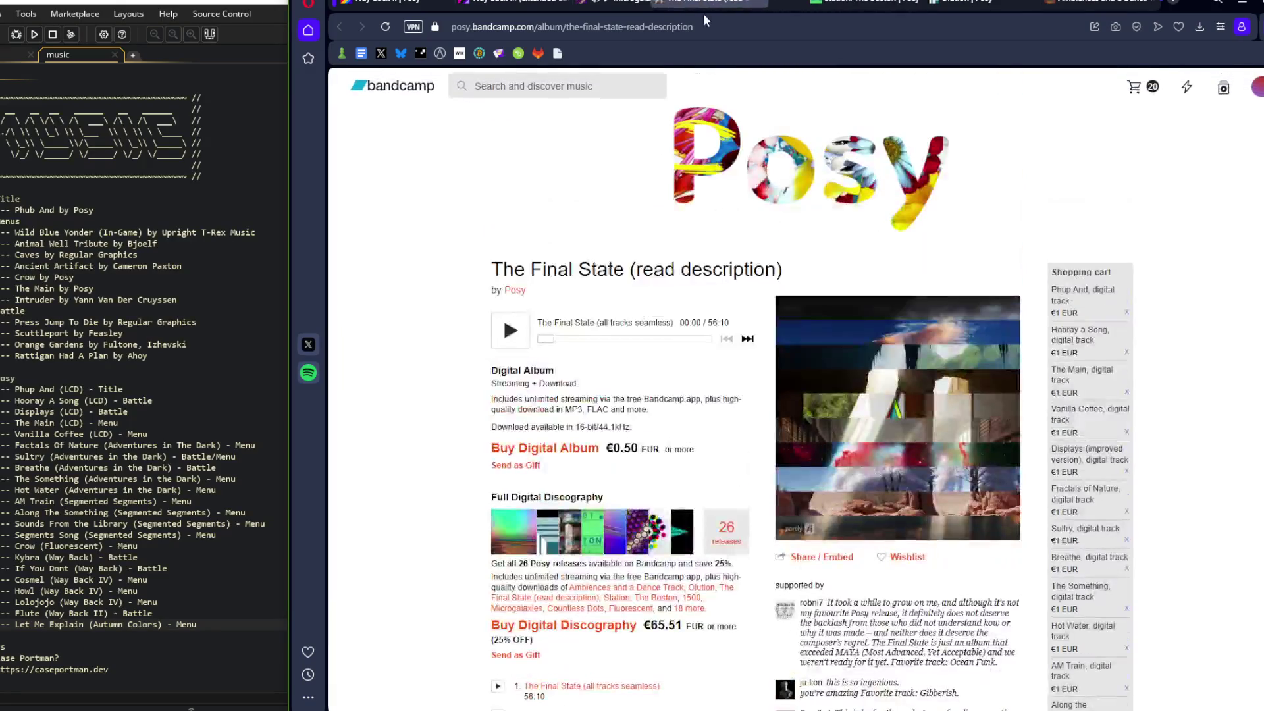
click(983, 3)
click(1093, 4)
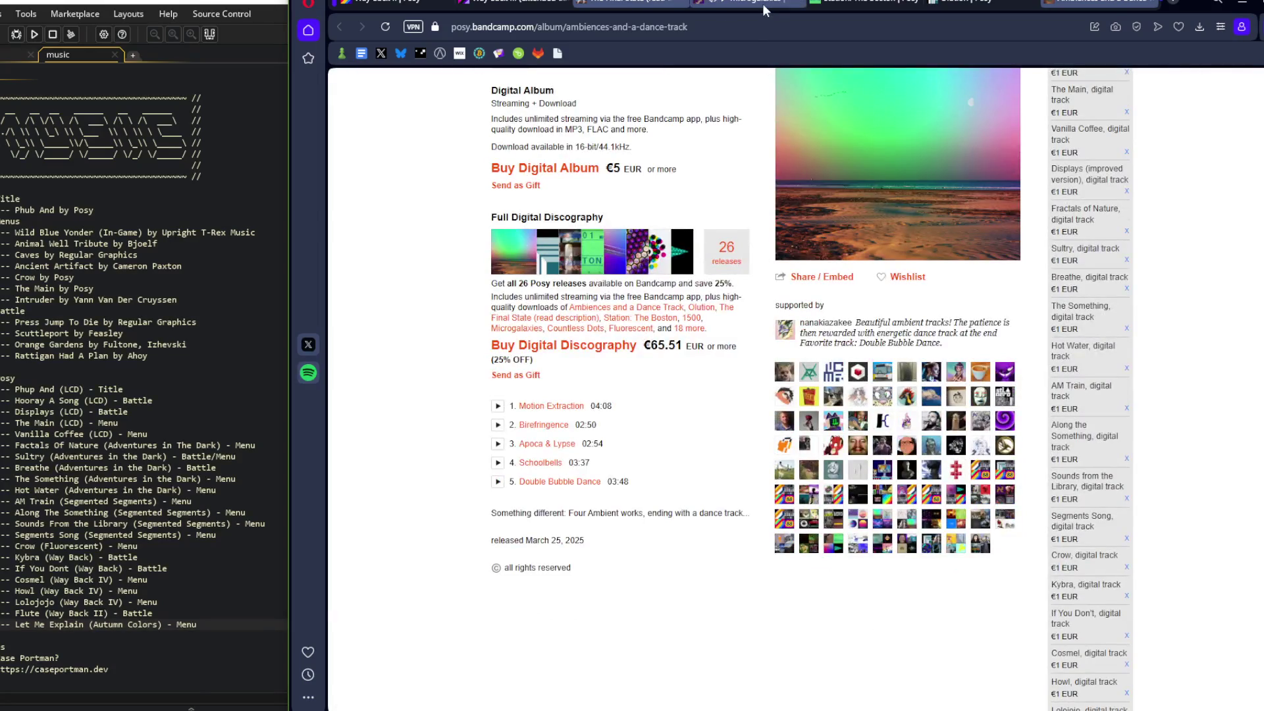
click(763, 2)
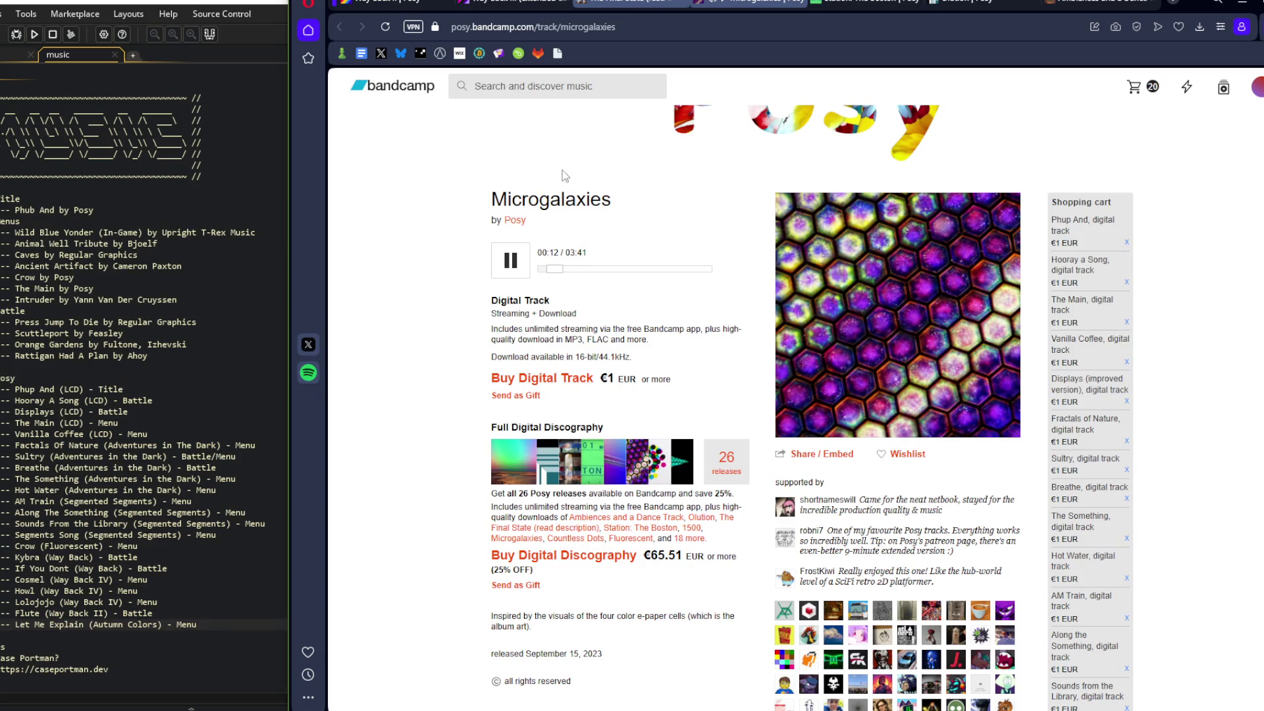
drag(558, 269, 602, 270)
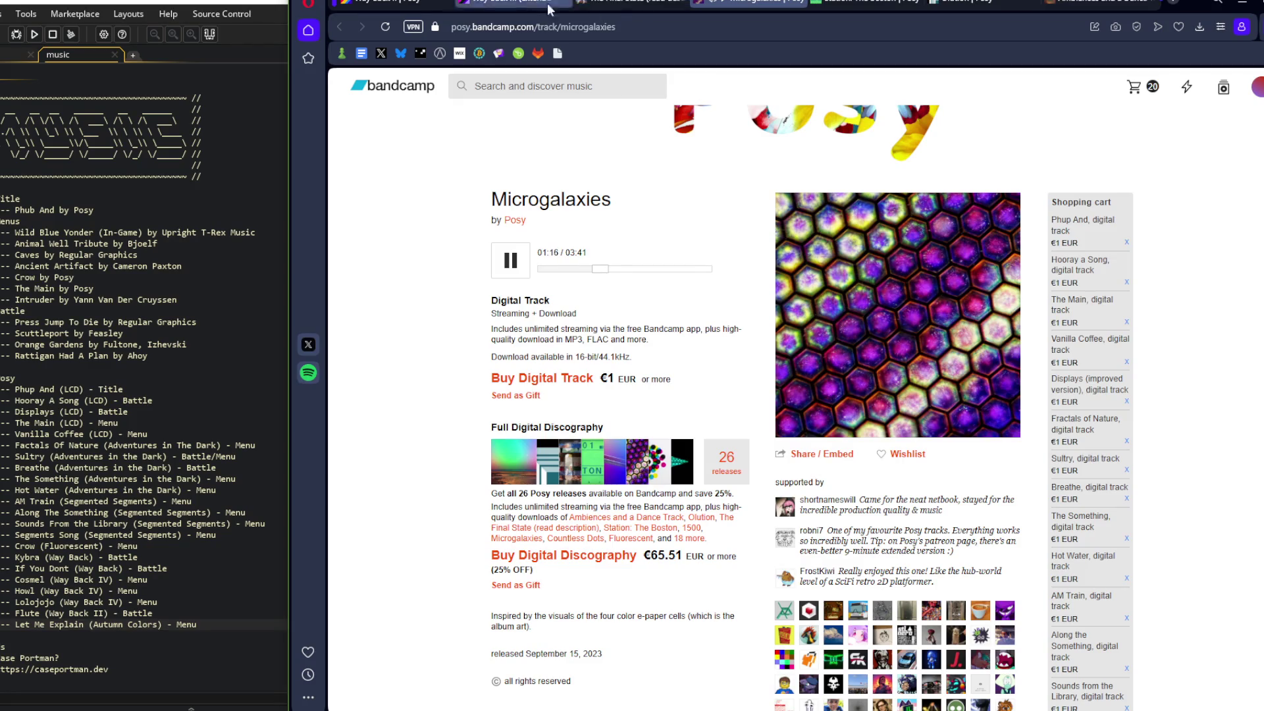
On Station: The Boston, play Peggio and skip ahead in it
click(729, 5)
click(510, 316)
scroll(563, 221, down, 2)
click(558, 201)
click(574, 201)
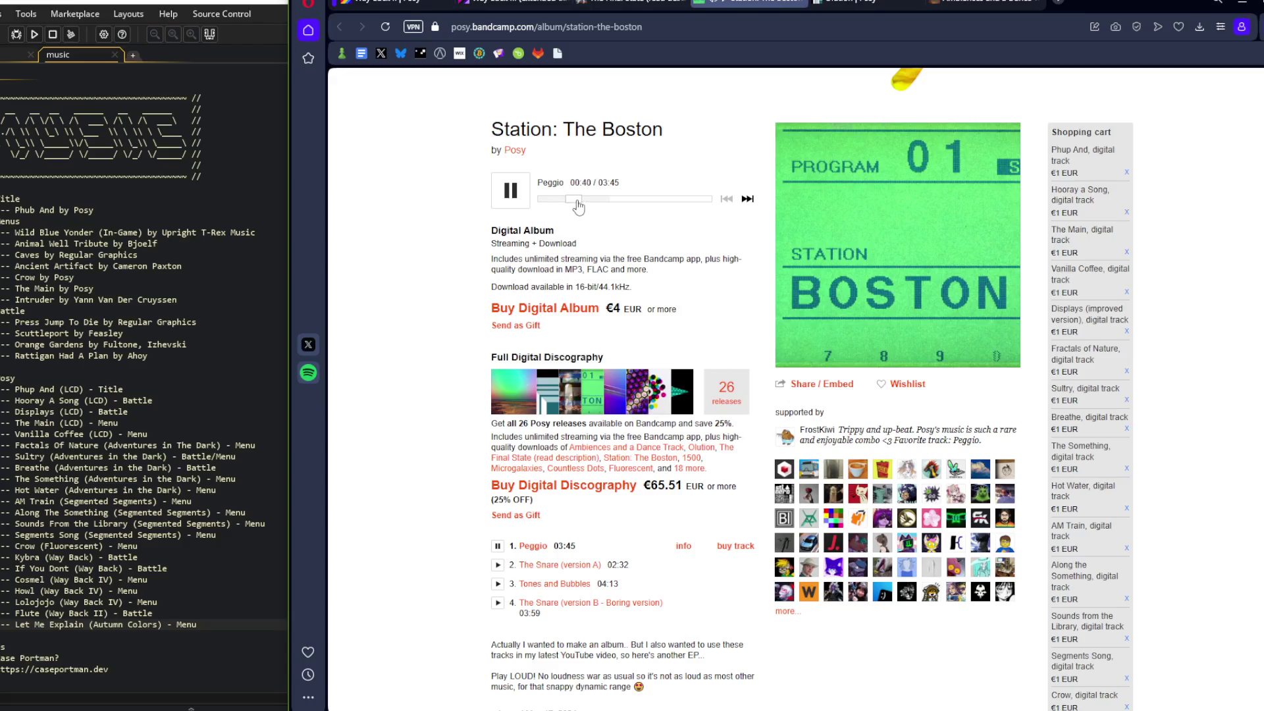
click(565, 200)
drag(566, 200, 519, 206)
scroll(418, 299, down, 2)
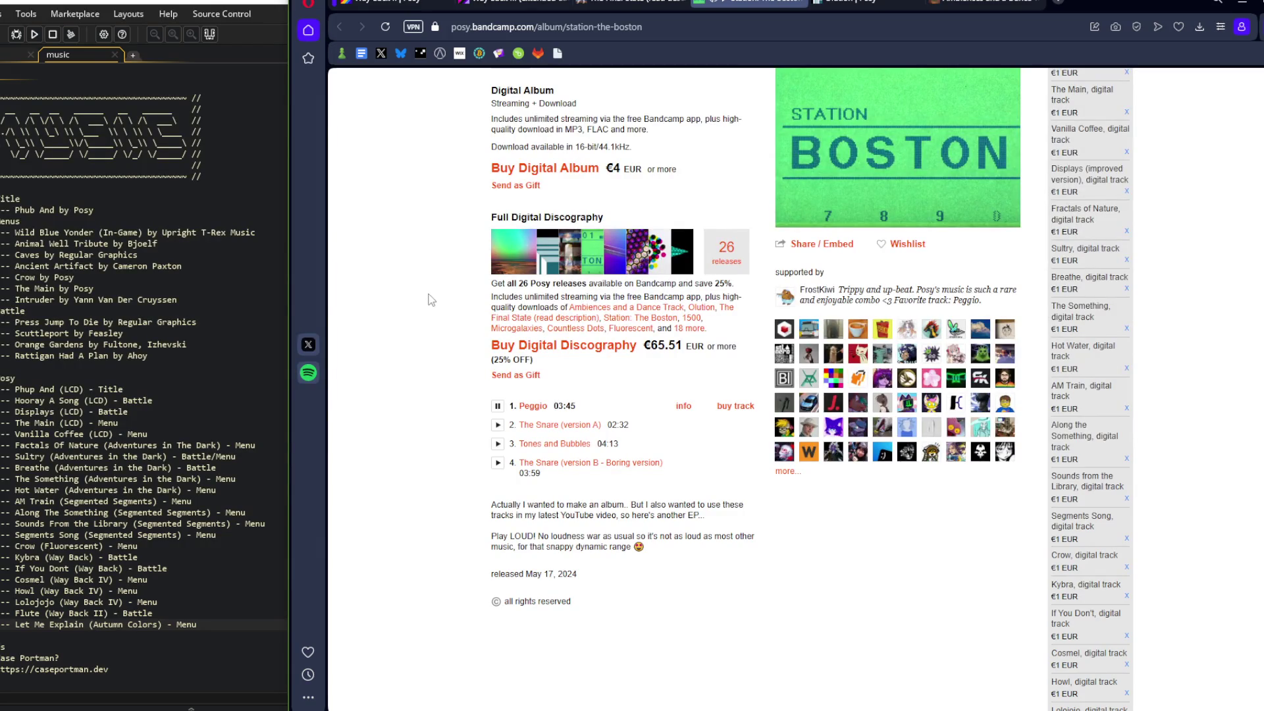
scroll(423, 295, up, 1)
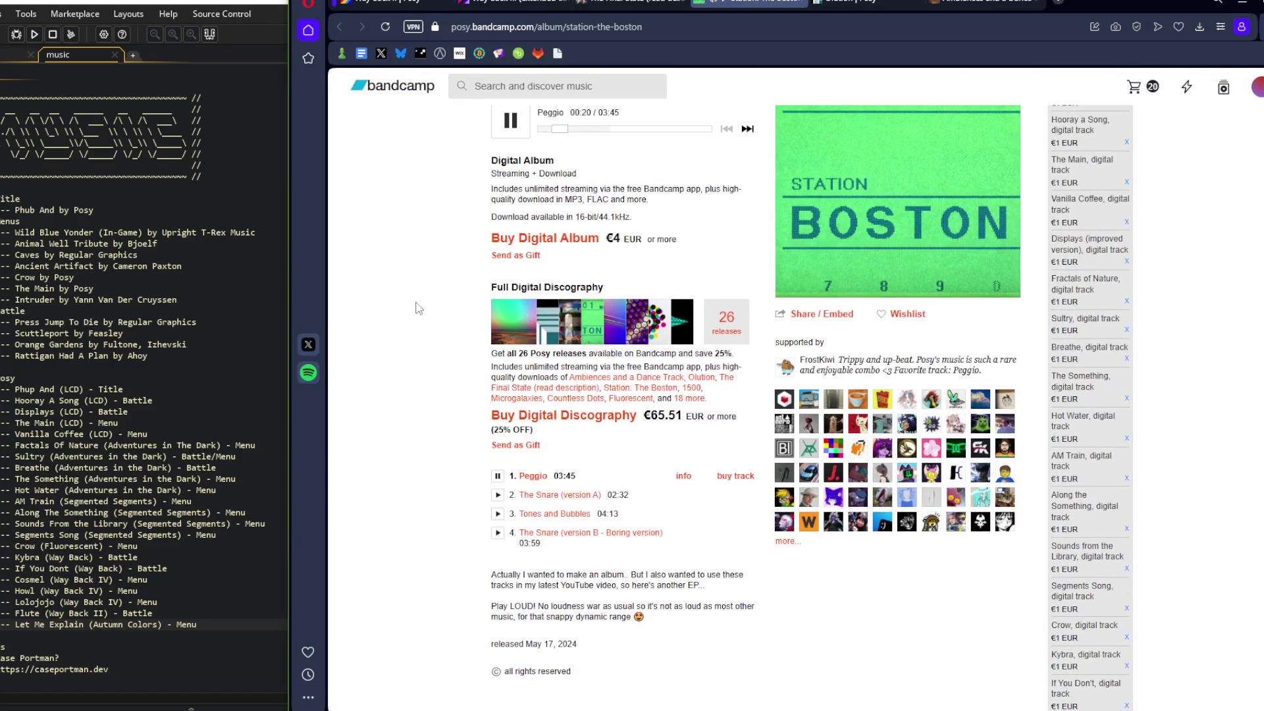
scroll(418, 309, up, 2)
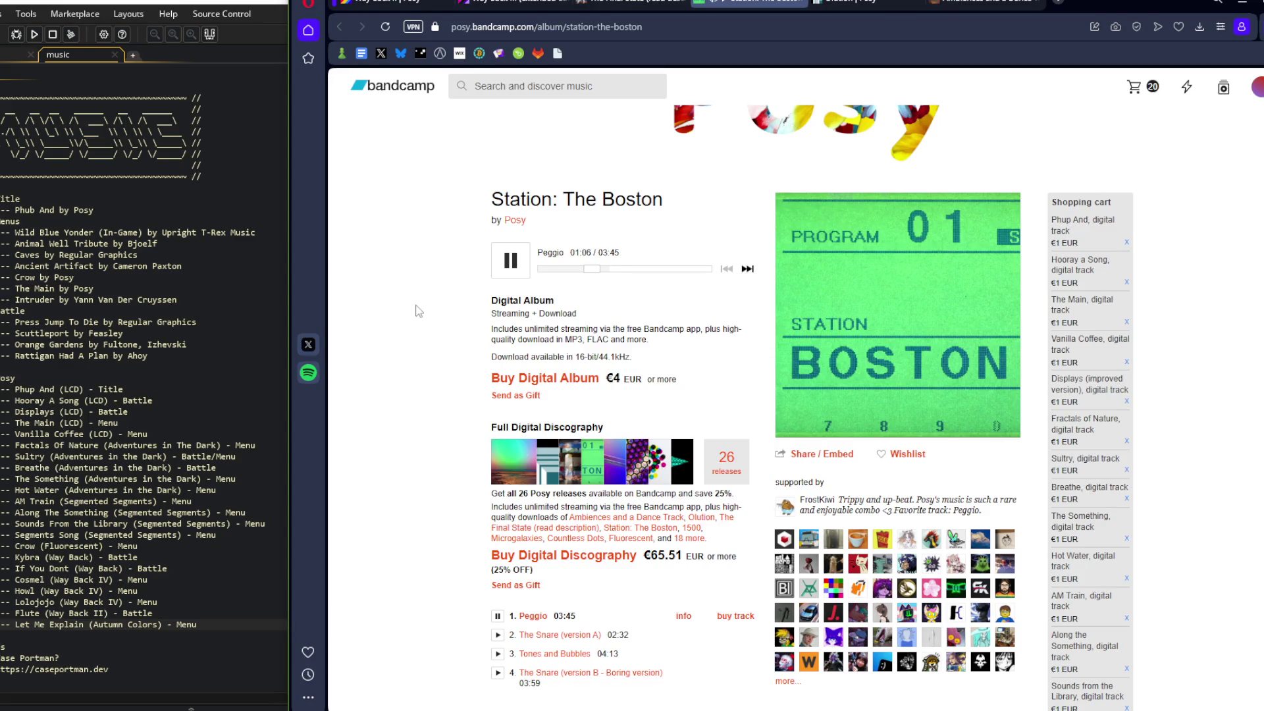
Scrub through Peggio, then play The Snare (version A) and skip ahead
click(602, 270)
drag(602, 270, 600, 270)
drag(609, 277, 648, 279)
click(497, 634)
drag(552, 269, 563, 275)
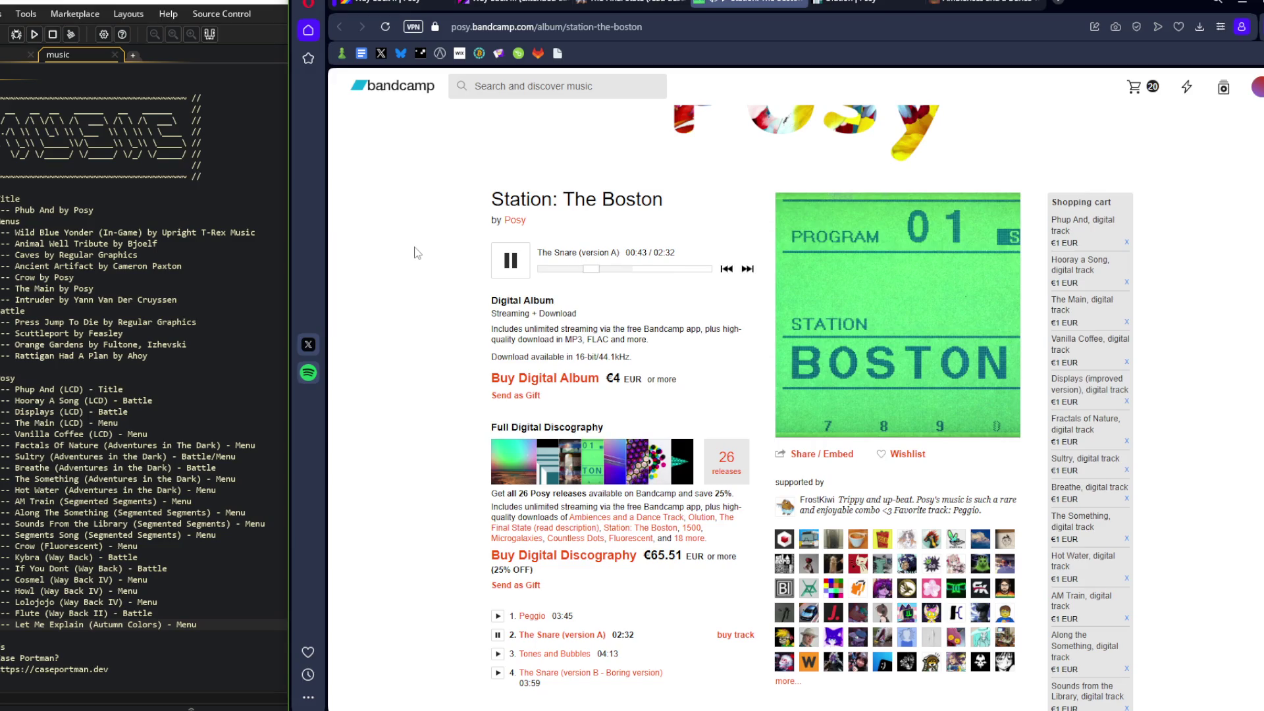
Preview Tones and Bubbles and The Snare (version B), then go to the Olution album
scroll(416, 252, down, 3)
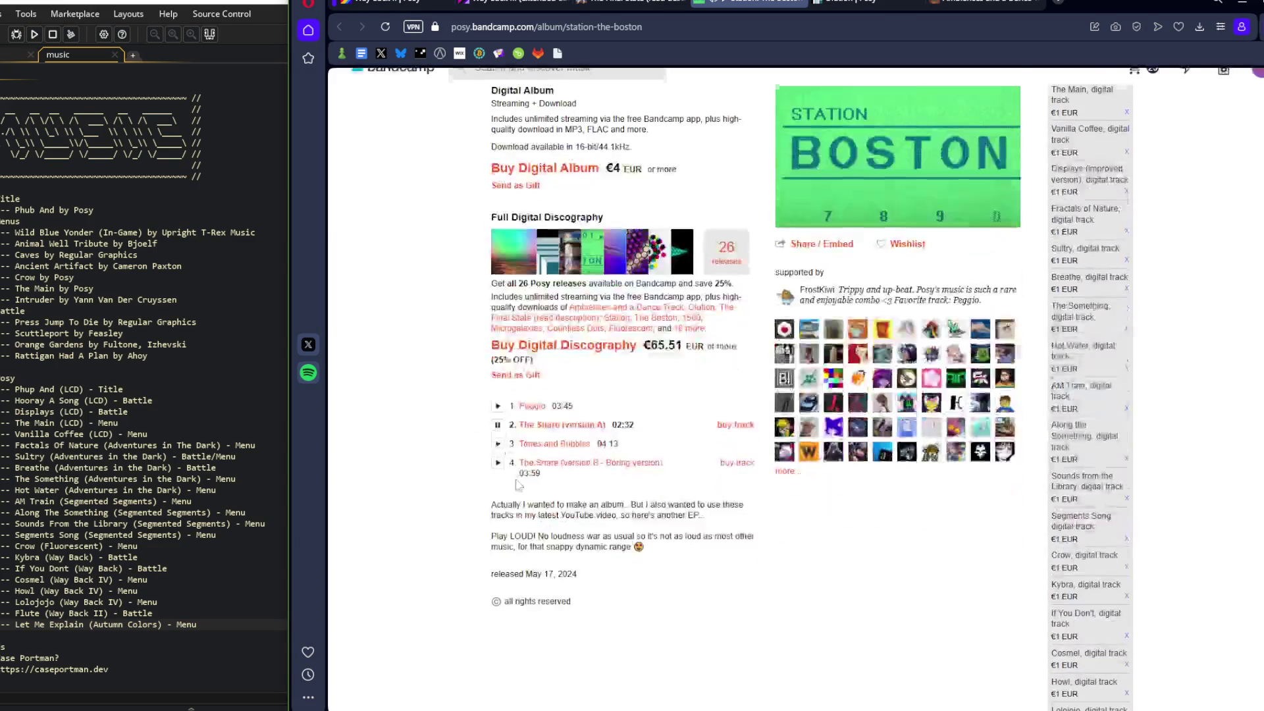
click(498, 444)
scroll(500, 448, up, 3)
drag(548, 203, 562, 204)
click(498, 603)
drag(549, 200, 576, 208)
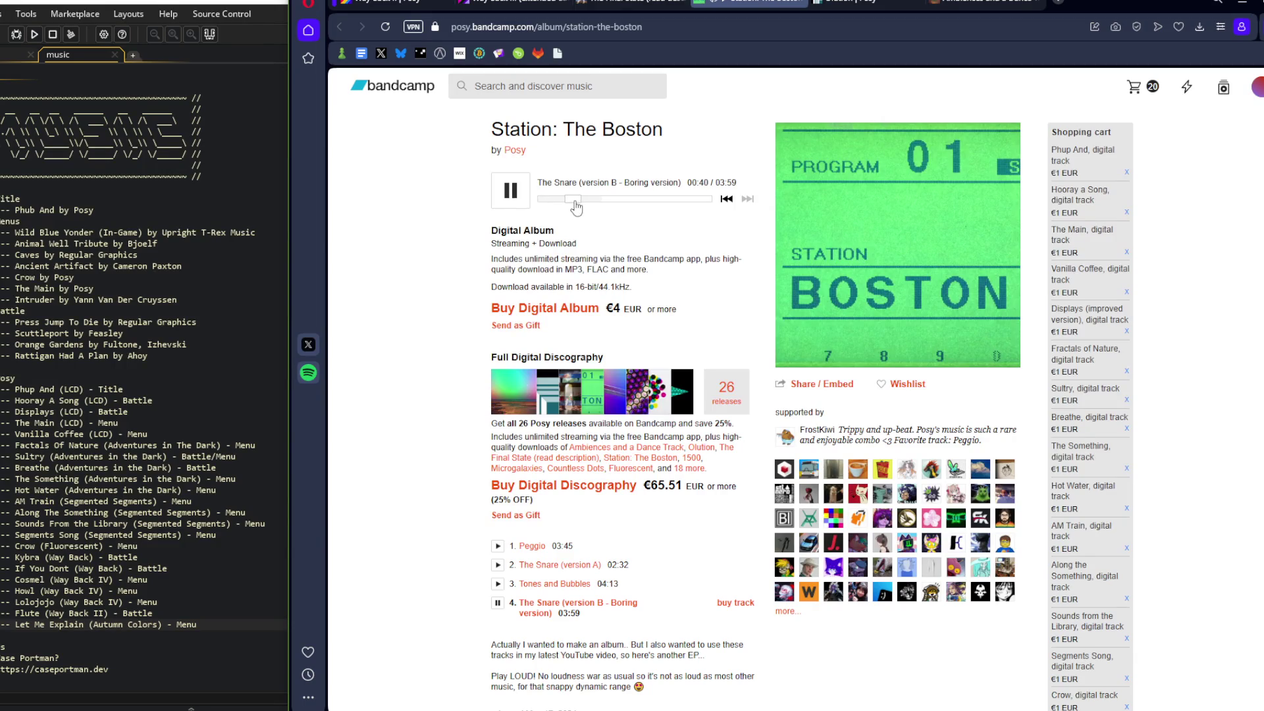
key(alt+Left)
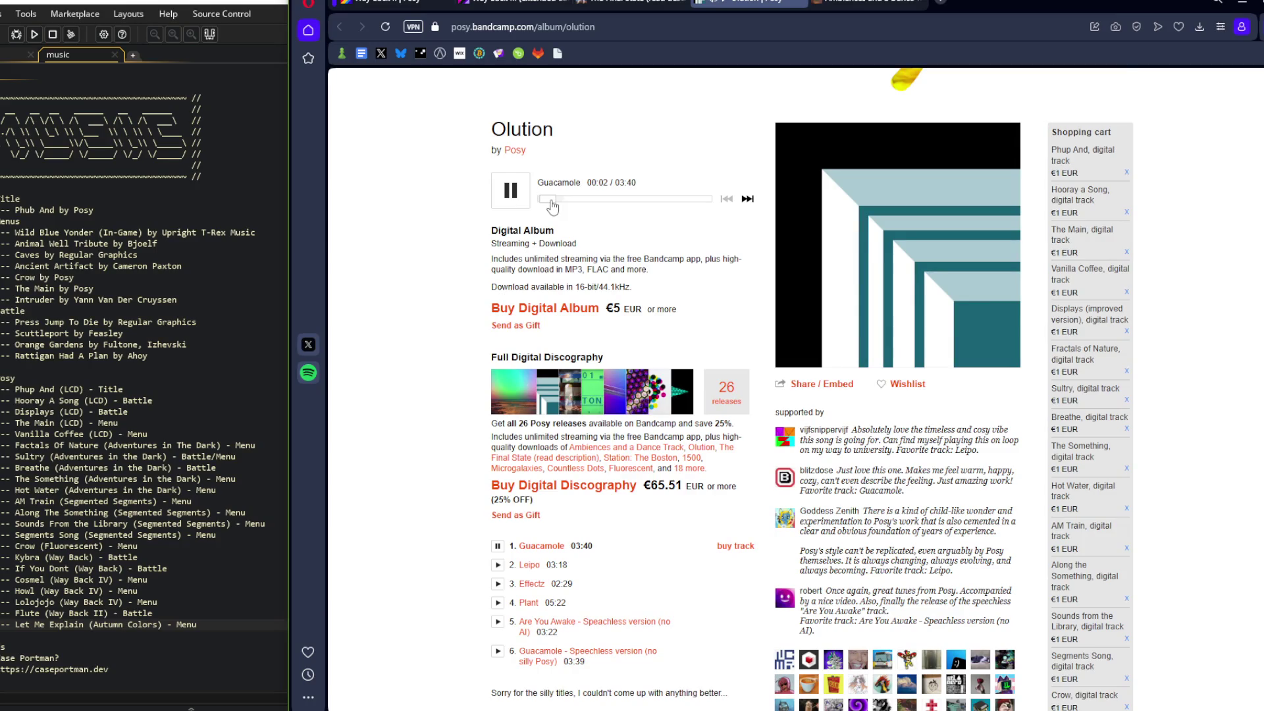
scroll(466, 175, up, 3)
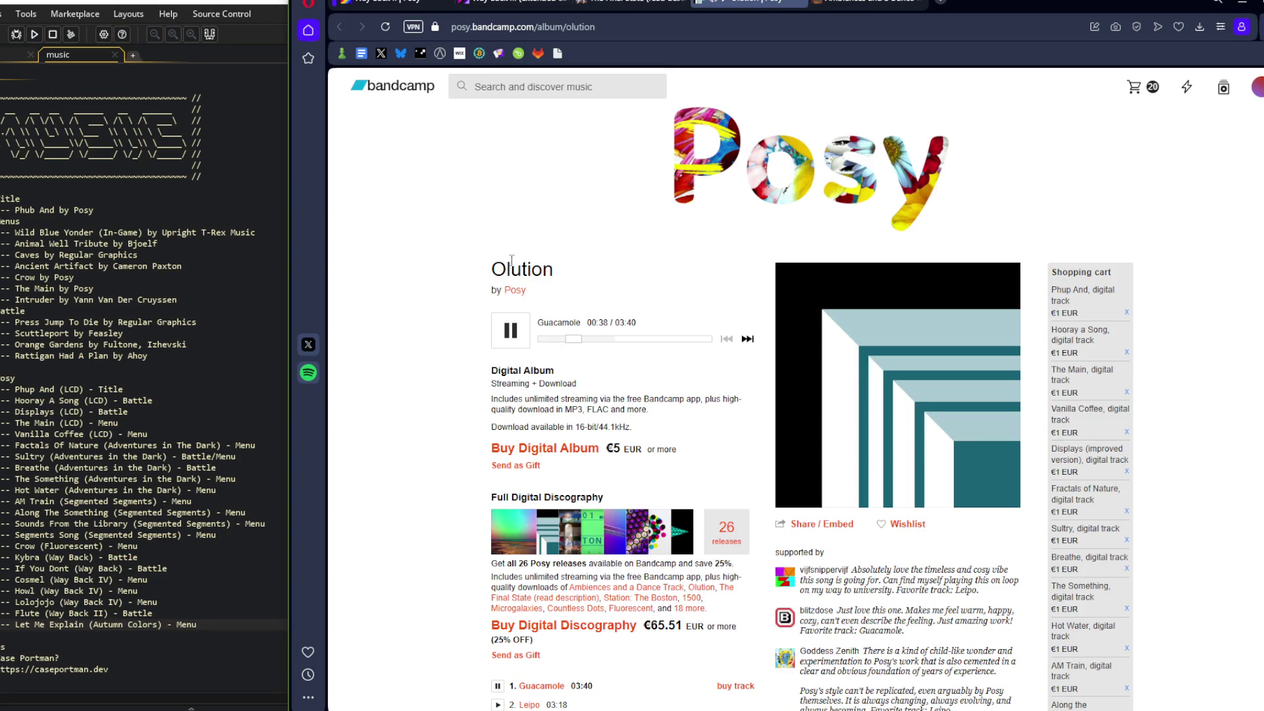
click(745, 688)
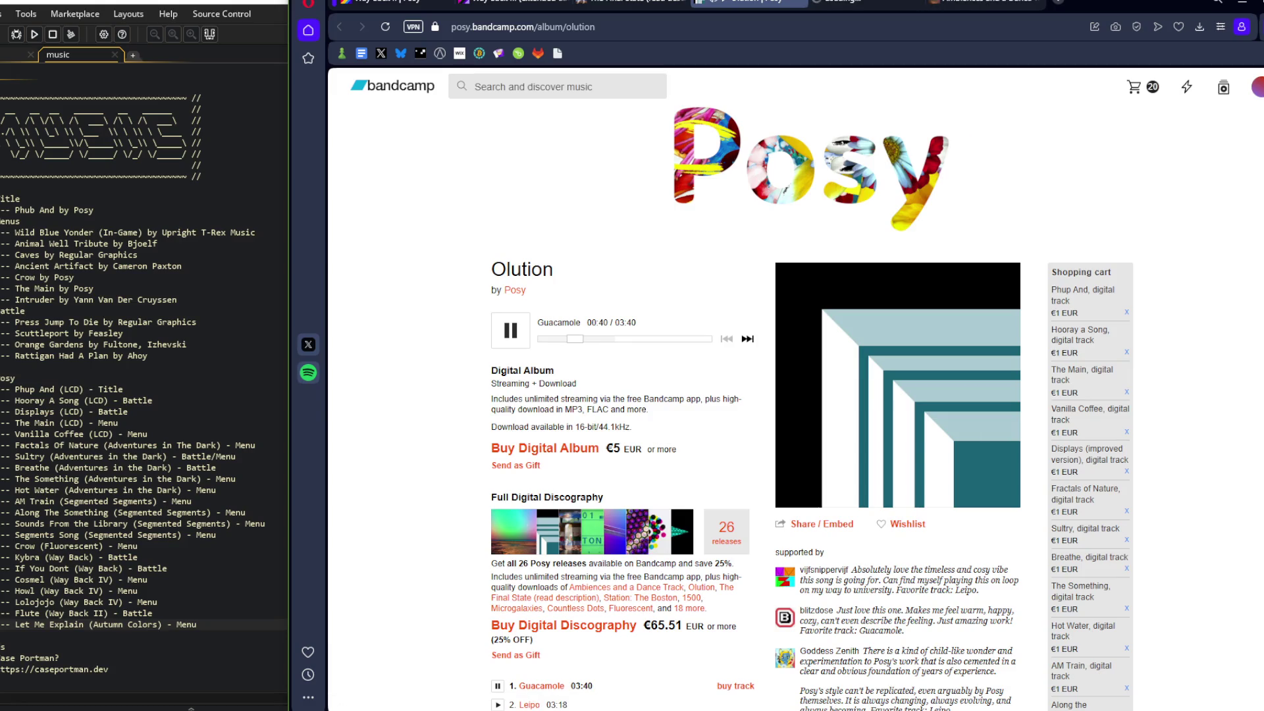
Add Guacamole to the cart as a €1 digital track and return to Olution
click(575, 445)
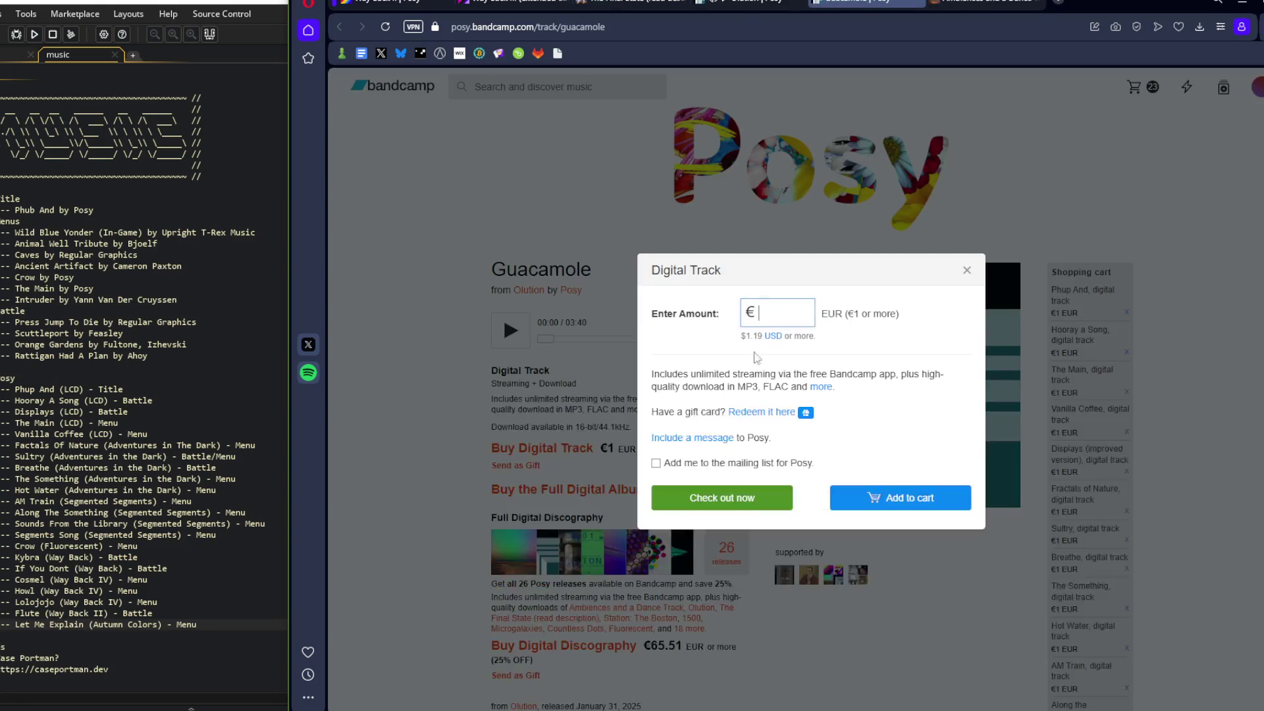
text(1)
key(Return)
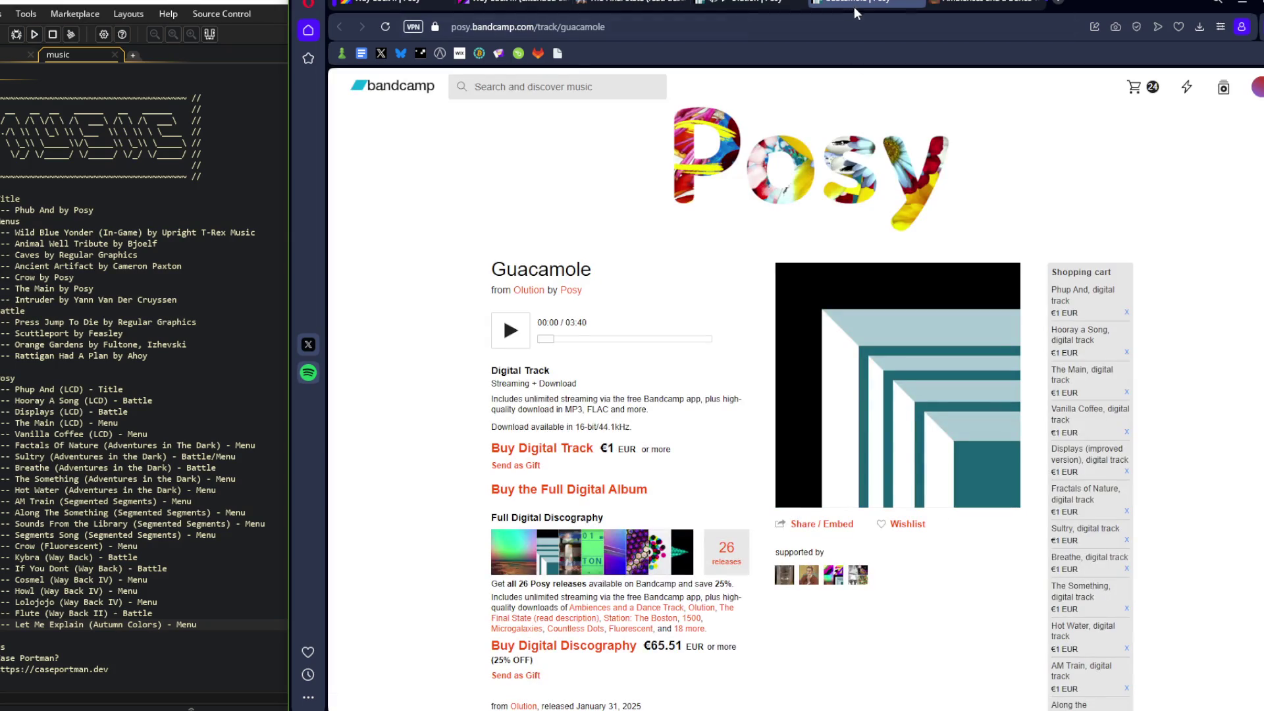
key(alt+Left)
Skip Guacamole to 01:29, then play Leipo and seek to about 00:33
scroll(595, 265, down, 3)
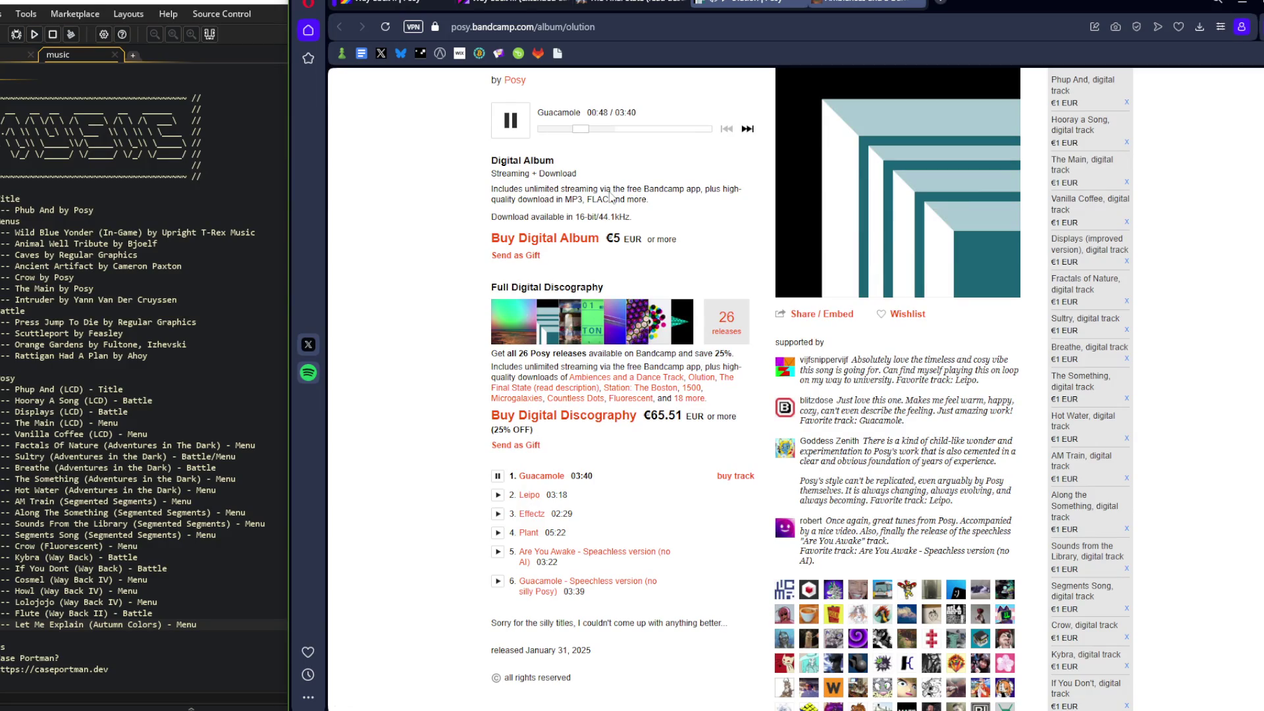
drag(585, 132, 614, 135)
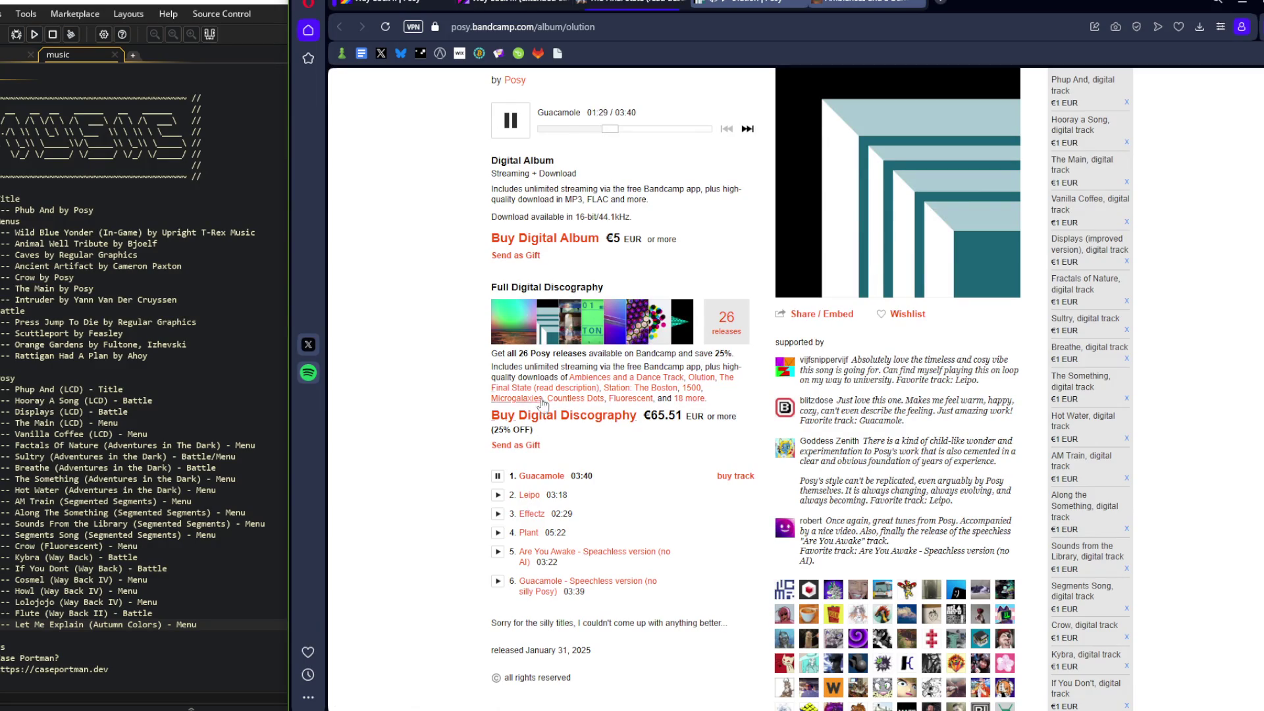
click(497, 495)
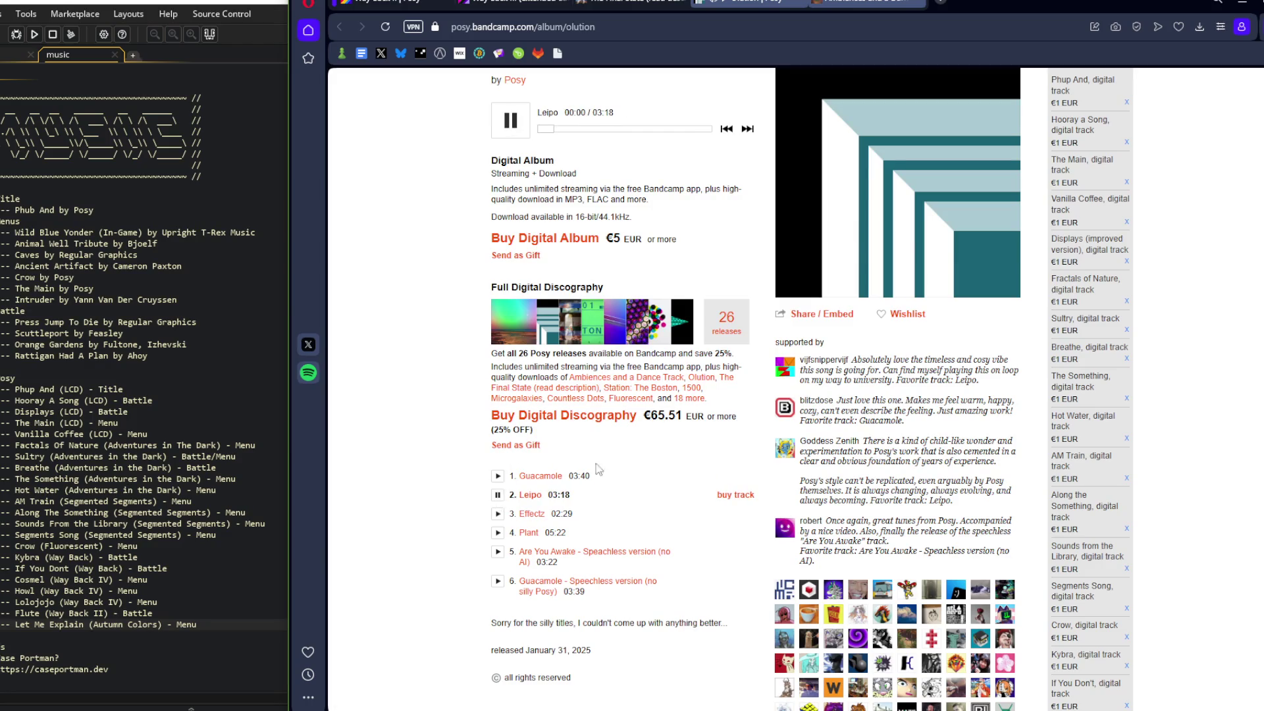
scroll(585, 346, up, 2)
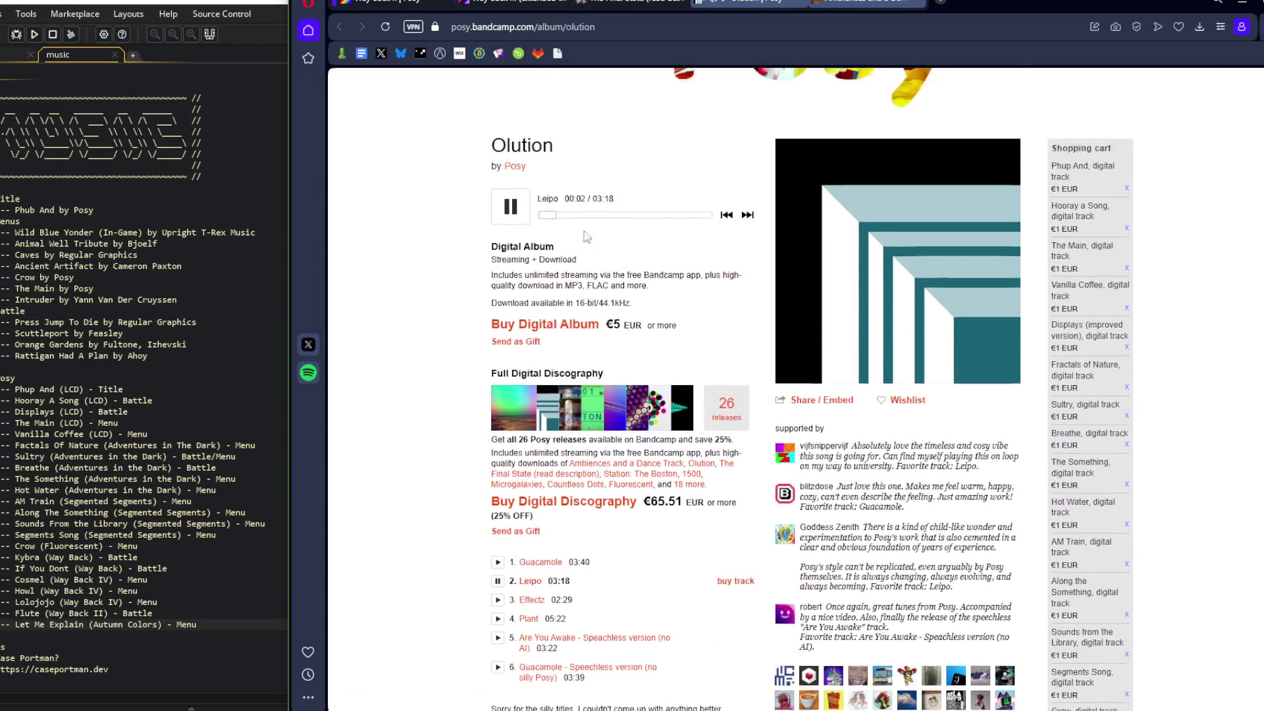
click(565, 270)
drag(566, 275, 709, 270)
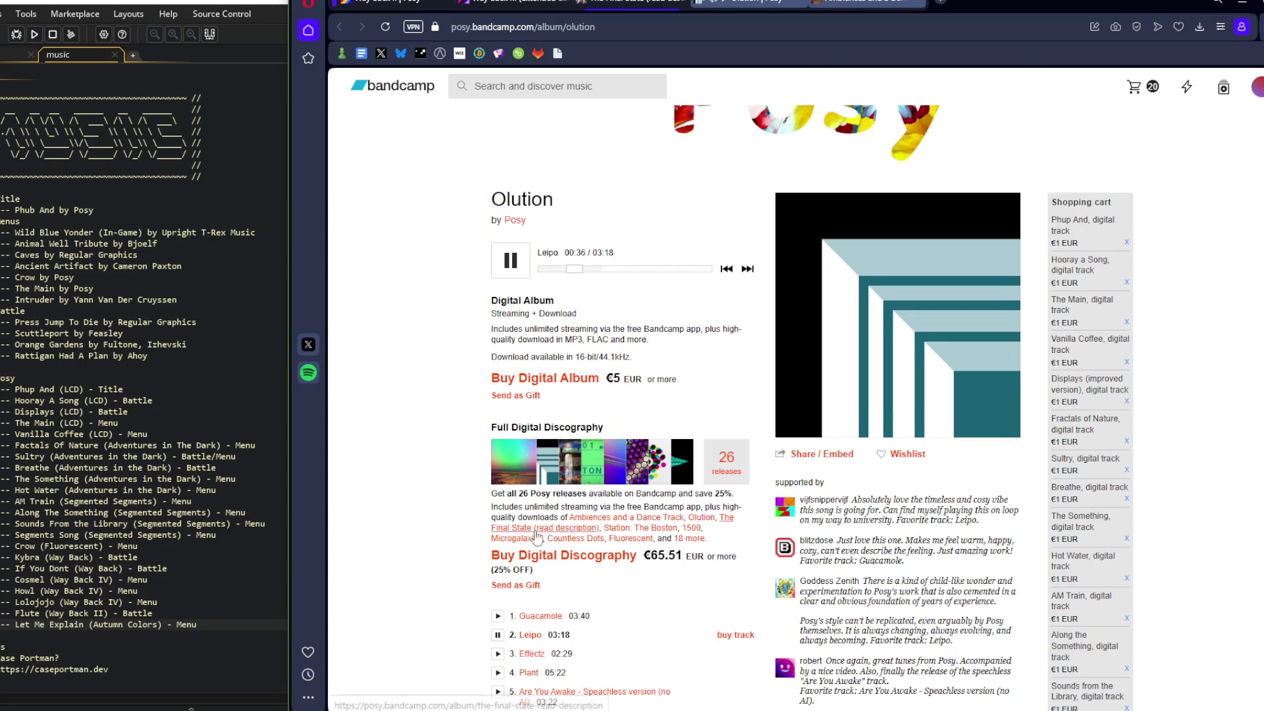
Skip ahead in Effectz, then play track 4, Plant, and seek ahead
drag(547, 272, 570, 273)
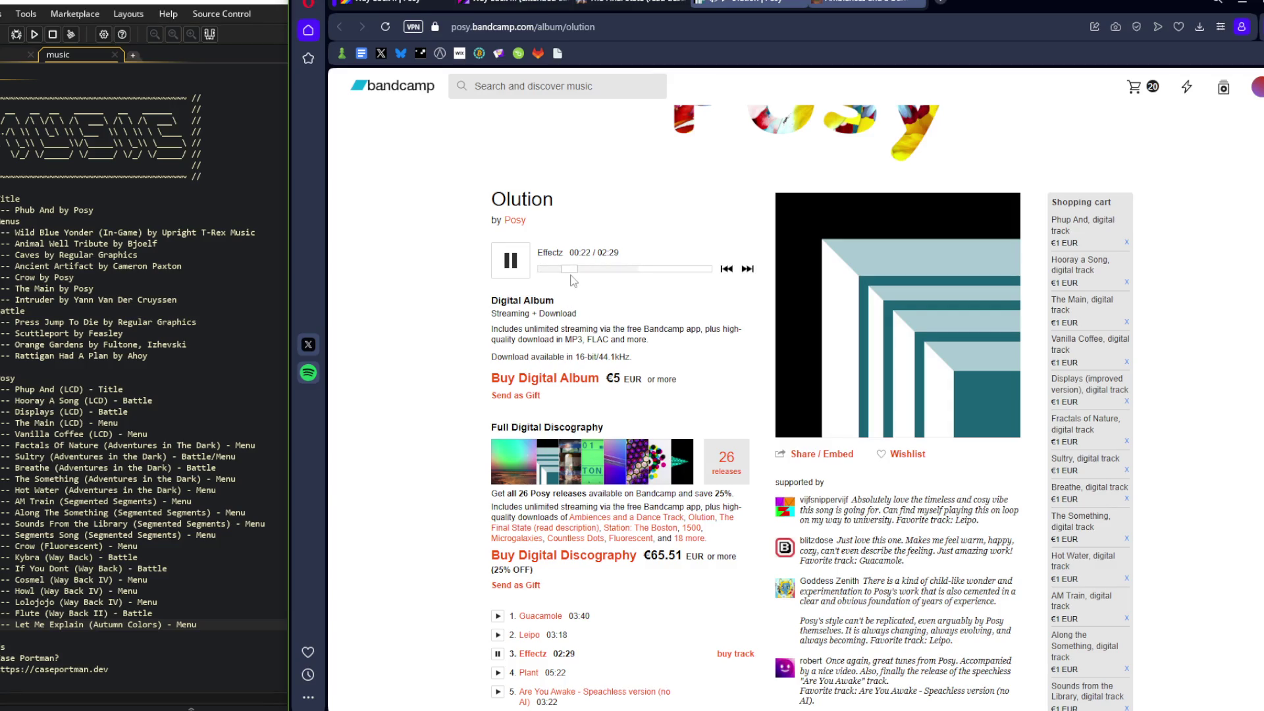
scroll(581, 288, down, 1)
scroll(581, 288, down, 2)
click(498, 462)
scroll(498, 463, up, 3)
drag(541, 270, 572, 273)
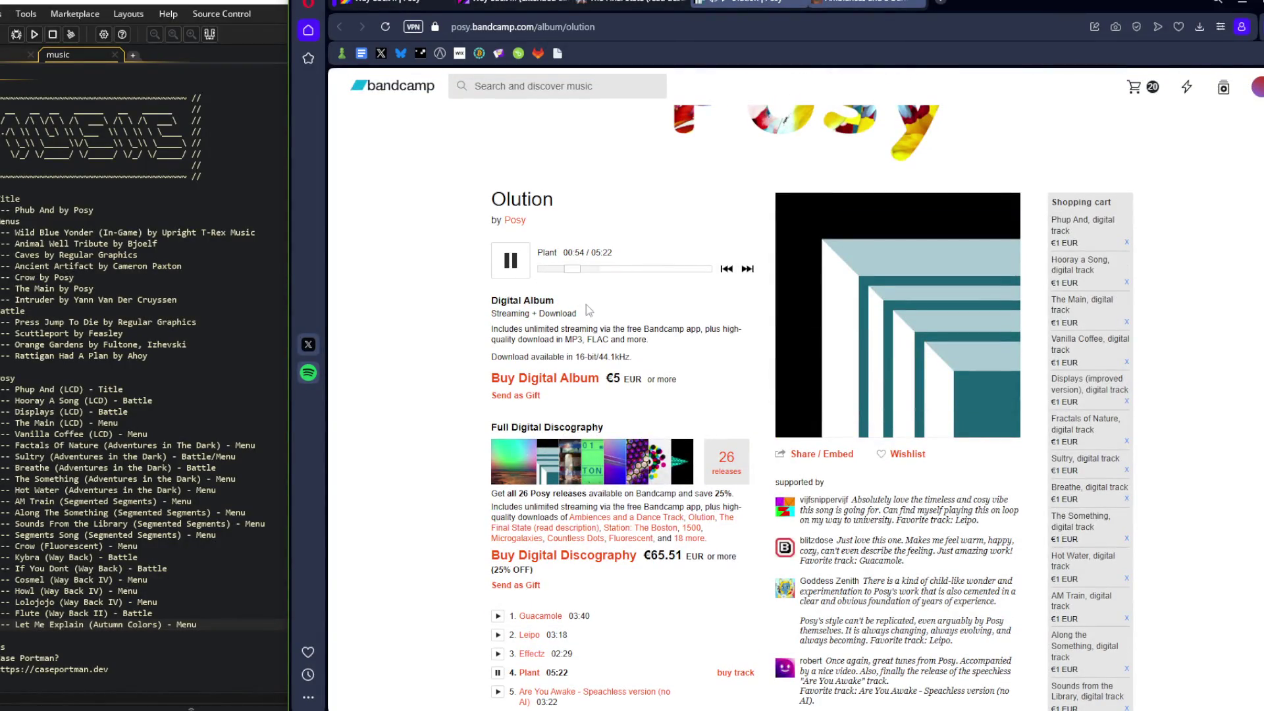
Preview the Speachless version of Are You Awake, then close the Olution album
scroll(583, 283, down, 3)
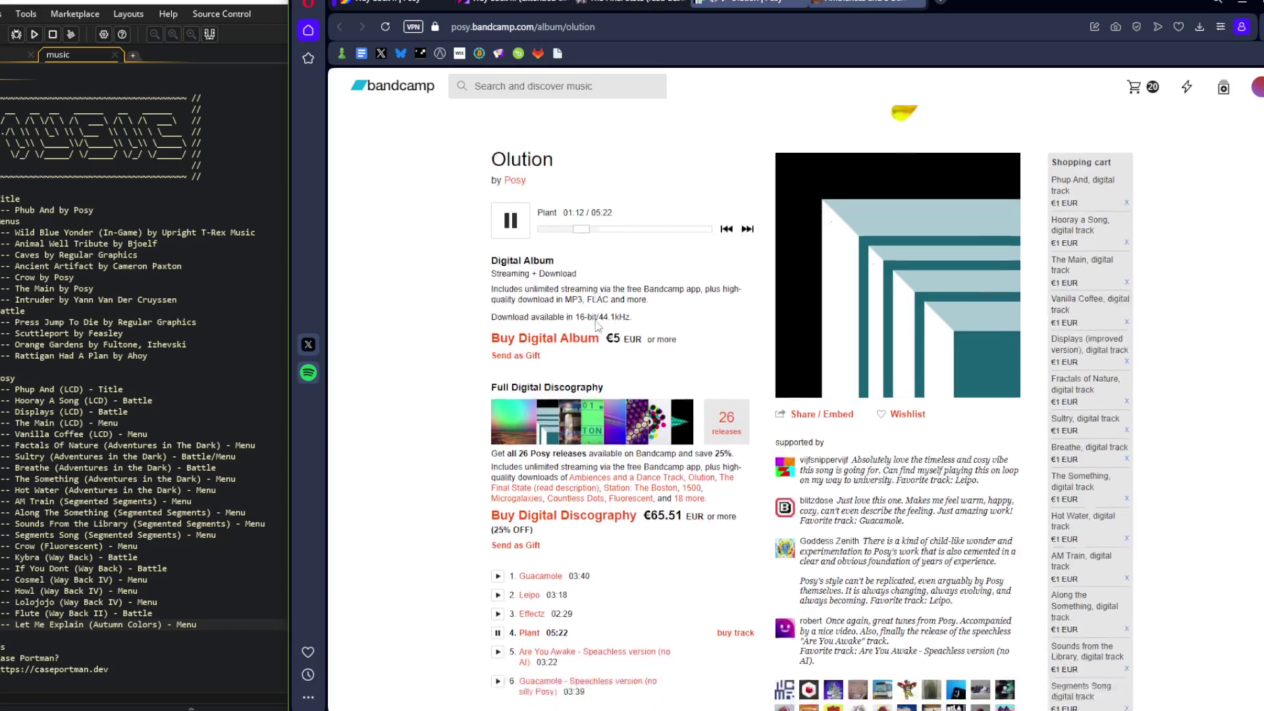
click(498, 482)
scroll(541, 376, up, 3)
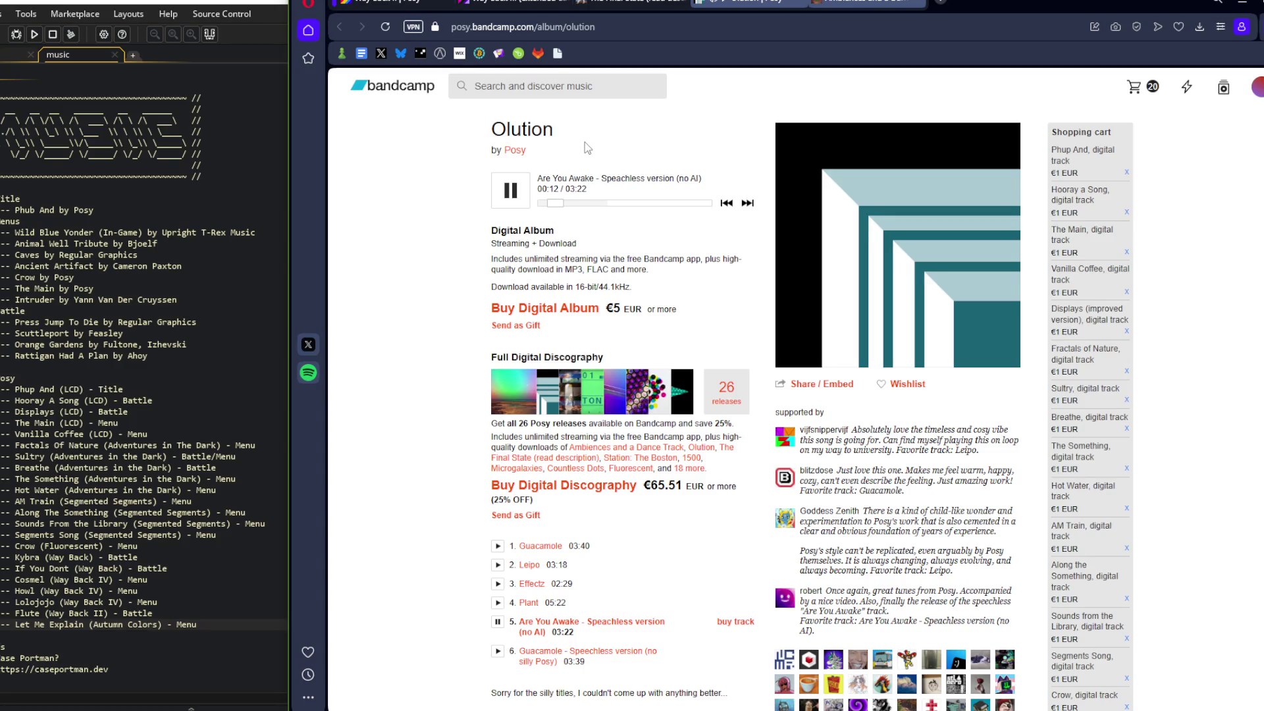
click(566, 204)
click(576, 205)
click(797, 3)
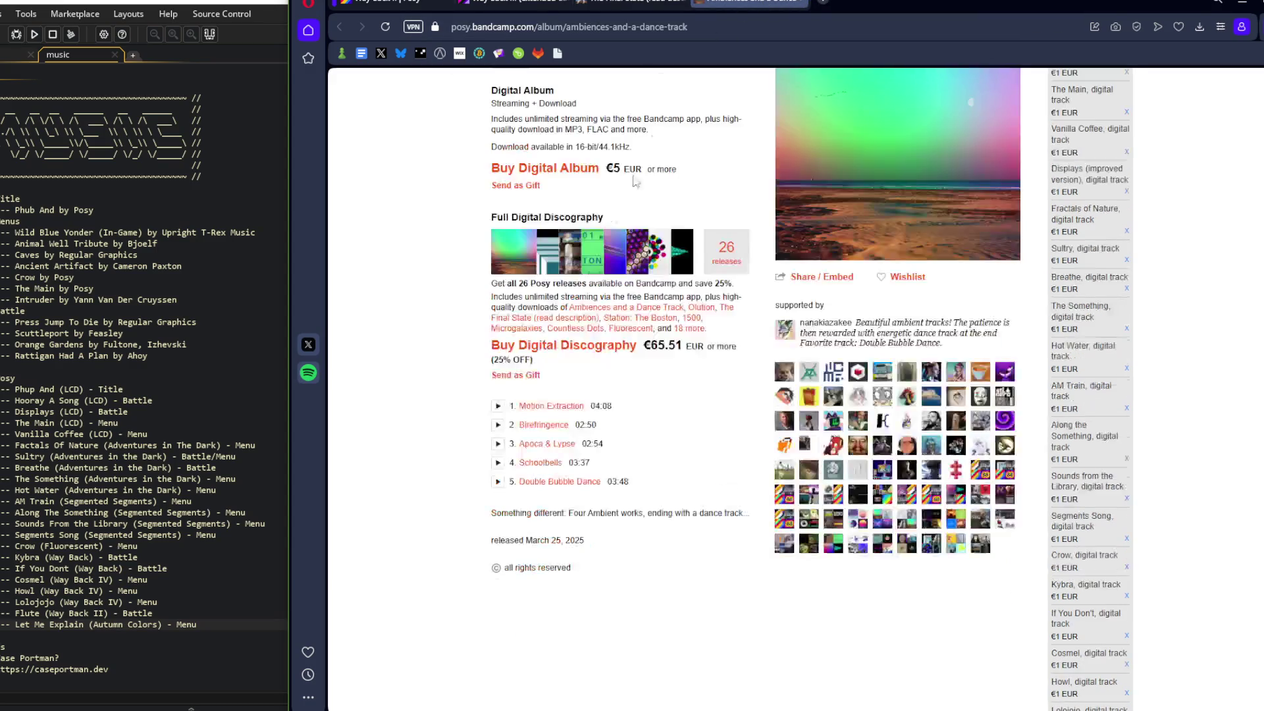
Play Motion Extraction, Birefringence, Apoca & Lypse, Schoolbells and Double Bubble Dance, seeking ahead in several
click(541, 270)
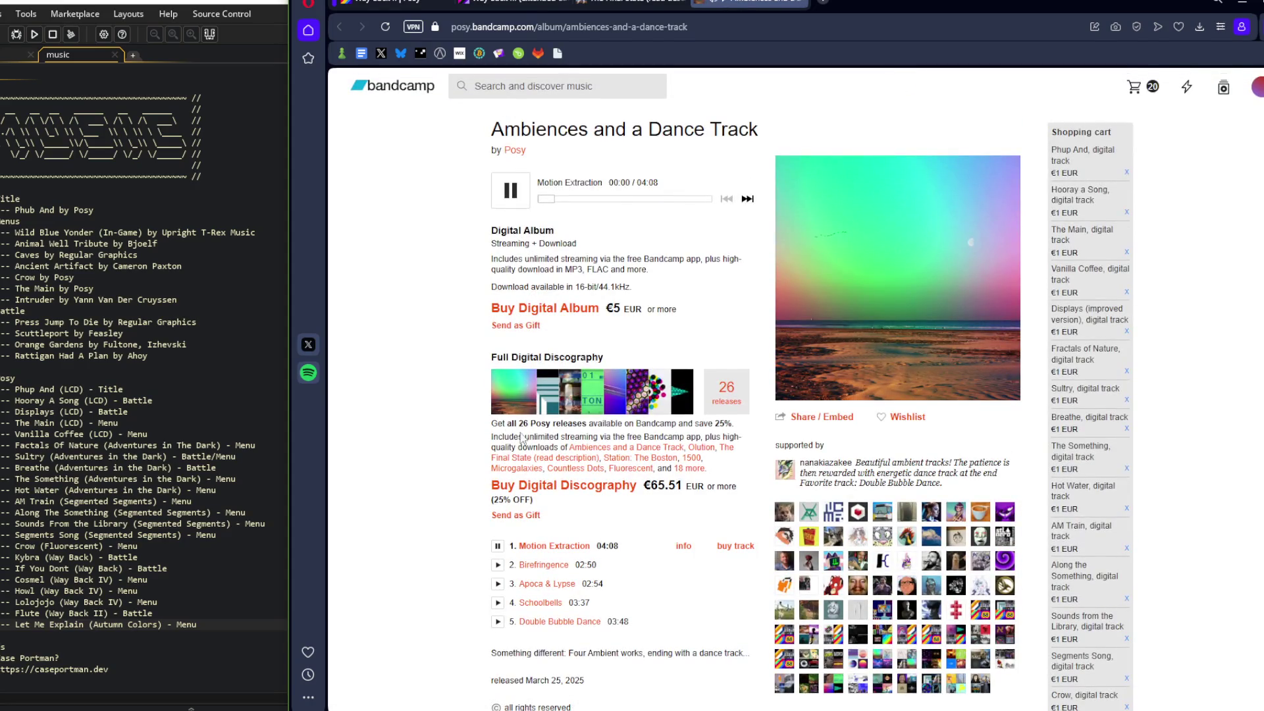
click(584, 198)
click(498, 583)
click(562, 199)
mouse_move(562, 198)
mouse_down()
mouse_move(590, 199)
mouse_move(443, 221)
mouse_up()
click(498, 602)
click(498, 621)
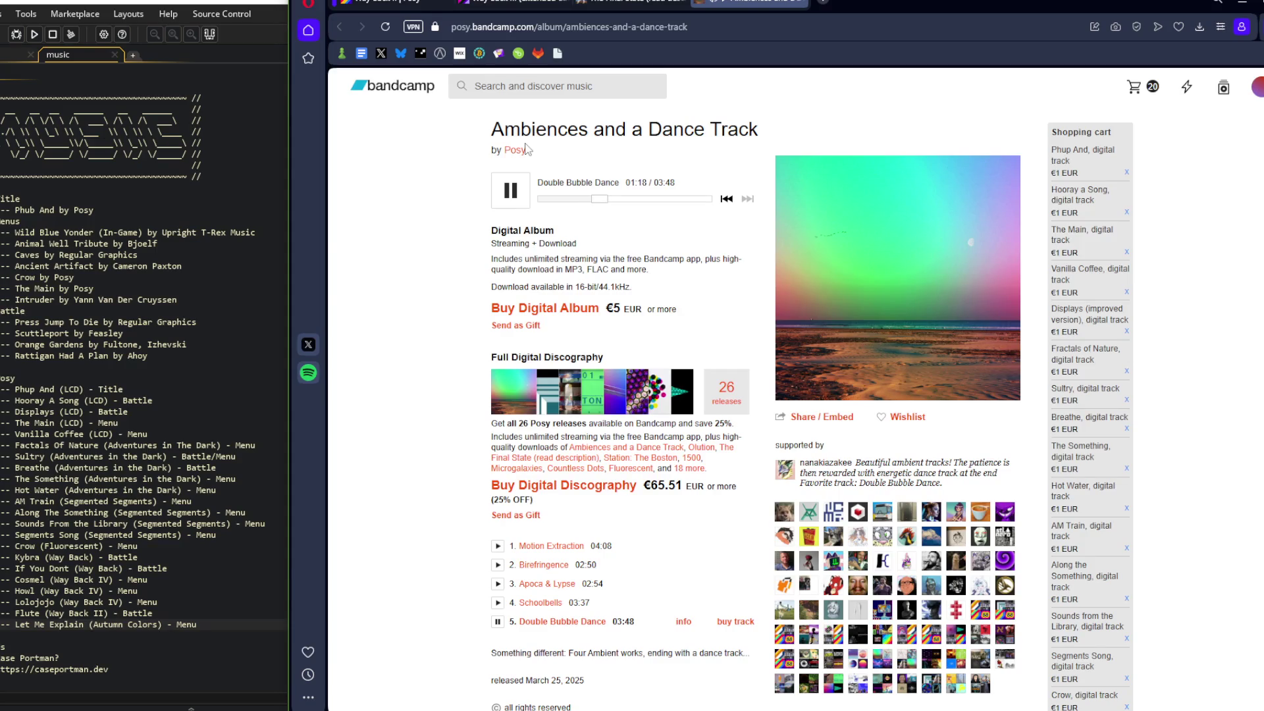
click(609, 202)
middle_click(747, 4)
On Way Back II, play track 3 Tube Modelled Distortion and track 4 High Shelf
click(441, 9)
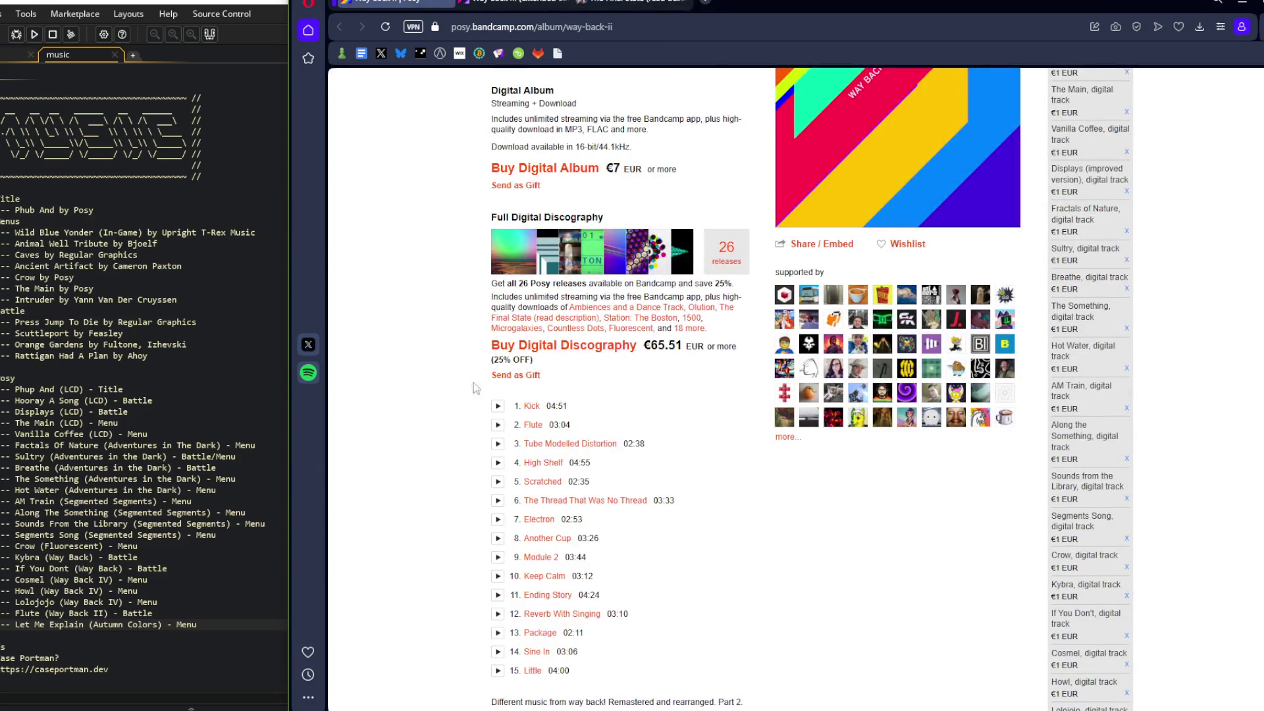
click(499, 444)
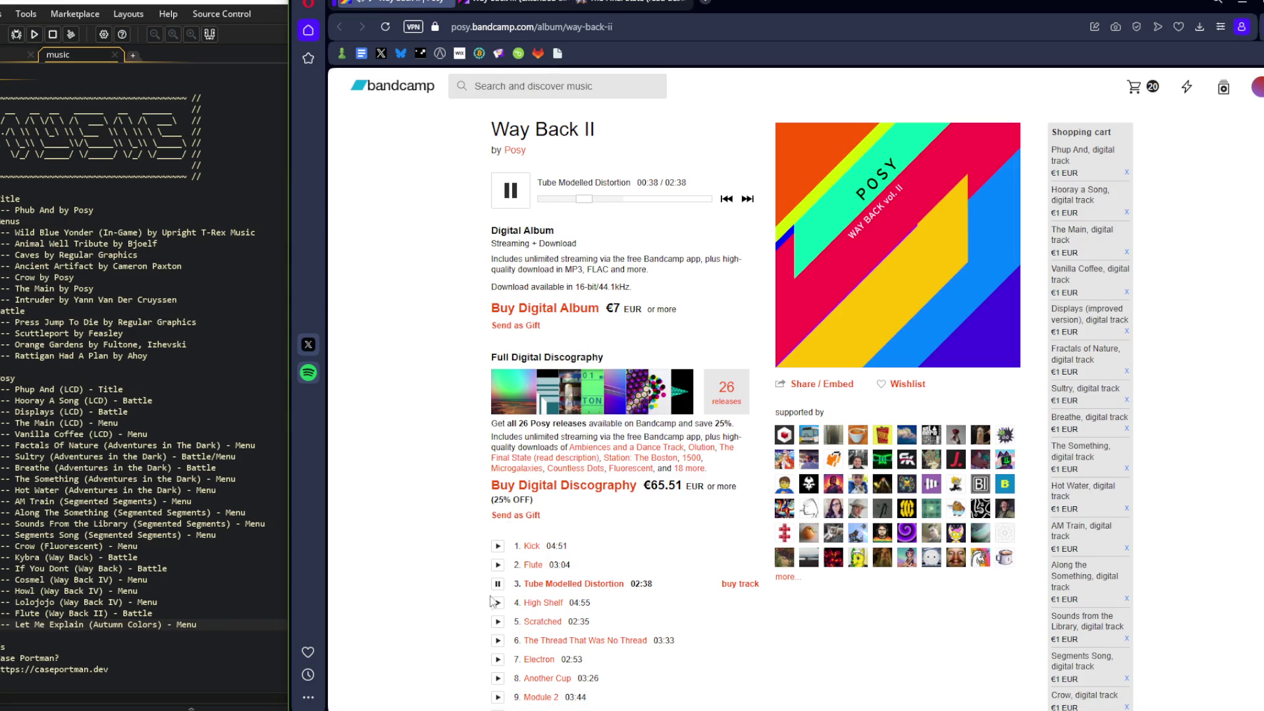
click(495, 602)
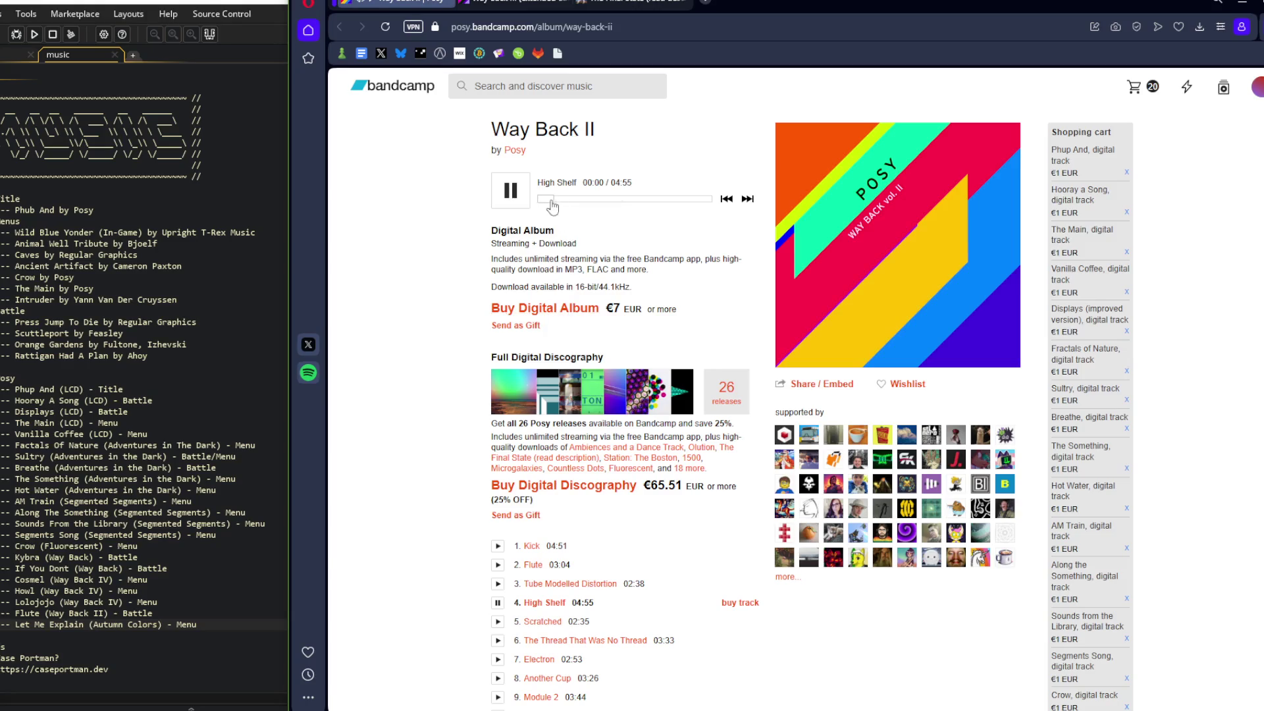
scroll(520, 244, down, 1)
scroll(520, 245, down, 2)
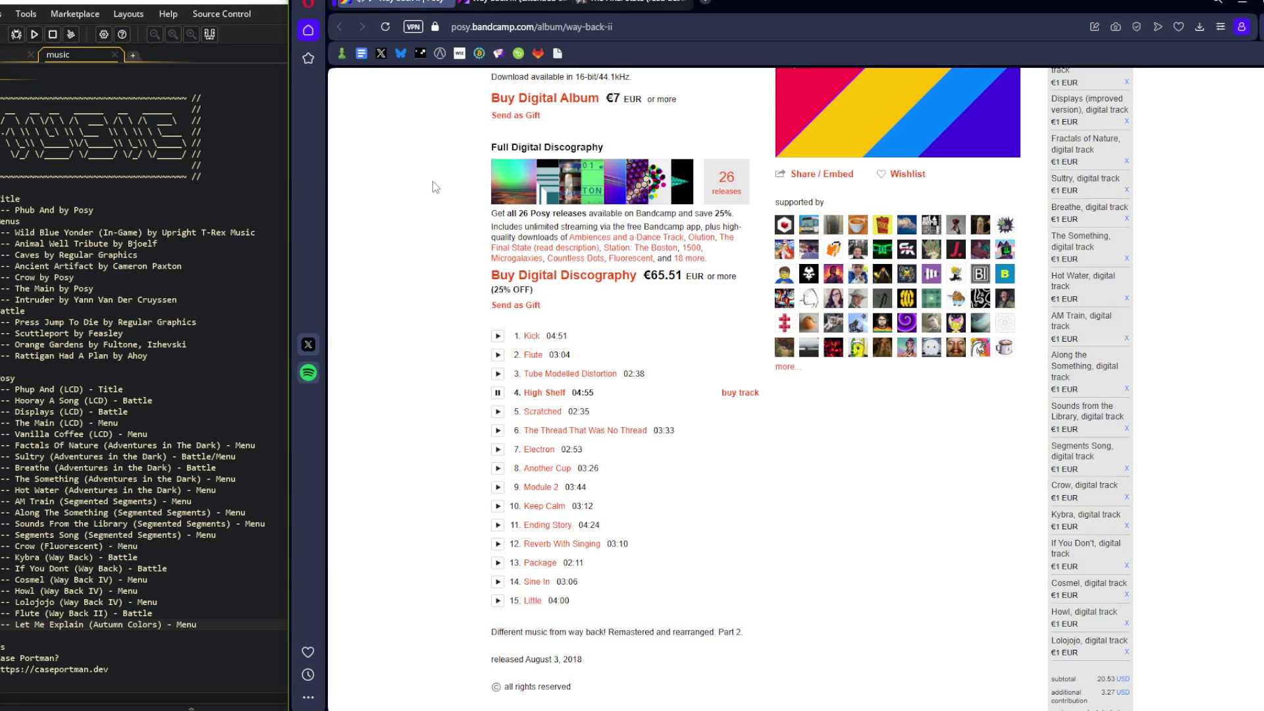
scroll(432, 181, up, 4)
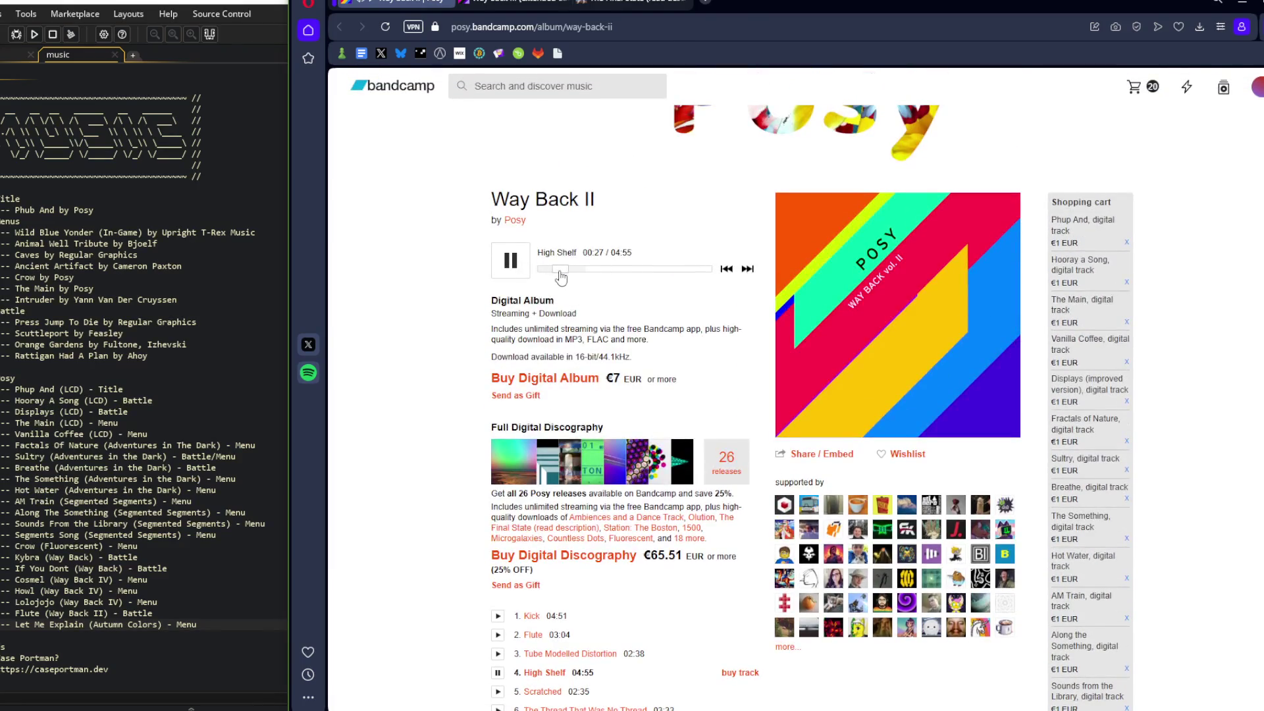
scroll(550, 329, down, 3)
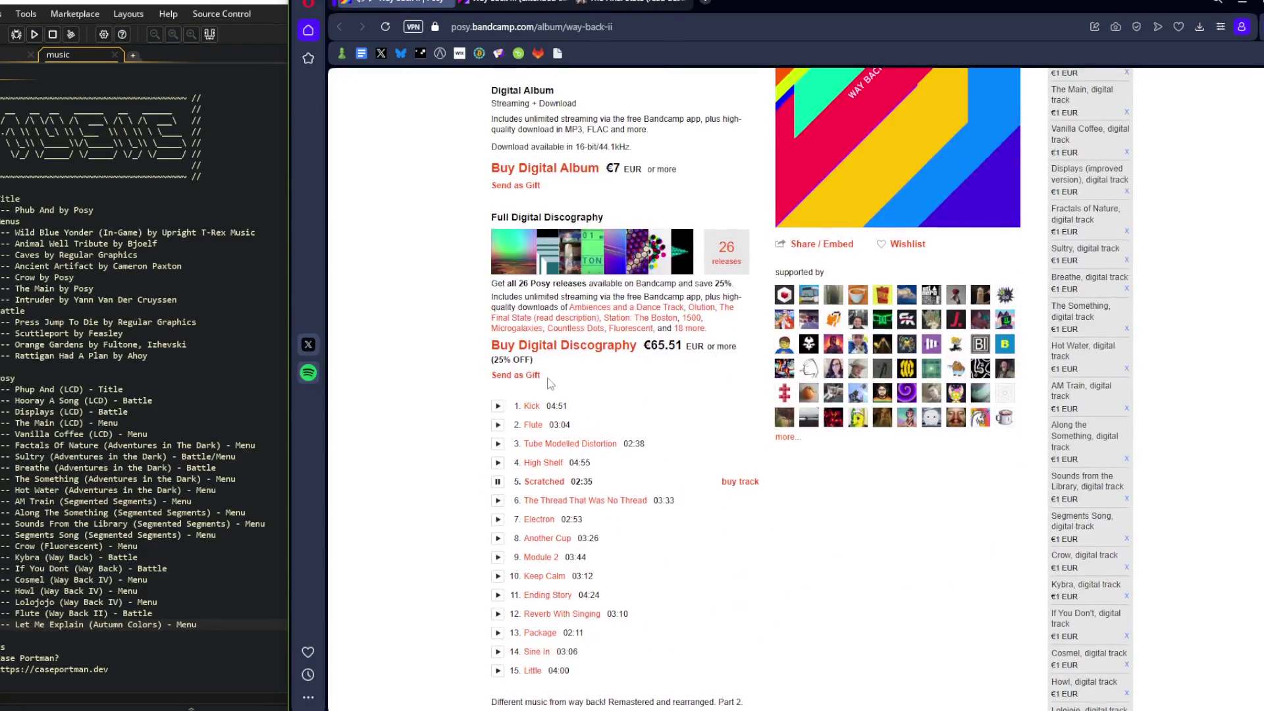
scroll(550, 384, up, 2)
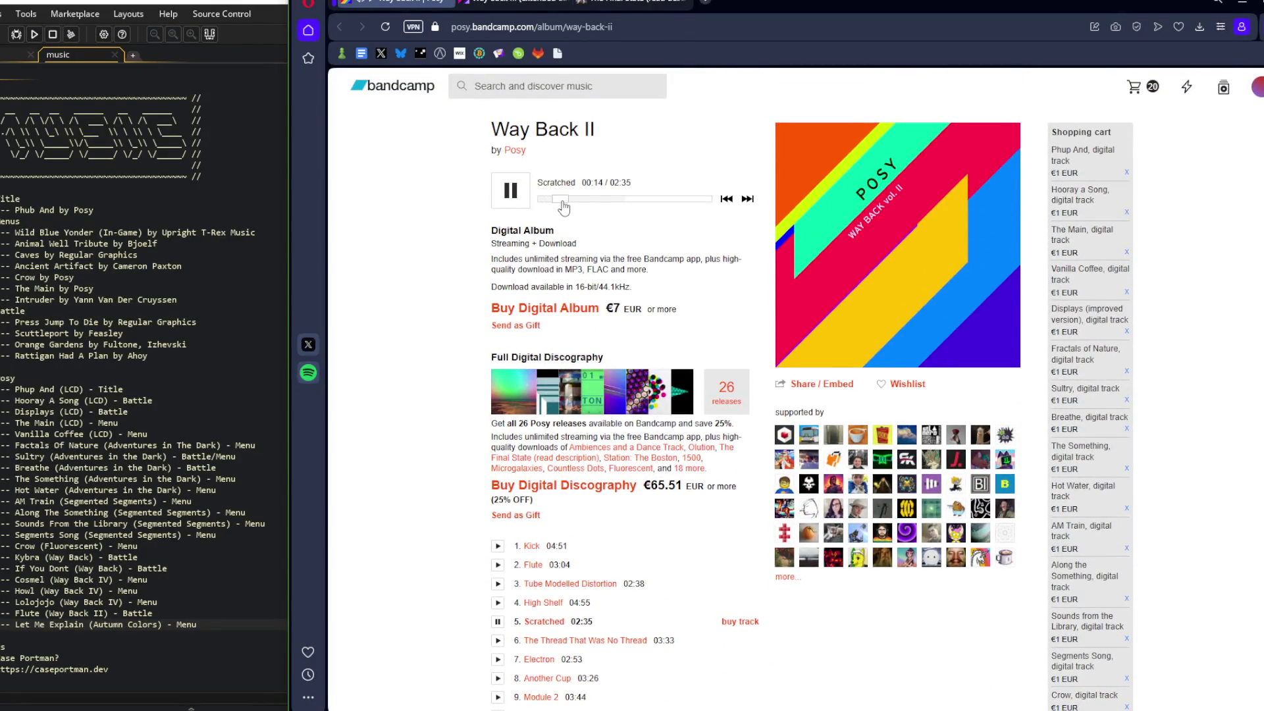
Skip ahead in Scratched and restart it, then play track 6, The Thread That Was No Thread
drag(567, 200, 575, 199)
drag(576, 199, 380, 250)
scroll(500, 284, down, 2)
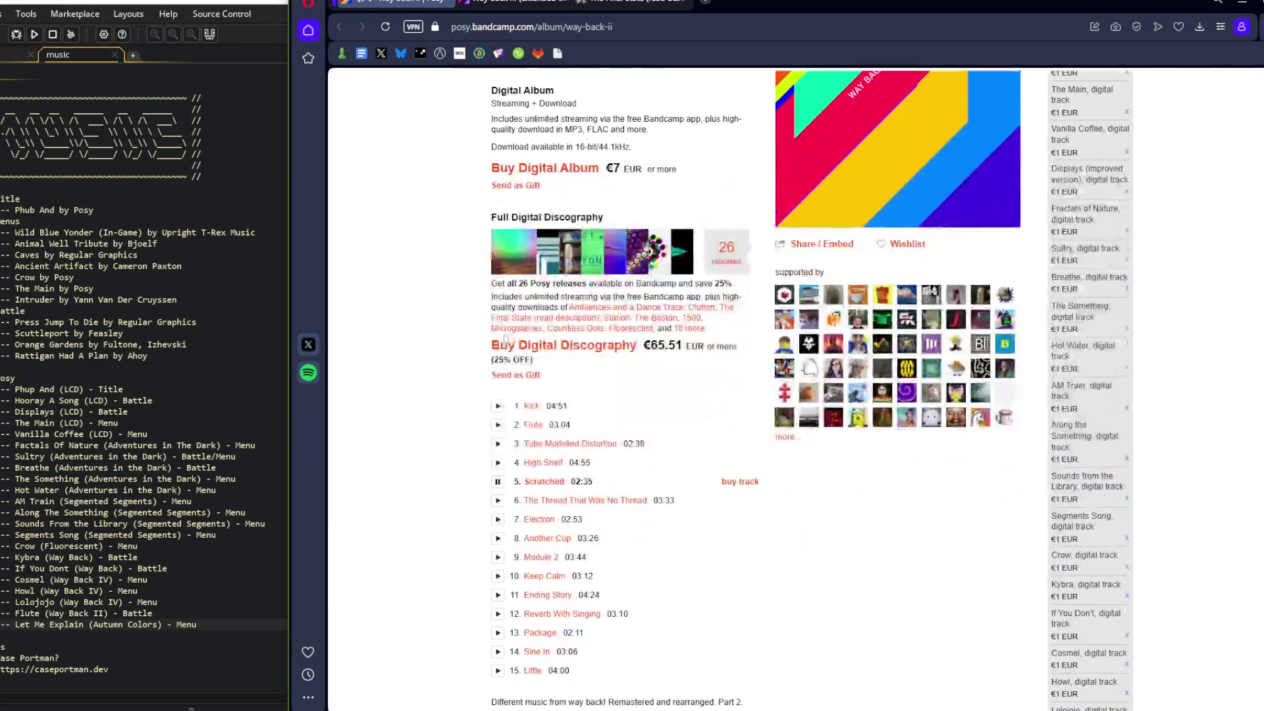
click(498, 500)
scroll(534, 395, up, 5)
Skip ahead in The Thread That Was No Thread, then preview Electron, Another Cup and Module 2
click(557, 339)
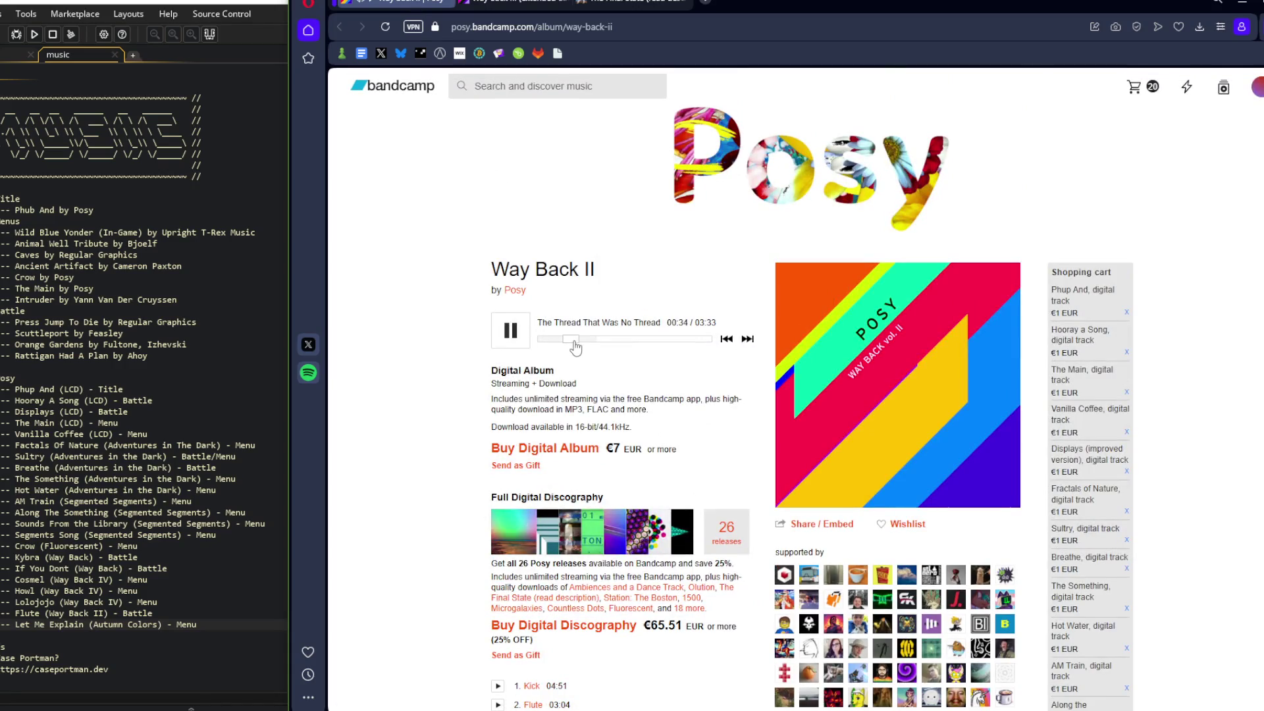
scroll(474, 425, down, 5)
click(498, 460)
scroll(499, 459, up, 4)
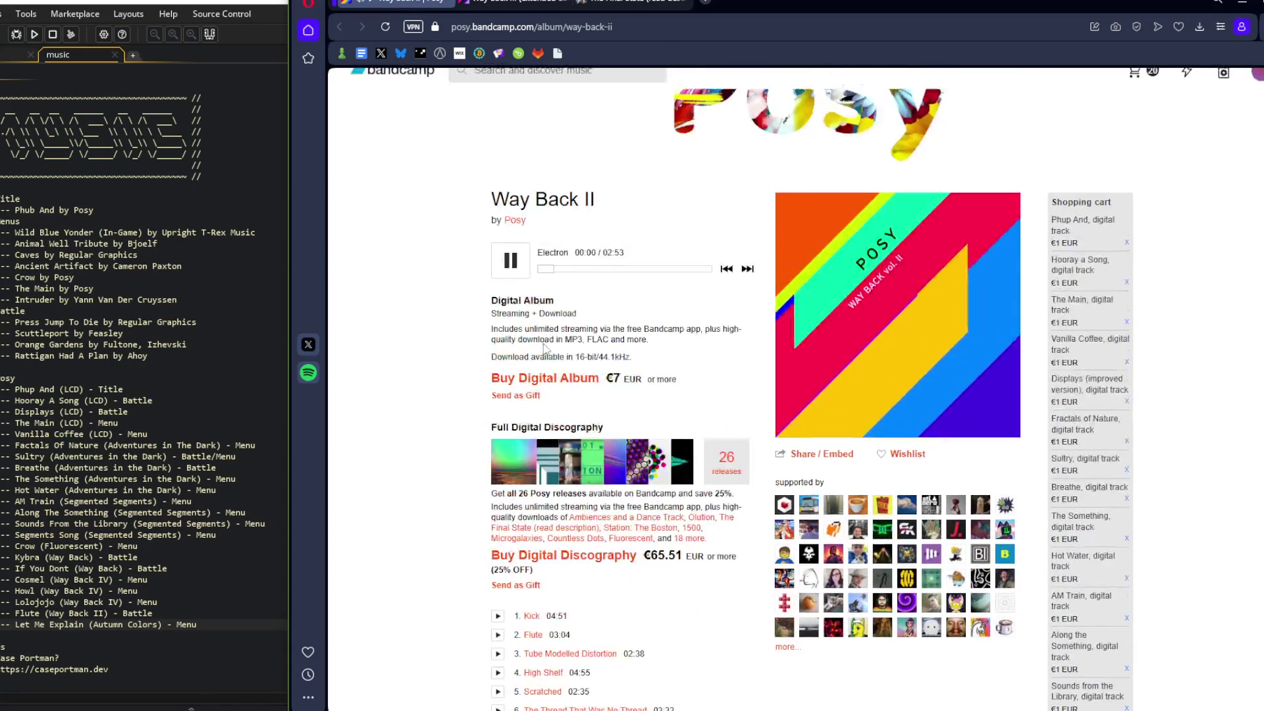
drag(551, 279, 570, 278)
scroll(578, 319, down, 2)
click(499, 542)
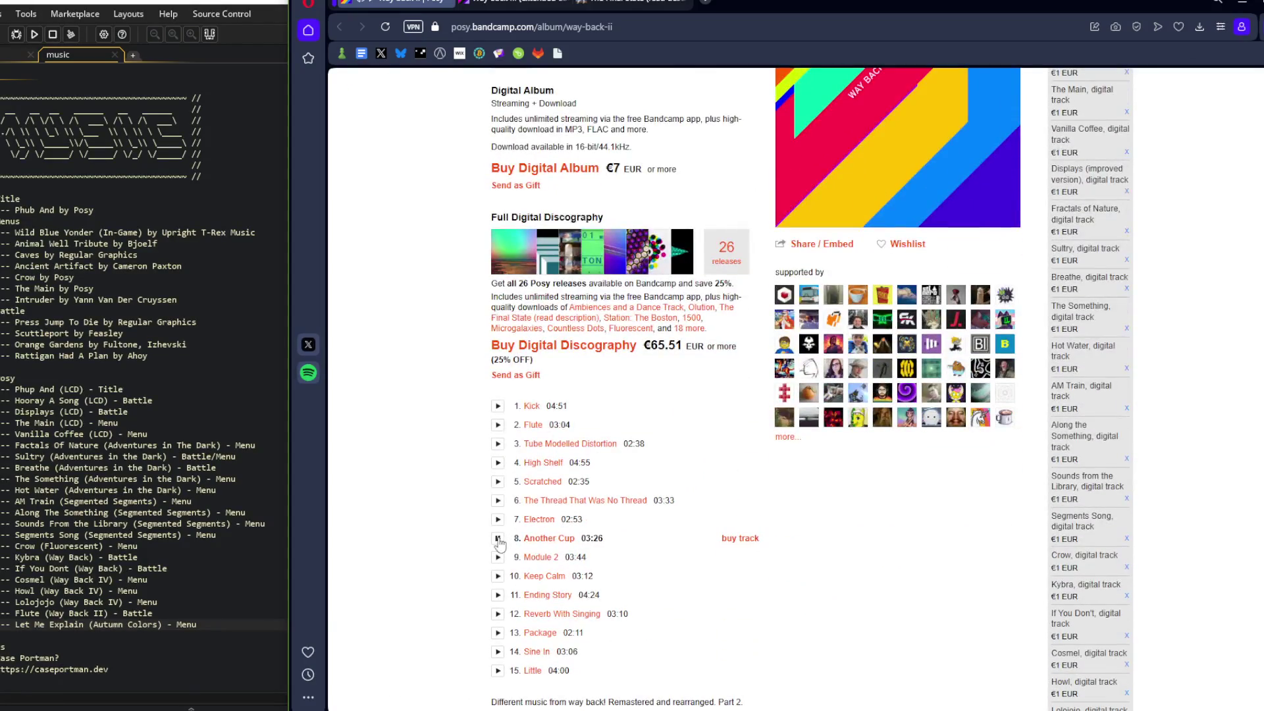
scroll(500, 542, up, 2)
drag(555, 199, 576, 204)
scroll(541, 411, down, 4)
click(499, 417)
scroll(501, 417, up, 4)
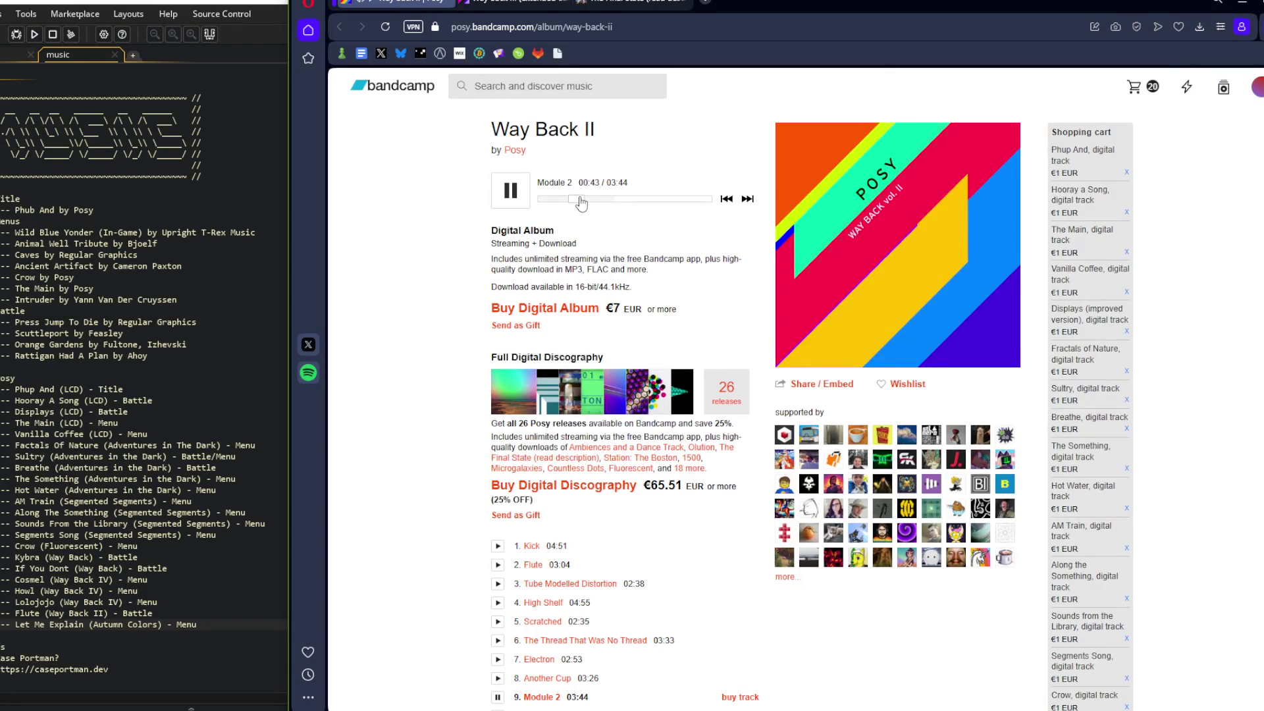
Play track 10 Keep Calm, then track 11 Ending Story
scroll(531, 411, down, 4)
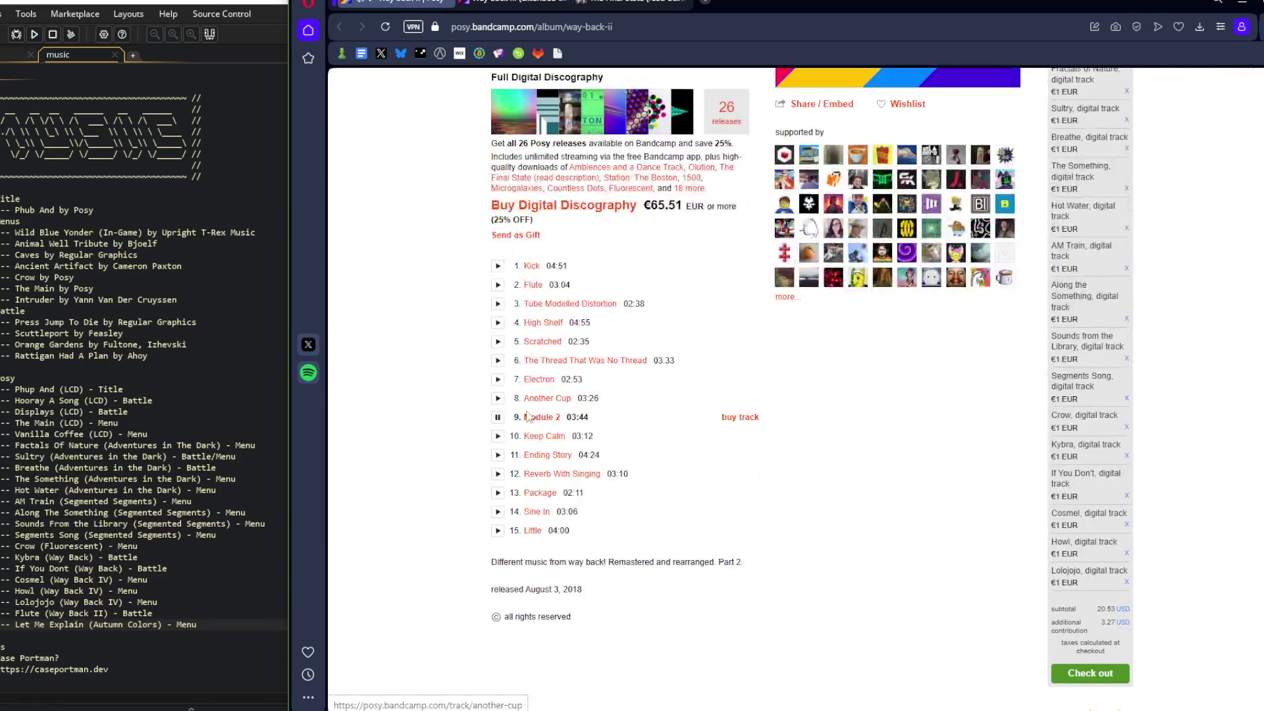
click(497, 436)
scroll(500, 431, up, 4)
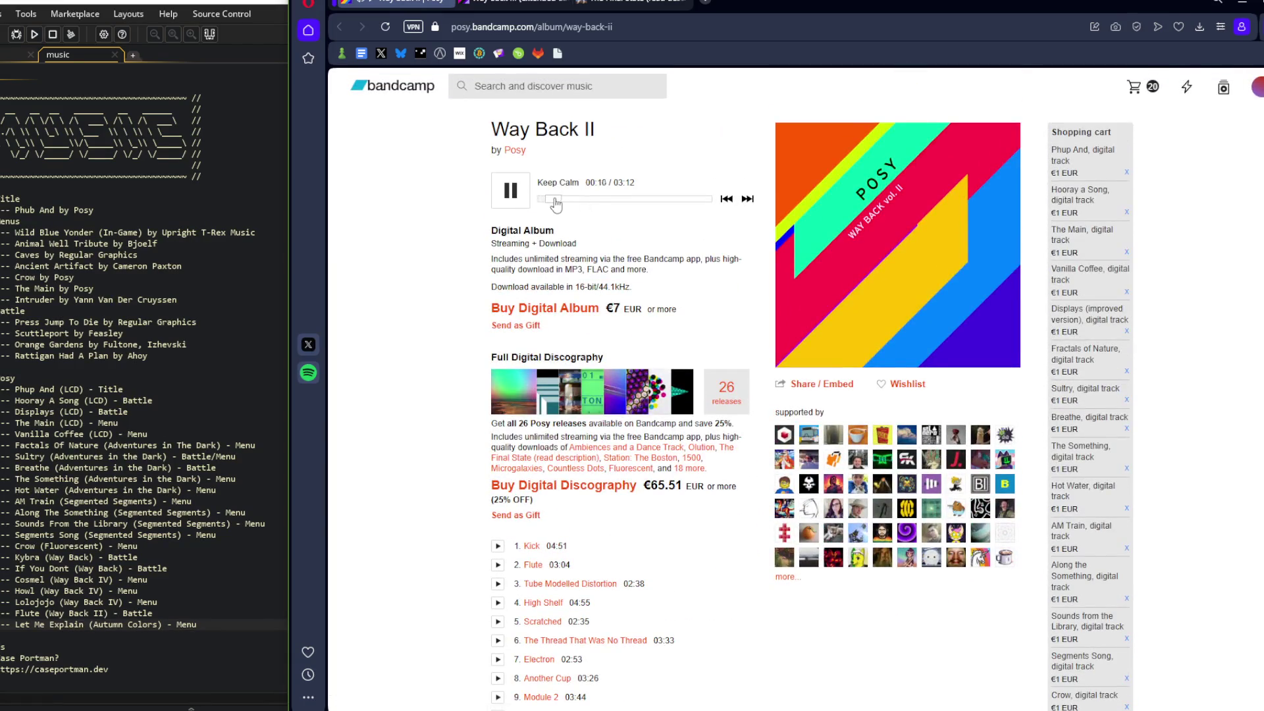
scroll(535, 373, down, 4)
click(498, 454)
scroll(501, 448, up, 4)
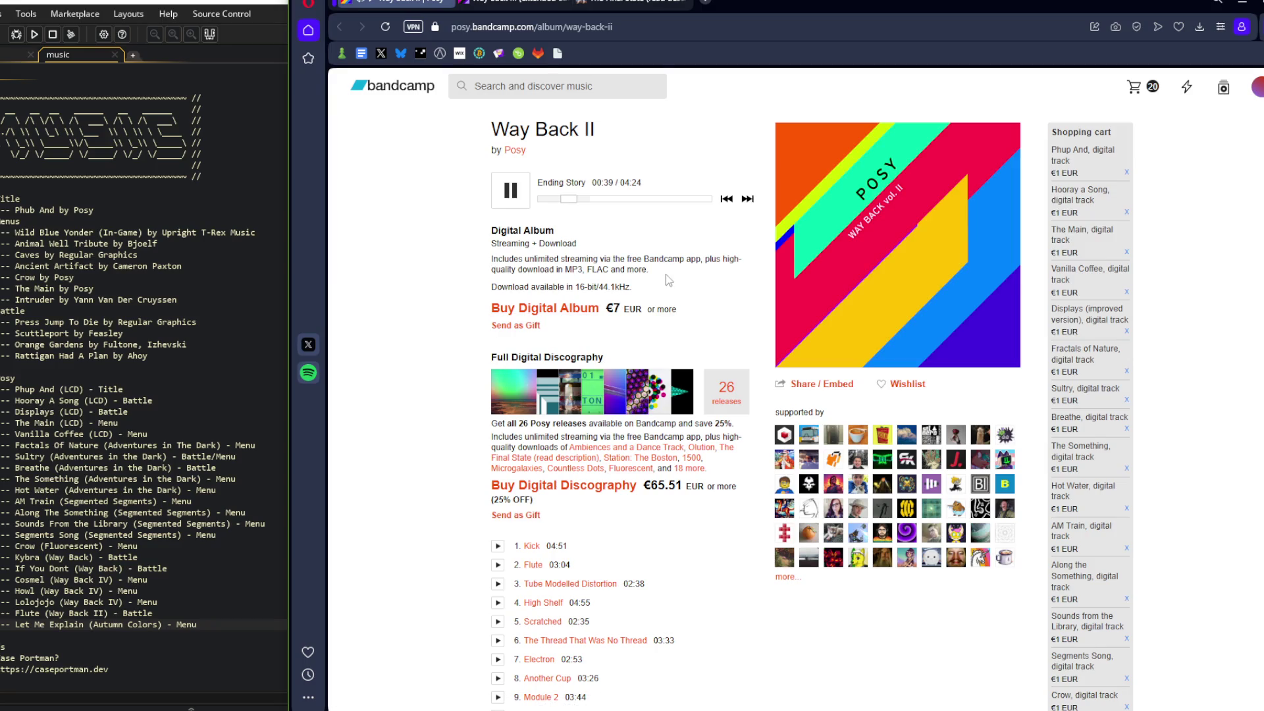
Preview Reverb With Singing, then Package, skipping Package ahead to 00:30
scroll(561, 363, down, 1)
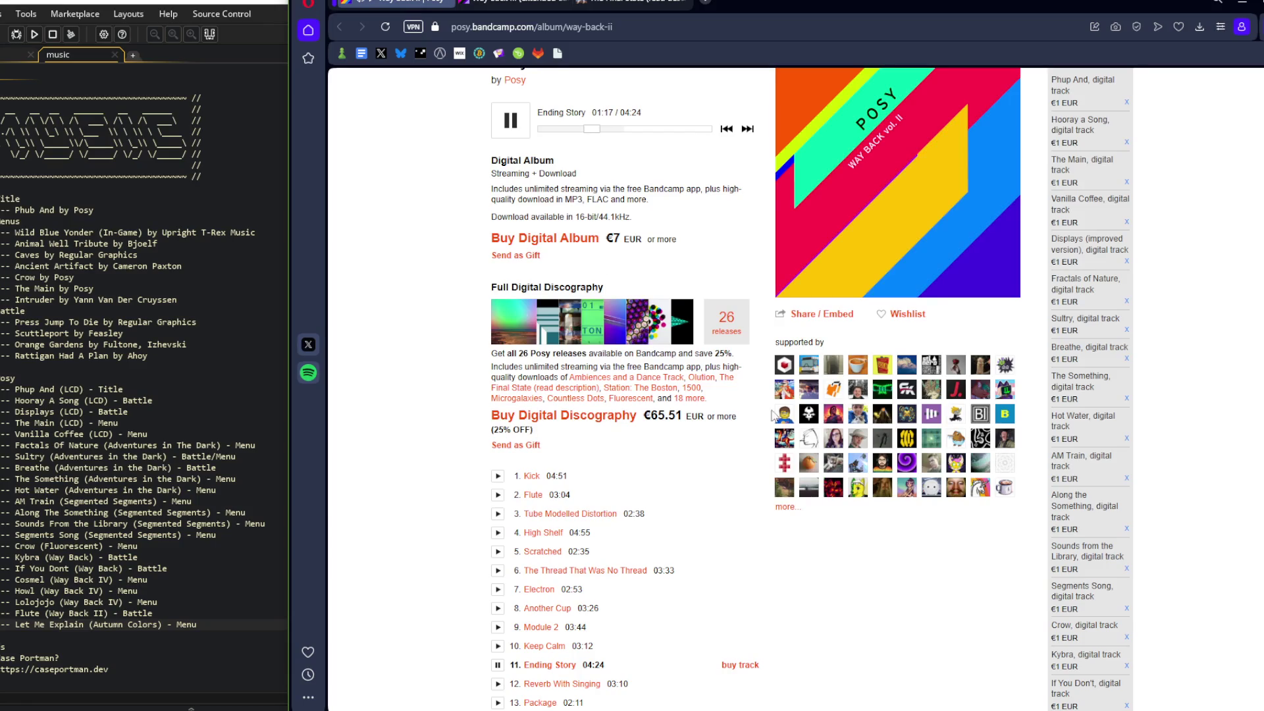
scroll(739, 429, down, 2)
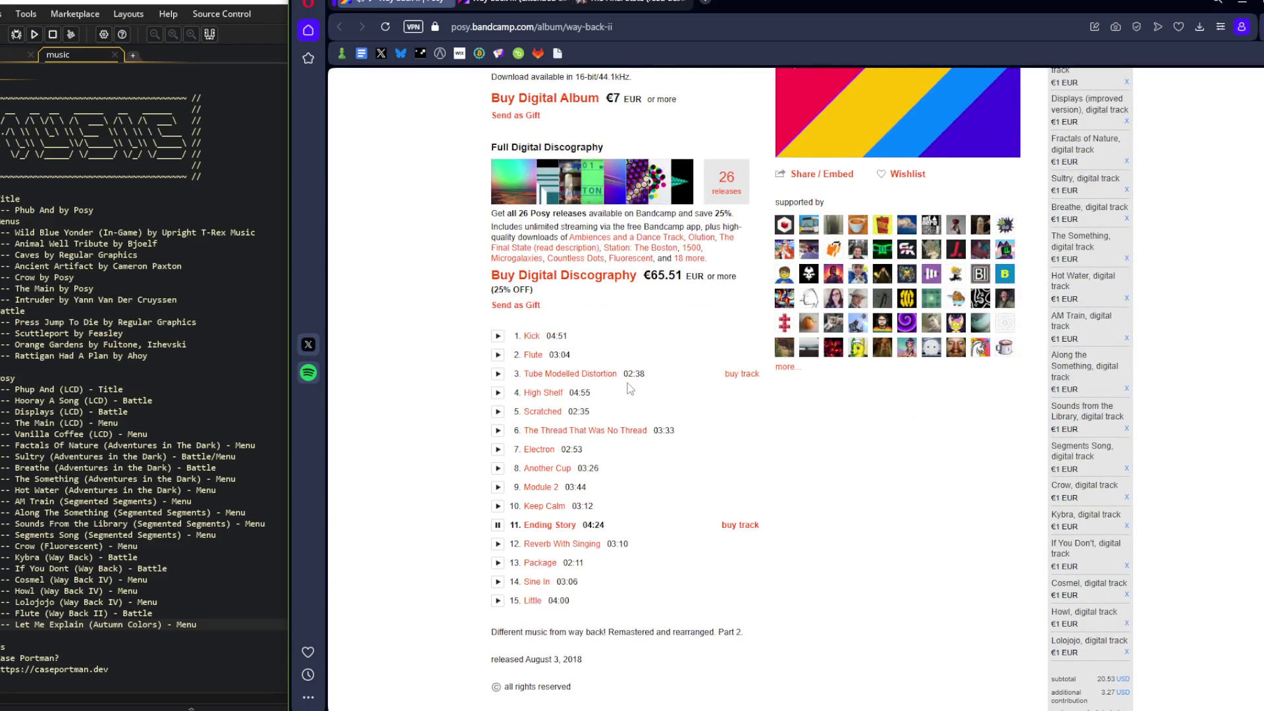
scroll(652, 455, up, 1)
scroll(652, 454, up, 3)
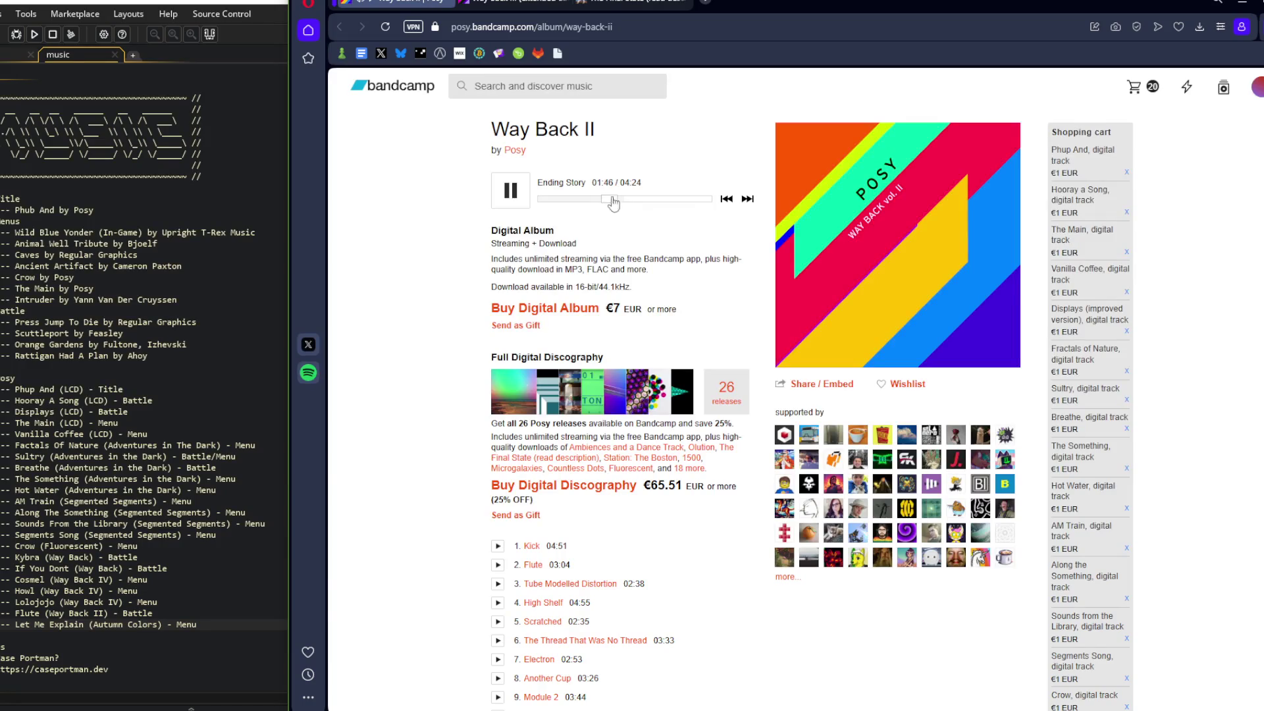
scroll(533, 502, down, 3)
click(498, 544)
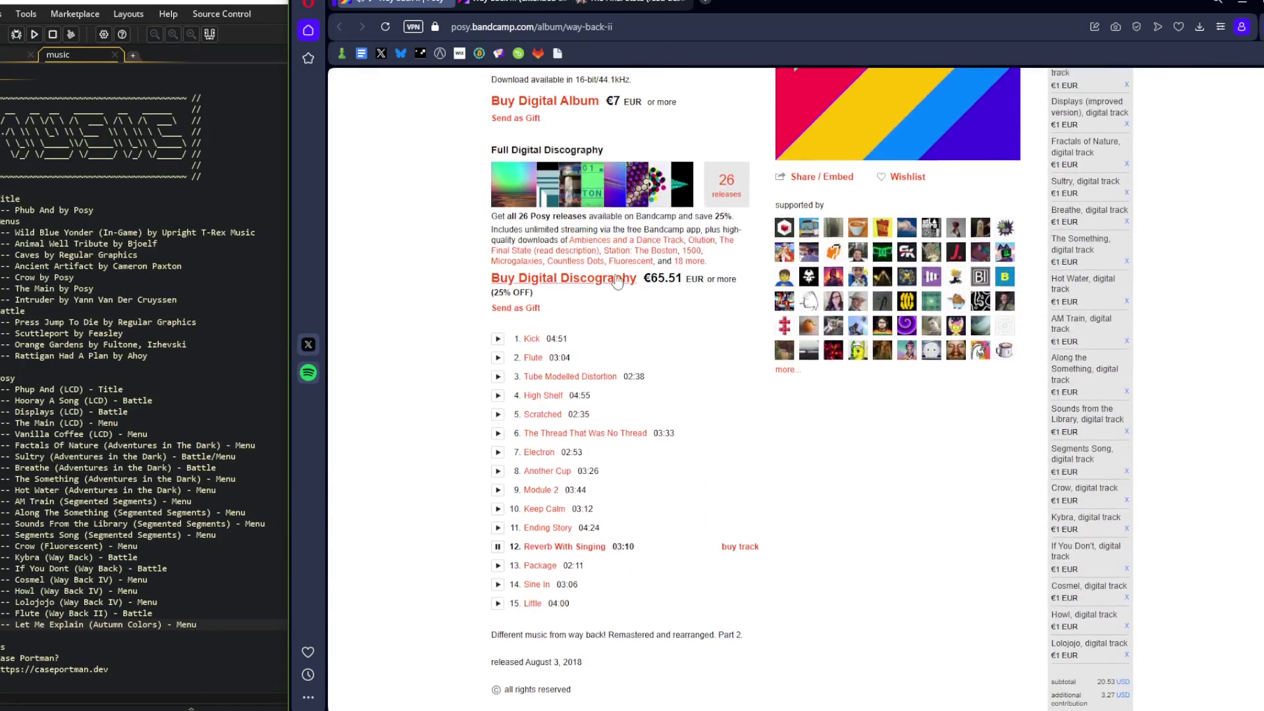
scroll(540, 395, up, 4)
scroll(506, 428, down, 5)
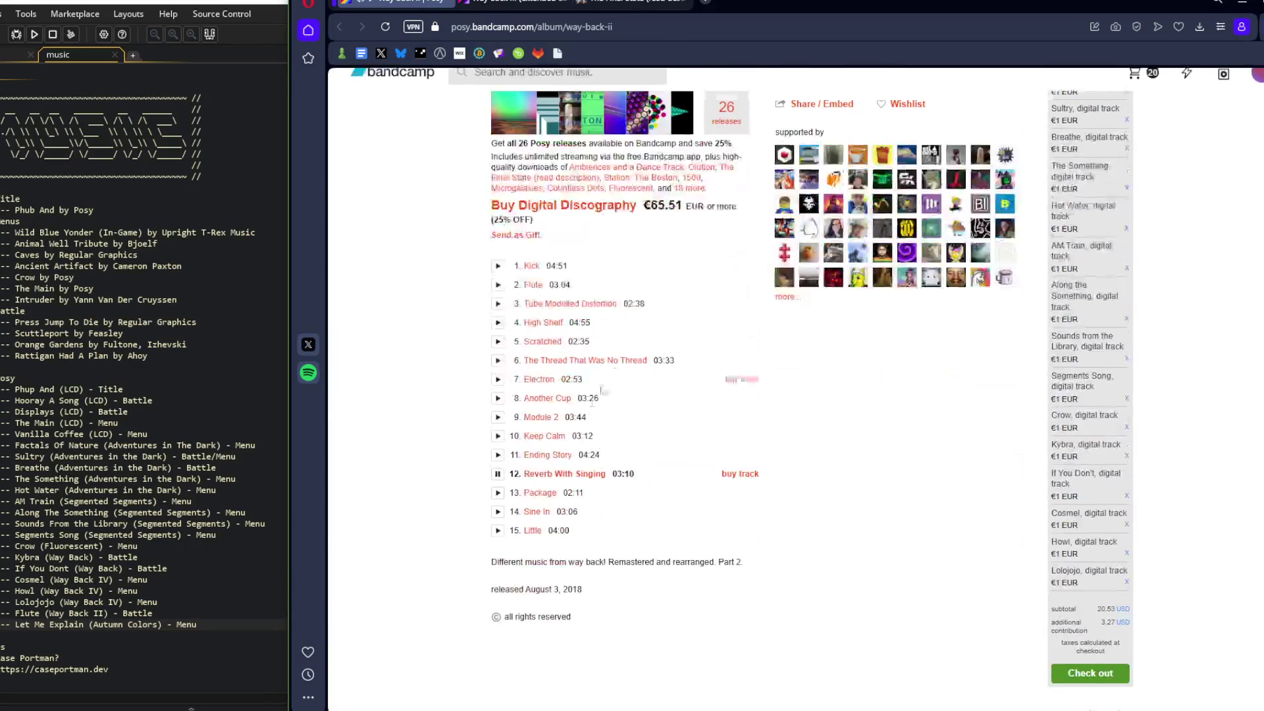
click(498, 493)
scroll(498, 461, up, 5)
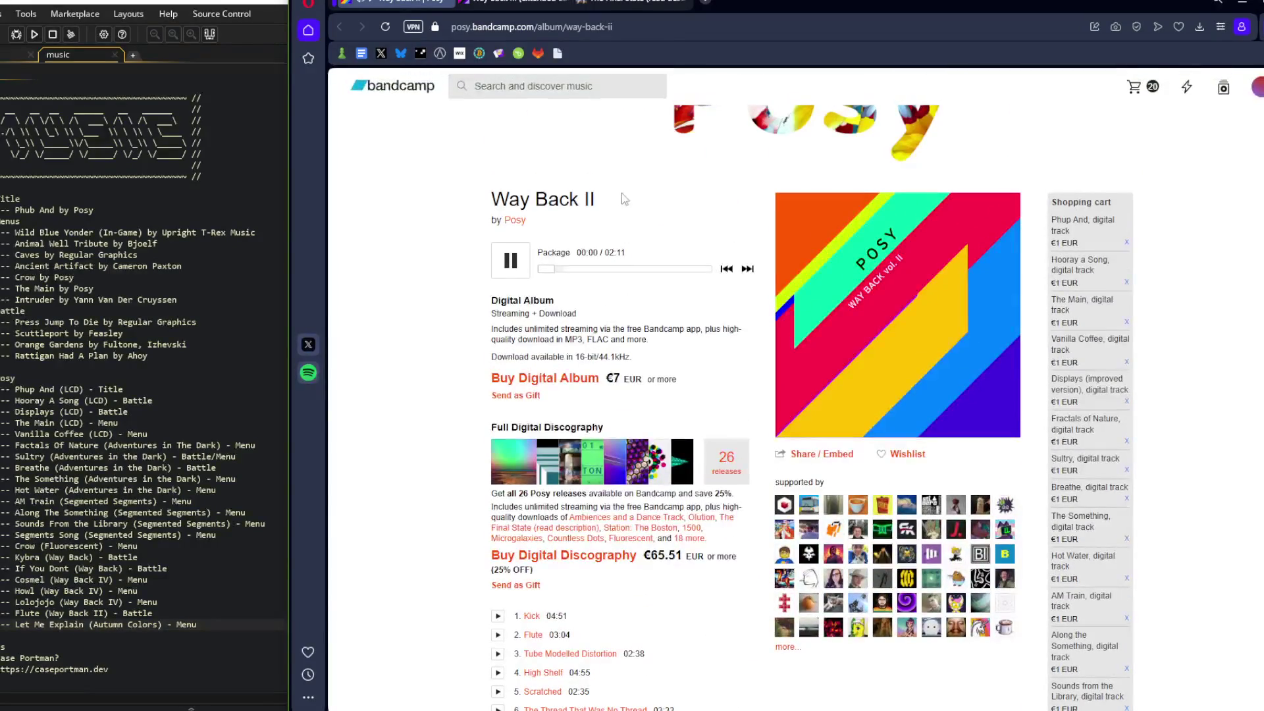
click(582, 268)
Preview Sine In and Little (seeking to 00:25), then close the Way Back II tab
scroll(579, 329, down, 3)
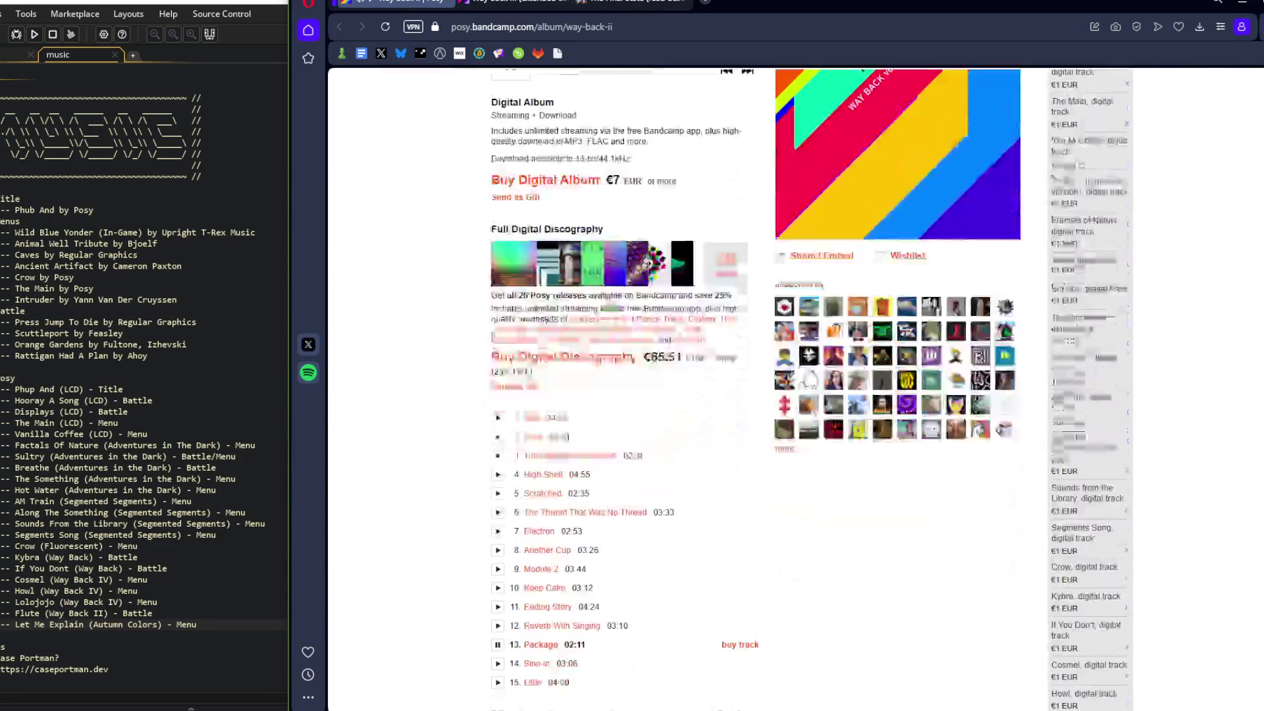
scroll(528, 502, down, 2)
click(498, 511)
scroll(592, 349, up, 3)
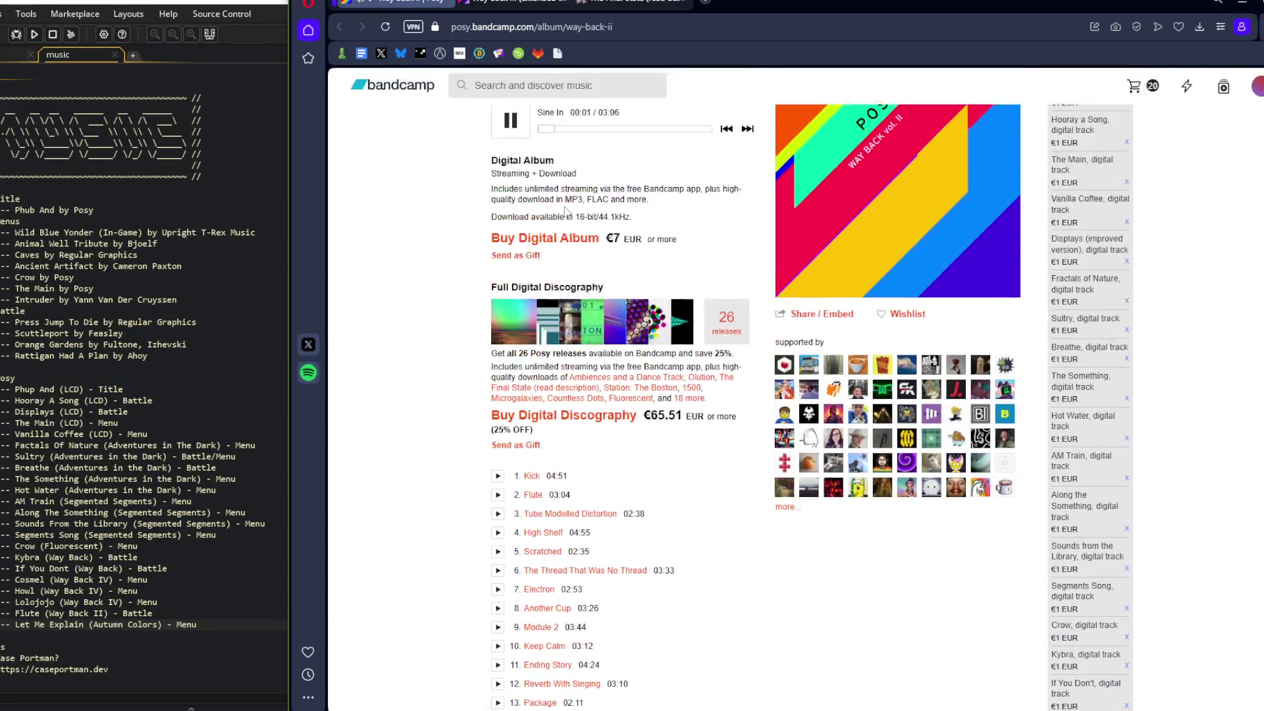
click(568, 131)
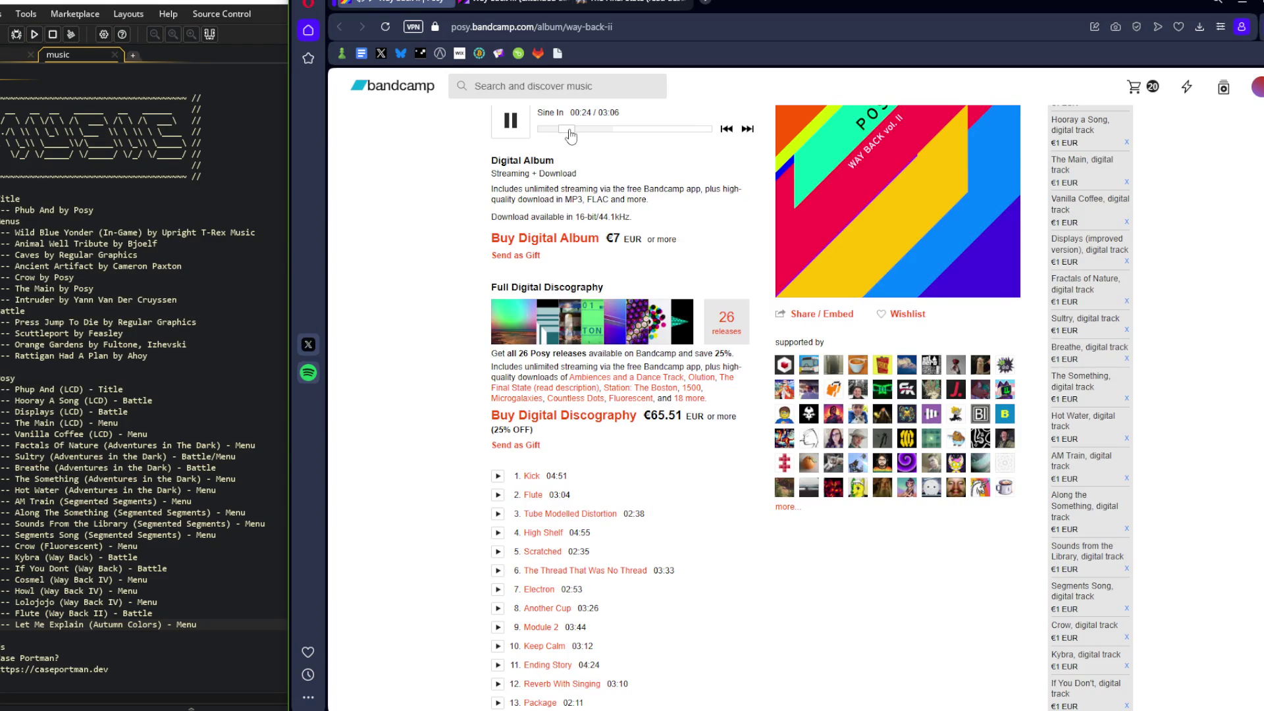
drag(570, 135, 578, 139)
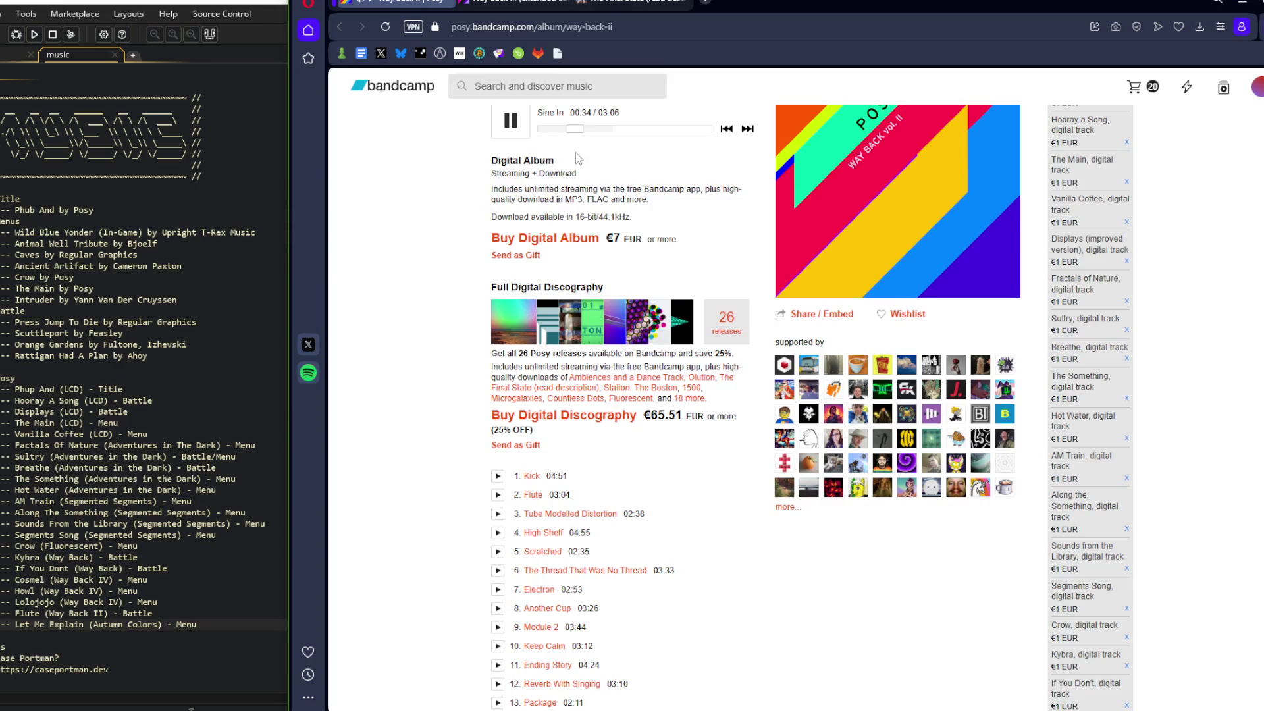
scroll(575, 158, down, 2)
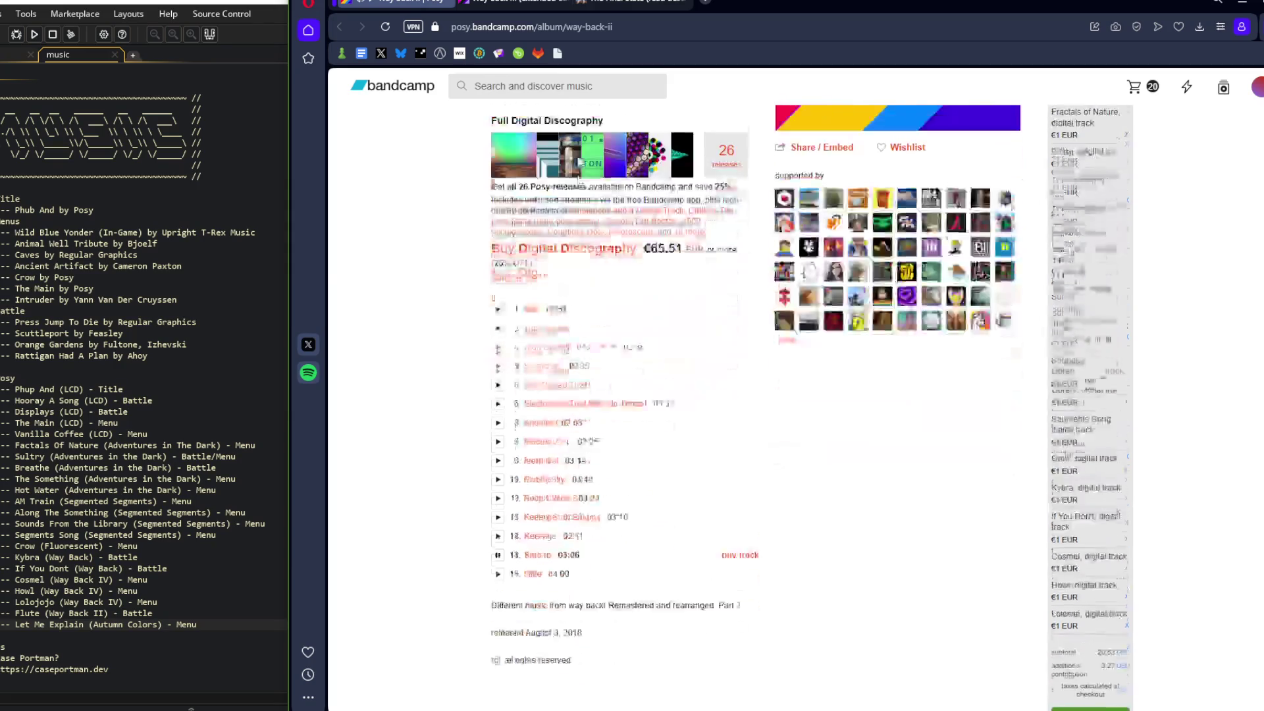
click(498, 600)
scroll(502, 611, up, 4)
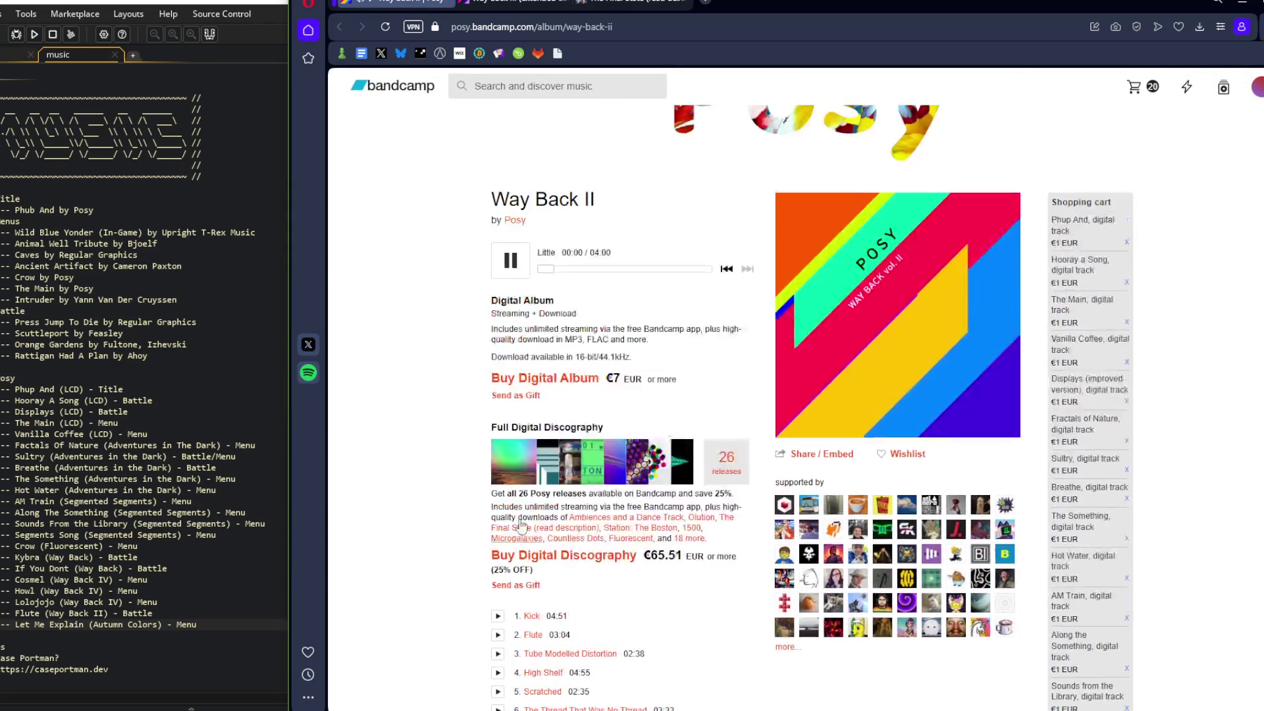
drag(545, 269, 581, 271)
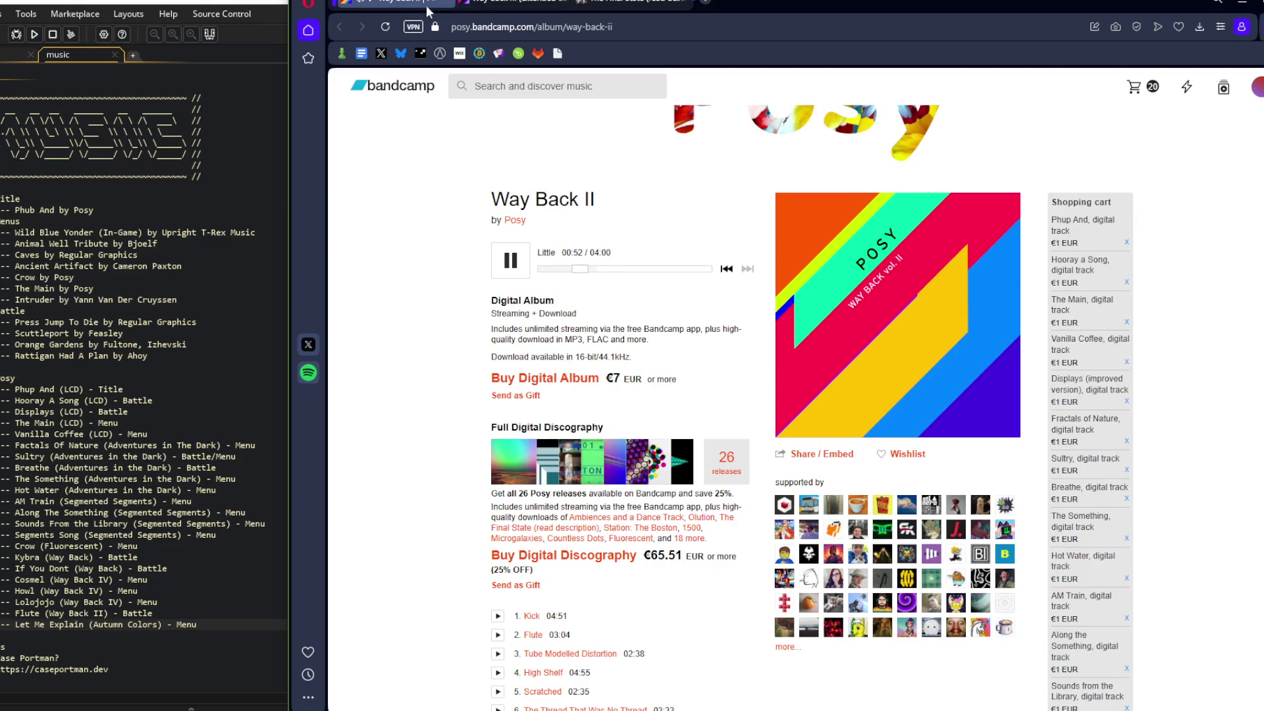
middle_click(397, 4)
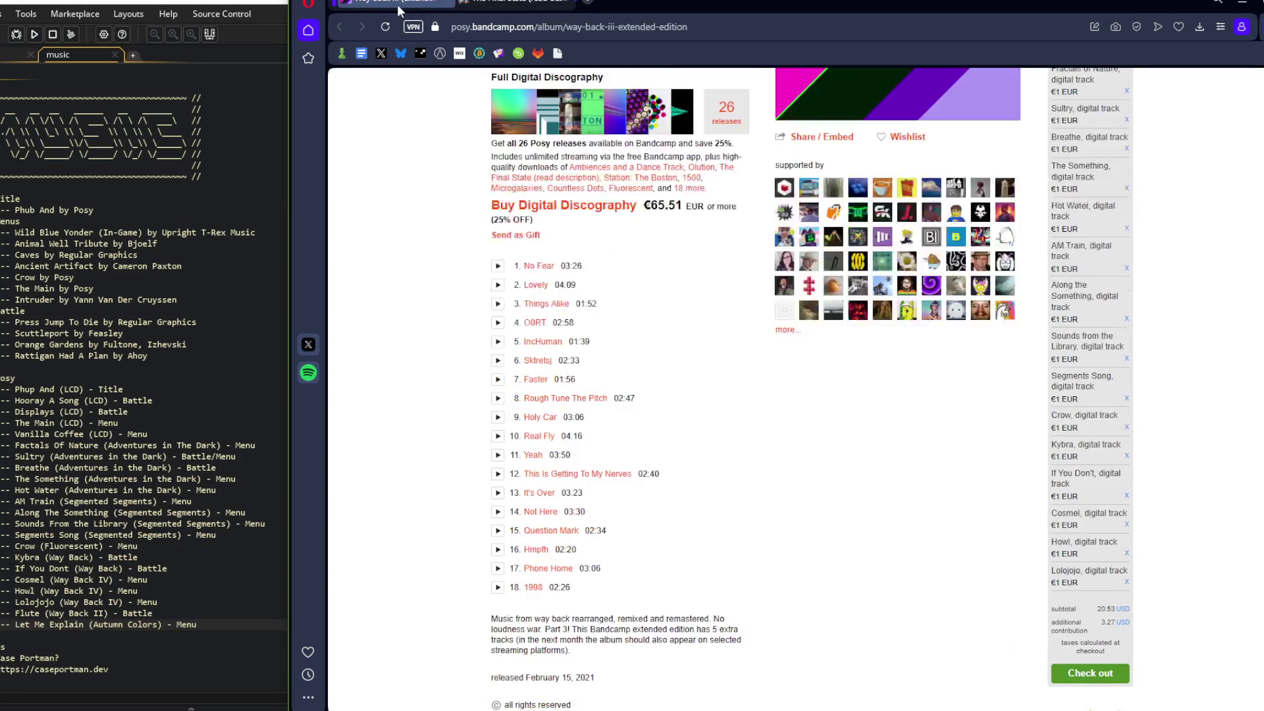
Glance at The Final State album page, then return to Way Back III
click(536, 6)
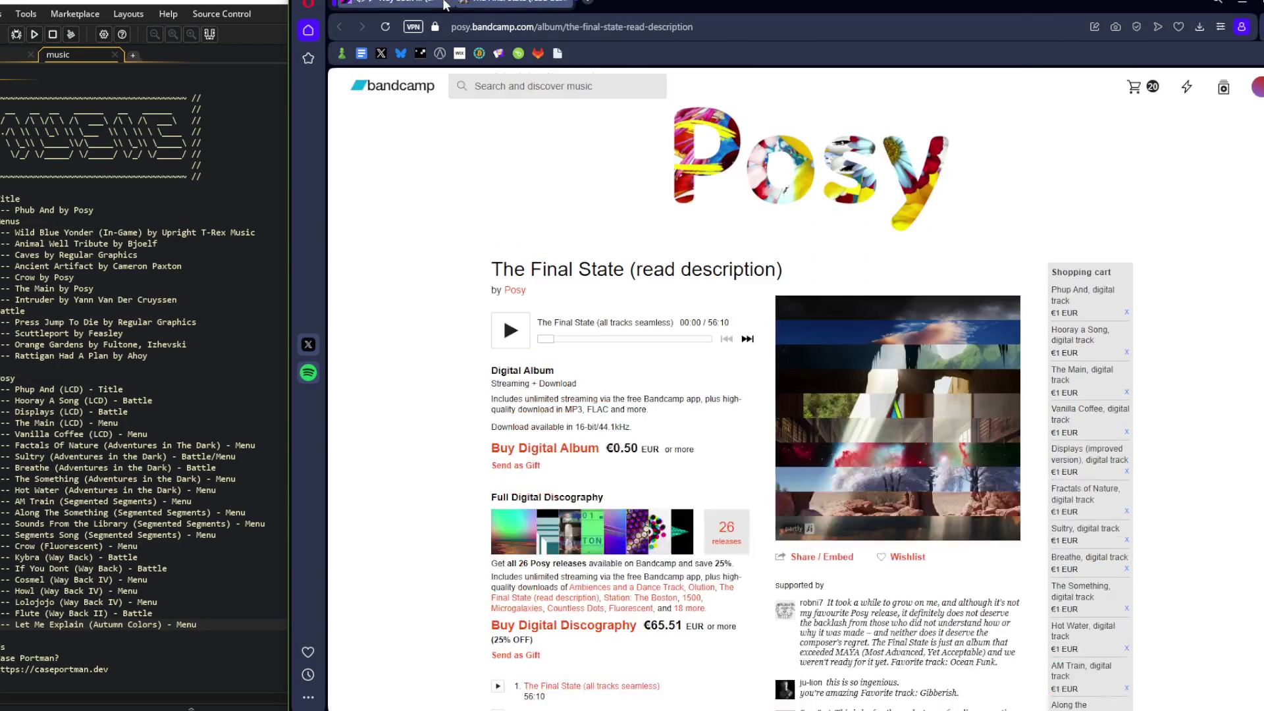
scroll(375, 162, down, 6)
scroll(377, 115, up, 2)
key(ctrl+Tab)
scroll(564, 219, up, 5)
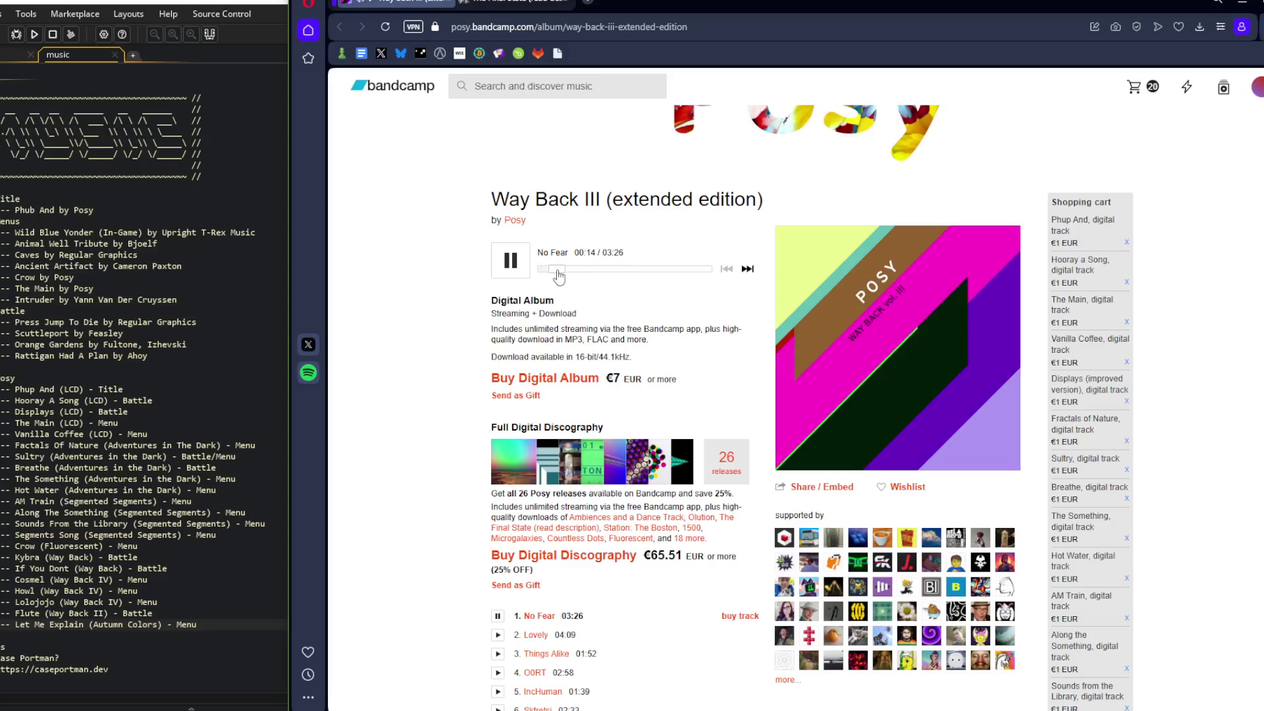
Preview Lovely and Things Alike, seeking ahead in each
scroll(495, 466, down, 3)
click(498, 424)
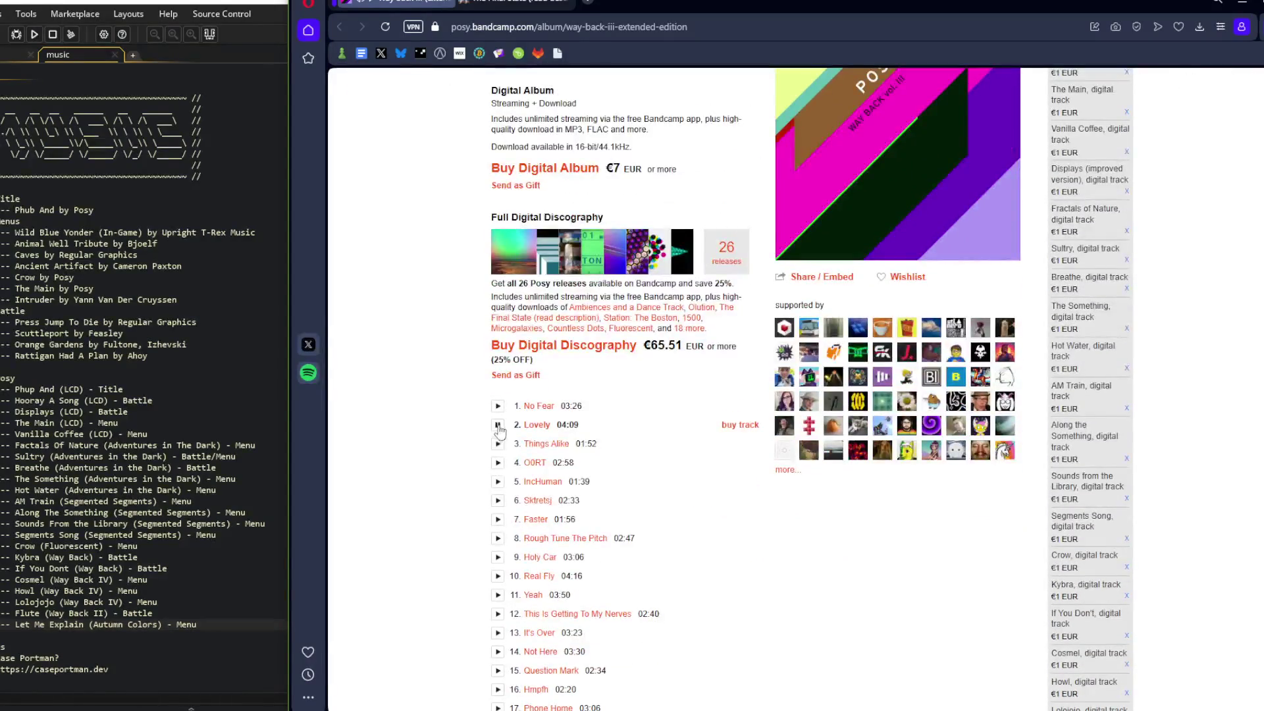
scroll(503, 426, up, 3)
click(560, 270)
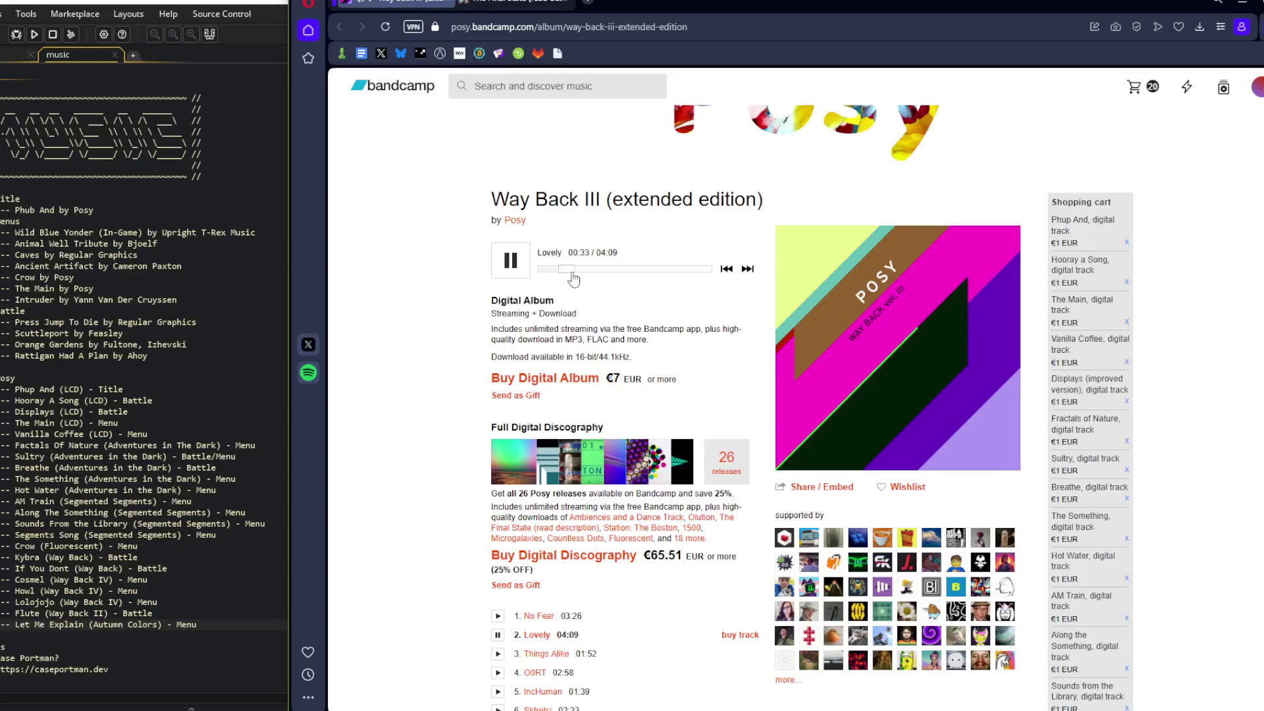
scroll(539, 492, down, 3)
click(497, 444)
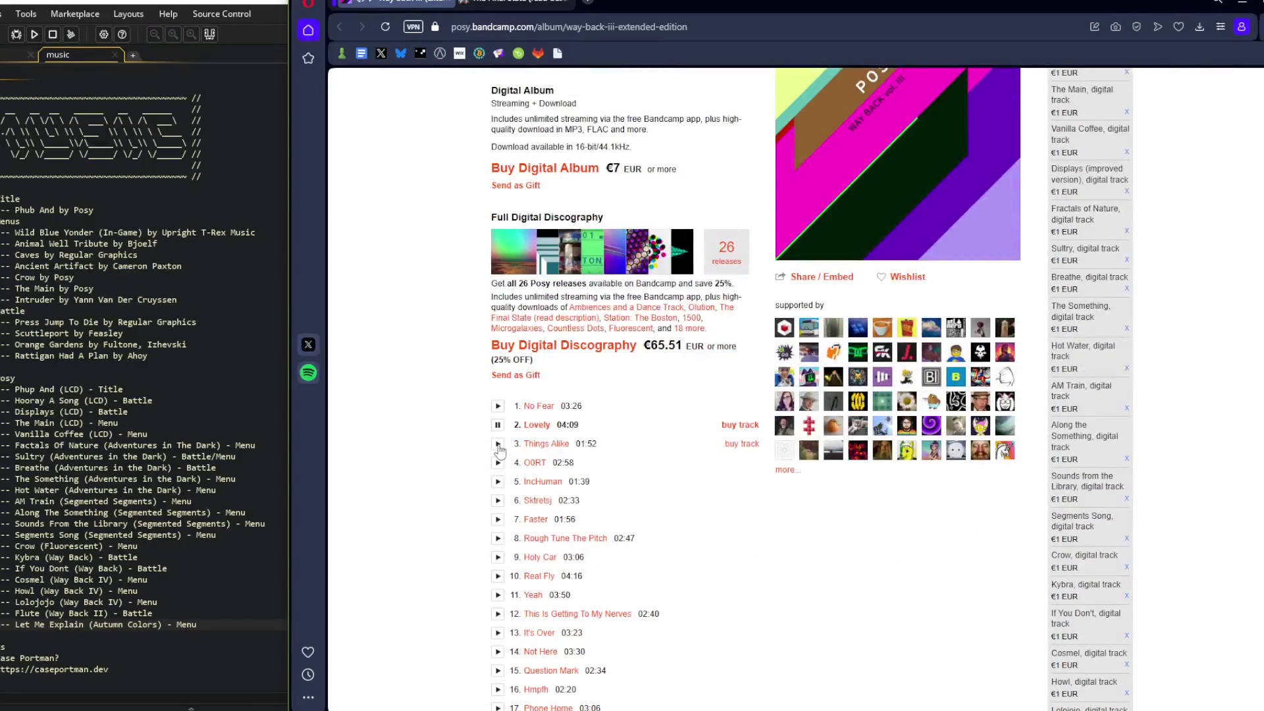
scroll(500, 441, up, 3)
click(559, 271)
mouse_move(562, 276)
mouse_down()
mouse_move(580, 276)
mouse_move(566, 277)
mouse_up()
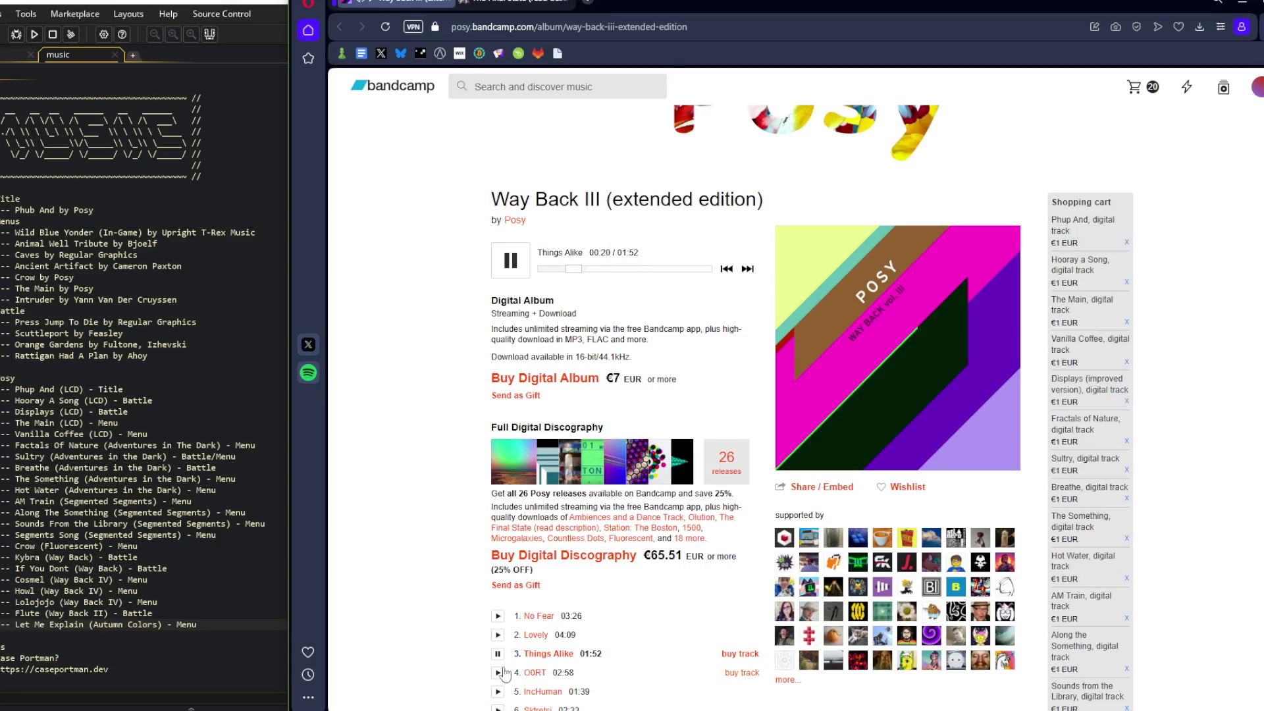
Play OORT from 00:11 and InHuman from about 00:13, seeking further into InHuman
click(498, 673)
click(553, 271)
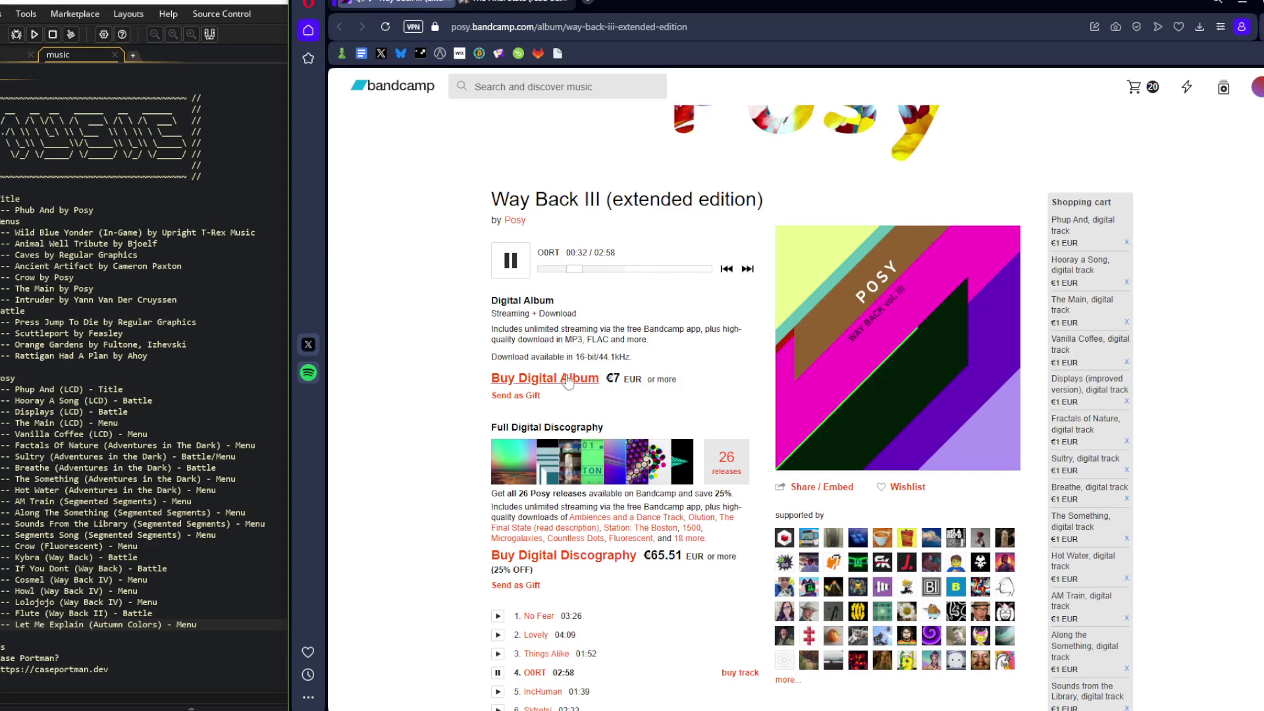
scroll(566, 389, down, 1)
click(499, 621)
click(564, 199)
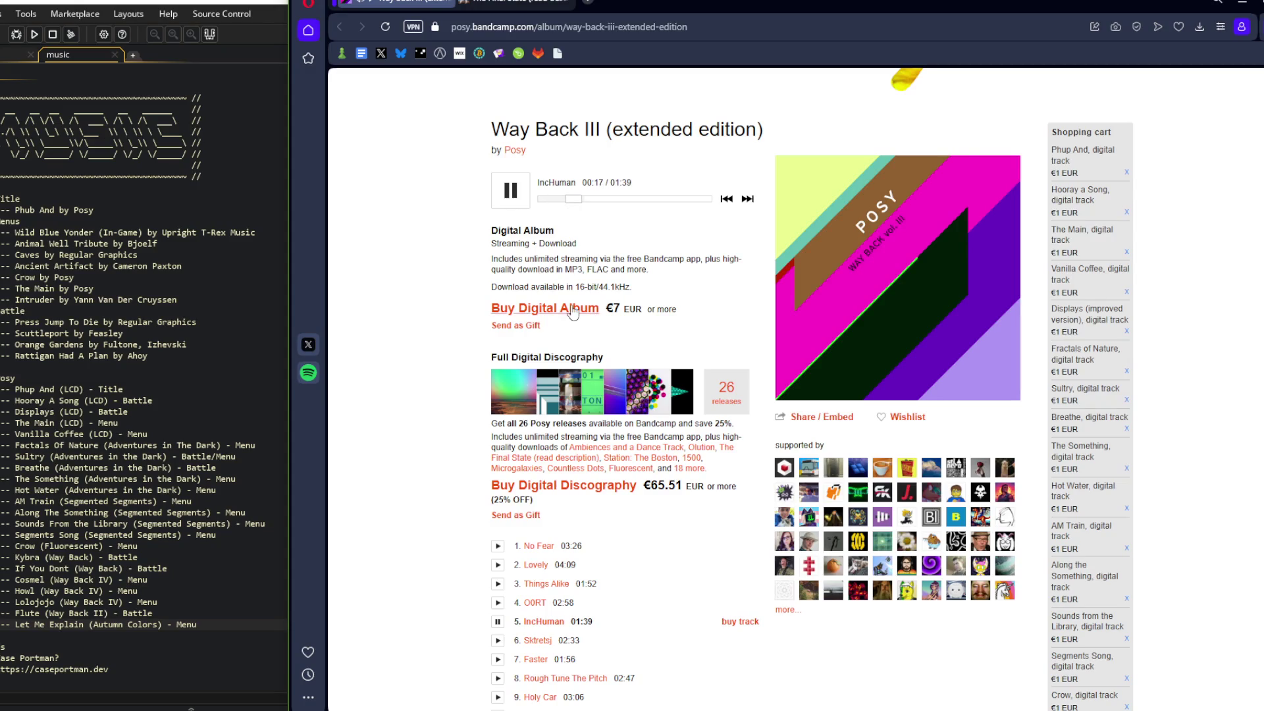
drag(582, 200, 593, 200)
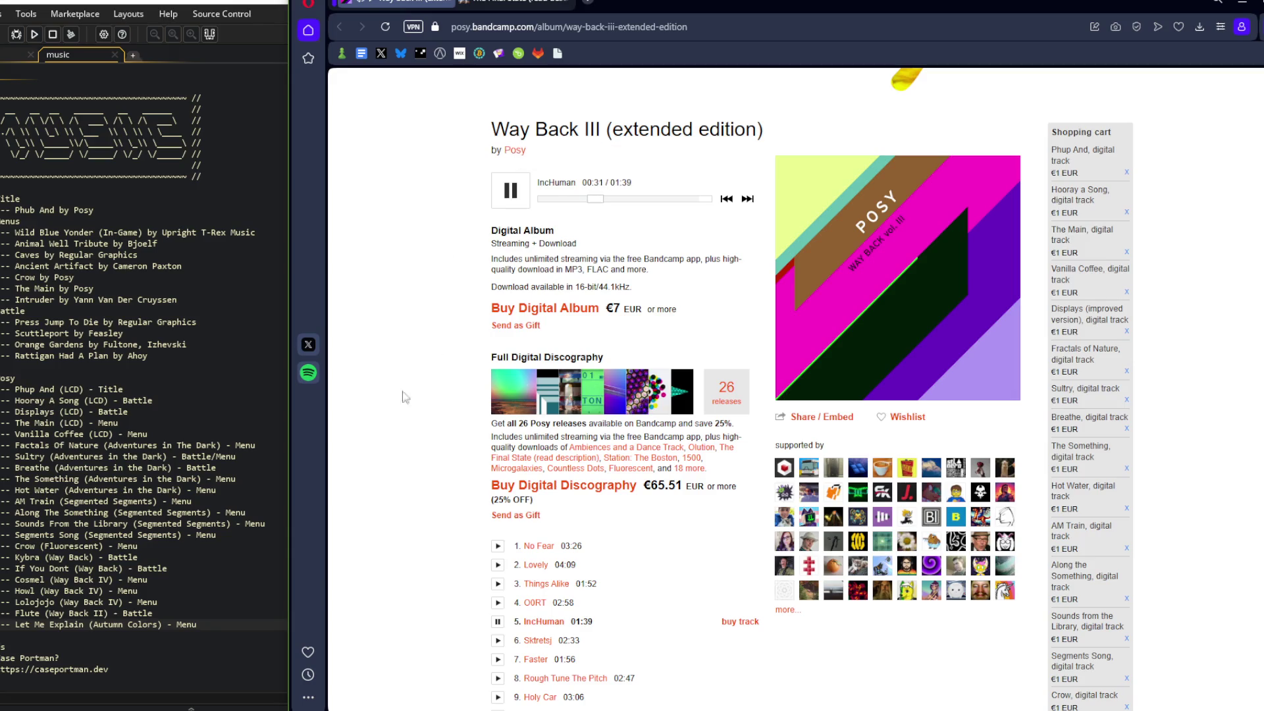
click(235, 627)
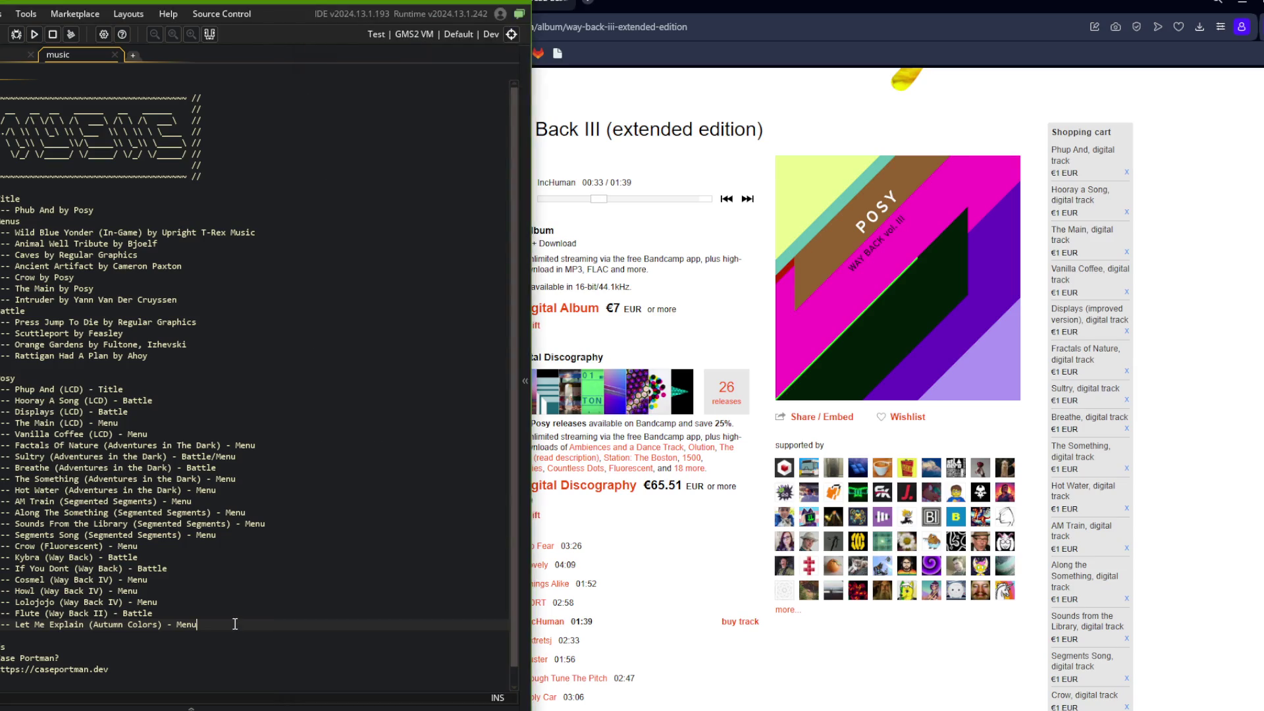
Append the line '-- IncHuman (Way Back III) - Menu' below the last music entry
key(Return)
text(-- In)
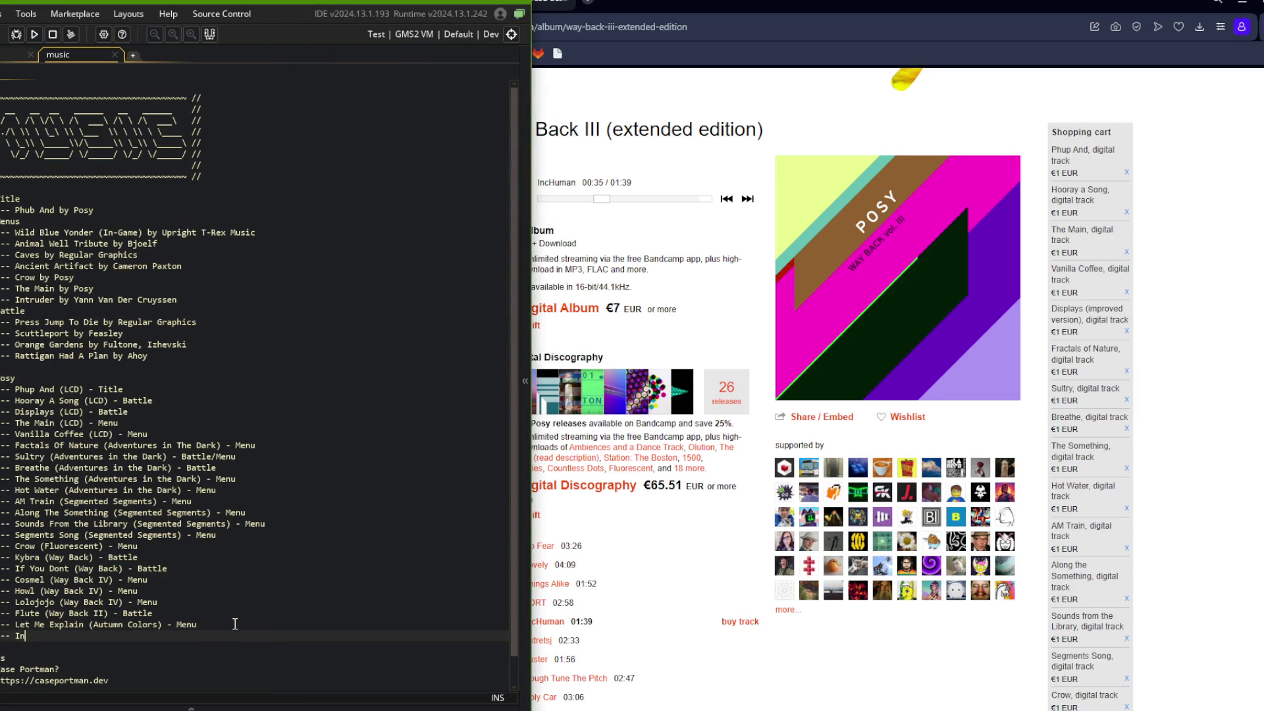
text(cHuman (Way Back III) - Menu)
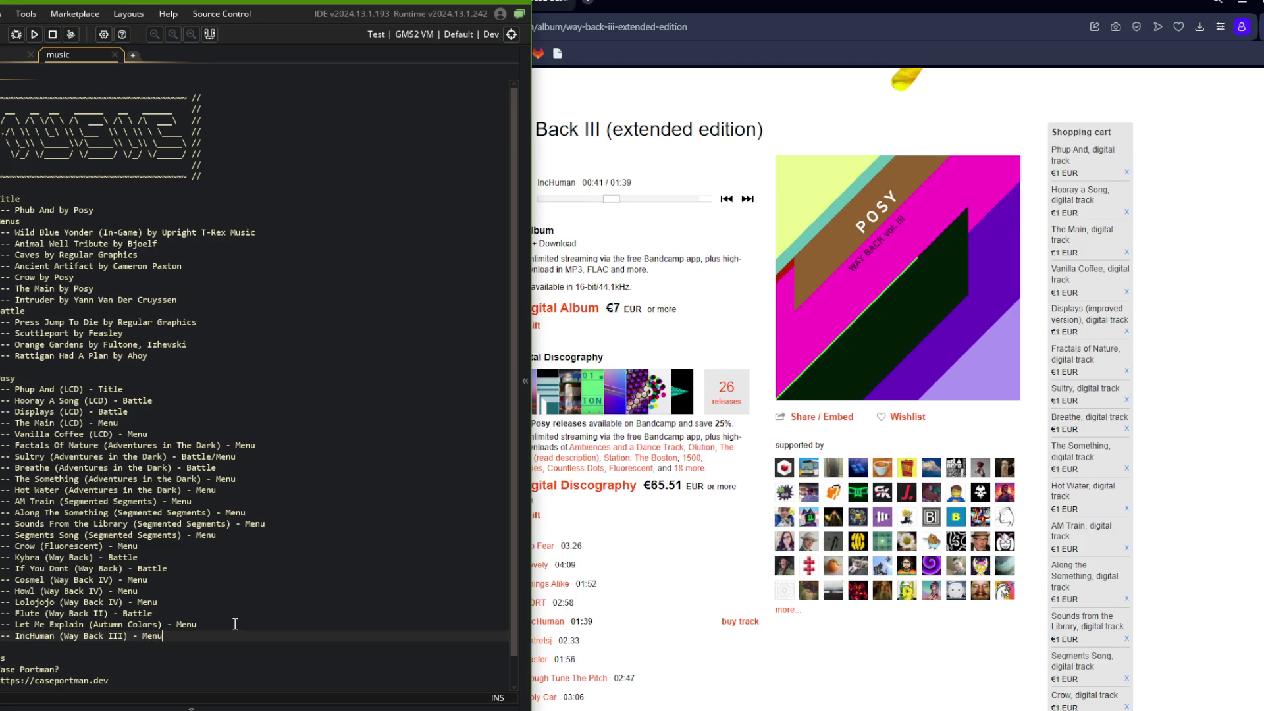
key(alt+Tab)
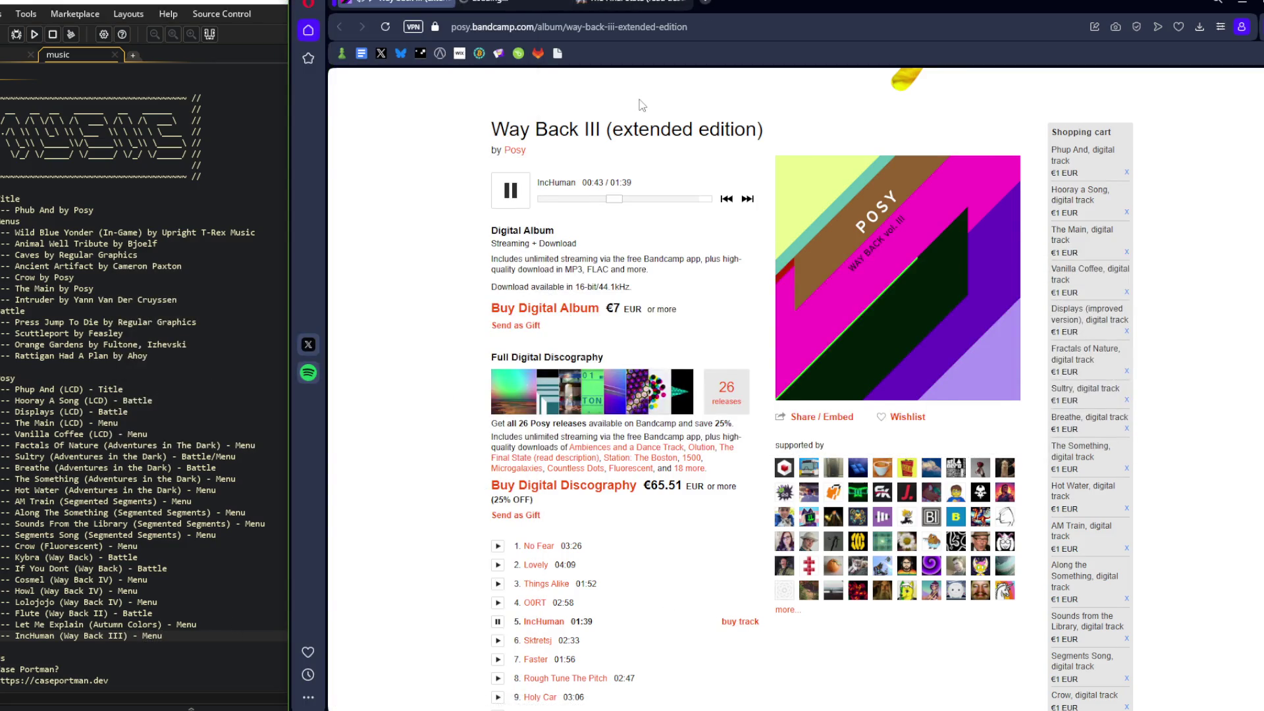
Add the IncHuman track to the Bandcamp cart with amount 1, then close its page
click(556, 182)
click(537, 451)
text(1)
click(900, 498)
key(ctrl+w)
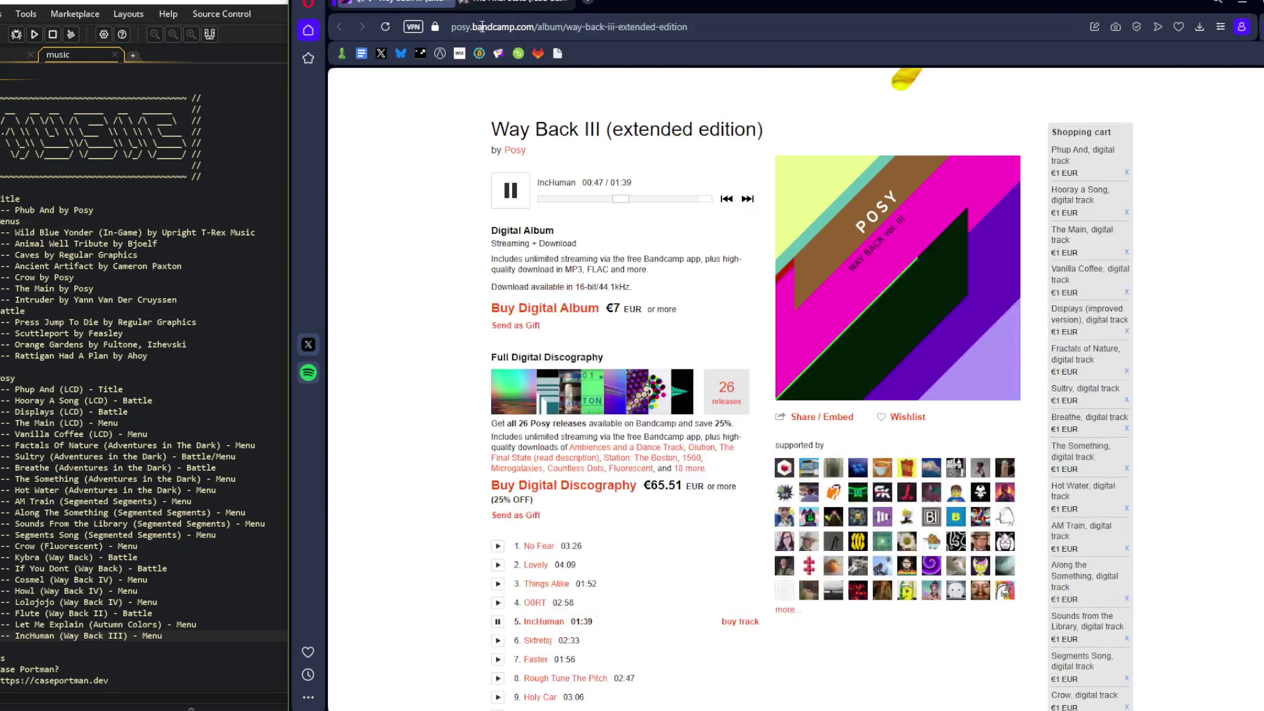
Preview Sktrets from 00:37, then Faster, skipping a little ahead
scroll(448, 385, down, 4)
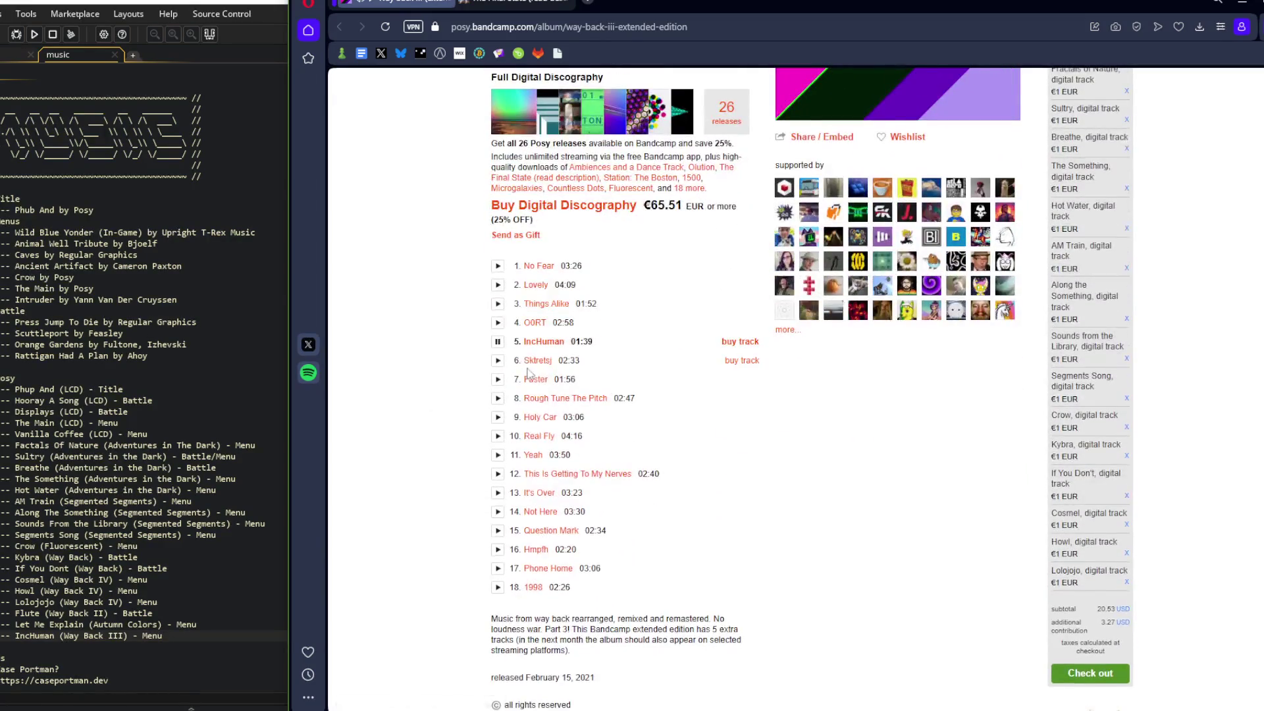
scroll(527, 373, up, 4)
scroll(509, 473, down, 2)
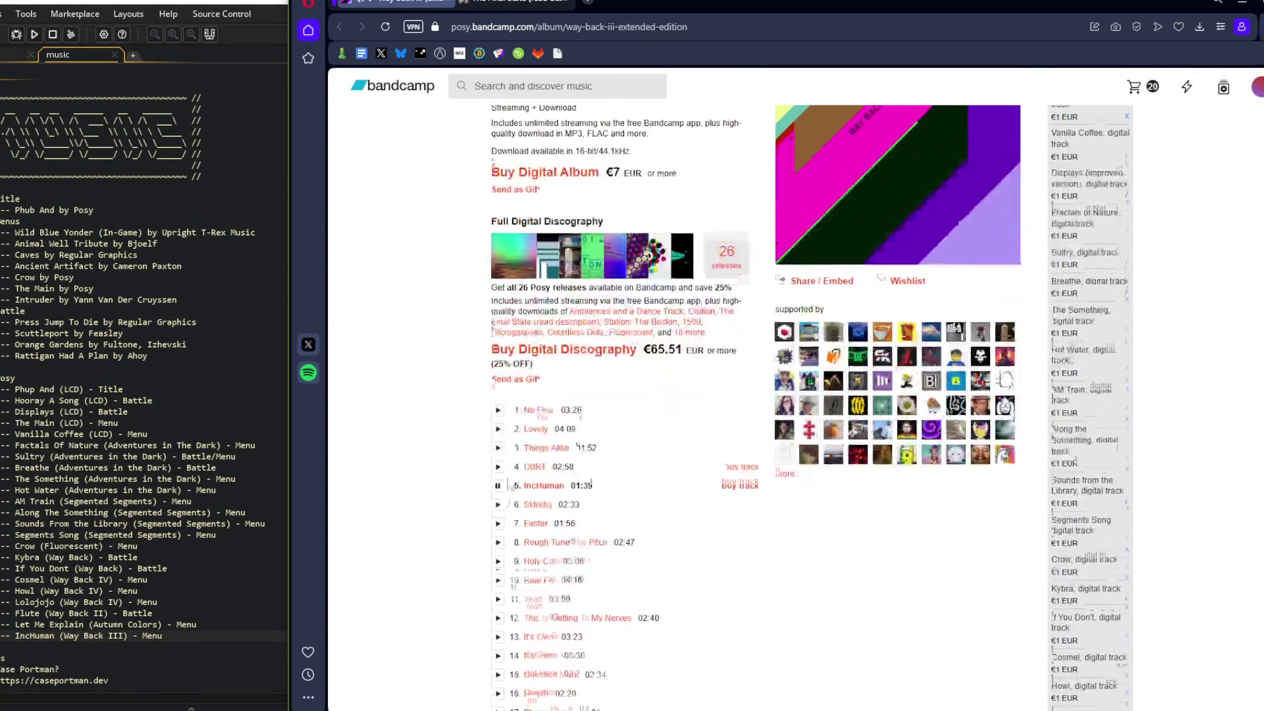
click(498, 512)
scroll(540, 316, up, 3)
drag(548, 277, 589, 279)
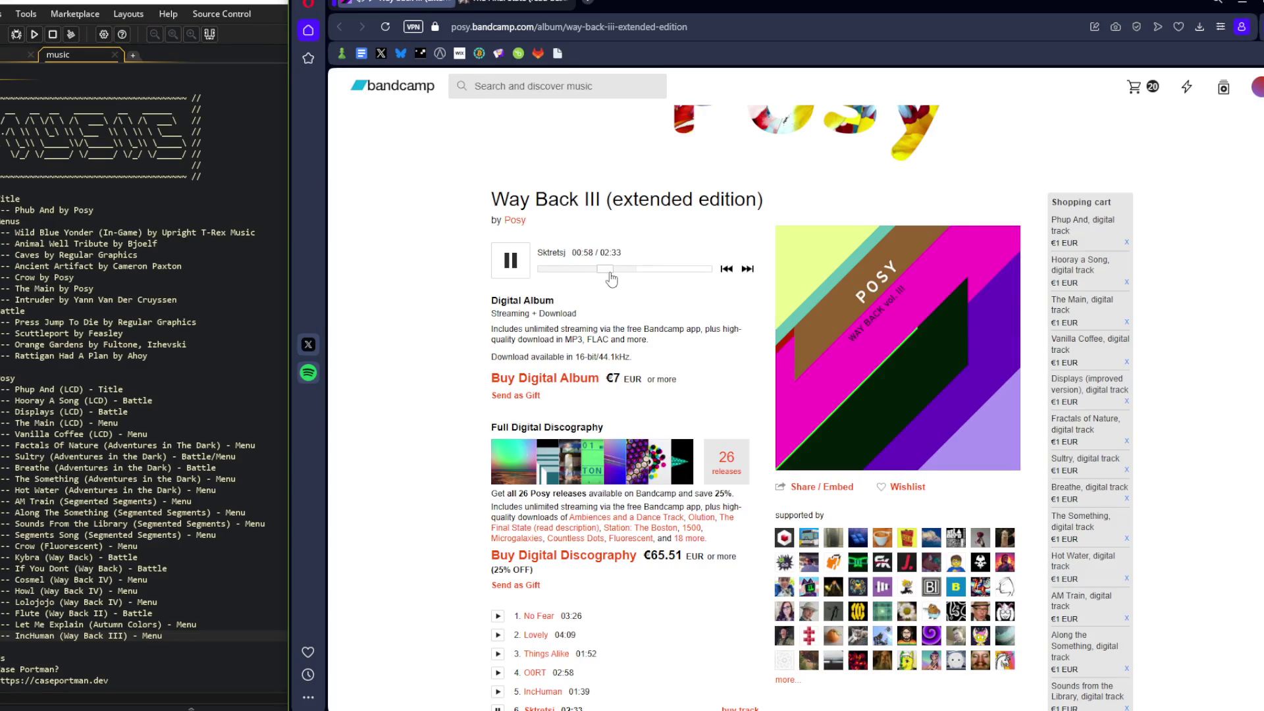
scroll(516, 510, down, 3)
click(498, 519)
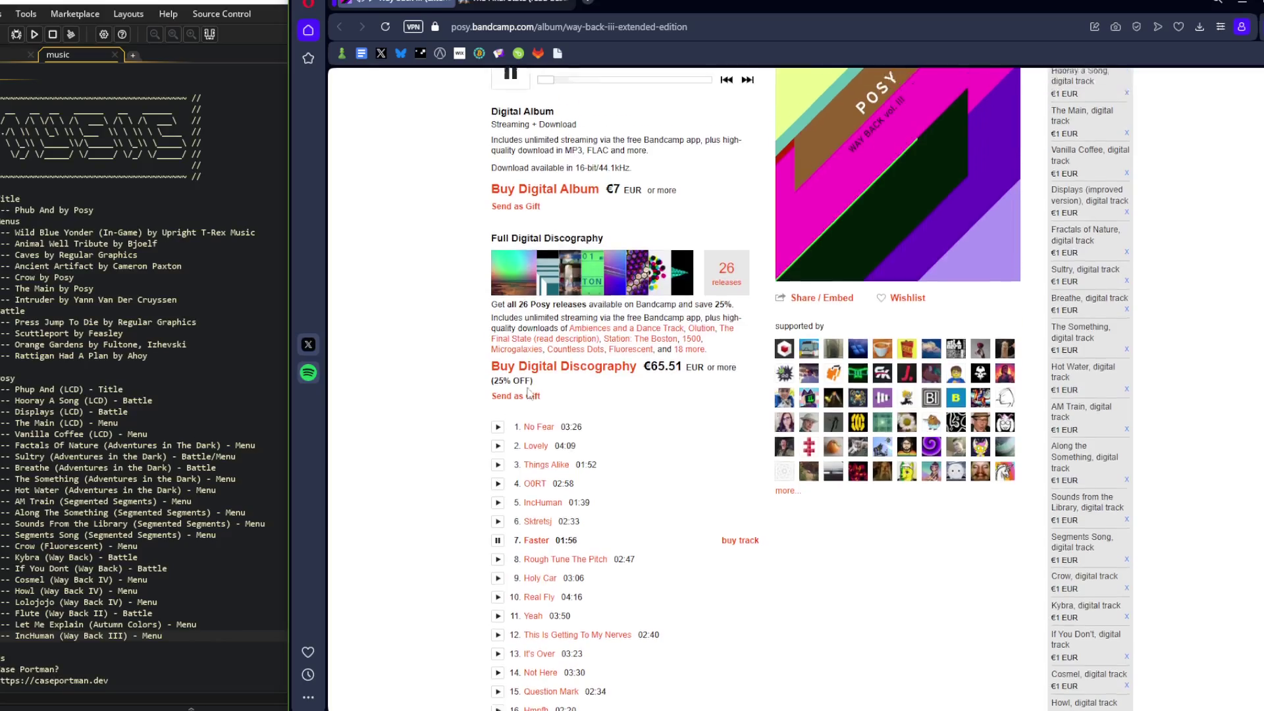
scroll(527, 329, up, 2)
drag(551, 204, 569, 207)
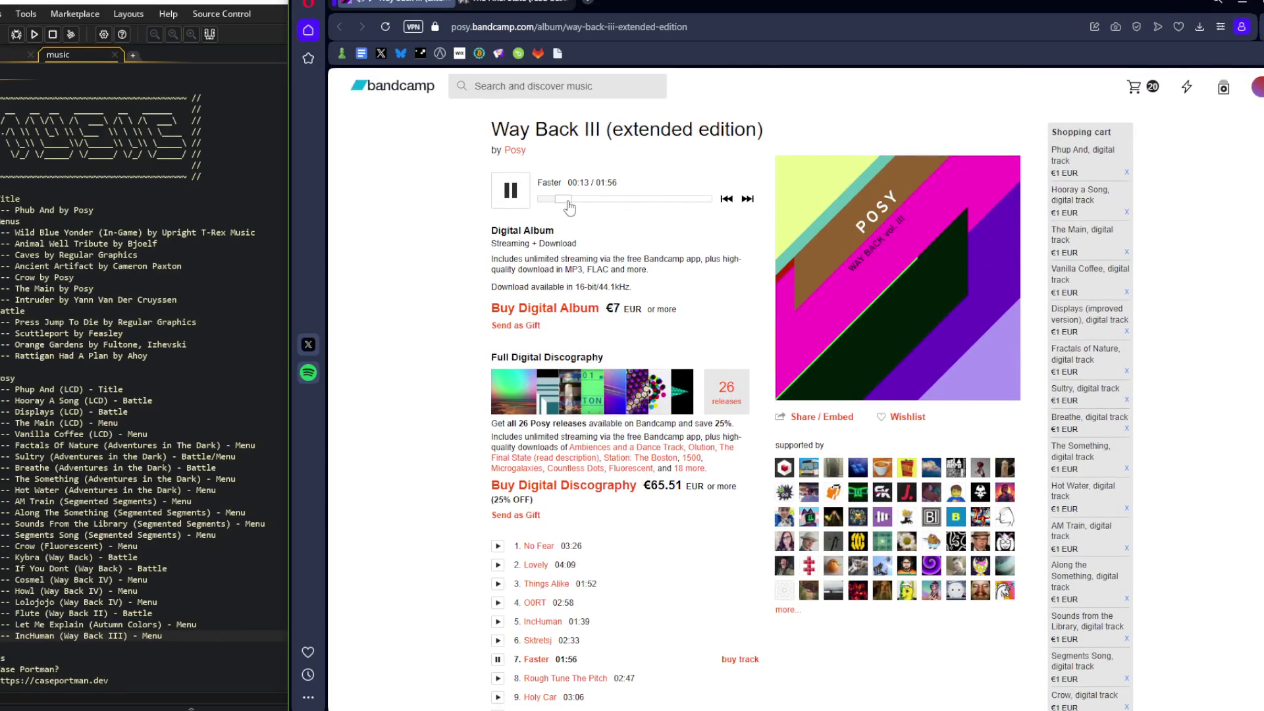
Play Rough Tune The Pitch, jumping through 00:40, 00:33, 00:57 and 01:11
scroll(570, 329, down, 3)
click(498, 471)
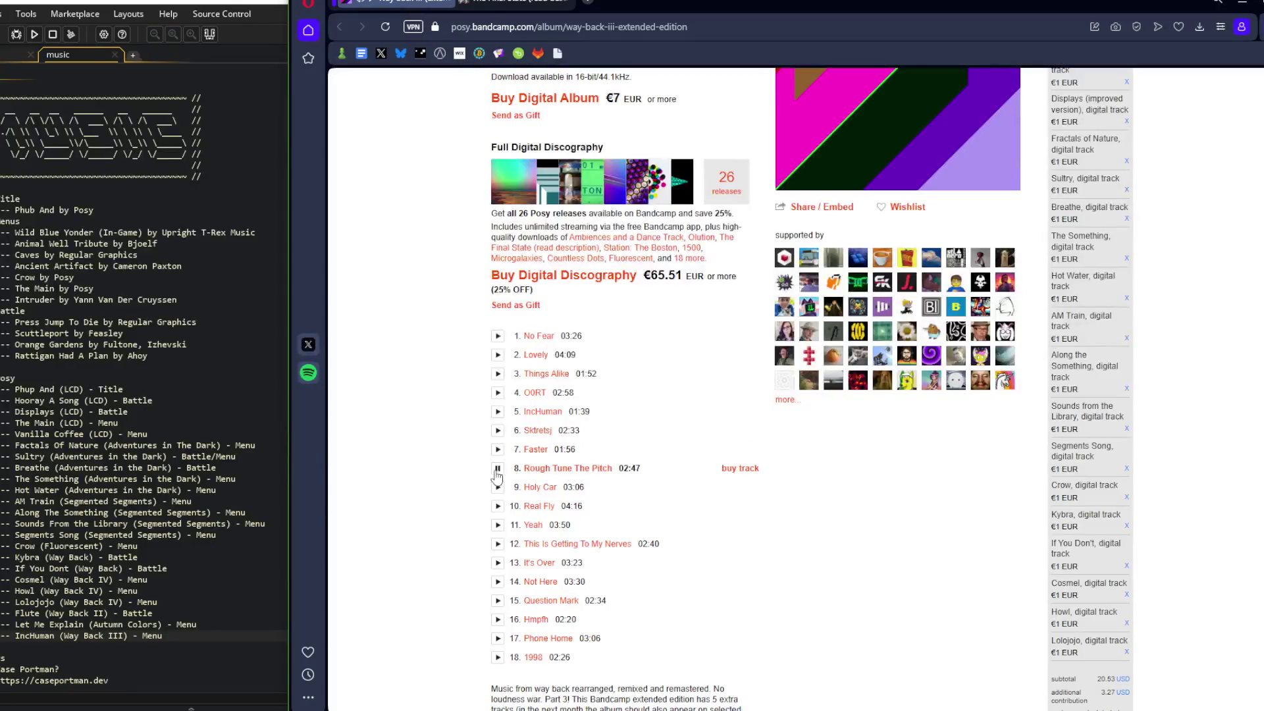
scroll(681, 315, up, 3)
scroll(682, 315, up, 1)
click(565, 199)
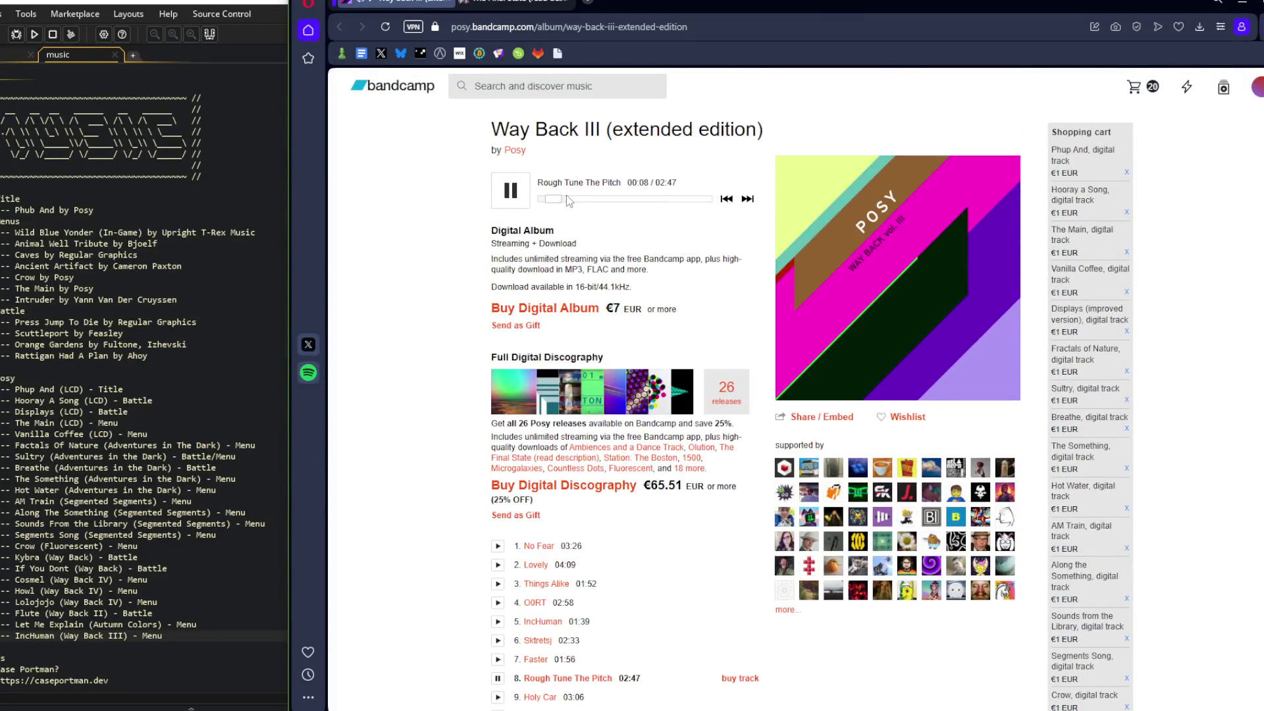
click(586, 203)
click(577, 200)
click(598, 204)
click(618, 203)
scroll(718, 284, down, 5)
scroll(718, 284, up, 5)
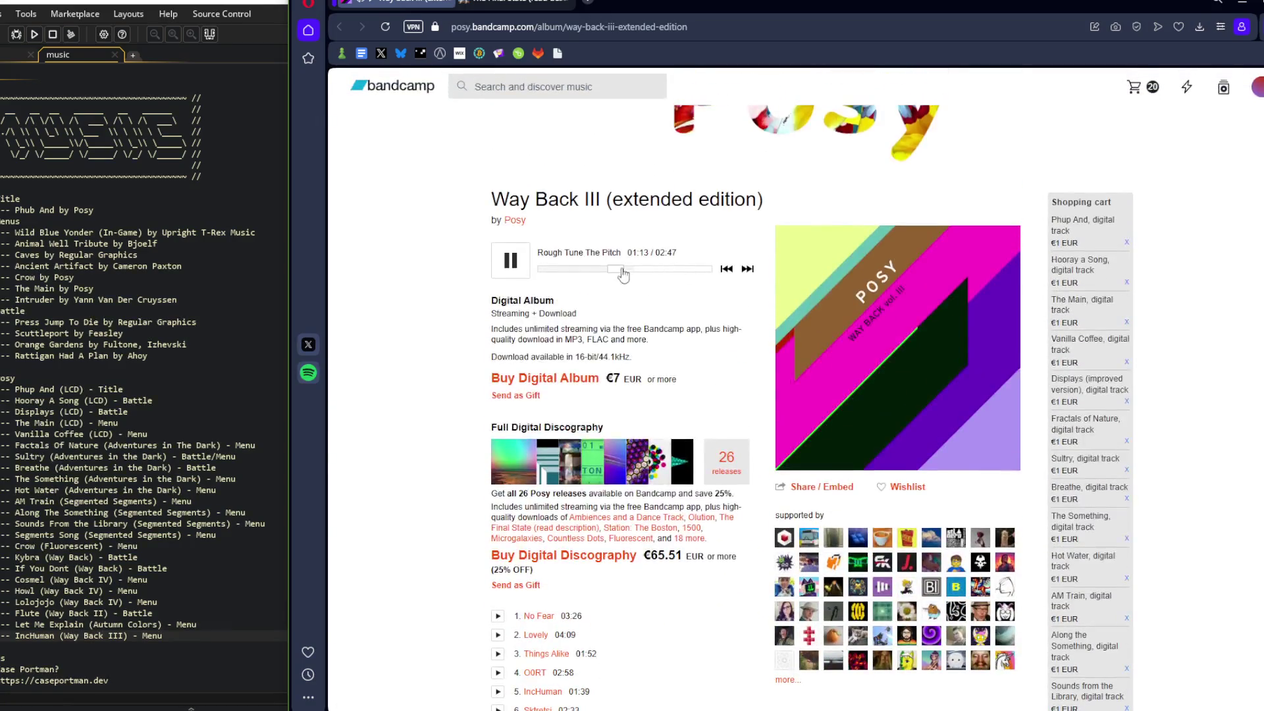
scroll(444, 303, down, 5)
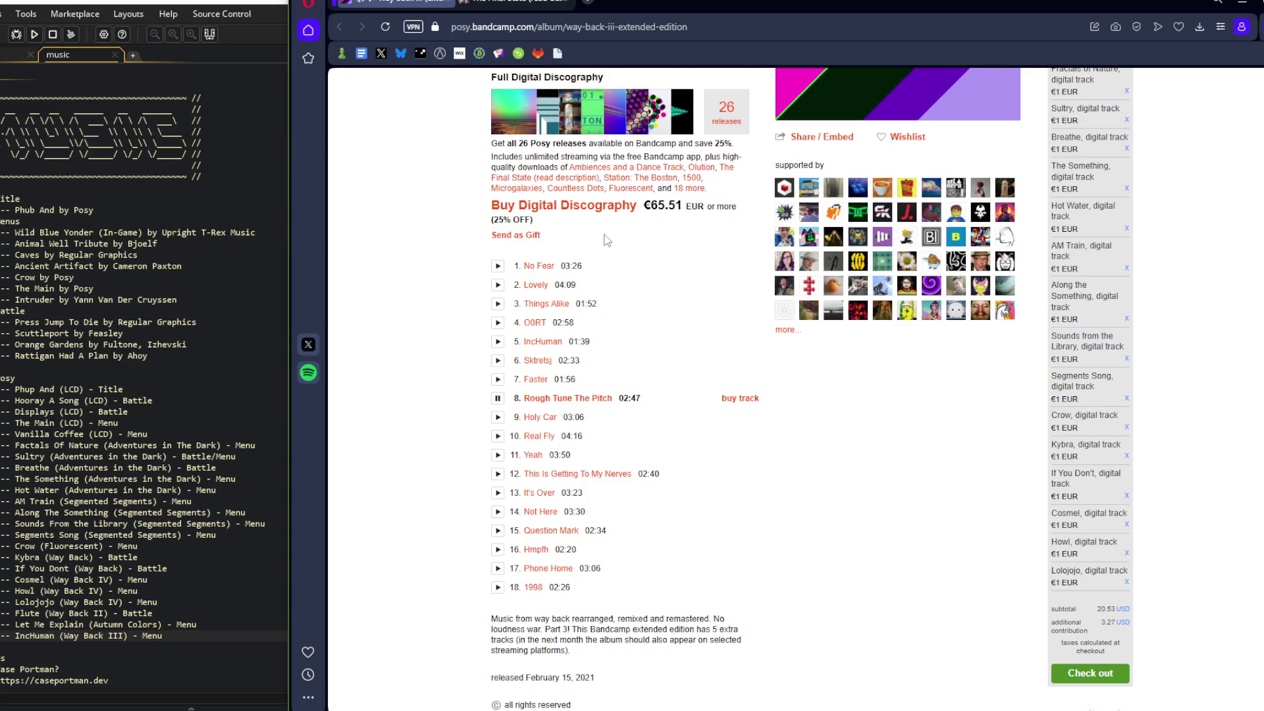
scroll(556, 260, up, 5)
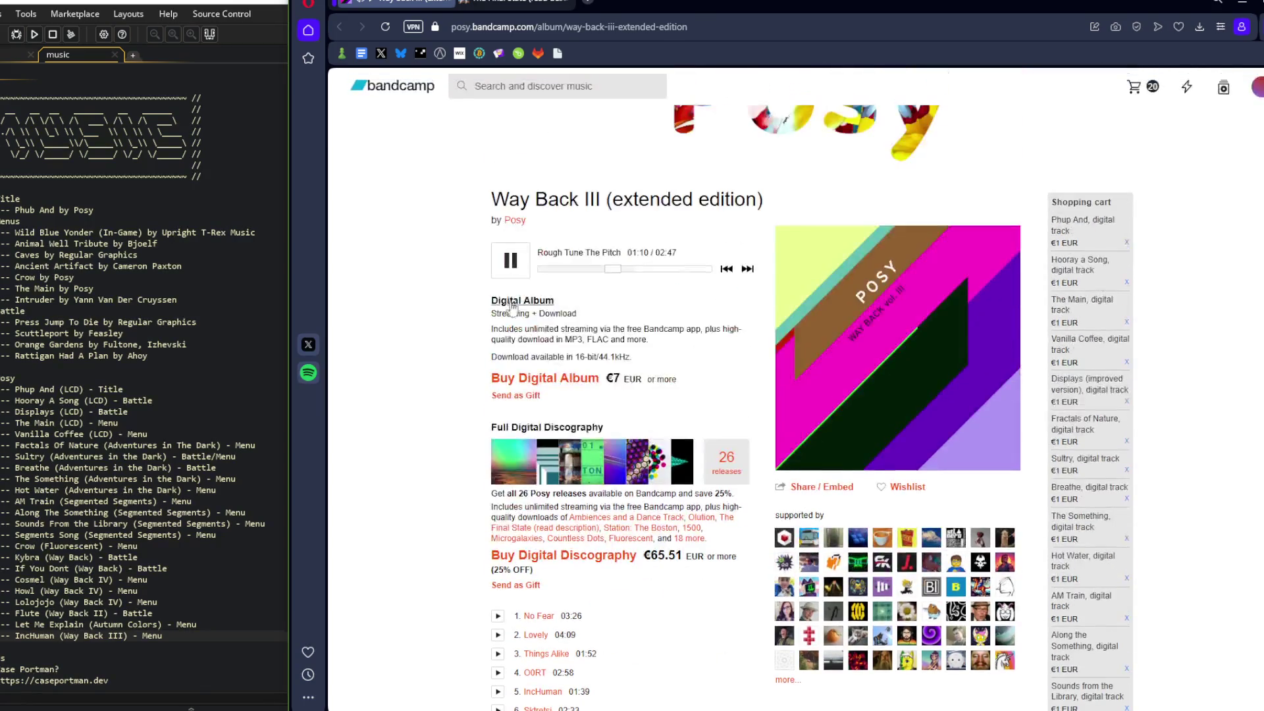
Preview Holy Car, Real Fly and Yeah, skipping Yeah to about 01:14
scroll(401, 262, down, 6)
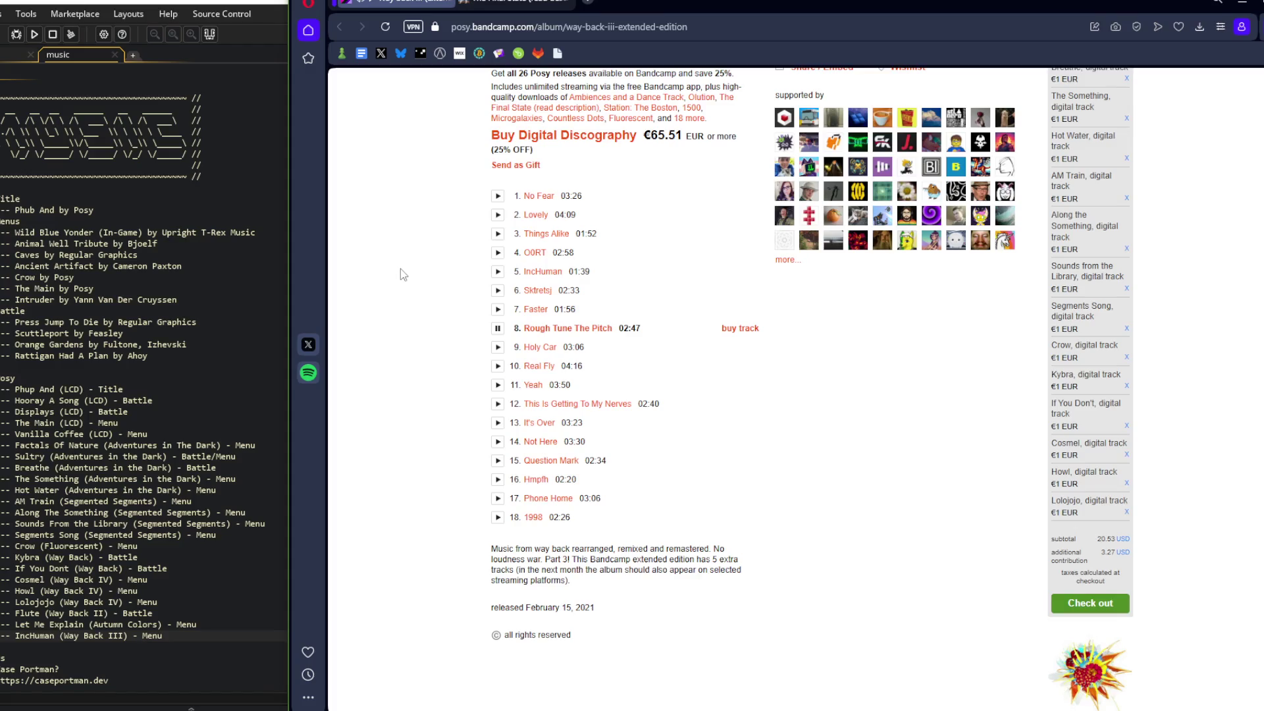
click(498, 349)
scroll(498, 355, up, 6)
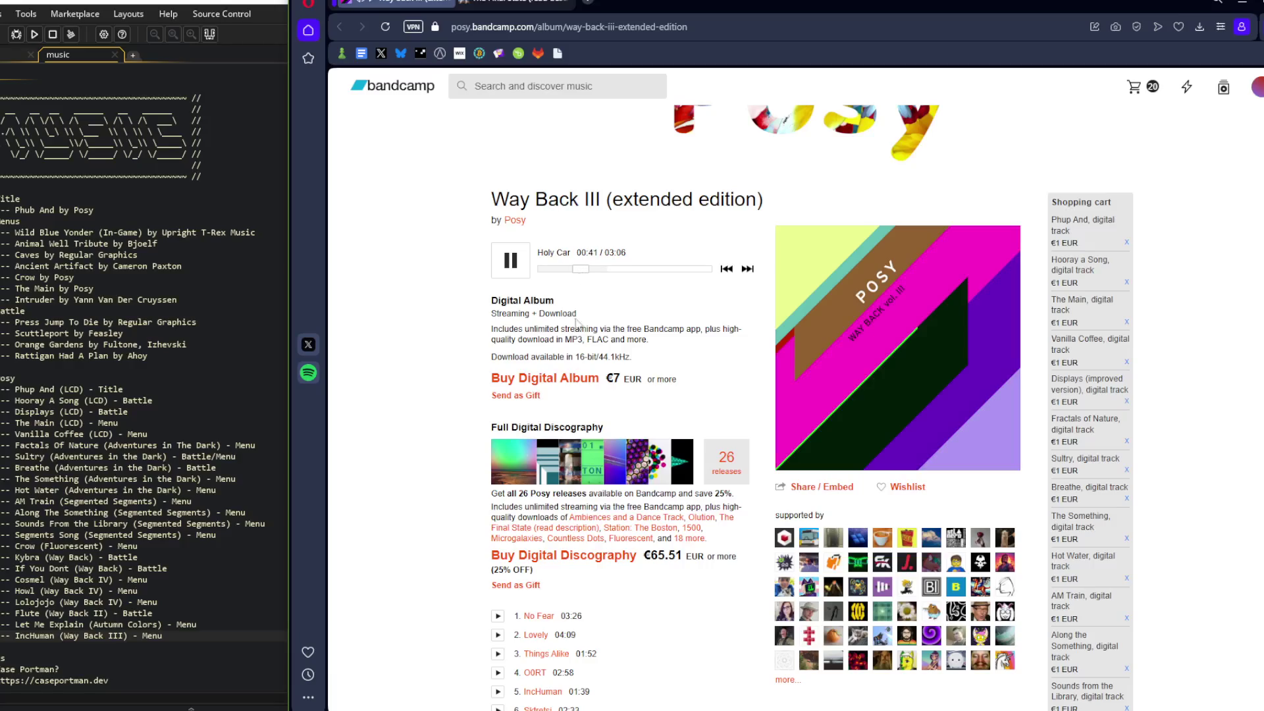
scroll(501, 515, down, 4)
click(497, 505)
scroll(500, 515, up, 5)
drag(543, 342, 577, 343)
scroll(598, 380, down, 5)
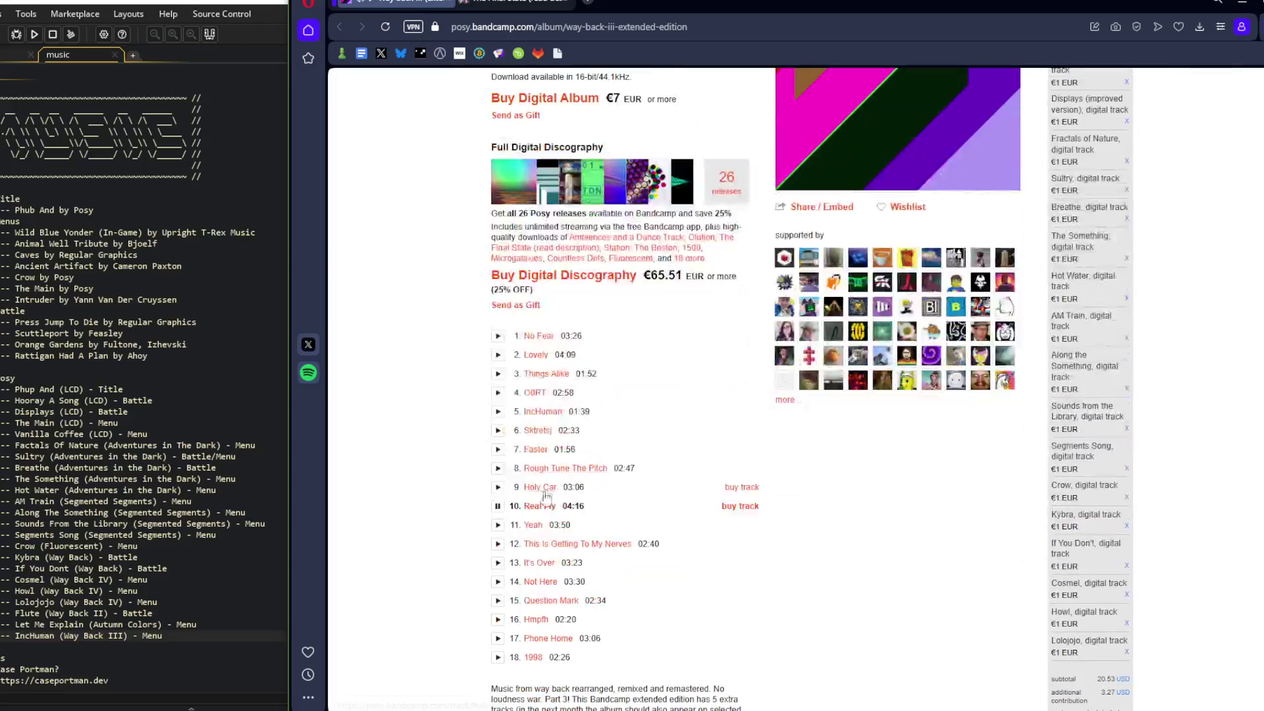
click(498, 526)
scroll(533, 495, up, 4)
drag(561, 275, 595, 275)
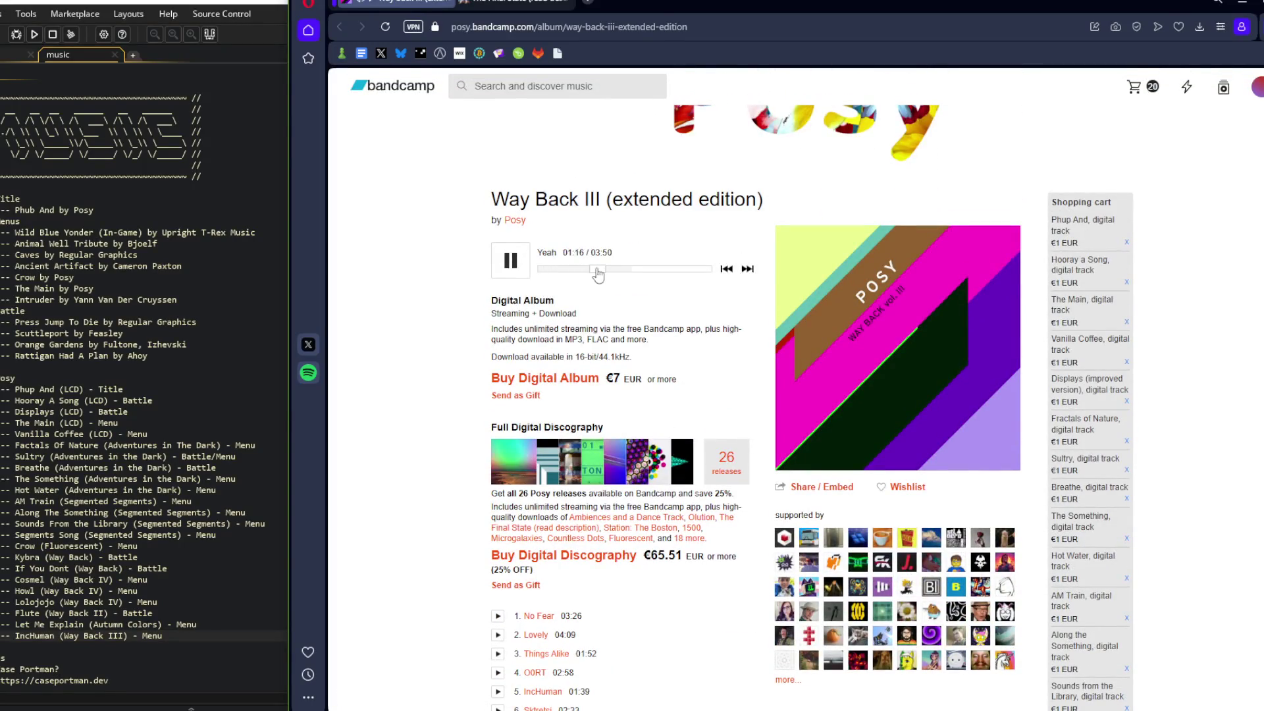
Preview This Is Getting To My Nerves from 00:40, then It's Over and Not Here
scroll(607, 290, down, 6)
click(498, 403)
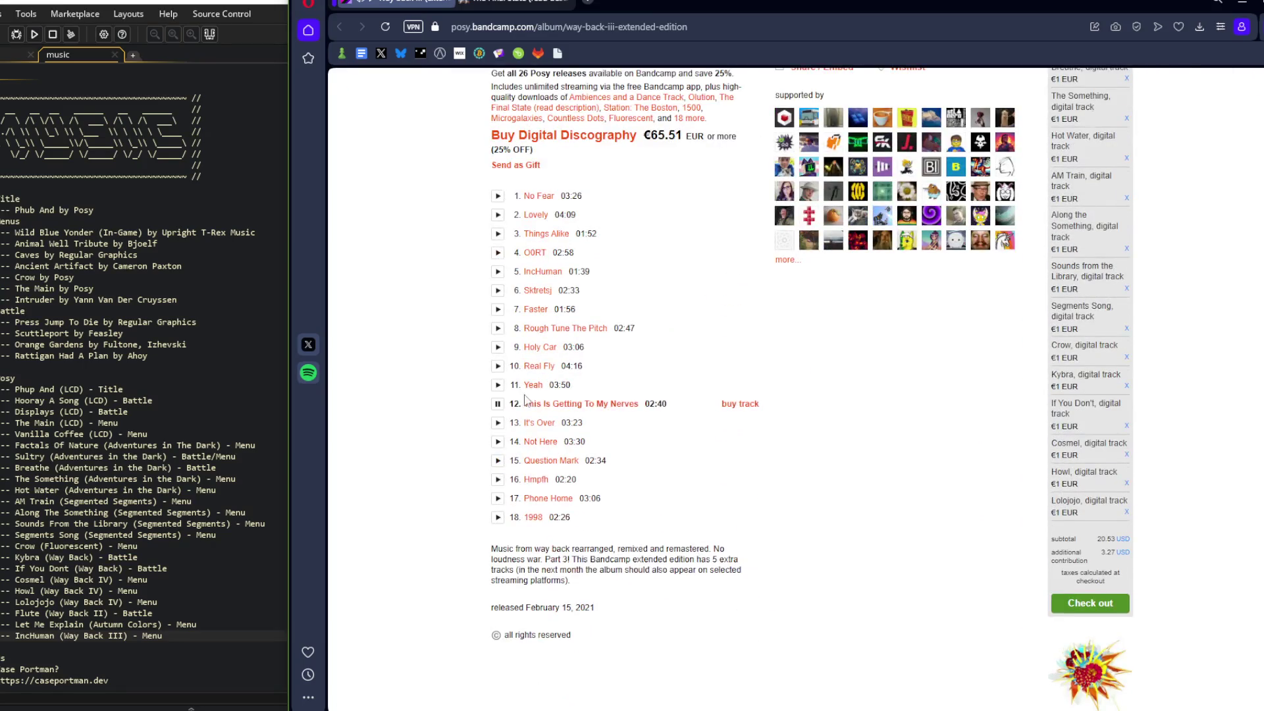
scroll(564, 390, up, 6)
drag(547, 270, 587, 270)
scroll(605, 307, down, 6)
click(499, 566)
scroll(573, 333, up, 6)
scroll(577, 364, down, 8)
click(497, 303)
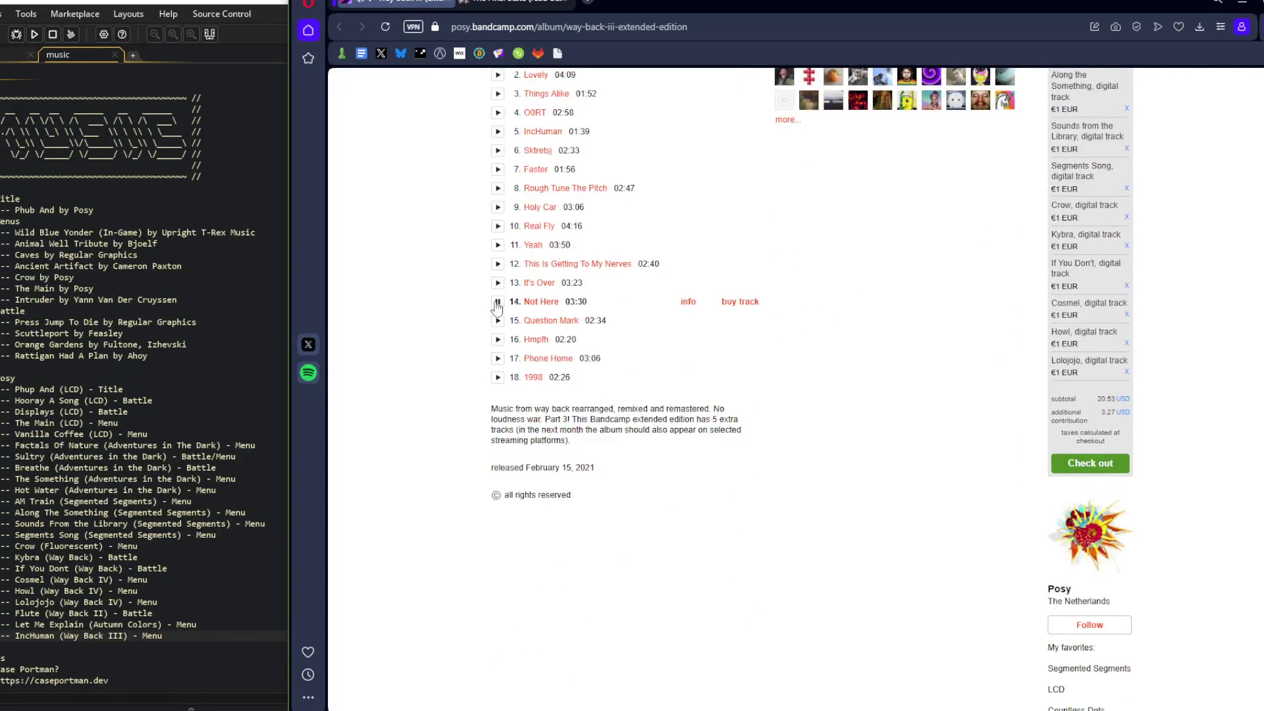
scroll(520, 276, up, 6)
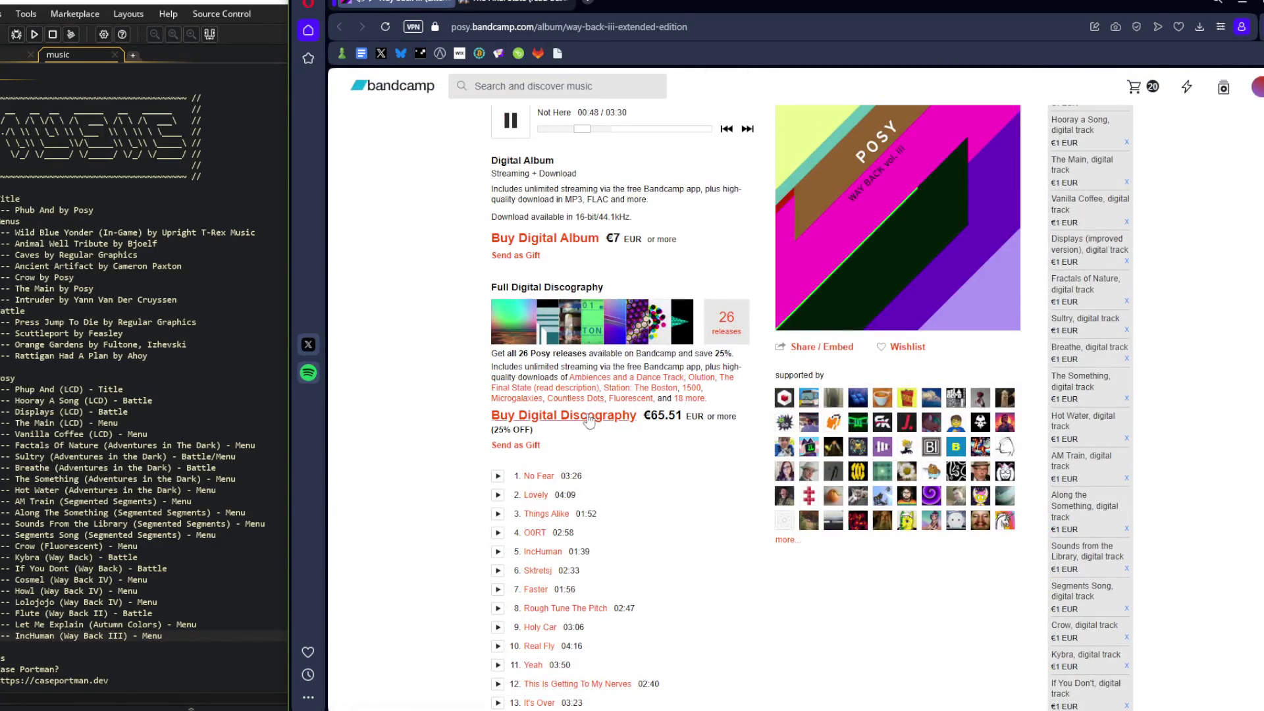
Preview Question Mark, then Hmpfh, jumping to 00:16 and 00:40
scroll(516, 511, down, 3)
click(497, 530)
scroll(638, 367, up, 4)
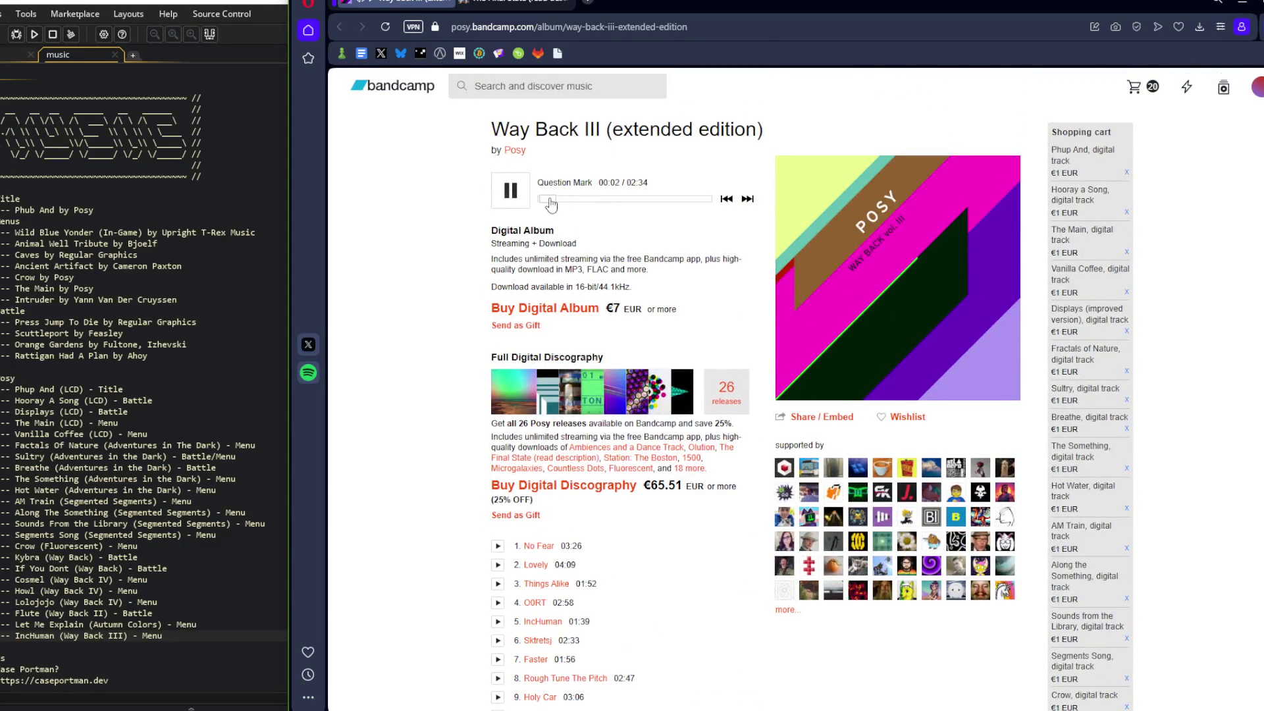
scroll(506, 443, down, 5)
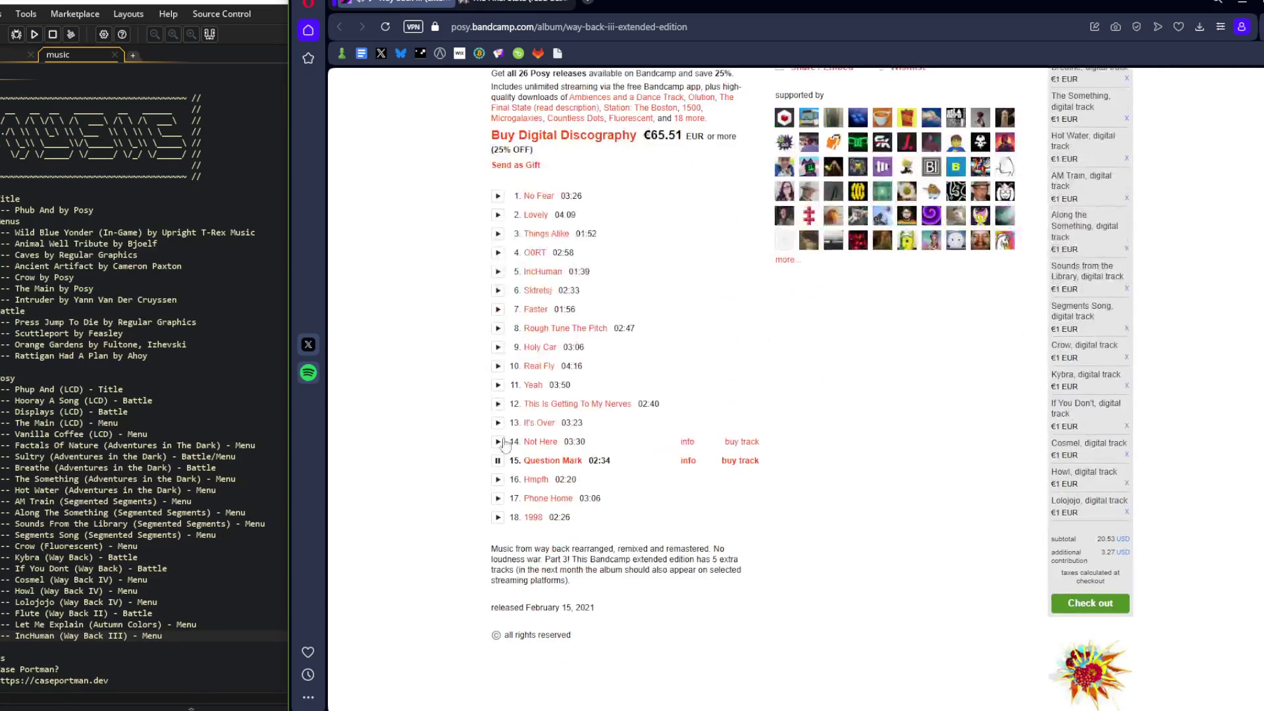
click(498, 479)
scroll(500, 461, up, 5)
click(559, 199)
click(590, 199)
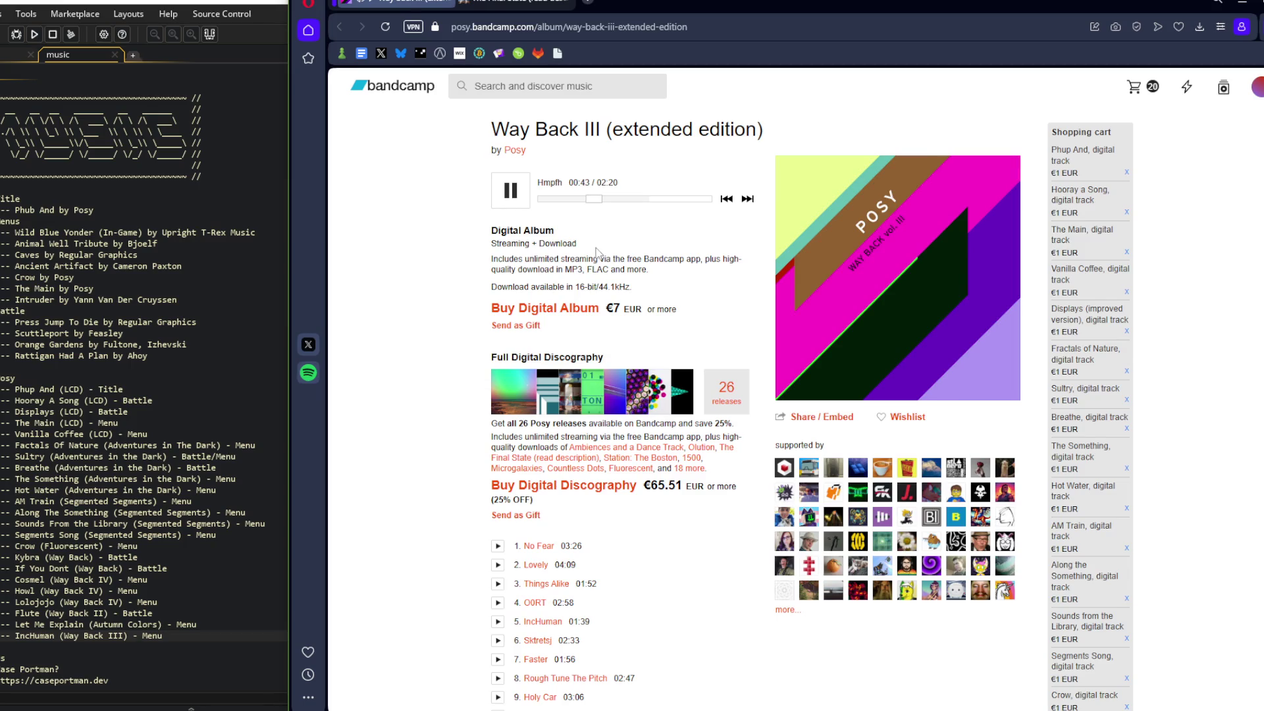
Preview Phone Home and 1998 (to about 00:40), then switch to The Final State tab
scroll(599, 204, down, 6)
click(497, 428)
scroll(501, 434, up, 7)
click(556, 270)
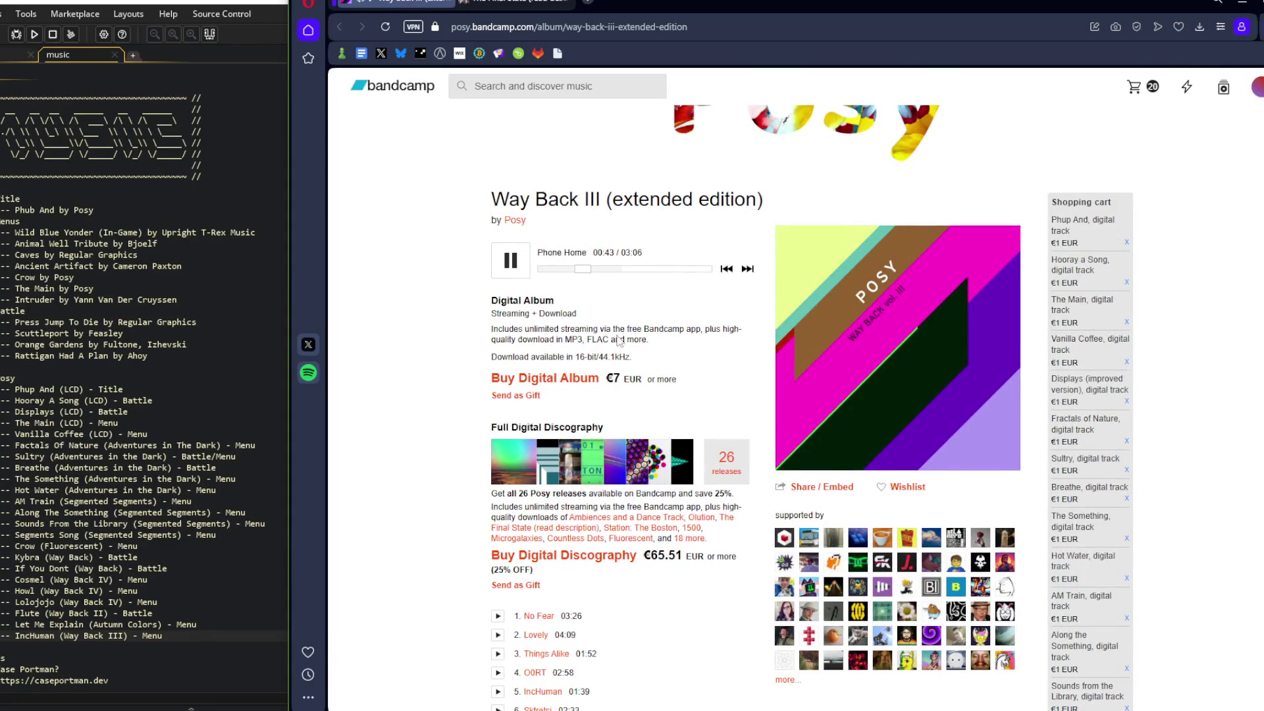
scroll(559, 438, down, 6)
click(498, 516)
scroll(500, 517, up, 6)
click(558, 270)
drag(559, 271, 617, 274)
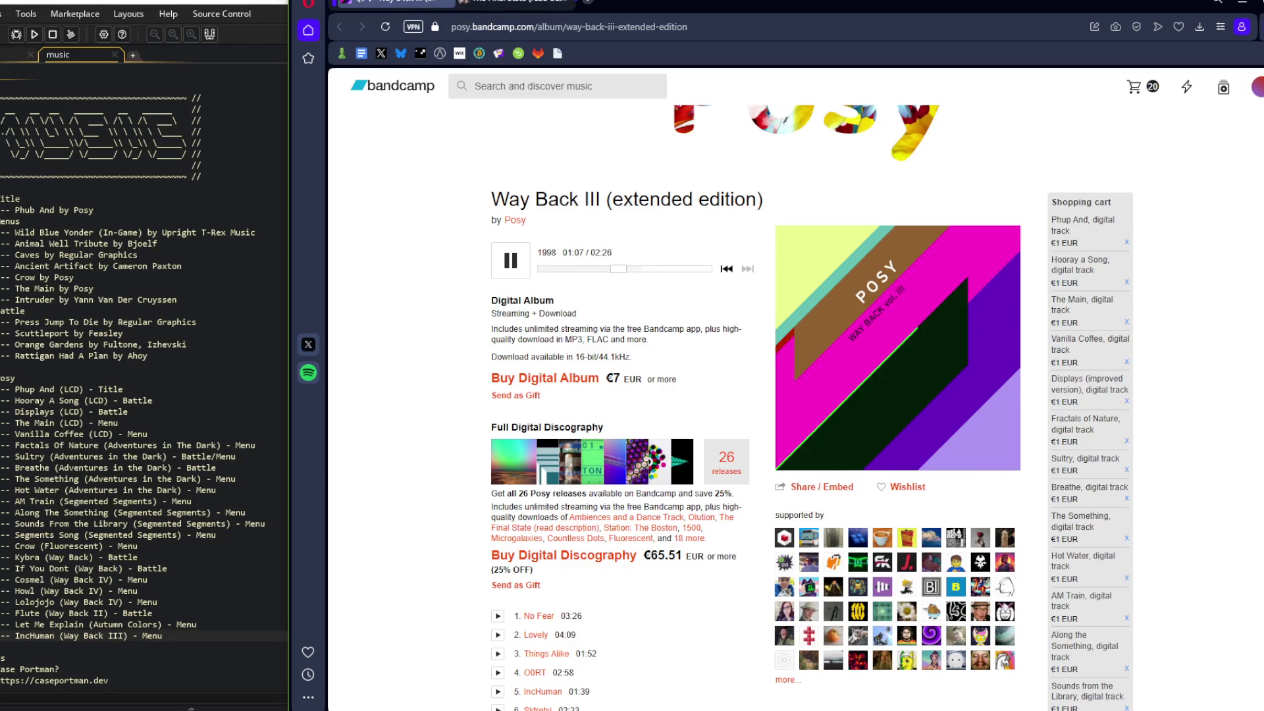
key(ctrl+Tab)
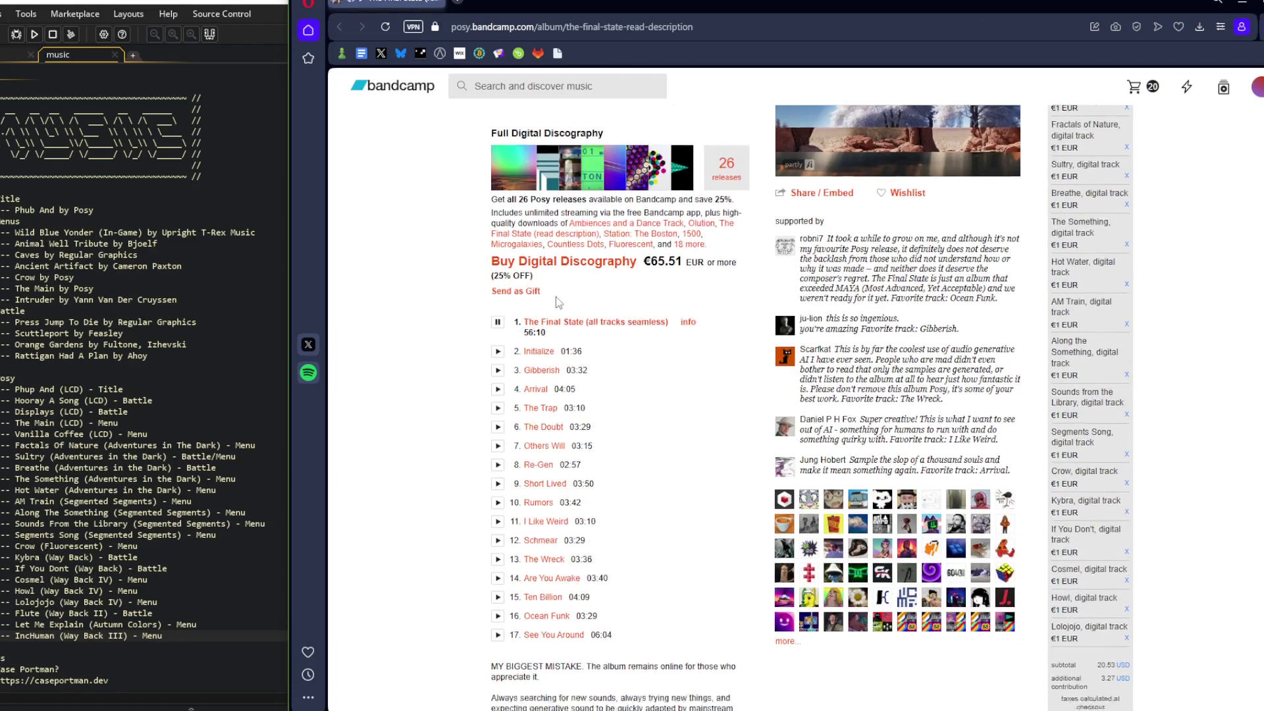
Play track 2, Initialize, and skip ahead to 00:25
scroll(556, 299, down, 1)
scroll(555, 301, up, 5)
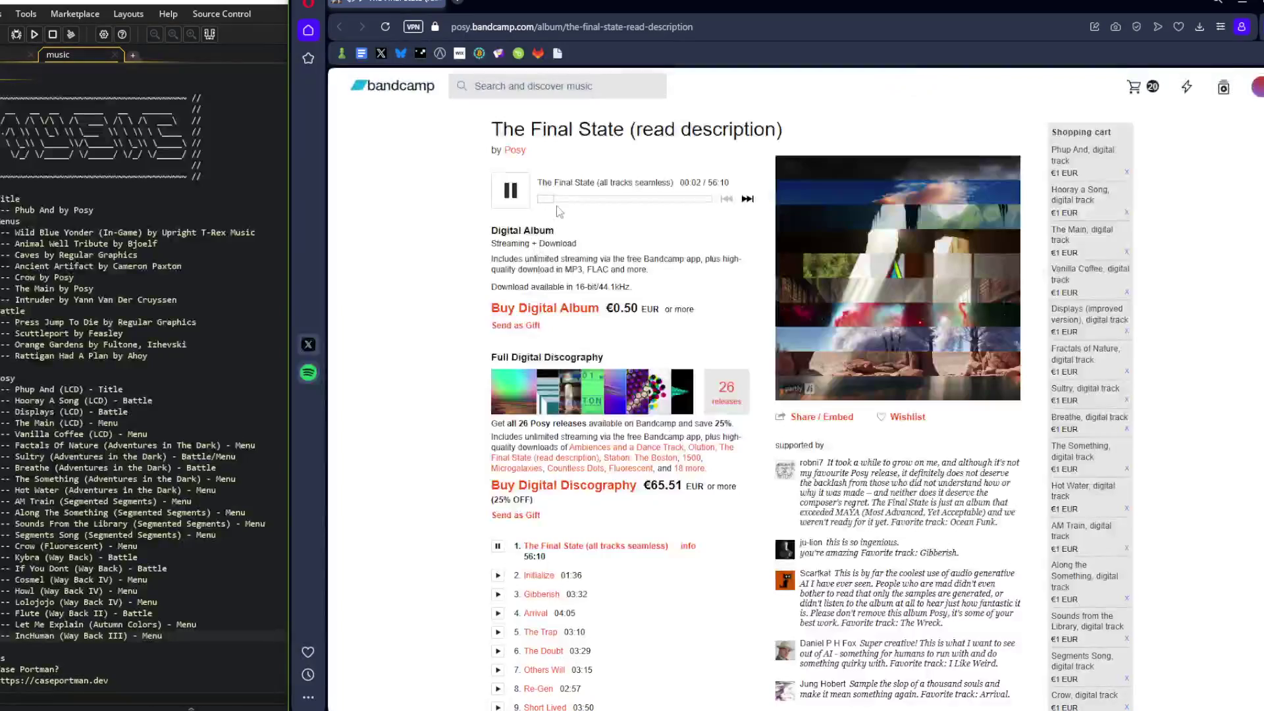
scroll(570, 207, down, 4)
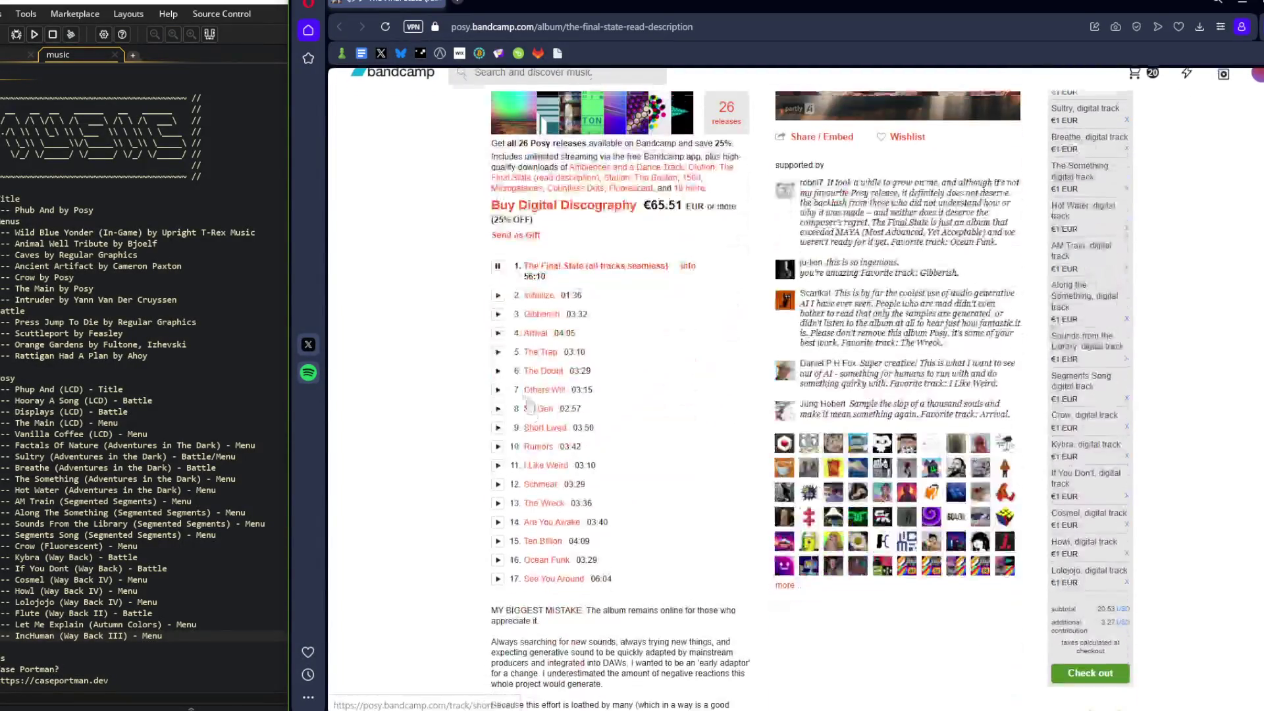
click(497, 302)
scroll(497, 302, up, 4)
drag(543, 201, 633, 207)
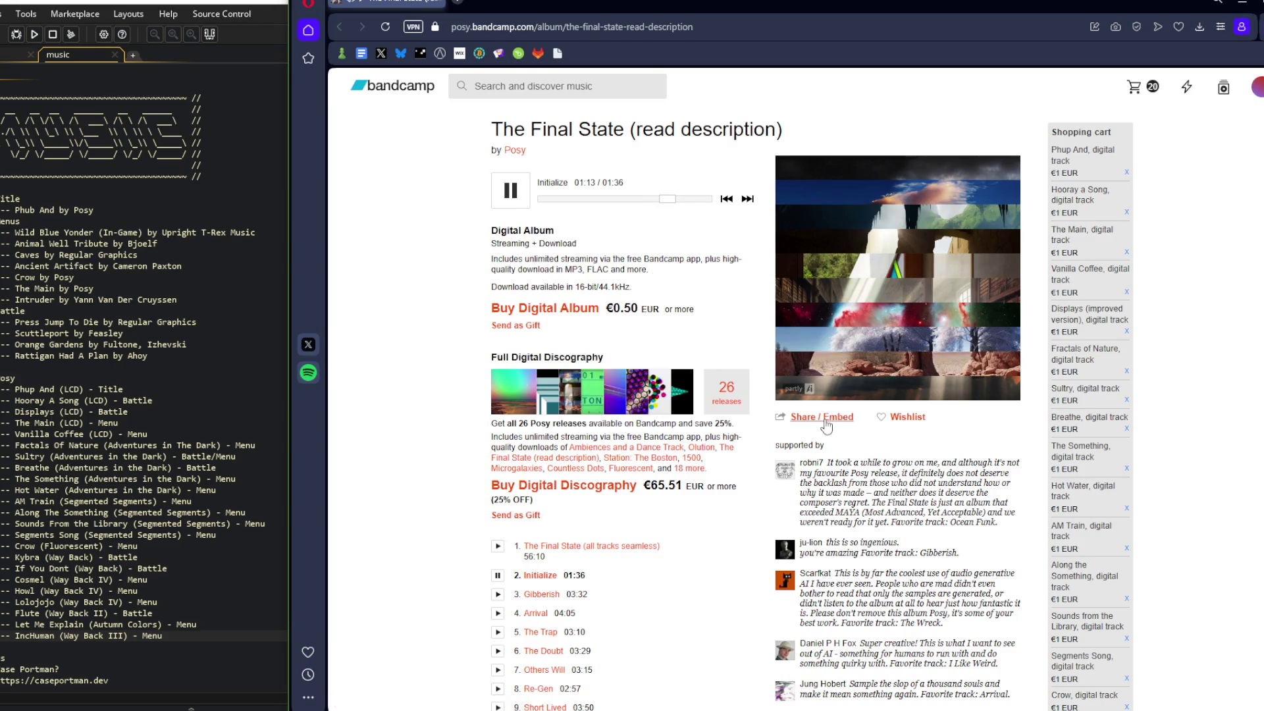
Play track 3, Gibberish, and skip ahead to 00:36
scroll(487, 562, down, 4)
click(498, 314)
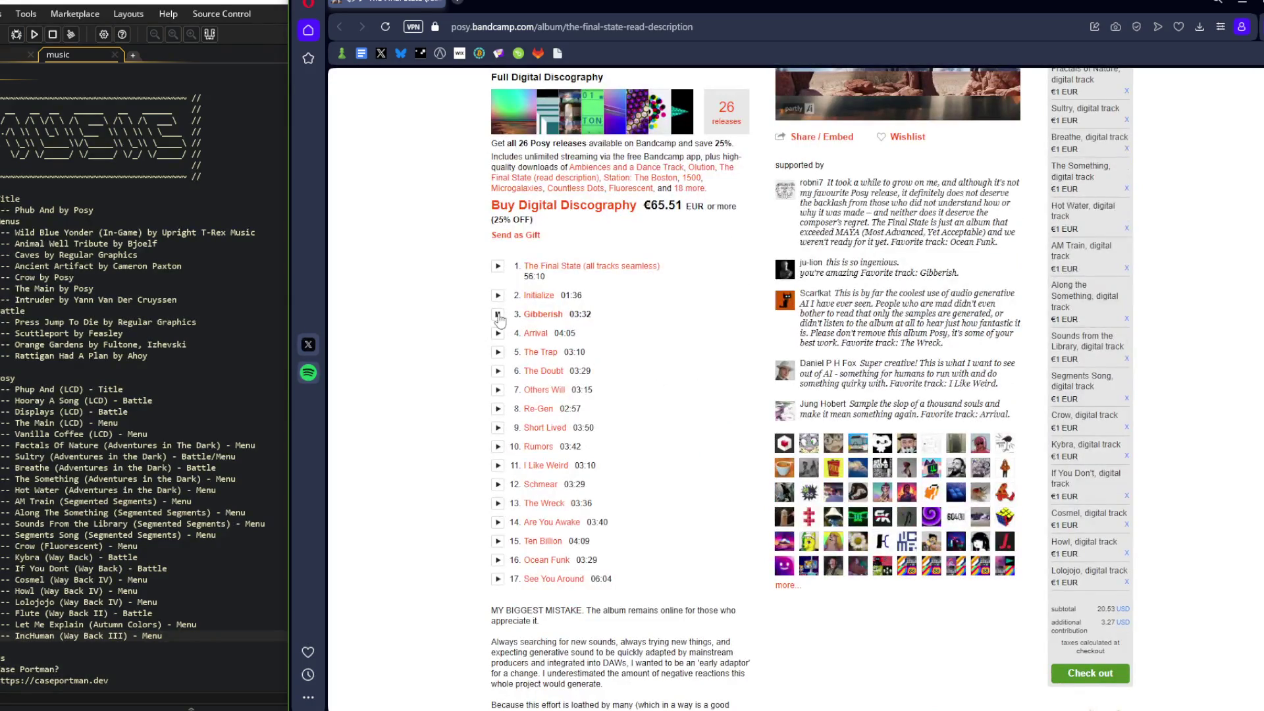
scroll(499, 319, up, 3)
mouse_move(565, 136)
mouse_down()
mouse_move(582, 138)
mouse_move(551, 137)
mouse_up()
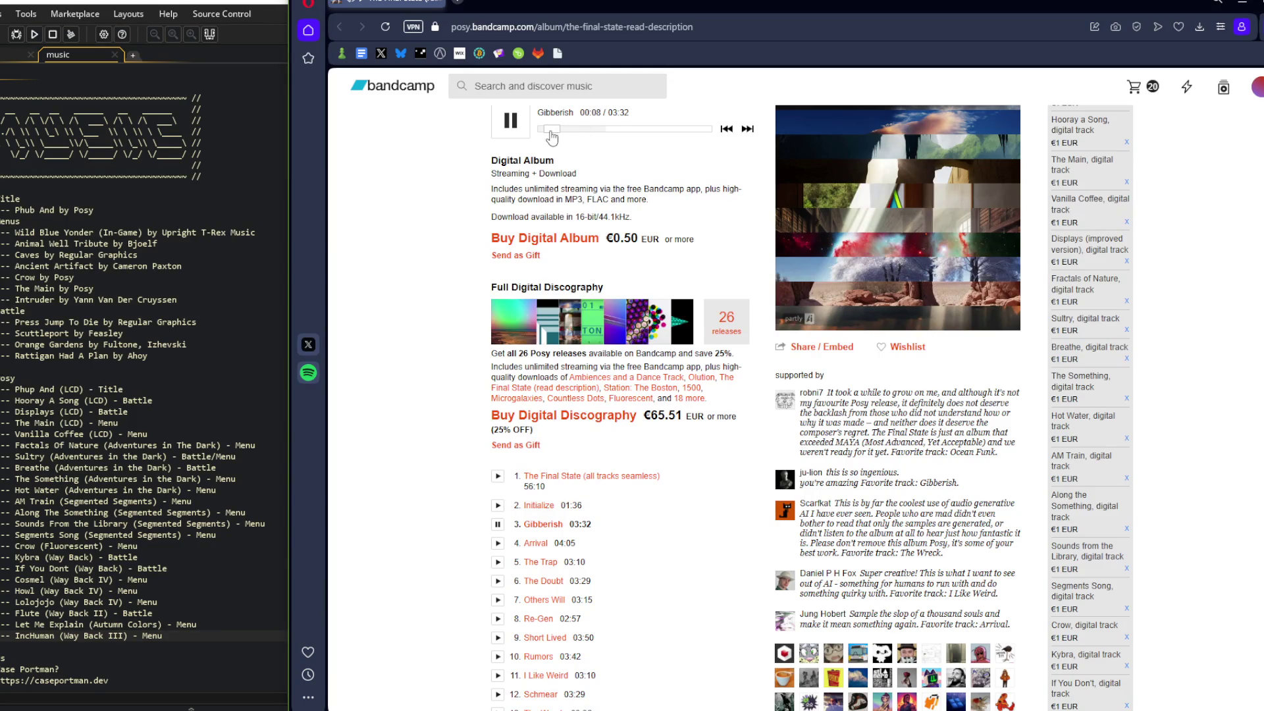
scroll(427, 300, down, 3)
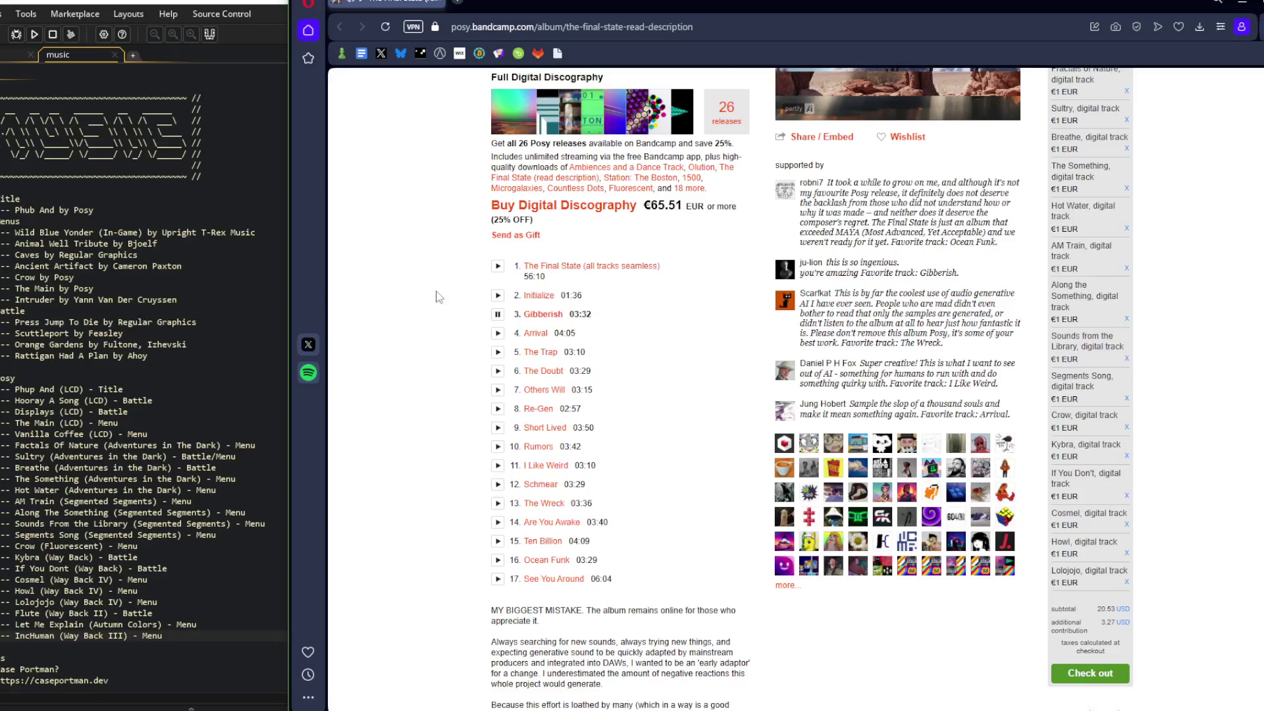
scroll(440, 454, down, 2)
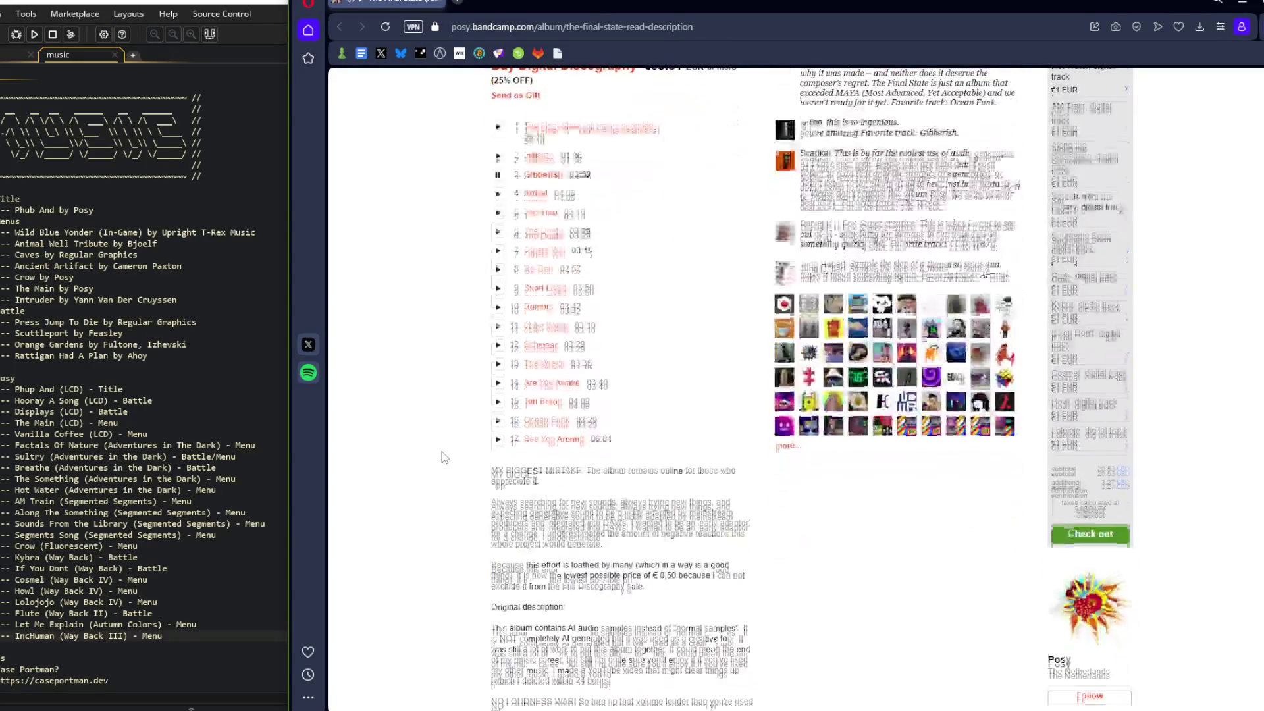
scroll(444, 457, down, 3)
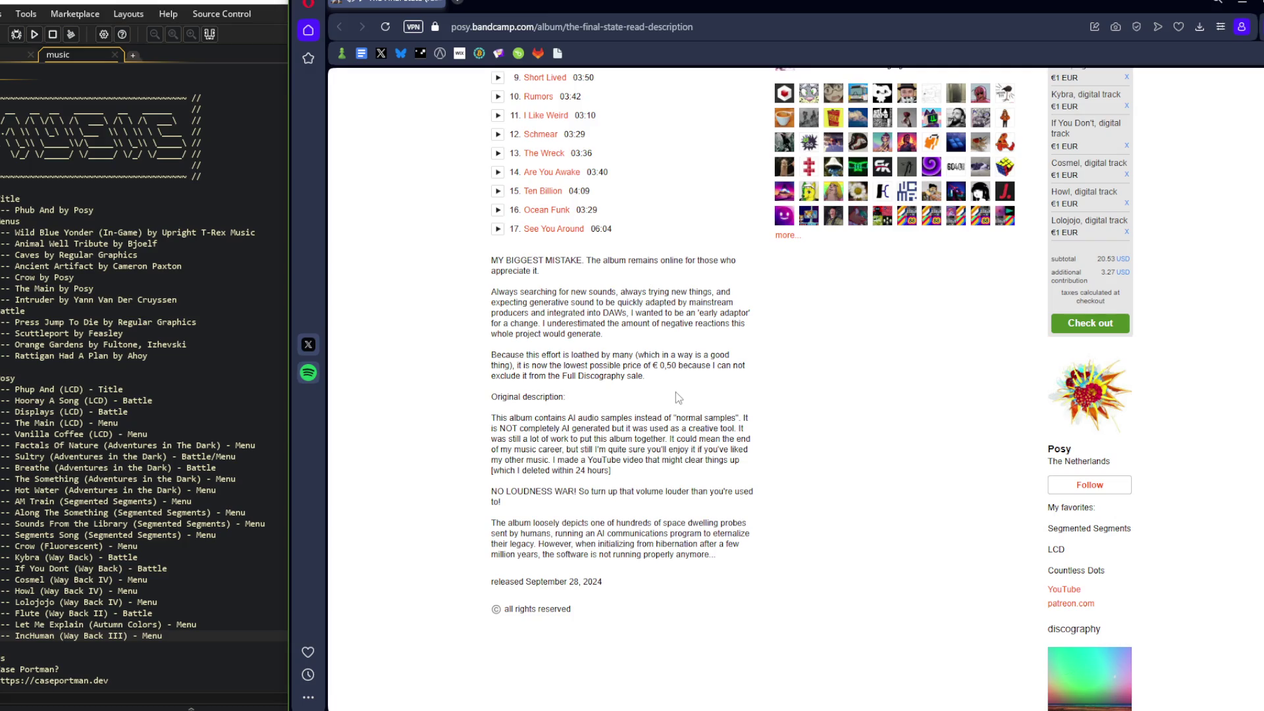
Sample Arrival and The Trap, skipping ahead in each
scroll(609, 443, up, 6)
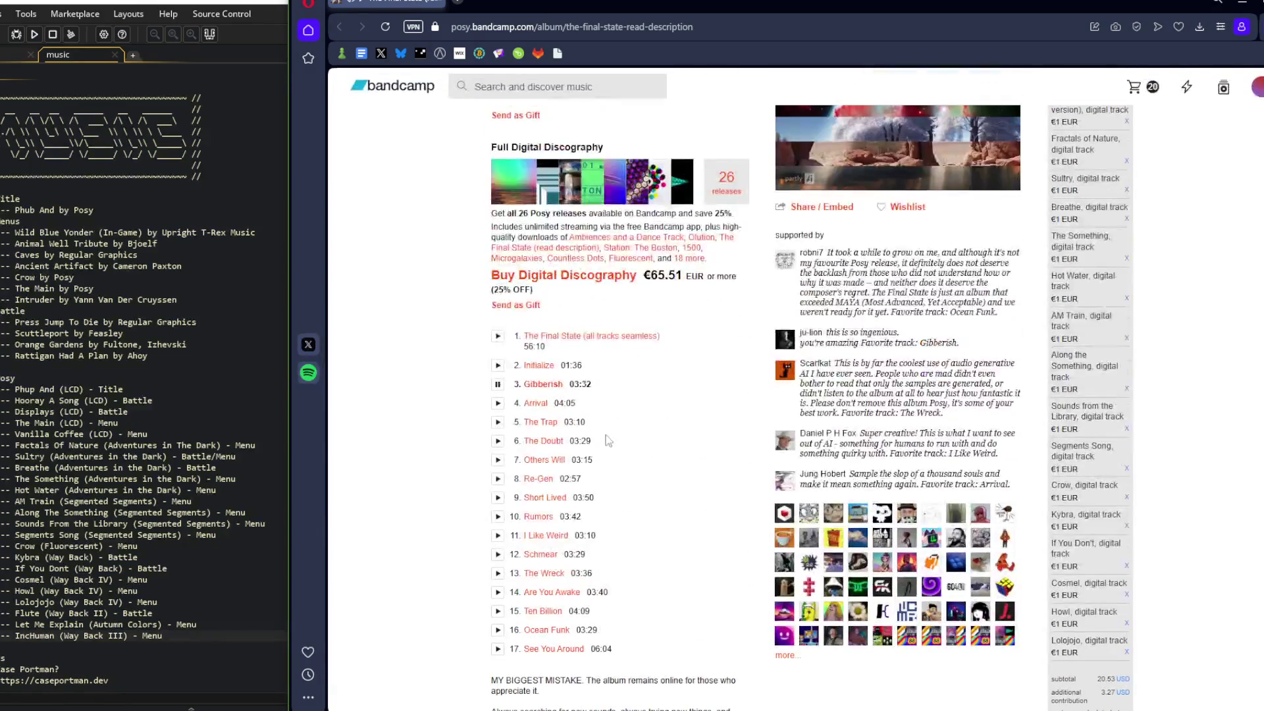
click(498, 403)
scroll(512, 413, up, 3)
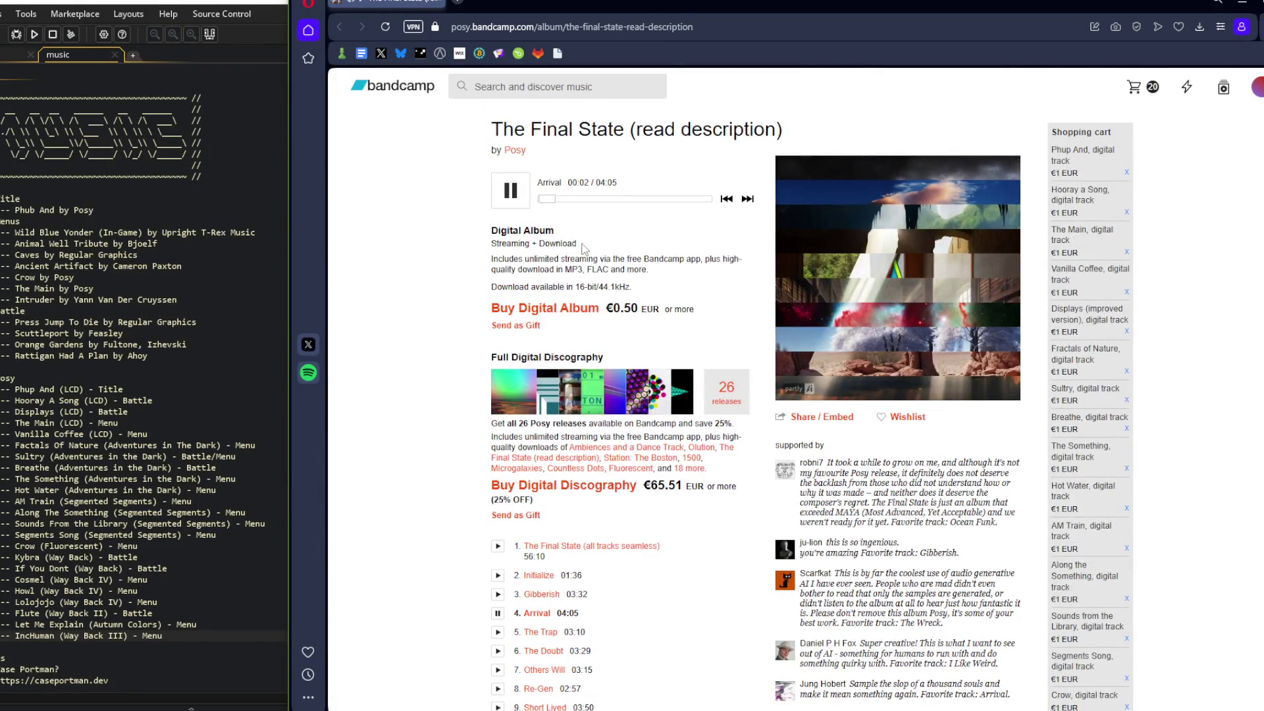
drag(552, 204, 574, 204)
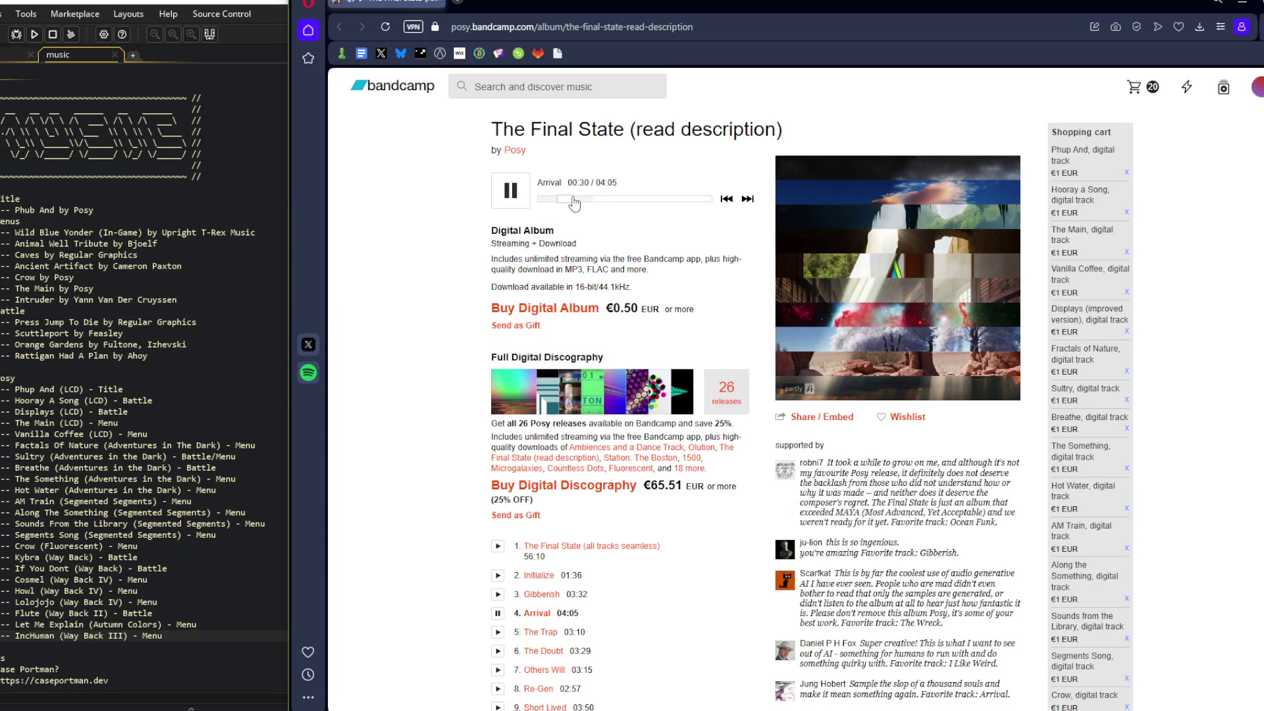
key(XF86AudioNext)
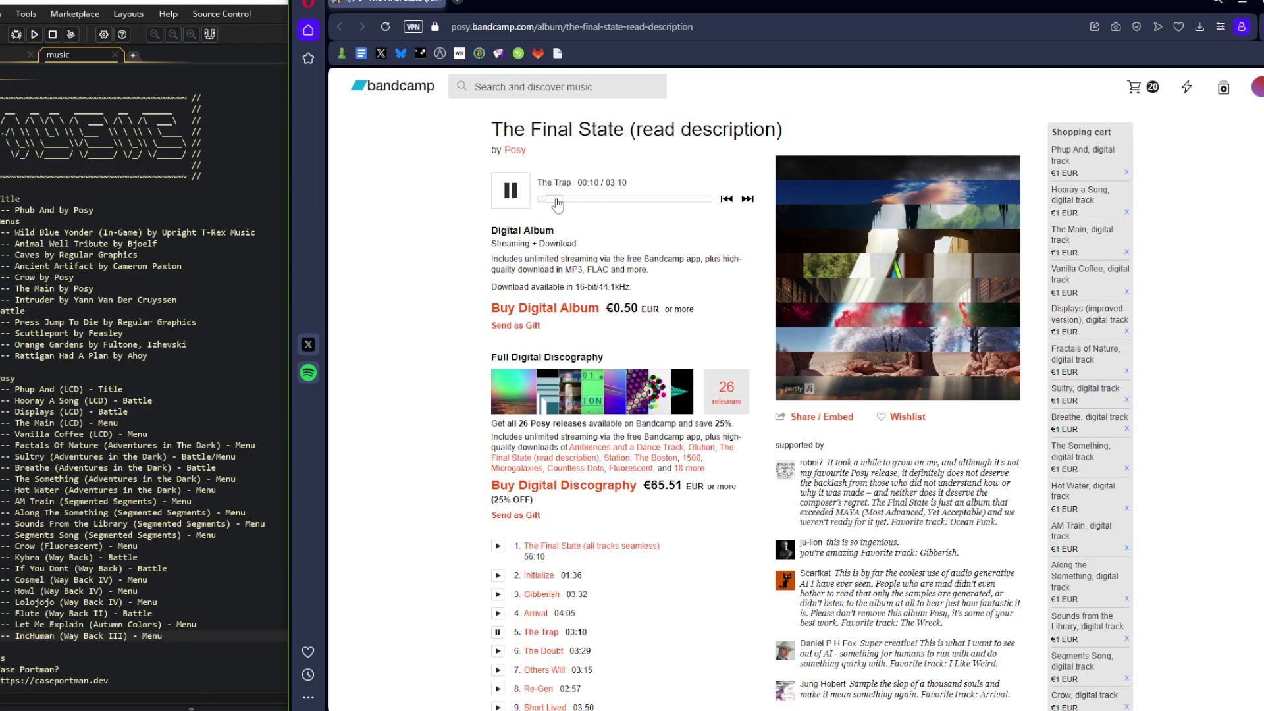
drag(549, 204, 563, 205)
Sample The Doubt and Others Will, then jump well into Re-Gen
click(499, 651)
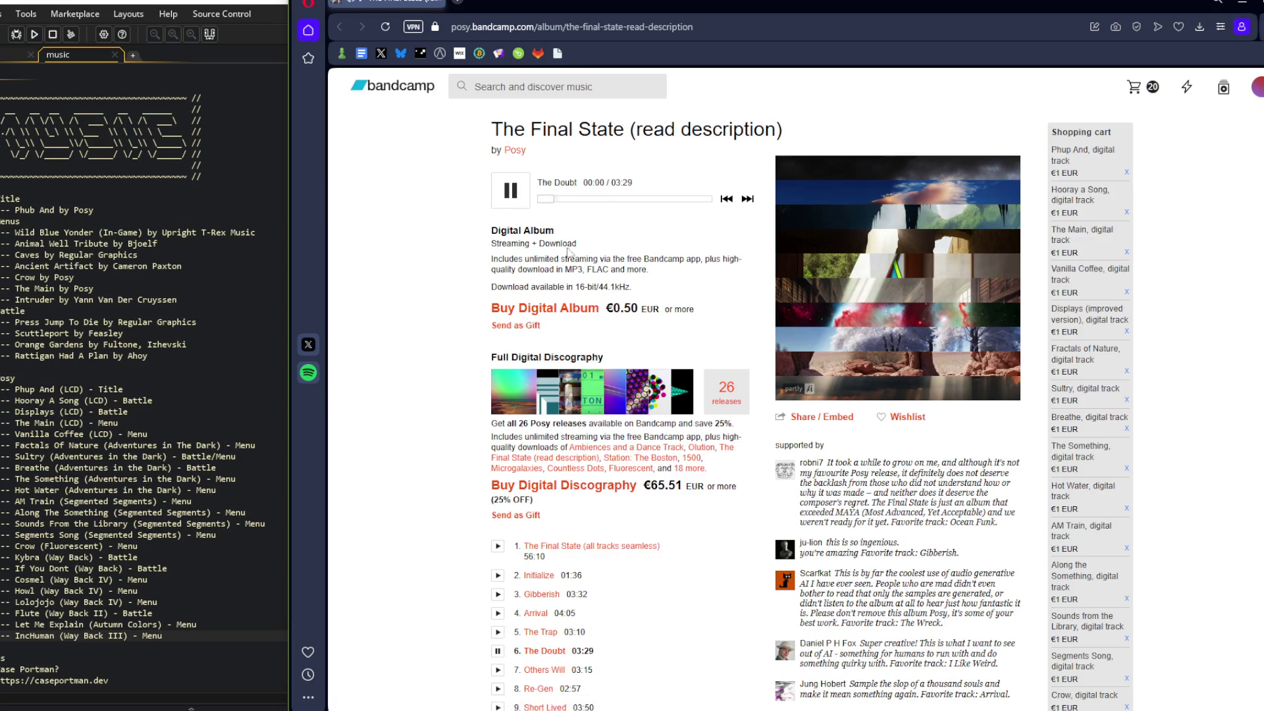
scroll(580, 385, down, 4)
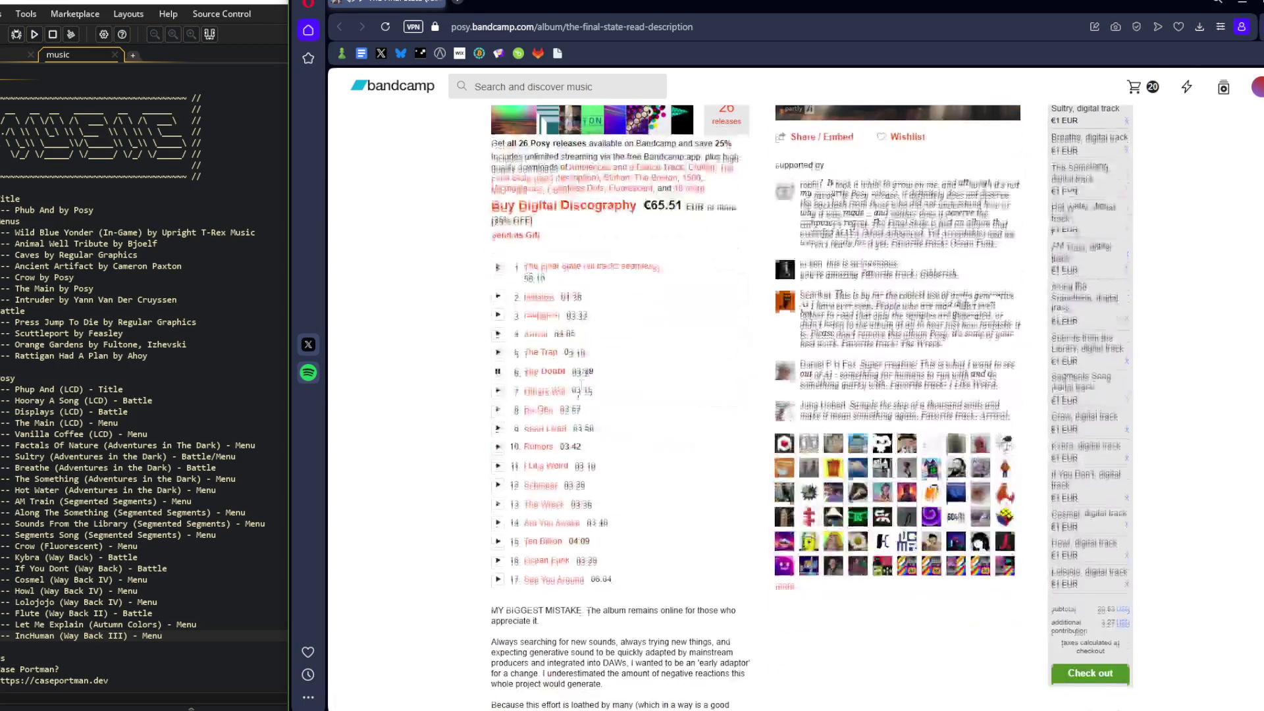
click(498, 393)
scroll(560, 166, up, 3)
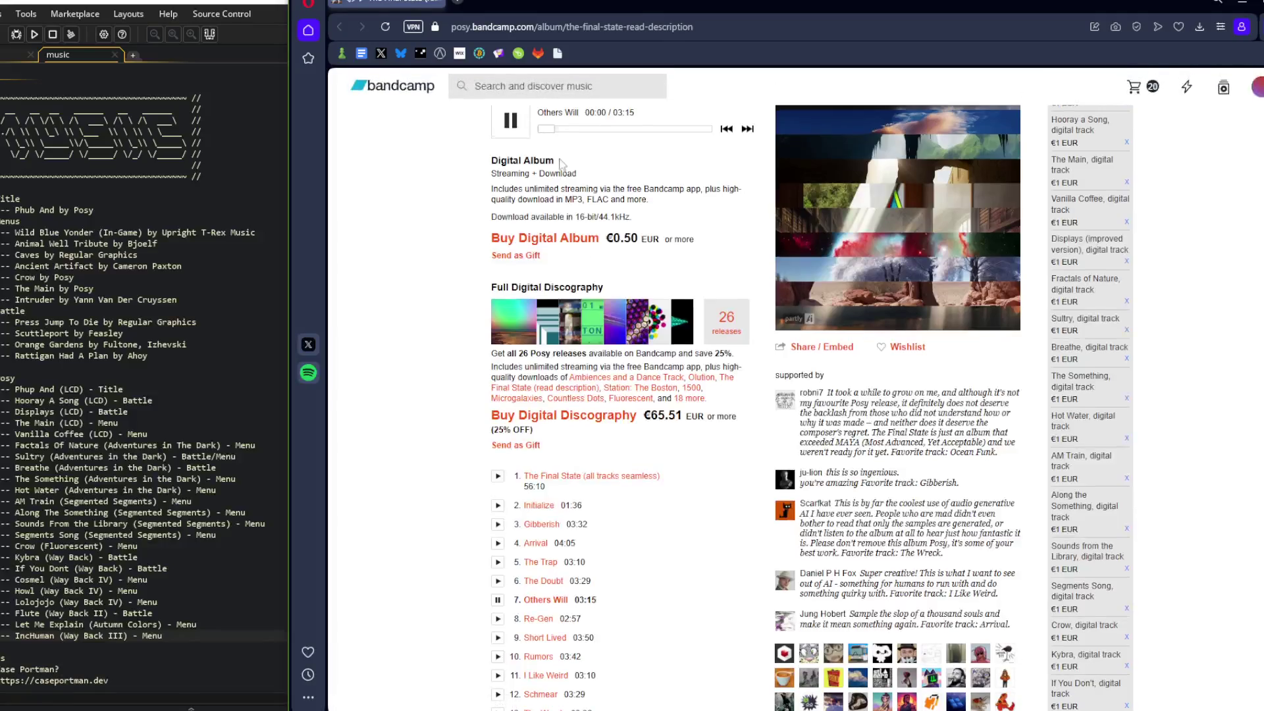
click(498, 619)
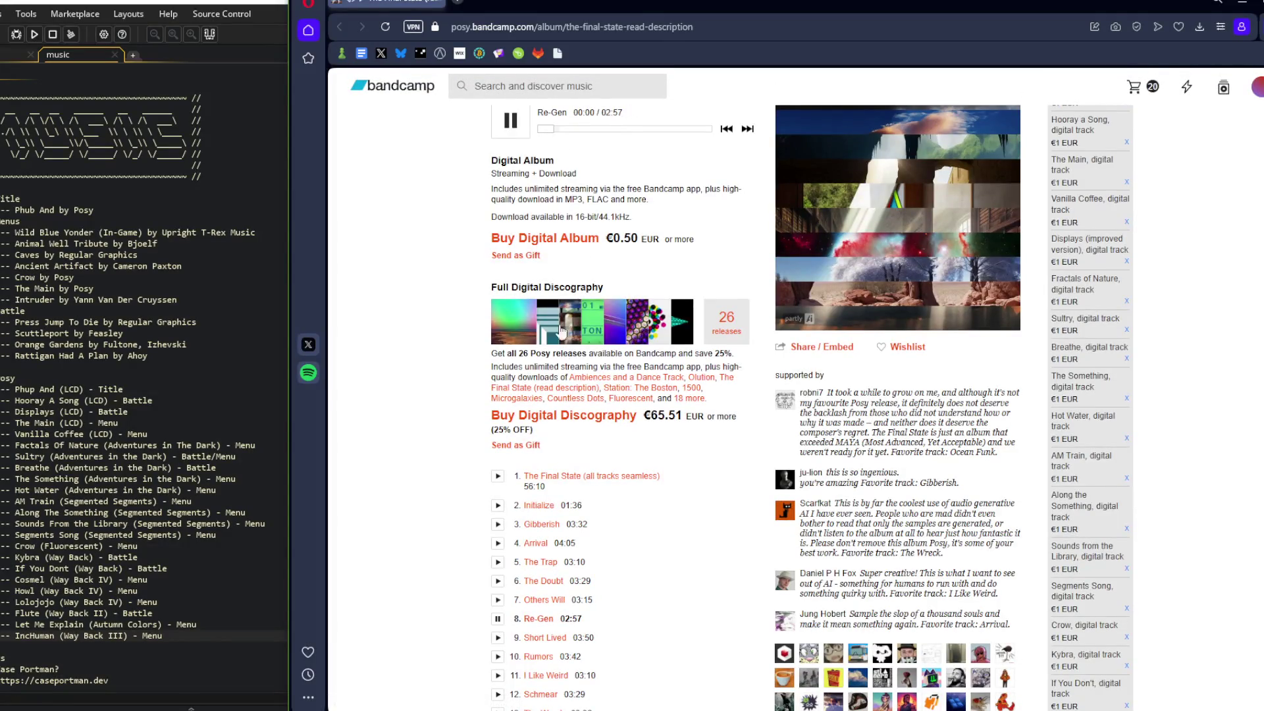
click(559, 129)
drag(575, 134, 581, 134)
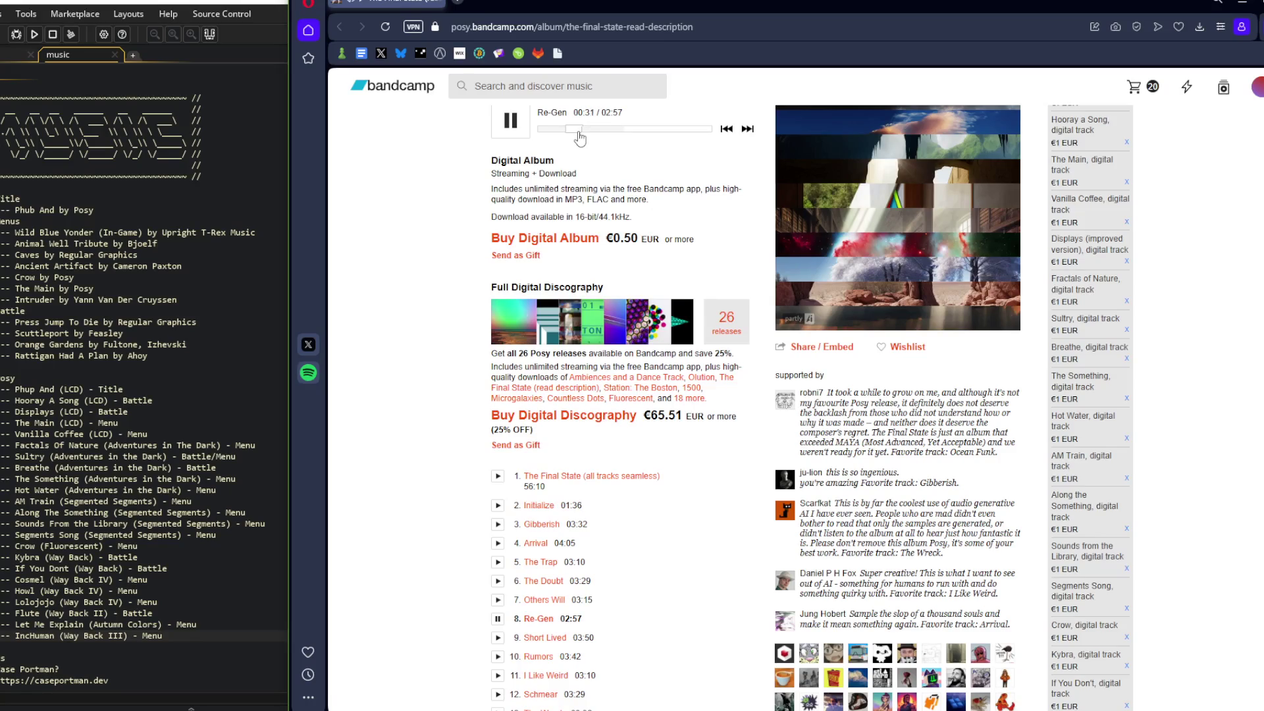
click(590, 130)
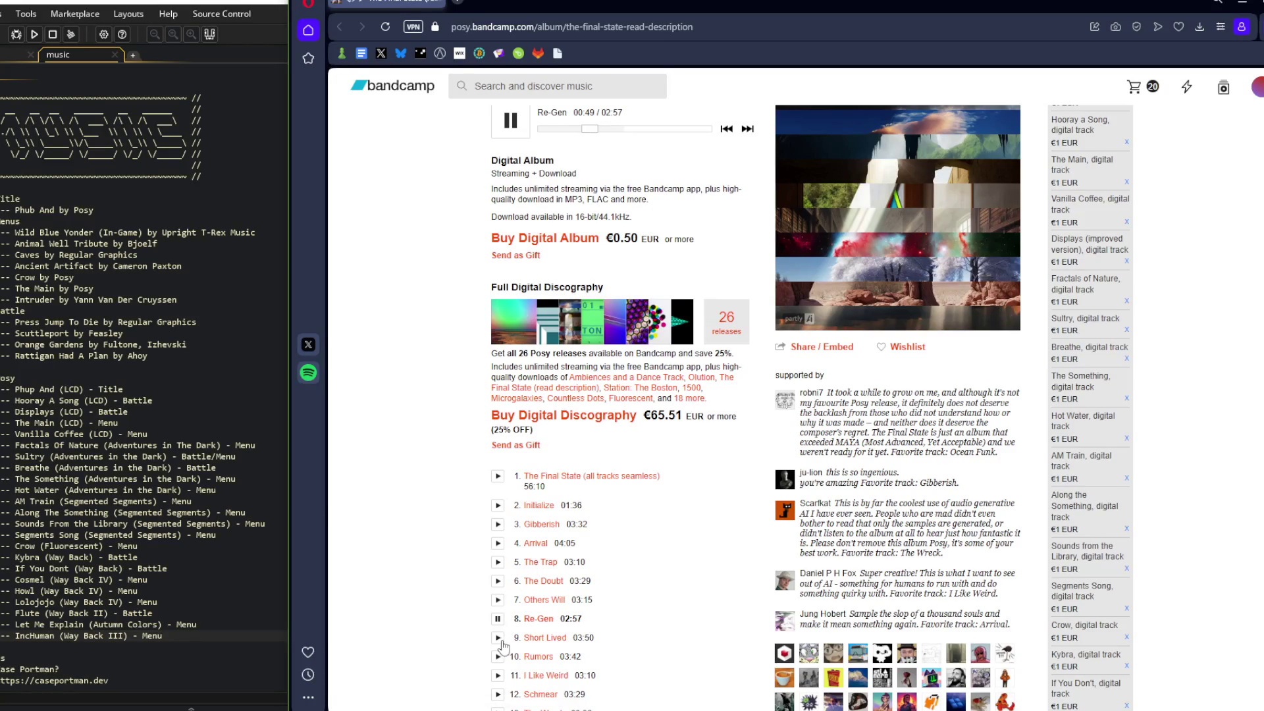
Sample Short Lived with a skip ahead, then Rumors and I Like Weird
click(498, 637)
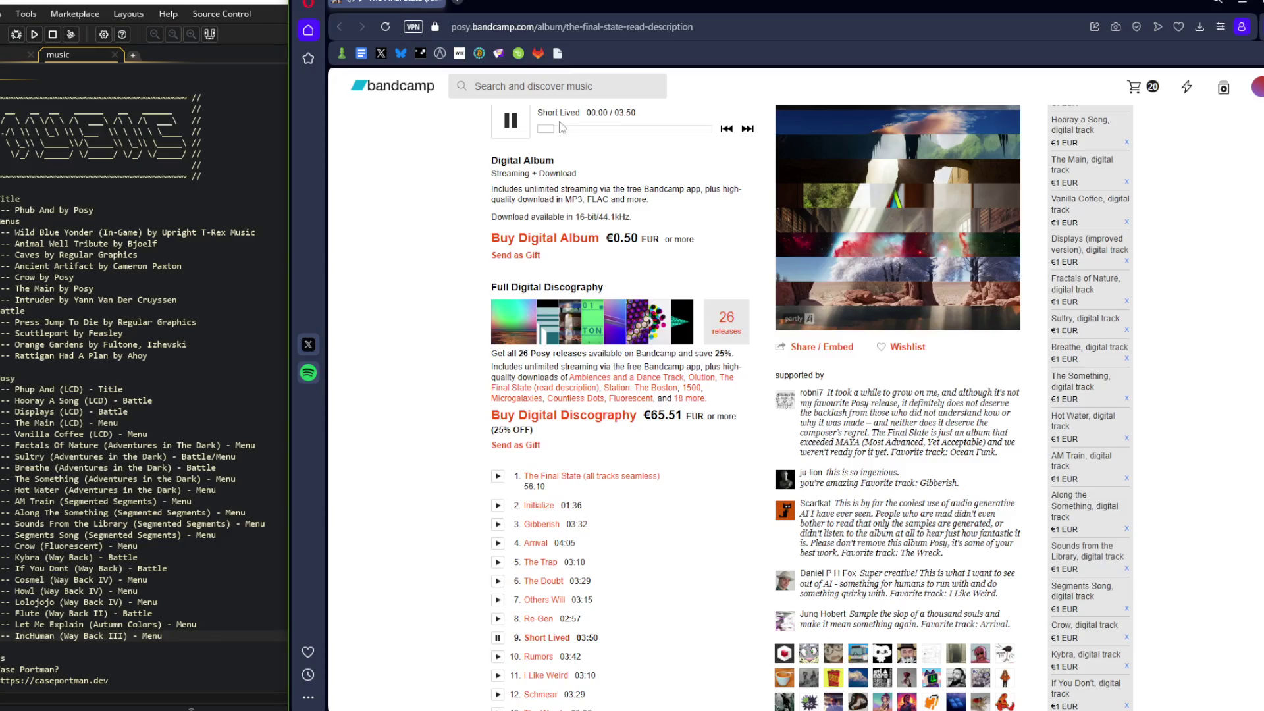
click(562, 132)
drag(561, 132, 572, 131)
click(498, 656)
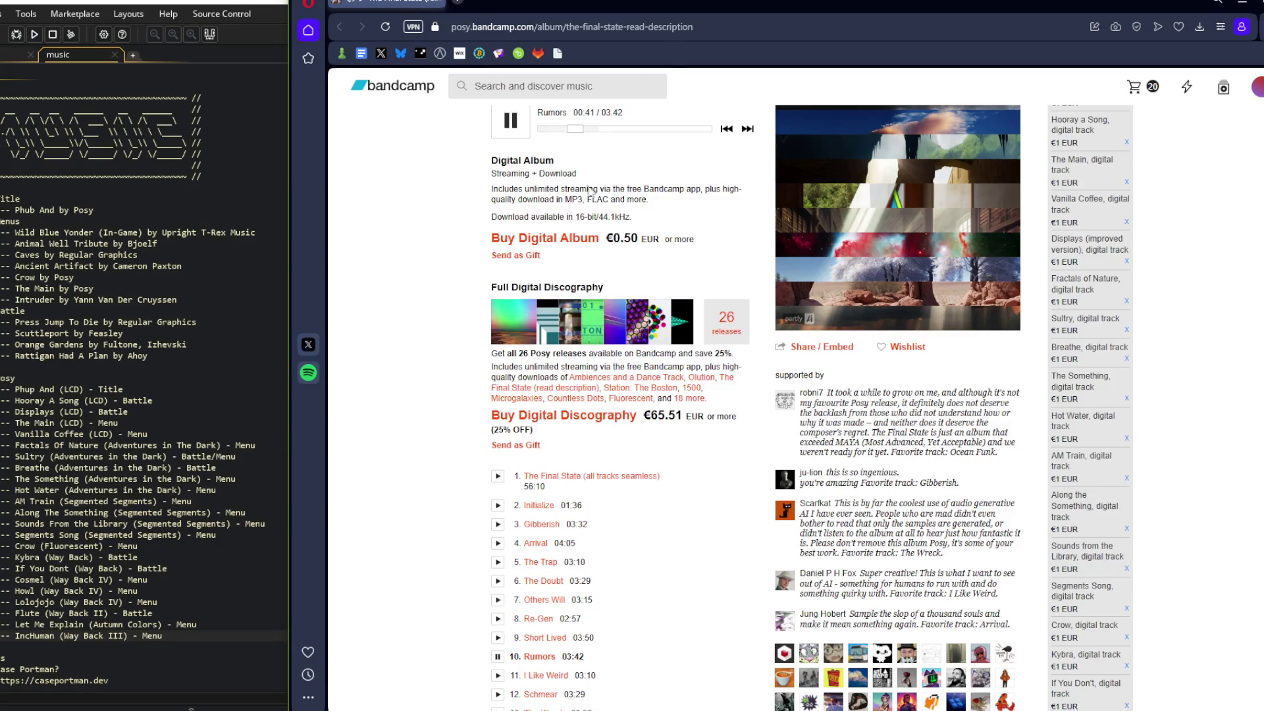
scroll(501, 489, down, 3)
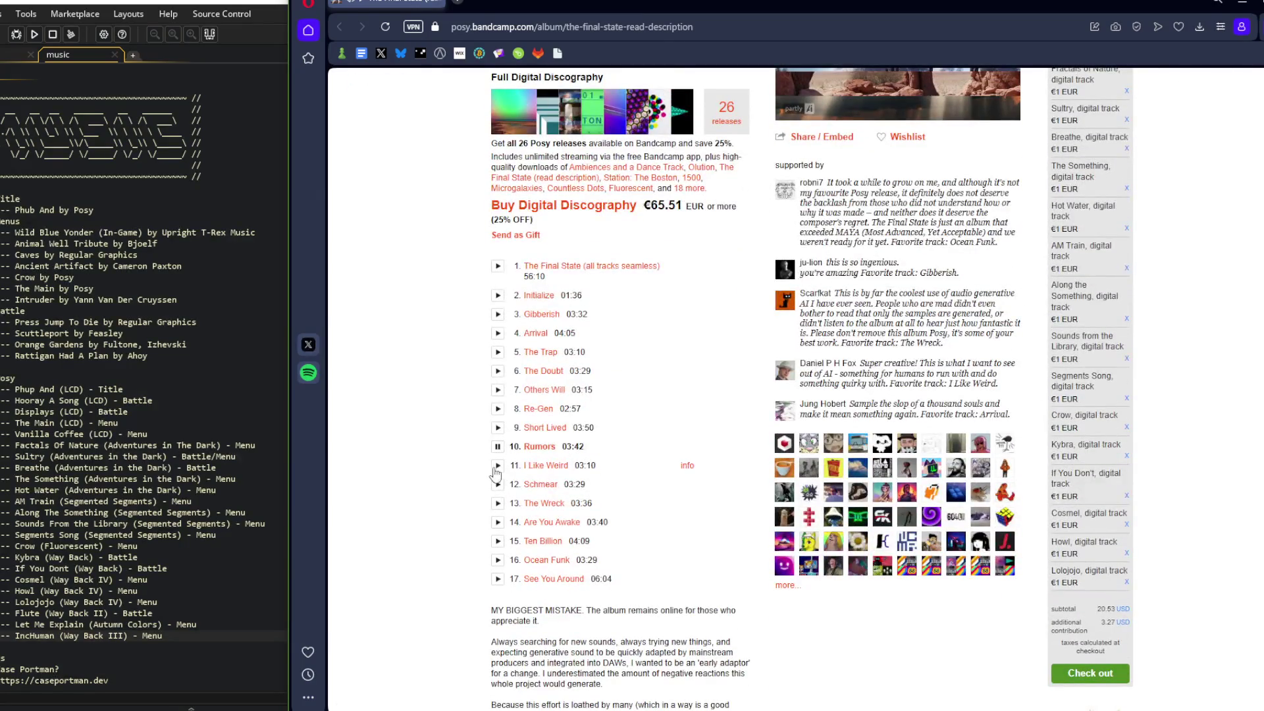
click(497, 465)
scroll(537, 283, up, 5)
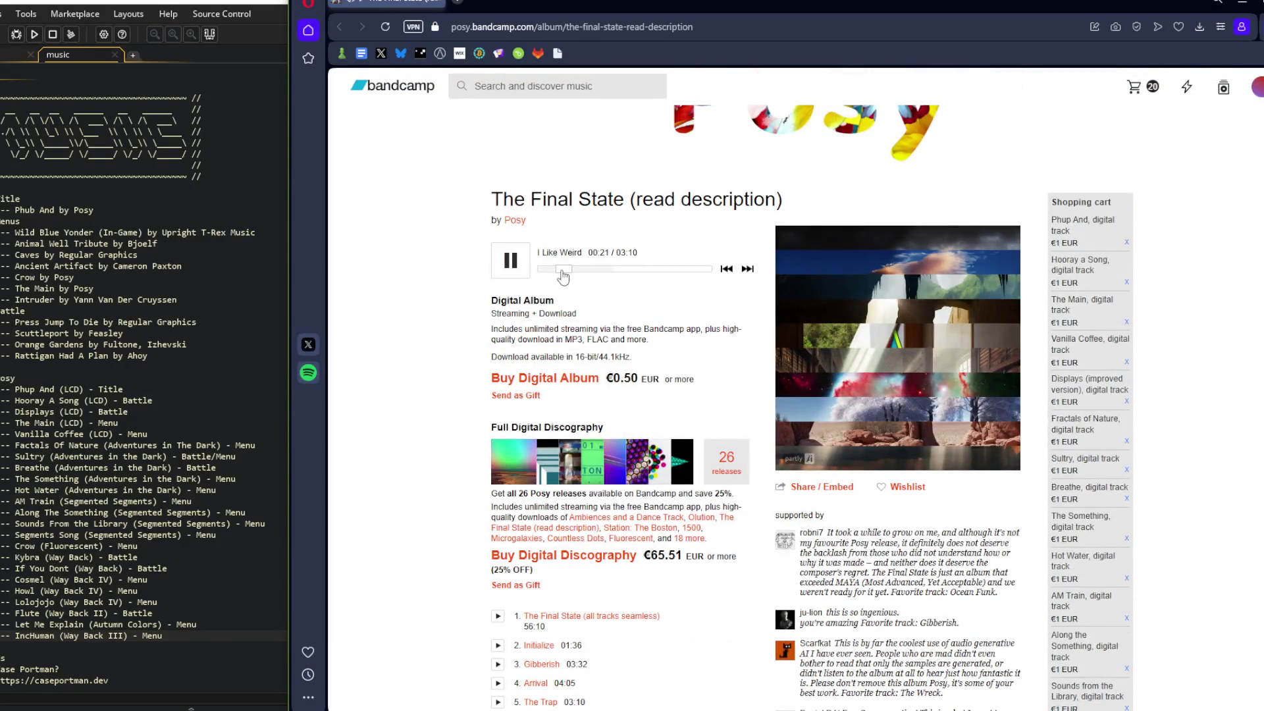
Play track 12, Schmear, and skip ahead in it
scroll(553, 462, down, 5)
click(498, 484)
scroll(551, 135, up, 3)
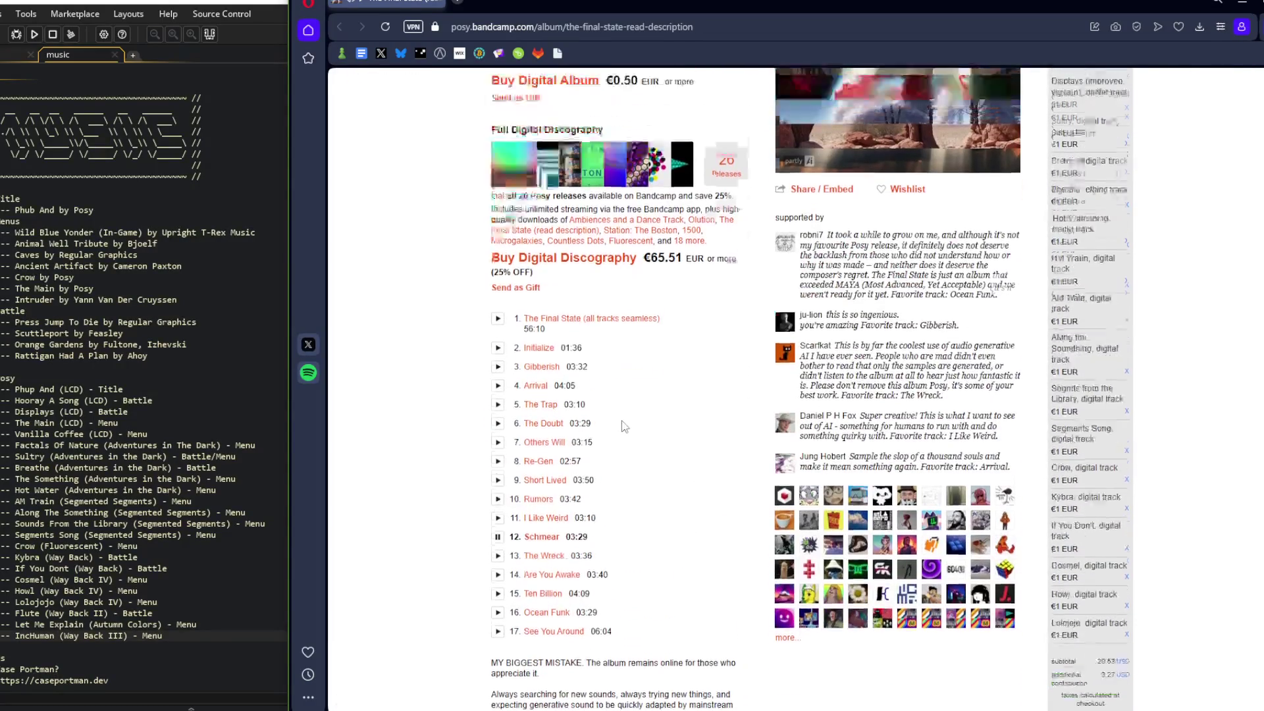
drag(551, 135, 576, 137)
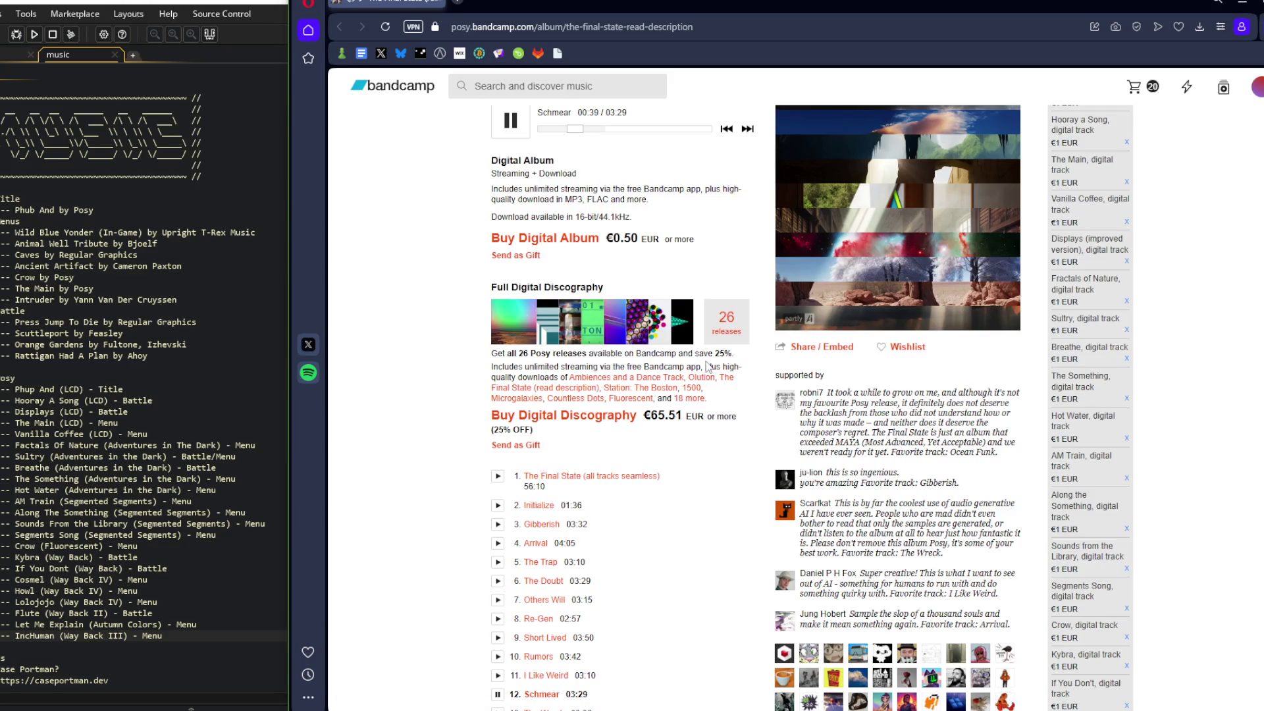
scroll(708, 369, up, 2)
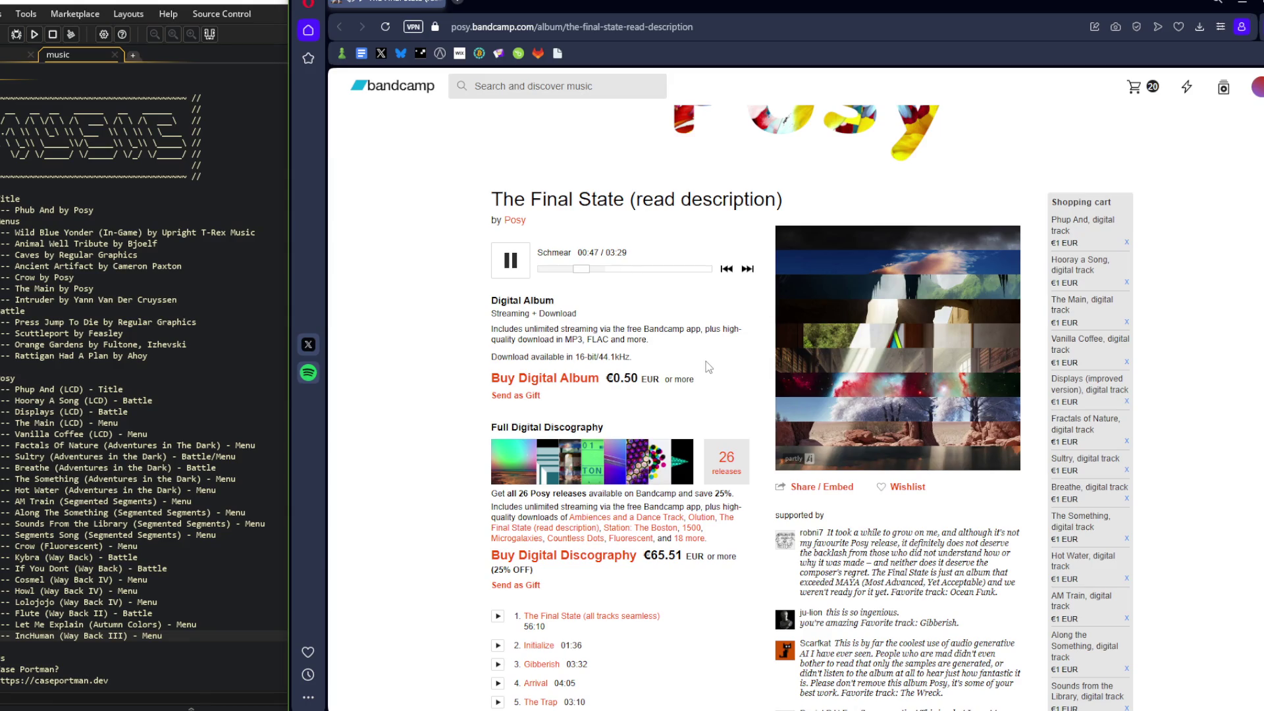
scroll(677, 422, down, 5)
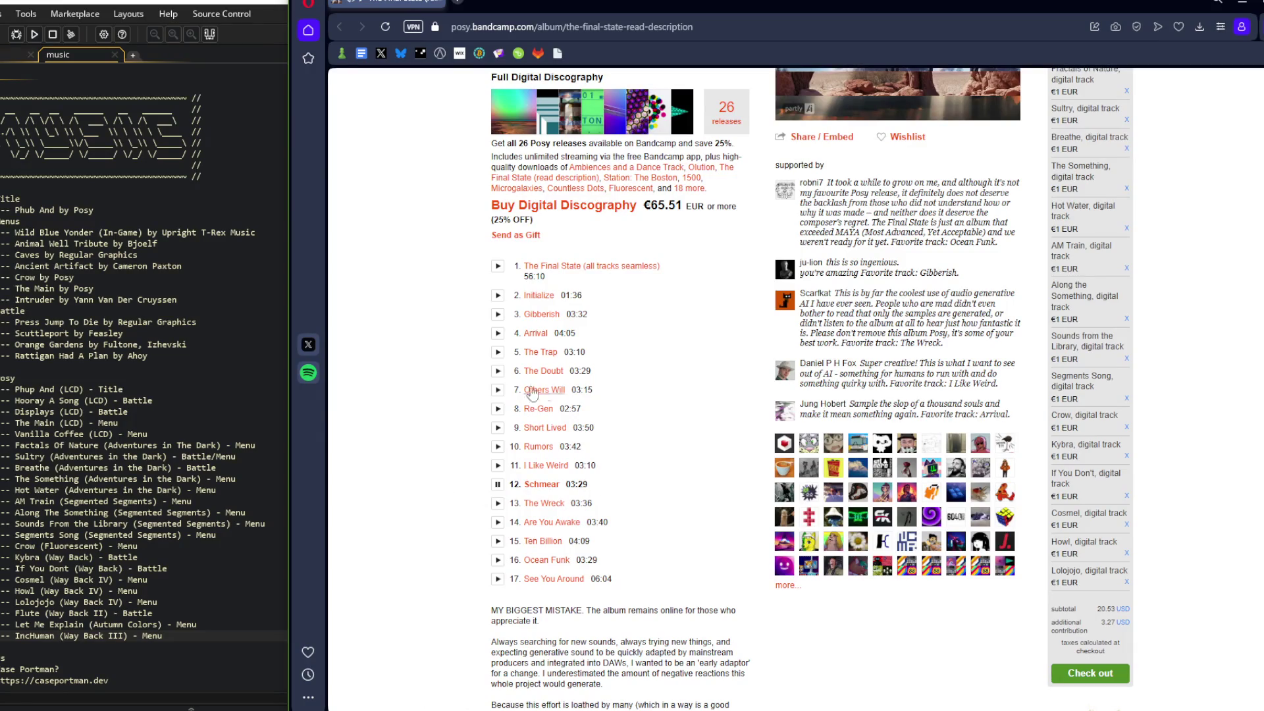
Open the Schmear track page in a new tab, view it, then close it
middle_click(540, 485)
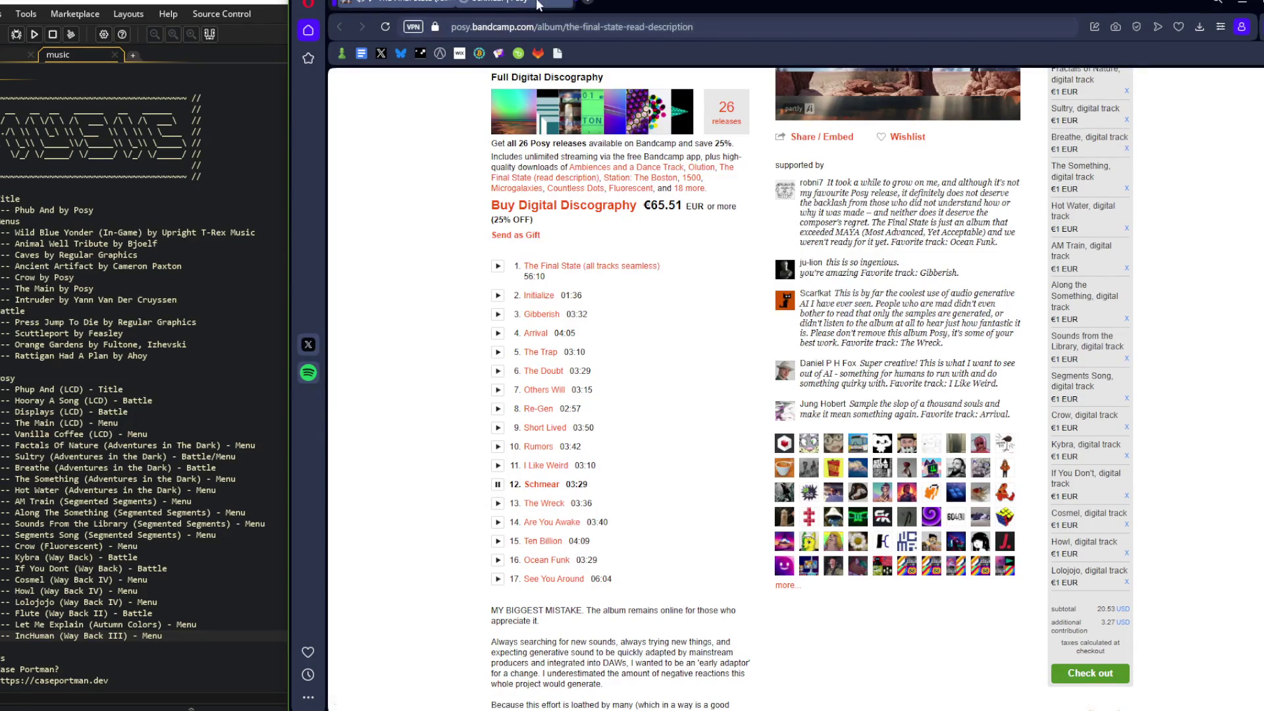
click(538, 6)
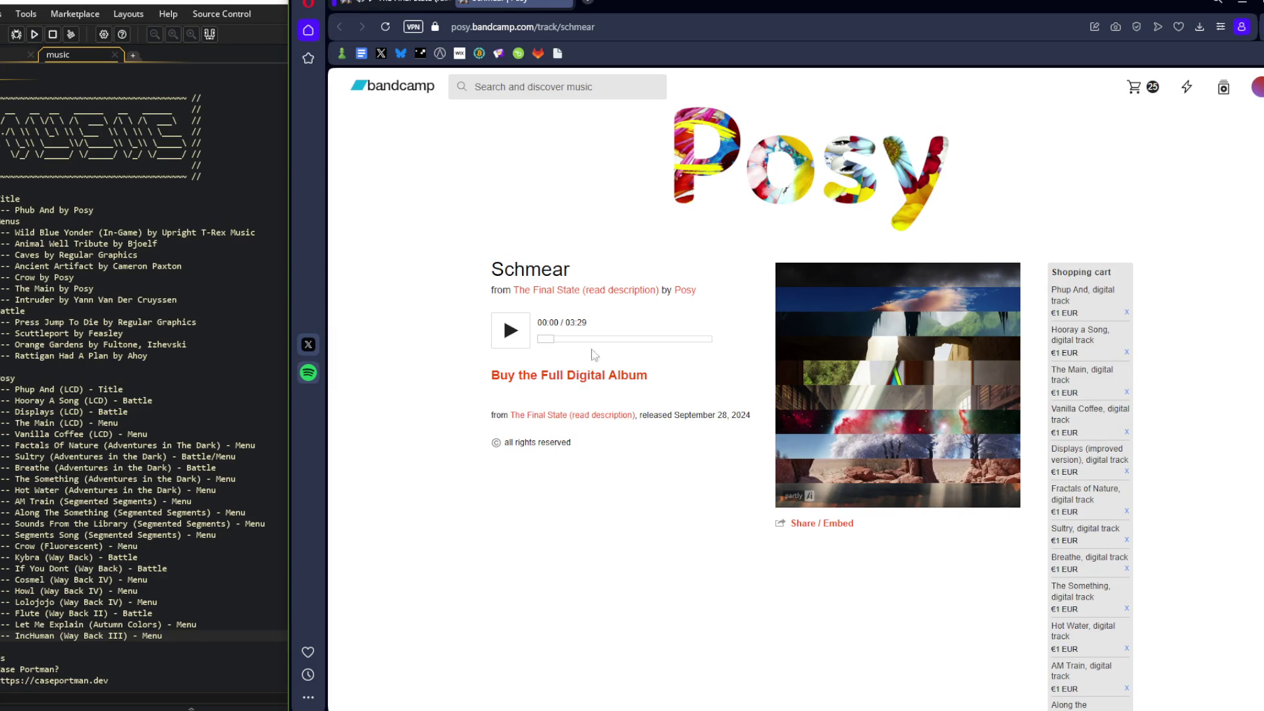
key(ctrl+w)
scroll(658, 329, up, 3)
scroll(625, 263, up, 1)
scroll(564, 246, up, 3)
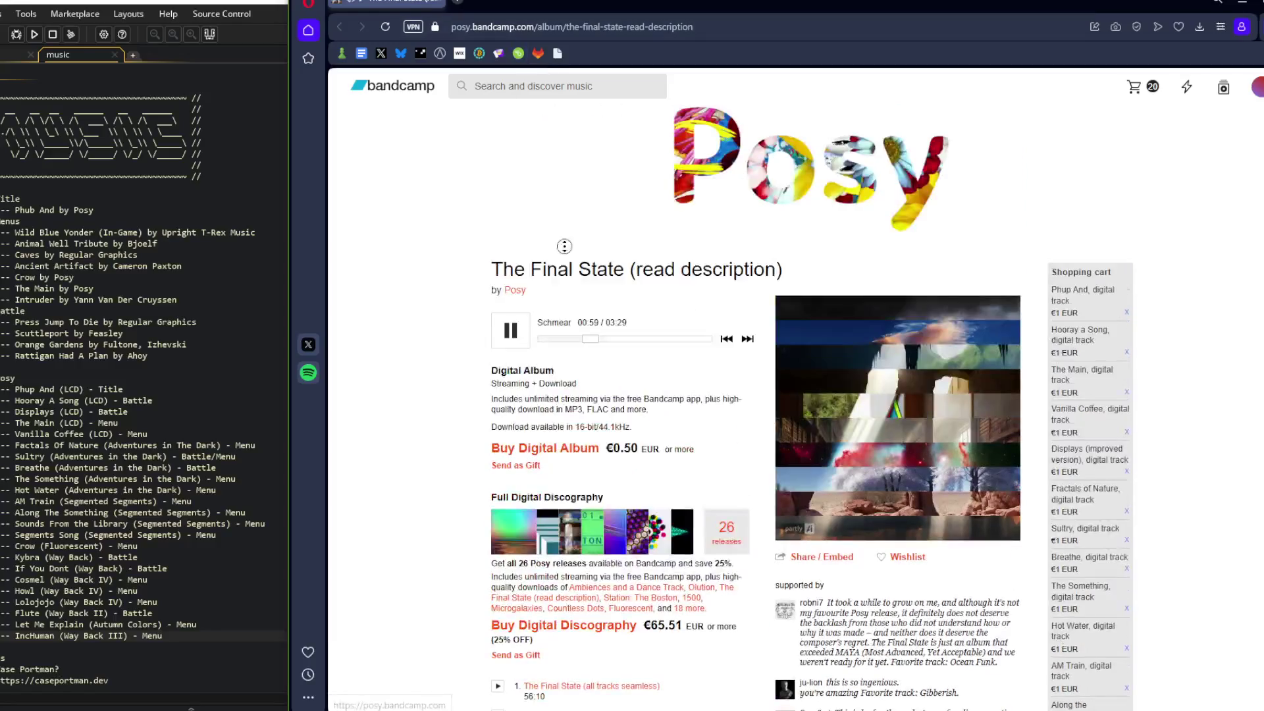
Add The Final State digital album to the Bandcamp cart for €1
click(565, 448)
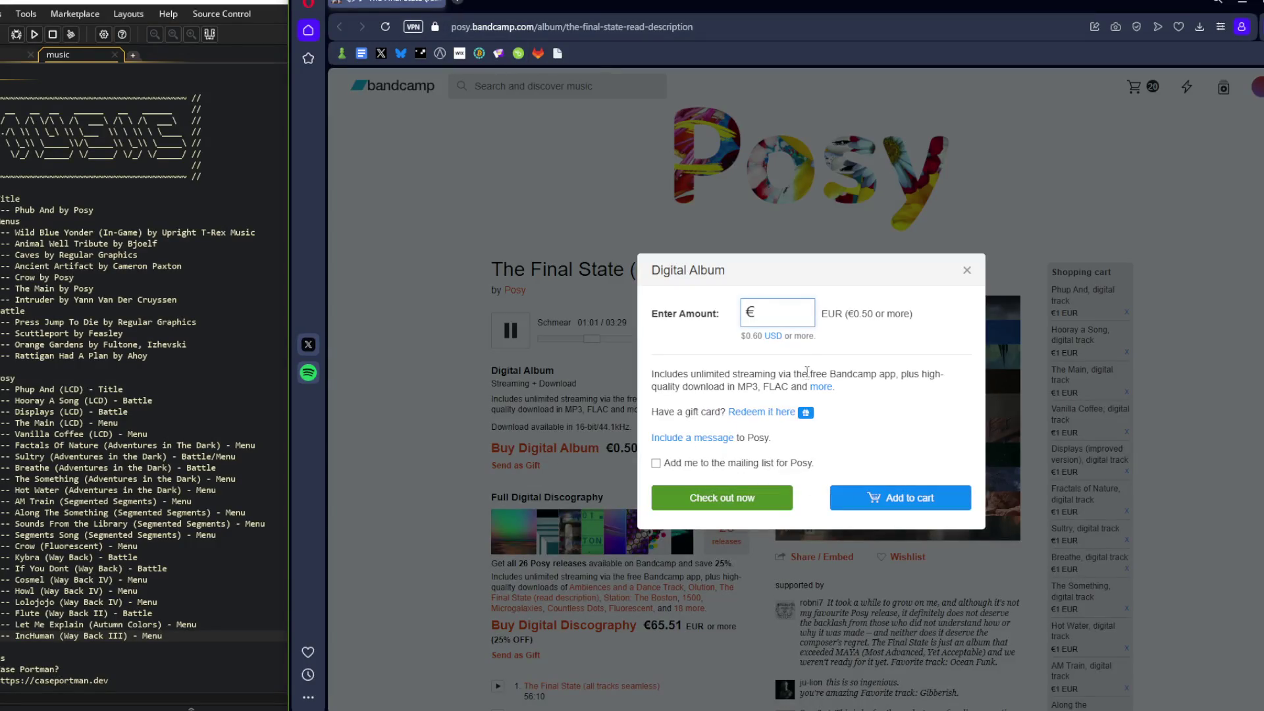
text(1)
click(900, 497)
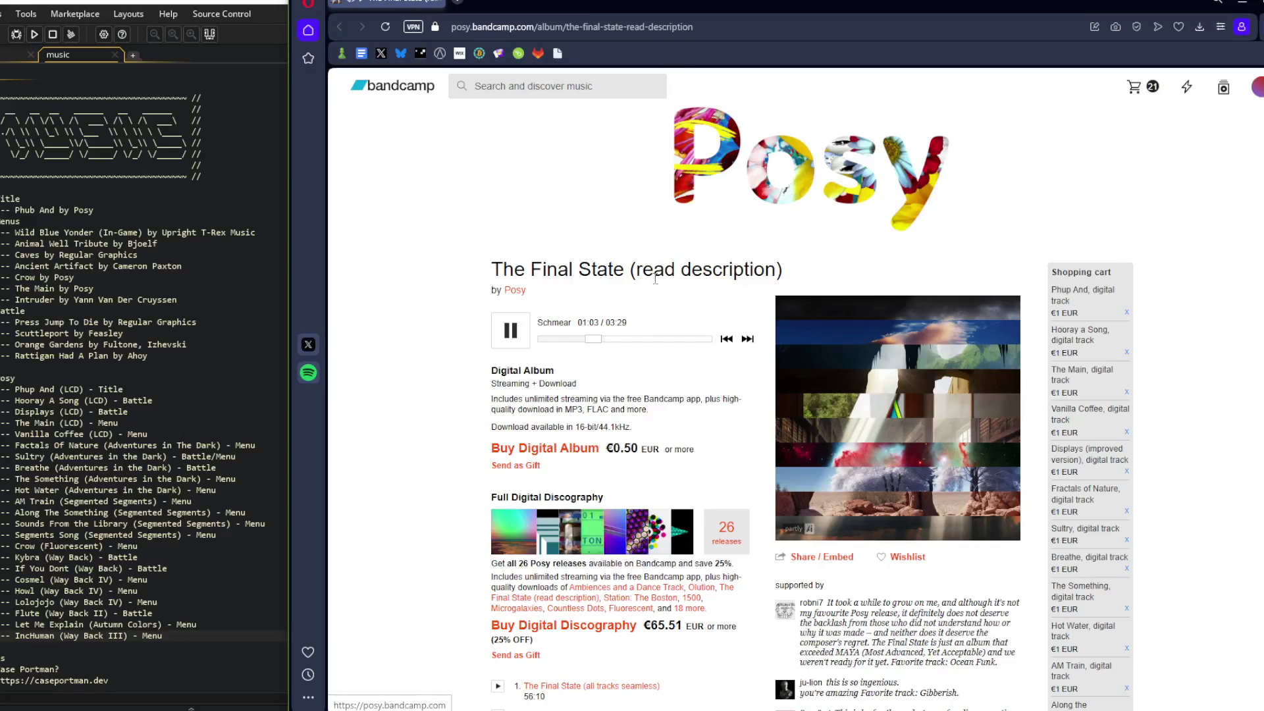
scroll(616, 386, down, 5)
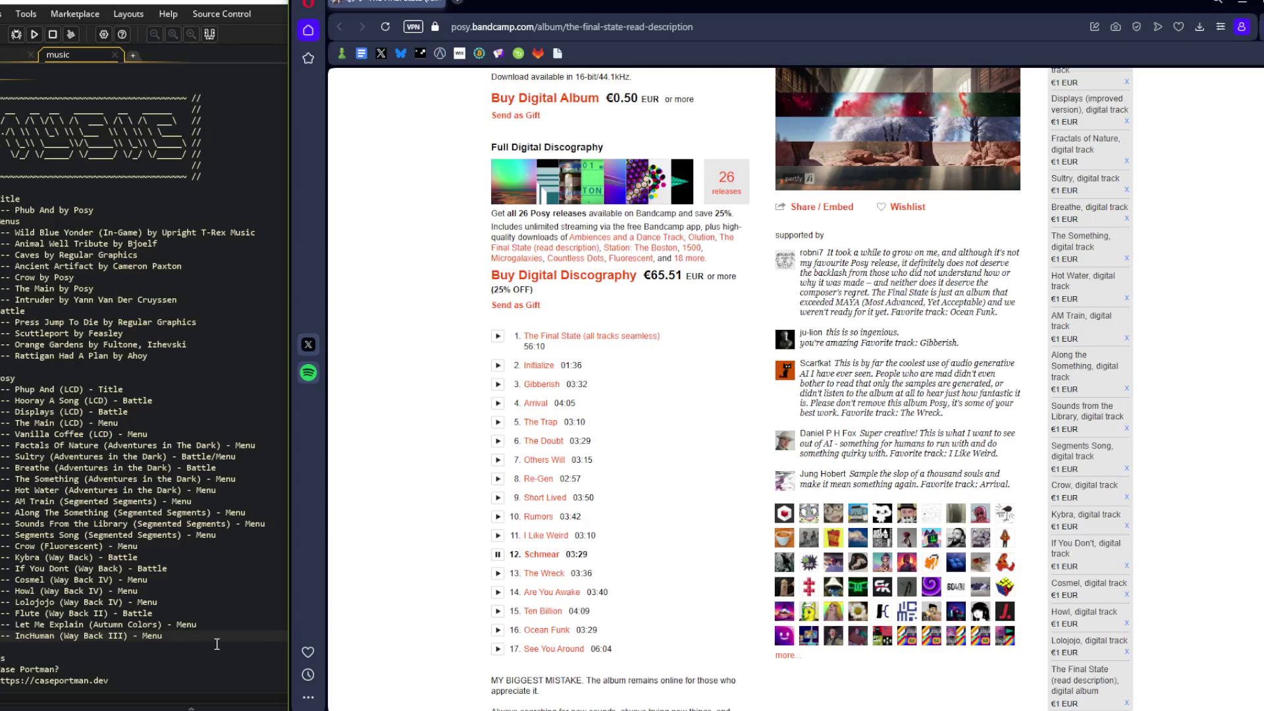
Add the line '-- Schmear (The Final State) - Menu' to the music notes
click(212, 643)
key(Return)
key(Up)
text(-- Schmear ()
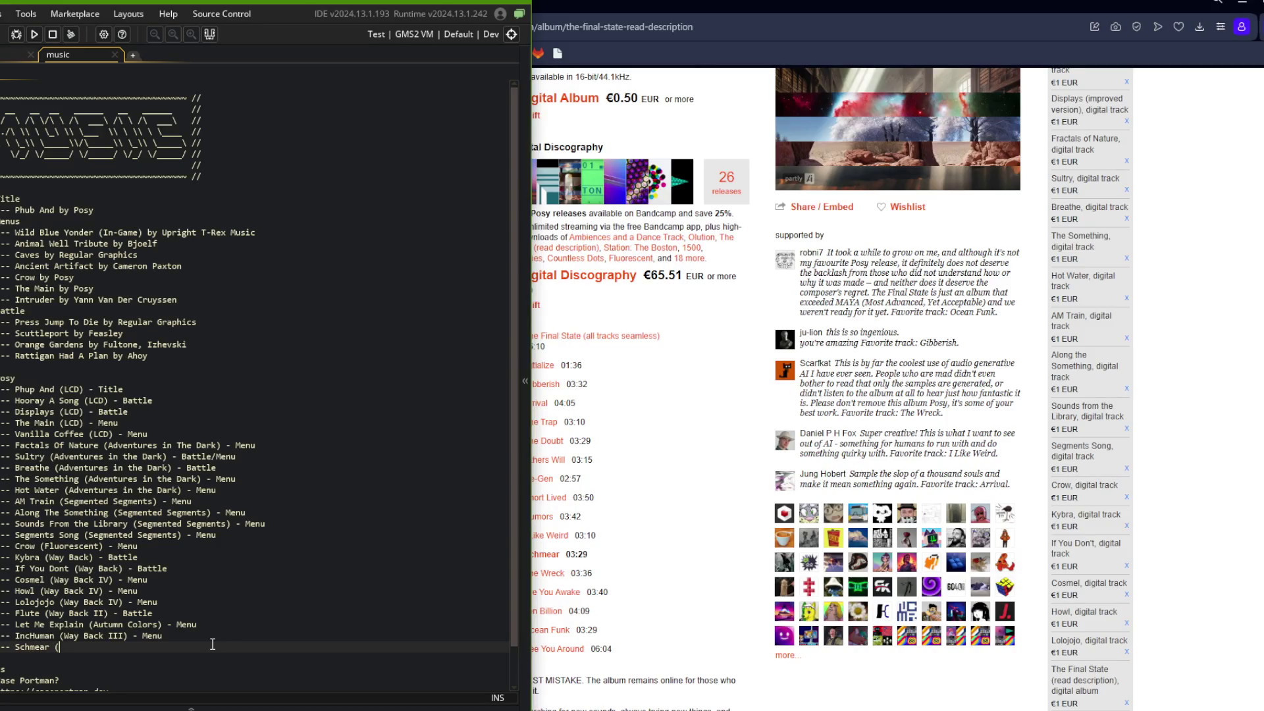
key(alt+Tab)
scroll(421, 567, up, 5)
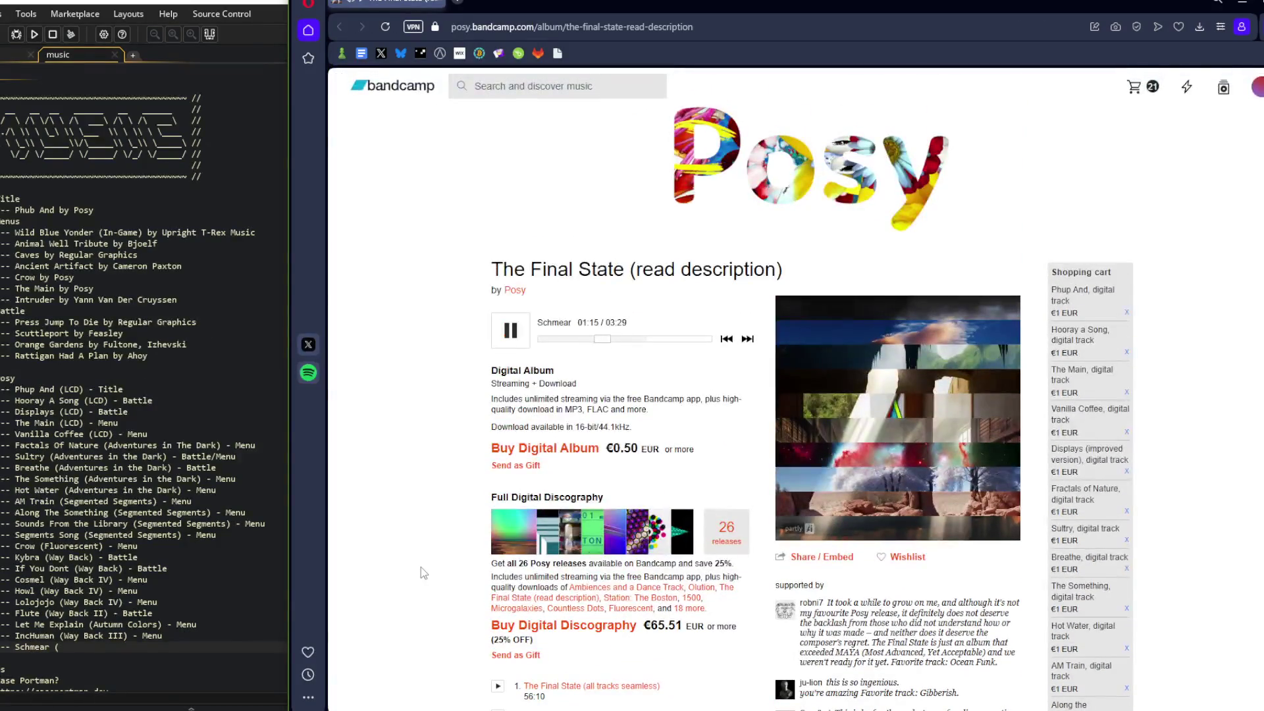
scroll(421, 566, down, 4)
key(alt+Tab)
text(The Final State) - )
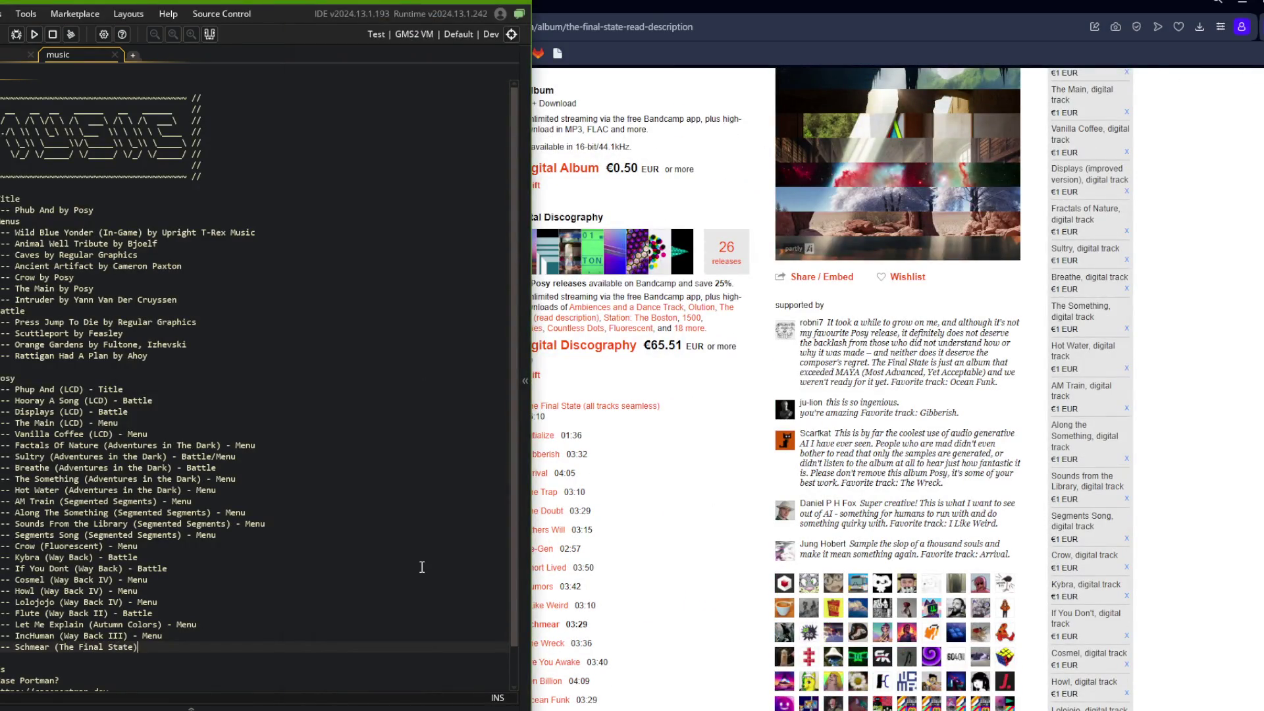
text(Menu)
key(alt+Tab)
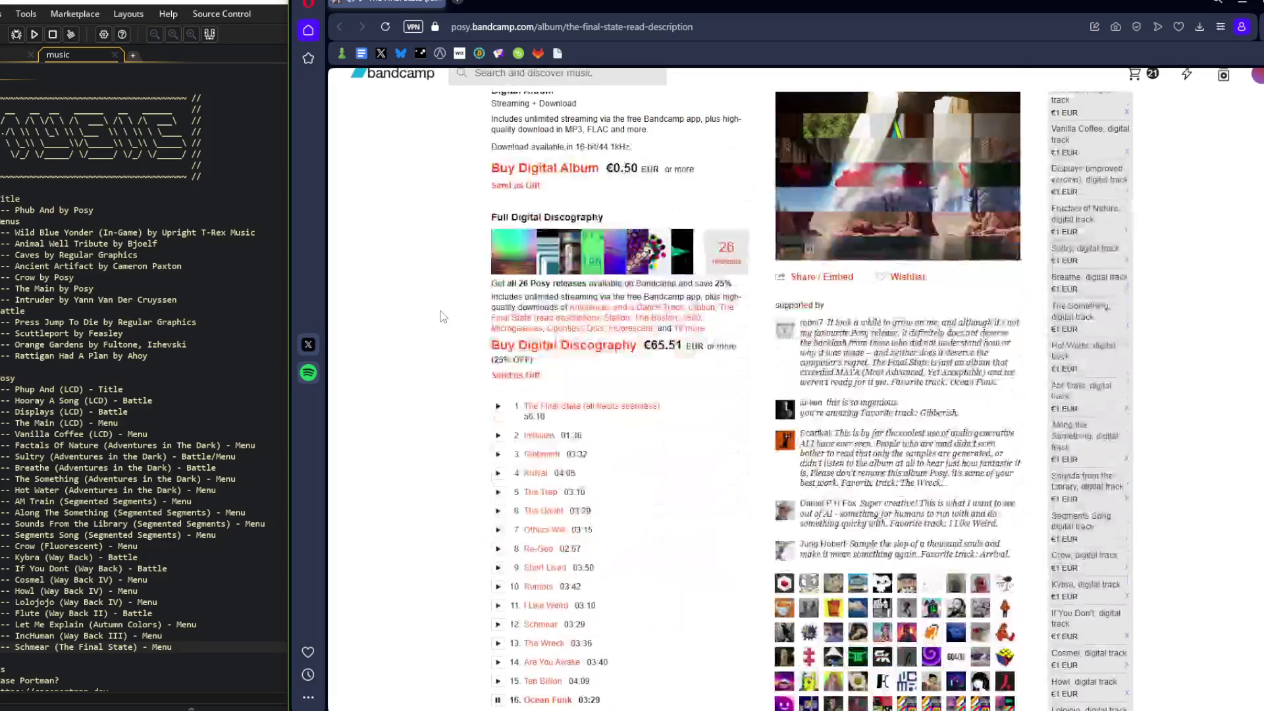
scroll(442, 317, down, 4)
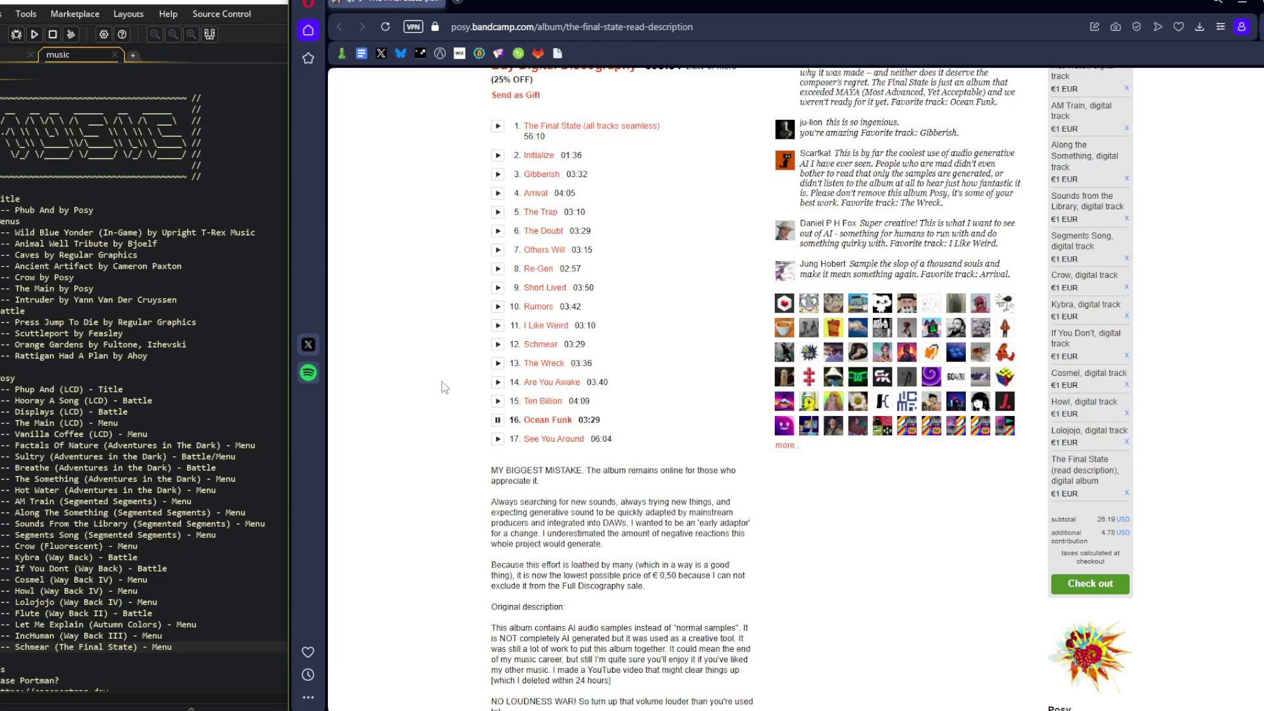
Play See You Around and jump ahead in it
scroll(516, 465, up, 3)
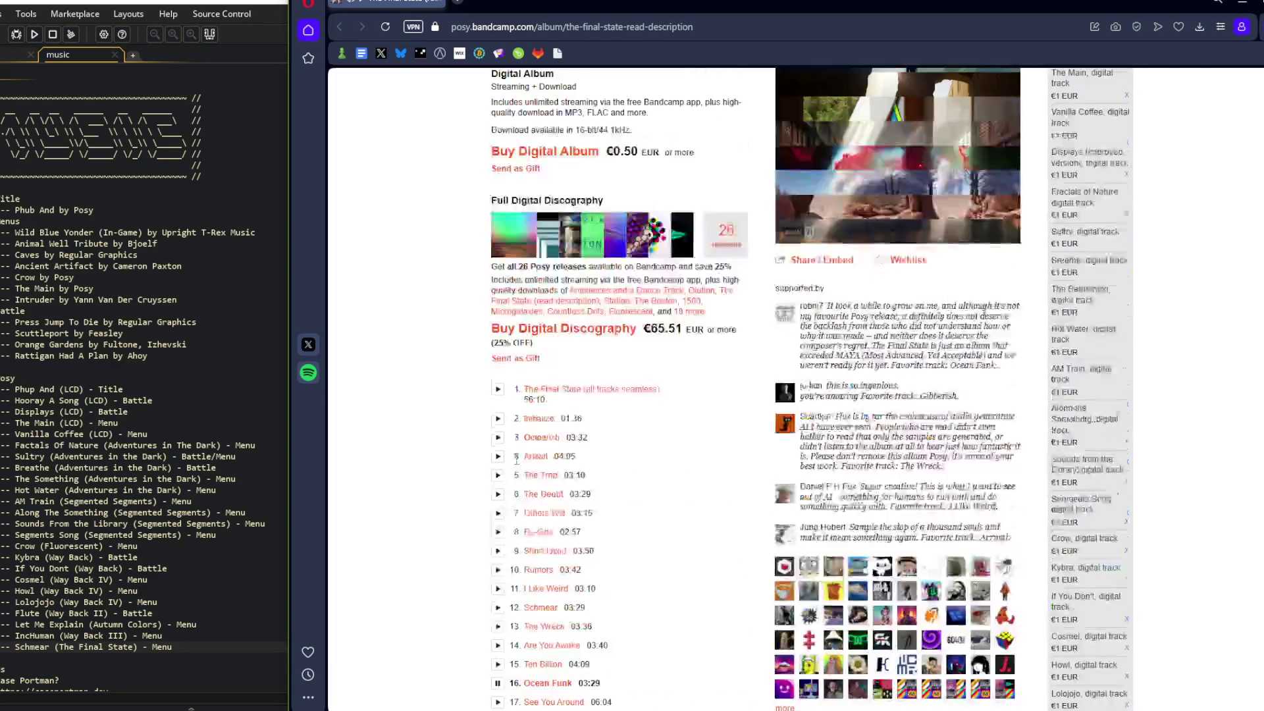
drag(590, 253, 640, 253)
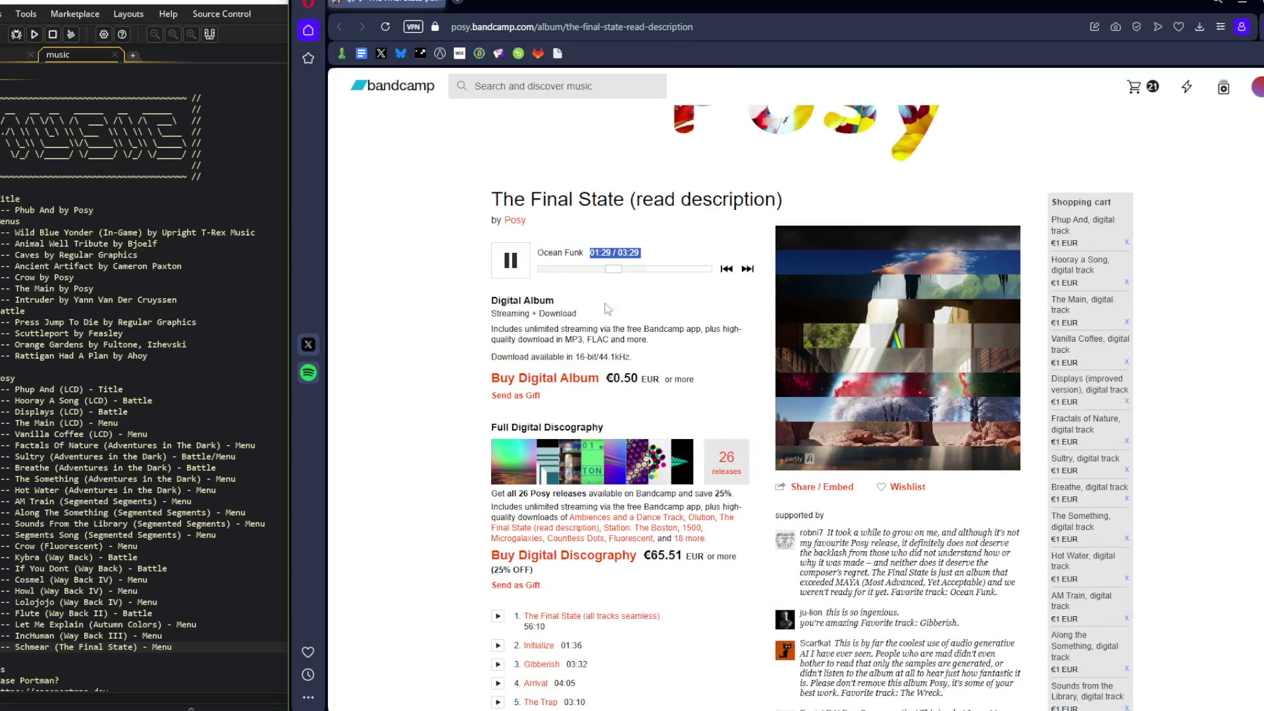
scroll(609, 294, down, 5)
click(498, 579)
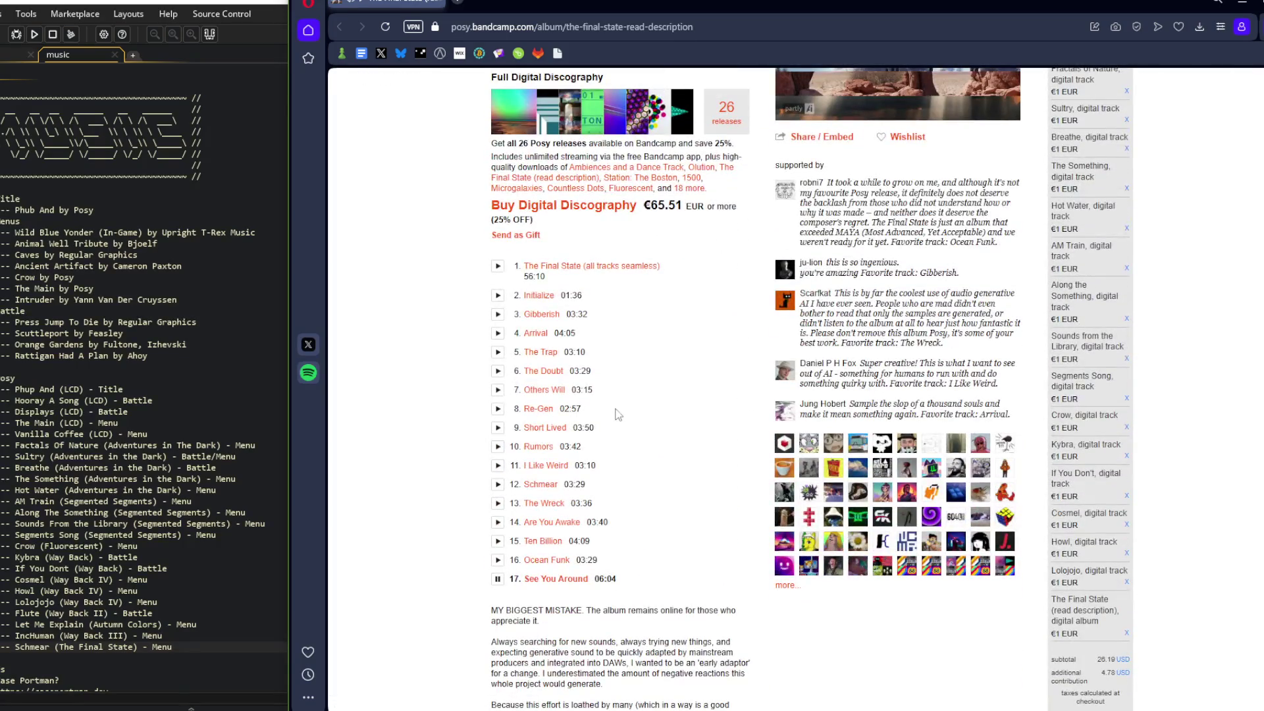
scroll(617, 414, up, 5)
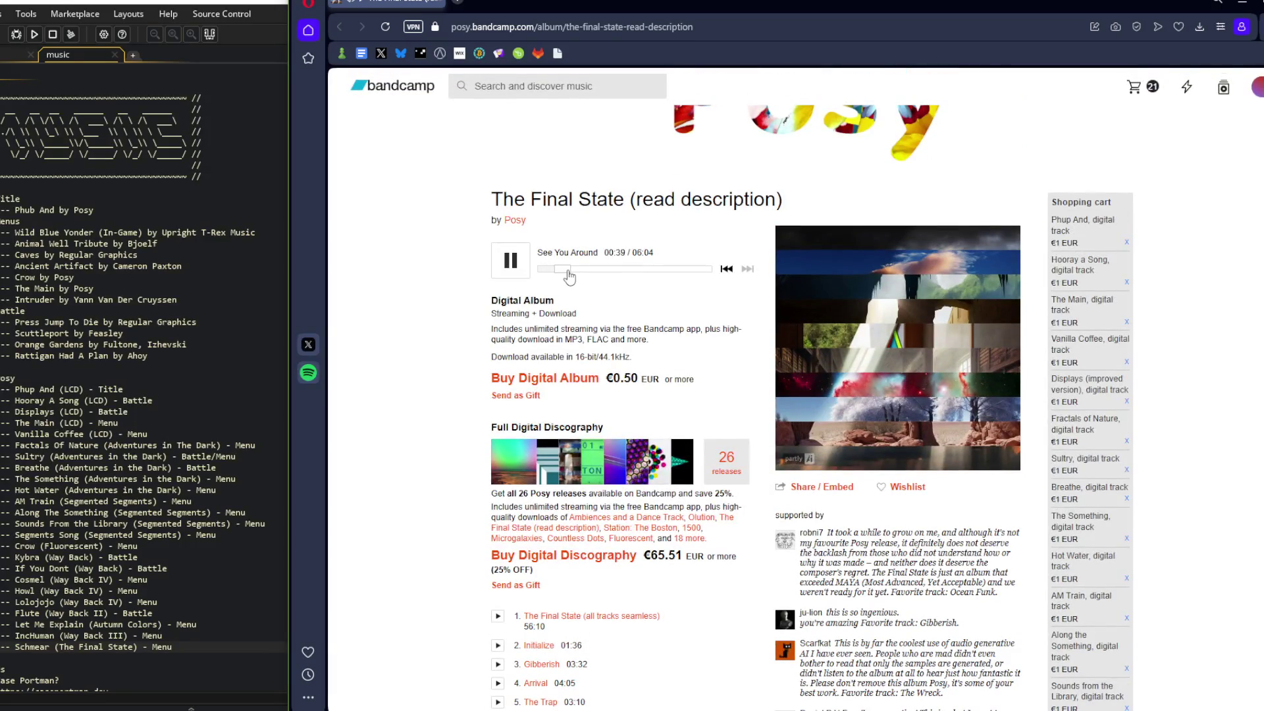
click(597, 277)
click(620, 270)
Visit the Bandcamp home page, then return to The Final State album page
click(405, 87)
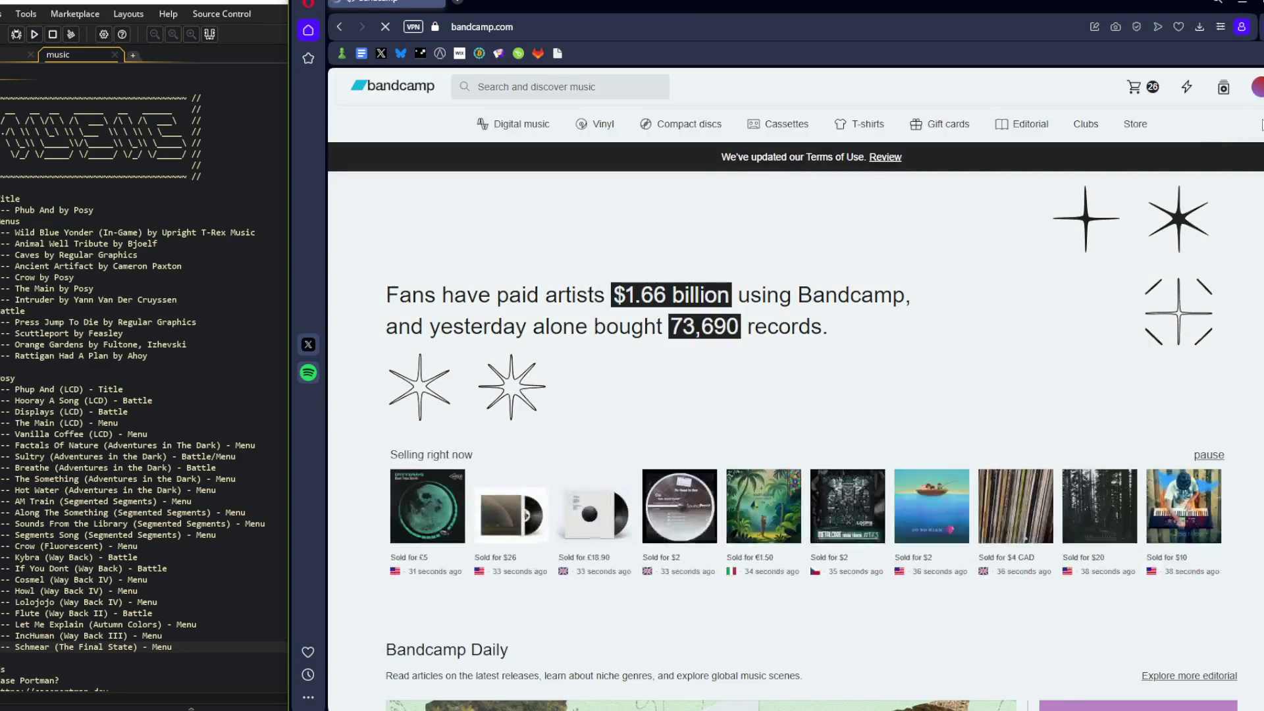
key(alt+Left)
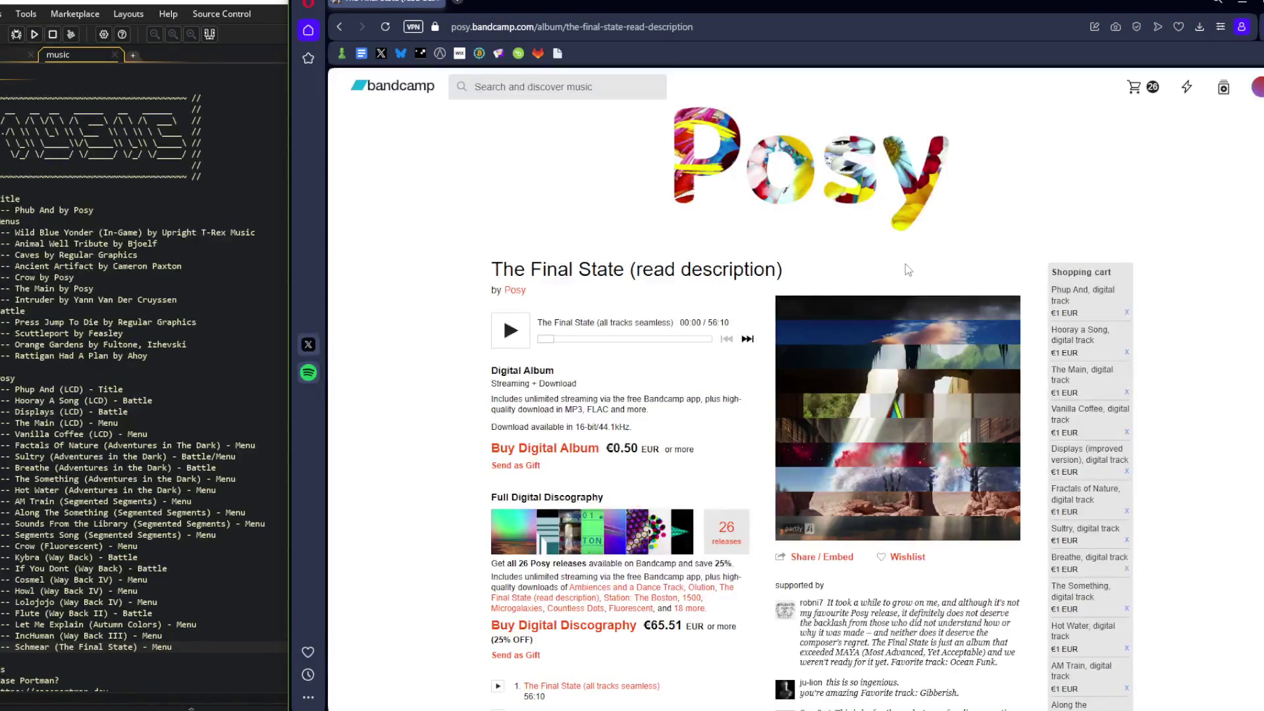
scroll(665, 249, down, 15)
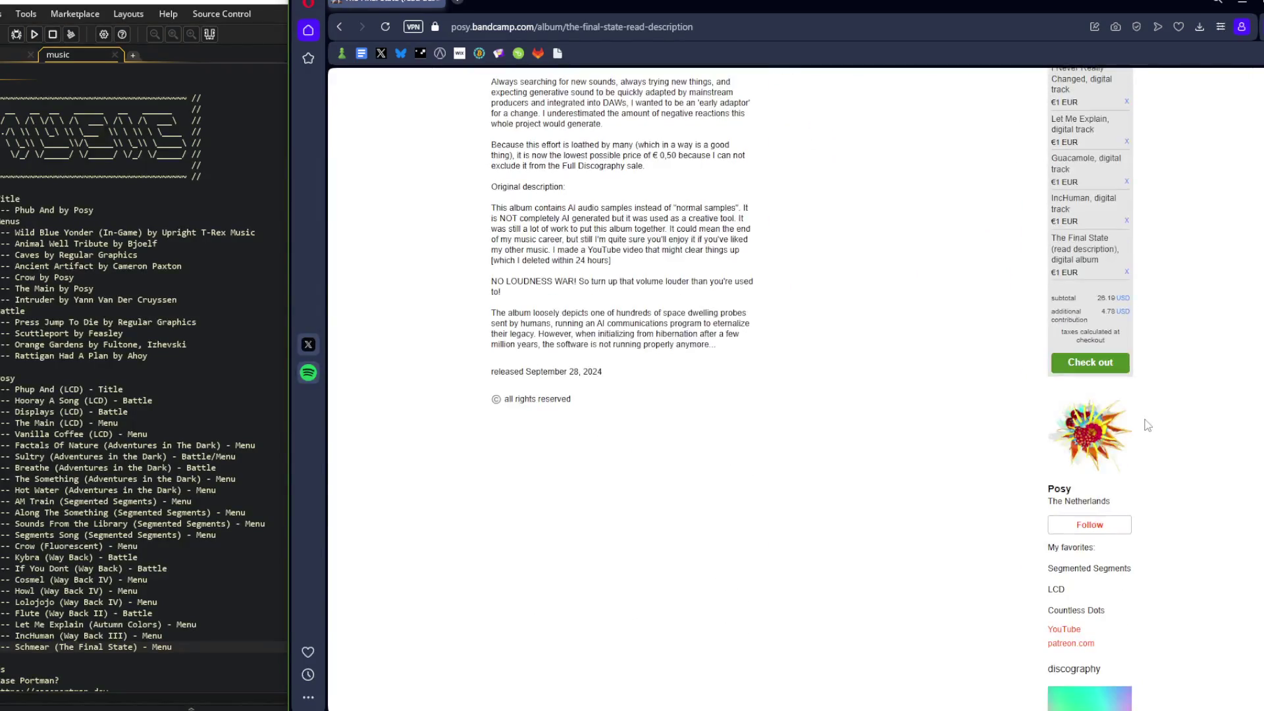
scroll(1147, 421, up, 15)
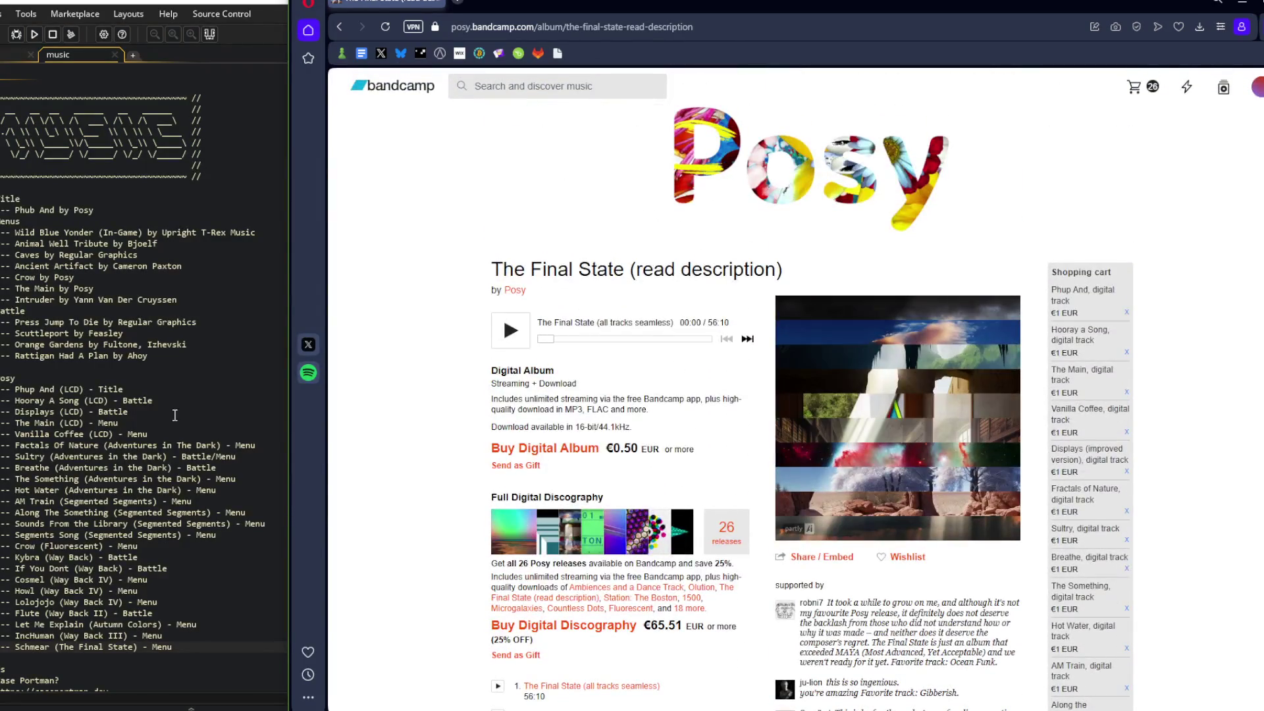
Move down a line in the music notes, then bring the album and Streamlabs Desktop forward
click(161, 392)
key(Down)
key(Down)
key(Down)
key(Down)
key(Down)
key(Down)
key(Down)
key(Down)
key(Down)
key(Down)
key(Down)
scroll(1182, 303, down, 5)
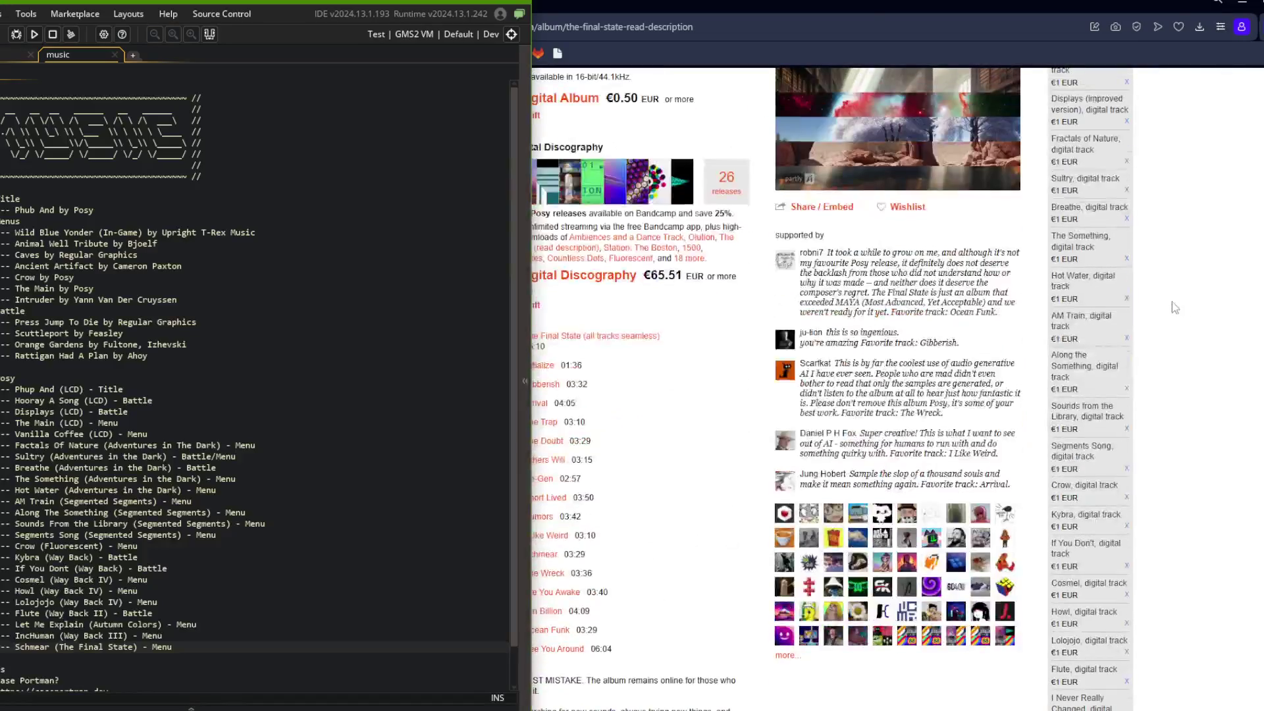
click(1172, 302)
scroll(1171, 303, down, 7)
scroll(1175, 314, down, 4)
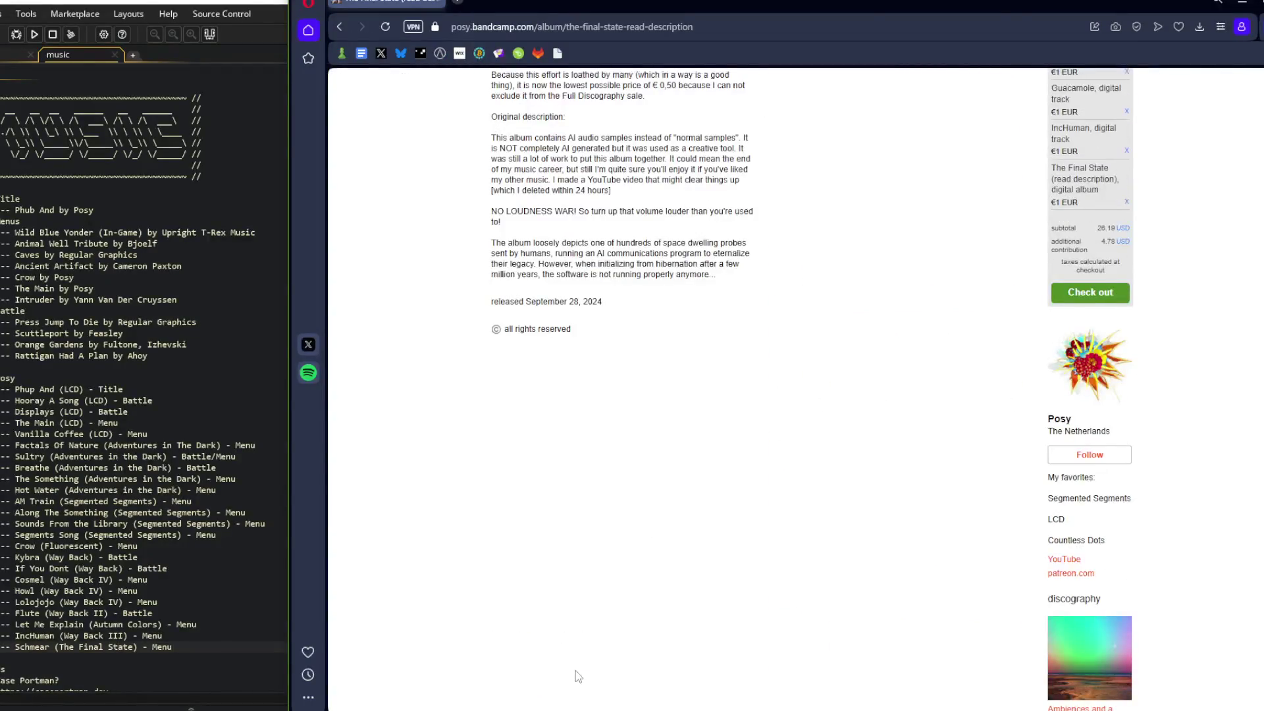
scroll(579, 470, up, 3)
click(490, 705)
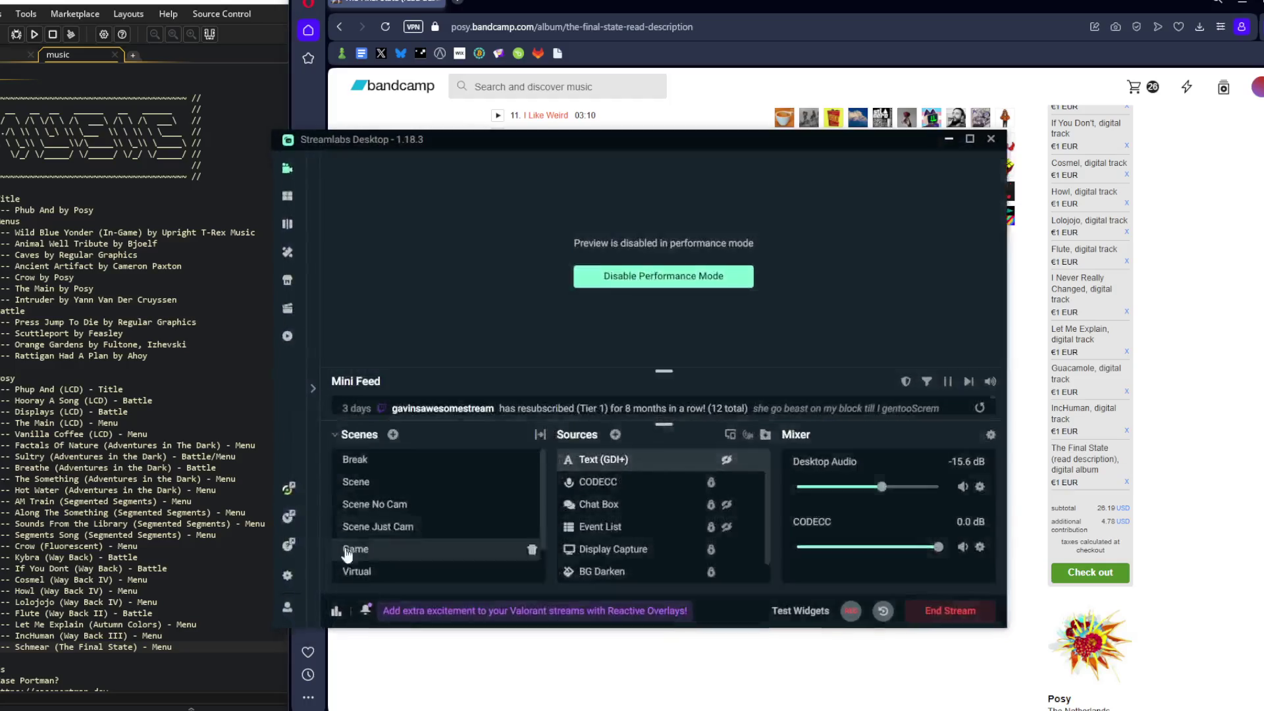
Hide the Display Capture source, then minimize Streamlabs to reveal the download page
click(726, 549)
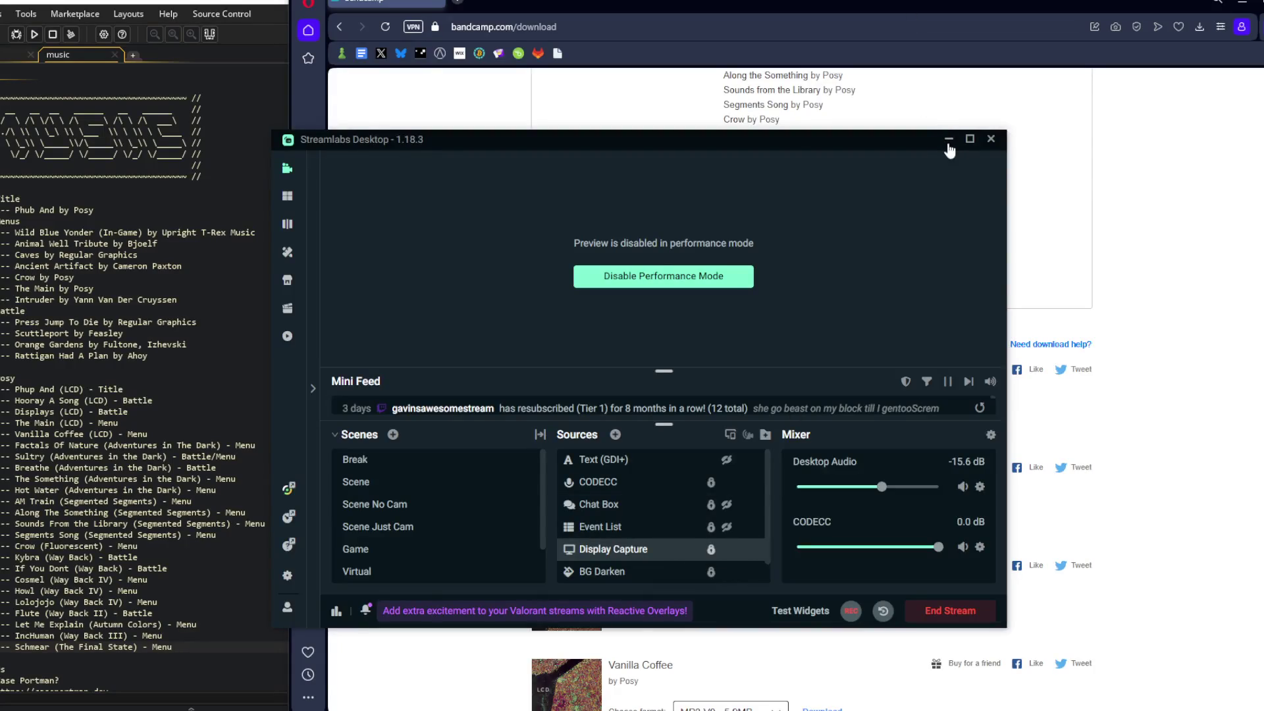
click(948, 140)
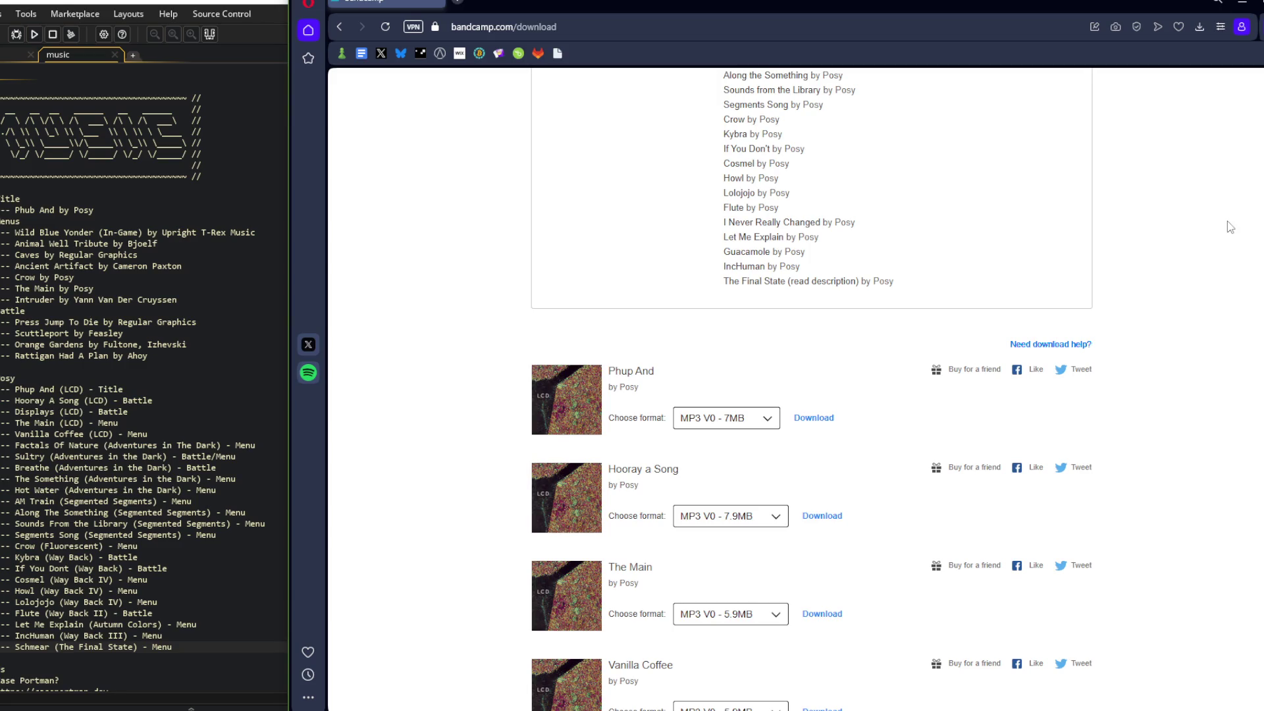
Browse the Phup And download formats, leaving it on MP3 V0 - 7MB
click(728, 421)
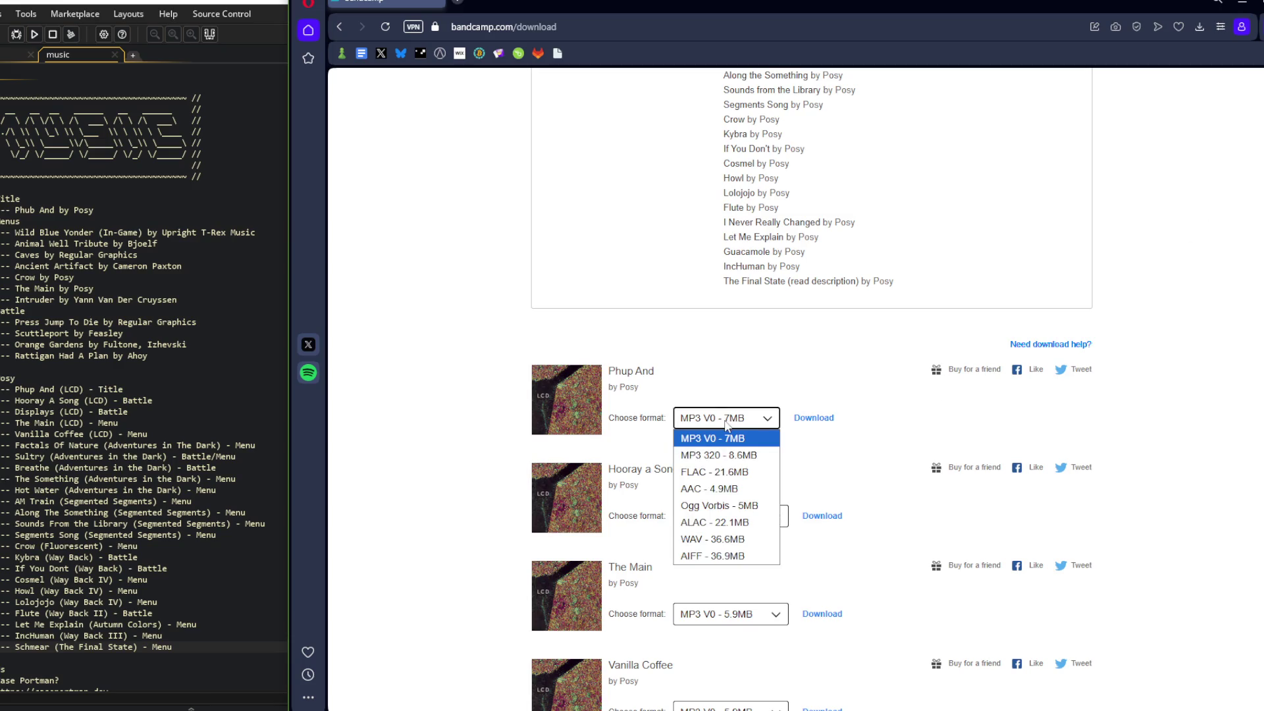
click(722, 439)
click(724, 426)
click(723, 426)
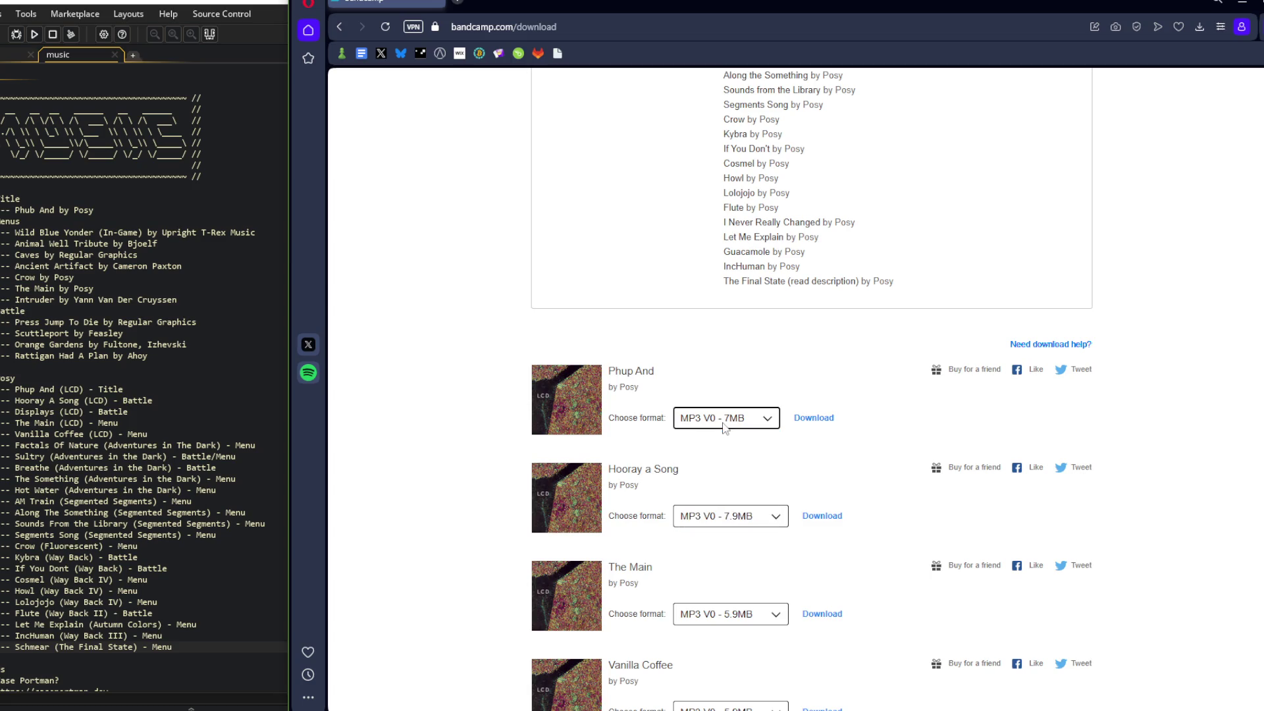
click(723, 426)
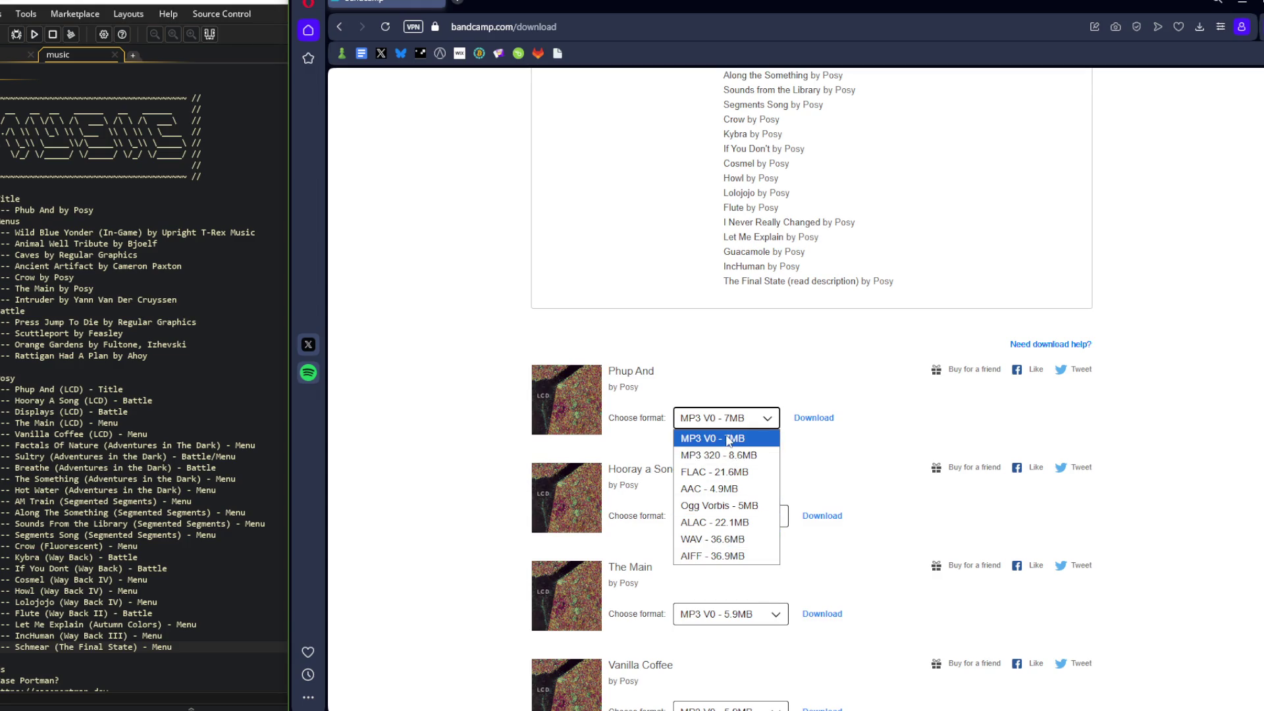
click(356, 139)
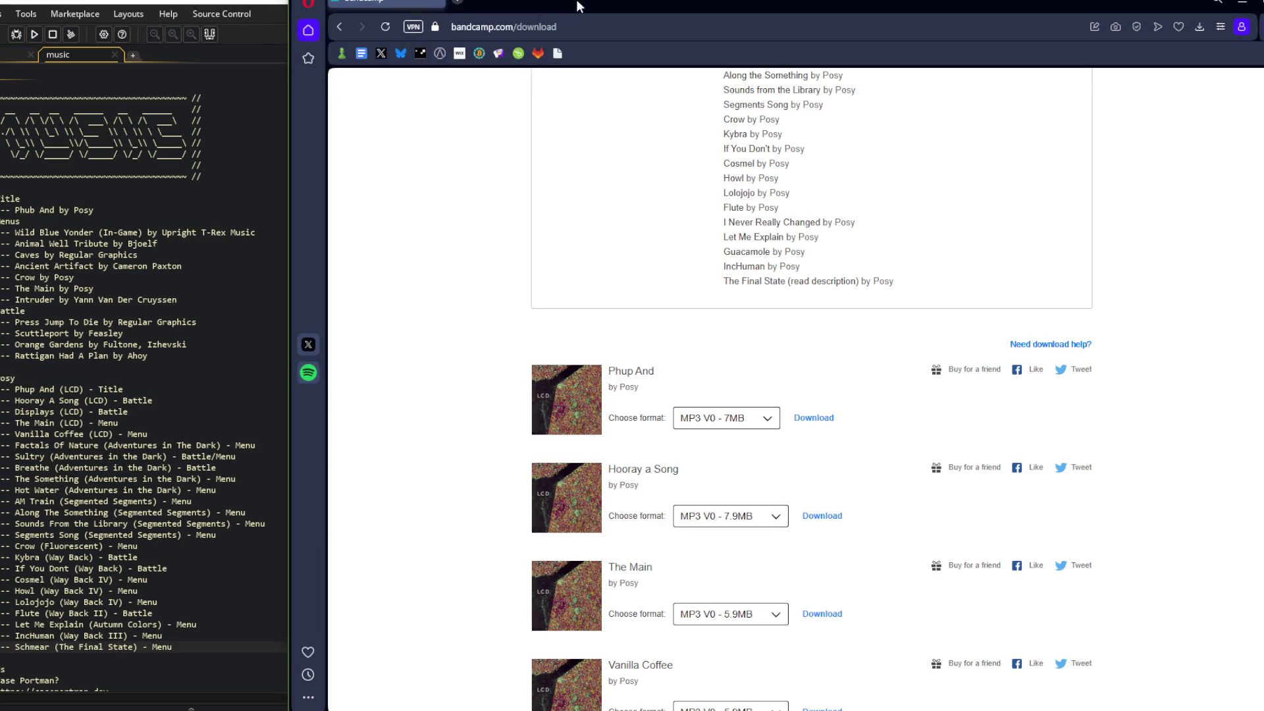
key(ctrl+t)
Search 'best audio files for gamemaker' and read the r/gamemaker thread recommending OGG
text(best audio f)
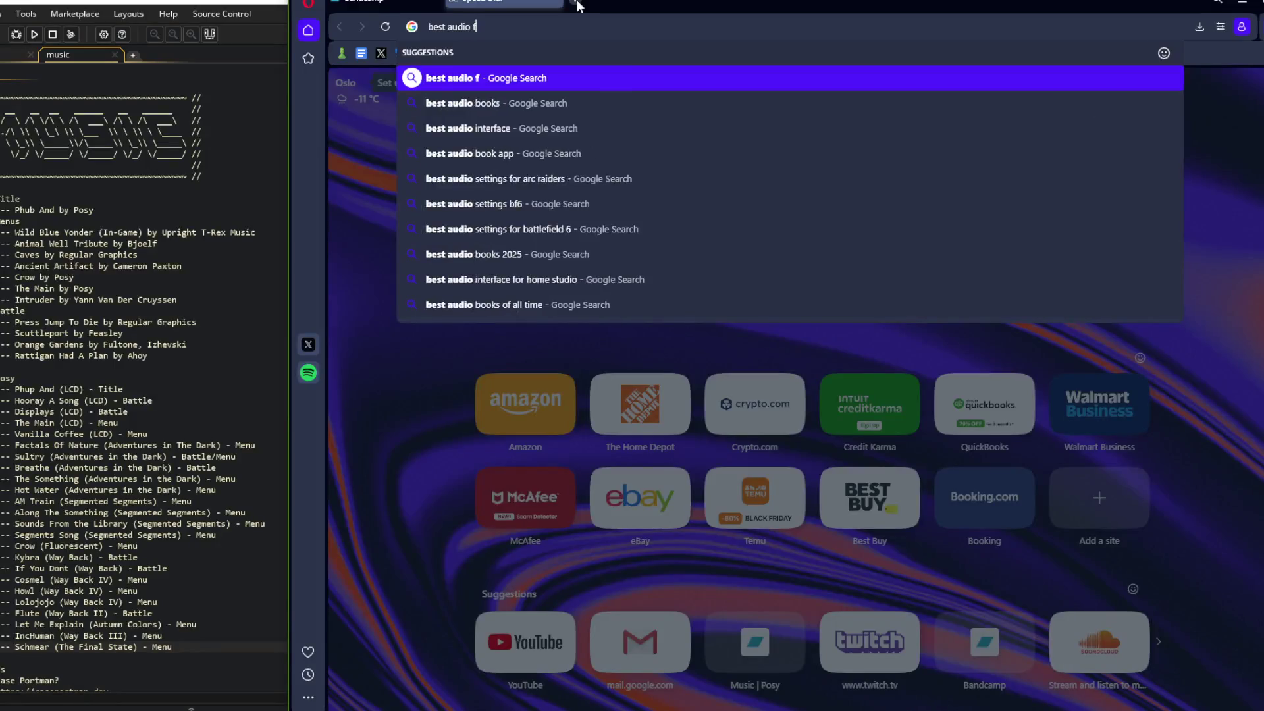
text(iles for gamemaker)
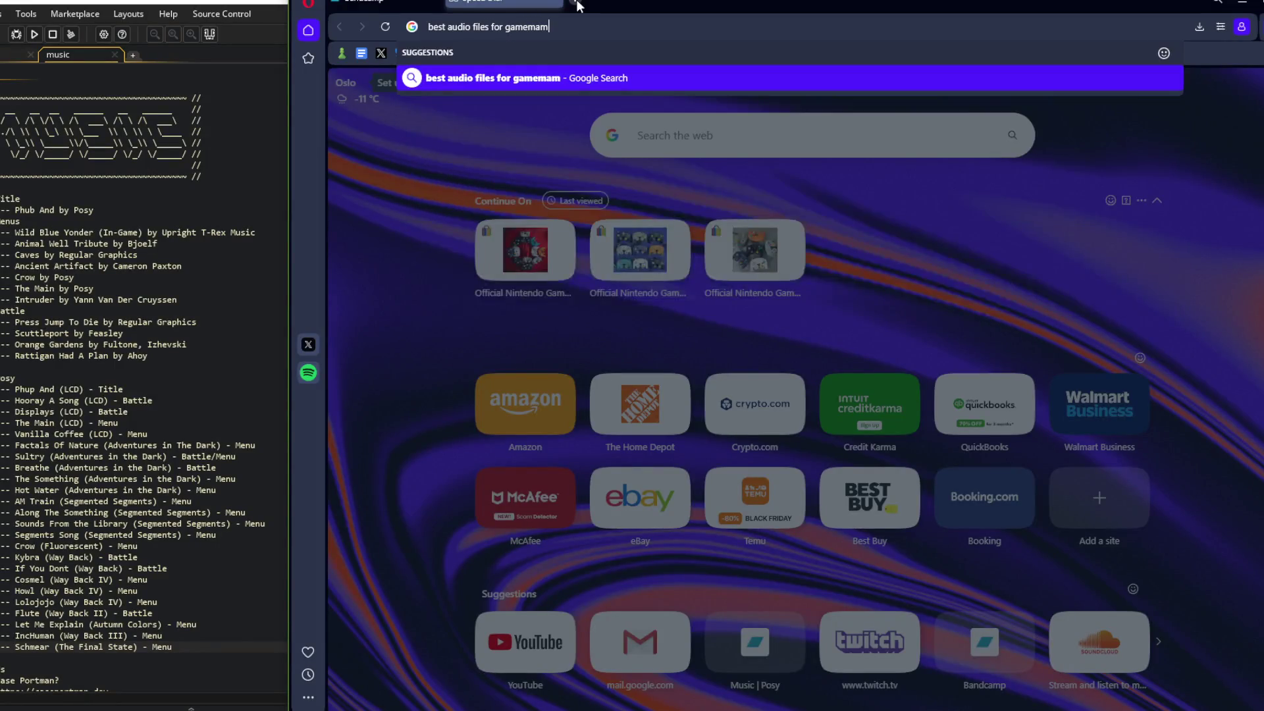
key(Return)
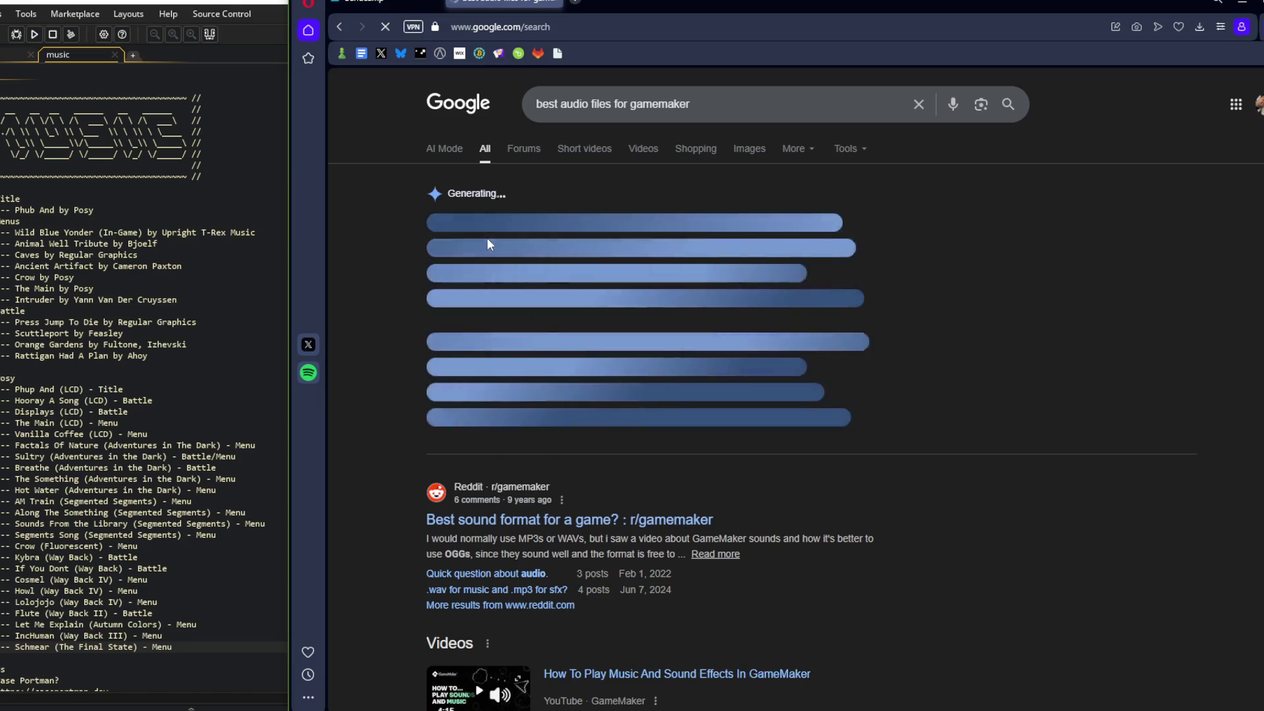
click(527, 530)
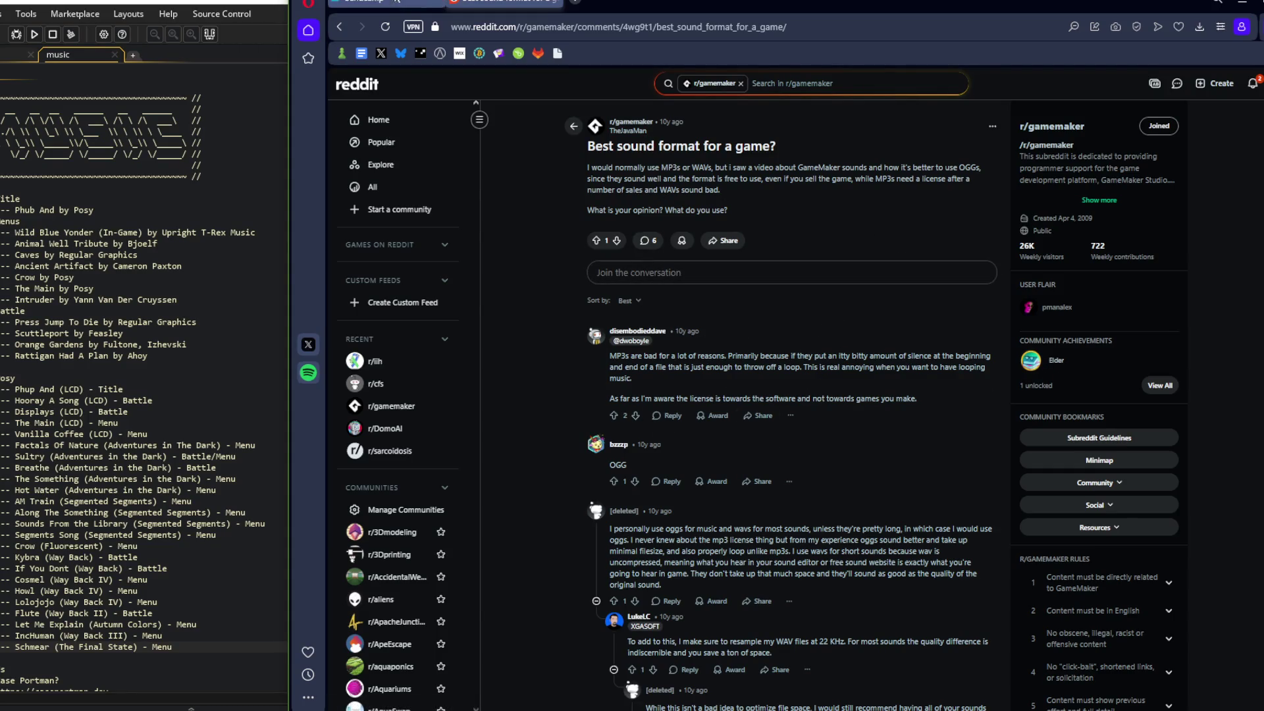
key(ctrl+Tab)
click(710, 419)
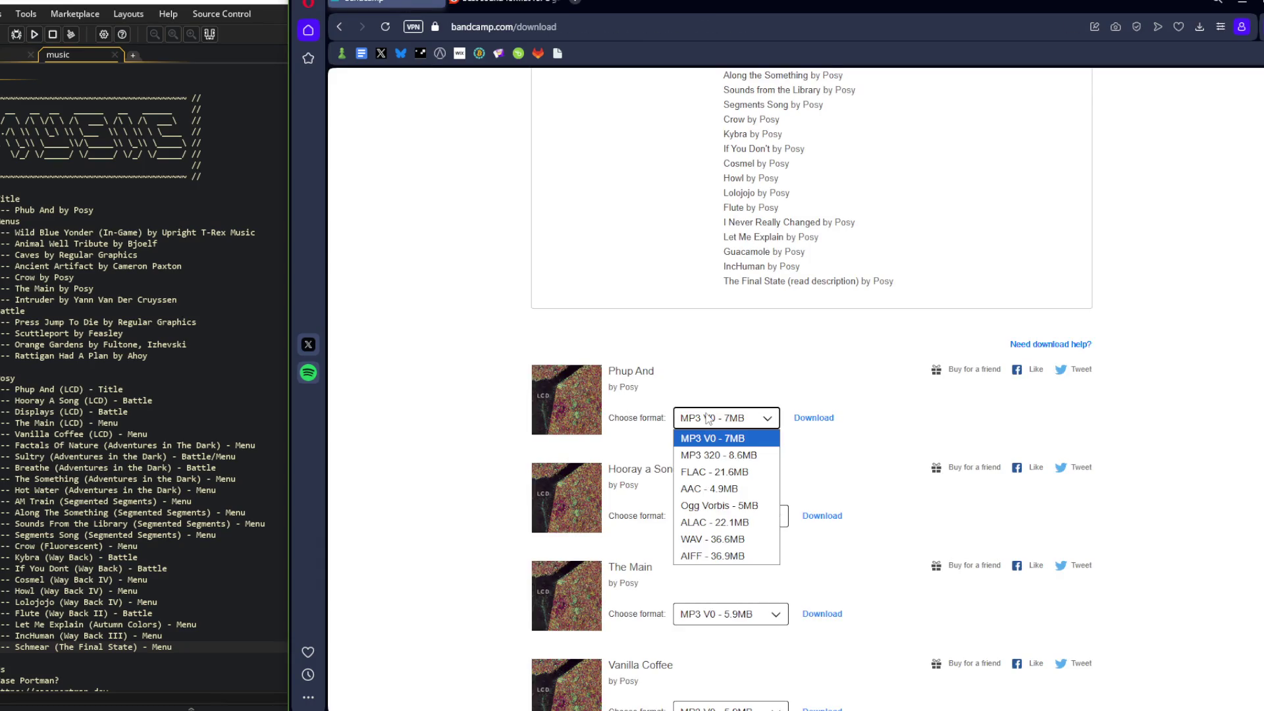
Switch to Ogg Vorbis - 5MB, download Phup And, and show Posy - Phup And.ogg in Downloads
click(732, 506)
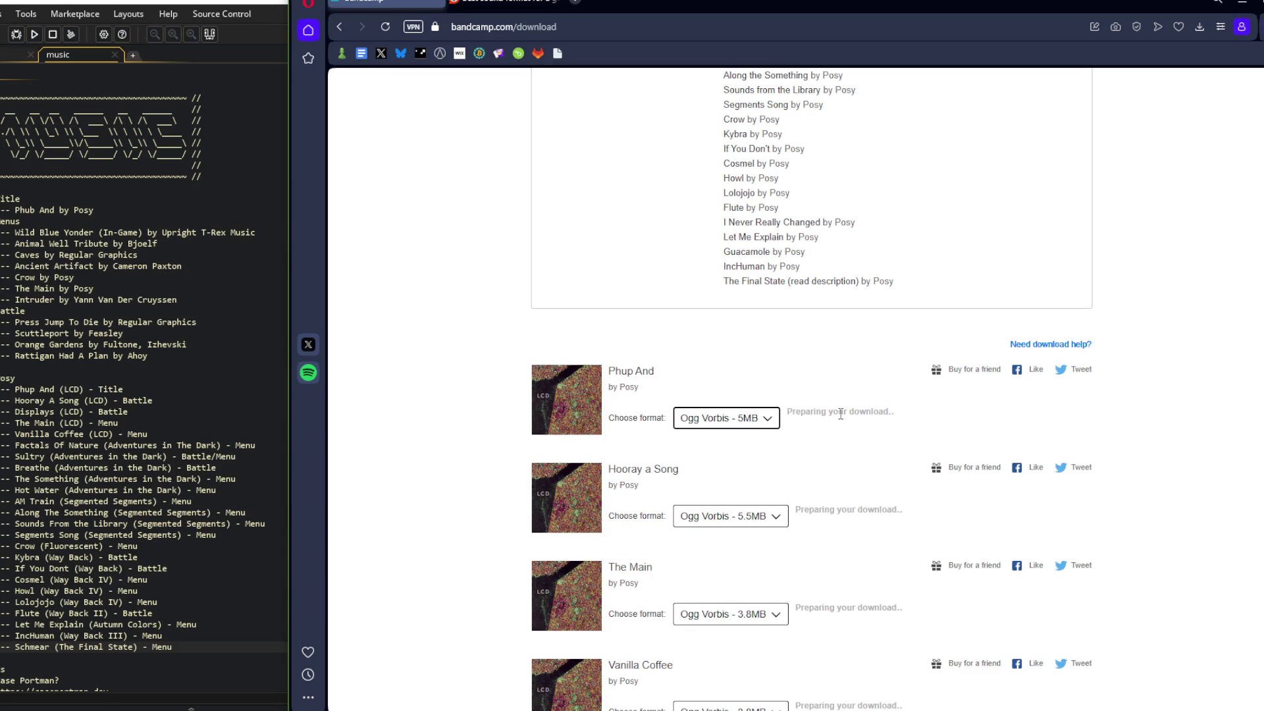
scroll(842, 413, down, 4)
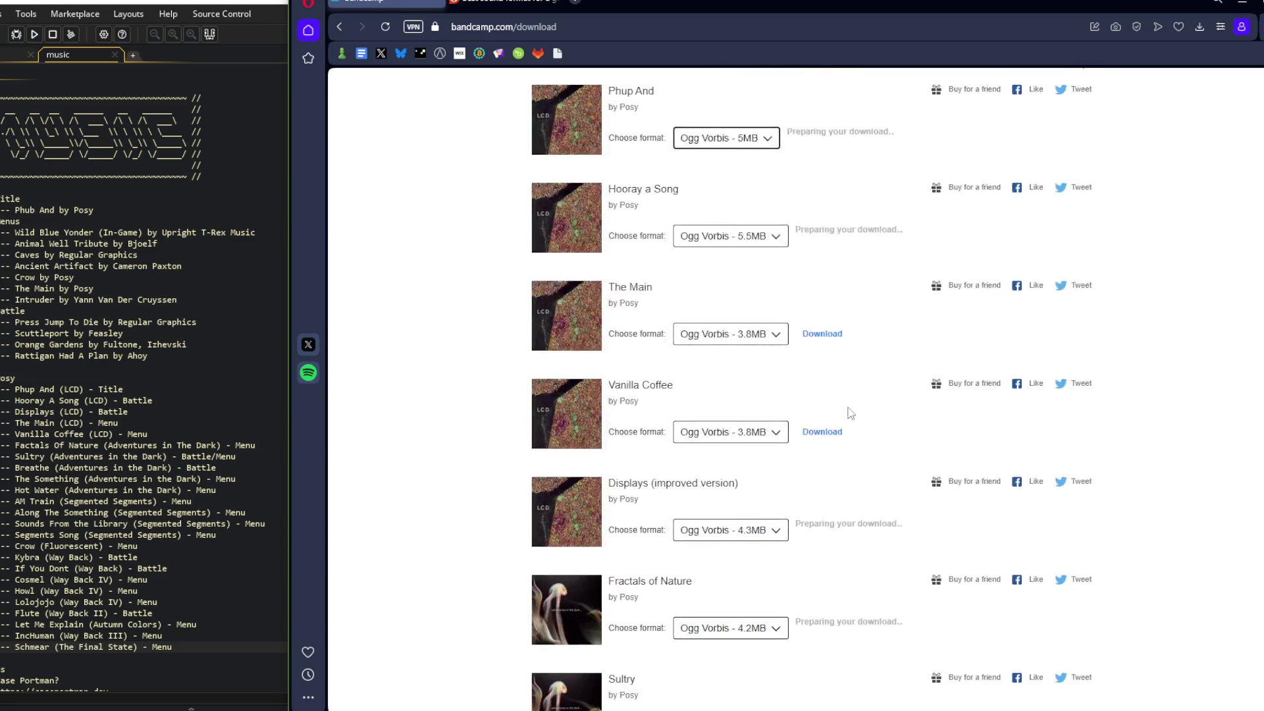
scroll(849, 413, up, 2)
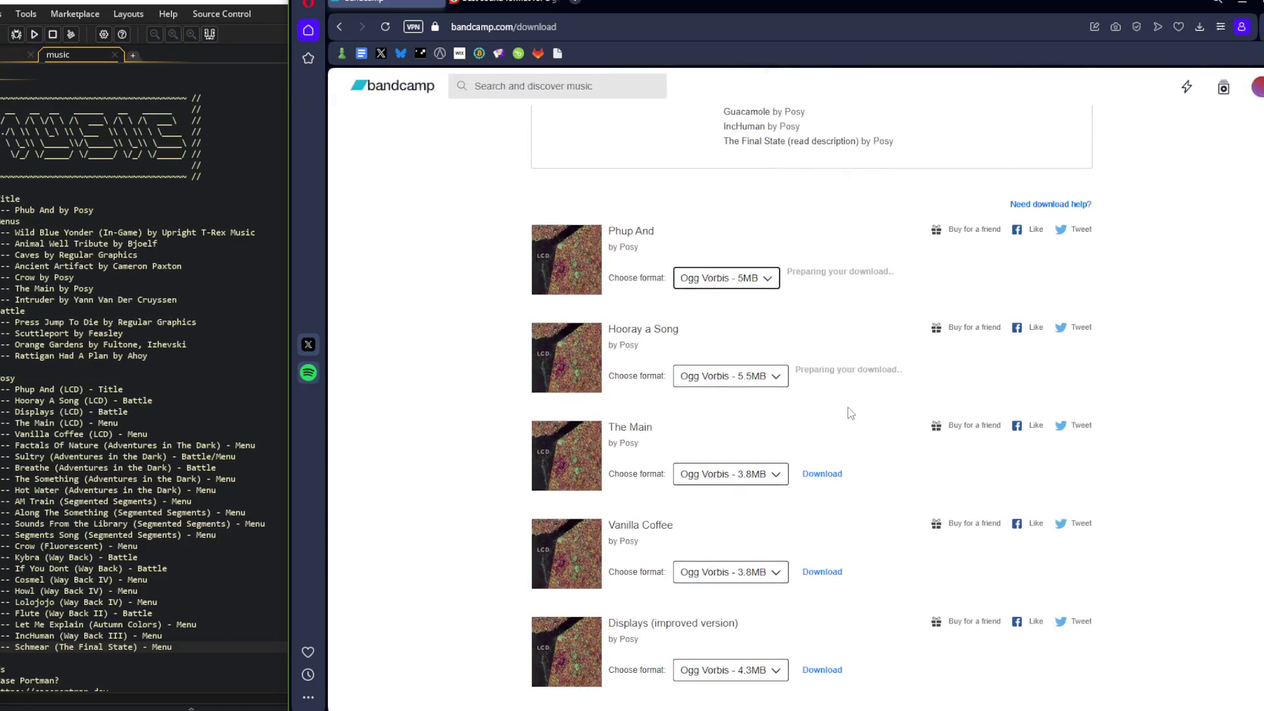
scroll(849, 413, down, 4)
scroll(851, 413, up, 6)
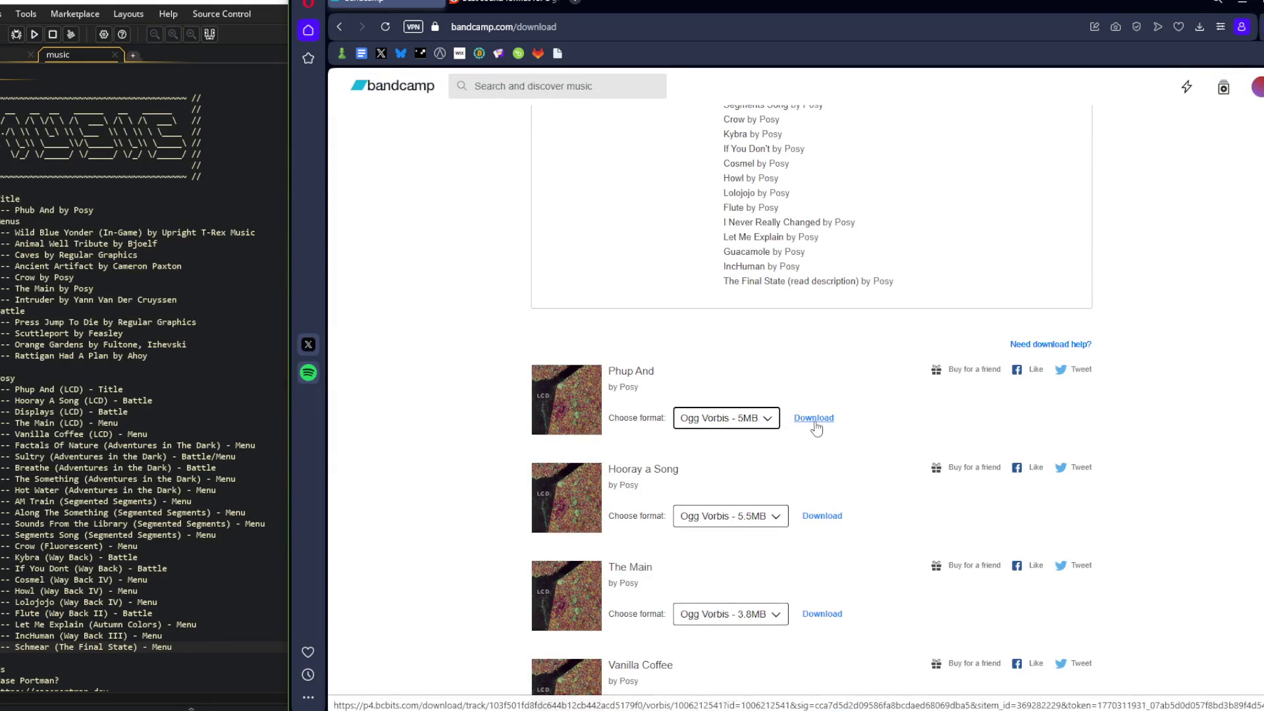
click(813, 418)
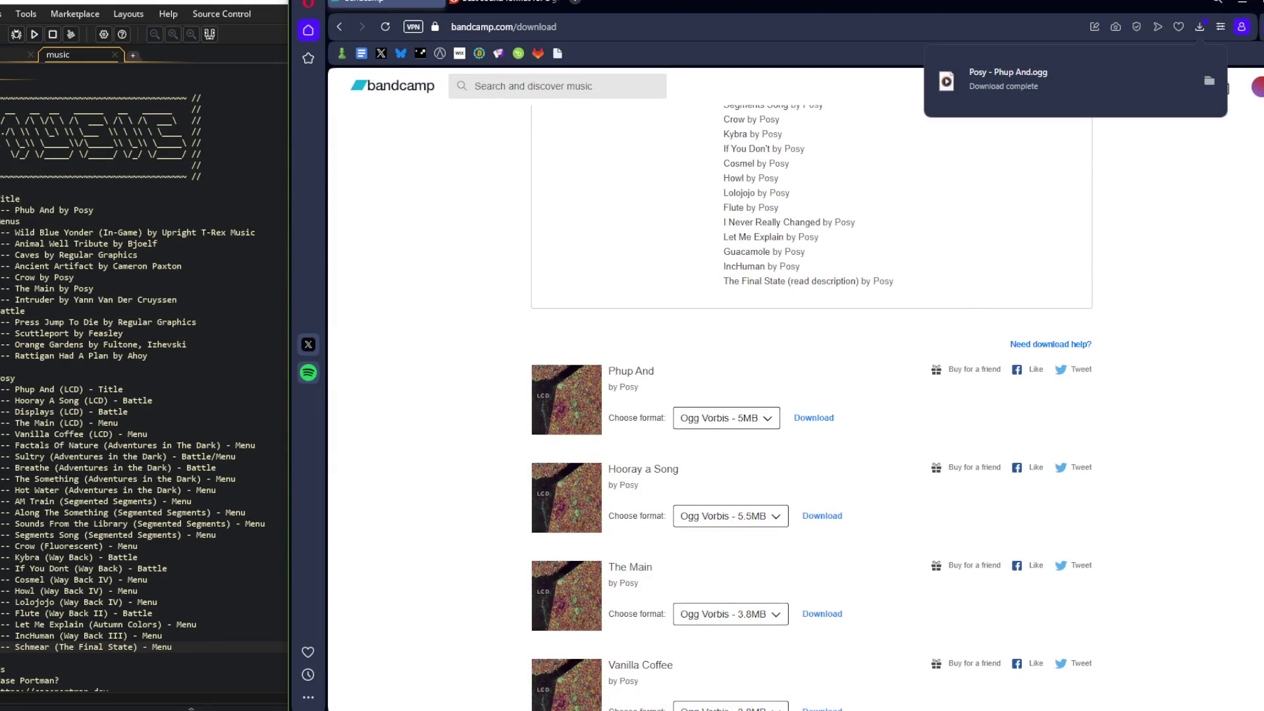
click(1209, 81)
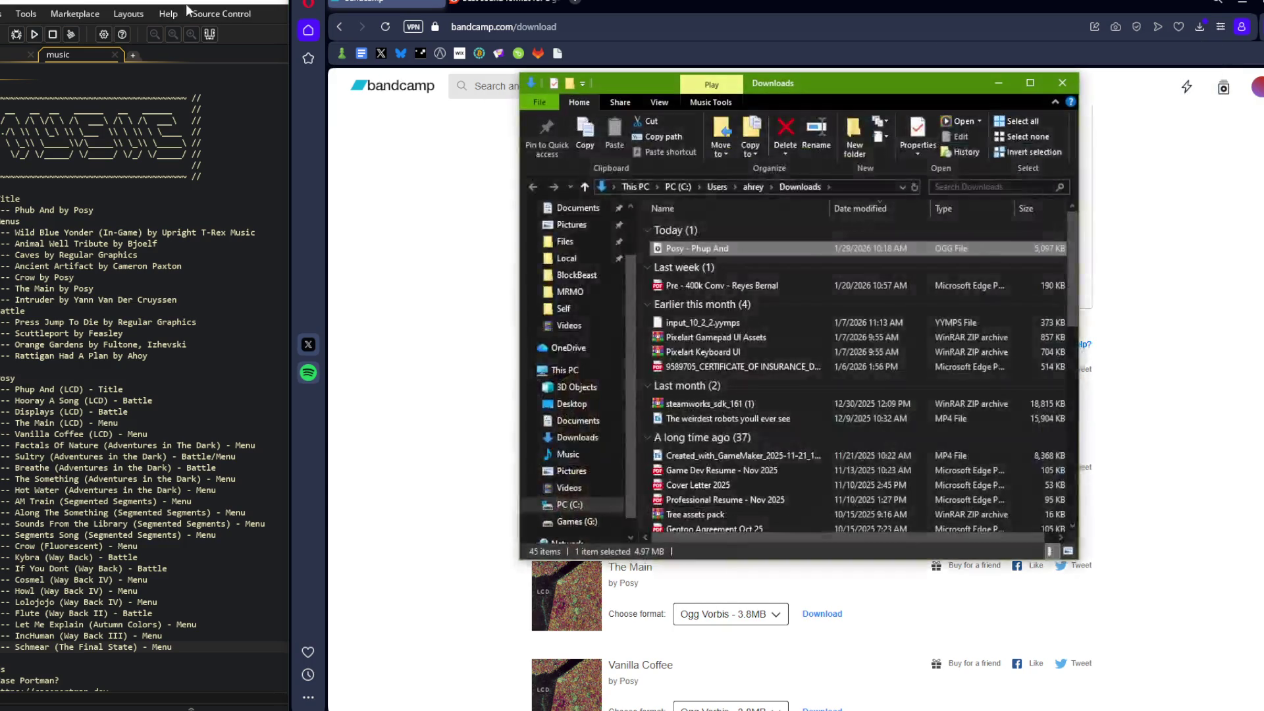
Close the music notes tab and show the GameMaker asset browser beside the Downloads folder
click(183, 2)
click(854, 83)
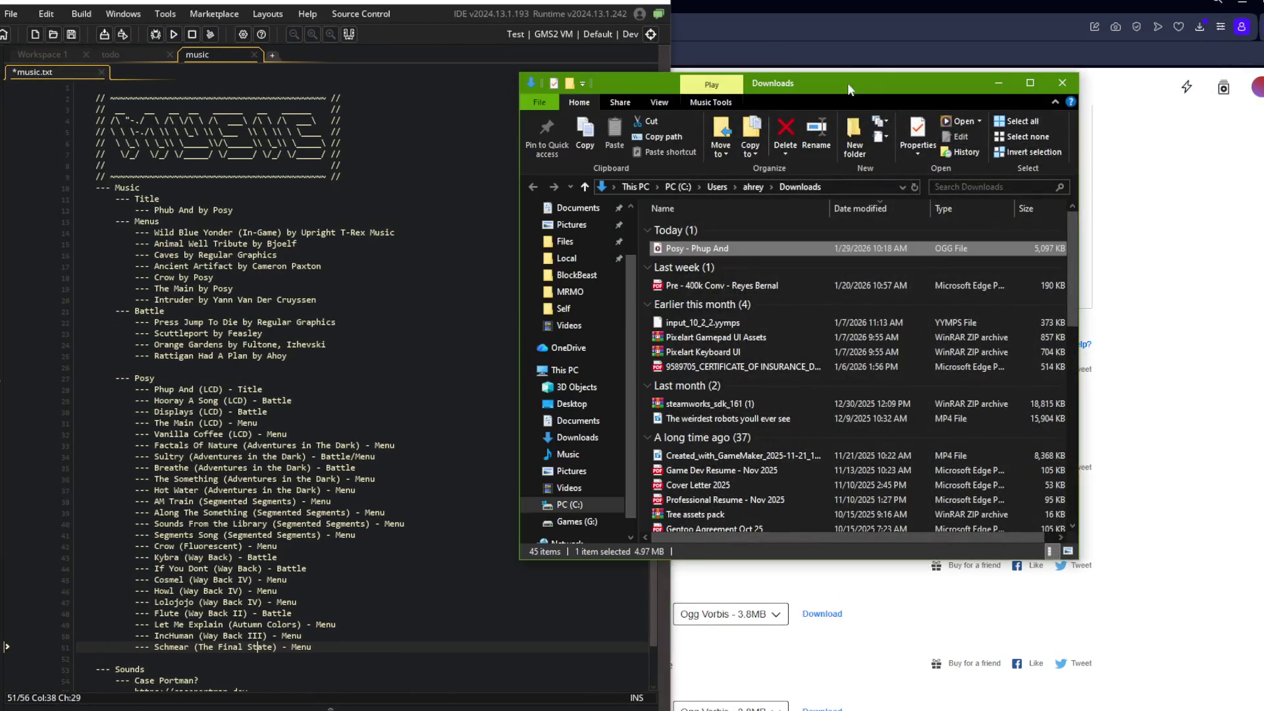
click(171, 55)
click(2, 113)
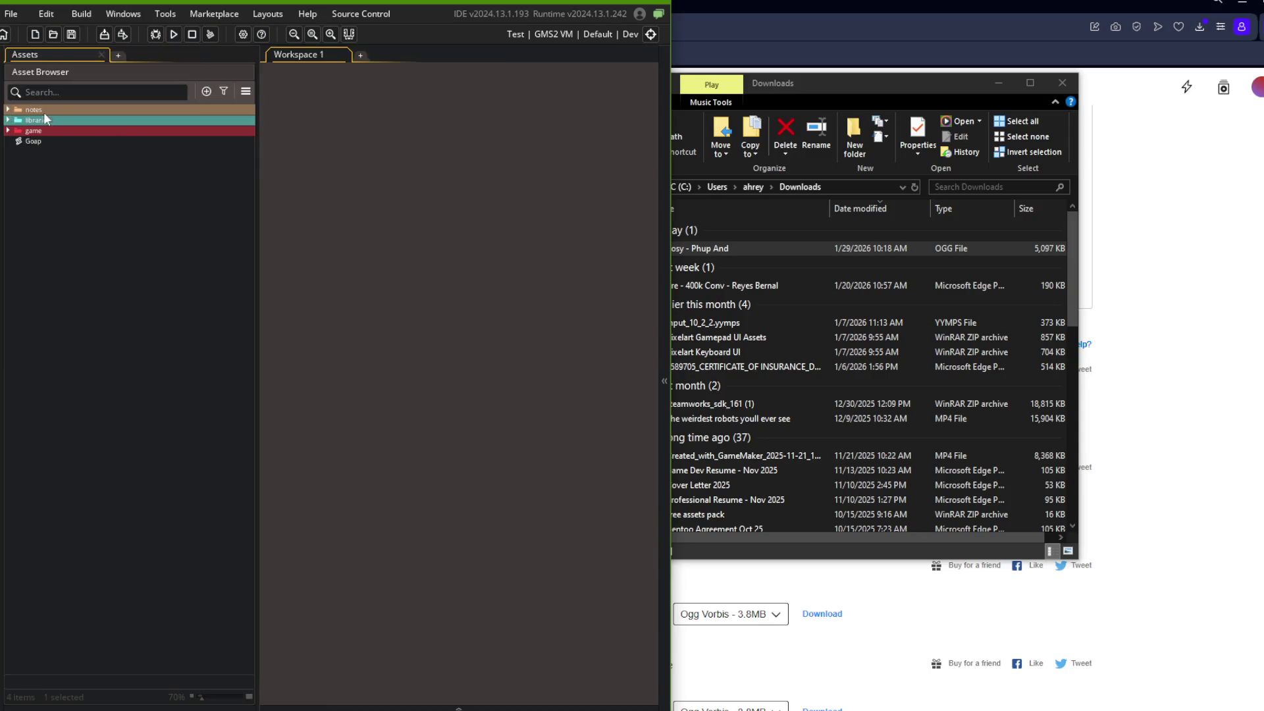
click(790, 85)
Import the Phup And OGG as Posy__Phup_And, preview it, and move it to the asset root
mouse_move(692, 248)
mouse_down()
mouse_move(457, 205)
mouse_move(381, 238)
mouse_up()
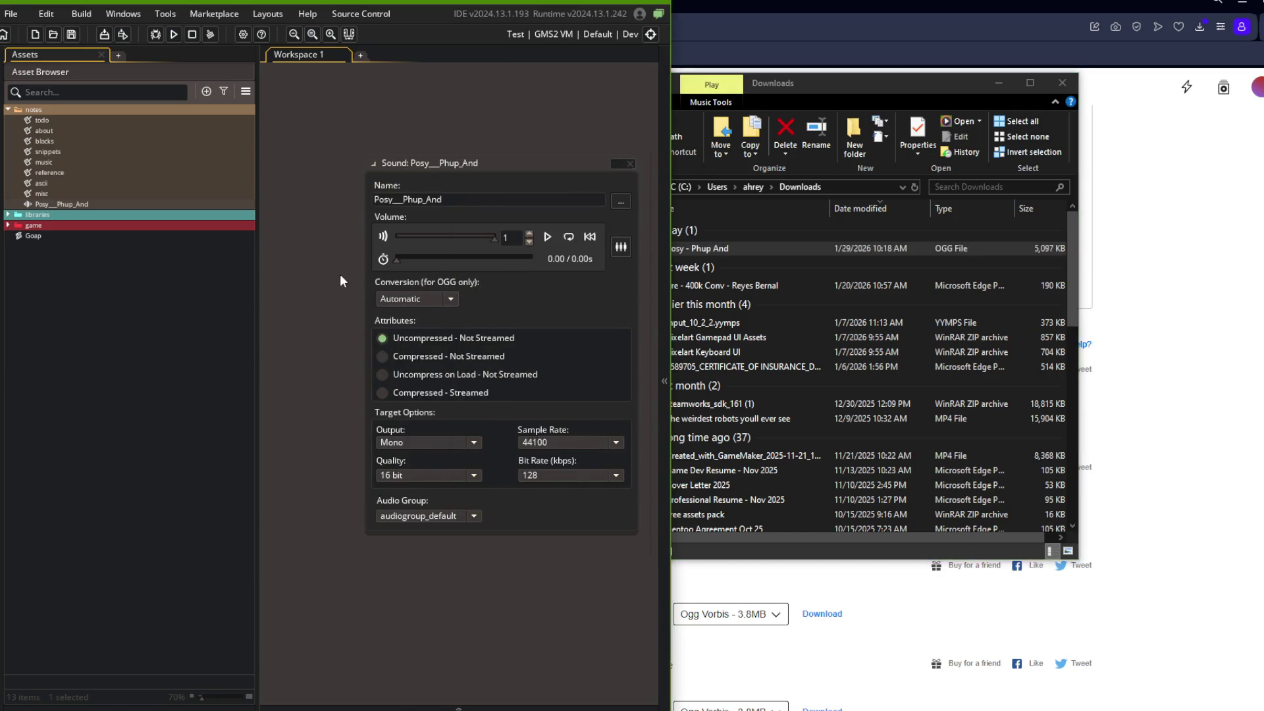
click(547, 238)
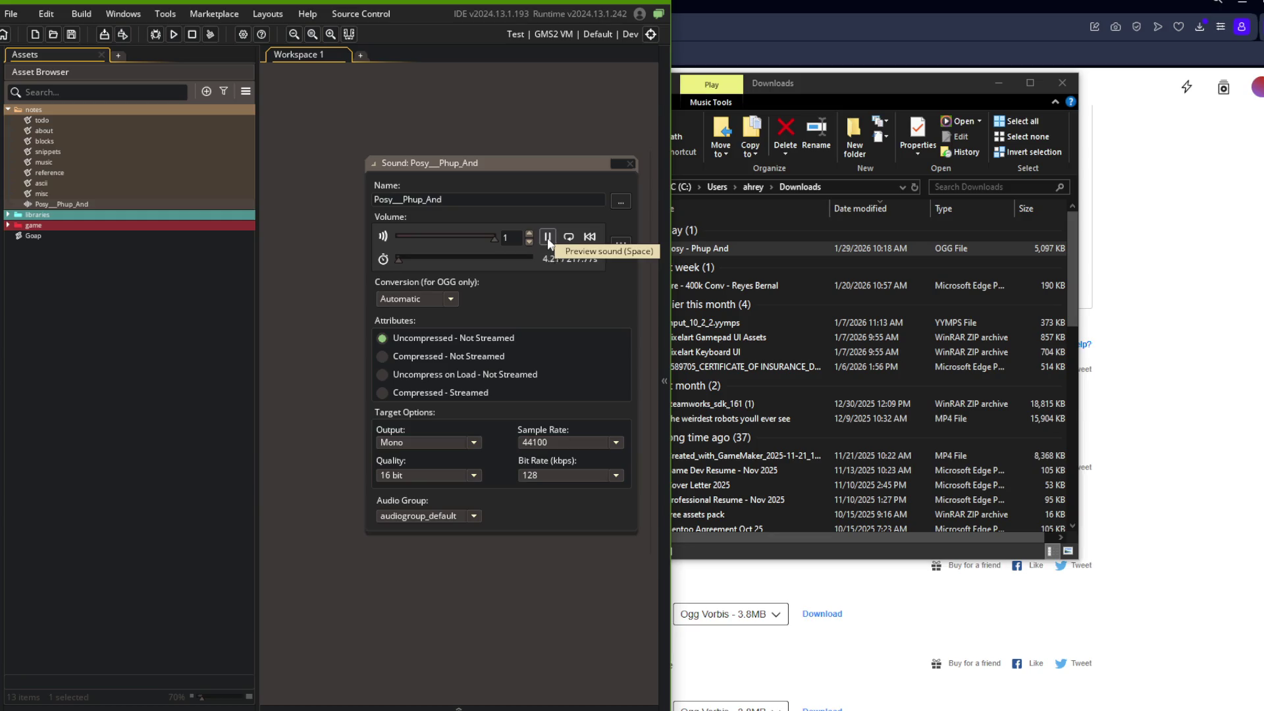
click(630, 163)
drag(38, 208, 50, 208)
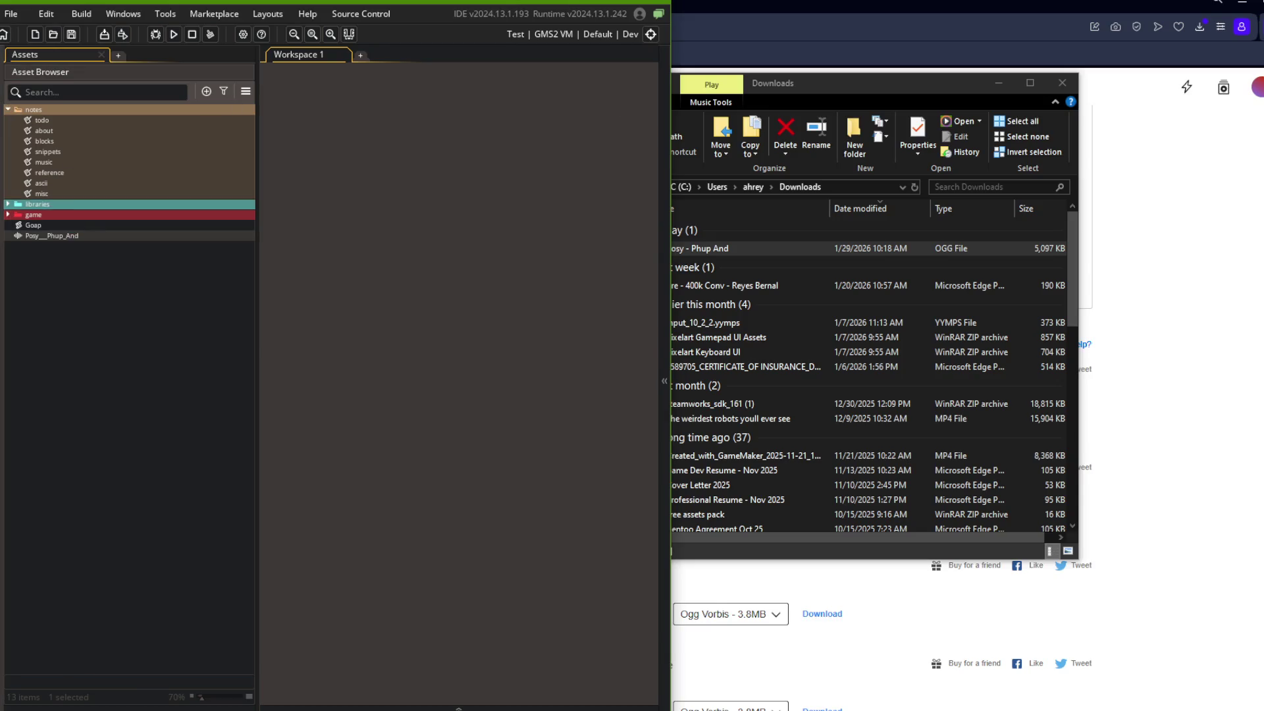
click(8, 110)
key(alt+Tab)
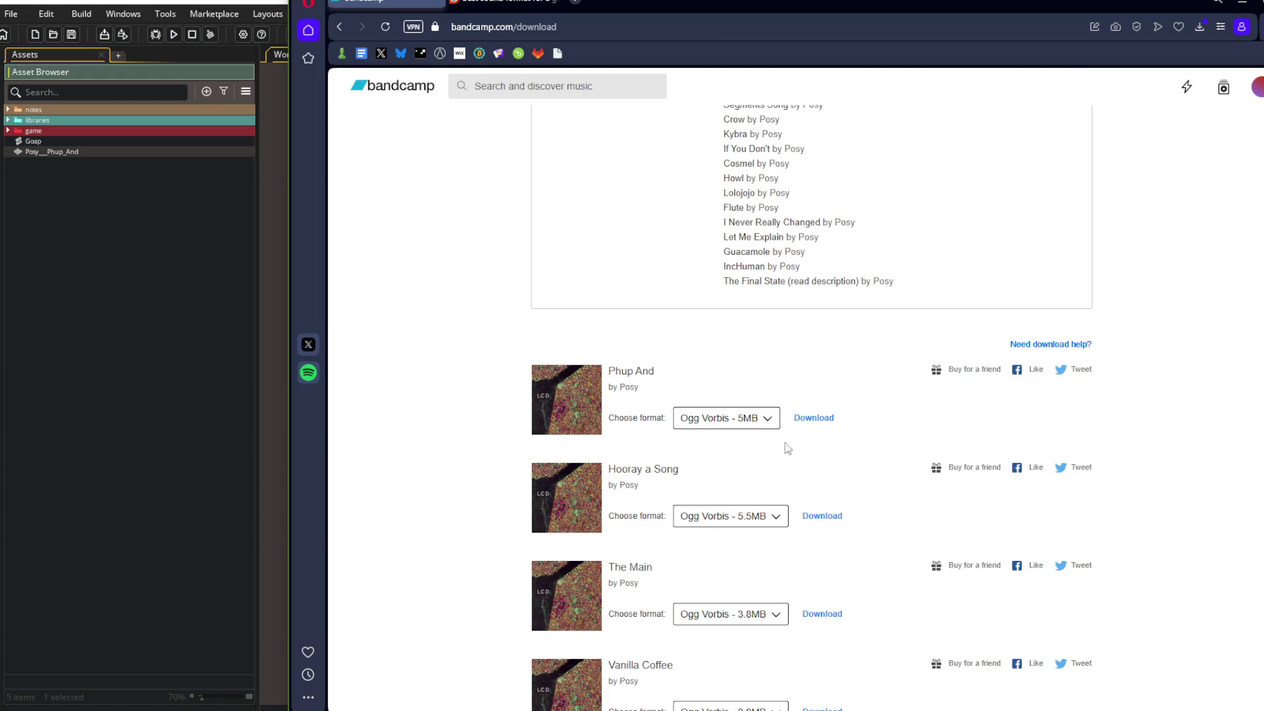
Download Hooray a Song, The Main, Vanilla Coffee, Displays and Fractals of Nature as Ogg Vorbis
scroll(794, 434, down, 1)
click(820, 446)
scroll(801, 443, down, 2)
click(817, 405)
scroll(823, 421, down, 2)
click(816, 364)
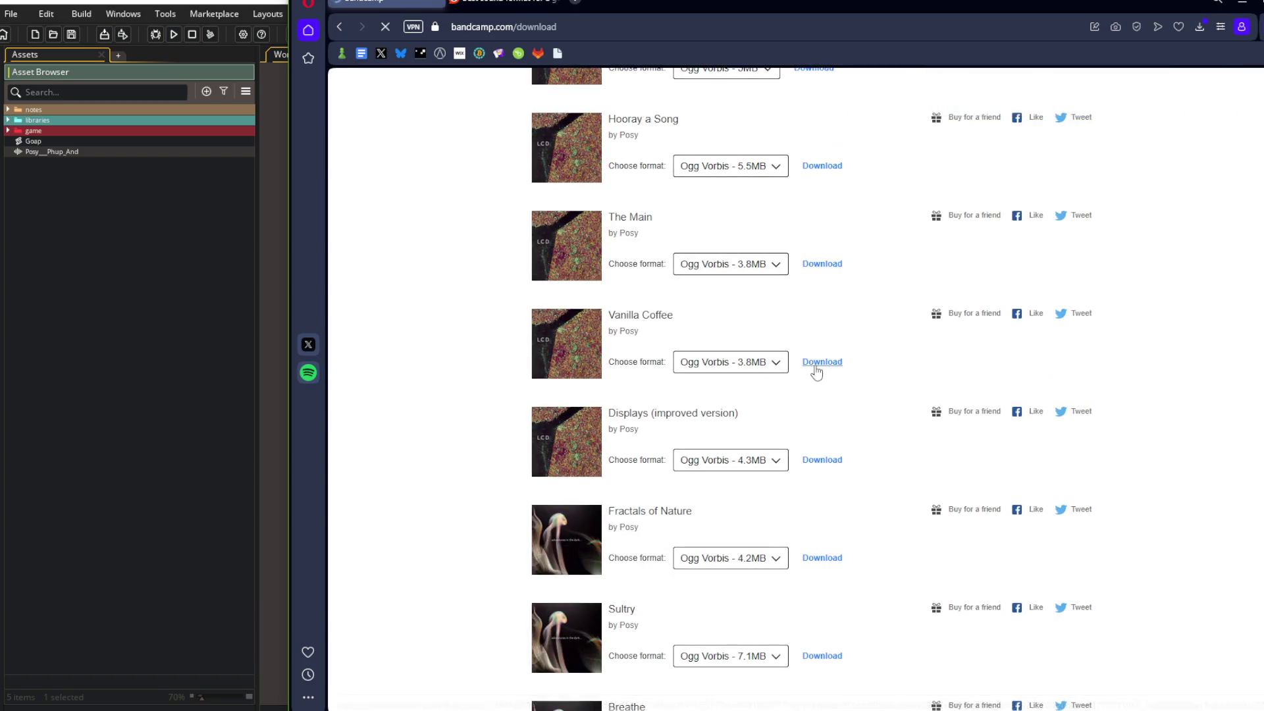
click(817, 462)
click(817, 565)
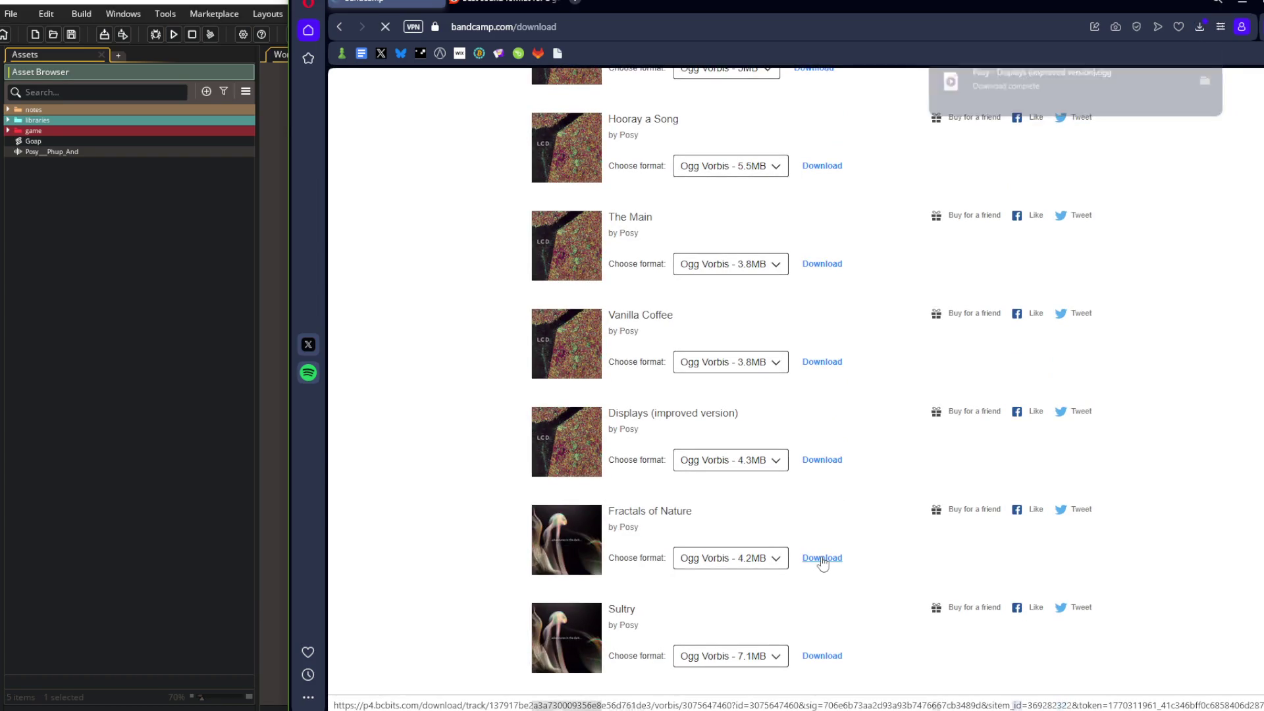
Download Breathe, The Something, Hot Water, AM Train, Segments Song, Crow and Kybra as Ogg Vorbis
scroll(839, 494, down, 4)
click(821, 474)
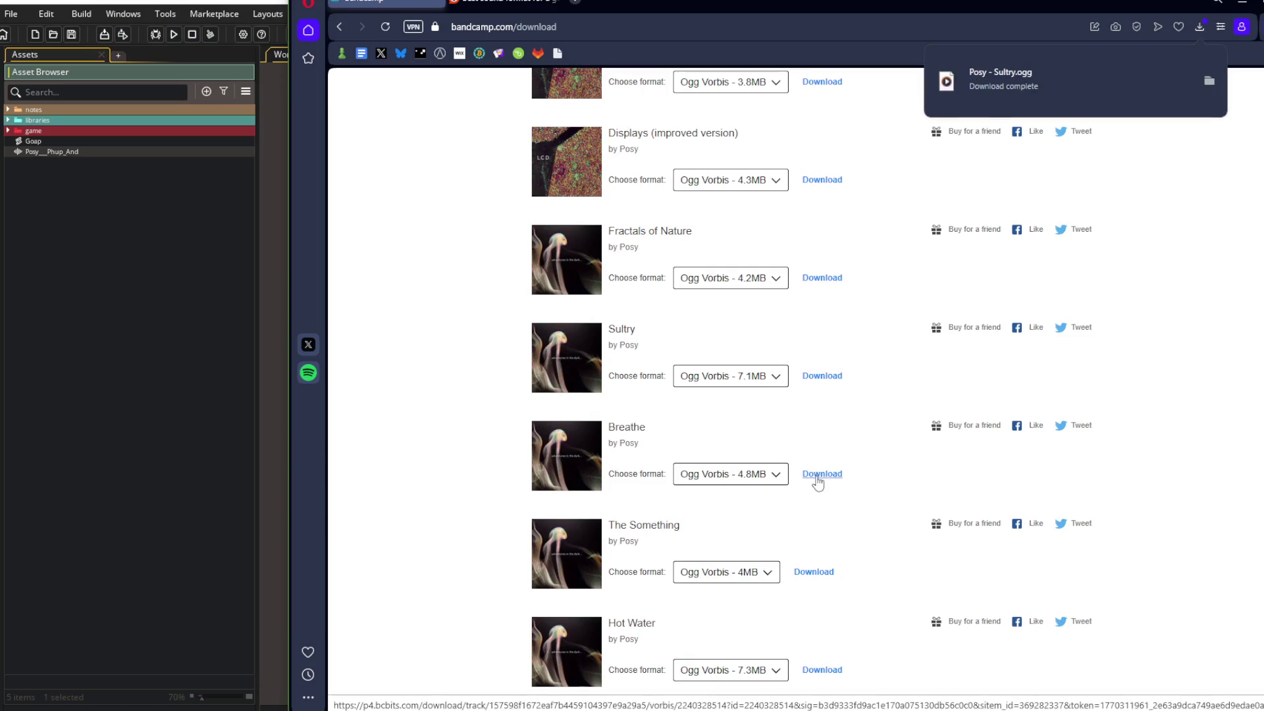
scroll(826, 478, down, 2)
click(806, 434)
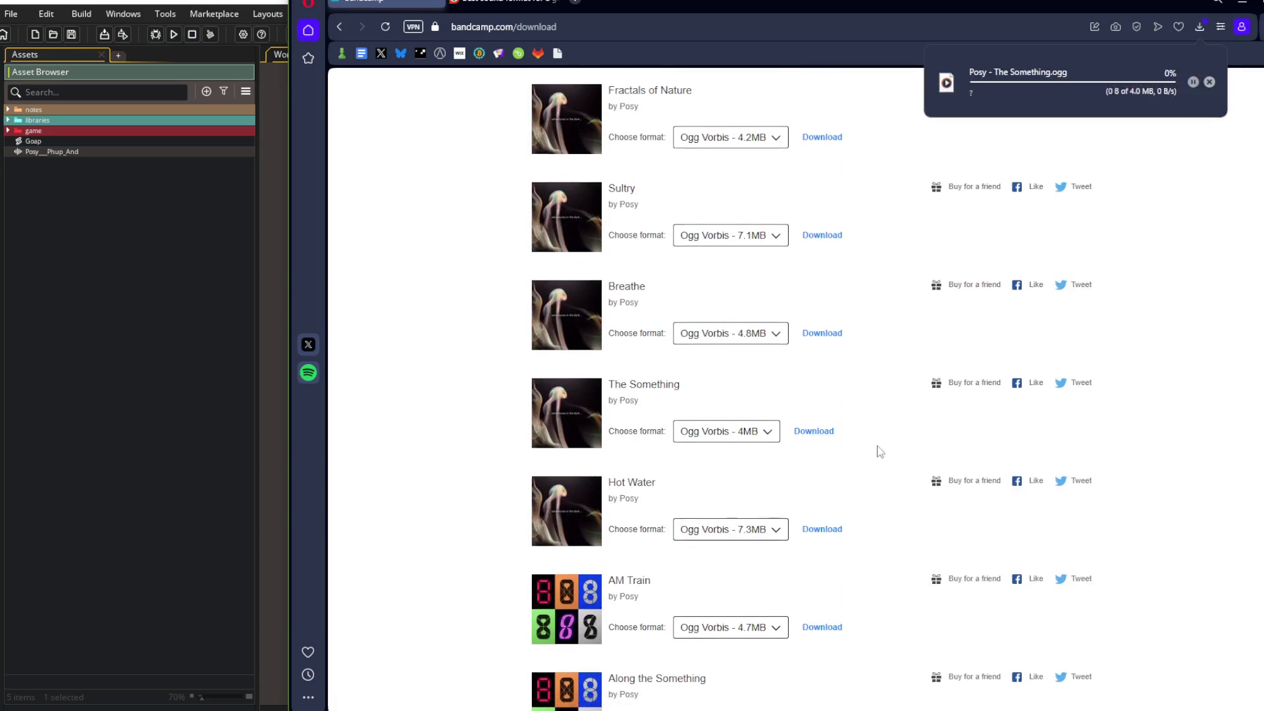
scroll(823, 415, down, 2)
click(826, 393)
click(819, 488)
scroll(849, 461, down, 2)
scroll(830, 450, down, 1)
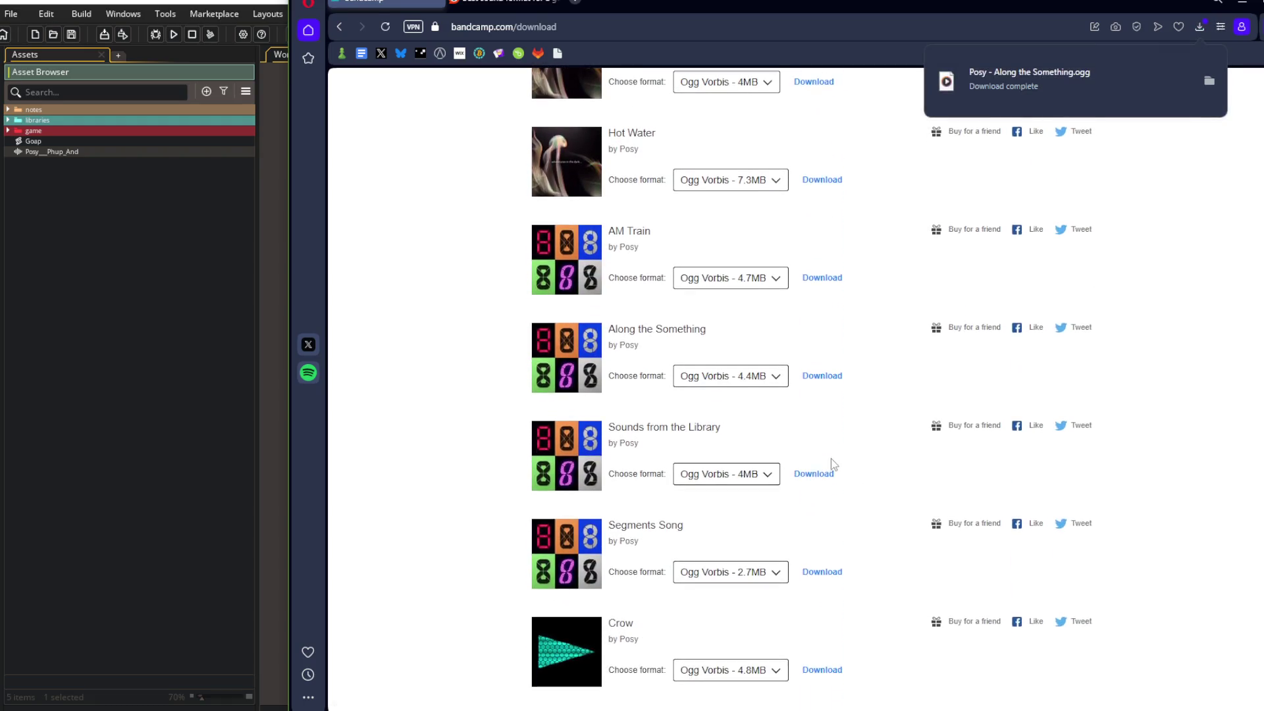
click(828, 578)
scroll(850, 520, down, 3)
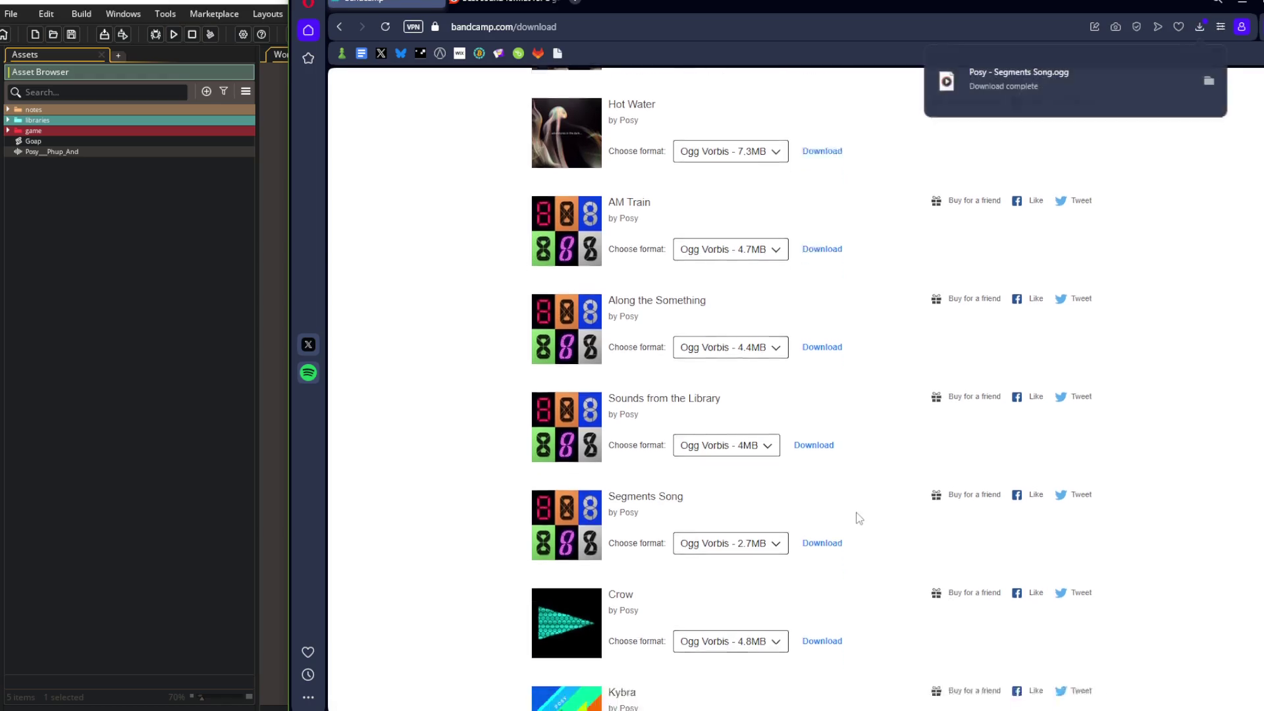
click(822, 461)
click(820, 564)
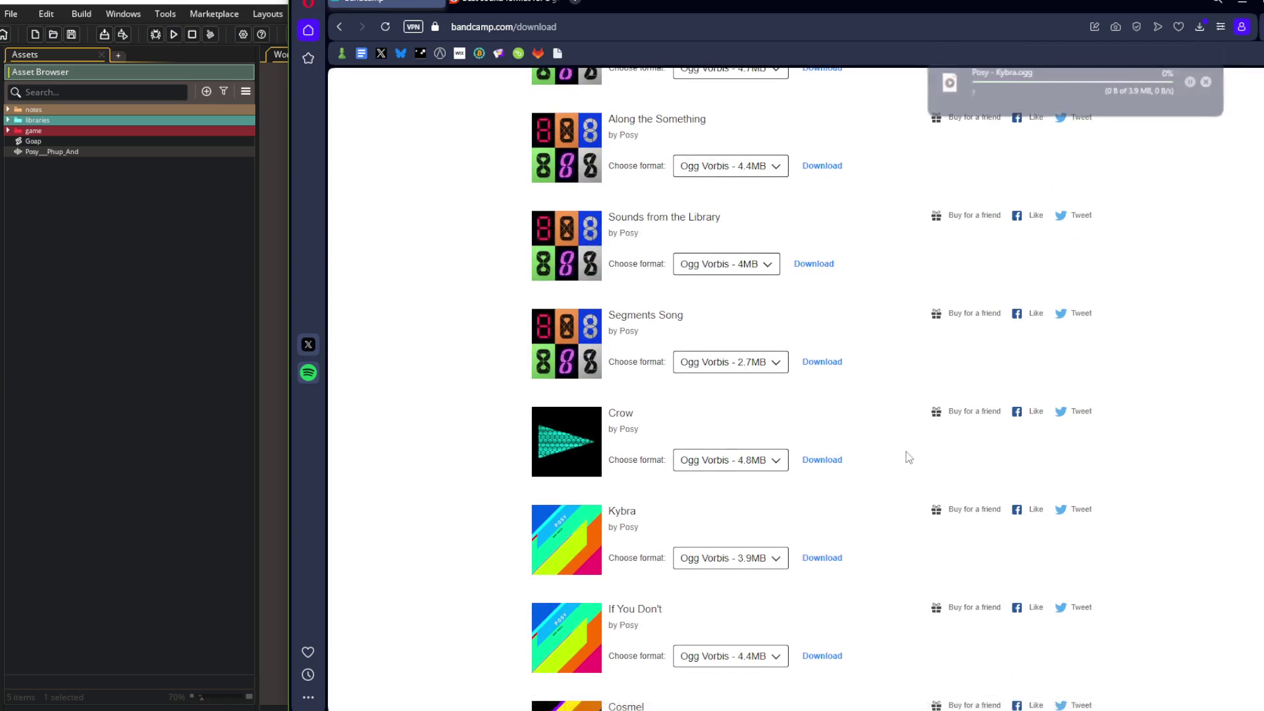
Download If You Don't, Cosmel, Howl, Lolojojo, Flute, I Never Really Changed, Let Me Explain, Guacamole and IncHuman as OGG
scroll(909, 457, down, 3)
click(827, 448)
click(817, 542)
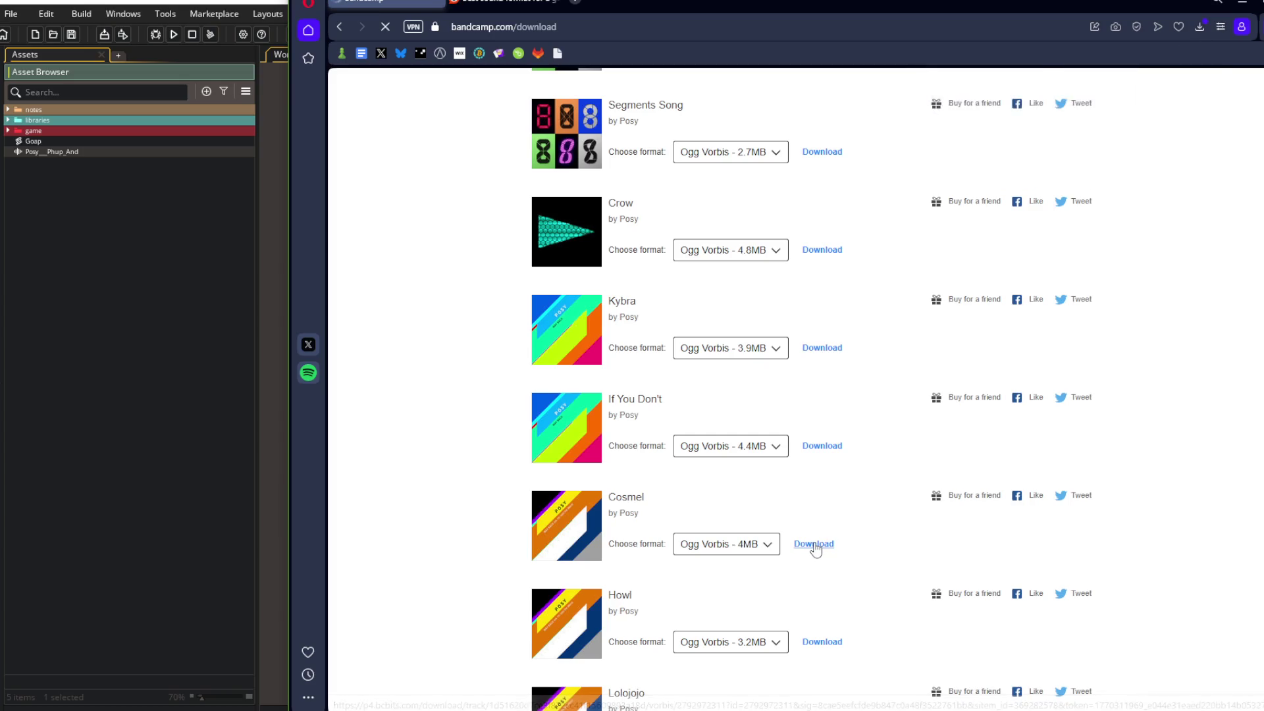
scroll(840, 501, down, 2)
click(831, 509)
scroll(831, 509, down, 2)
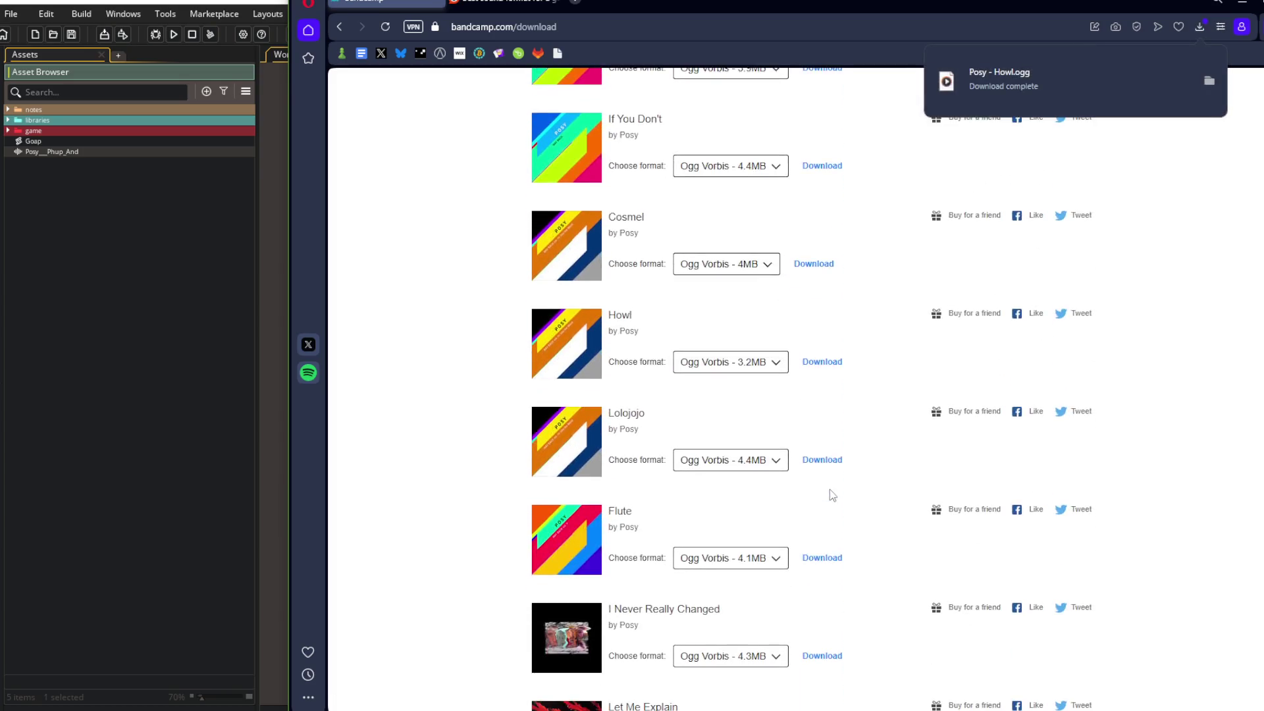
click(829, 461)
click(833, 560)
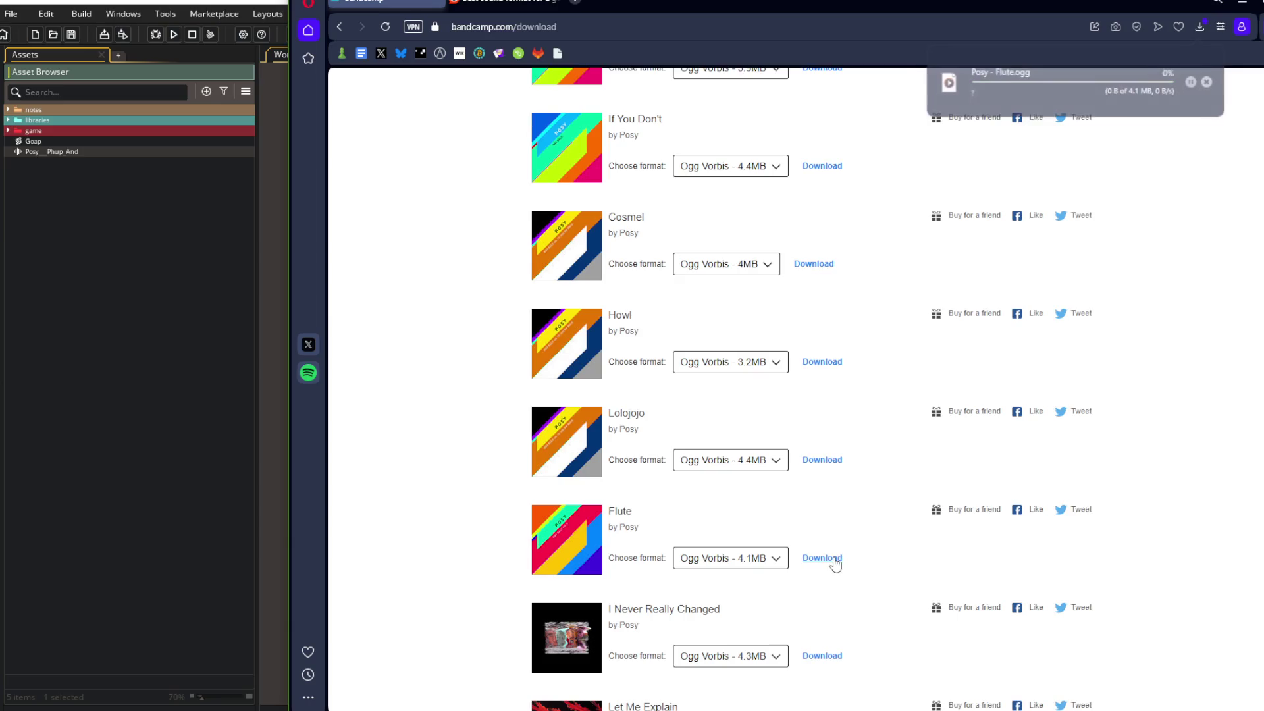
scroll(833, 553, down, 3)
click(827, 446)
click(821, 544)
scroll(874, 480, down, 2)
click(831, 503)
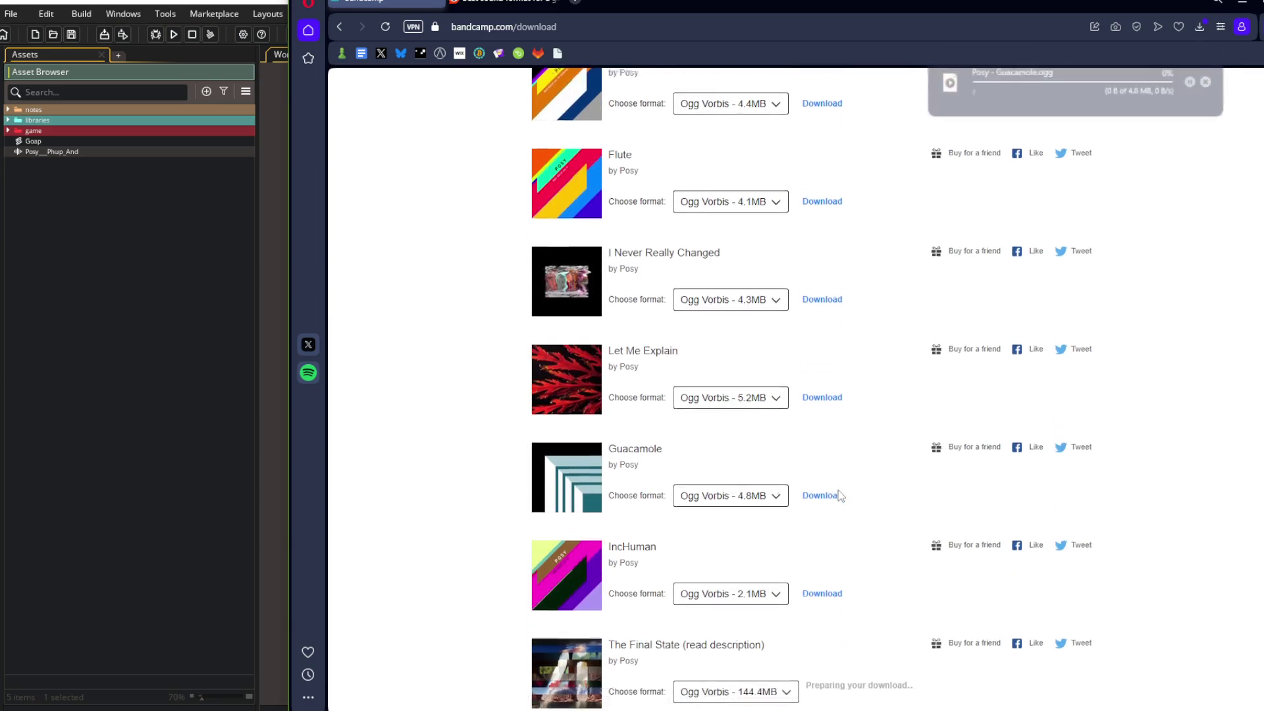
scroll(840, 497, down, 3)
click(833, 395)
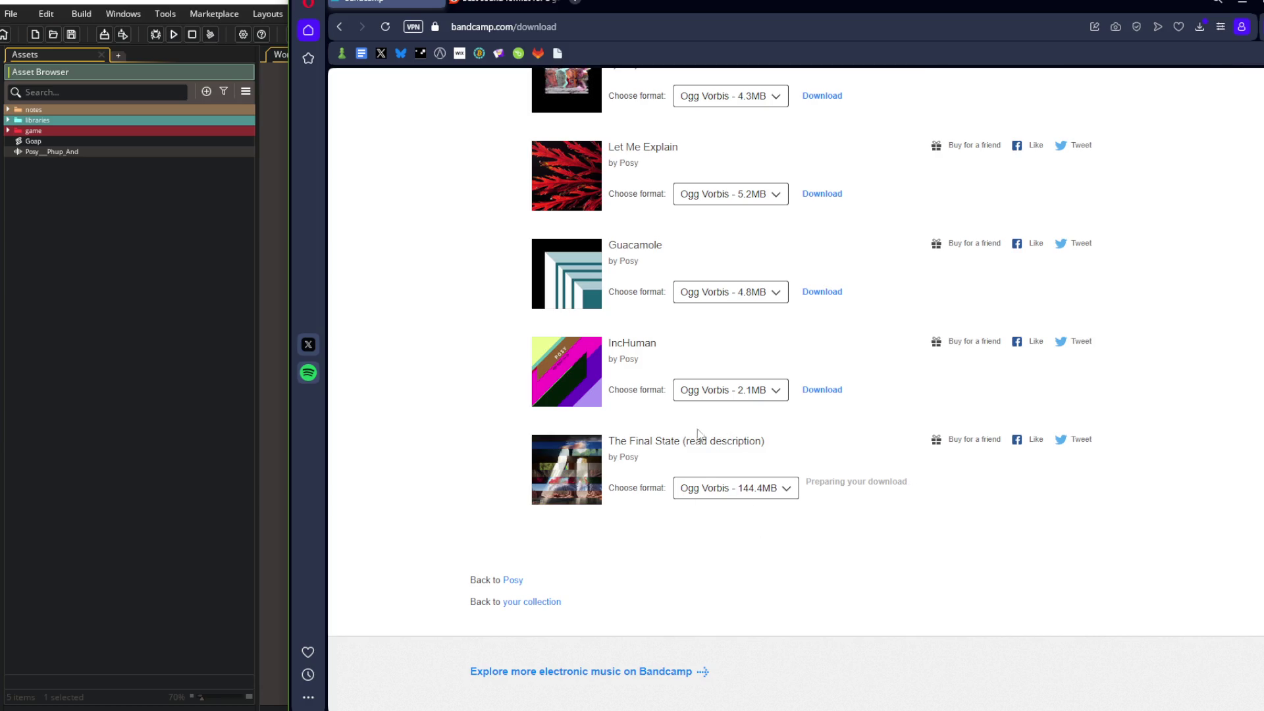
Open the Downloads folder in File Explorer and select the Posy - IncHuman file
click(1200, 29)
click(1210, 117)
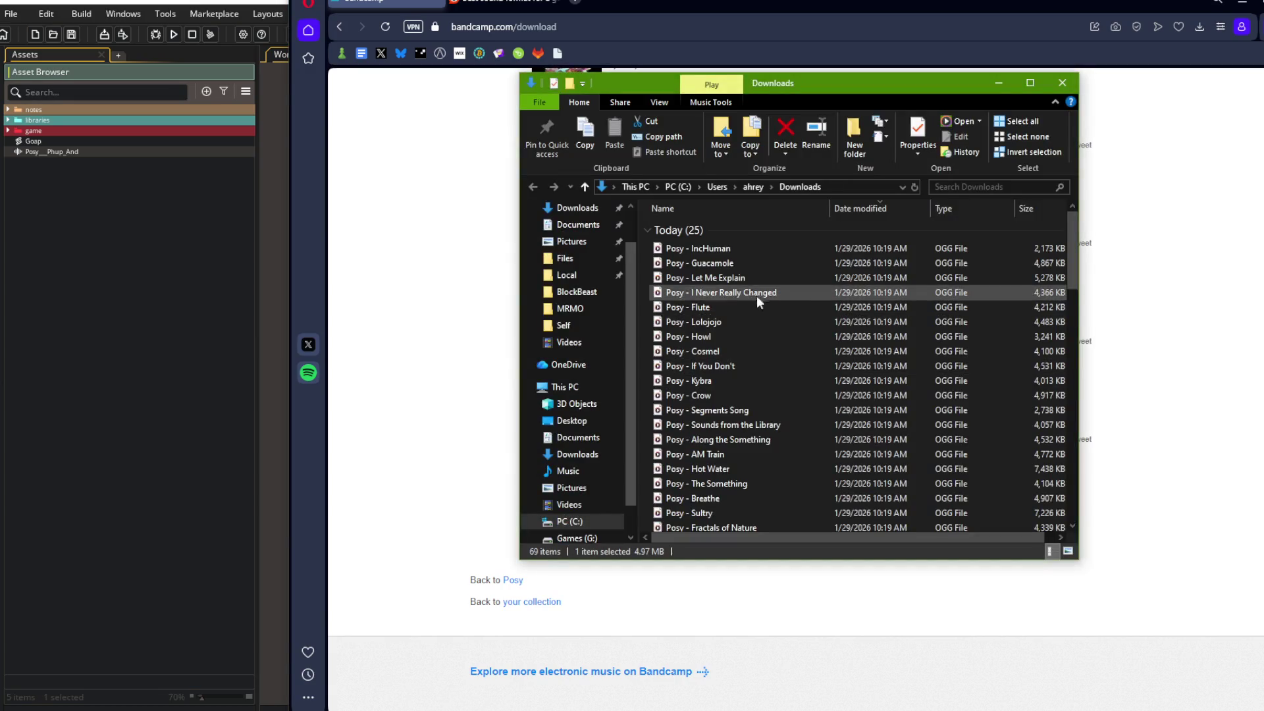
click(737, 253)
scroll(732, 279, down, 3)
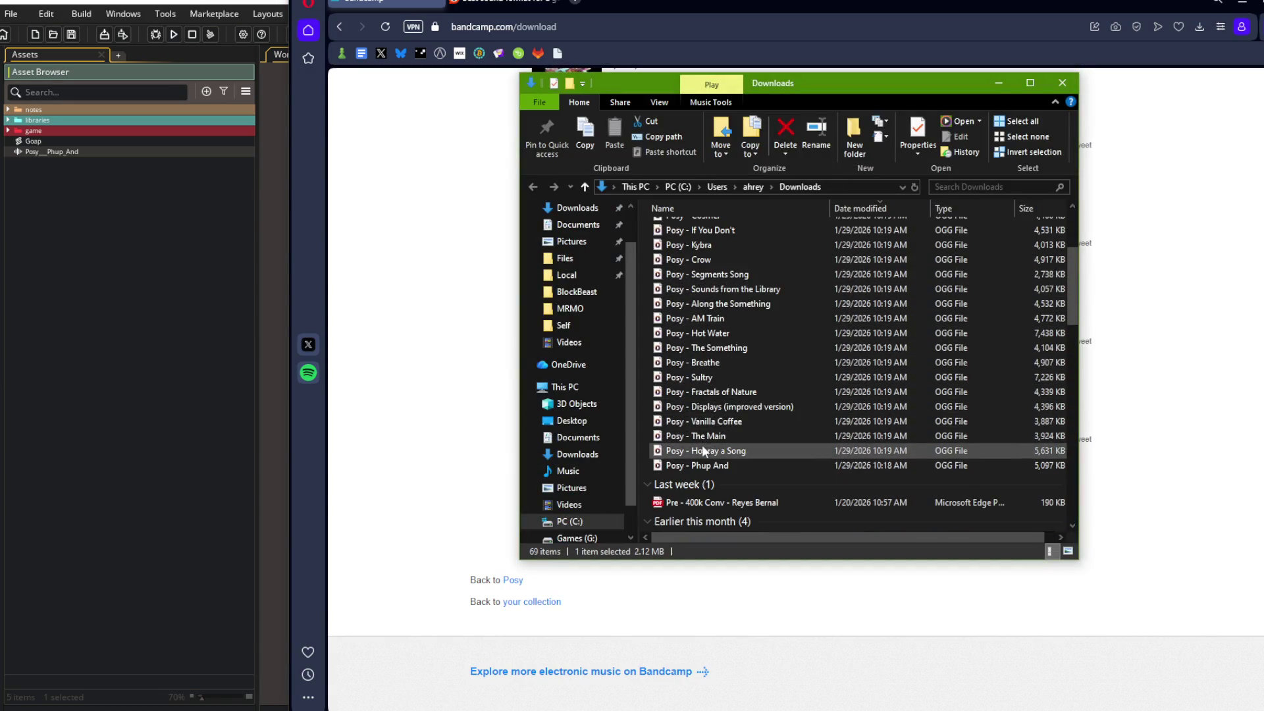
Import the 24 new Posy OGG files into the GameMaker project and close the extra sound editor
shift+click(708, 450)
scroll(732, 323, up, 3)
mouse_move(732, 323)
mouse_down()
mouse_move(448, 347)
mouse_move(242, 287)
mouse_up()
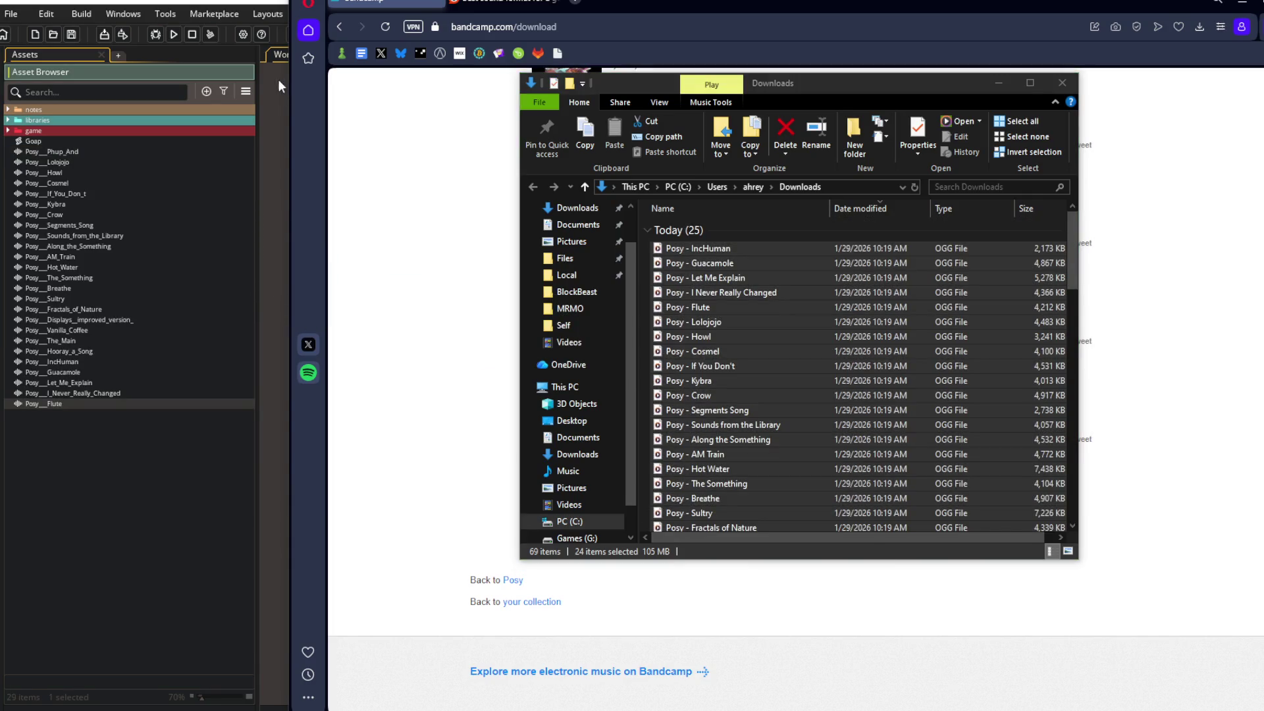
click(282, 83)
right_click(457, 192)
click(476, 208)
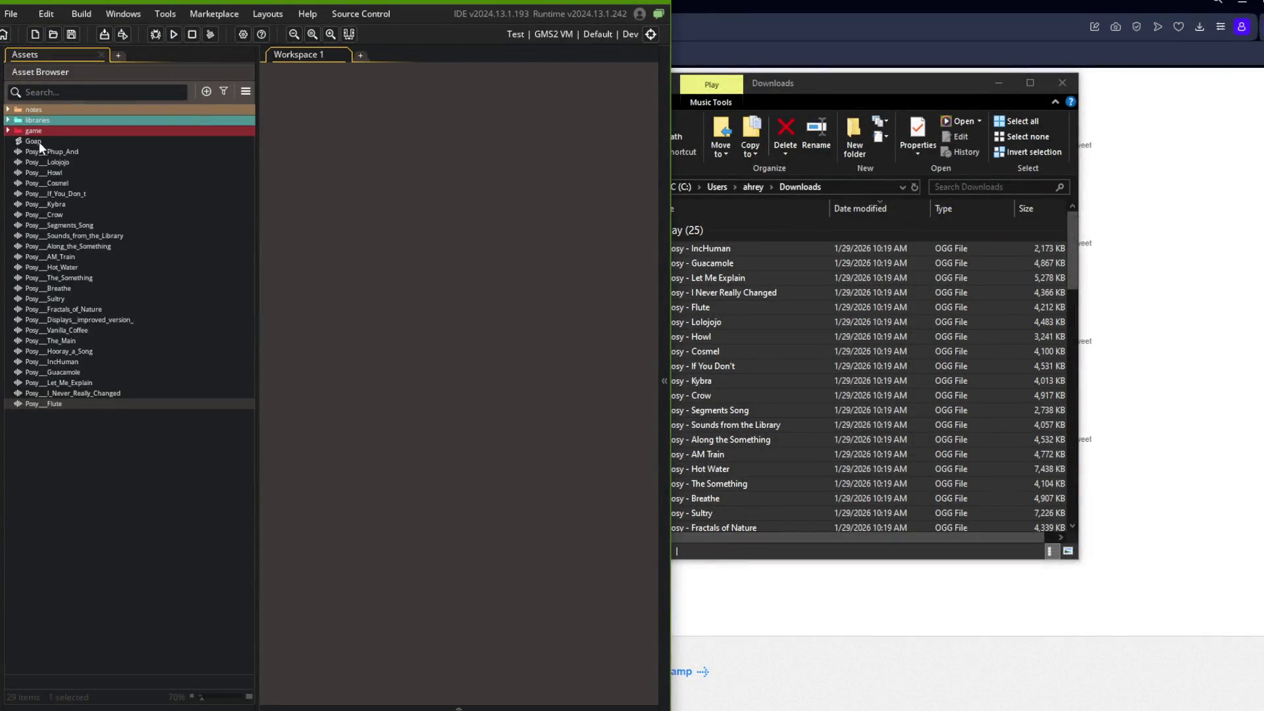
Create a 'music' group inside assets, placed between fonts and particles
click(8, 131)
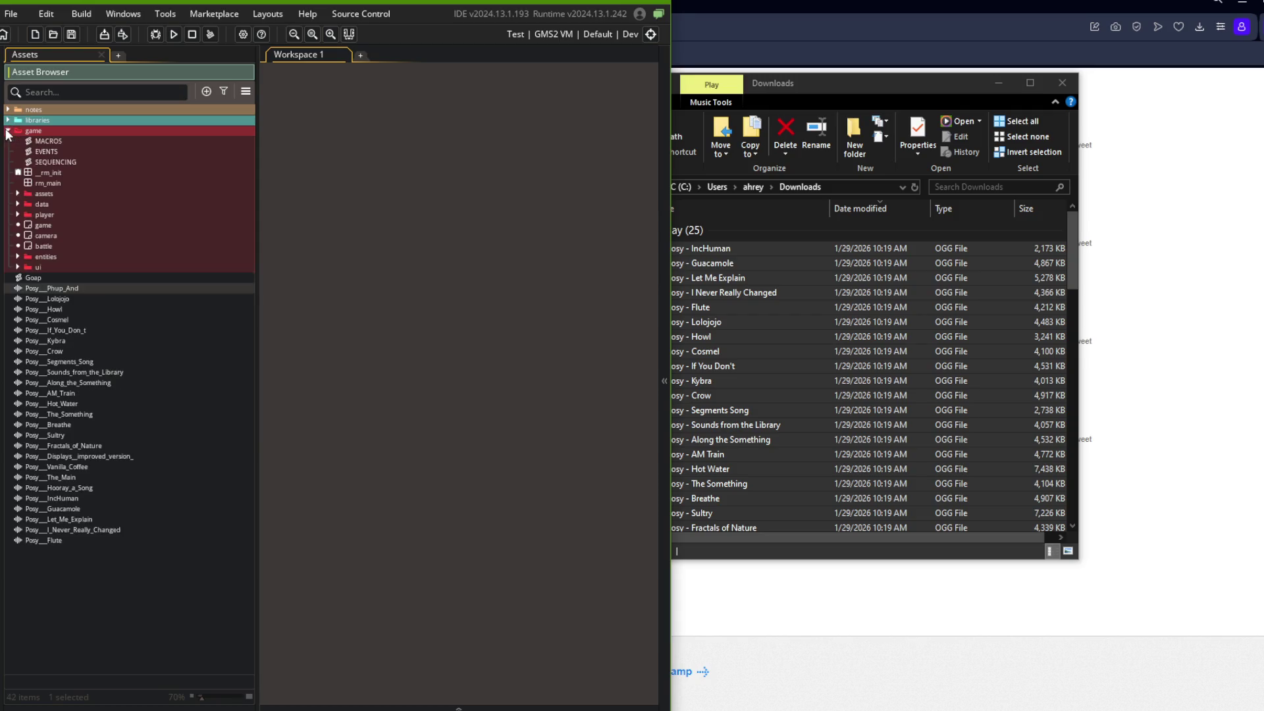
click(18, 194)
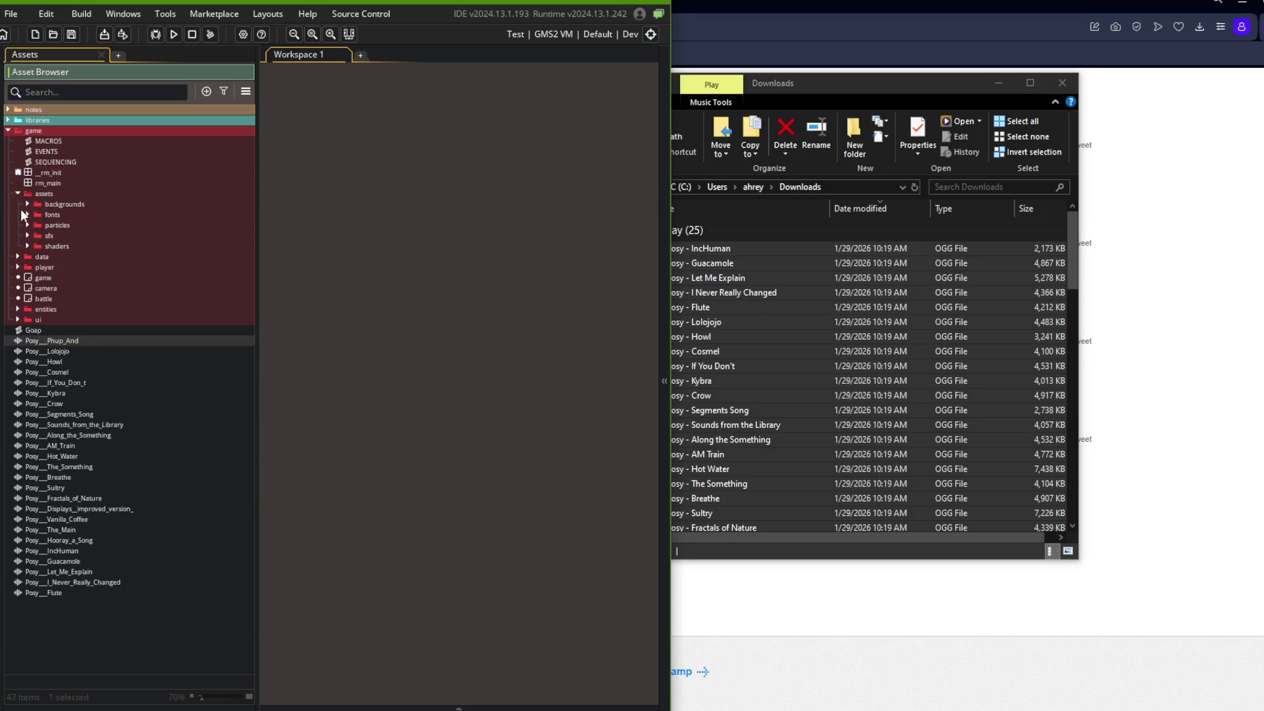
right_click(53, 193)
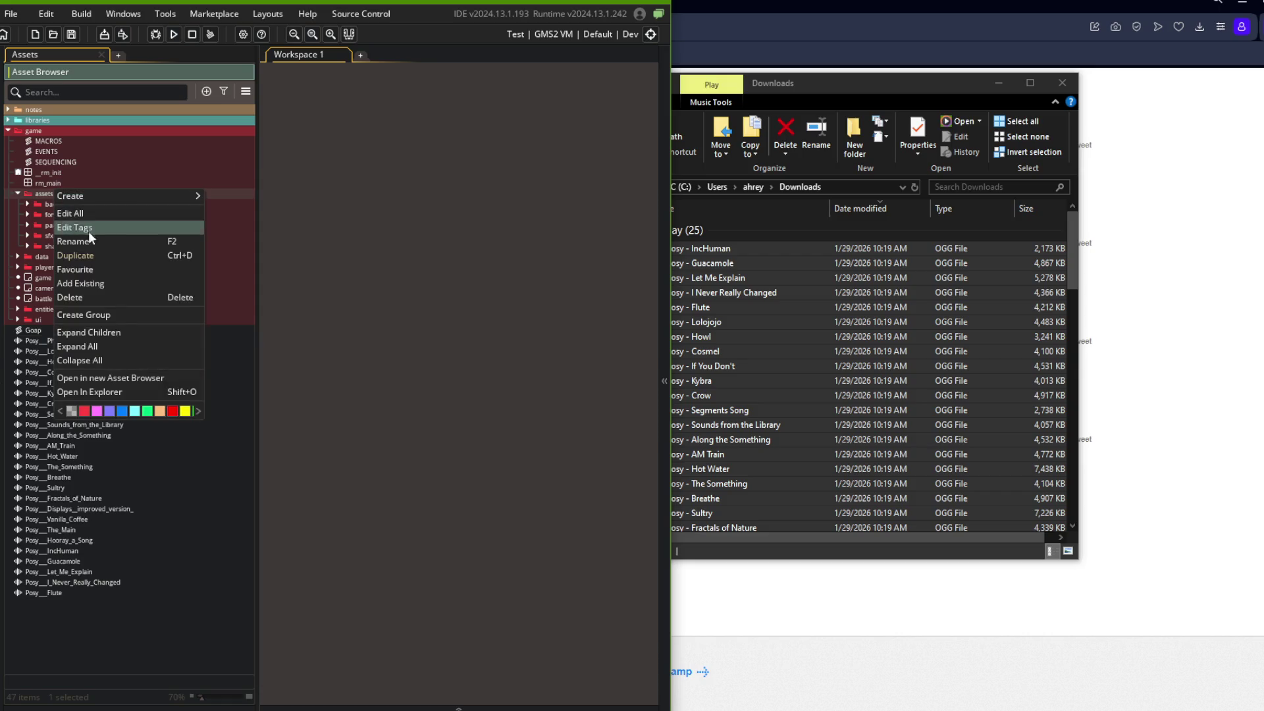
click(78, 310)
text(music)
key(Return)
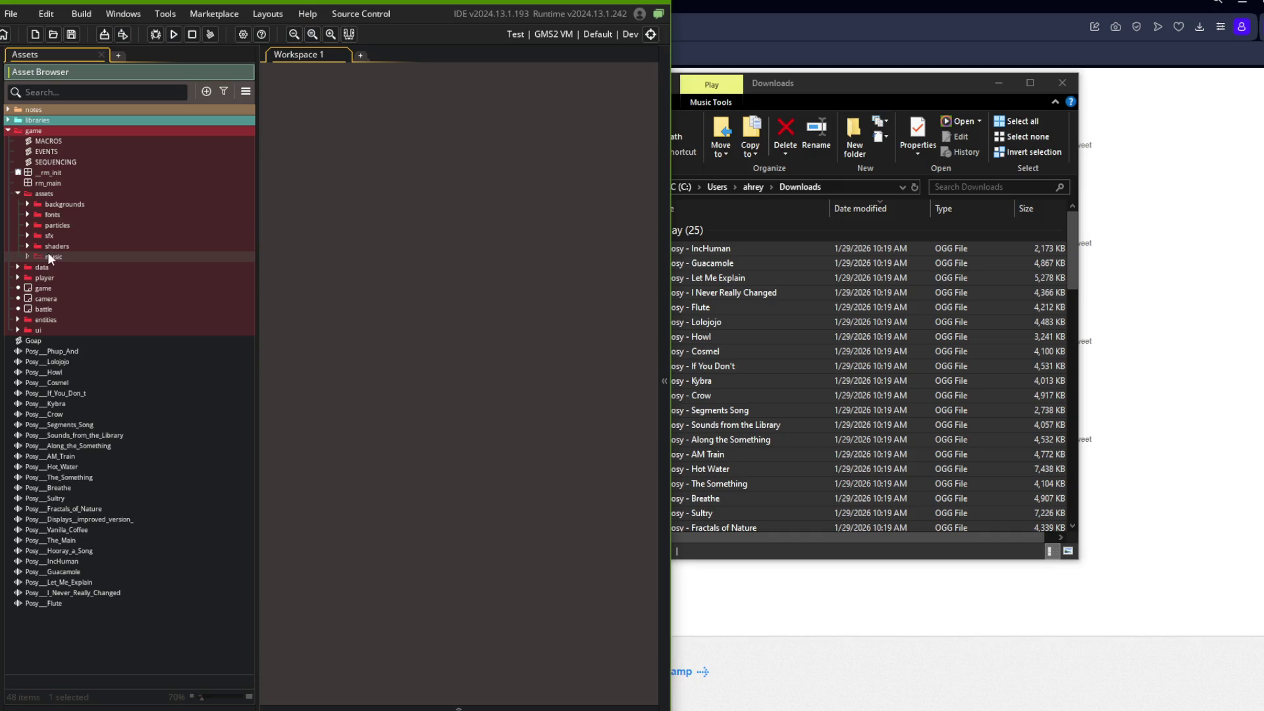
drag(50, 255, 61, 225)
Move the 25 Posy sounds, Posy_Phup_And through Posy_Flute, into the music group and tag them Music
click(45, 352)
shift+click(38, 603)
mouse_move(69, 350)
mouse_down()
mouse_move(79, 227)
mouse_move(67, 226)
mouse_up()
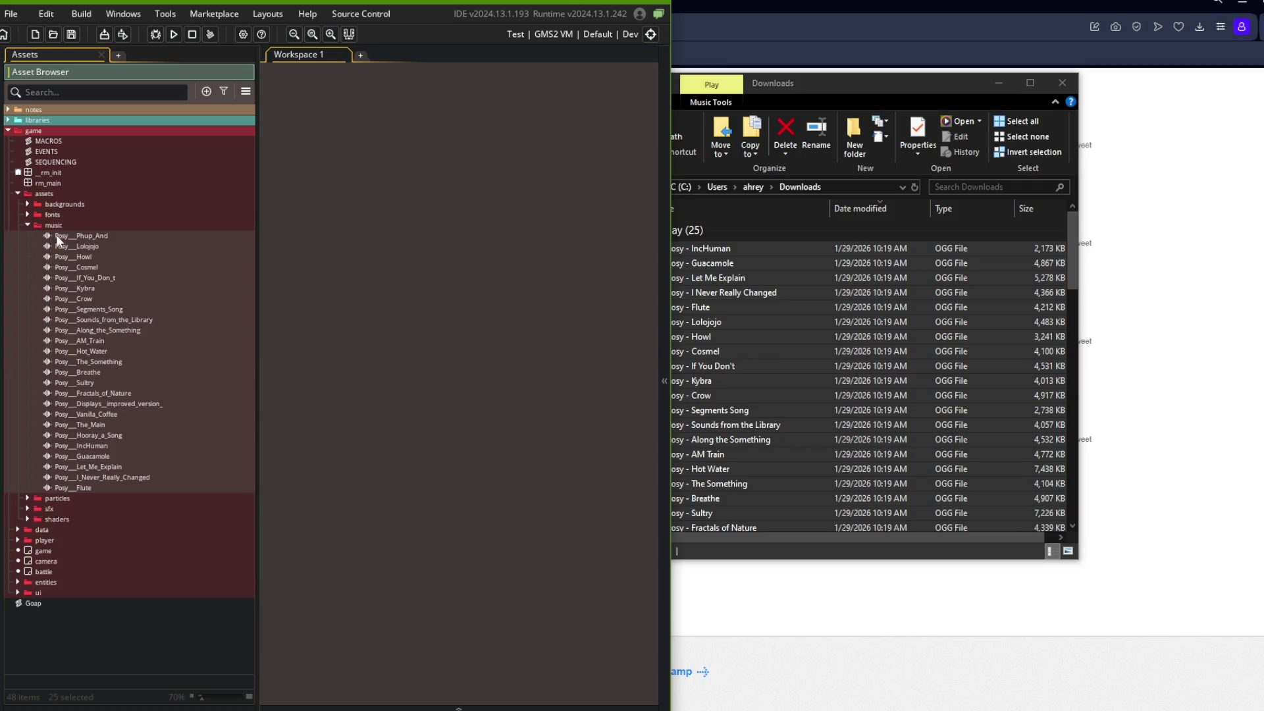
right_click(59, 237)
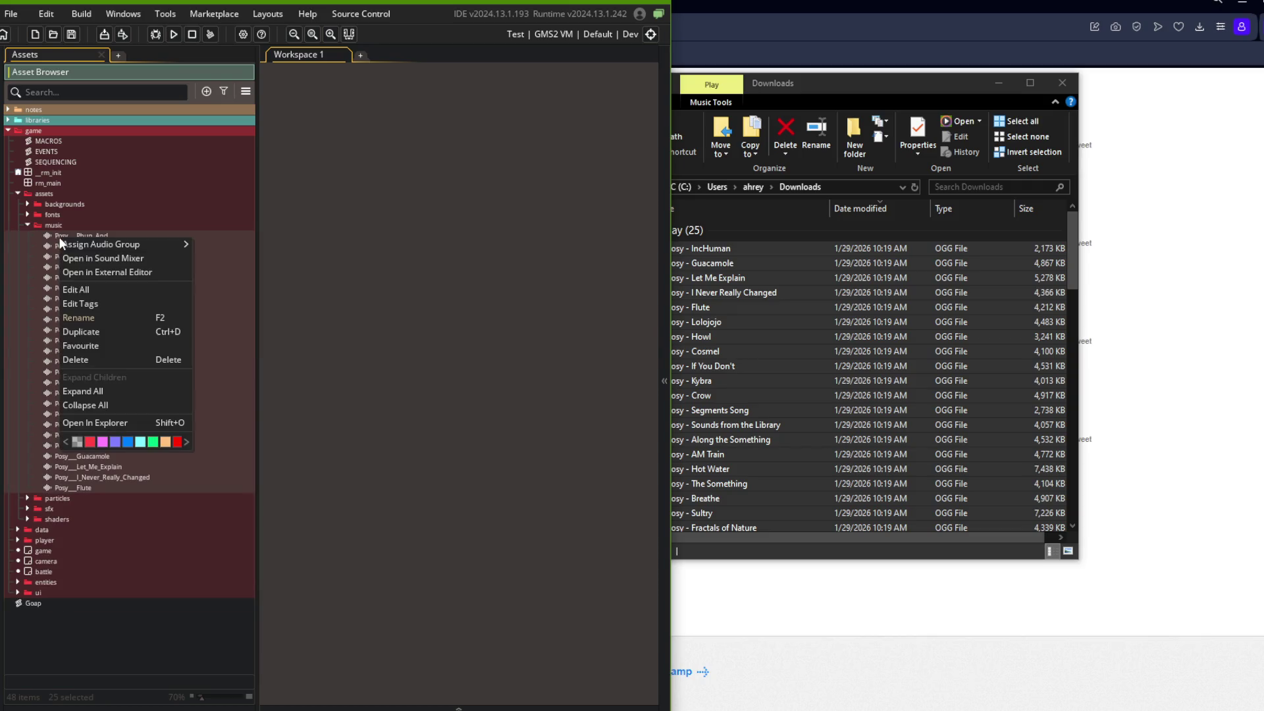
click(94, 304)
text(Music)
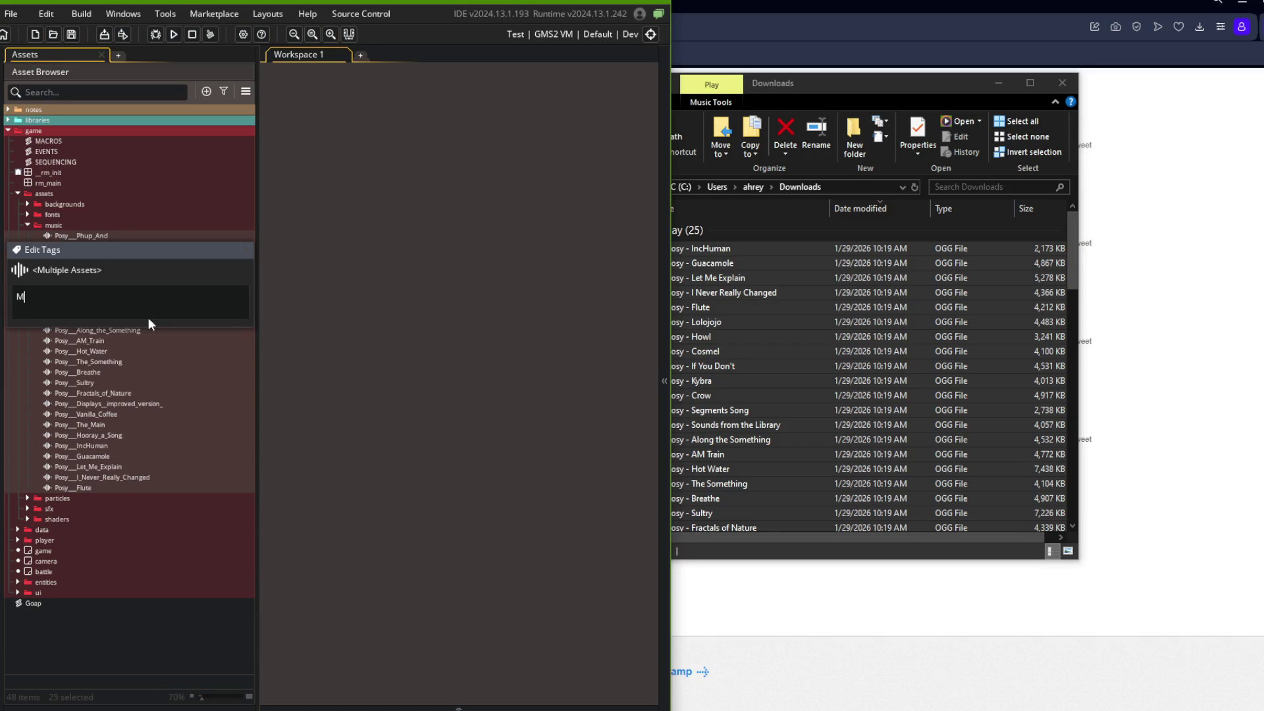
key(Return)
Verify Posy_Cosmel and Posy_Sultry carry the Music tag and save the project
click(140, 267)
right_click(140, 267)
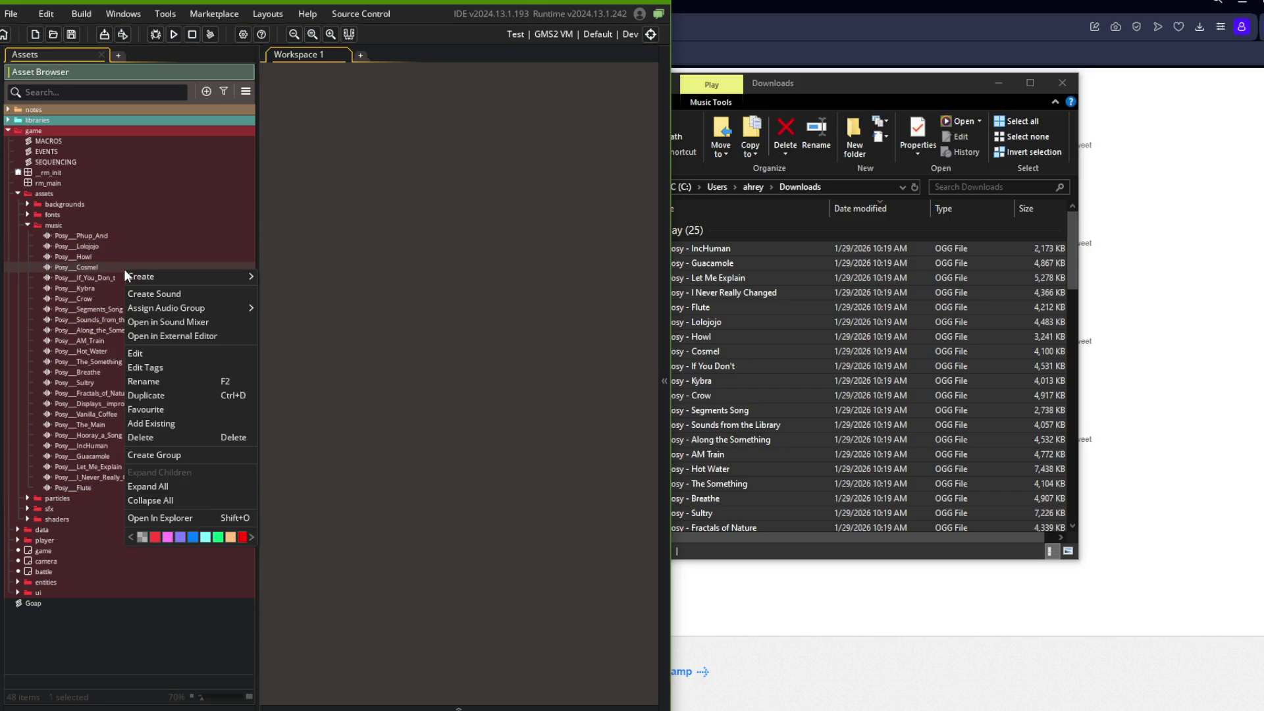
click(162, 366)
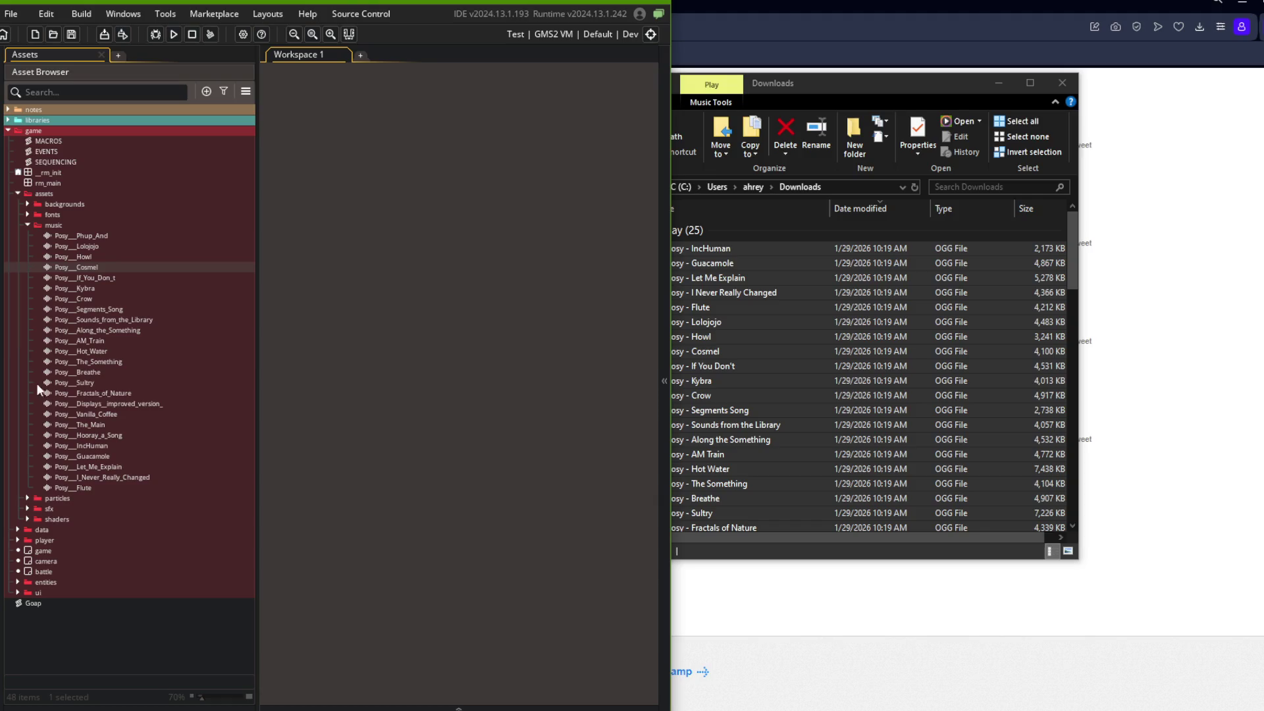
right_click(104, 382)
click(132, 479)
key(Return)
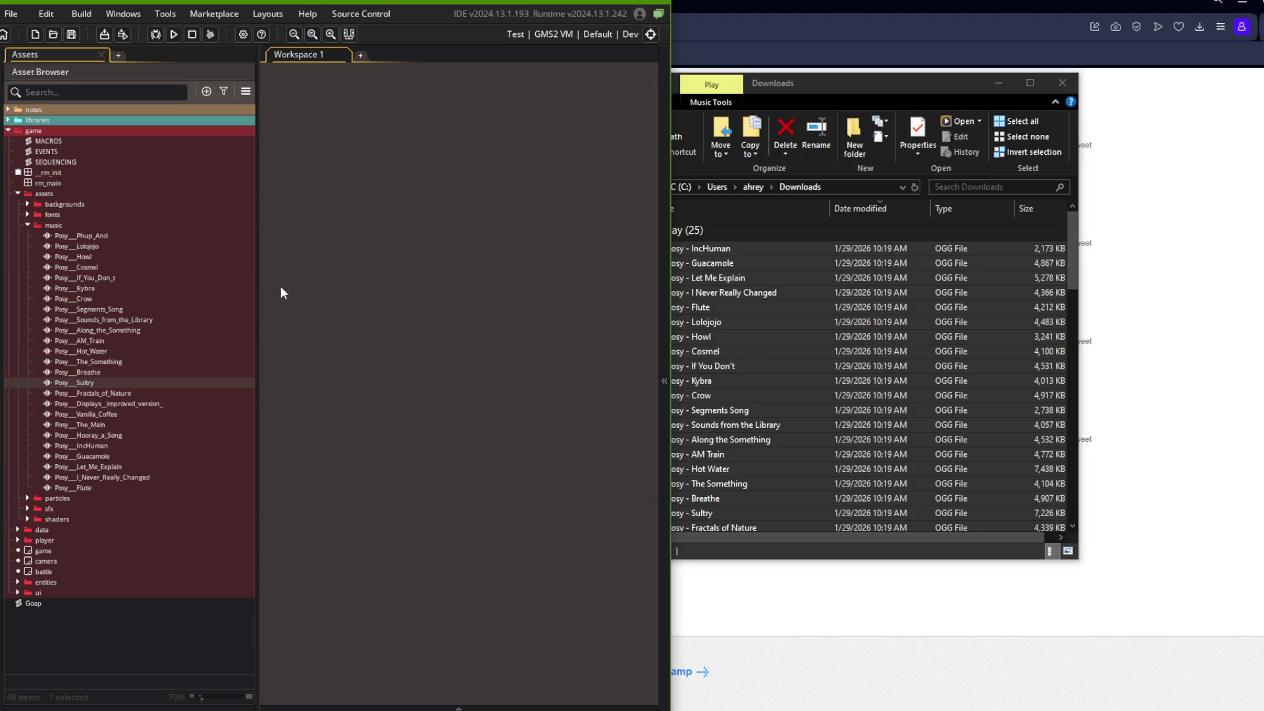
click(145, 245)
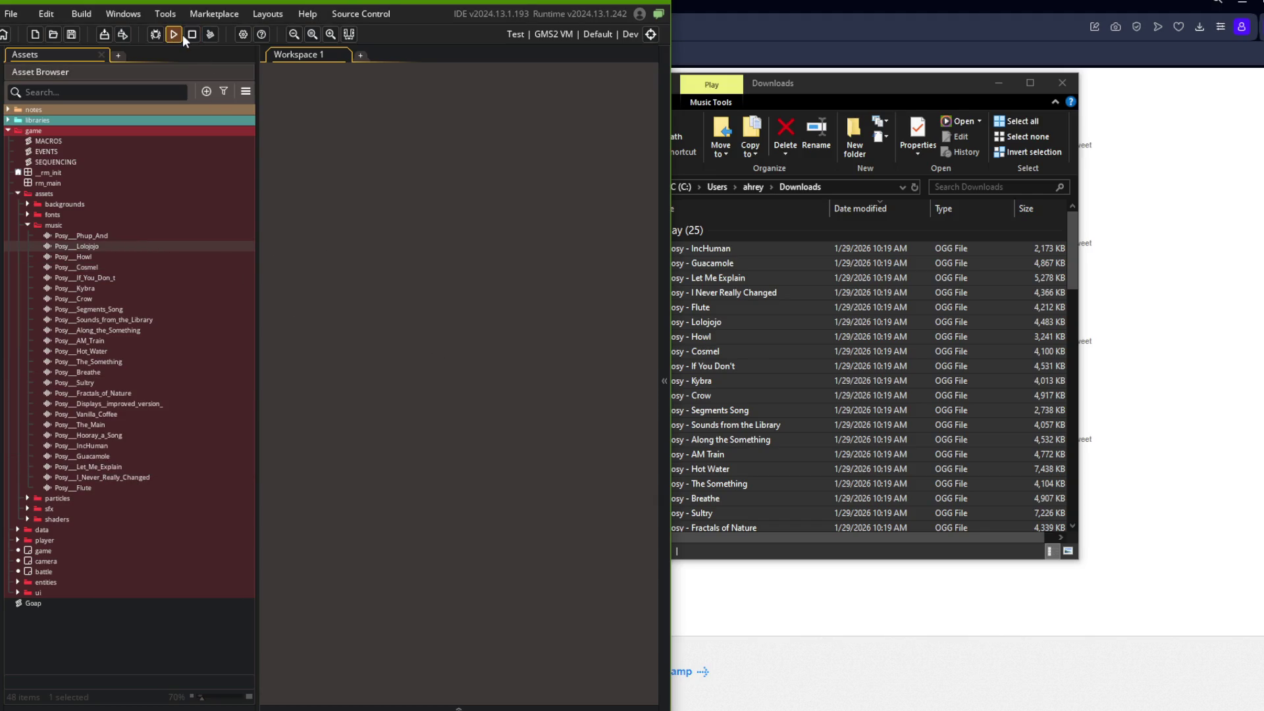
key(alt+Tab)
In Command Prompt, change directory into Files\GameMaker\BlockBeast
click(977, 346)
text(cd Files)
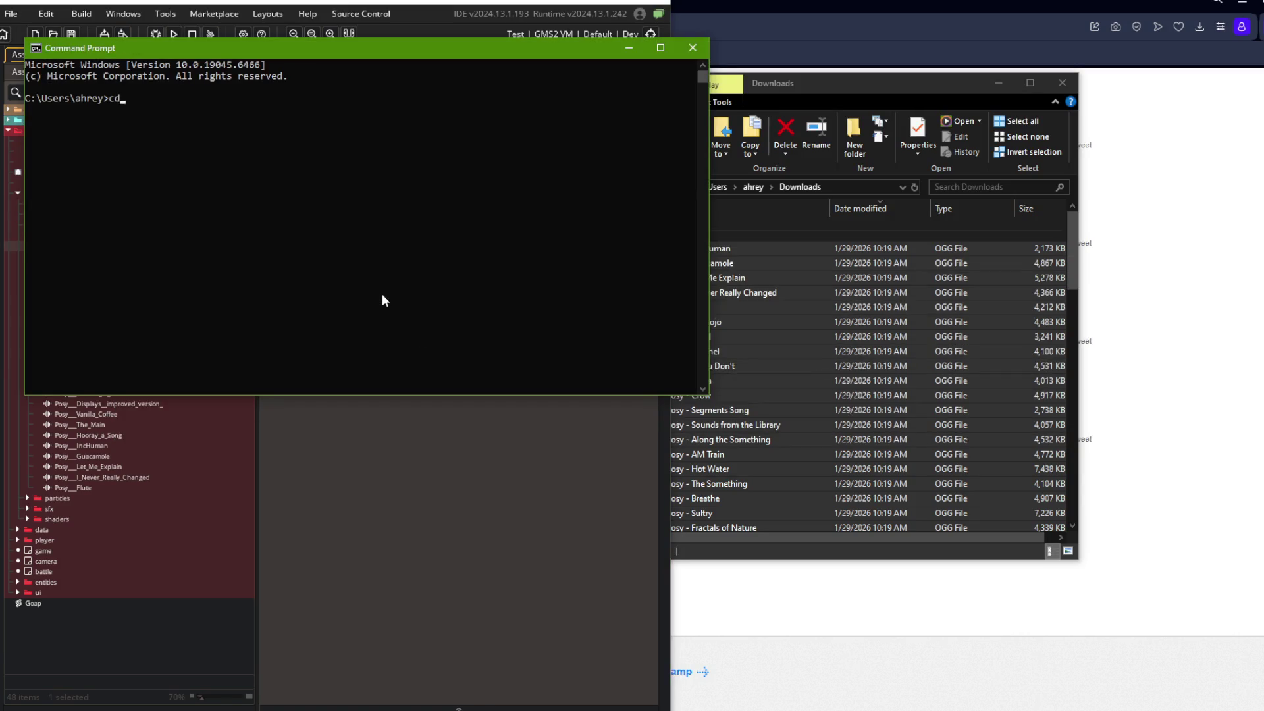
key(Return)
text(cd GameMaker)
key(Return)
text(cd Blk)
key(Return)
text(cd V)
key(BackSpace)
text(B)
key(Tab)
key(Return)
Run git add ., commit with message "imported Posy music", and git push
text(git add .)
key(Return)
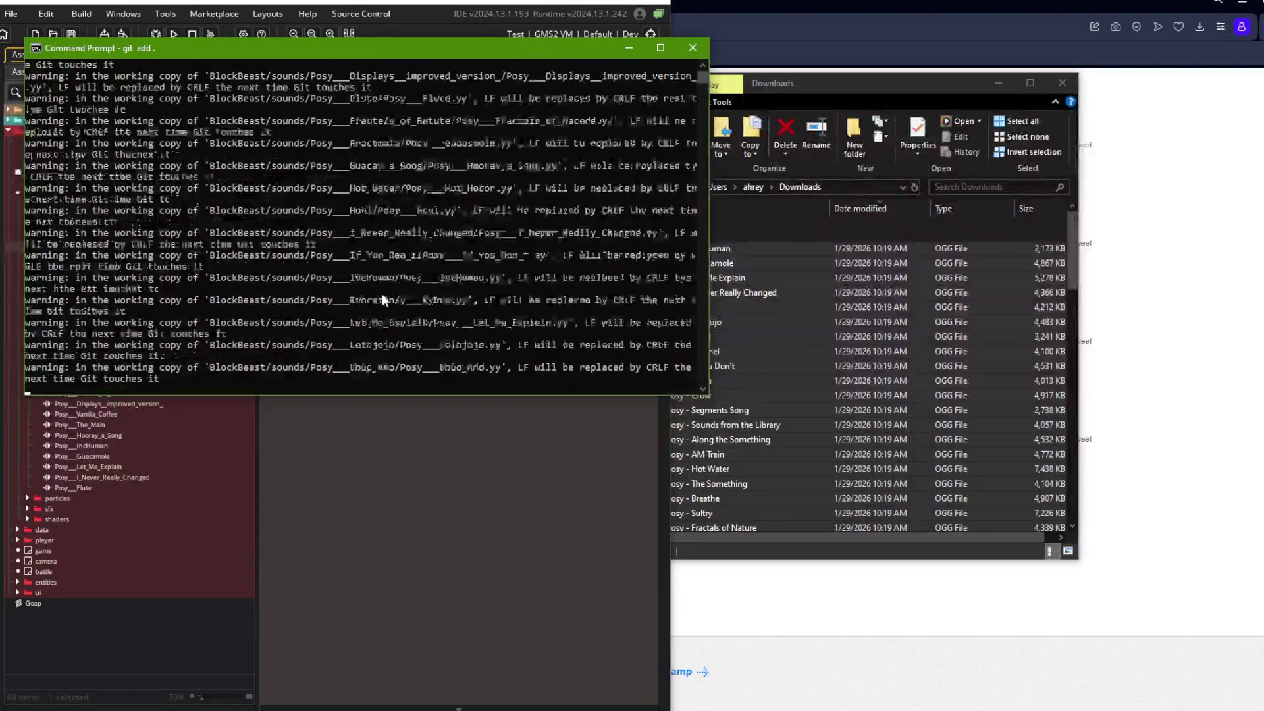
text(git commi)
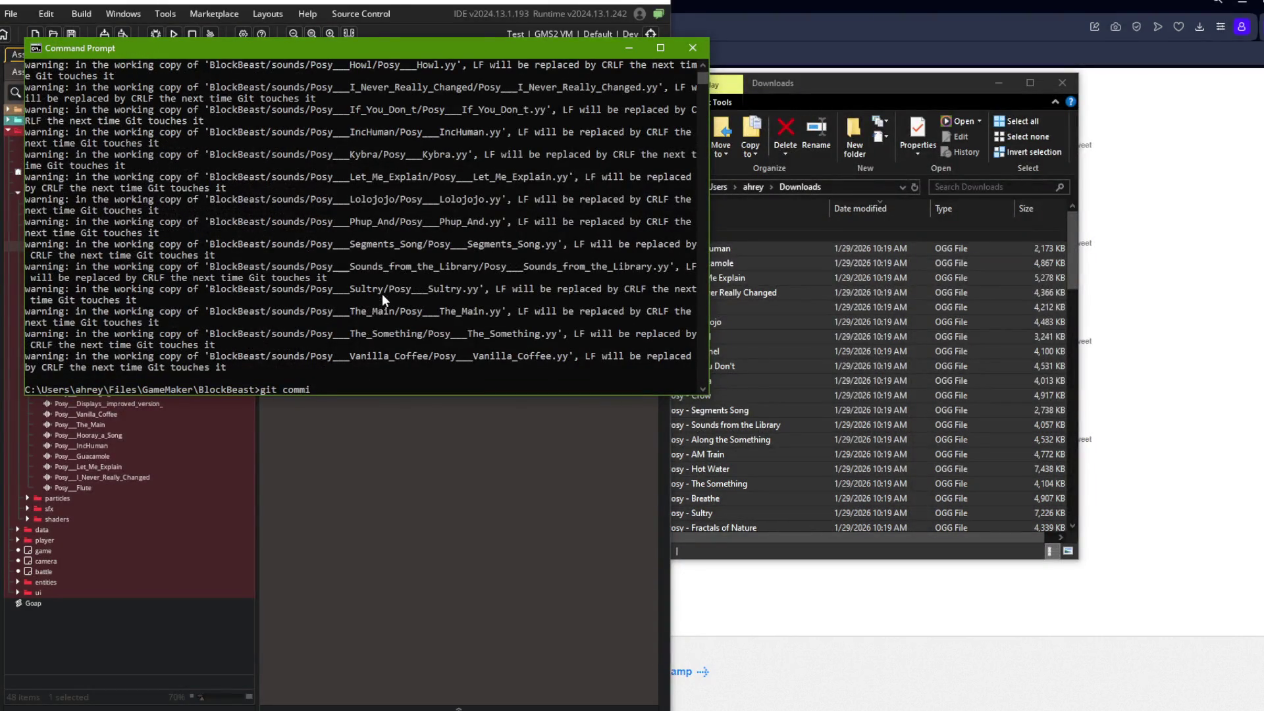
text(t -m "impot)
key(BackSpace)
text(rted Posy m)
text(usic")
key(Return)
text(git push)
key(Return)
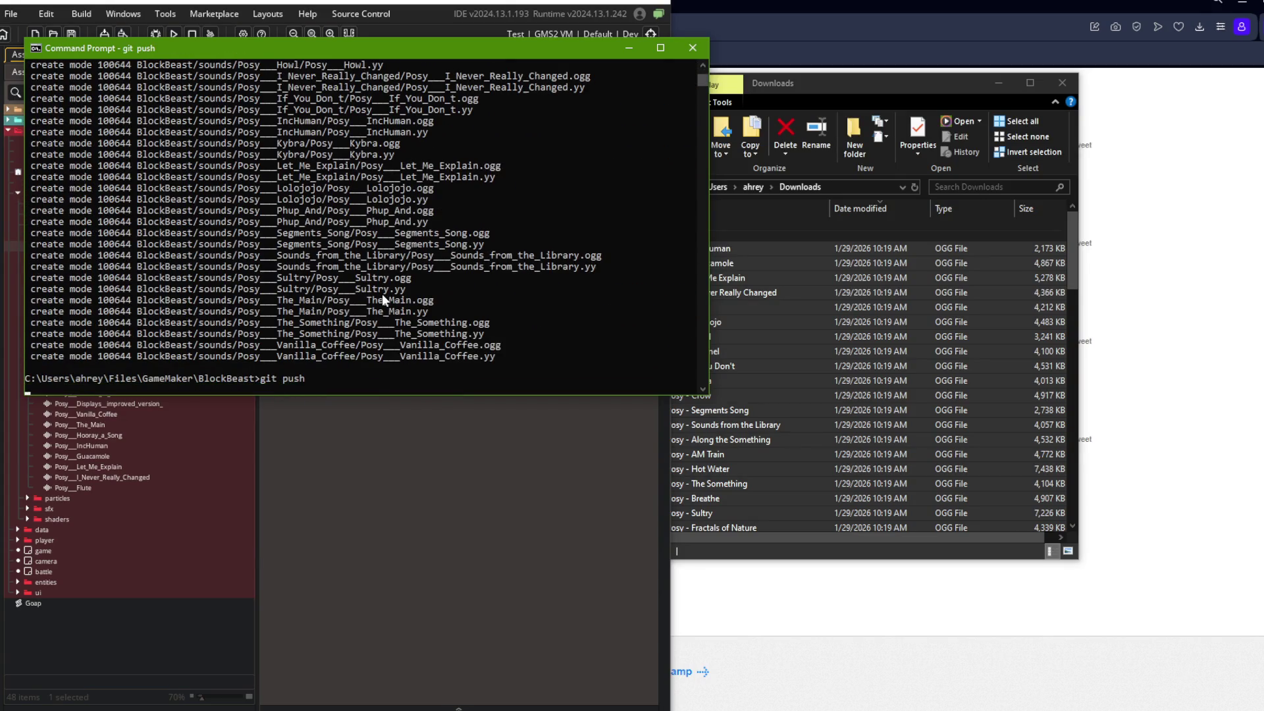
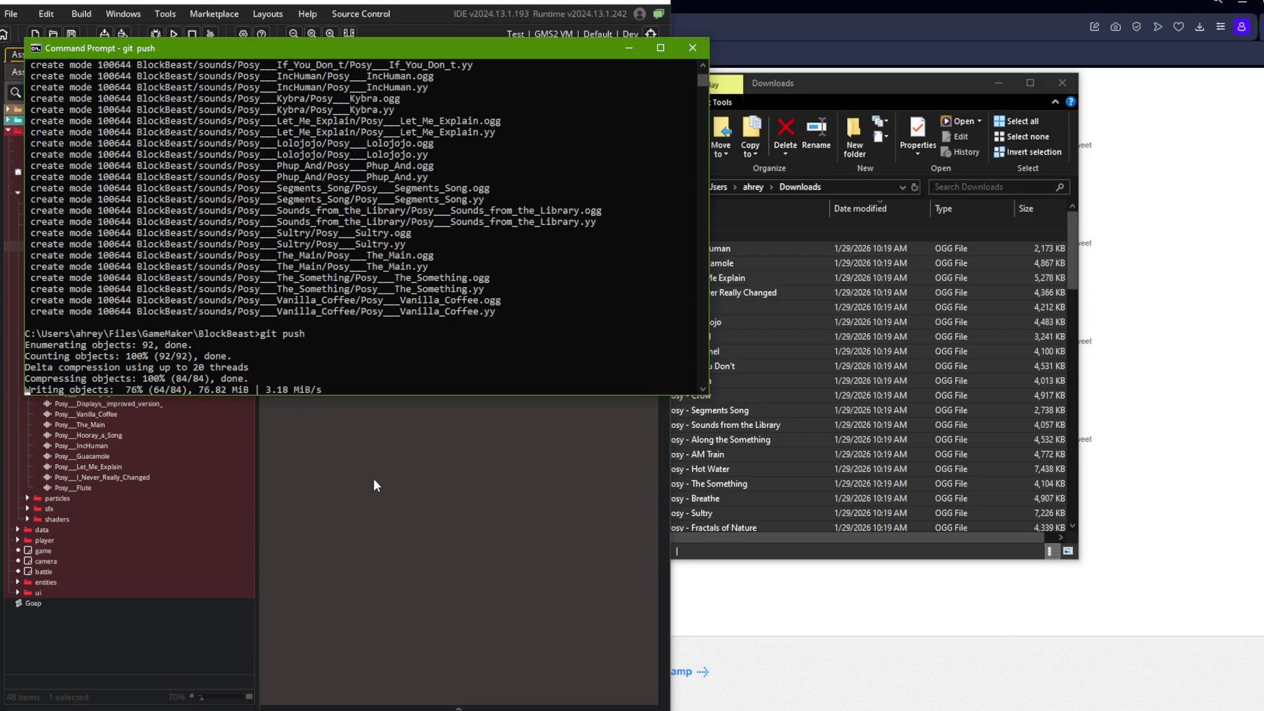
Close the Downloads folder and the Bandcamp browser window to uncover GameMaker
click(1062, 82)
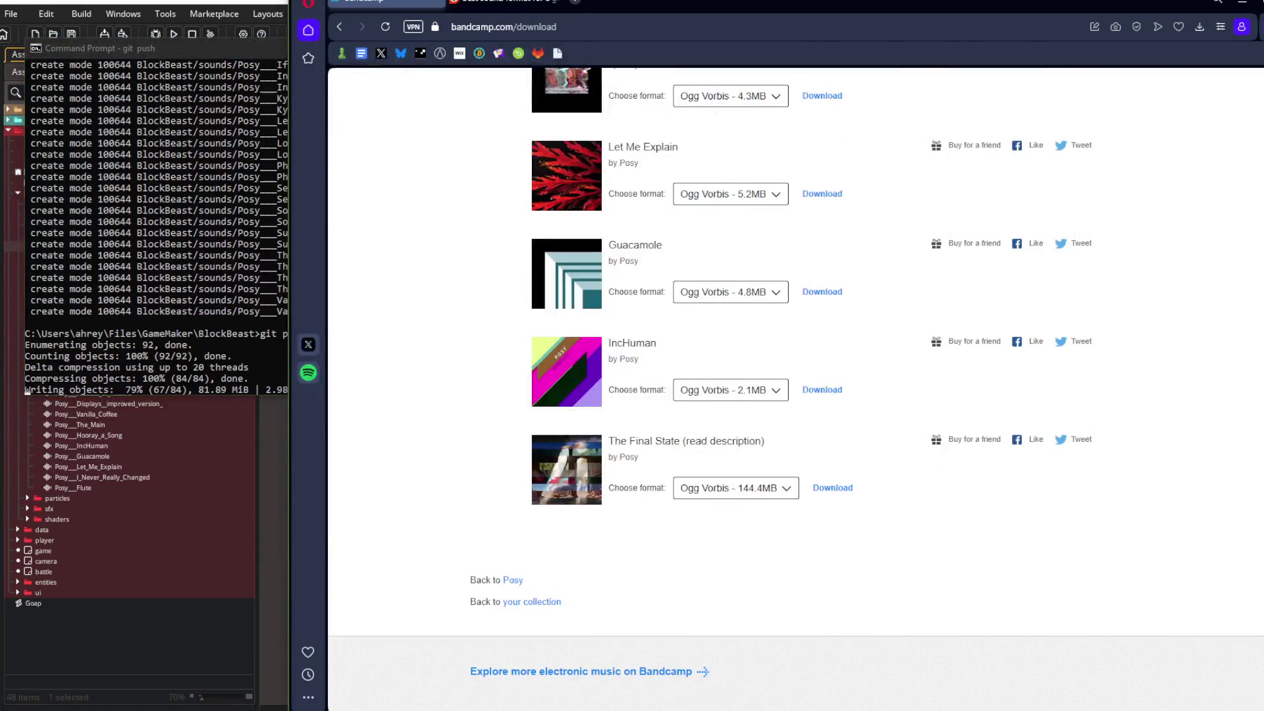
click(1242, 1)
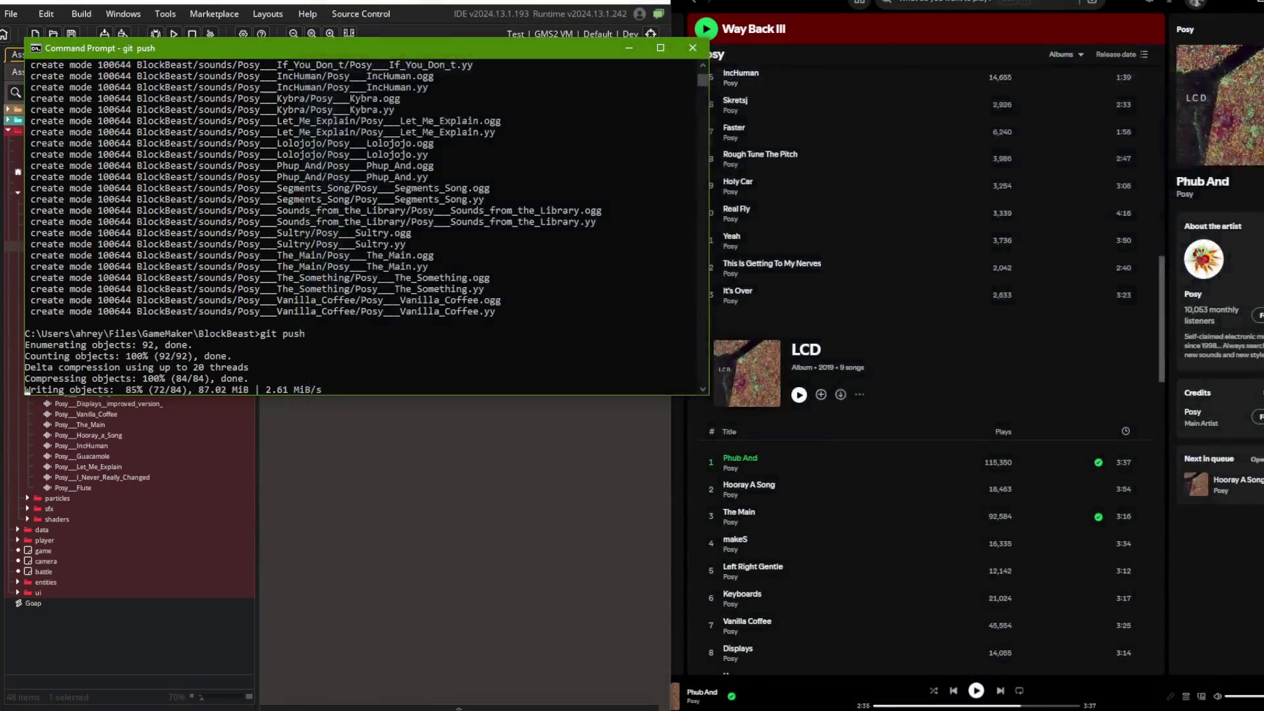
double_click(534, 5)
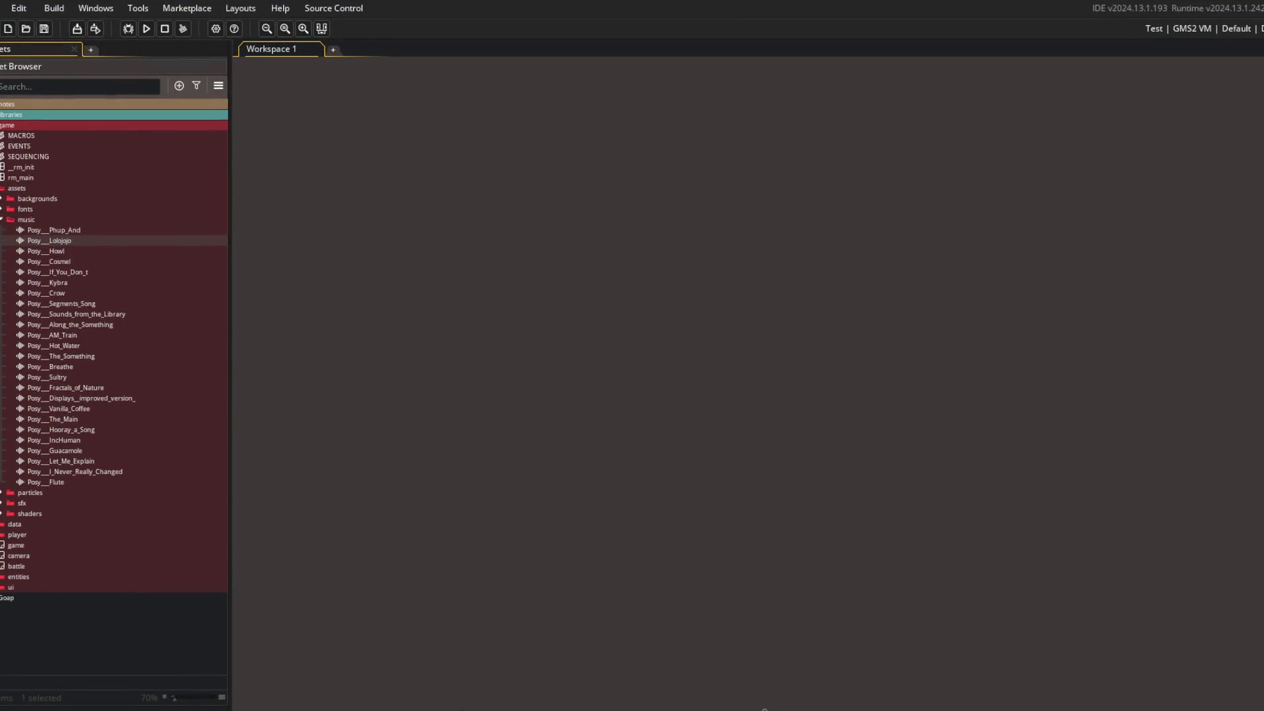
Watch the git push of the BlockBeast sounds reach main, then return to GameMaker
key(alt+Tab)
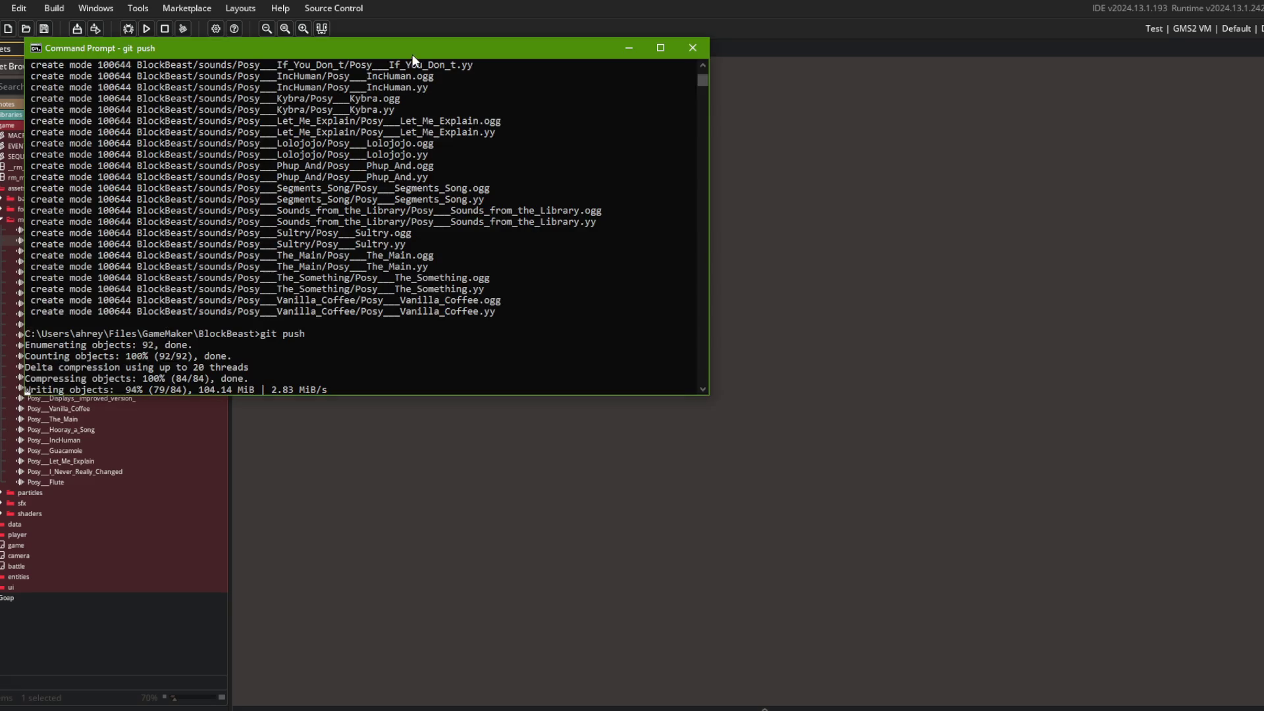
drag(407, 57, 874, 187)
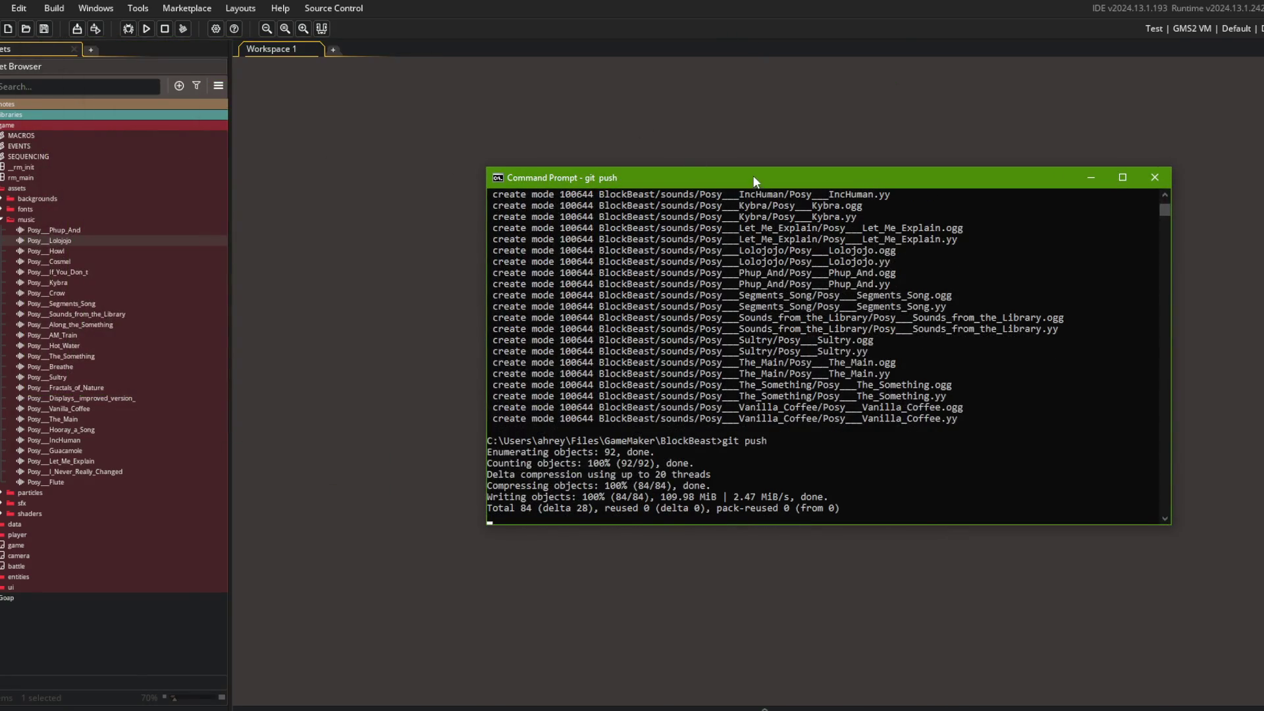
drag(753, 175, 737, 154)
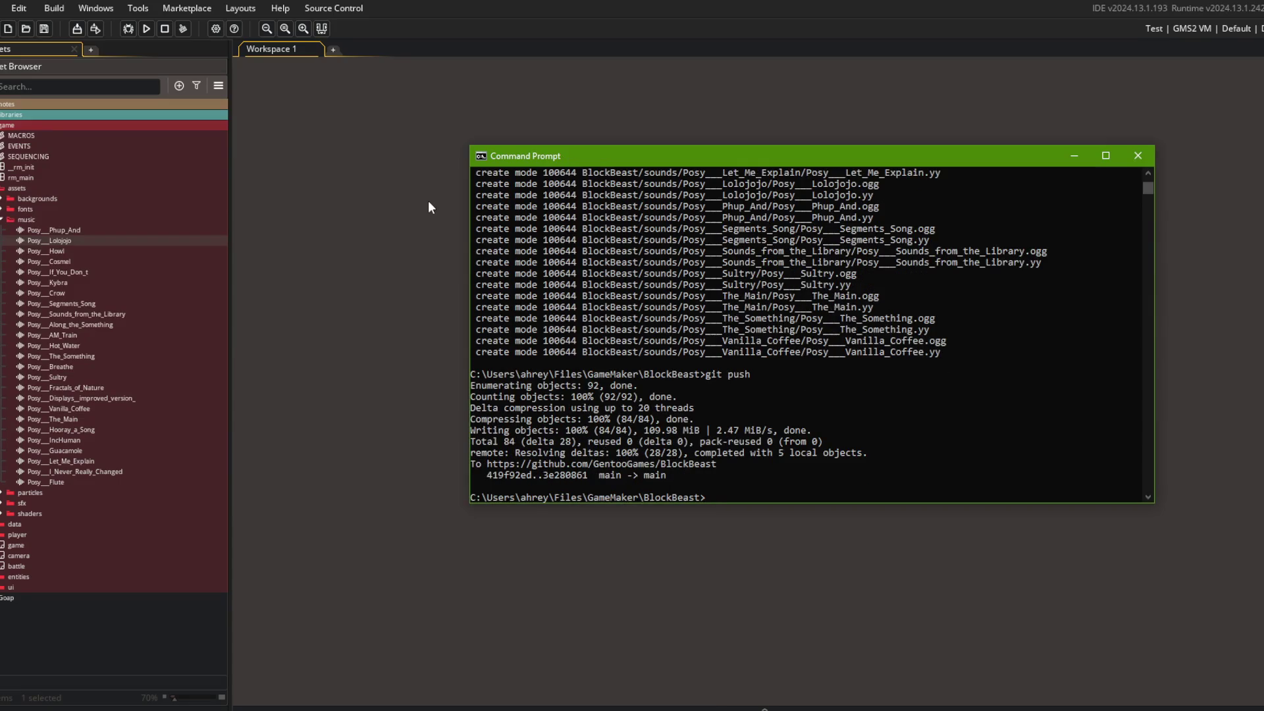
click(333, 8)
click(498, 244)
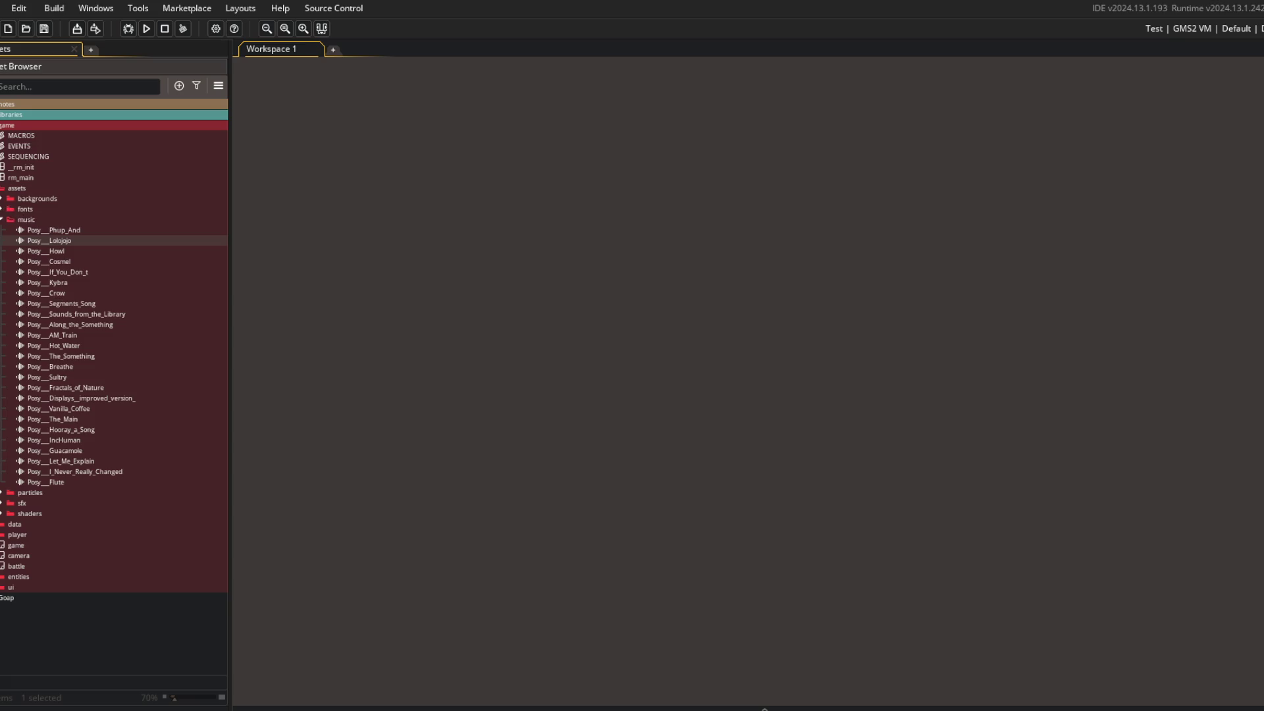
Create a new object in the game folder; naming it 'music' is rejected as already in use
click(2, 188)
click(2, 262)
double_click(2, 262)
click(2, 262)
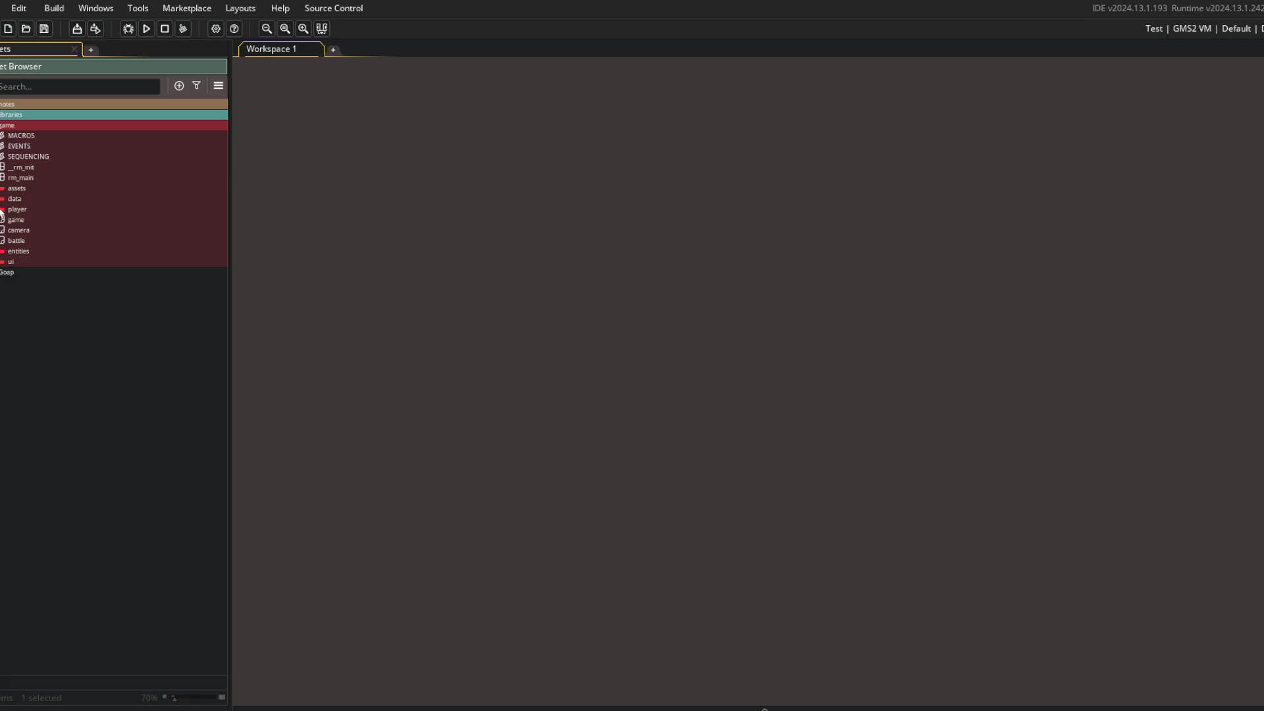
right_click(13, 243)
click(59, 267)
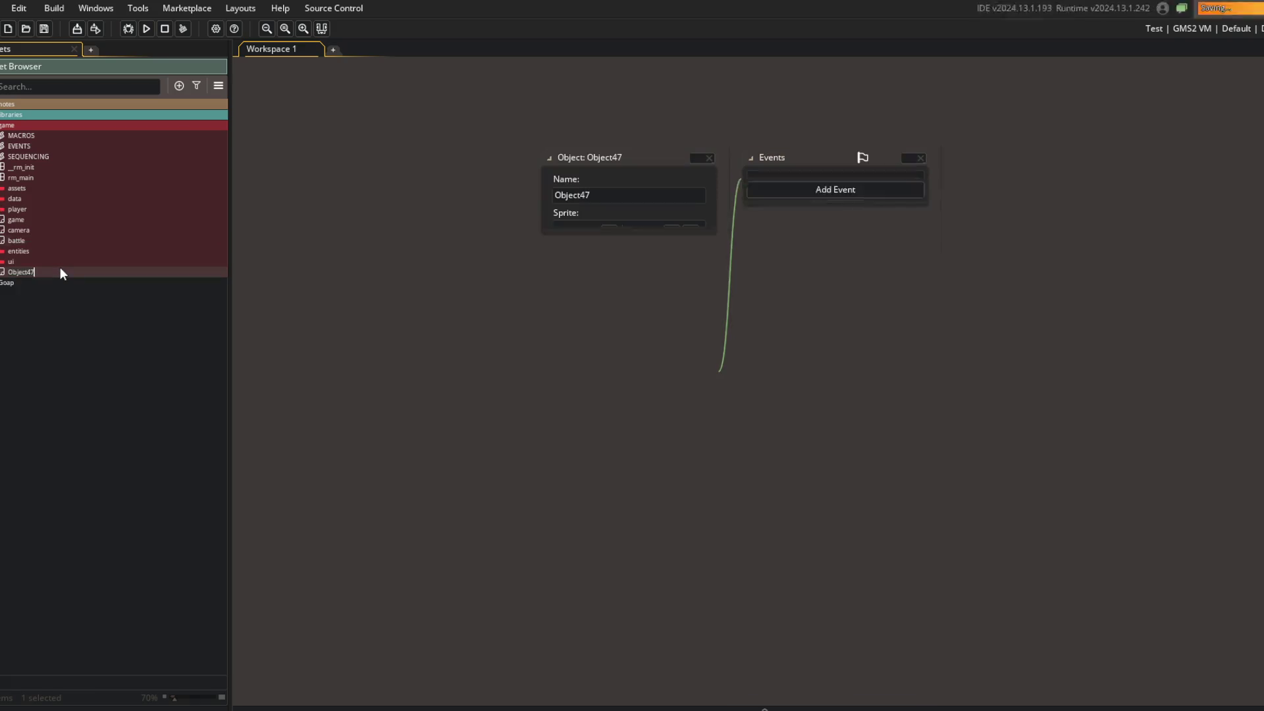
text(music)
key(Return)
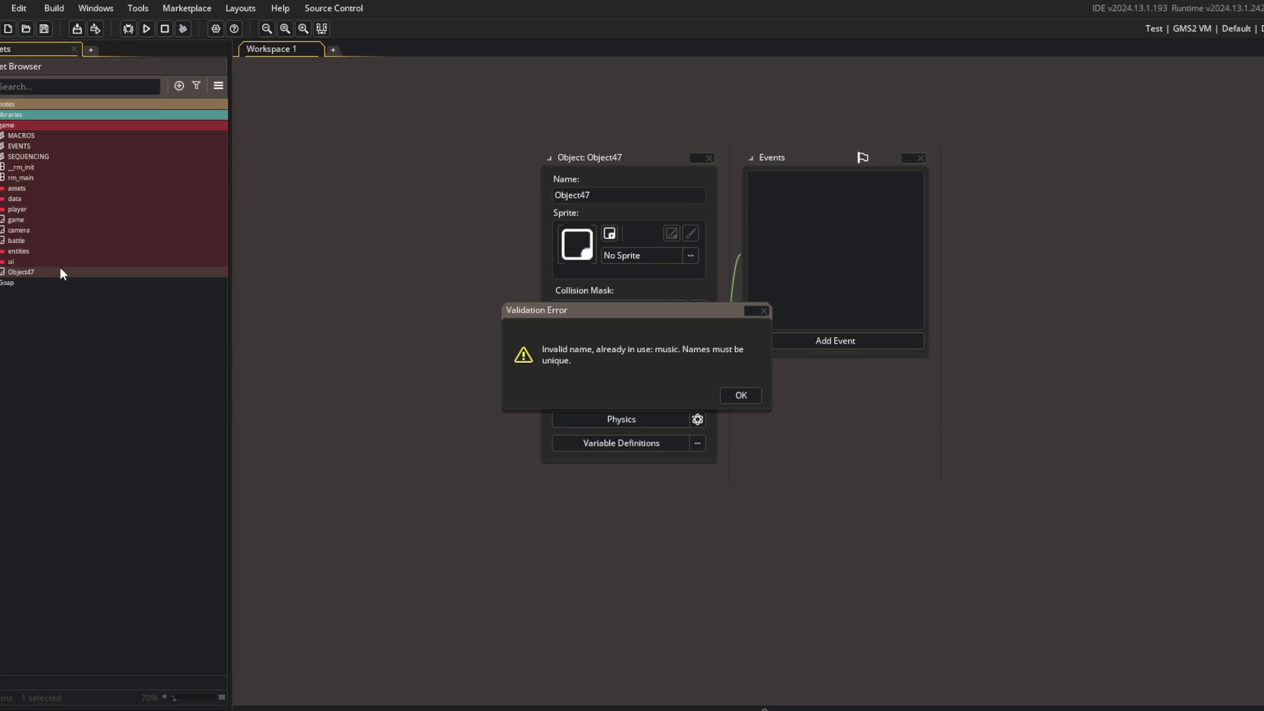
click(740, 395)
Select the 25 music tracks in the assets folder and add a tag via Edit Tags
right_click(23, 274)
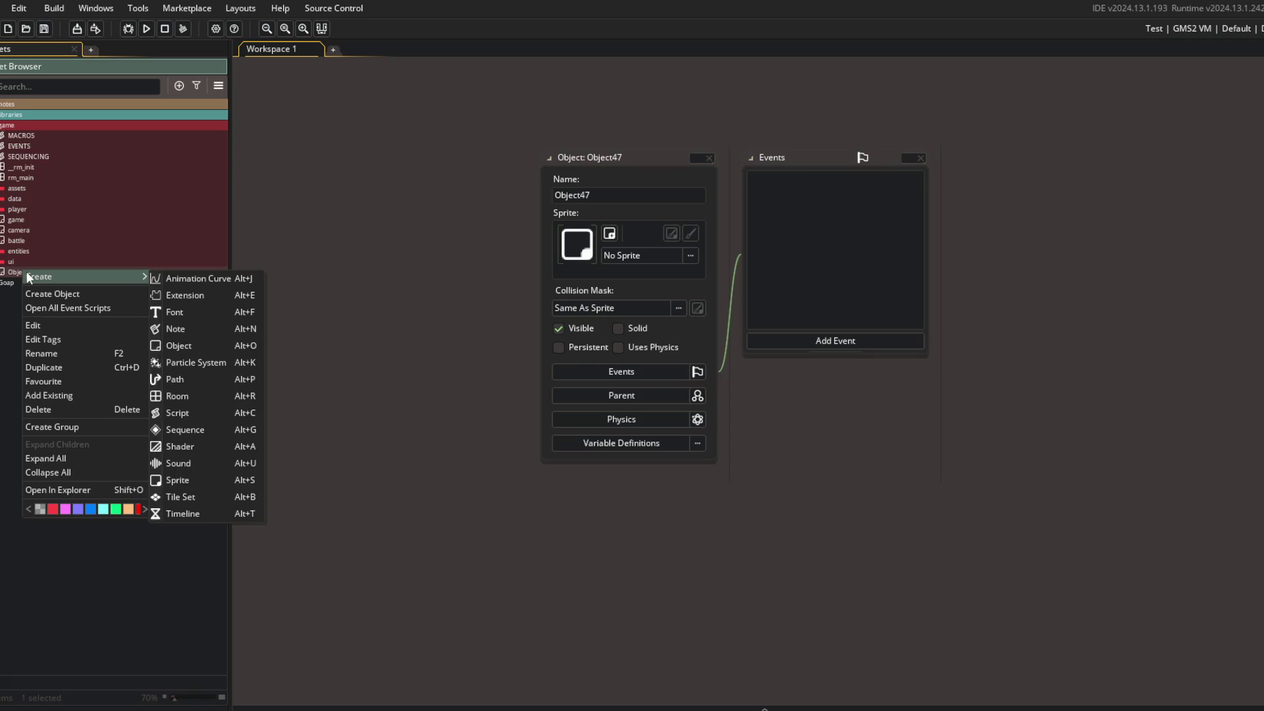
click(453, 225)
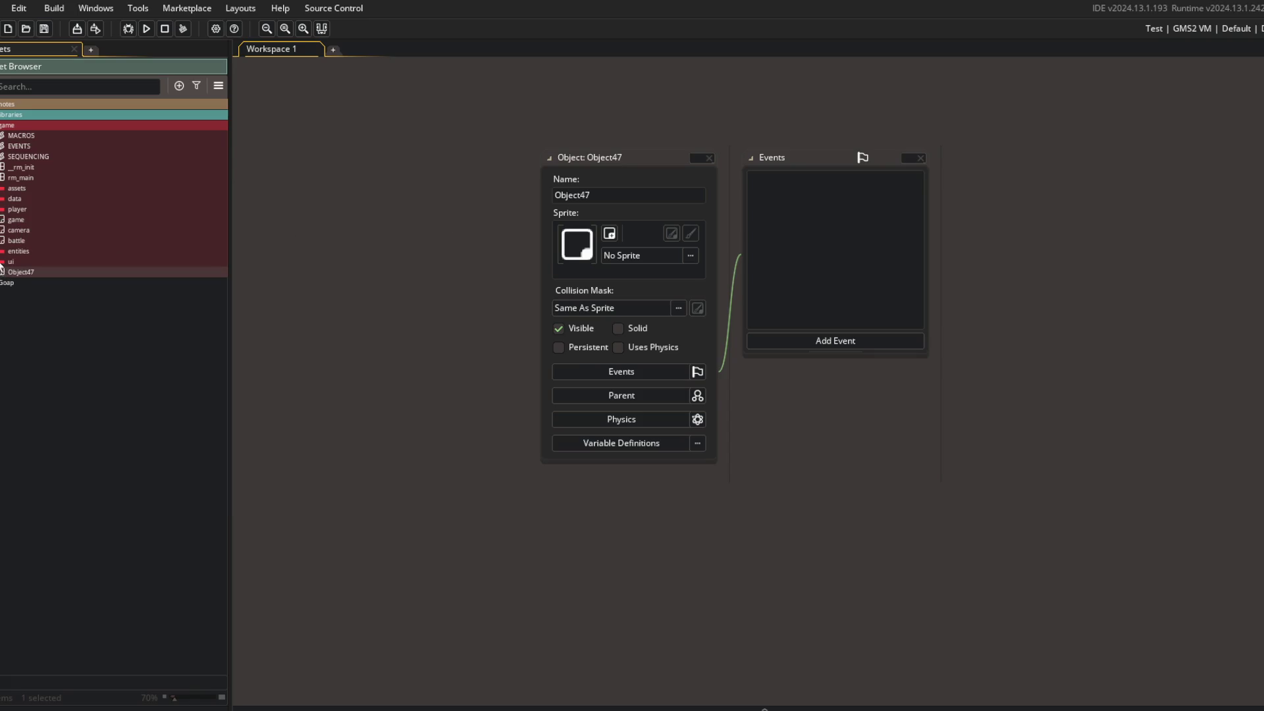
click(2, 189)
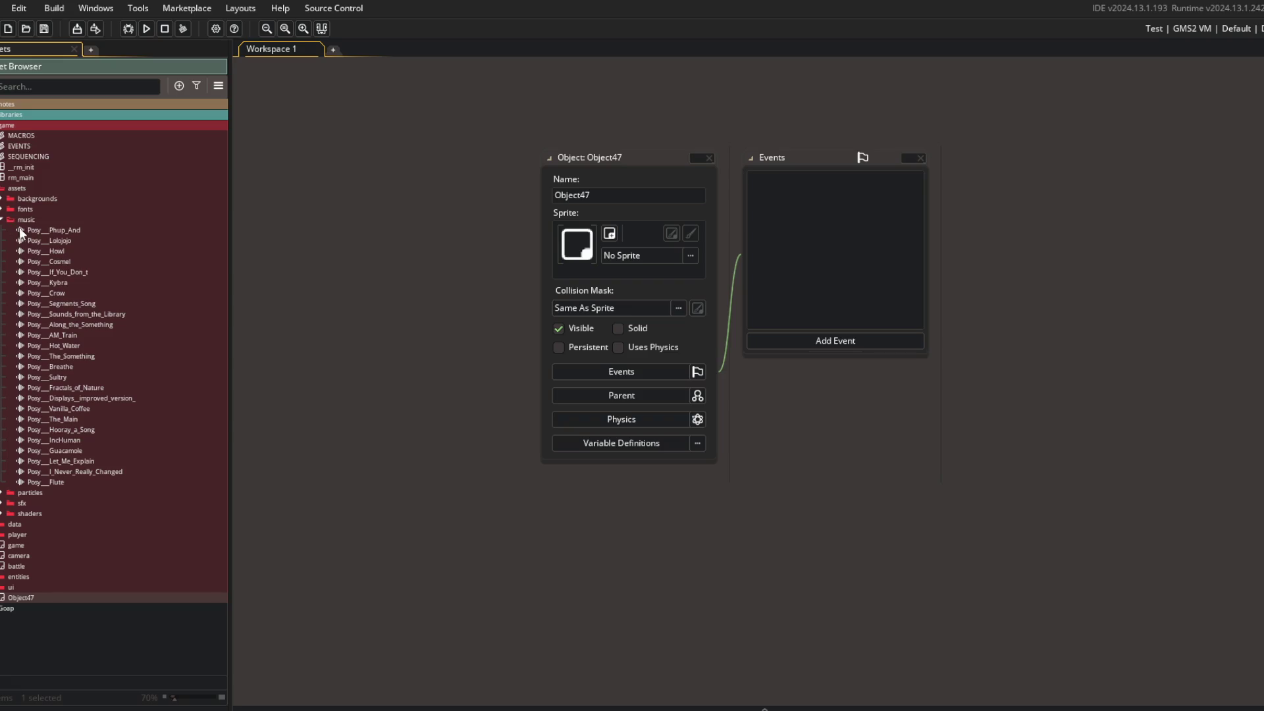
shift+click(66, 482)
right_click(67, 484)
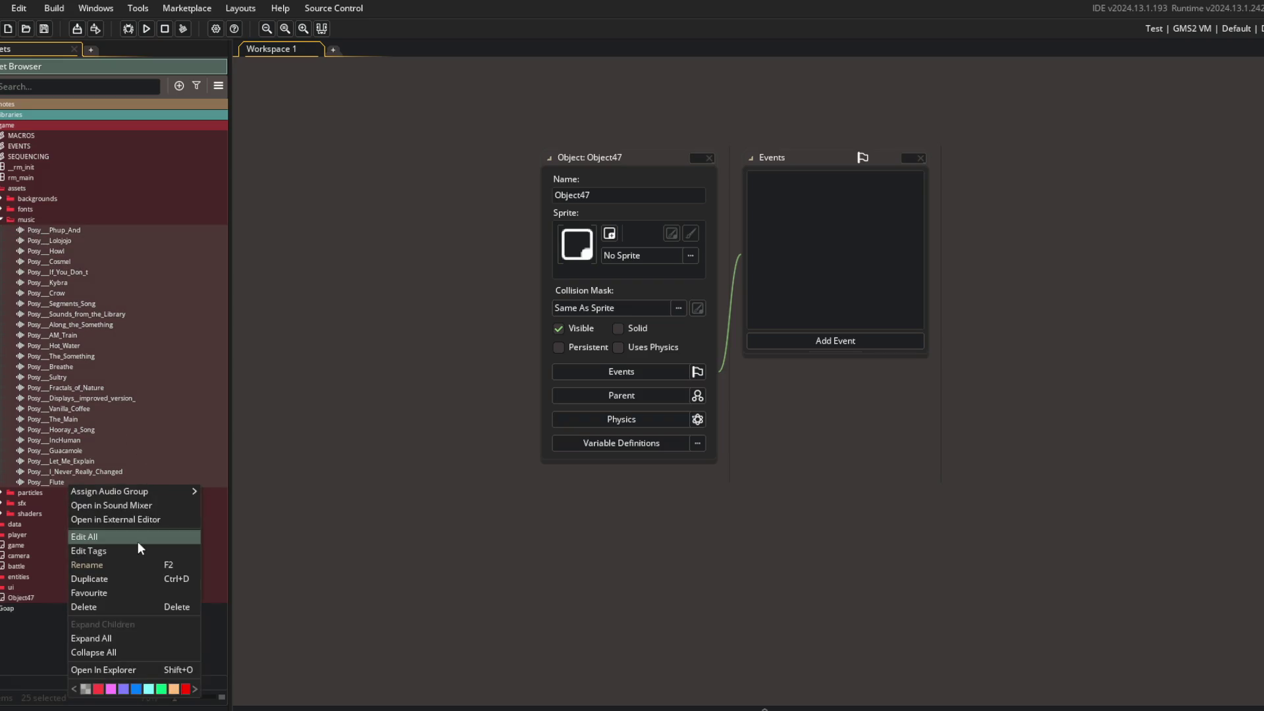
click(133, 549)
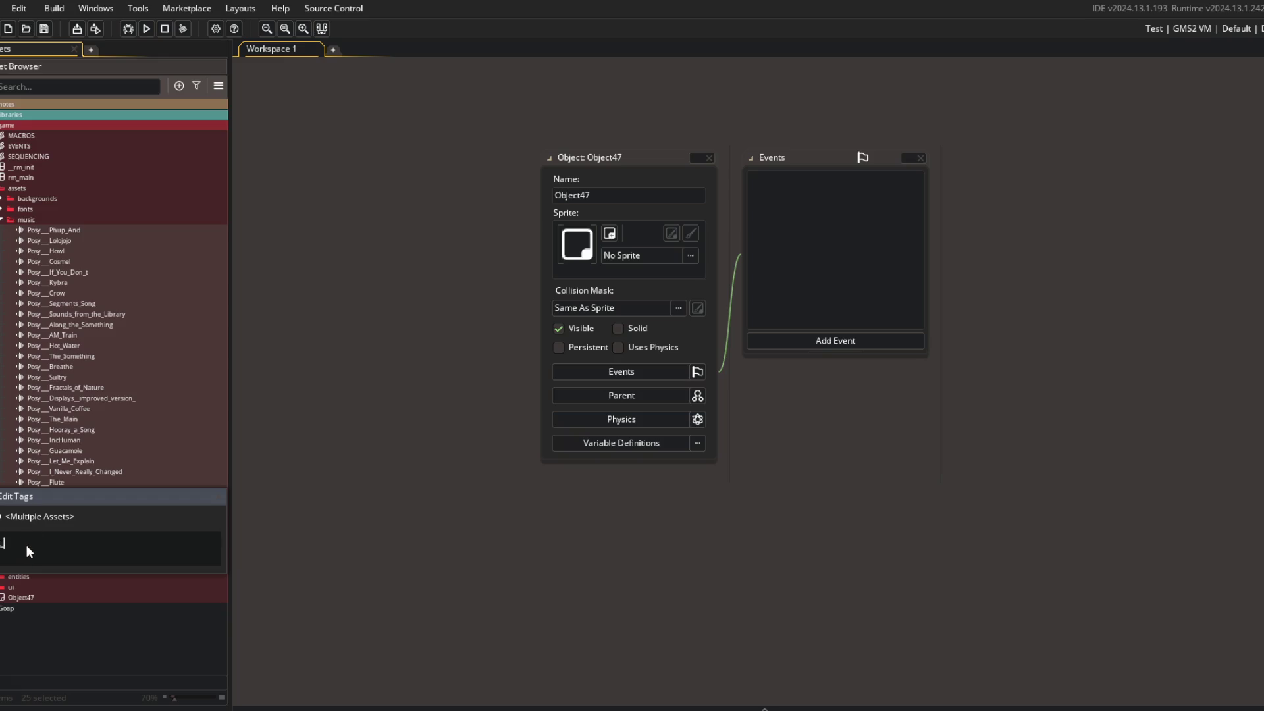
text(_mus)
key(Return)
click(443, 295)
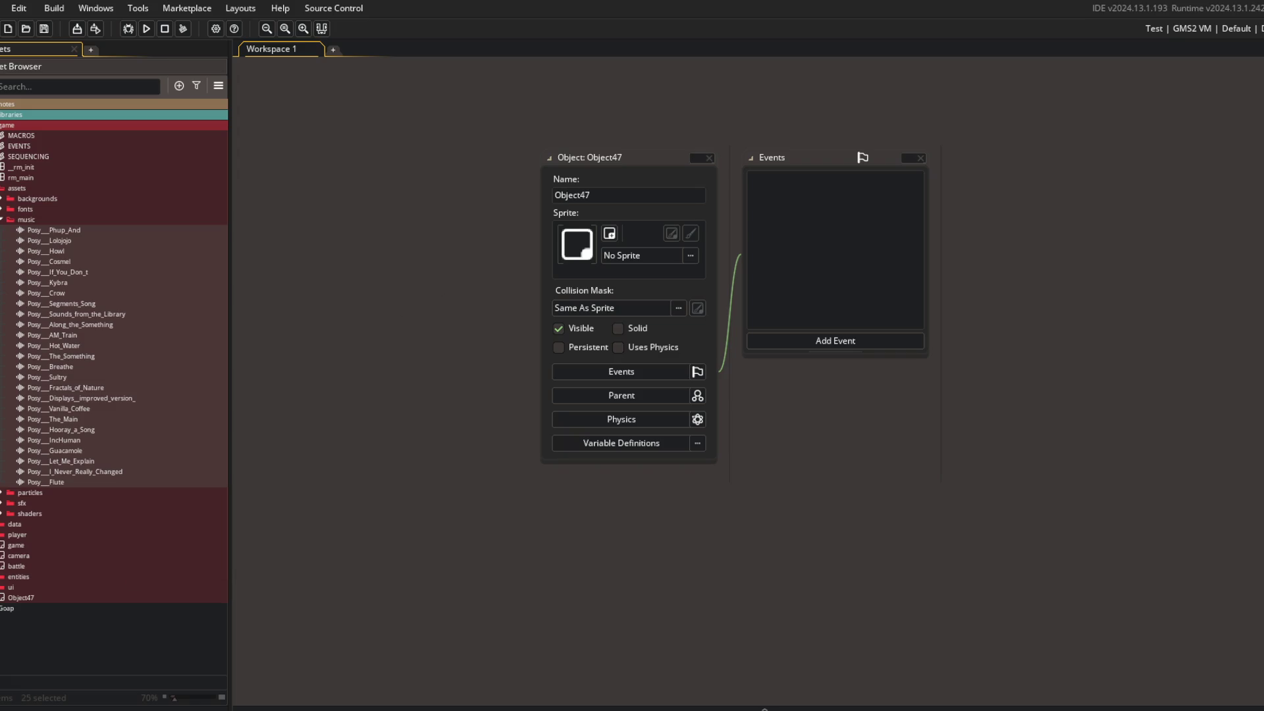
Retry renaming Object47 to 'music' and dismiss the name-in-use error again
right_click(24, 599)
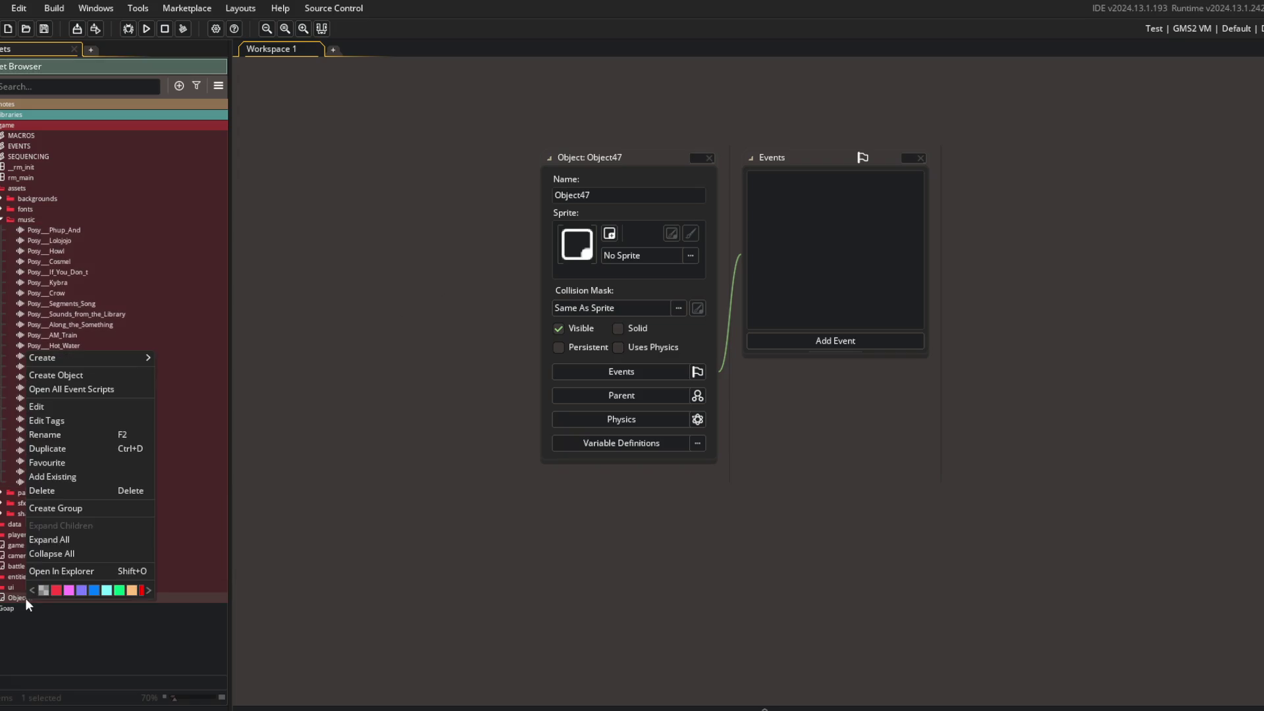
click(56, 433)
text(music)
key(Return)
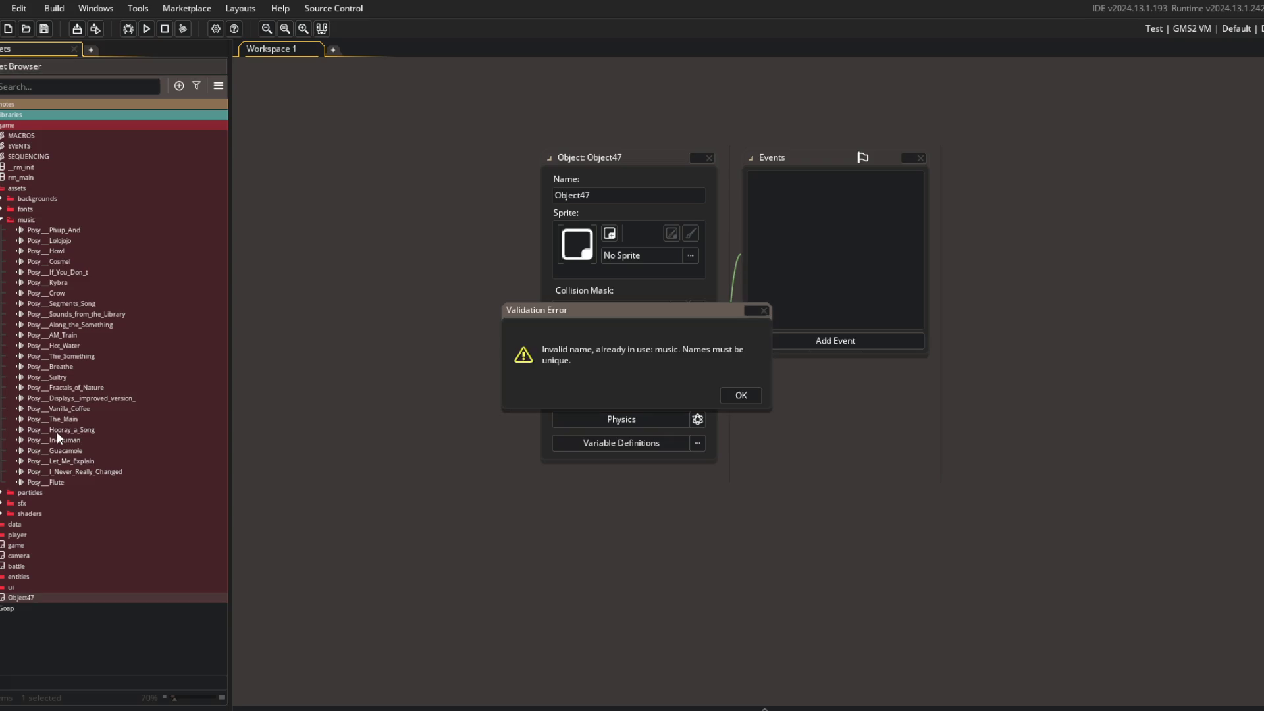
click(741, 396)
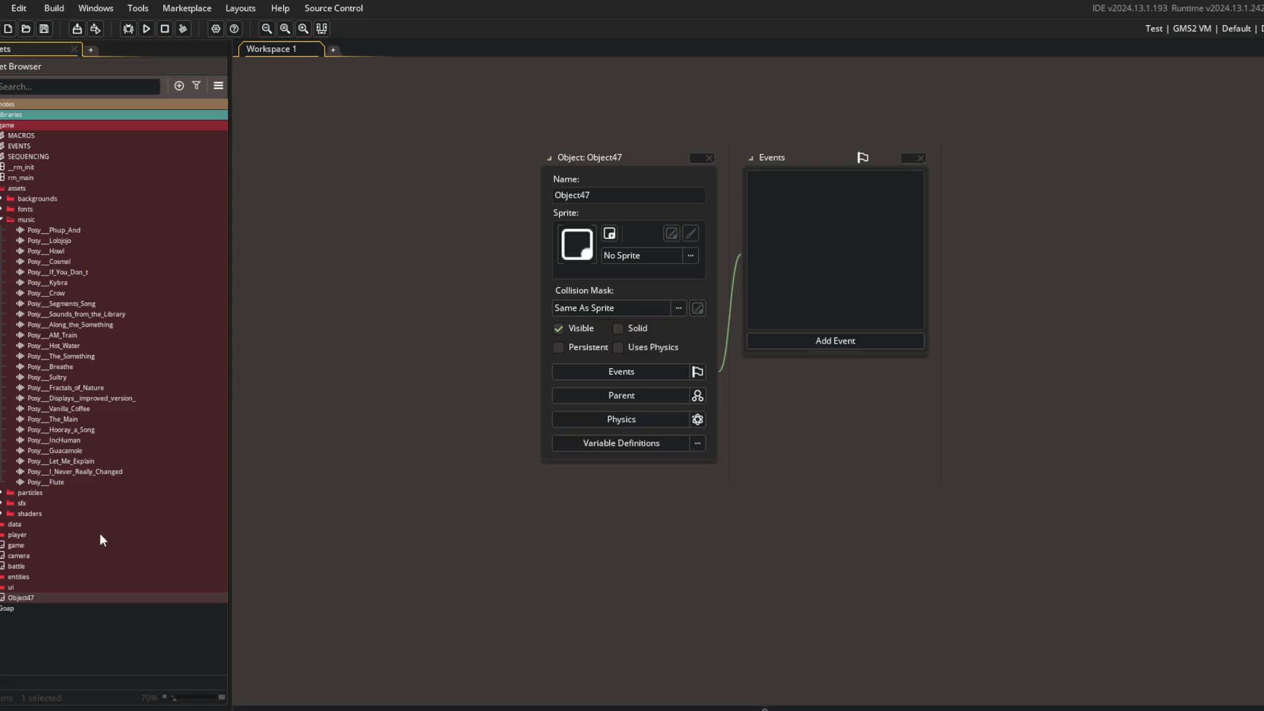
Find the clashing 'music' note by searching and rename it to 'audio'
click(142, 82)
text(music)
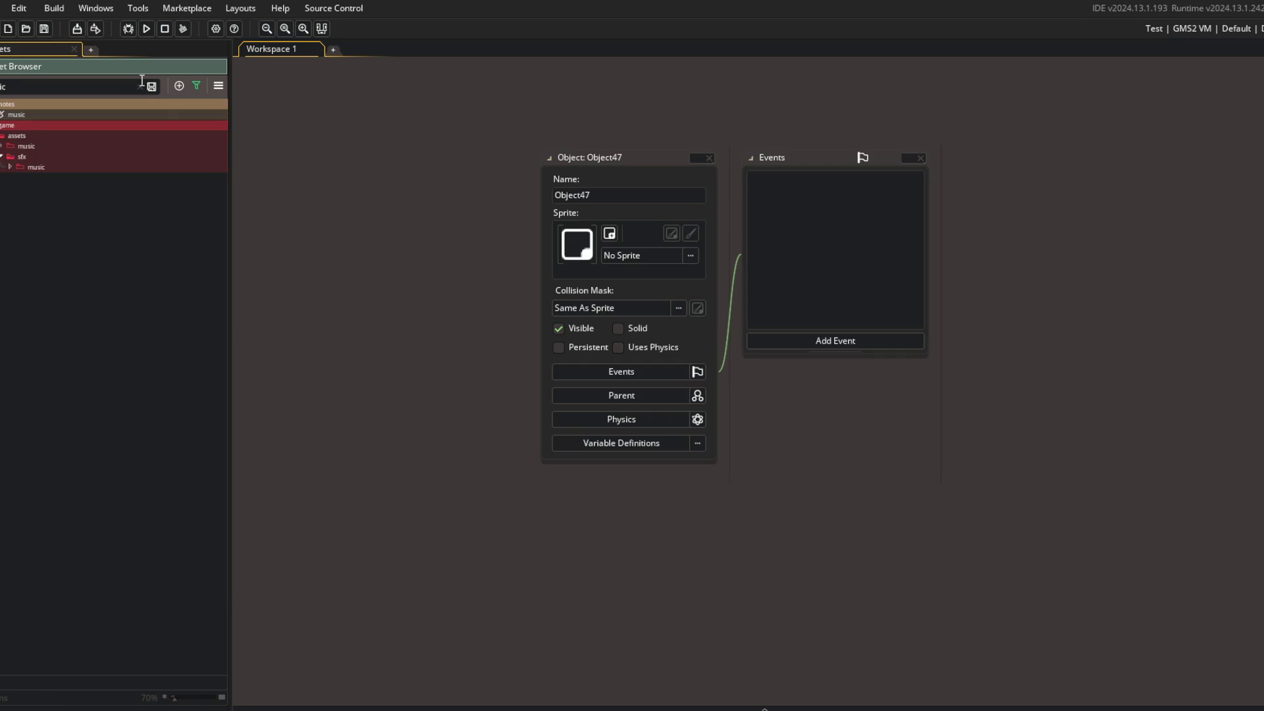
click(139, 87)
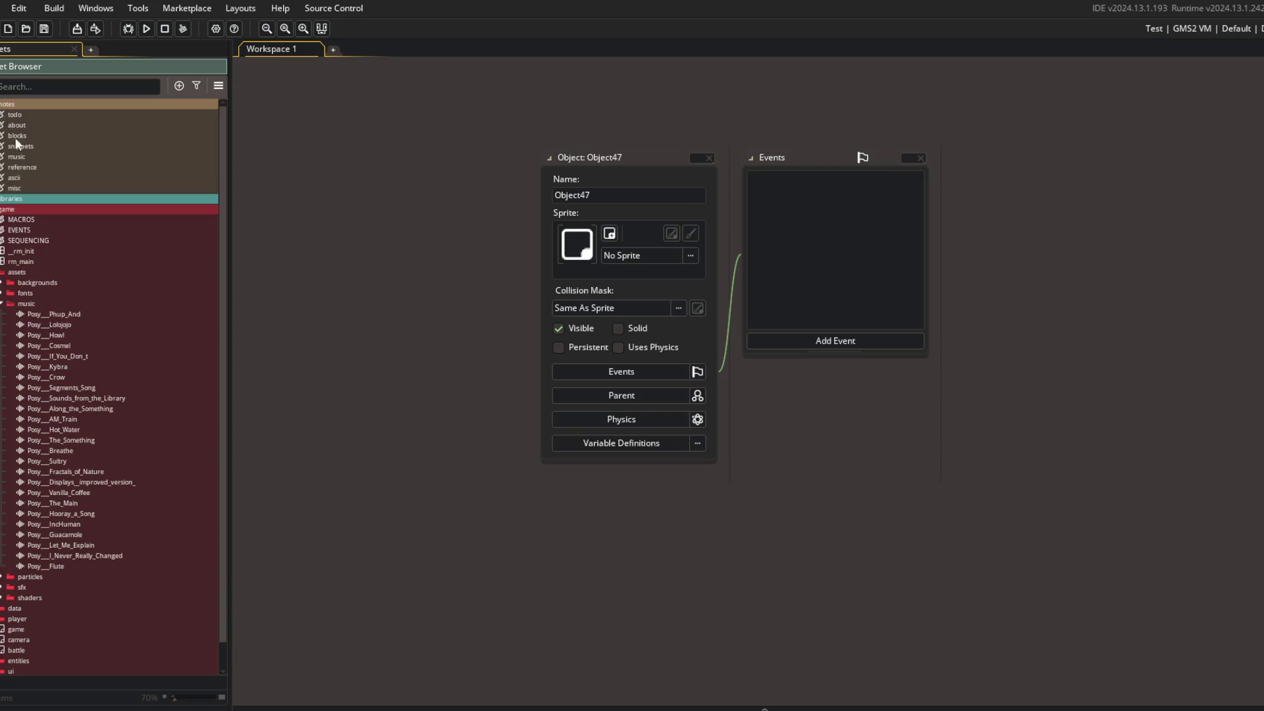
click(22, 156)
text(audio)
key(Return)
Tag all 25 Posy tracks with 'music'
scroll(22, 632, down, 1)
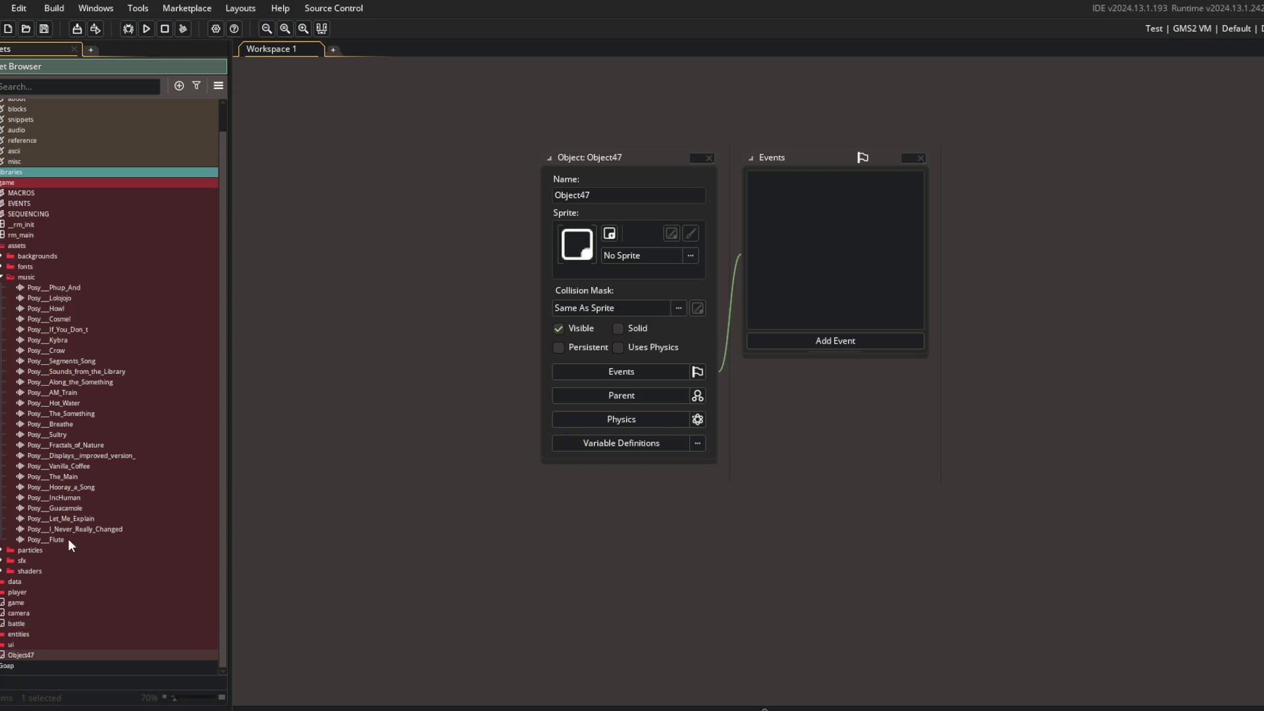
shift+click(65, 288)
right_click(65, 288)
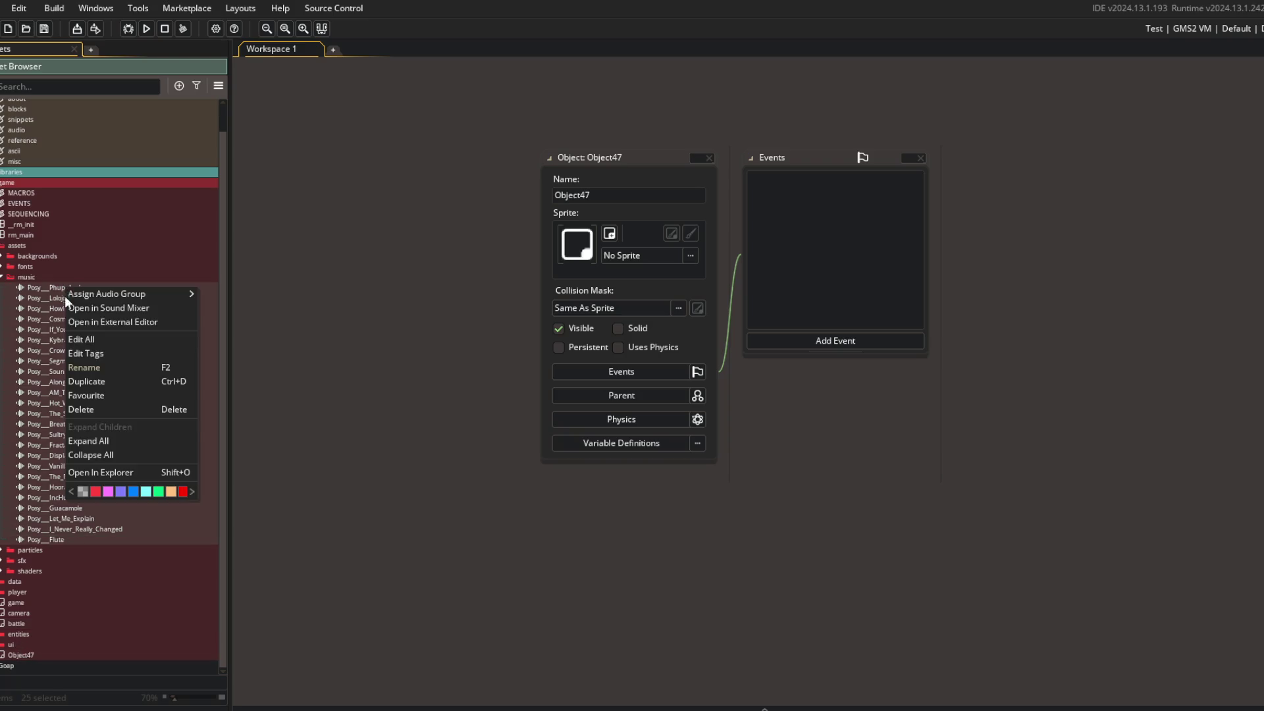
click(99, 353)
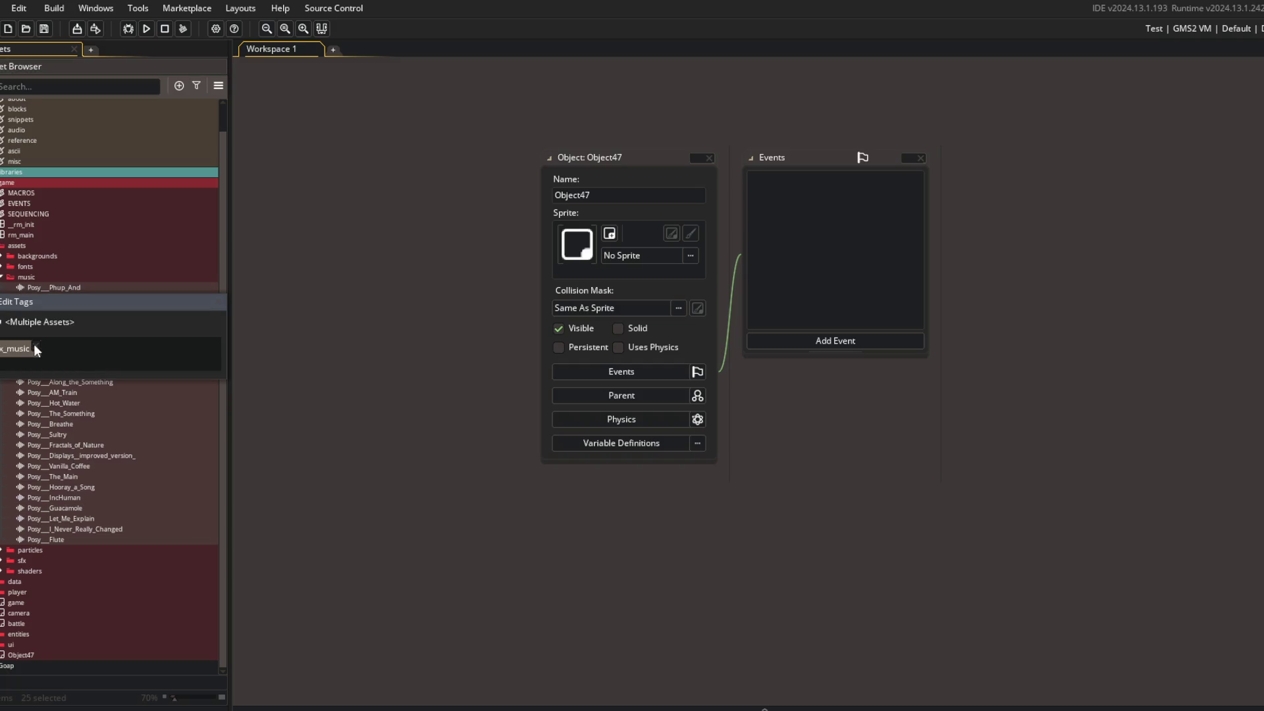
text(music)
key(Return)
click(255, 327)
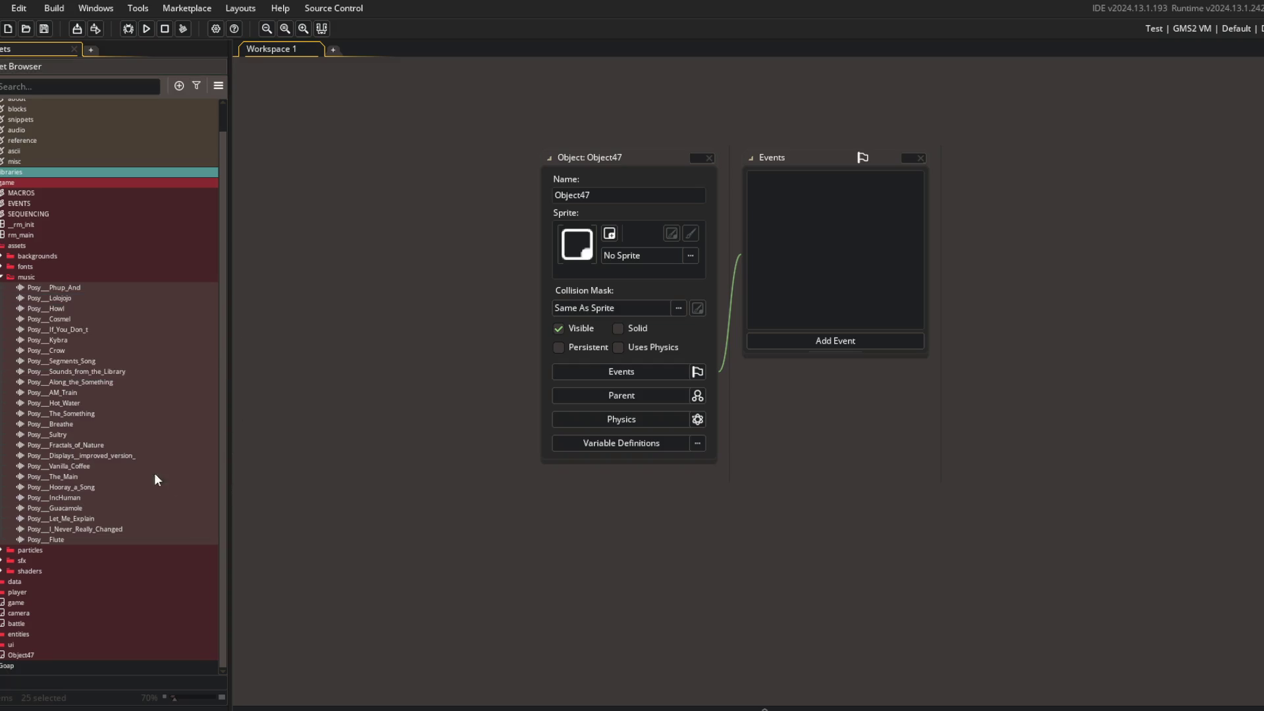
Rename Object47 to 'music' and collapse the assets folder
click(21, 654)
text(usic)
key(Return)
click(2, 246)
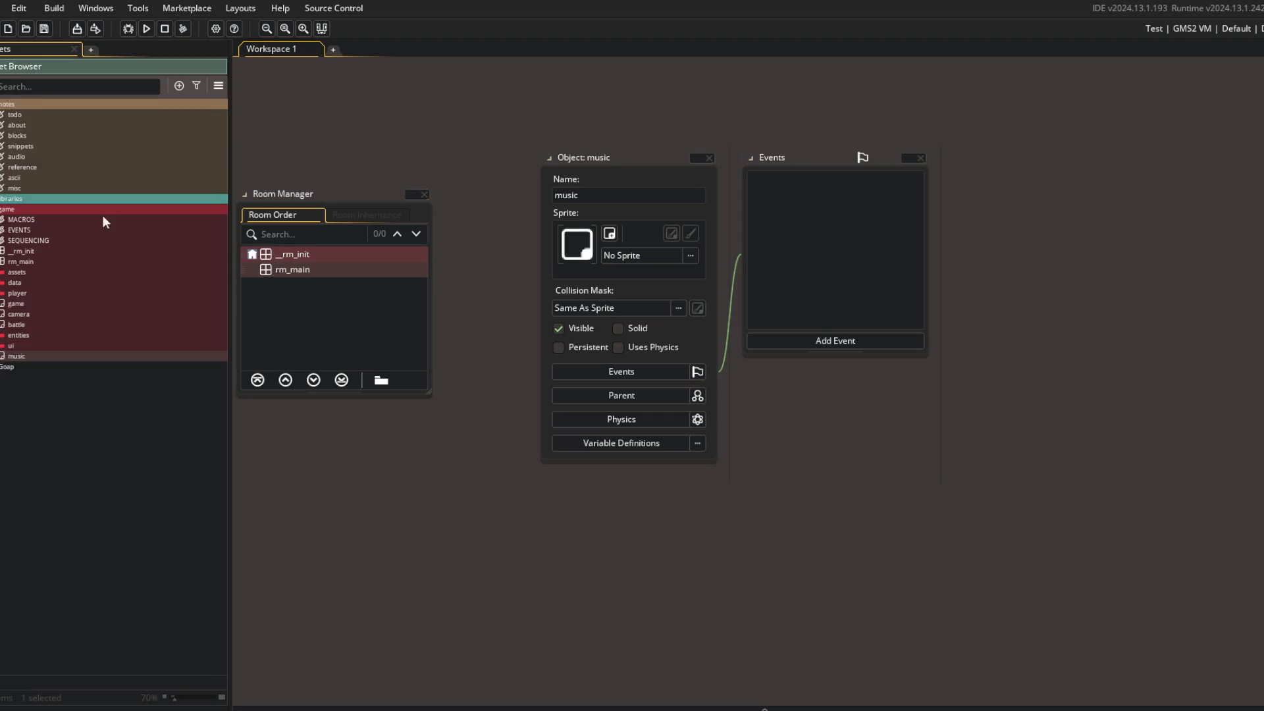
Move the music object higher in the game folder and give it Create and Step events
click(424, 195)
mouse_move(16, 356)
mouse_down()
mouse_move(65, 311)
mouse_move(49, 326)
mouse_up()
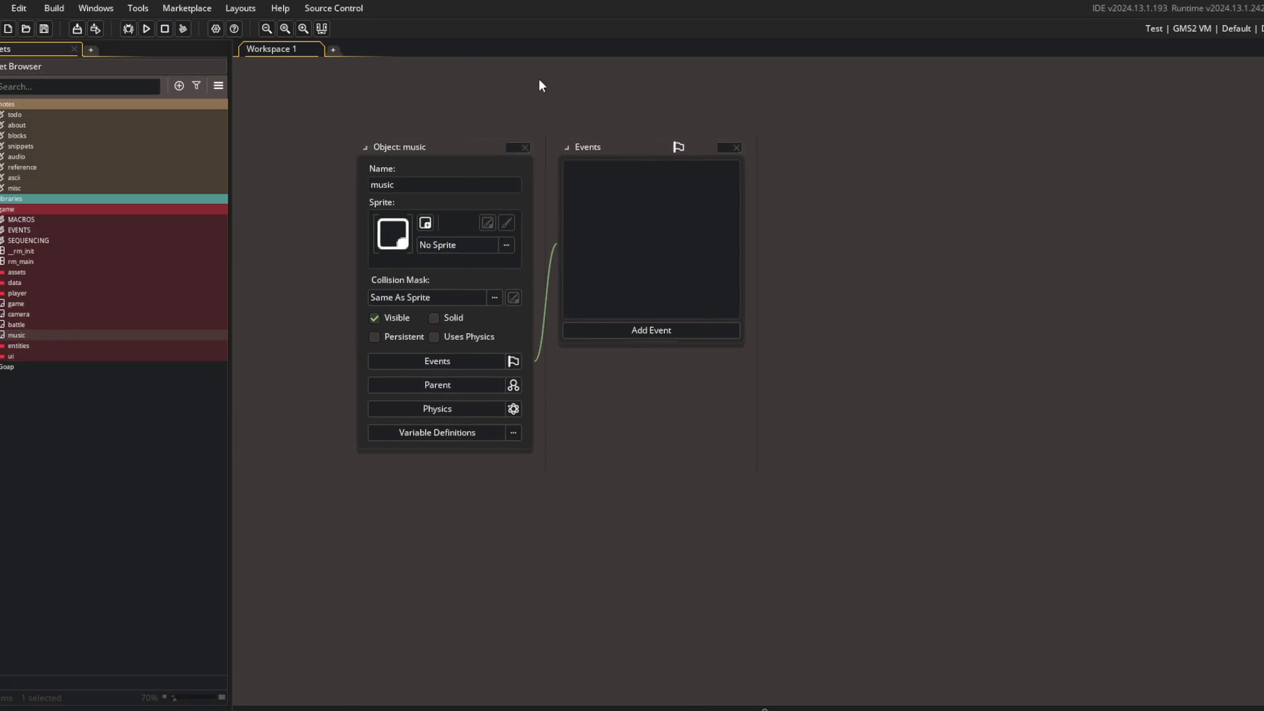
click(638, 332)
click(669, 342)
click(612, 331)
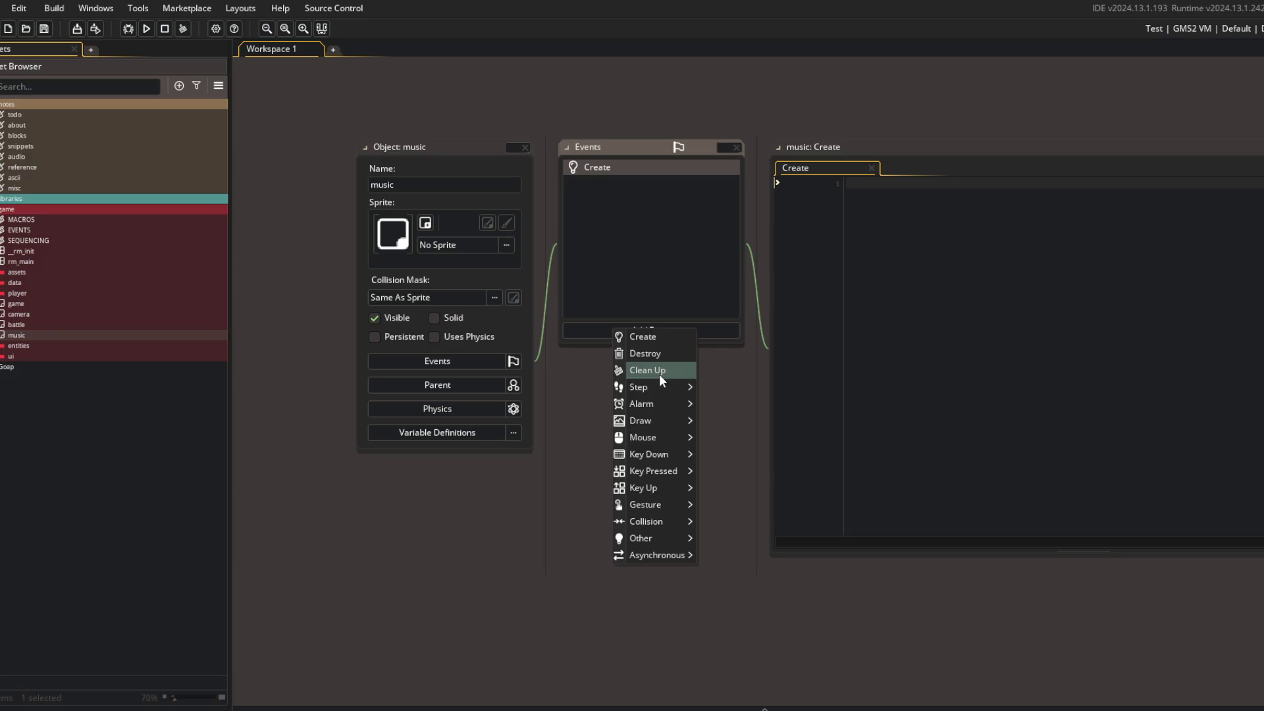
click(660, 382)
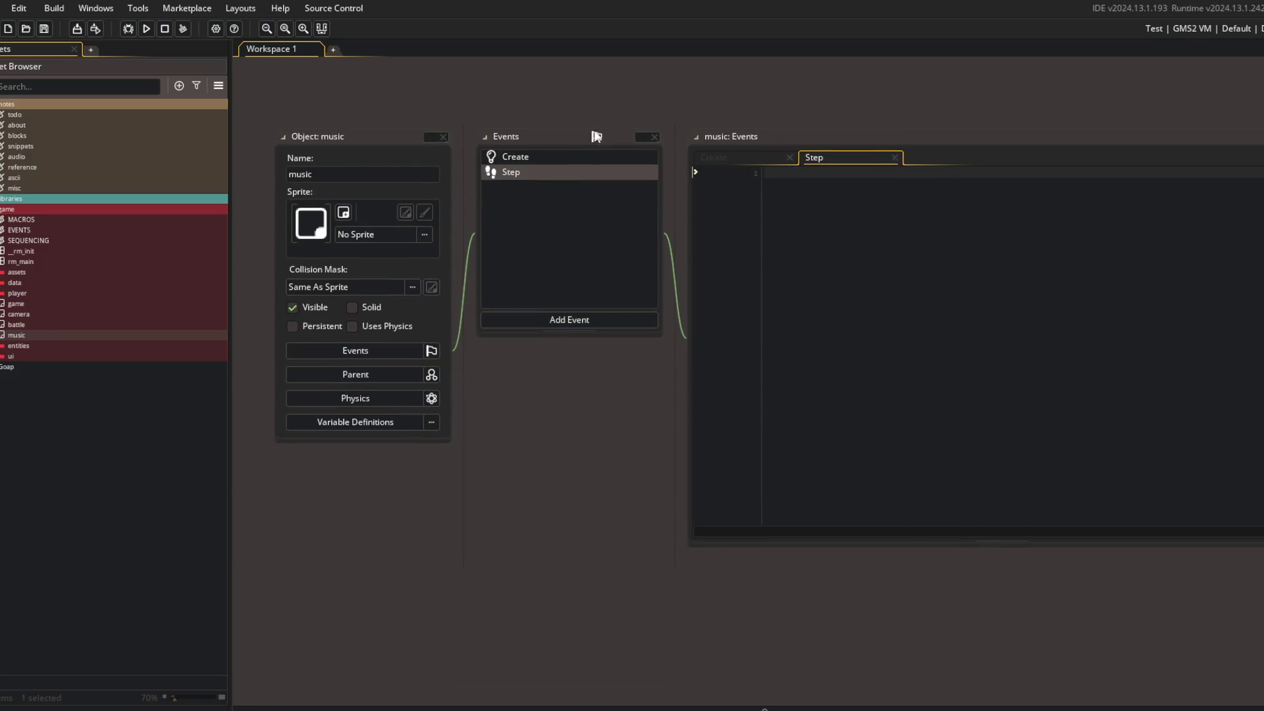
Expand the music event editor into its own workspace tab
click(1025, 181)
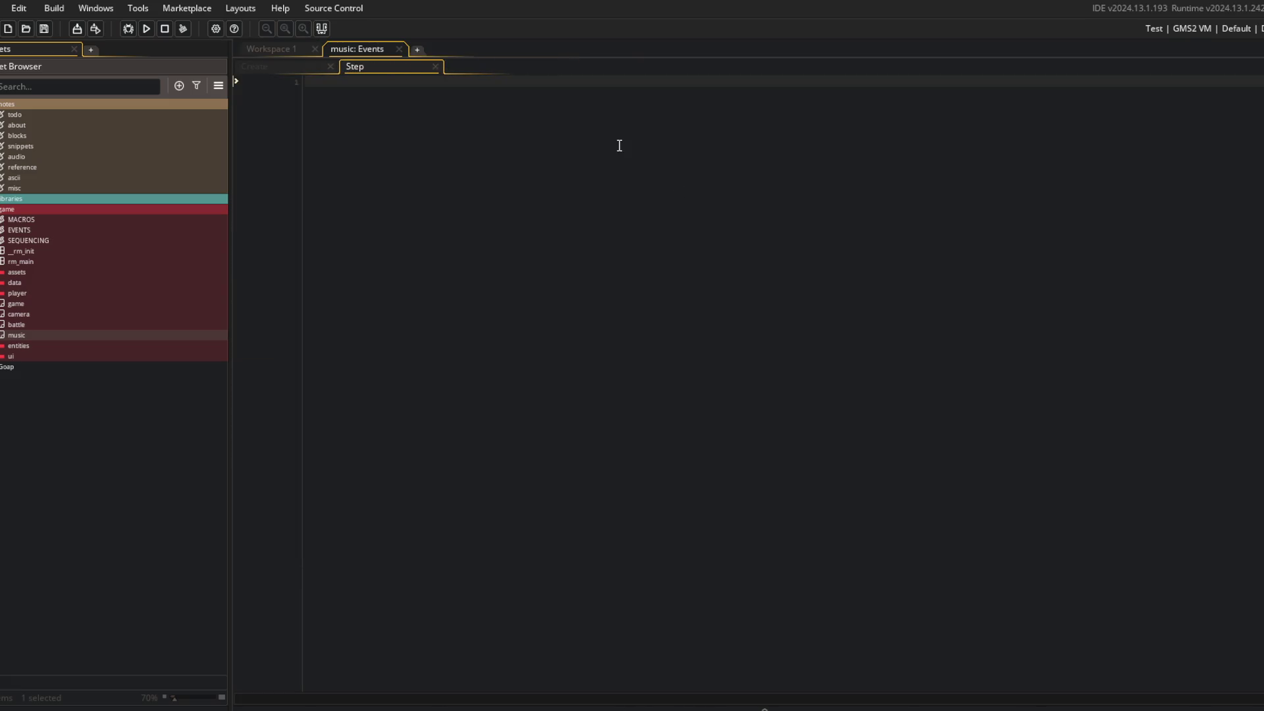
key(alt+Tab)
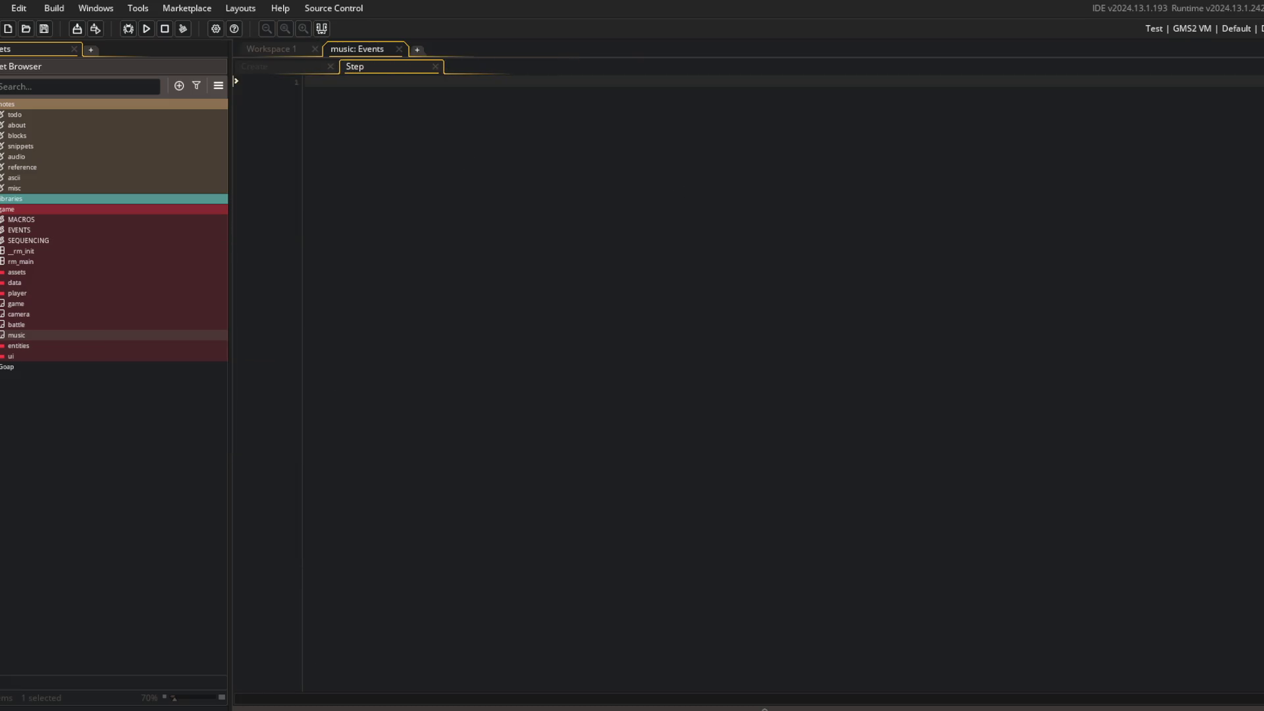
key(alt+Tab)
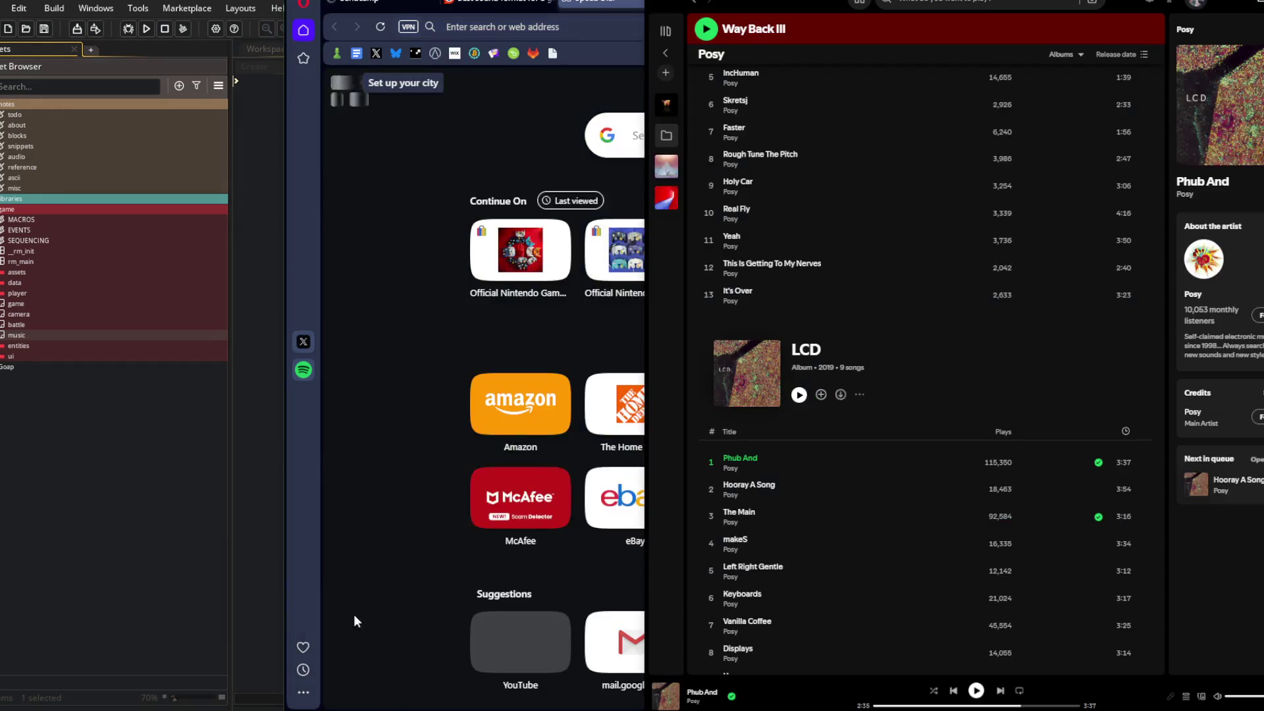
Play the Block Beast playlist and lower Streamlabs desktop audio to -18.2 dB
click(666, 104)
click(711, 195)
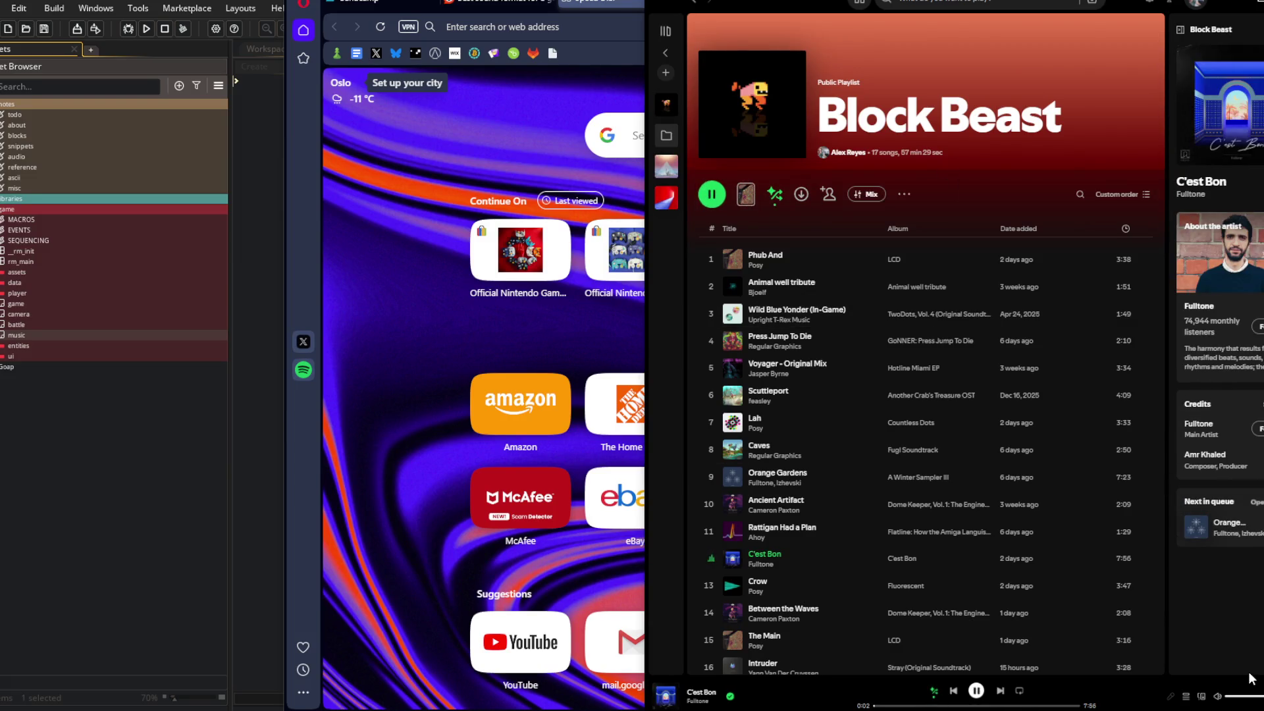
key(alt+Tab)
drag(881, 484, 865, 471)
click(949, 139)
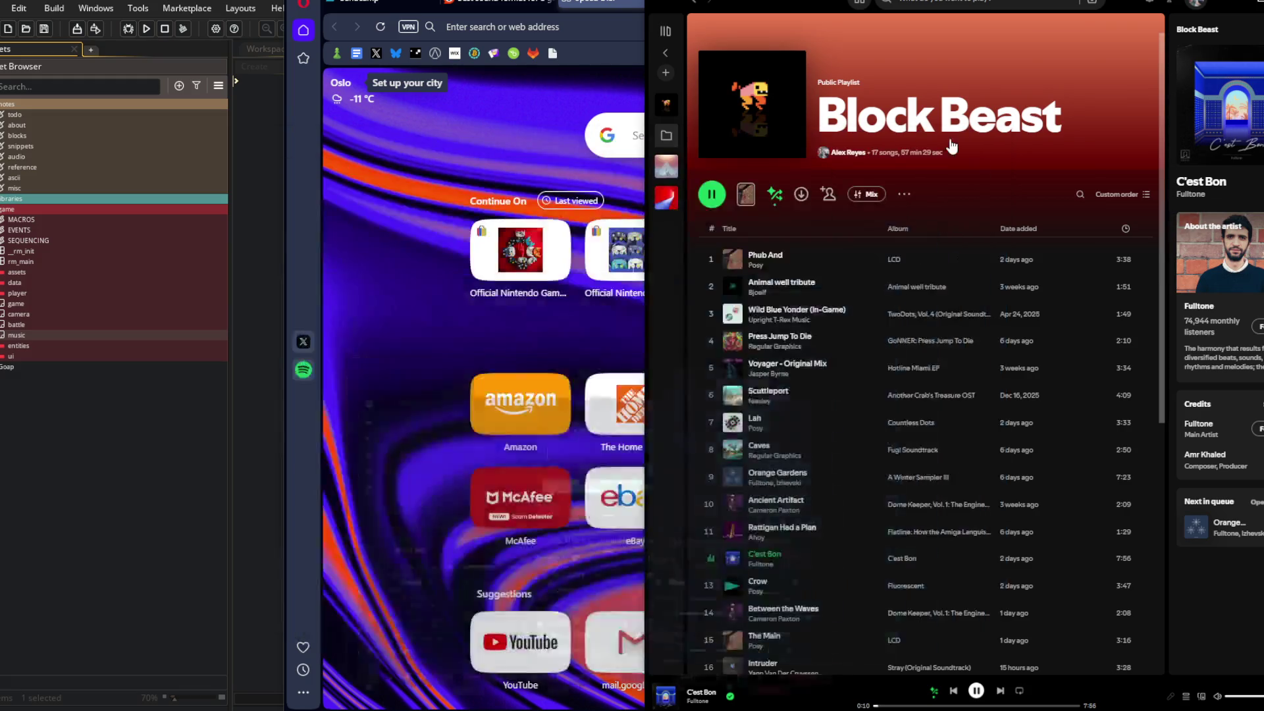
click(577, 45)
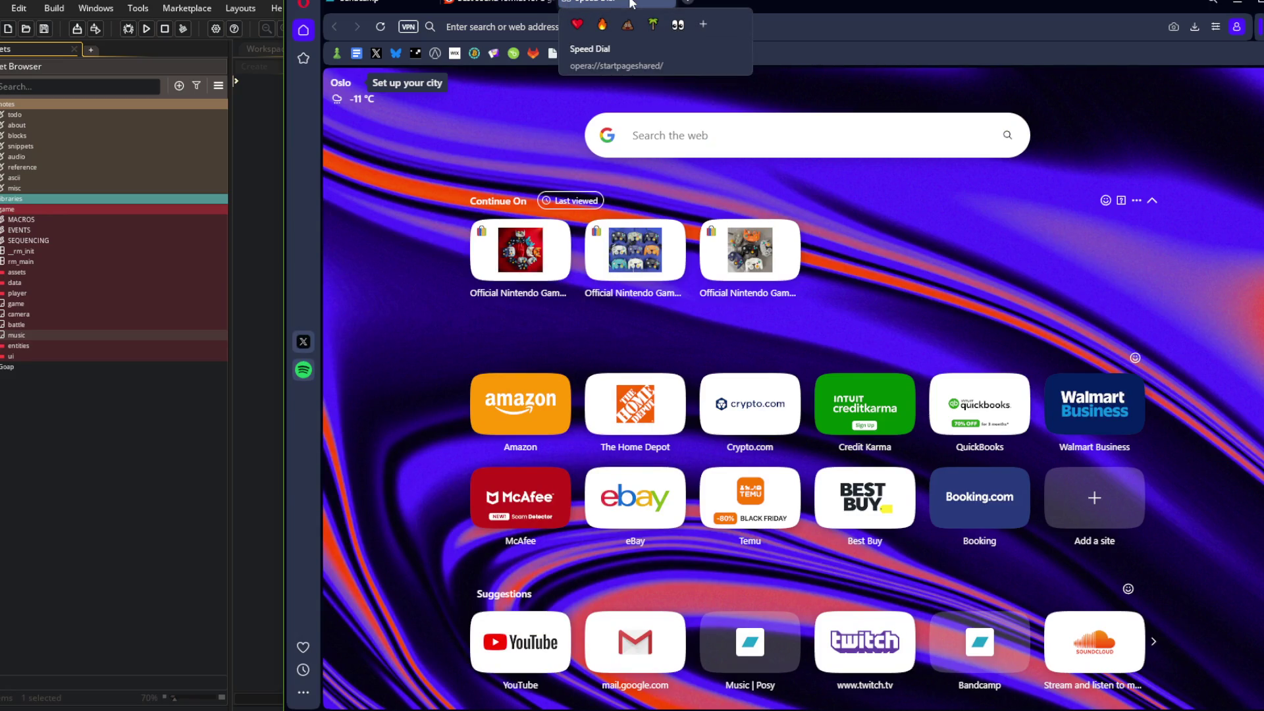
Copy 'music' rendered as Sub-Zero ASCII art and return to the Create event code
click(454, 2)
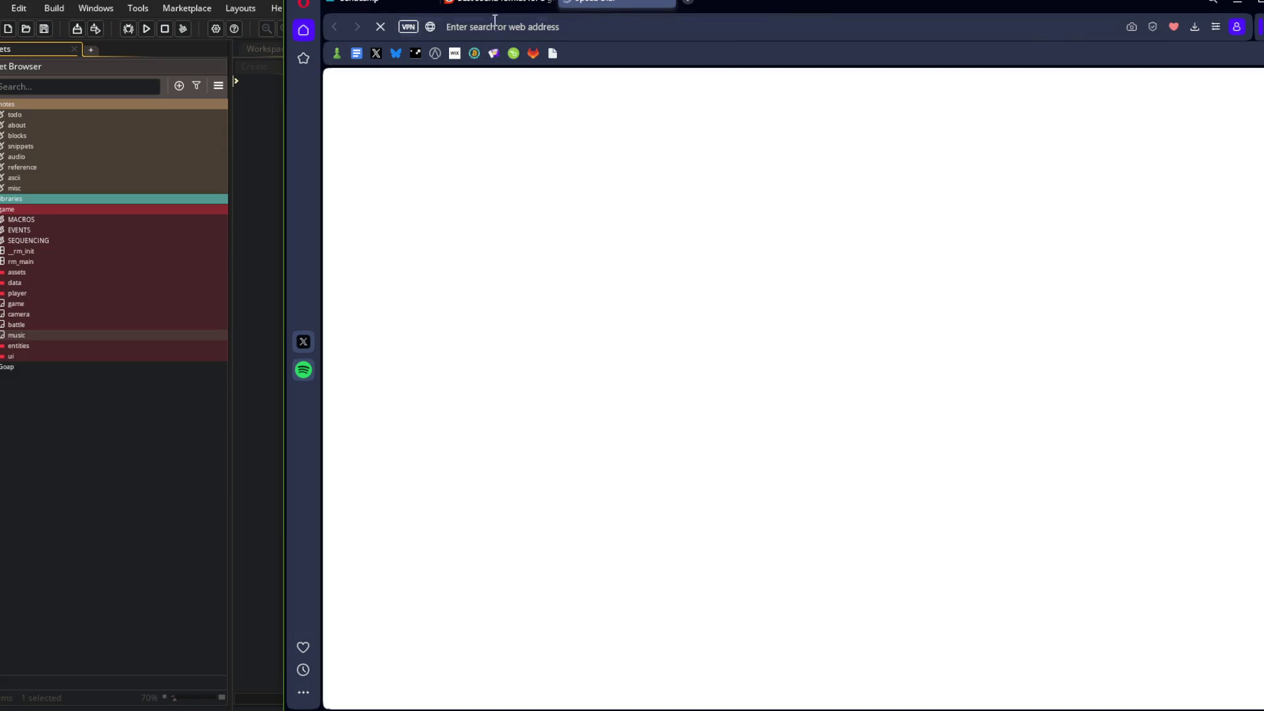
text(muis)
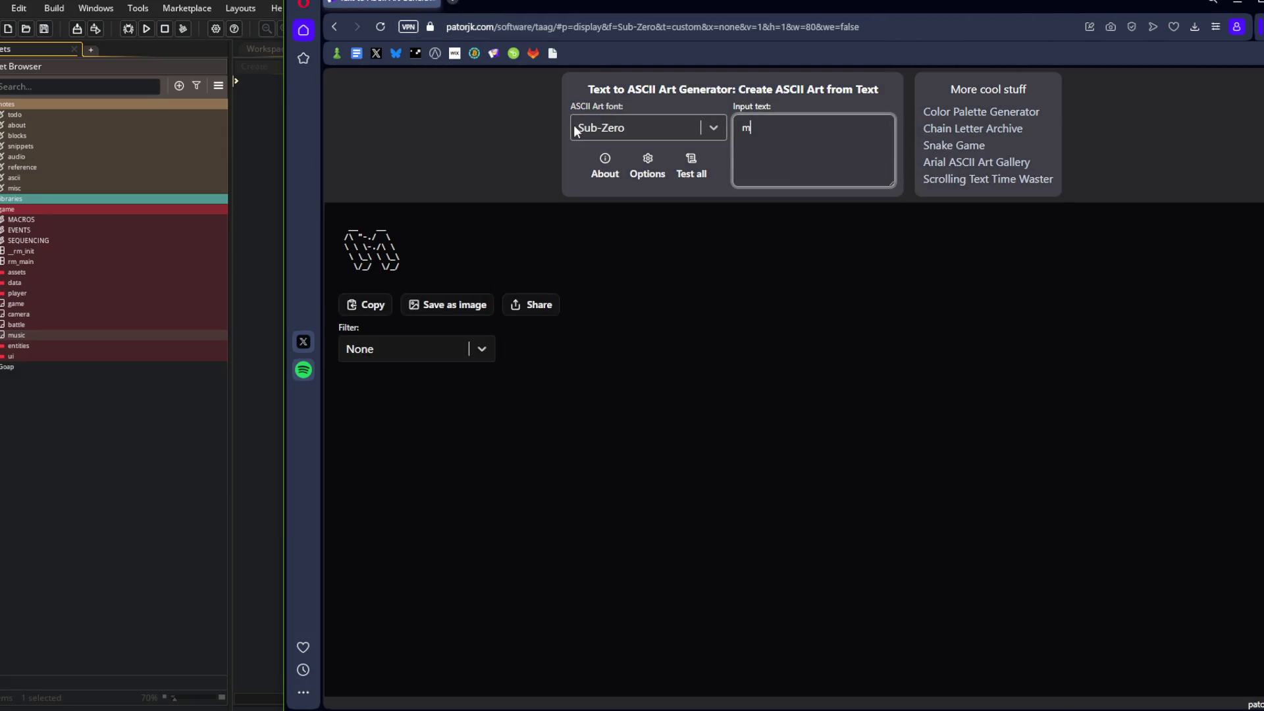
click(361, 308)
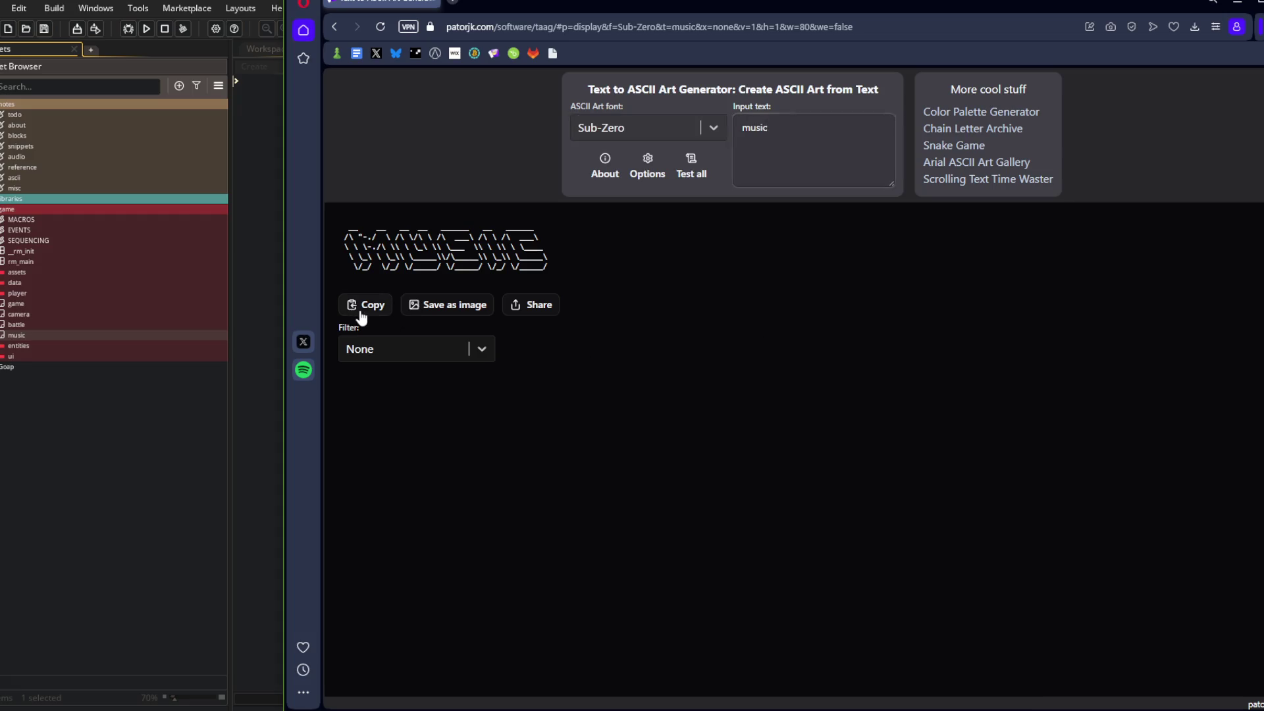
click(190, 436)
key(ctrl+Tab)
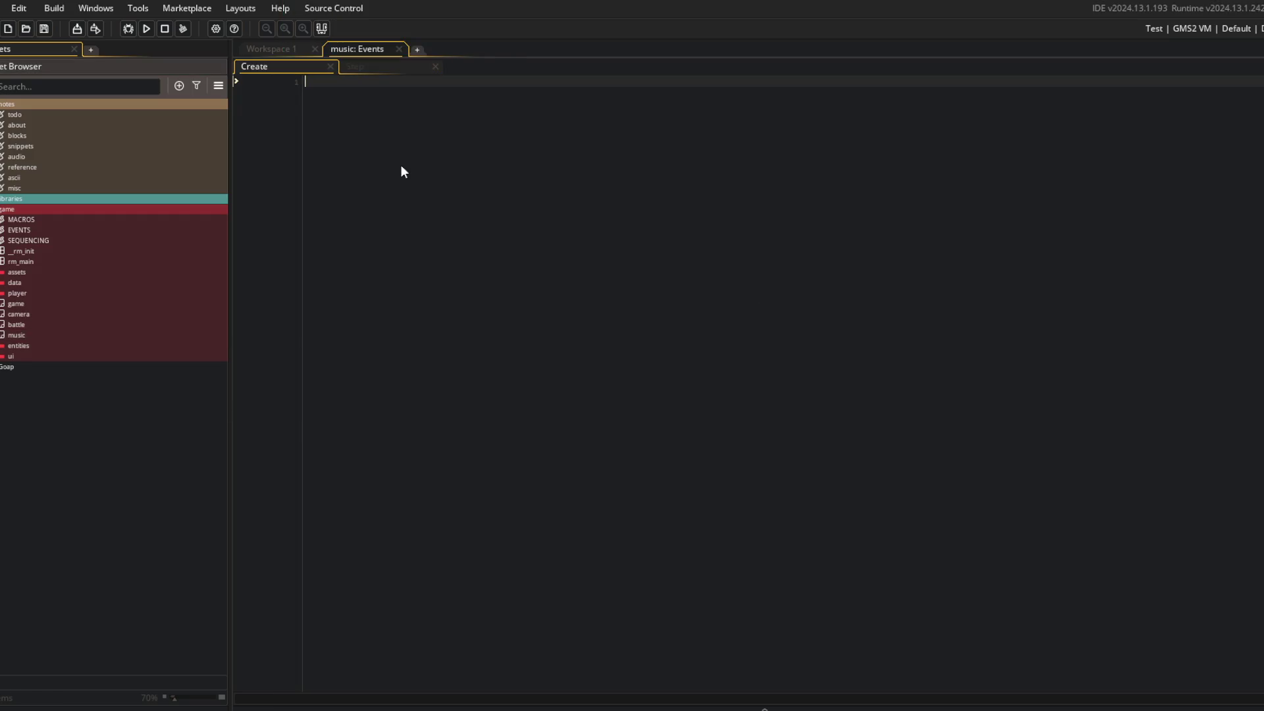
Paste the ASCII art as comments between tilde border lines, followed by a '// music.create //' header
key(ctrl+v)
key(ctrl+a)
key(ctrl+k)
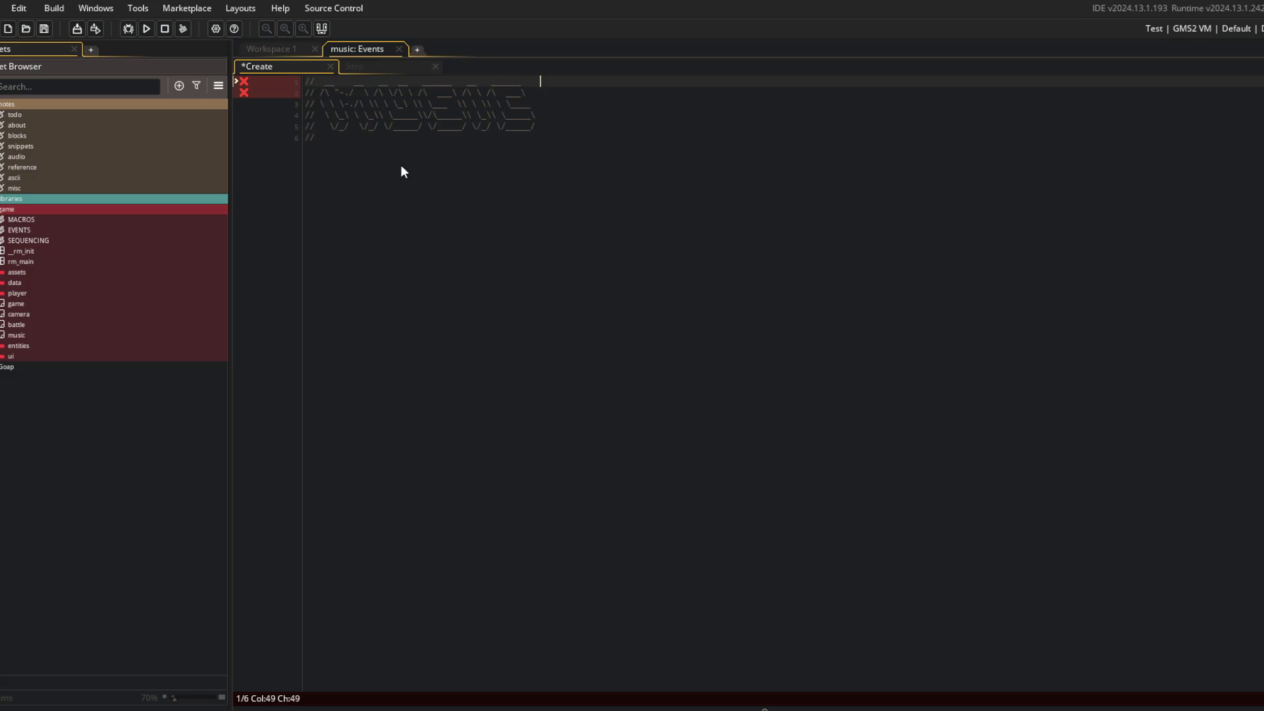
text(//)
key(Return)
text(-~~~~~~~~~~~~~~~~~~~~~~~~~~~~~~~~~~~~~~~~~~~ /)
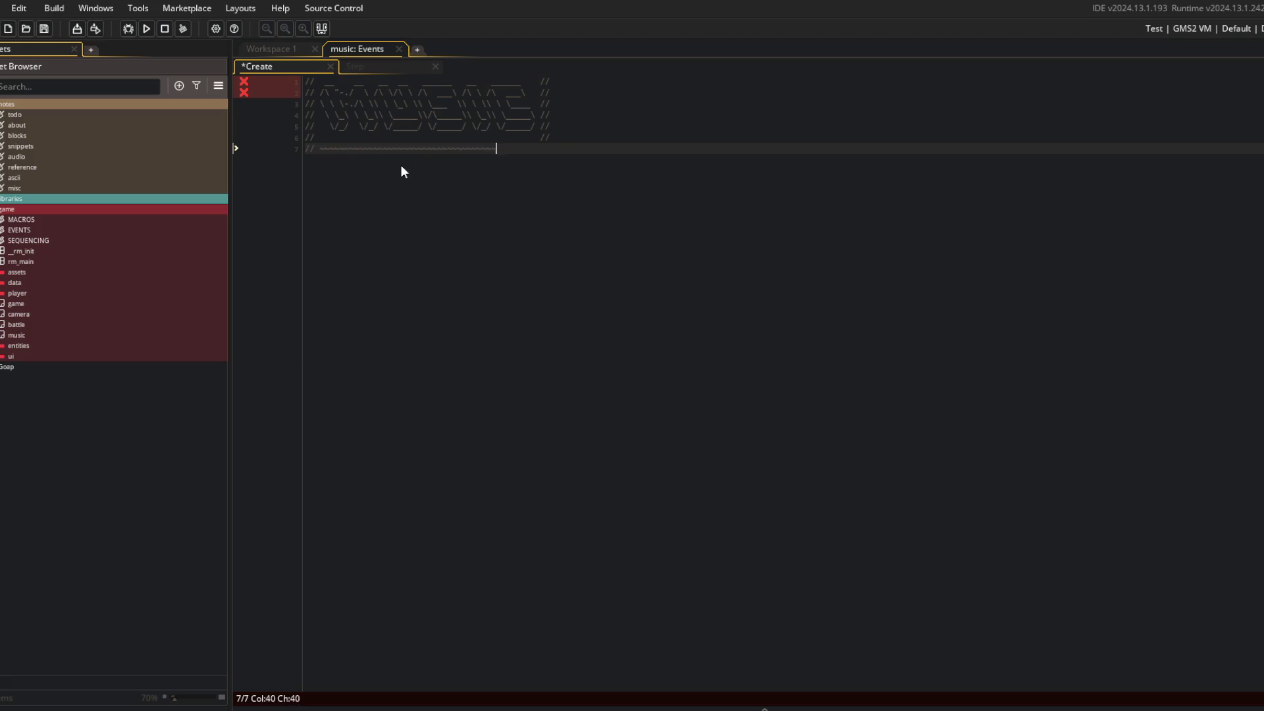
text(/)
key(shift+Home)
key(ctrl+c)
key(ctrl+Home)
key(ctrl+v)
key(ctrl+End)
key(Return)
text(.)
key(BackSpace)
text(// )
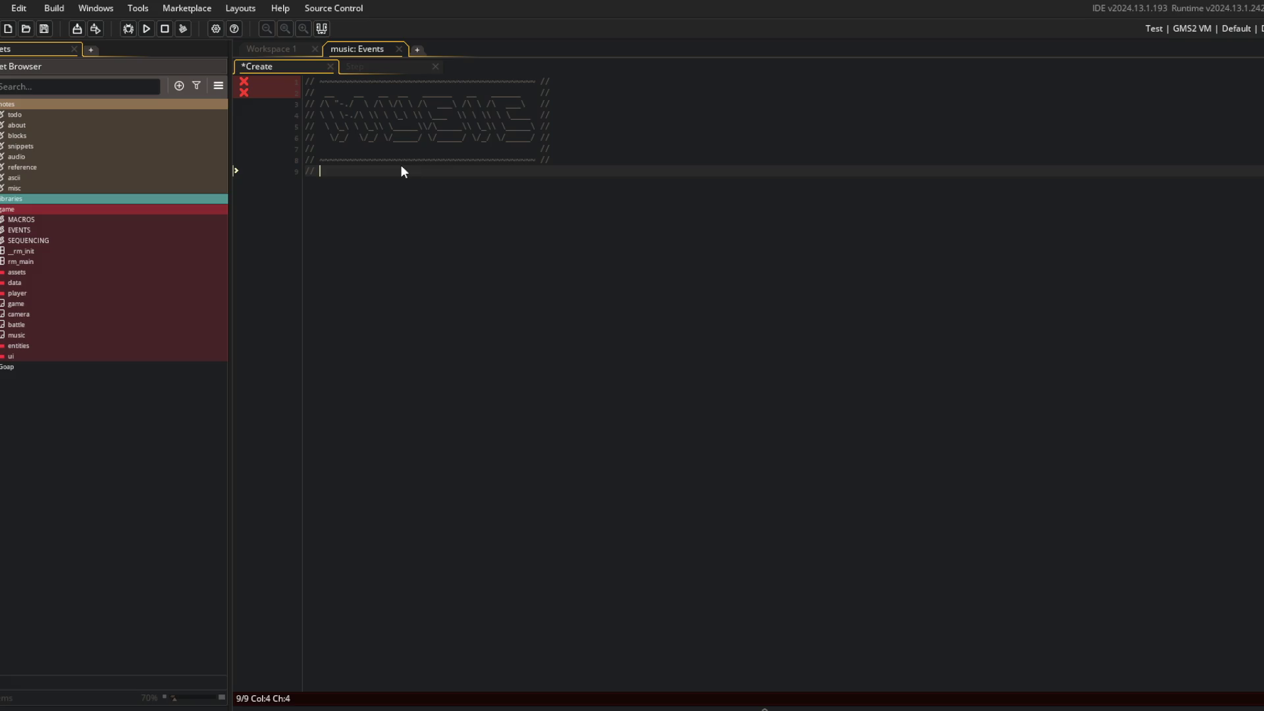
text(music.create //)
Add event_inherited() and 'var _self = self;' below the header
key(Return)
text(ev)
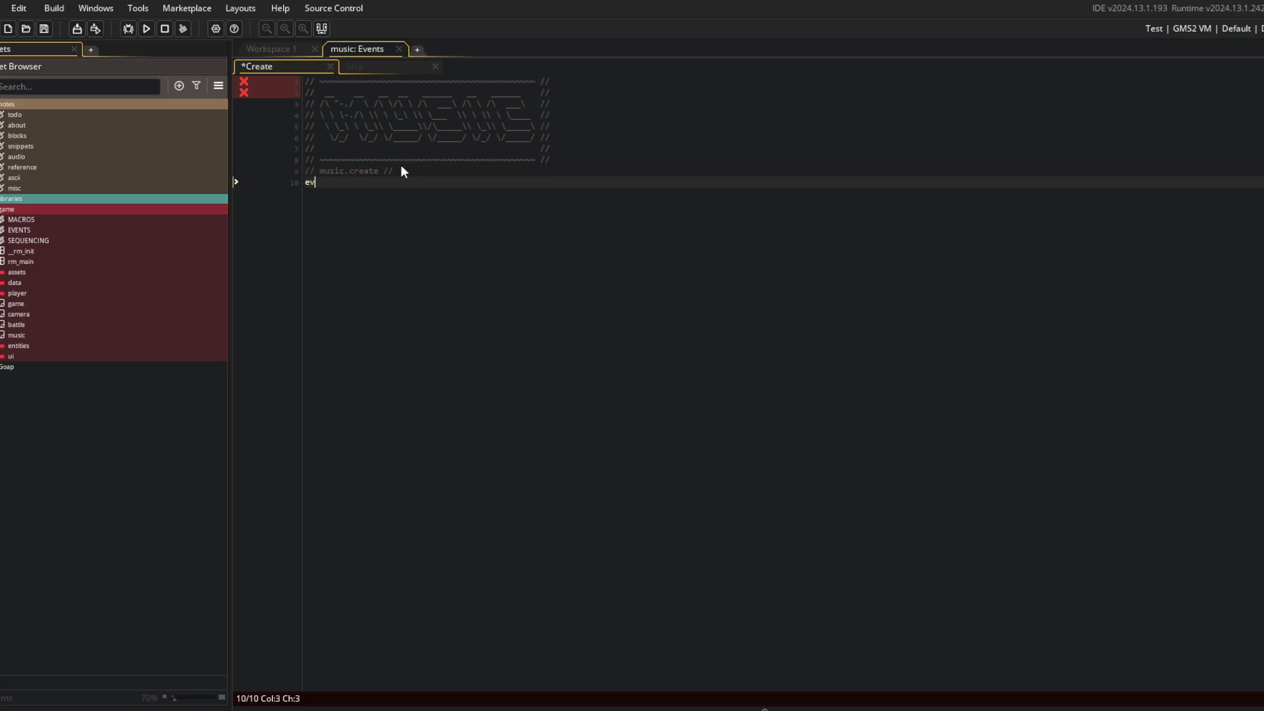
text(ent_inh)
key(Return)
key(Return)
text(var _self = self;)
key(Return)
key(Return)
Add a Behavior_Lifecycle({ }) call followed by 'create();' and save
text(Behavior_Life)
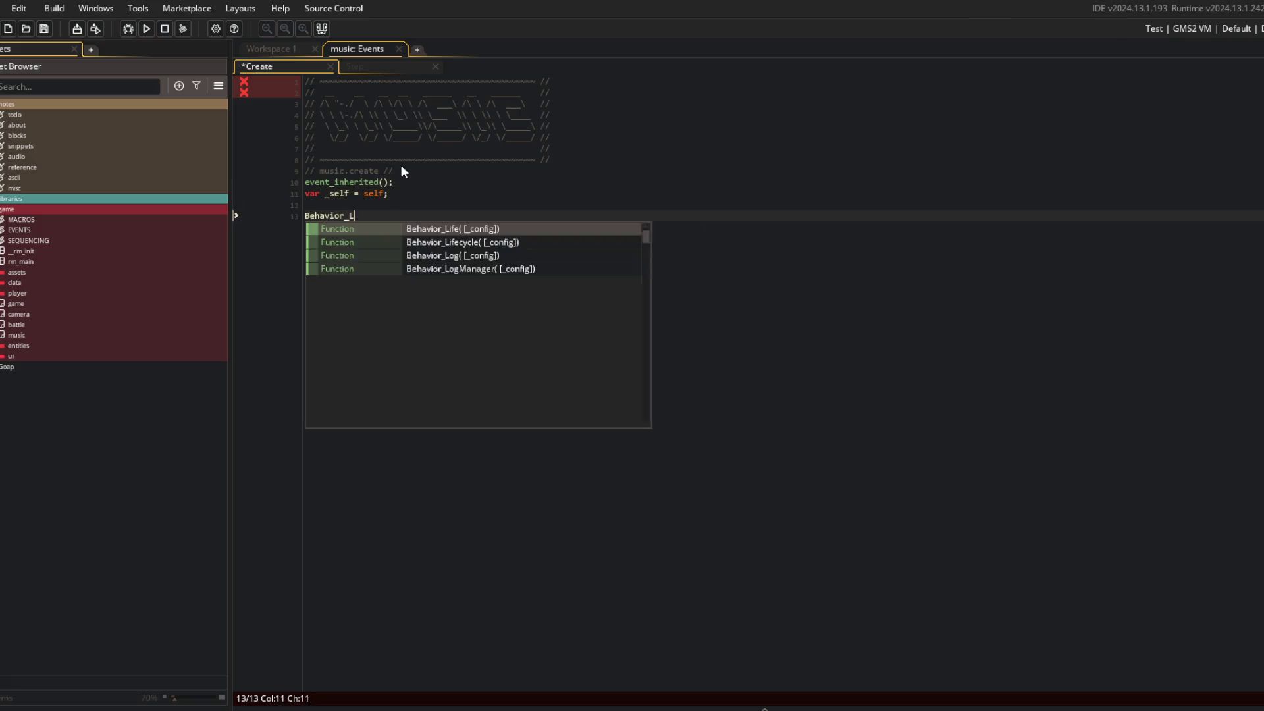
key(Down)
key(Return)
text({)
key(Return)
key(Return)
text(});)
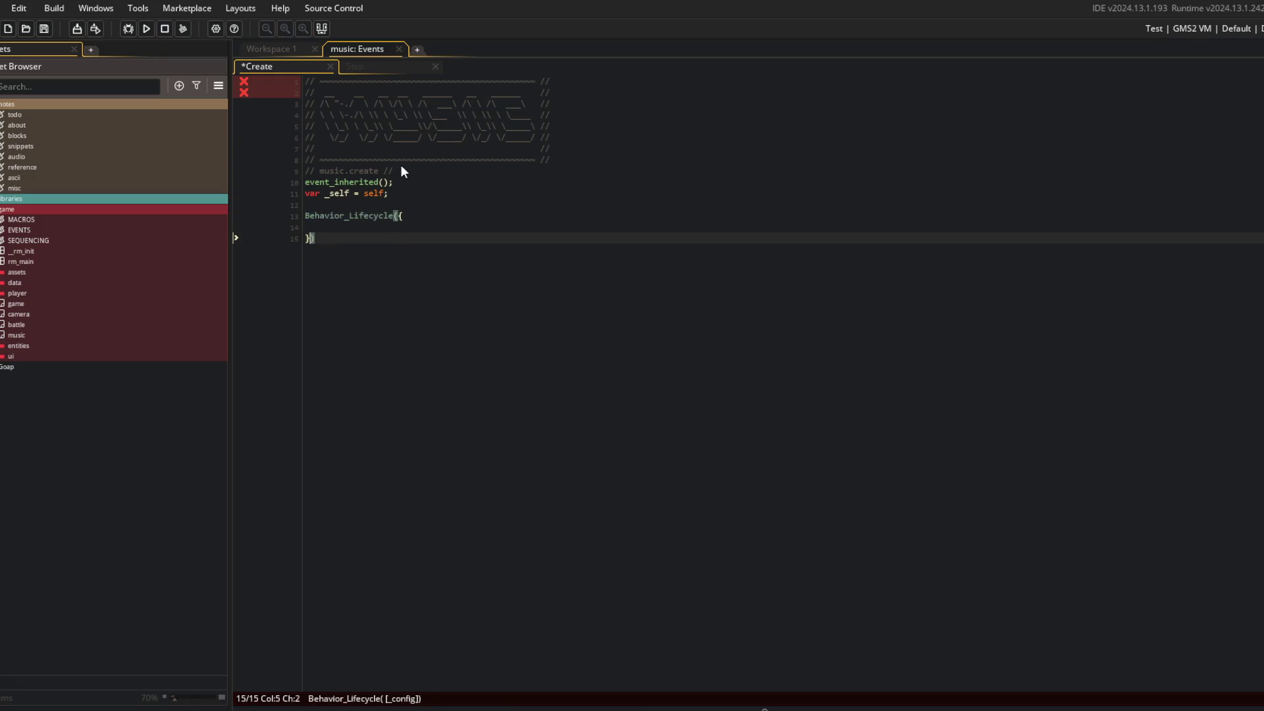
key(Return)
key(Return)
text(cre)
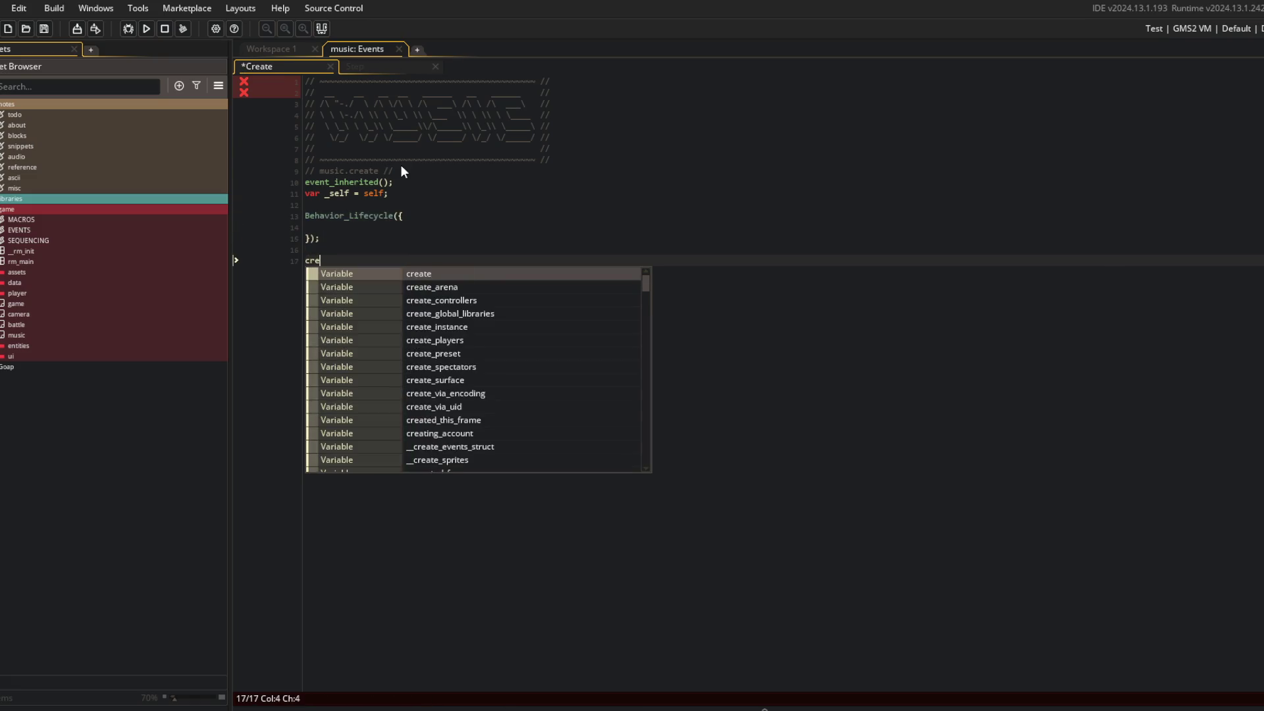
text(ate();)
key(ctrl+s)
key(ctrl+plus)
key(ctrl+minus)
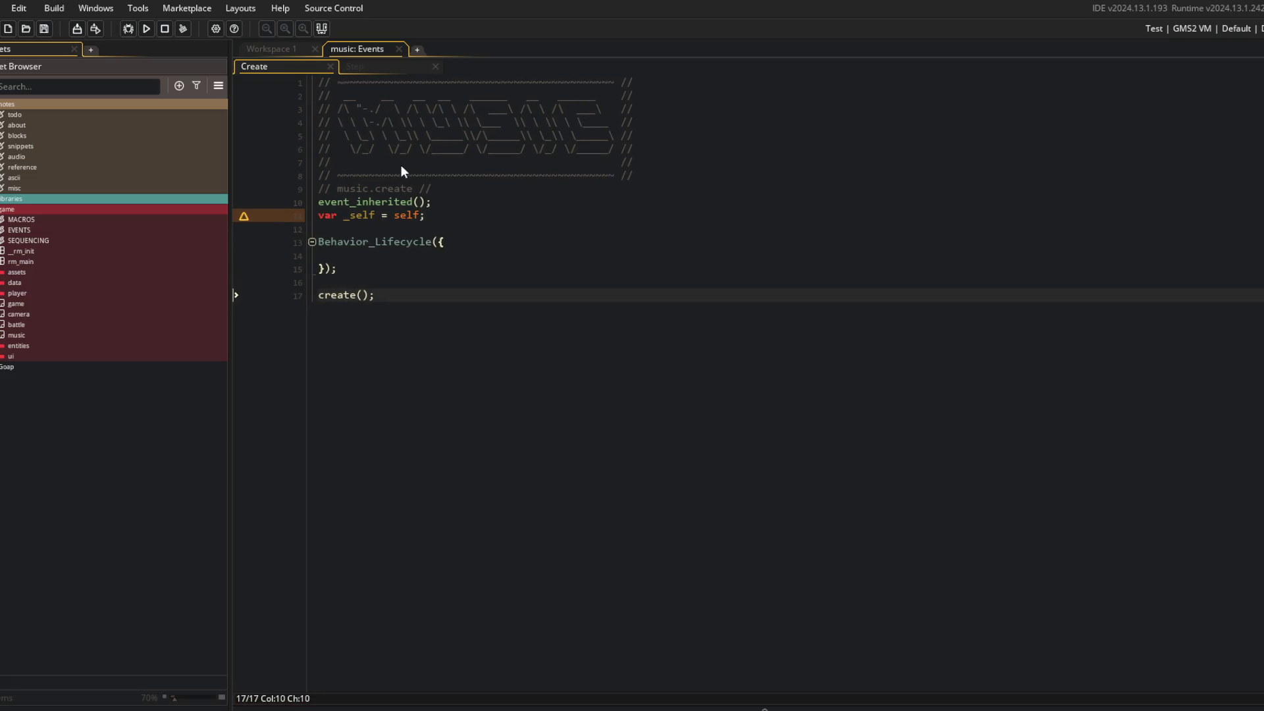
Fill the lifecycle config with 'run_create: false' and an empty update method(_self, function() {})
key(Up)
key(Up)
key(Up)
key(Tab)
text(run_c)
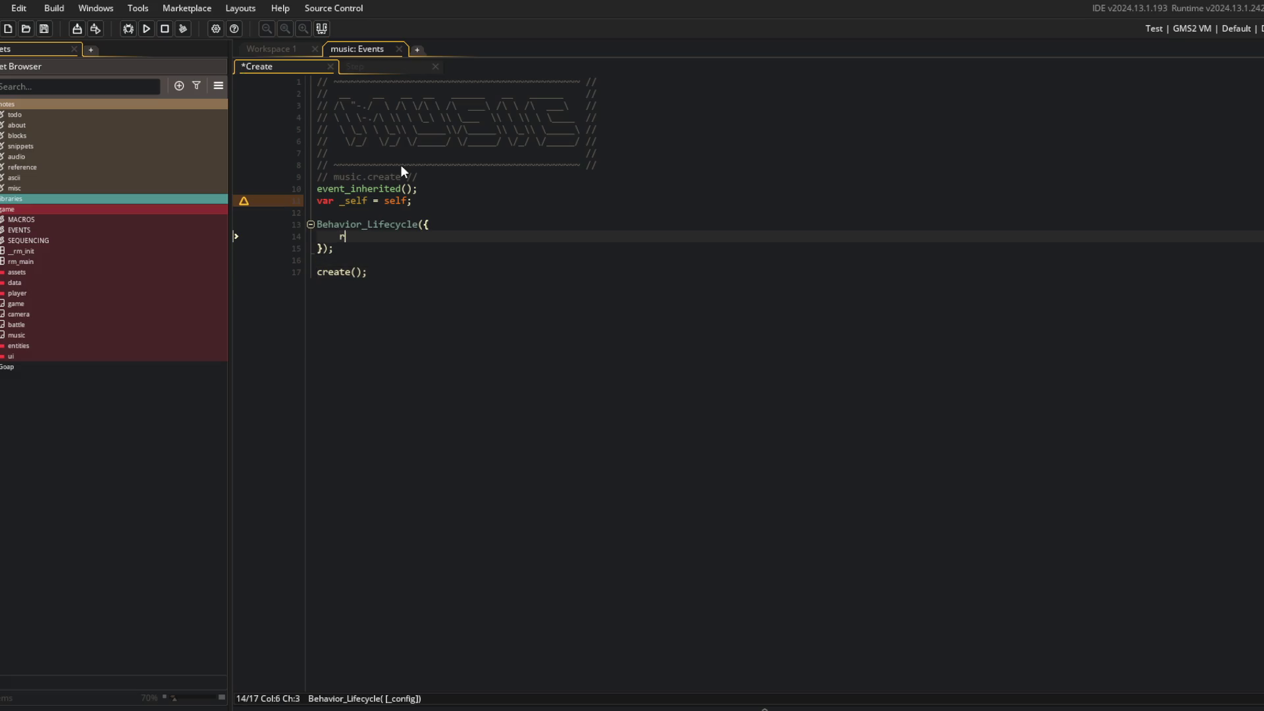
key(Return)
text(: false,)
key(Return)
text(update)
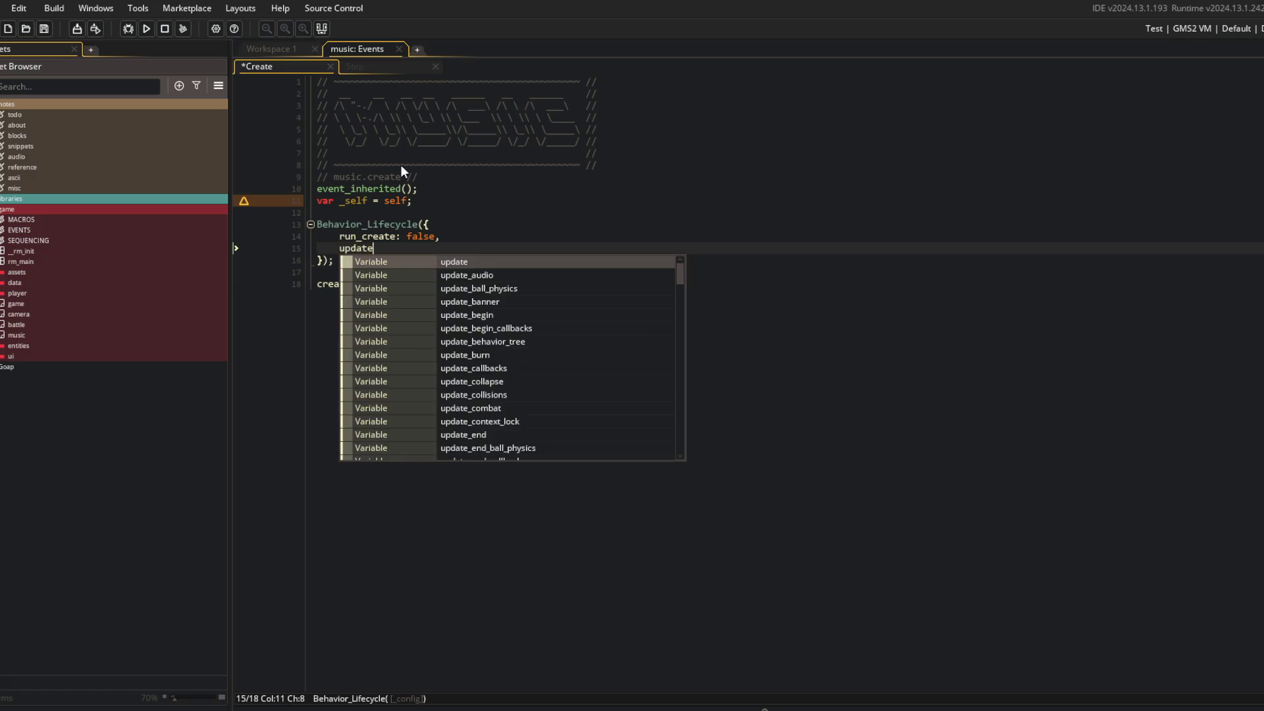
text(: method(_se)
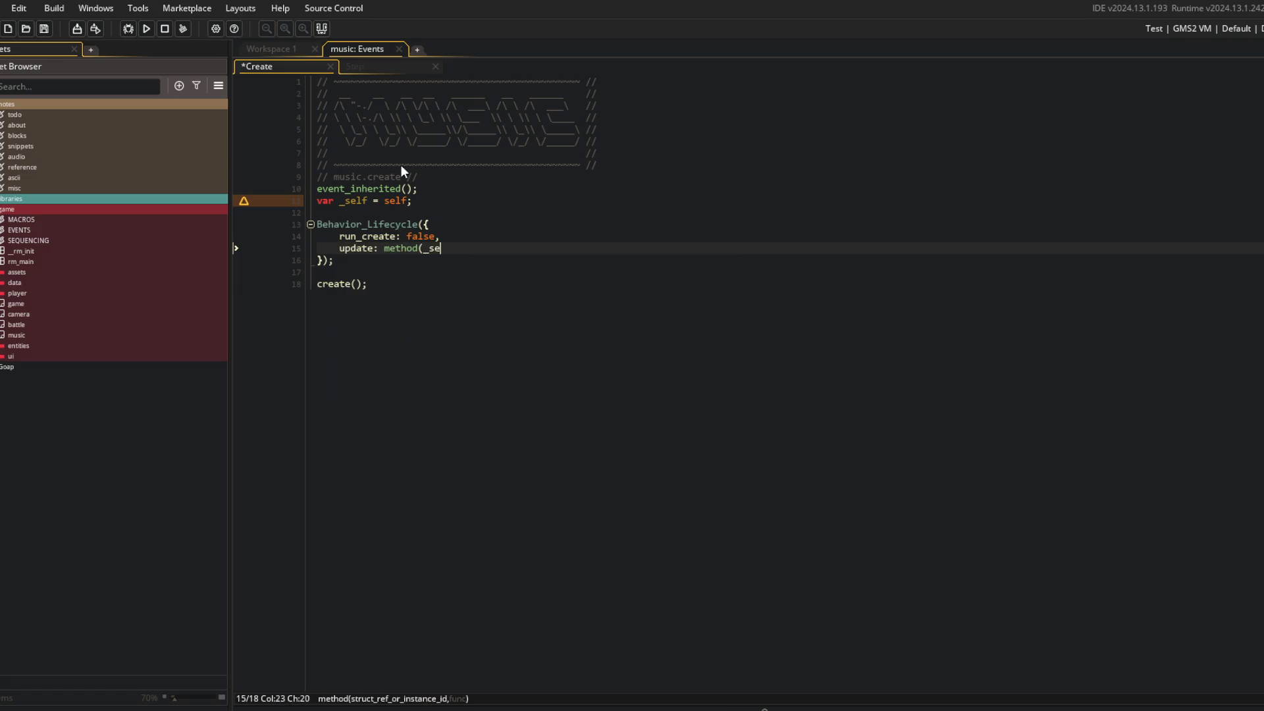
text(lf, func)
key(Return)
text(() {)
key(Return)
key(Return)
key(End)
text(,)
key(ctrl+s)
Declare 'songs_to_play = [];' and 'songs_played = [];' above Behavior_Lifecycle and save
key(Home)
key(Up)
key(Up)
key(Up)
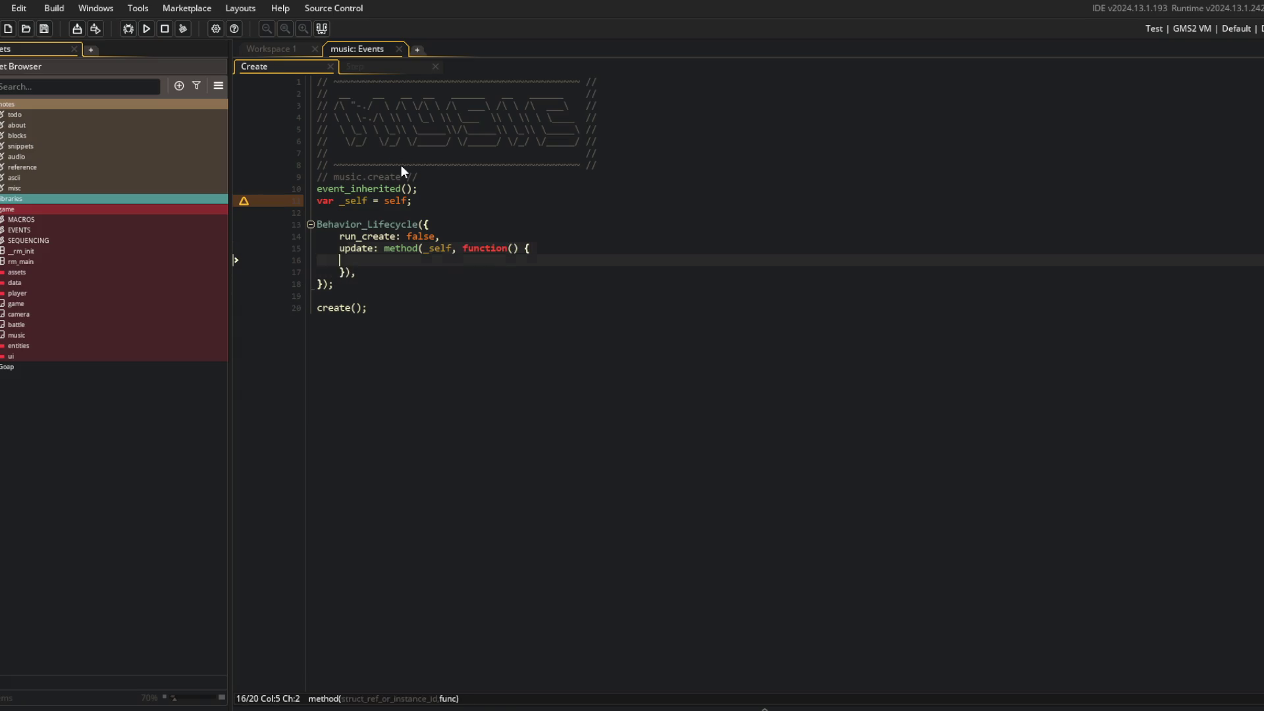
key(Home)
key(Return)
key(Return)
key(Up)
key(Up)
text(queu)
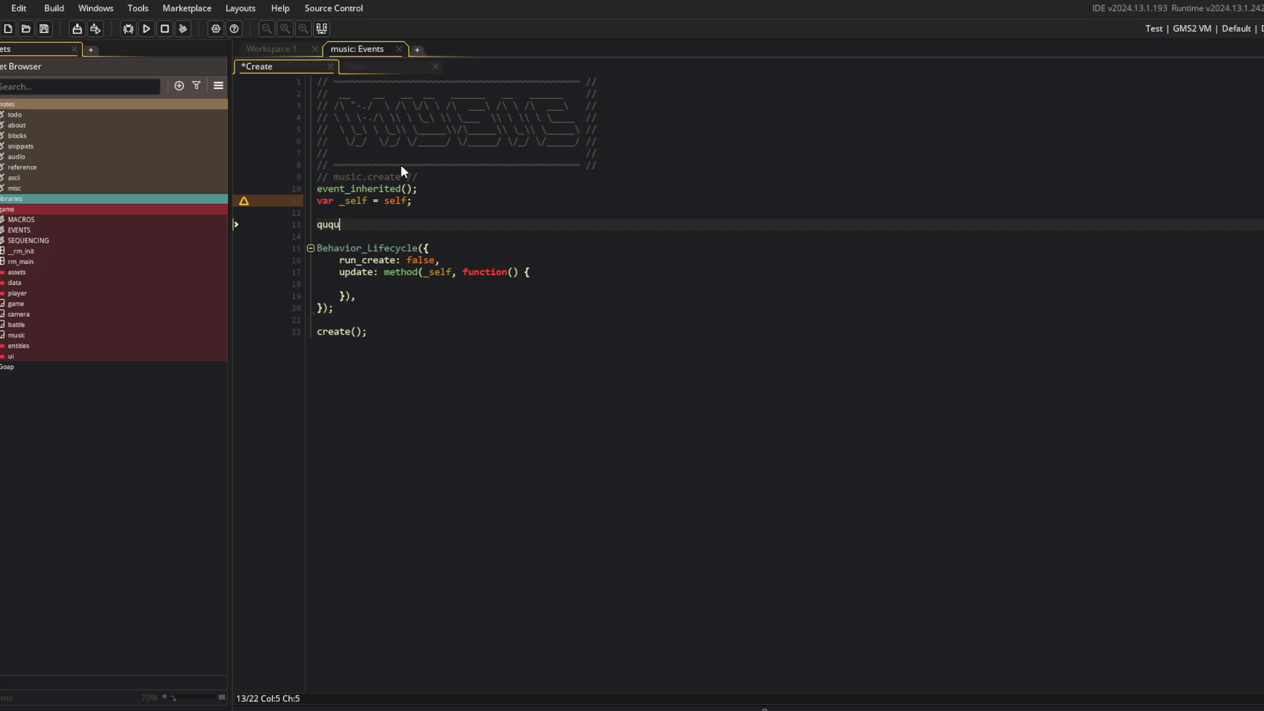
key(BackSpace)
key(BackSpace)
key(BackSpace)
text(msuic)
key(BackSpace)
key(BackSpace)
key(BackSpace)
text(songs_to_)
text(player = [)
key(BackSpace)
key(BackSpace)
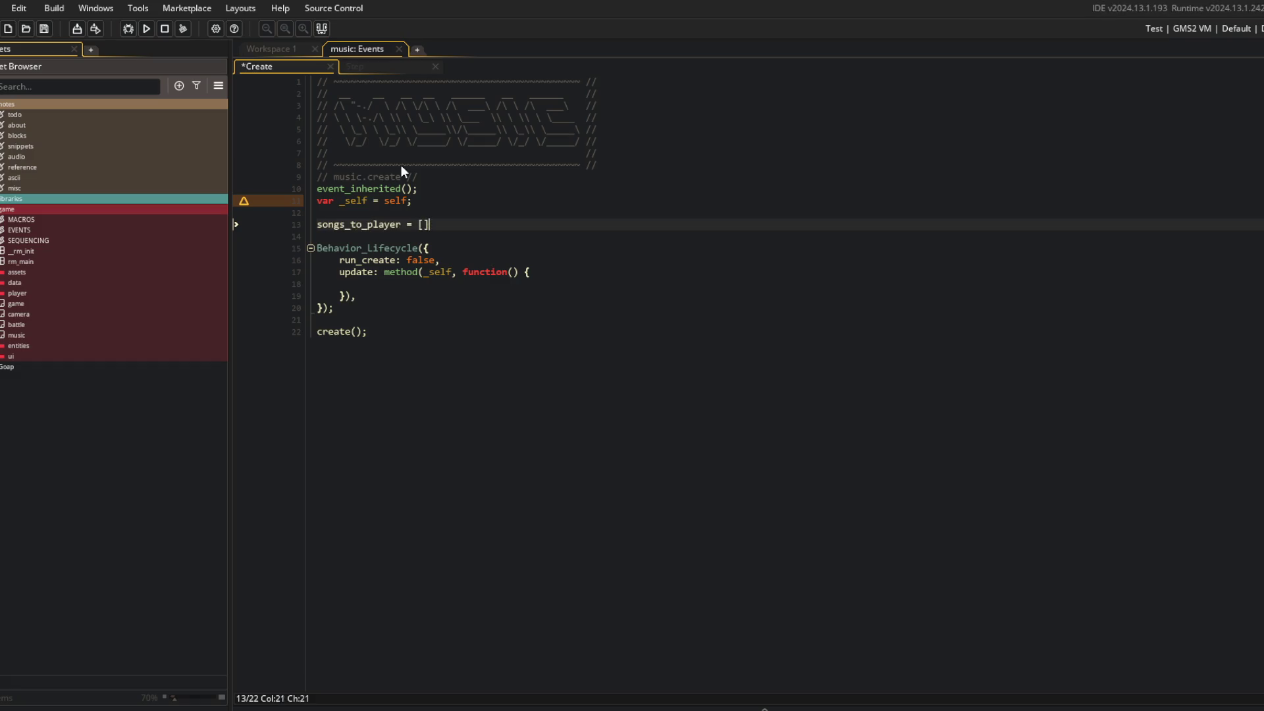
key(BackSpace)
key(BackSpace)
key(BackSpace)
text(= [];)
key(Return)
text(songs_played)
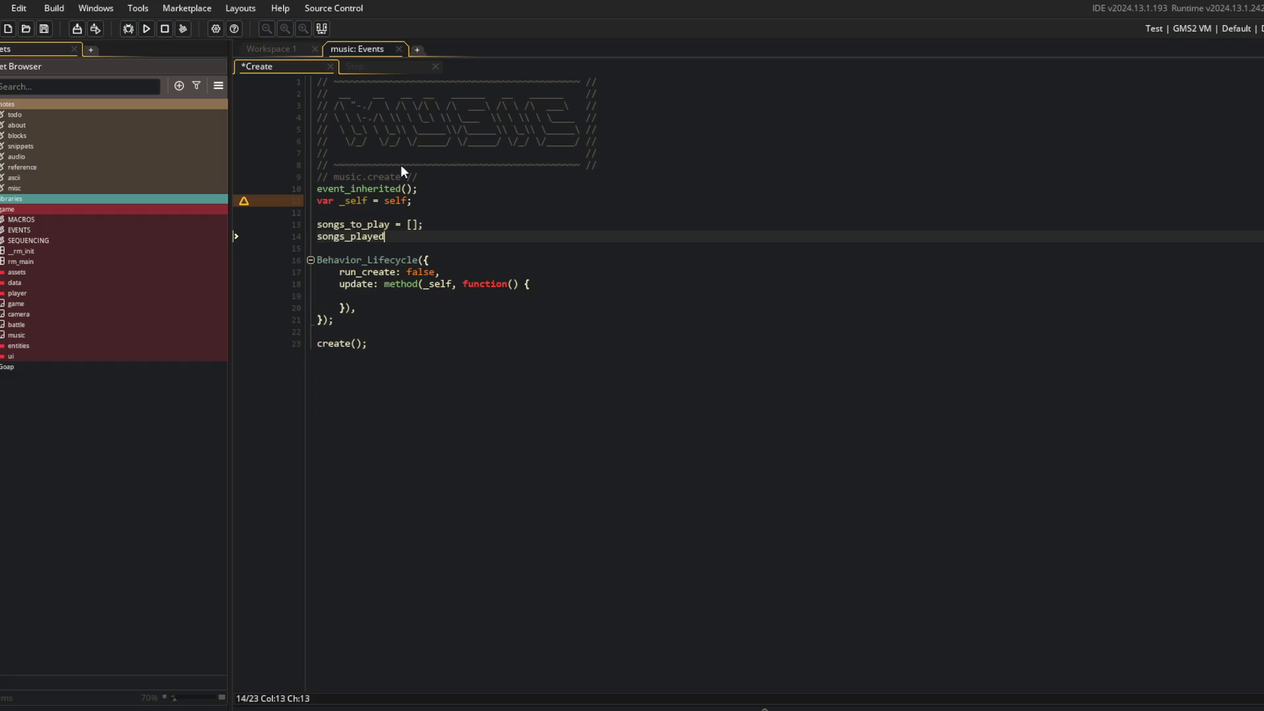
text( = [];)
key(ctrl+s)
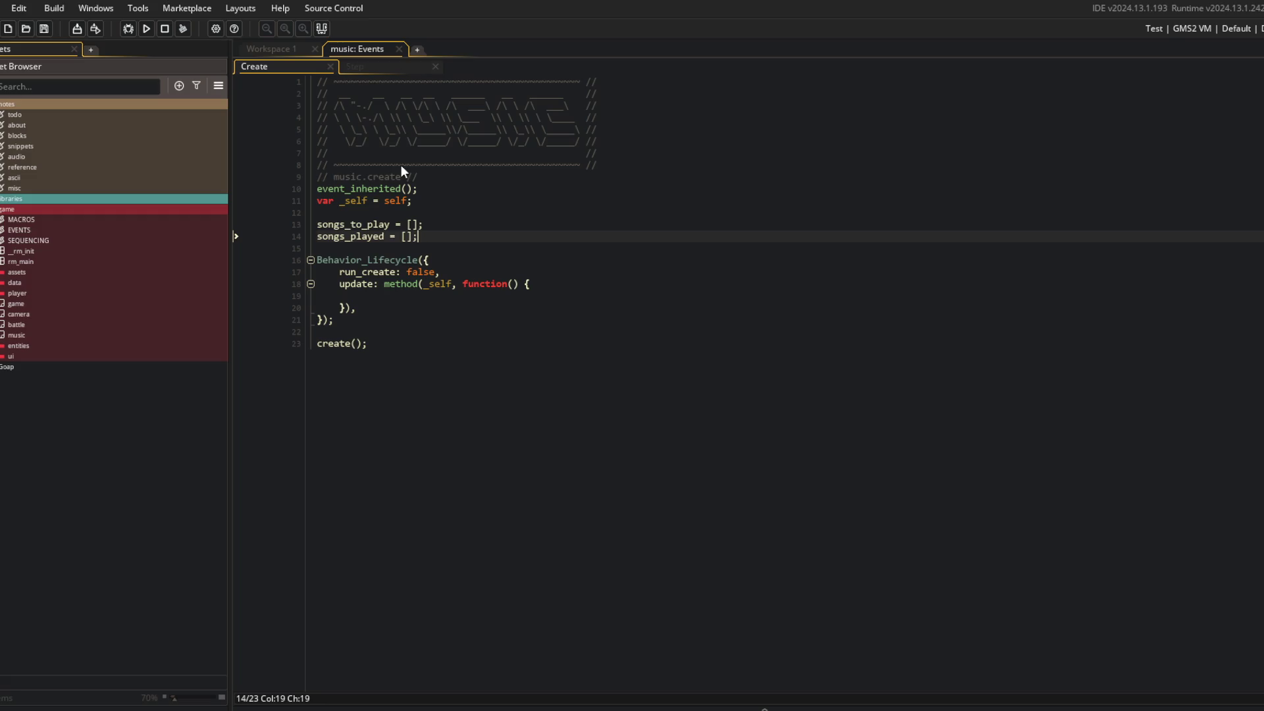
Add an empty create: method(_self, function() {}) after run_create and save
key(Left)
key(Down)
key(Down)
key(Down)
key(End)
key(Return)
text(create: meth)
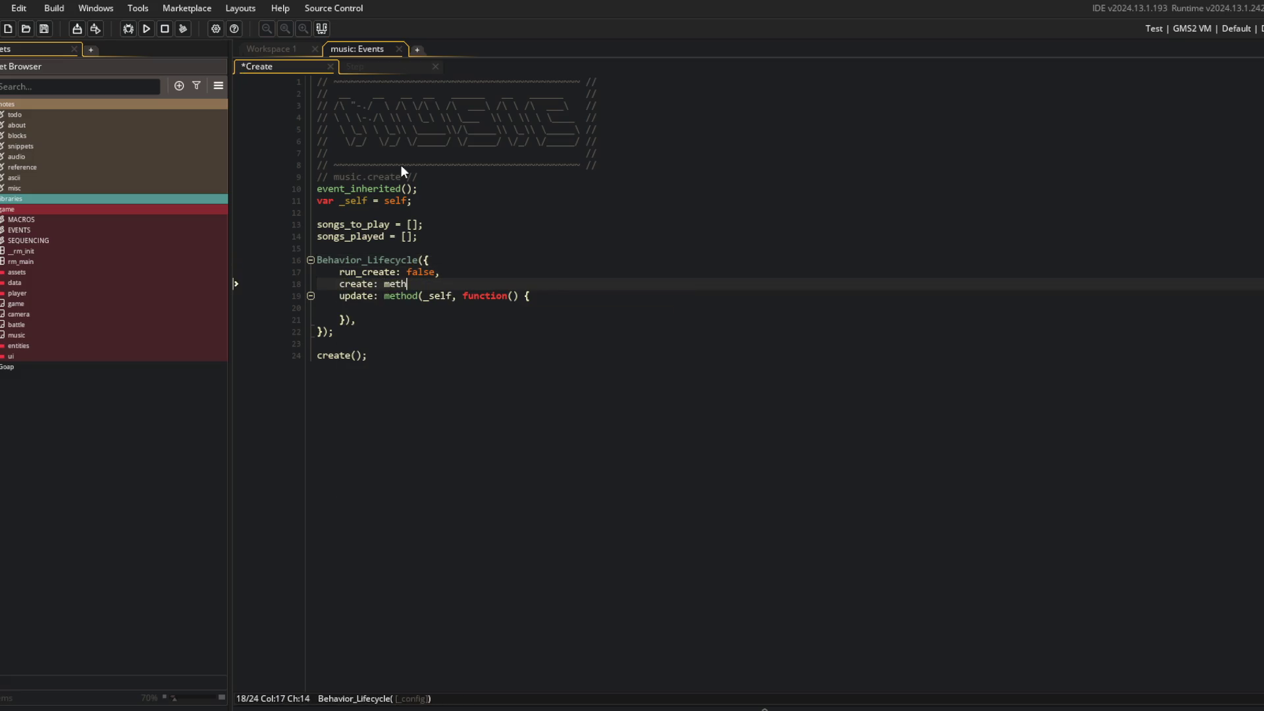
text(od(_self, function() {)
key(Return)
text(}),)
key(ctrl+s)
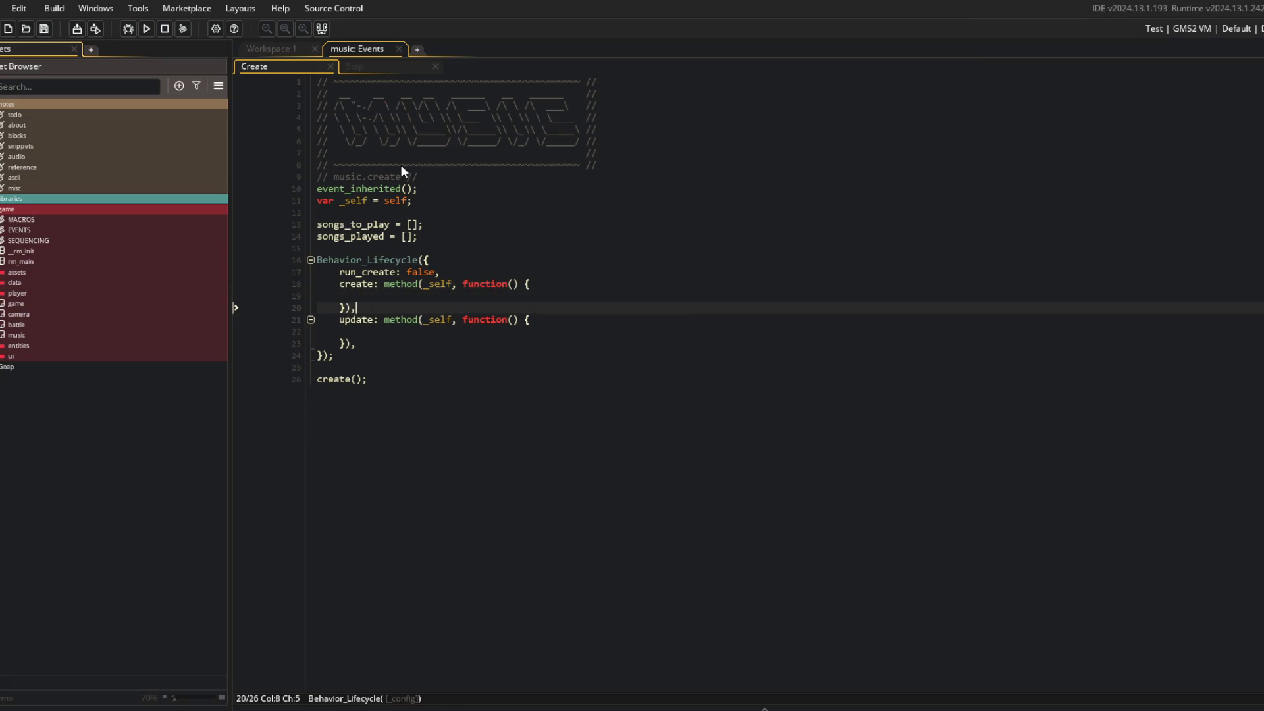
key(Down)
key(Down)
key(Down)
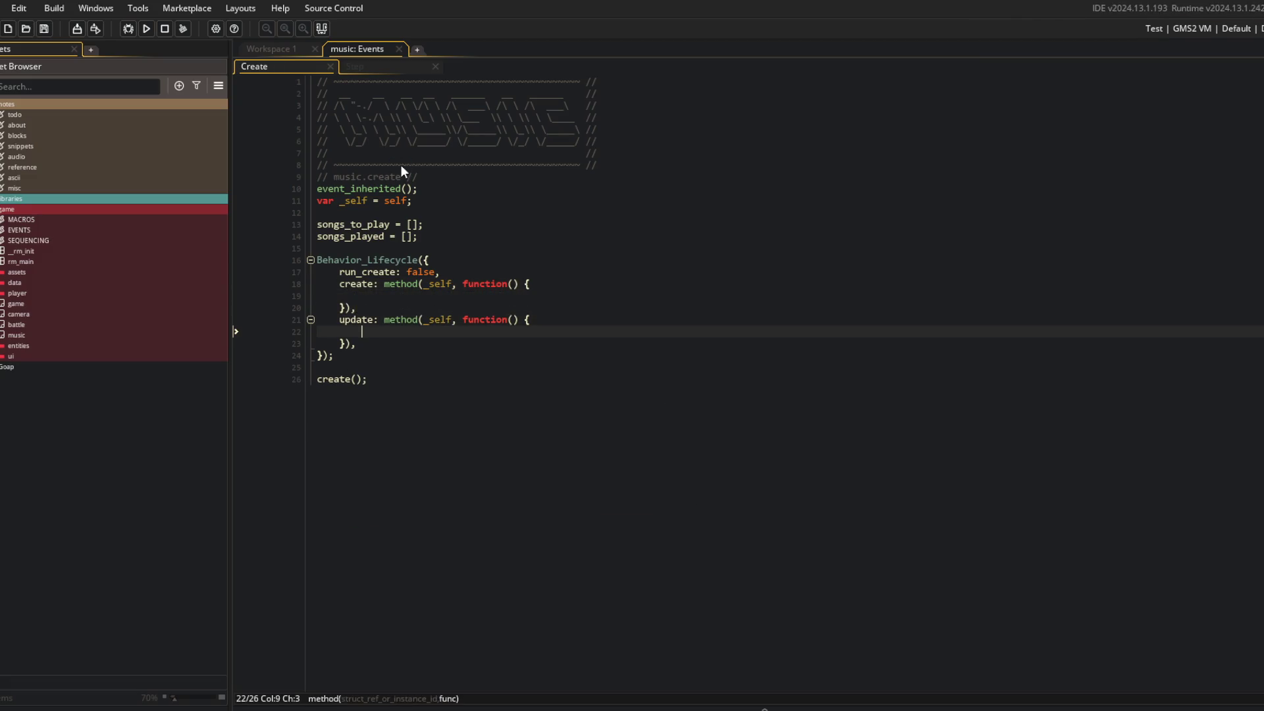
click(513, 299)
text(asset)
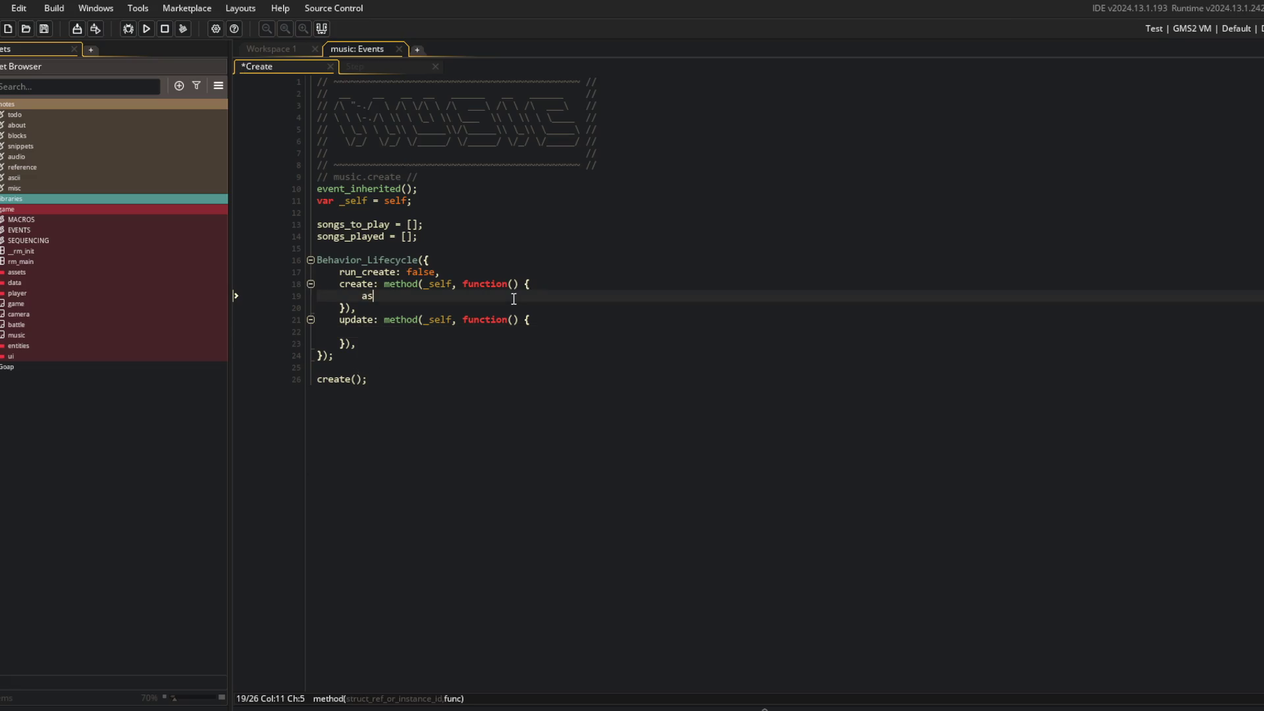
key(ctrl+z)
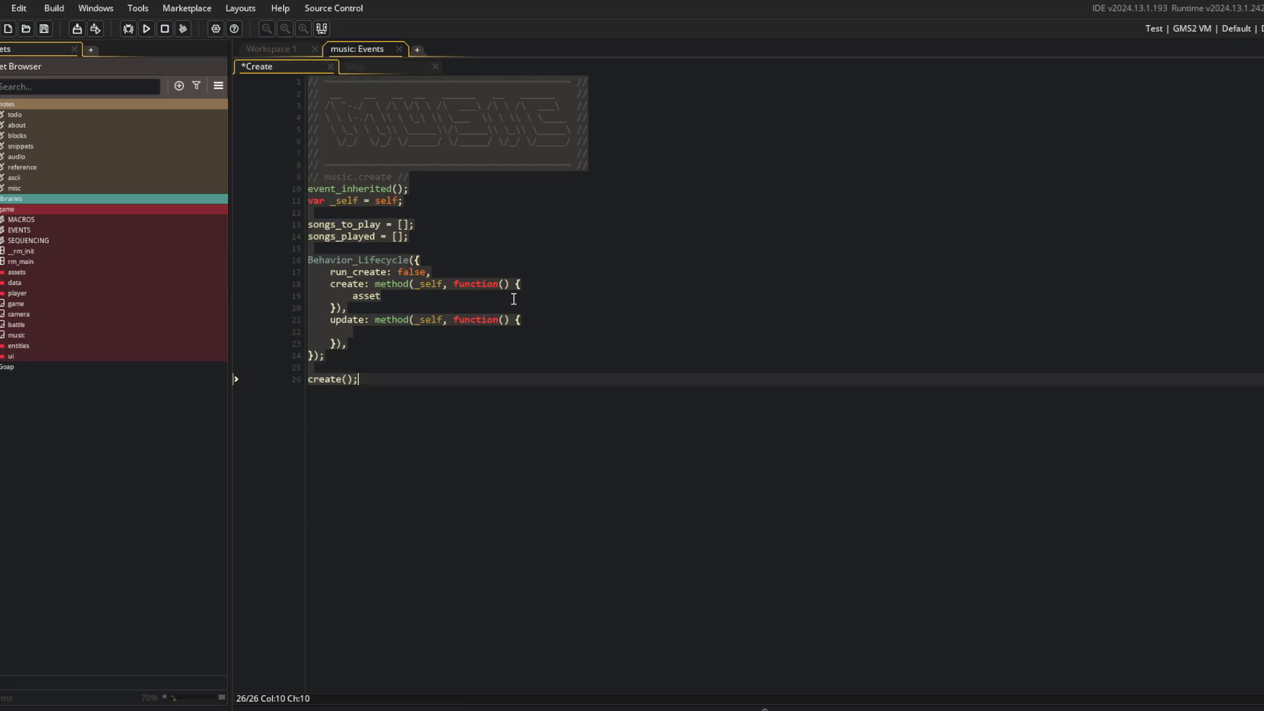
Copy the Create event's ASCII header into the Step event and relabel it music.step
key(ctrl+Tab)
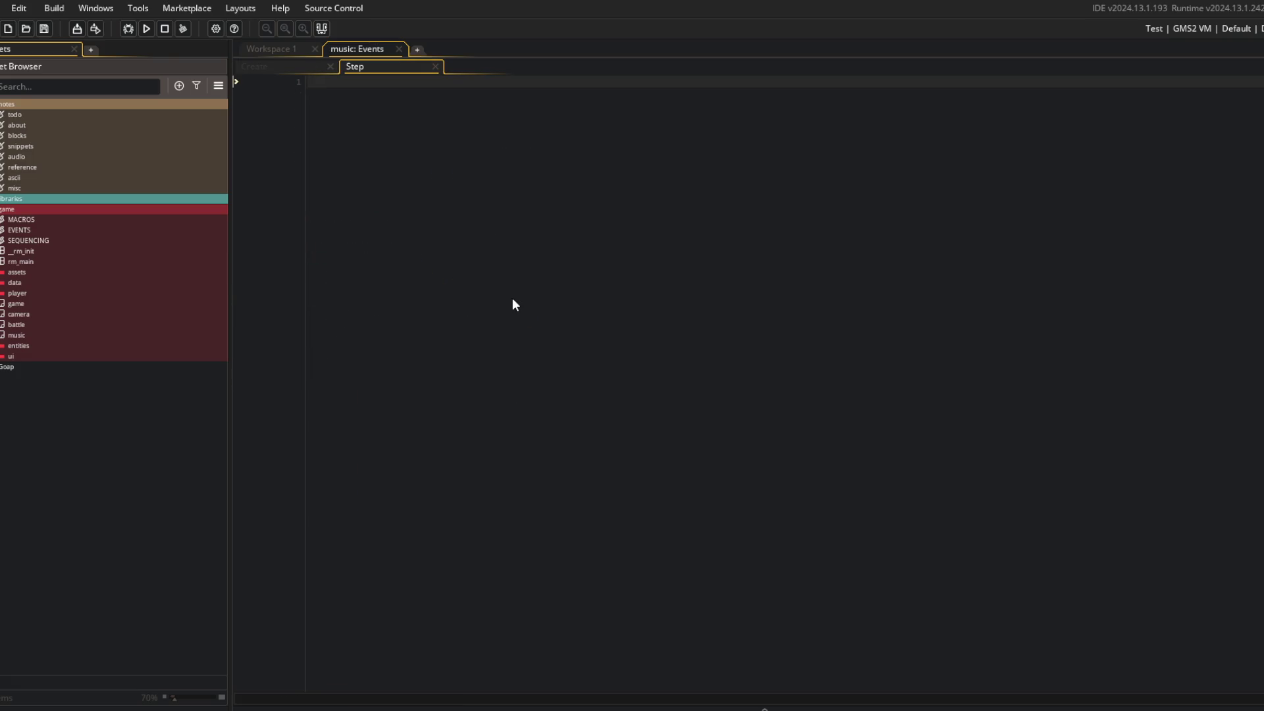
key(ctrl+Tab)
key(ctrl+shift+Home)
key(ctrl+c)
key(ctrl+Tab)
key(ctrl+v)
key(ctrl+Left)
key(ctrl+BackSpace)
text(step)
Add an update(); call below the header, save the Step event, and return to Create
key(End)
key(Return)
key(Return)
text(uoda)
key(BackSpace)
key(BackSpace)
key(BackSpace)
text(pdate();)
key(Return)
key(ctrl+s)
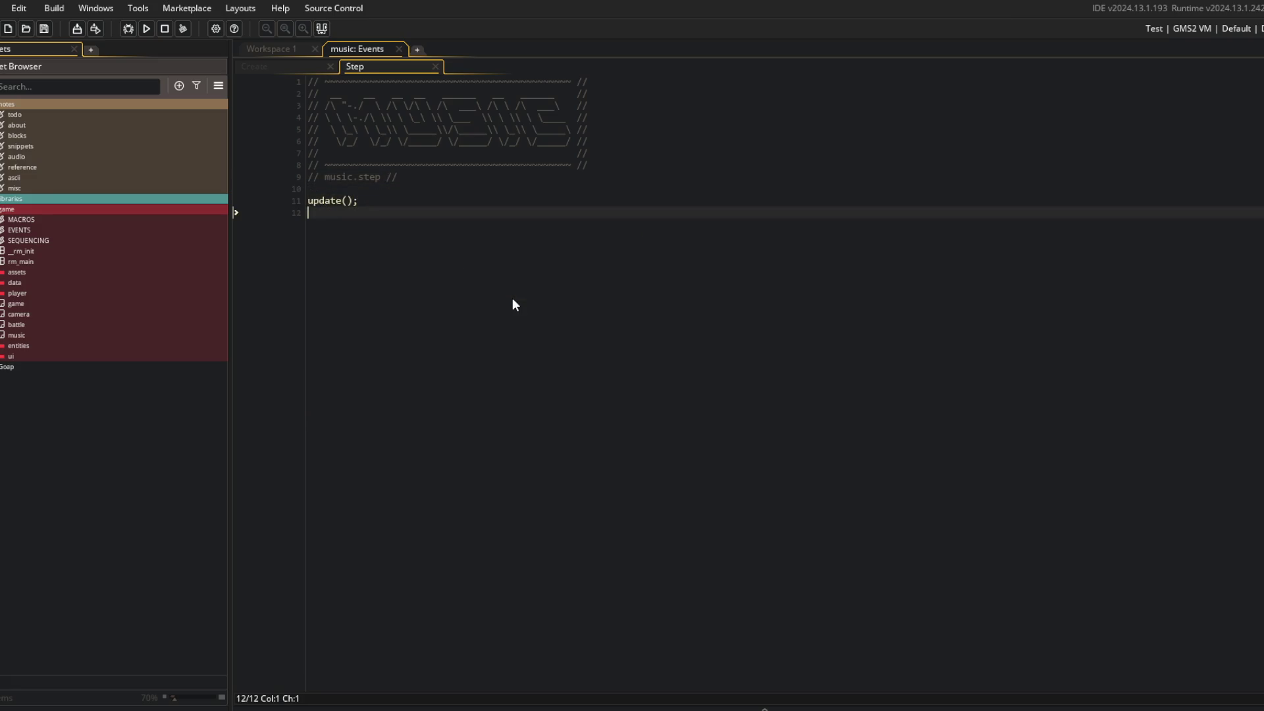
key(ctrl+w)
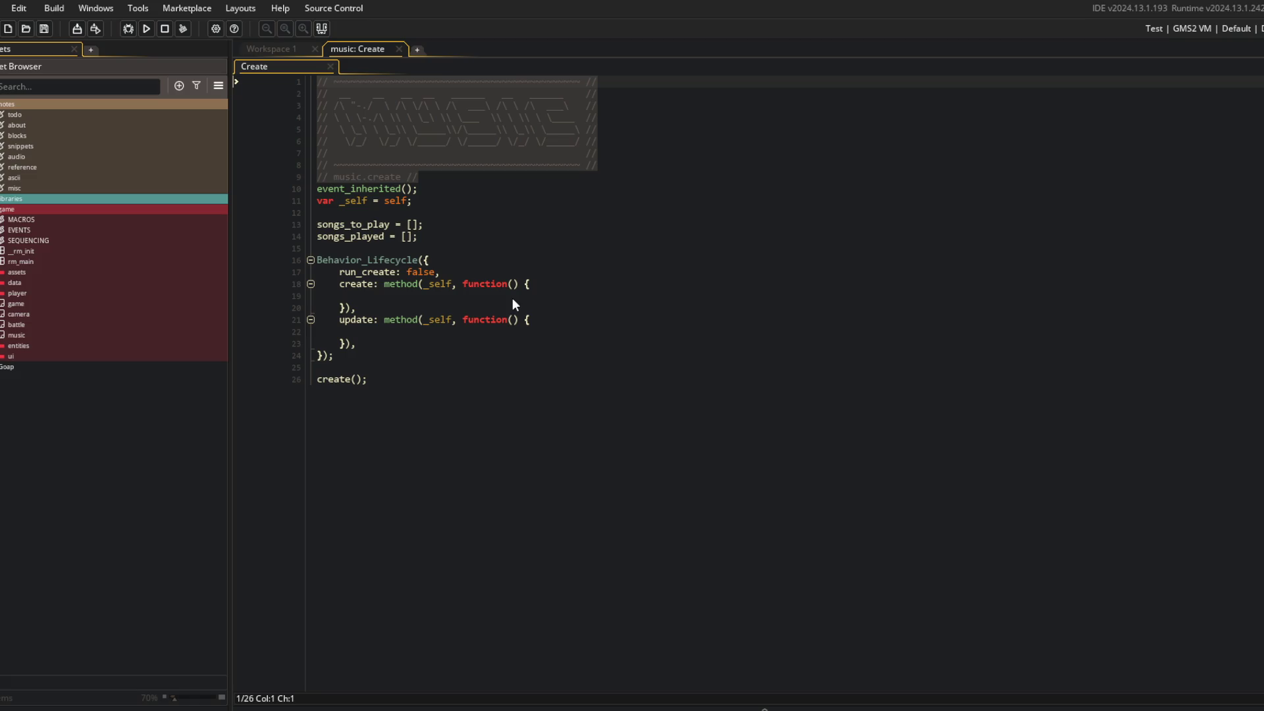
click(512, 297)
Insert tag_get_asset_ids() from autocomplete in the create method and open its manual page
text(tags)
key(BackSpace)
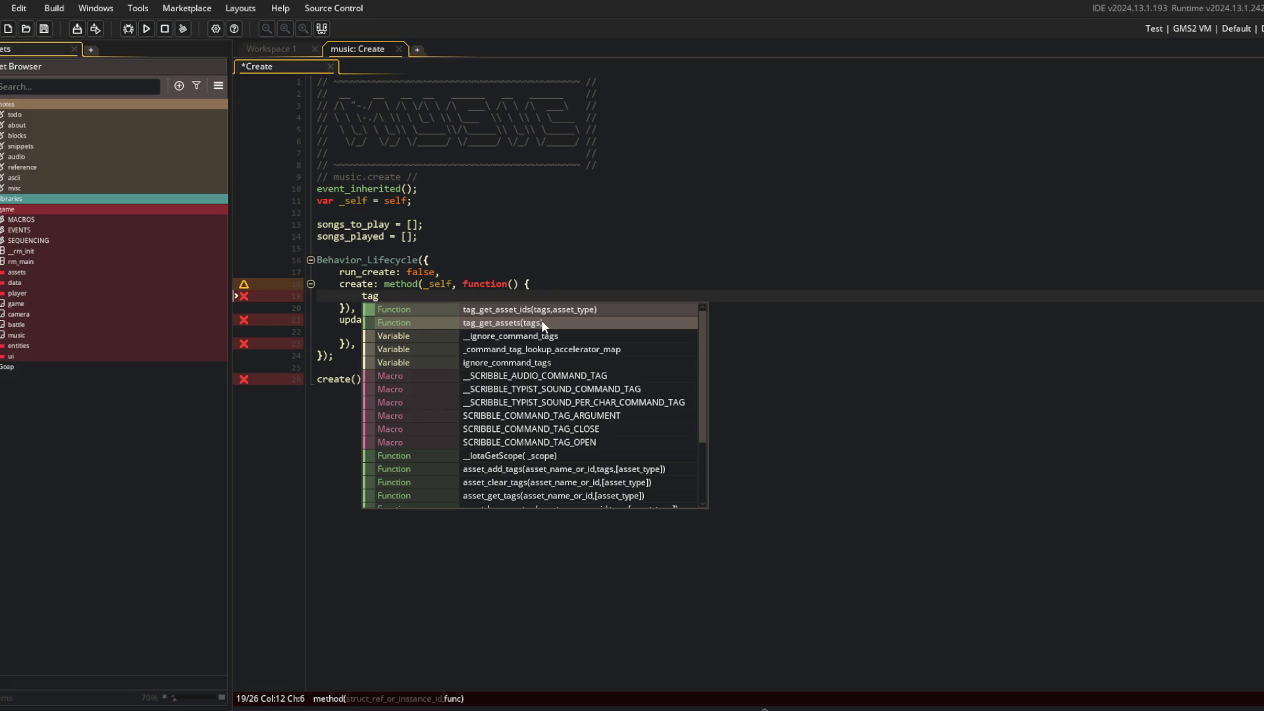
click(541, 309)
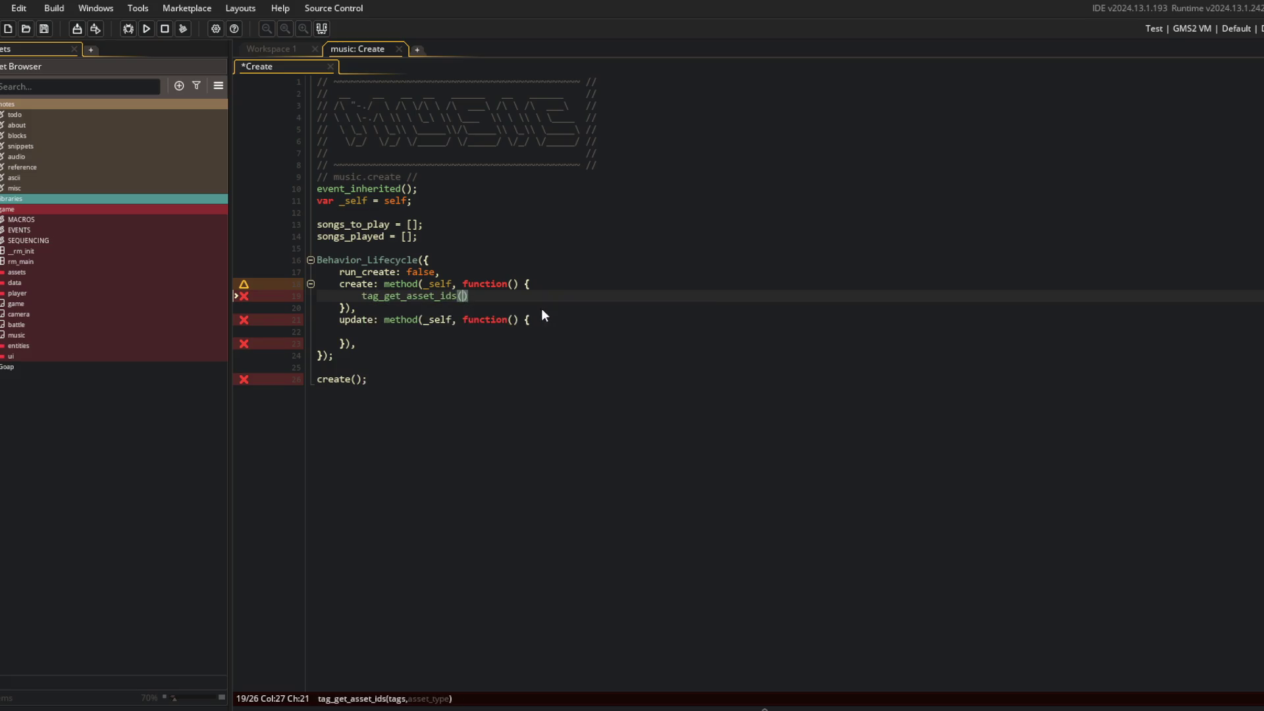
middle_click(411, 296)
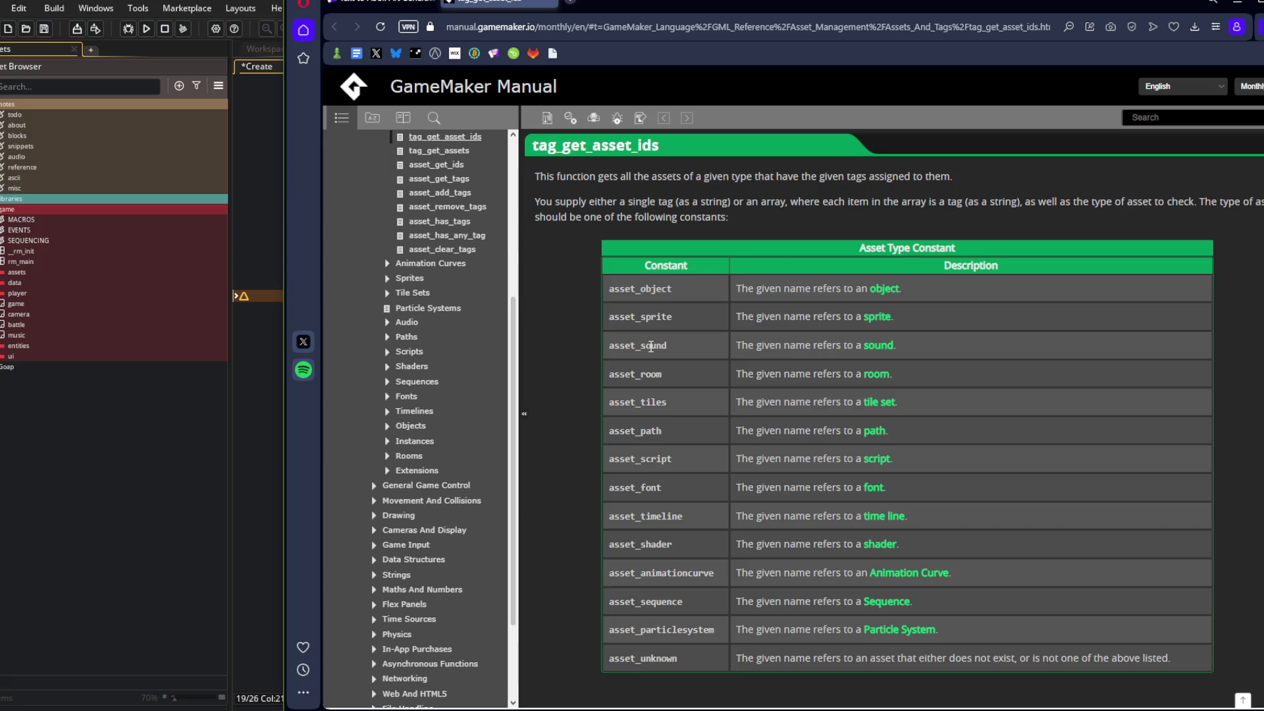
Read the tag_get_asset_ids Syntax section in the manual, then return to the GameMaker code editor
scroll(652, 349, down, 10)
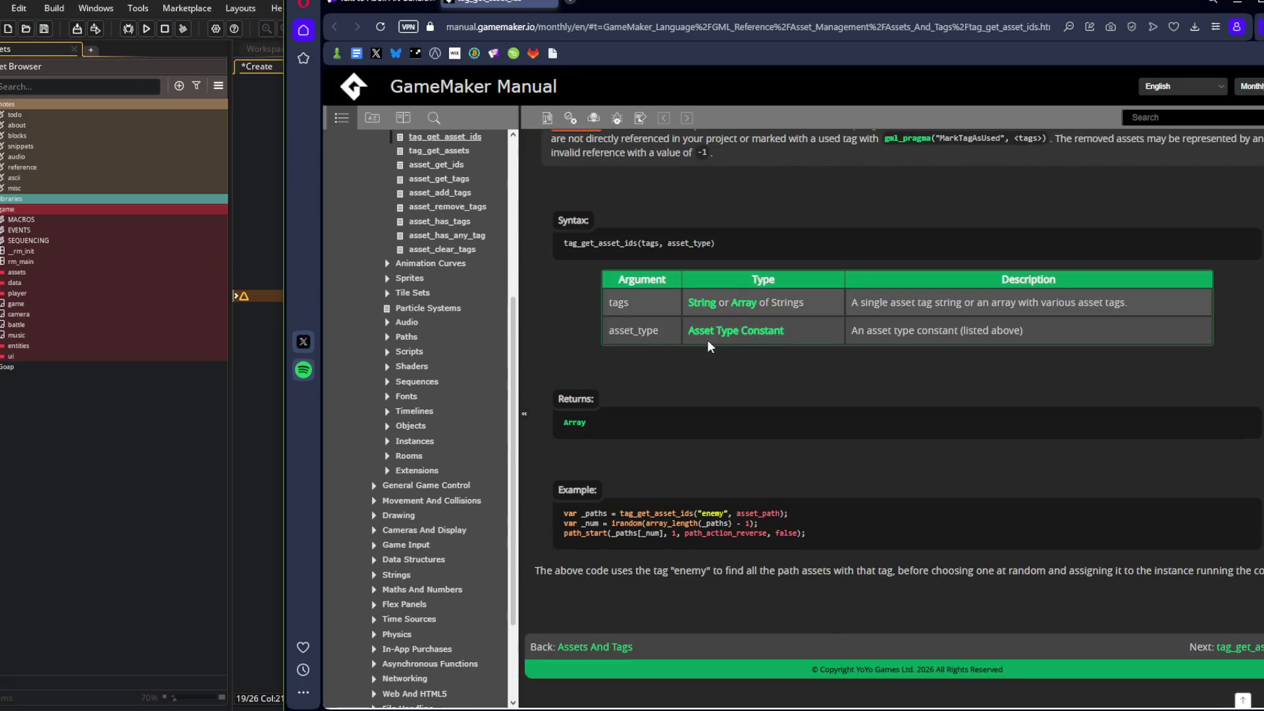
key(ctrl+Tab)
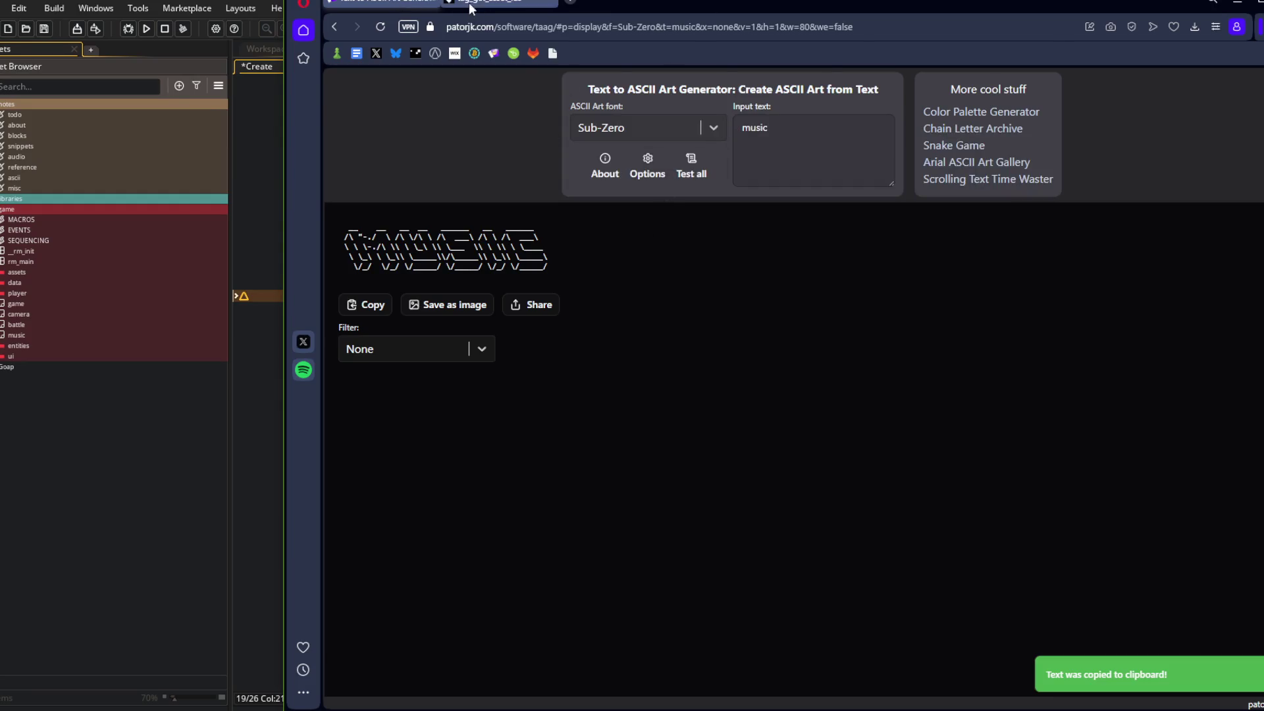
click(515, 8)
key(alt+Tab)
click(512, 283)
Write soungs_to_play = tag_get_asset_ids("", asset_sound); on line 19 and save
key(Down)
key(Left)
text("", asset_so)
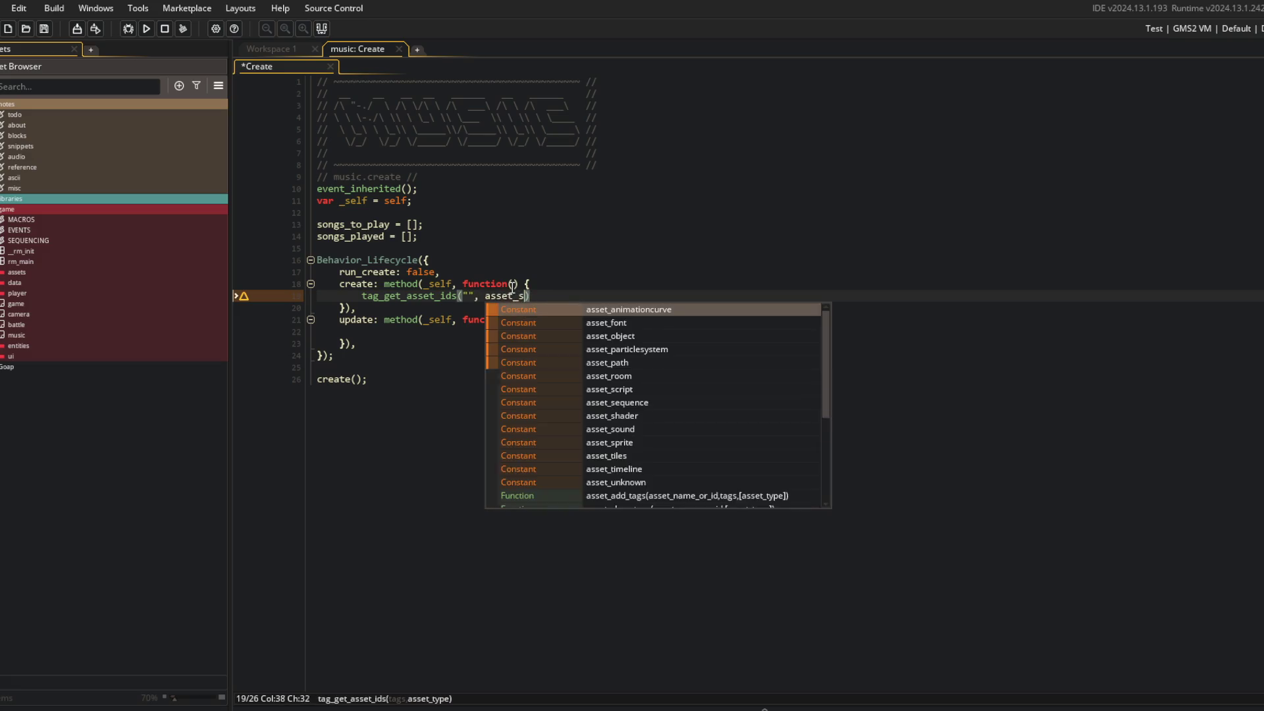
key(Return)
key(End)
text(;)
key(ctrl+s)
key(Home)
text(soungs_to_play =)
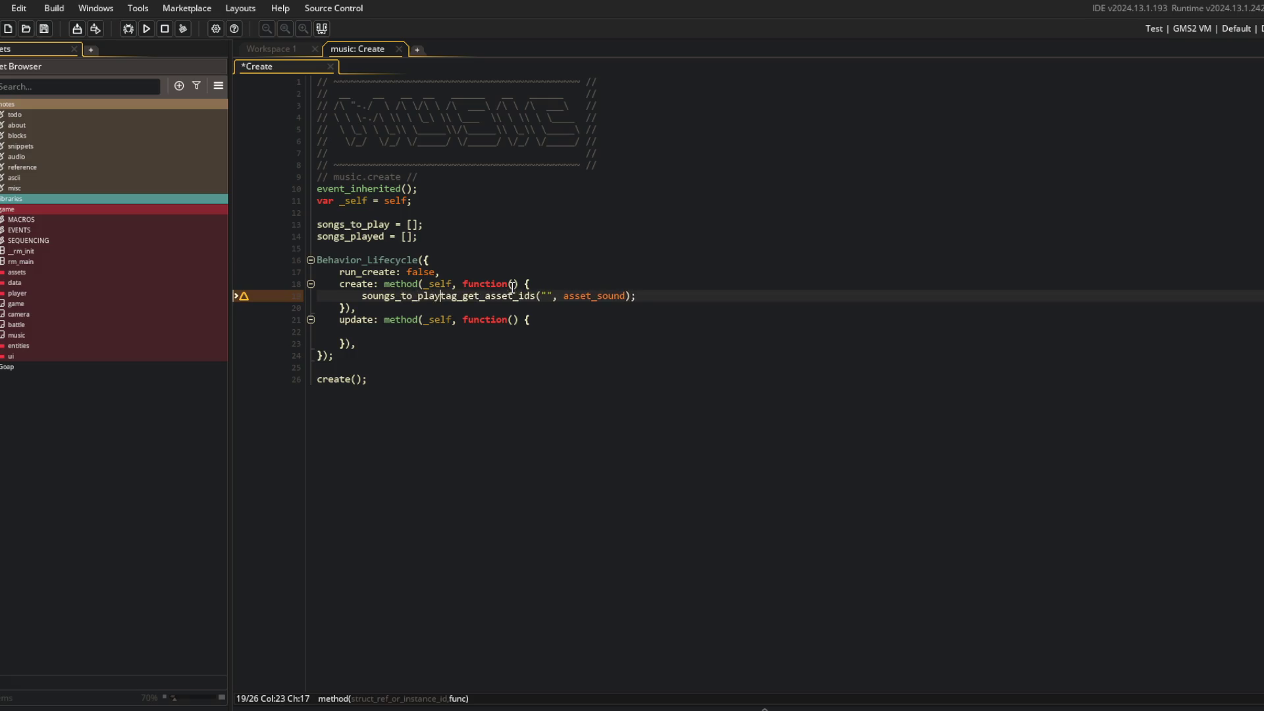
key(ctrl+s)
Fill the tag argument with "Music" and save the Create event
key(ctrl+Right)
key(Right)
key(Right)
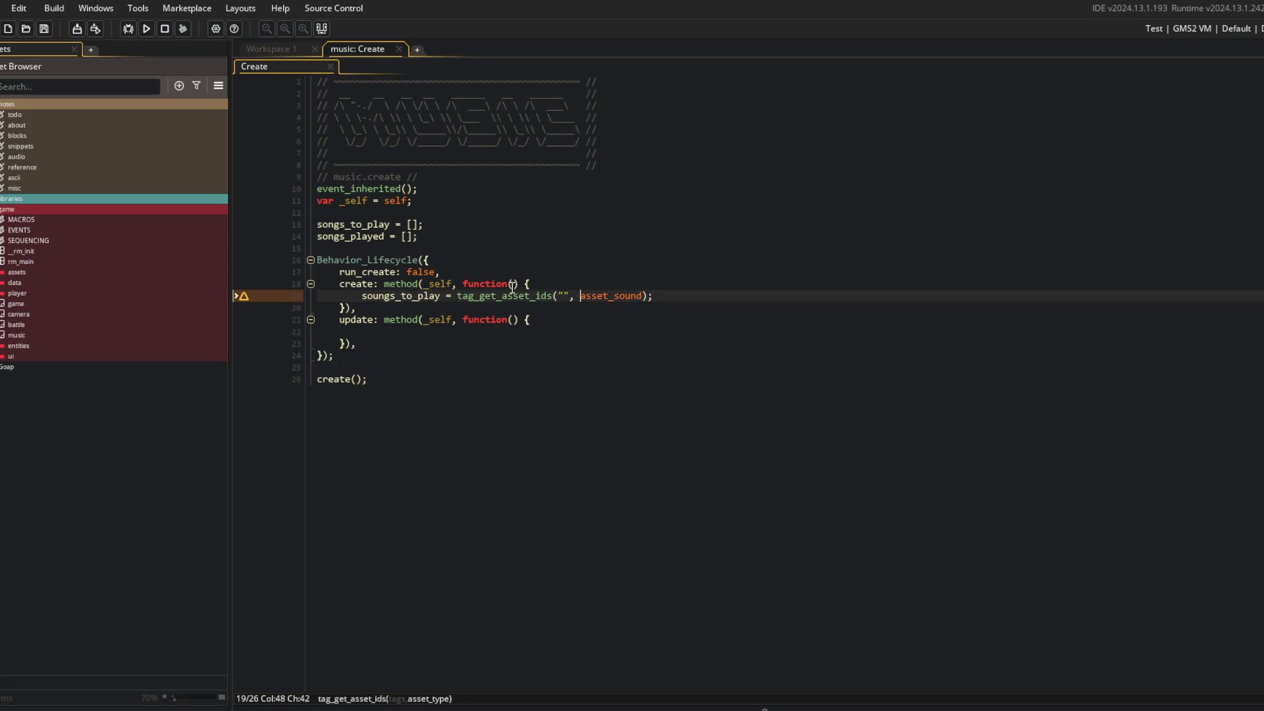
text(Mus)
text(ic)
key(ctrl+s)
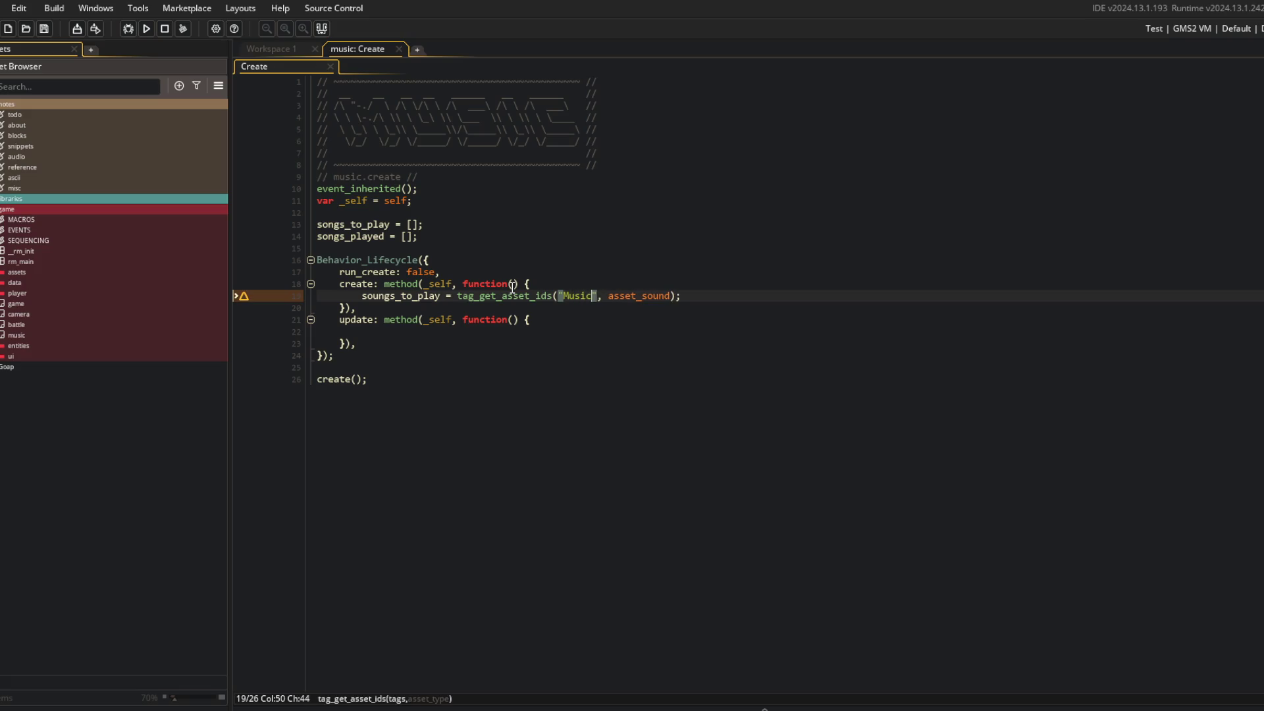
Insert a blank line above the Behavior_Lifecycle block
click(550, 320)
click(771, 301)
key(Return)
text(son)
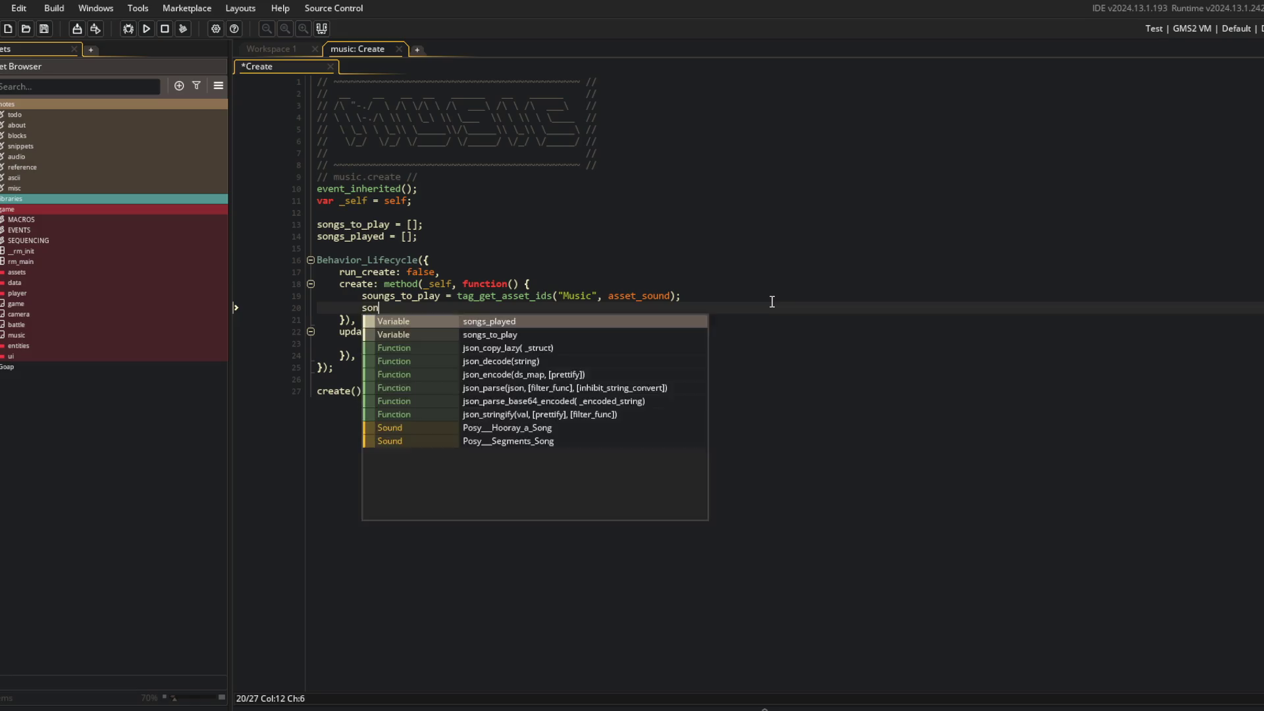
key(ctrl+z)
key(ctrl+z)
key(ctrl+s)
key(Up)
key(Up)
key(Up)
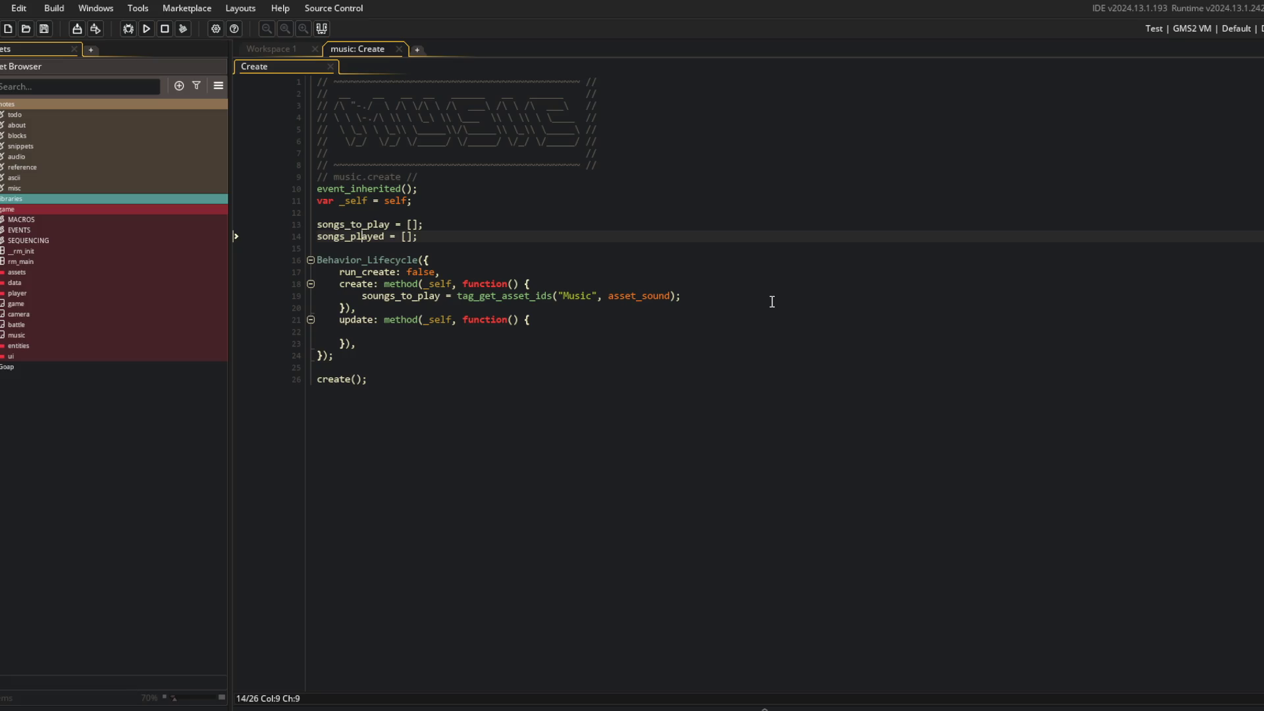
click(678, 283)
click(697, 297)
click(415, 356)
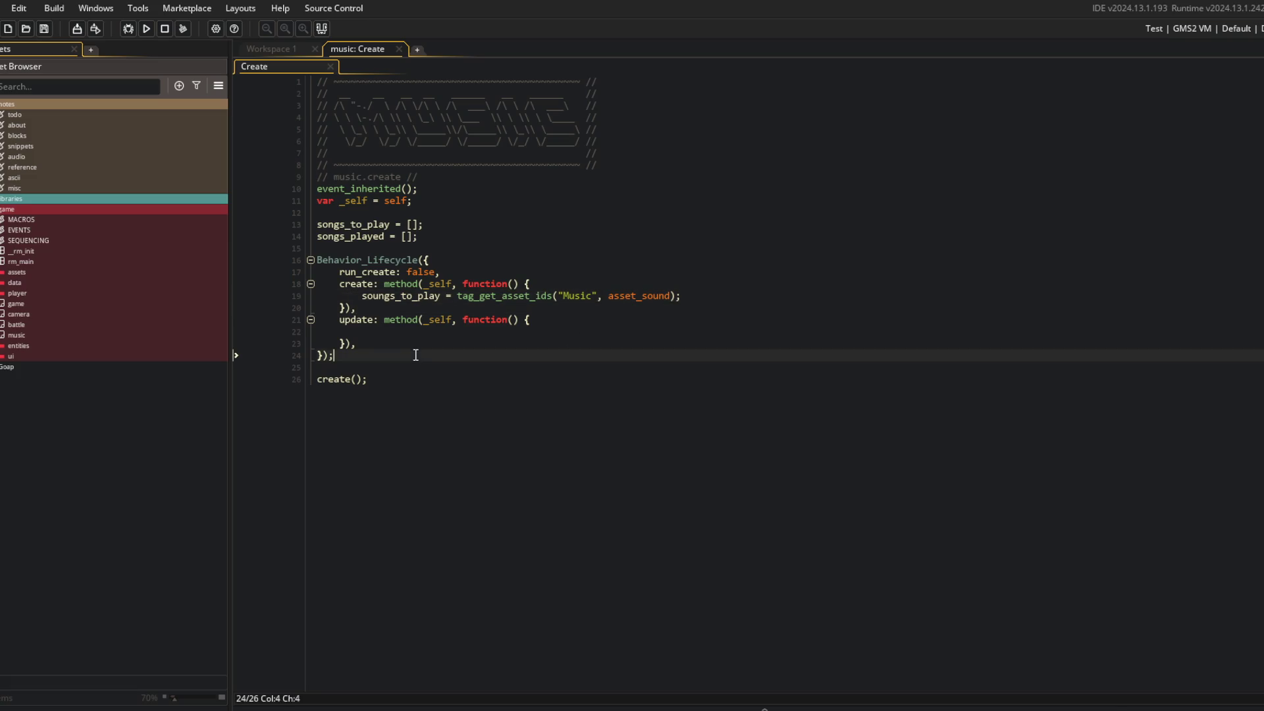
key(Up)
key(Up)
key(Up)
key(Return)
Add an empty Behavior_Audio({ }); call above Behavior_Lifecycle and save
text(Behavior_Audio)
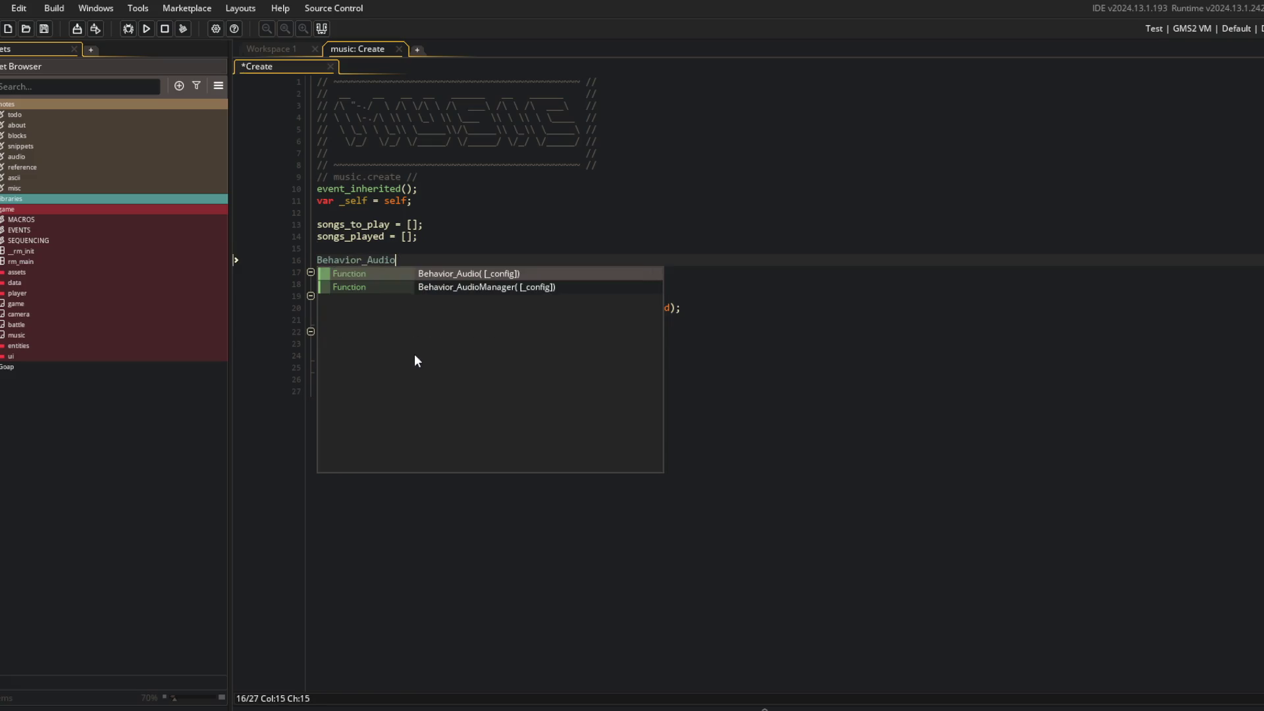
key(Return)
text({)
key(Return)
key(Return)
text(});)
key(ctrl+s)
key(Up)
key(Up)
key(Home)
Find the ui_title Create usage of Behavior_Audio and paste its type setting into the call
key(ctrl+shift+f)
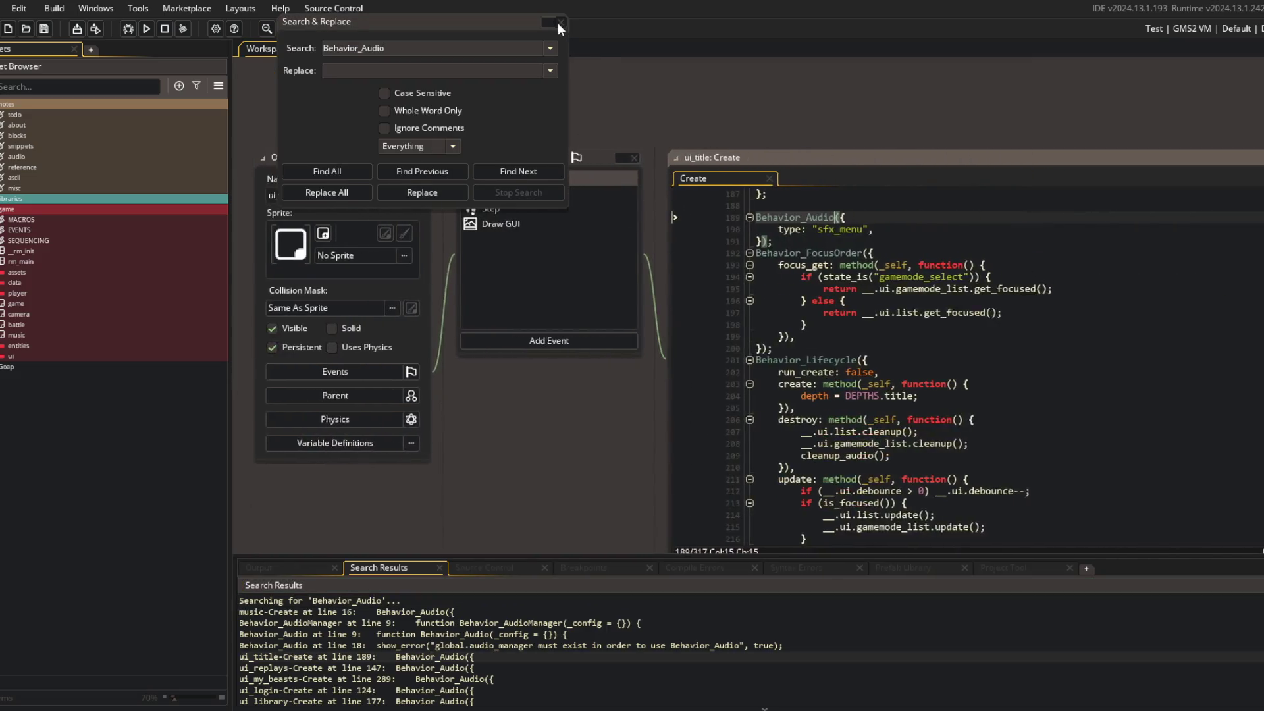
click(560, 23)
click(850, 229)
click(360, 49)
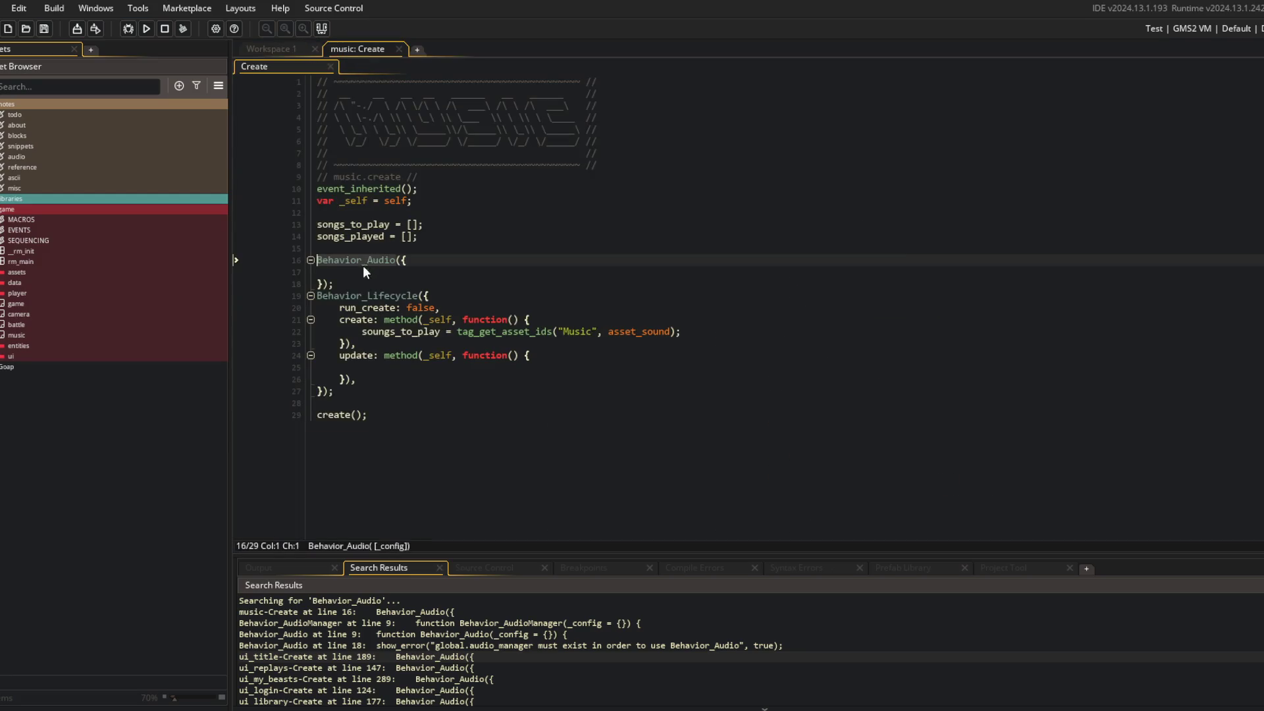
key(Down)
text(type: "sfx_menu",)
key(Left)
key(Left)
Inspect the Behavior_Audio script to see how its config values are read
key(Up)
key(F12)
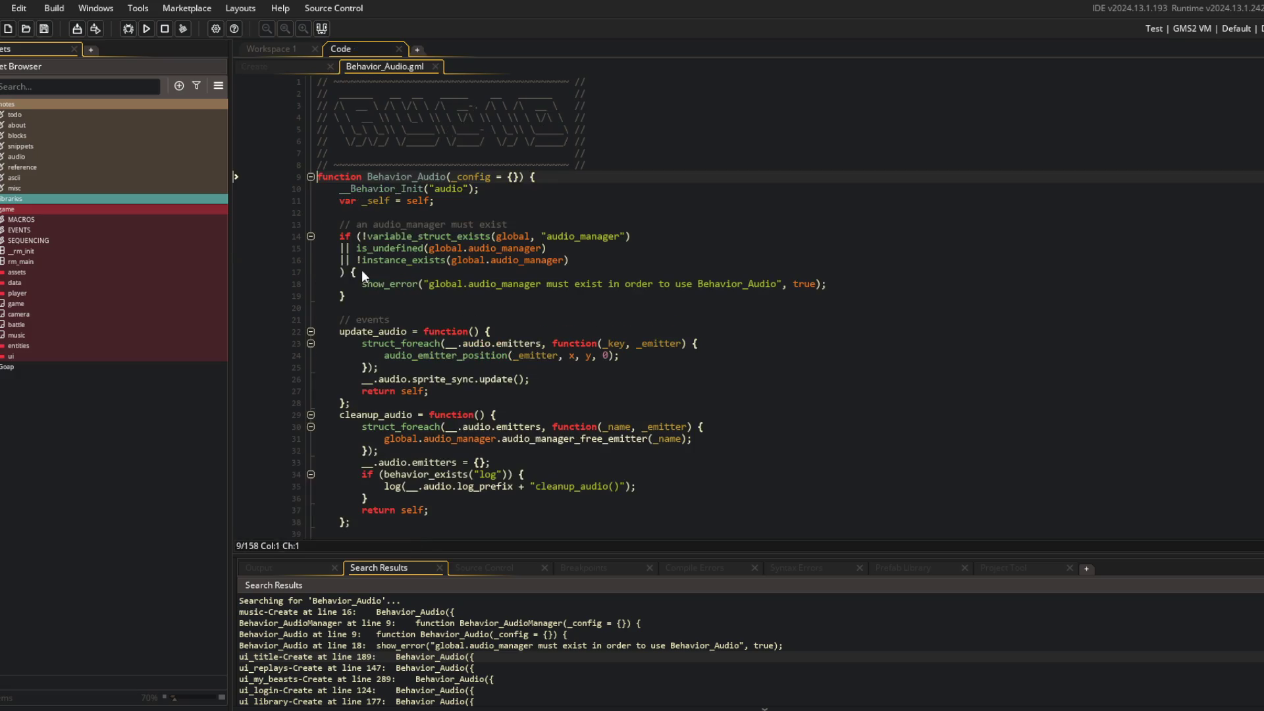
scroll(543, 291, down, 5)
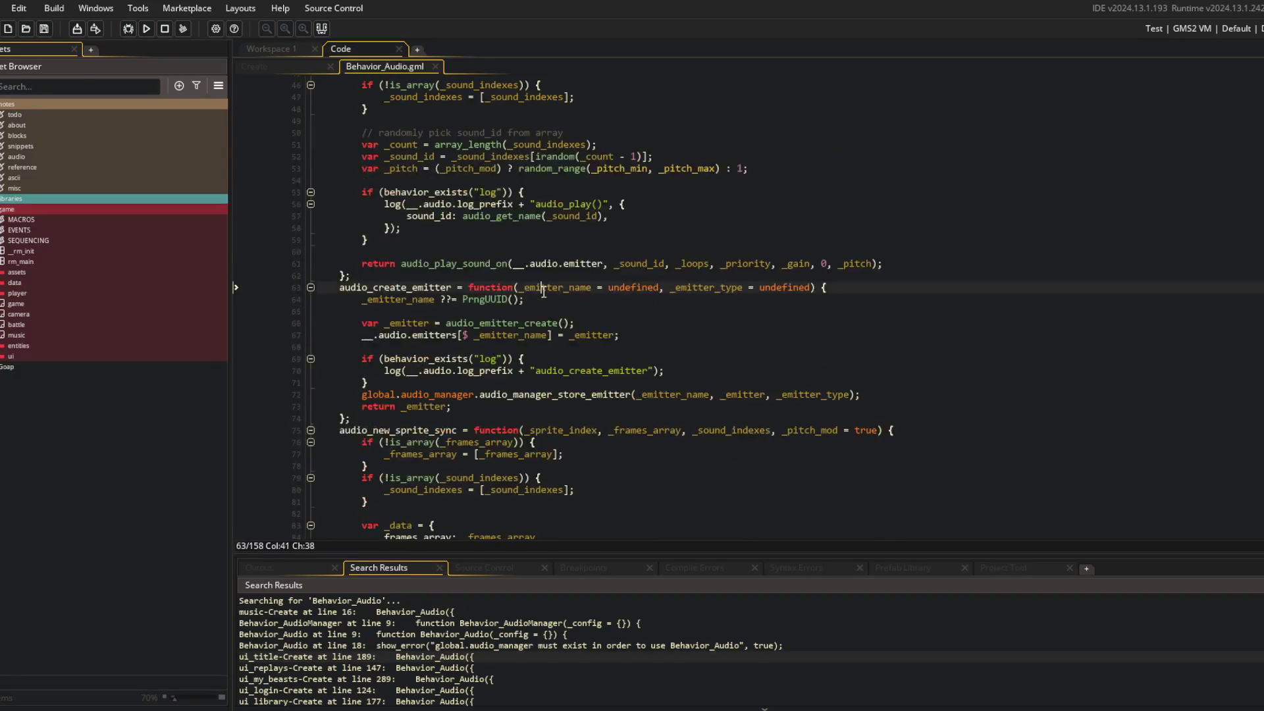
key(ctrl+minus)
key(ctrl+plus)
click(311, 391)
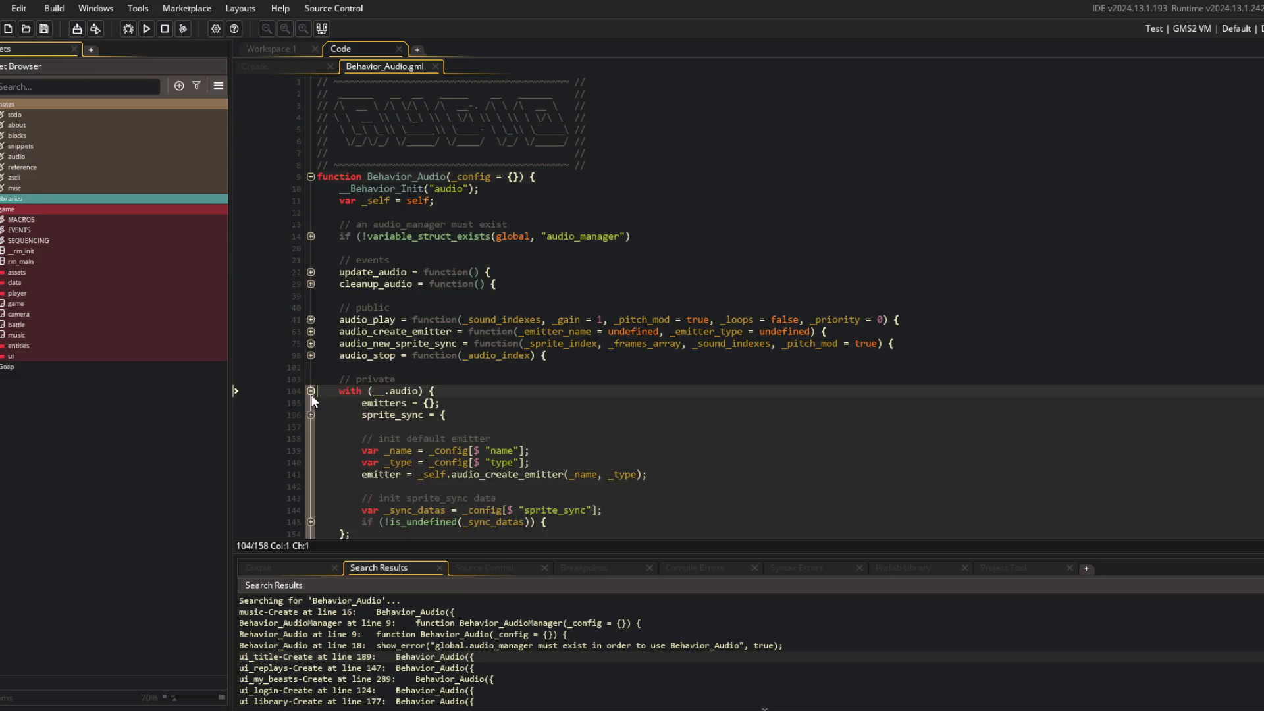
scroll(515, 353, down, 2)
click(594, 438)
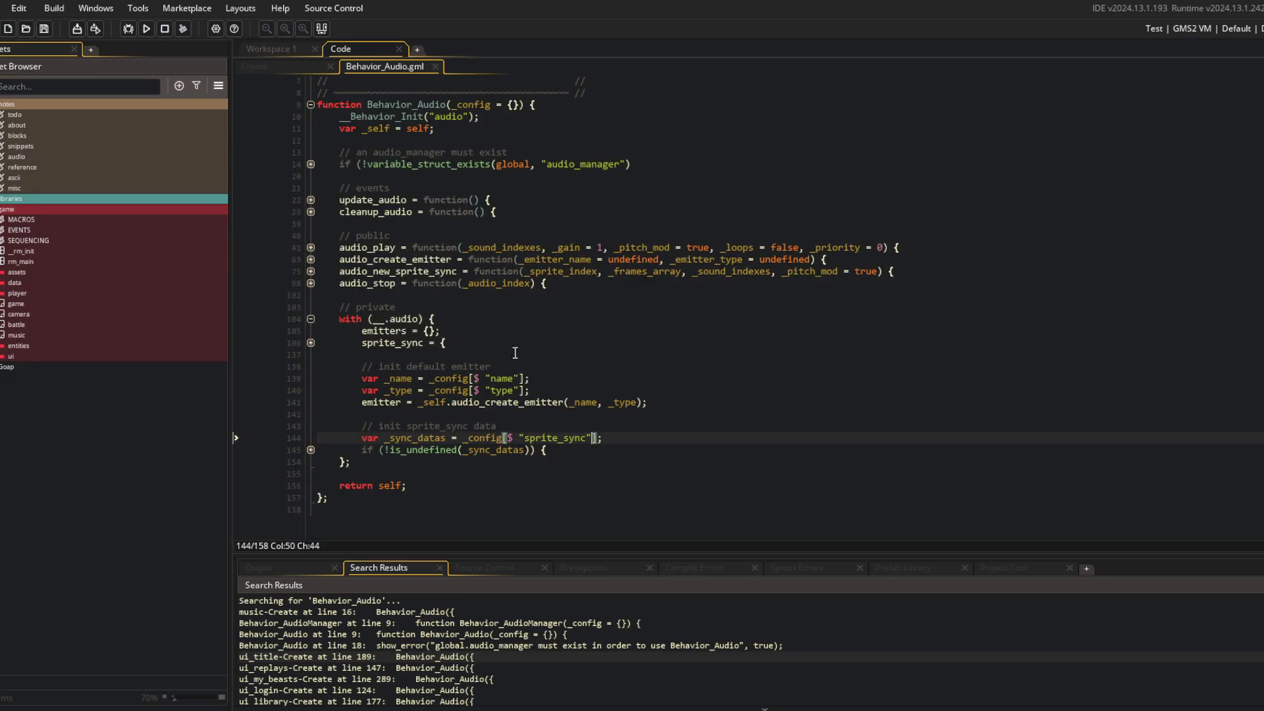
click(283, 67)
Review other type settings across the project, then change the type value to "music"
click(384, 272)
click(382, 274)
key(shift+Home)
key(ctrl+shift+f)
click(344, 172)
scroll(472, 632, down, 10)
scroll(470, 634, down, 5)
scroll(470, 625, up, 15)
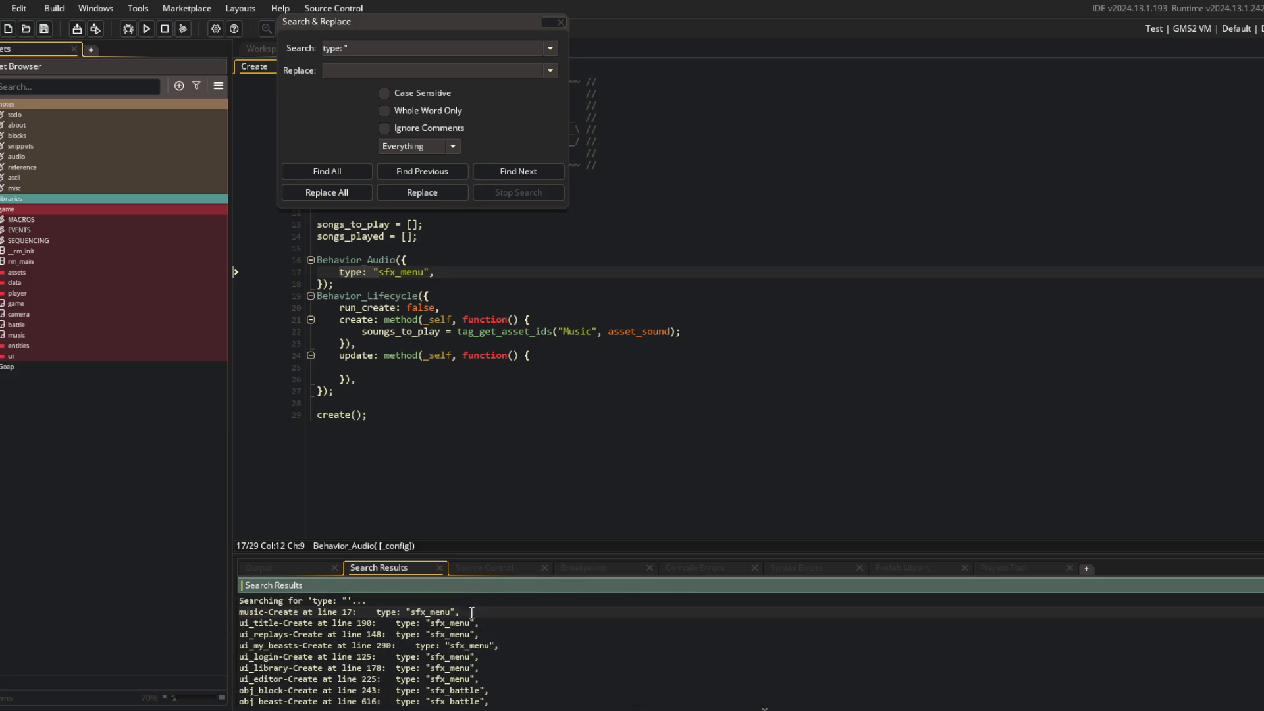
click(560, 23)
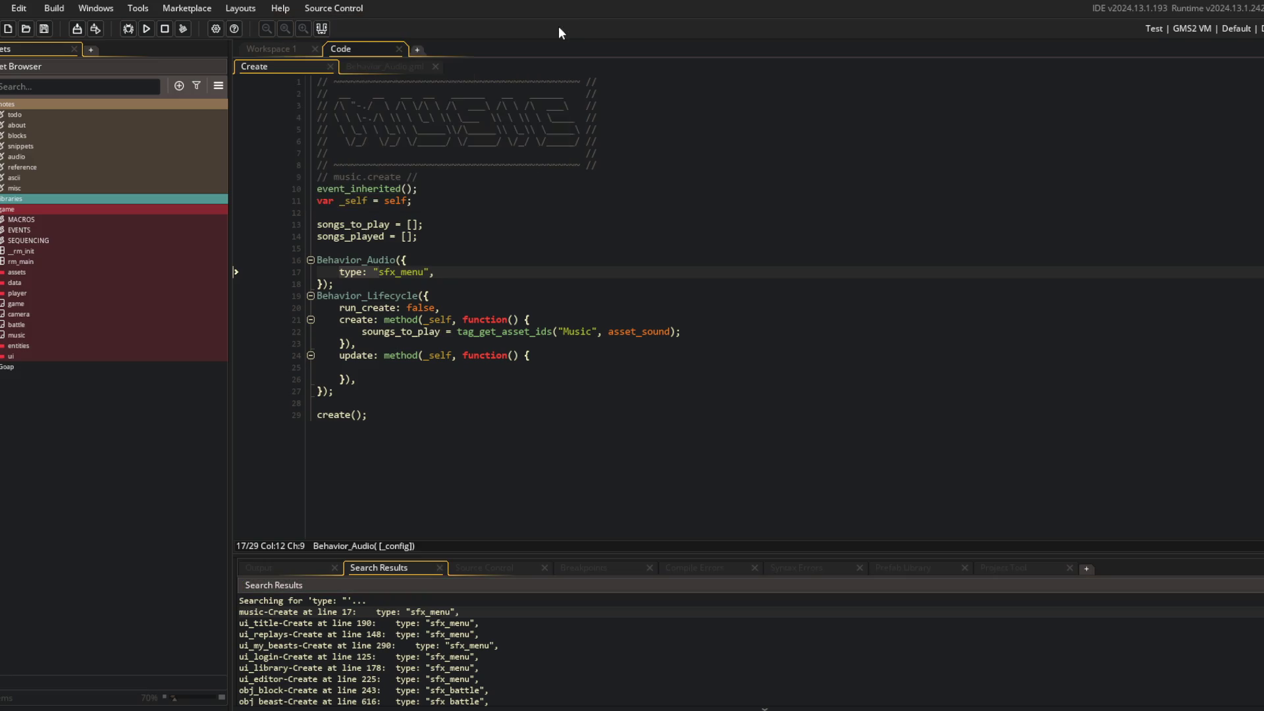
click(406, 274)
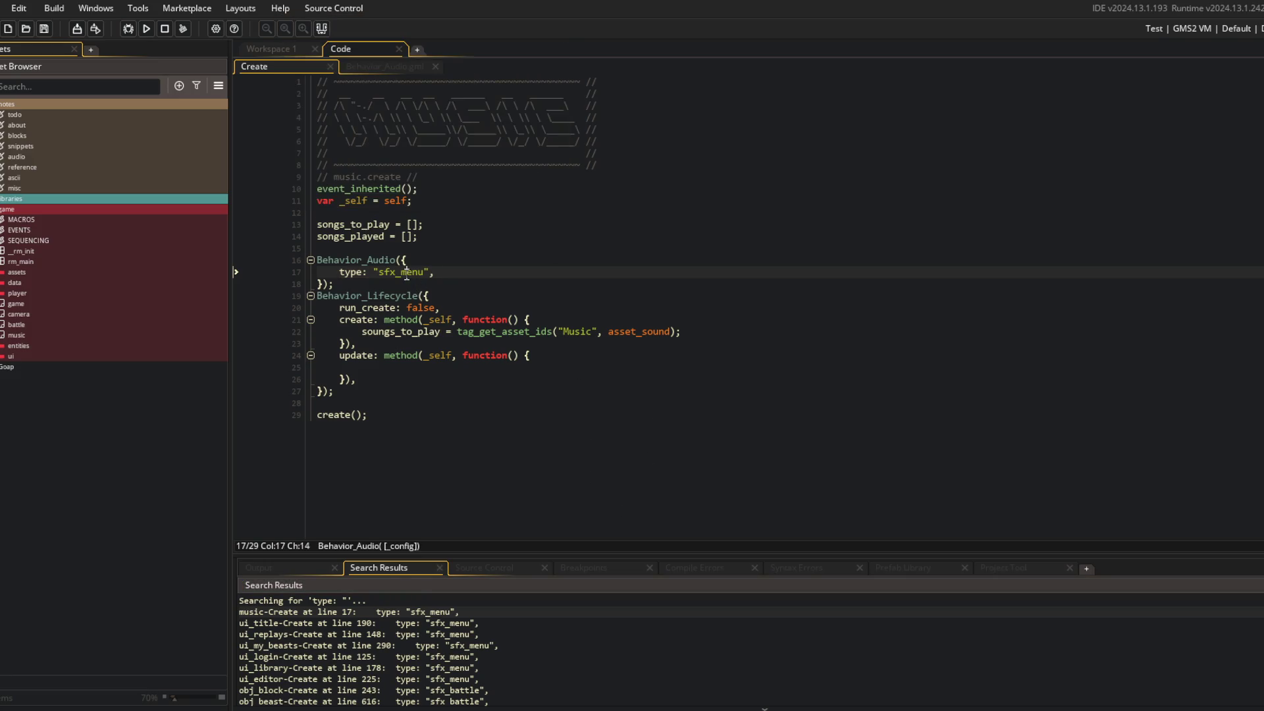
text(music)
Open the Behavior_Audio definition from the call in the music Create event
click(497, 259)
click(449, 290)
click(381, 264)
middle_click(367, 260)
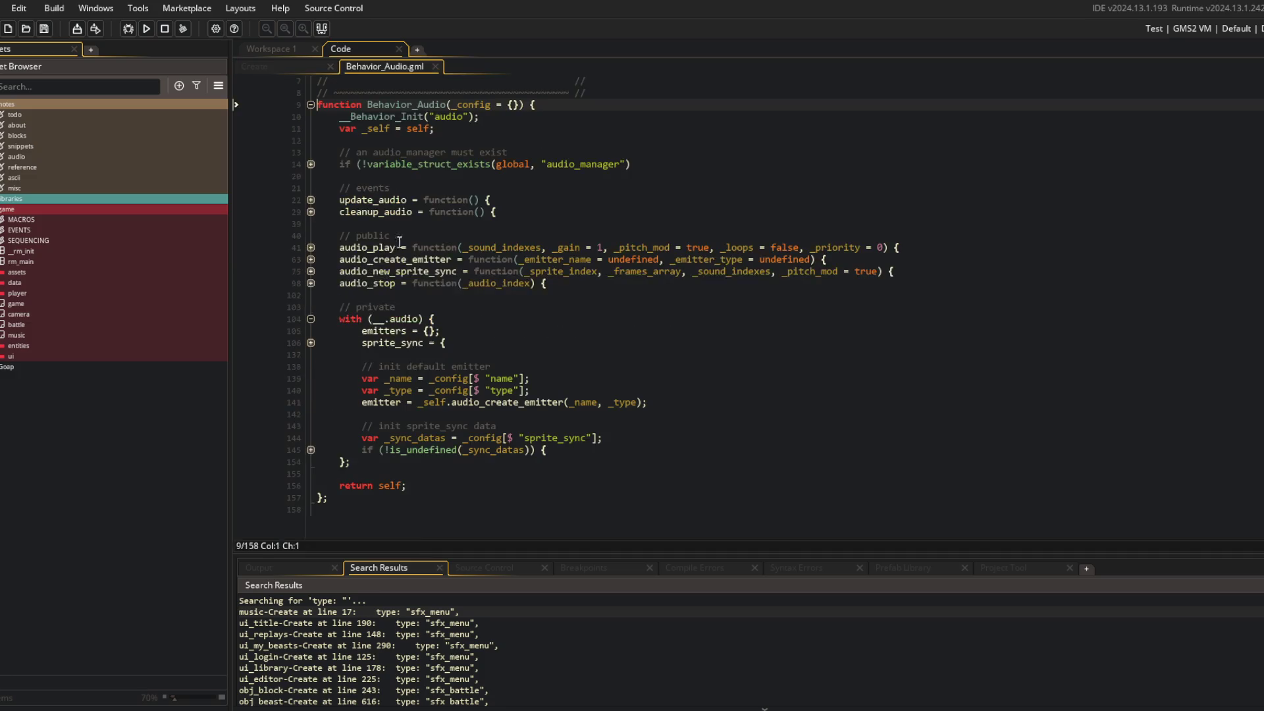
Open the Behavior_Audio script, then find and open the Behavior_AudioManager script
scroll(306, 236, up, 2)
click(310, 214)
click(310, 221)
click(503, 224)
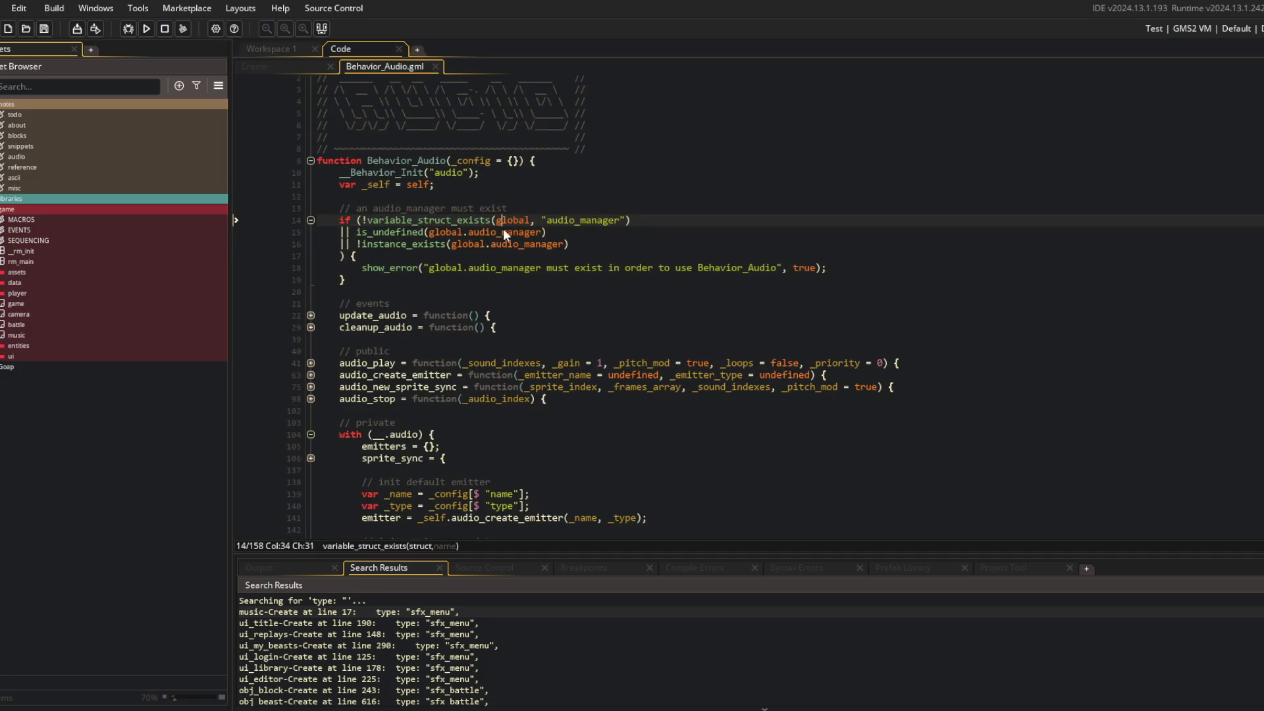
key(ctrl+t)
text(dioman)
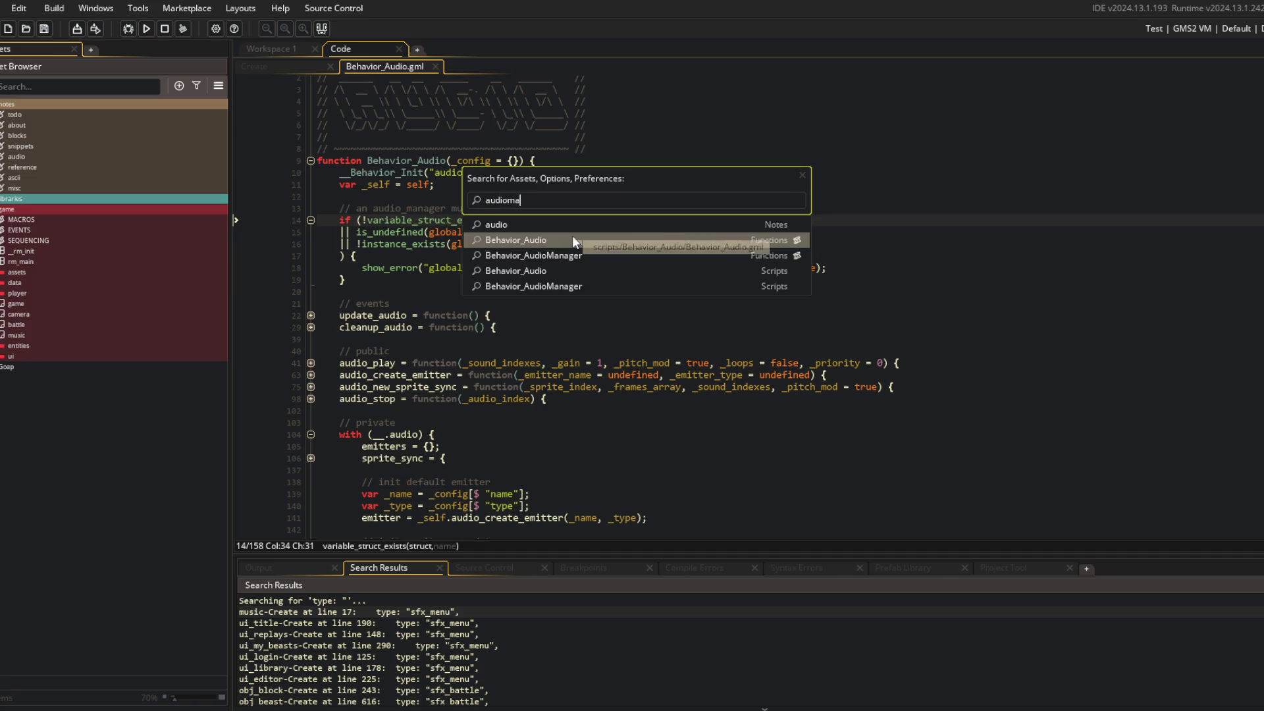
key(Return)
Split the editor into two columns, hide the side panels, and fold Behavior_Audio's inner blocks
right_click(571, 236)
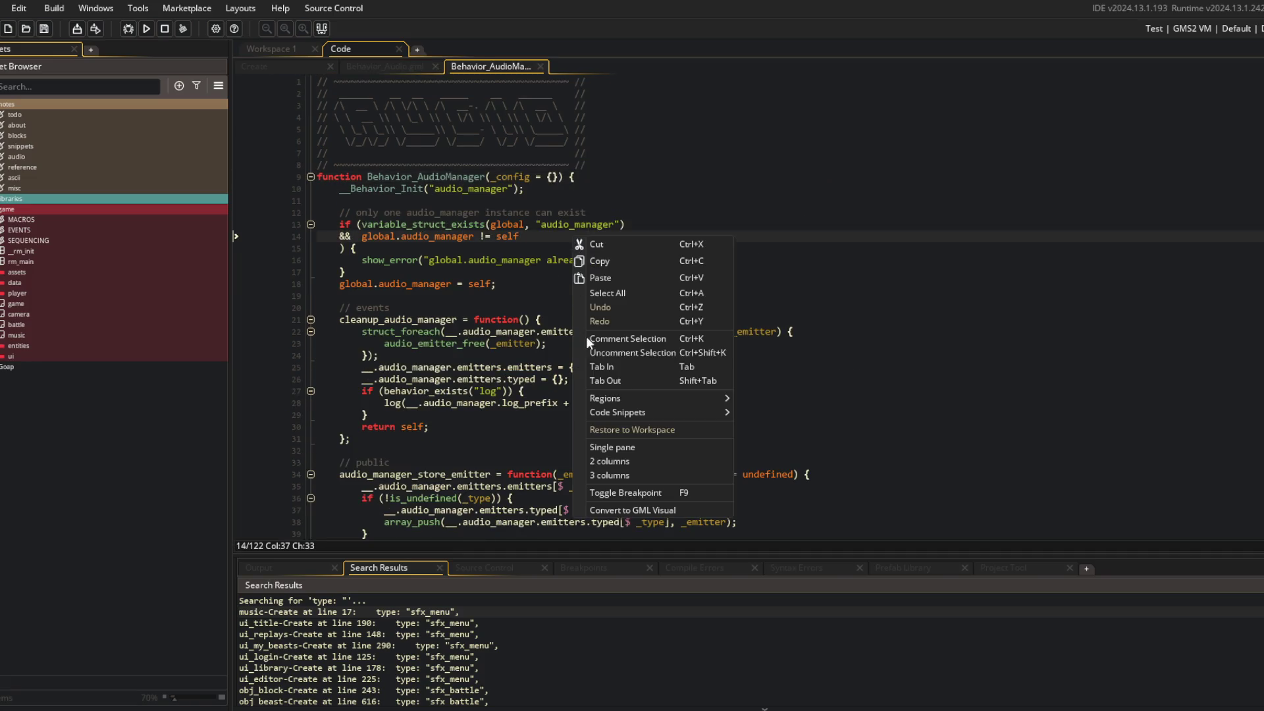
click(611, 462)
click(321, 28)
click(391, 158)
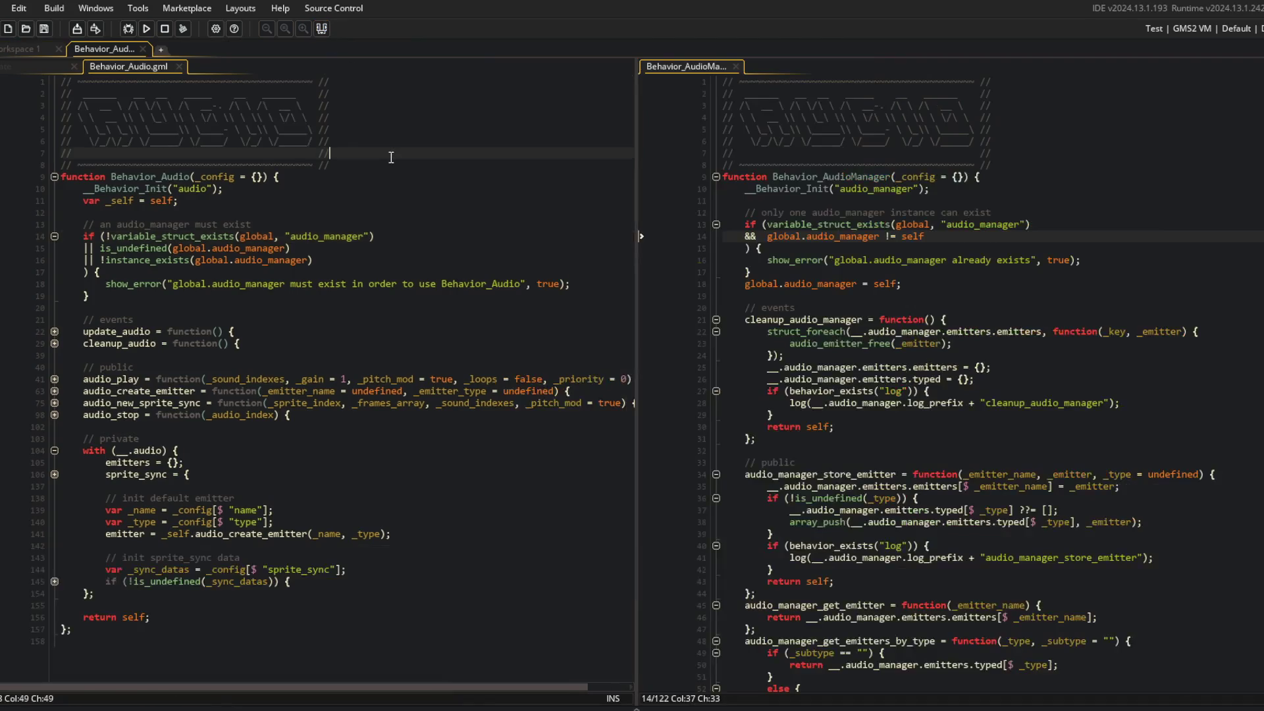
key(ctrl+shift+minus)
key(Down)
key(Down)
key(ctrl+shift+equal)
Fold Behavior_AudioManager's code blocks and locate the get-emitters-by-type function
click(930, 354)
key(ctrl+shift+minus)
key(ctrl+shift+equal)
key(Down)
key(Down)
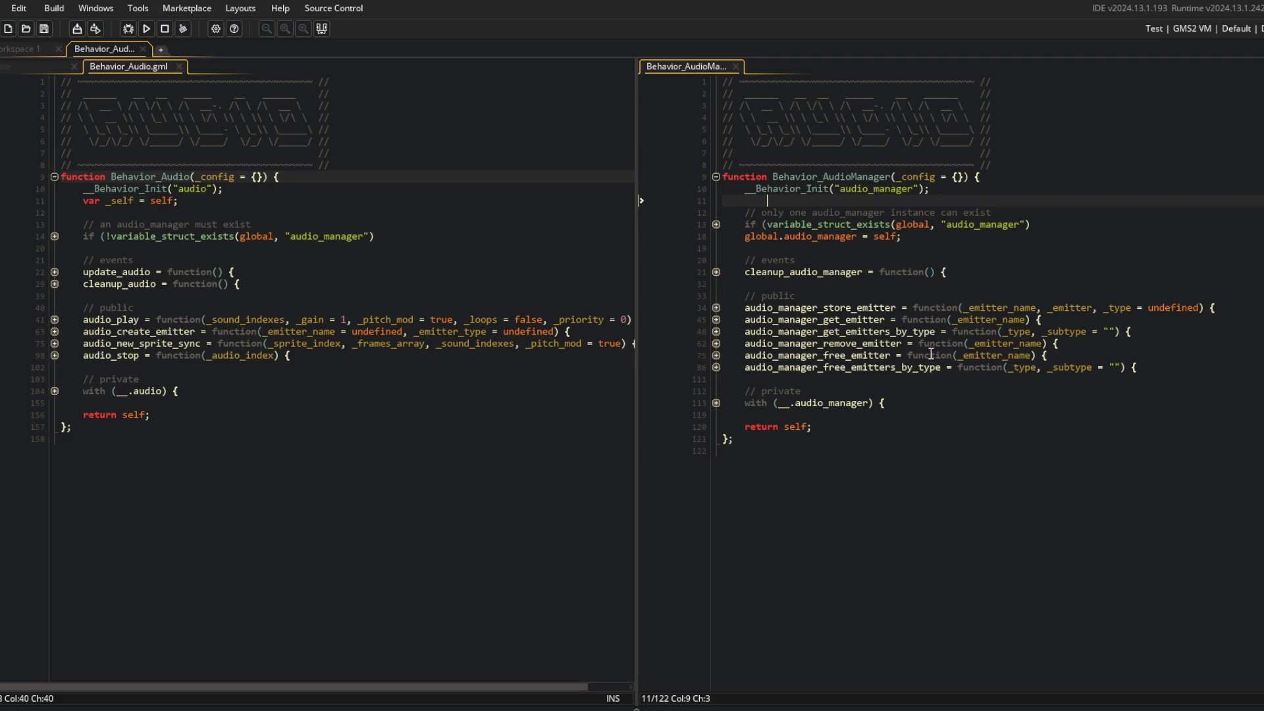
click(940, 363)
click(810, 331)
click(810, 272)
click(774, 331)
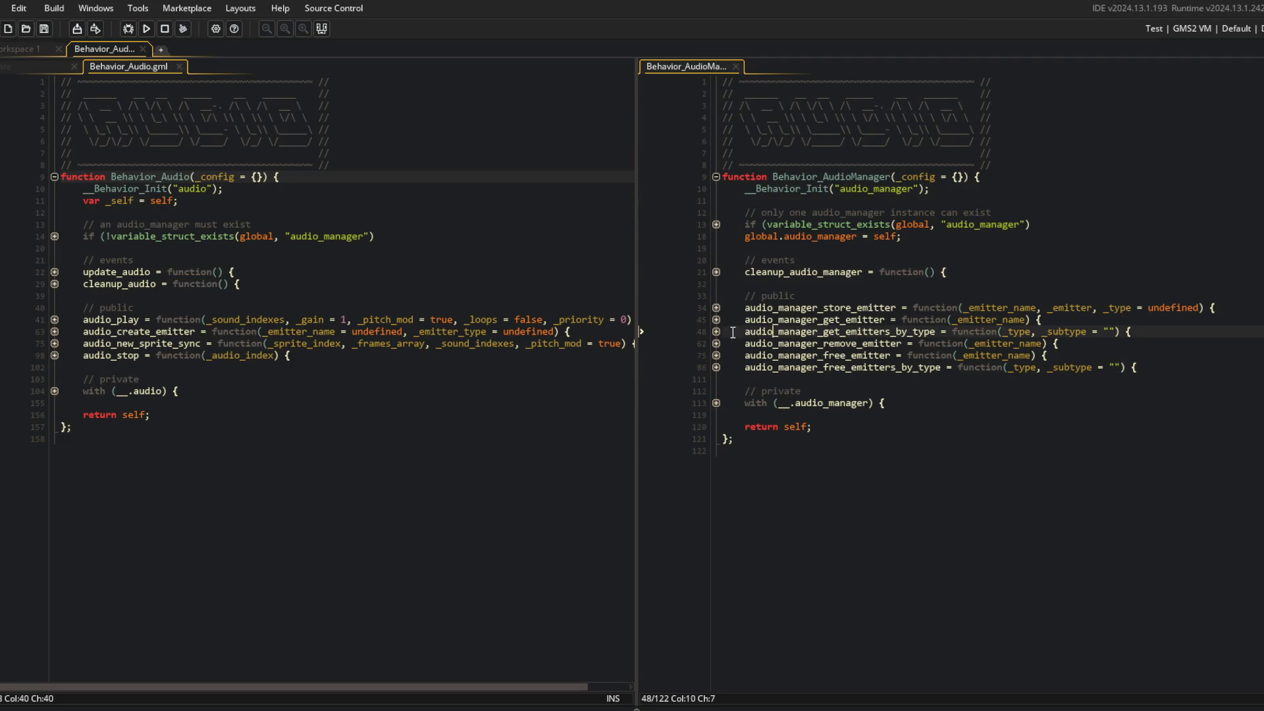
Unfold audio_manager_get_emitters_by_type's branches and callbacks, then show music Create in the left pane
click(716, 332)
click(716, 343)
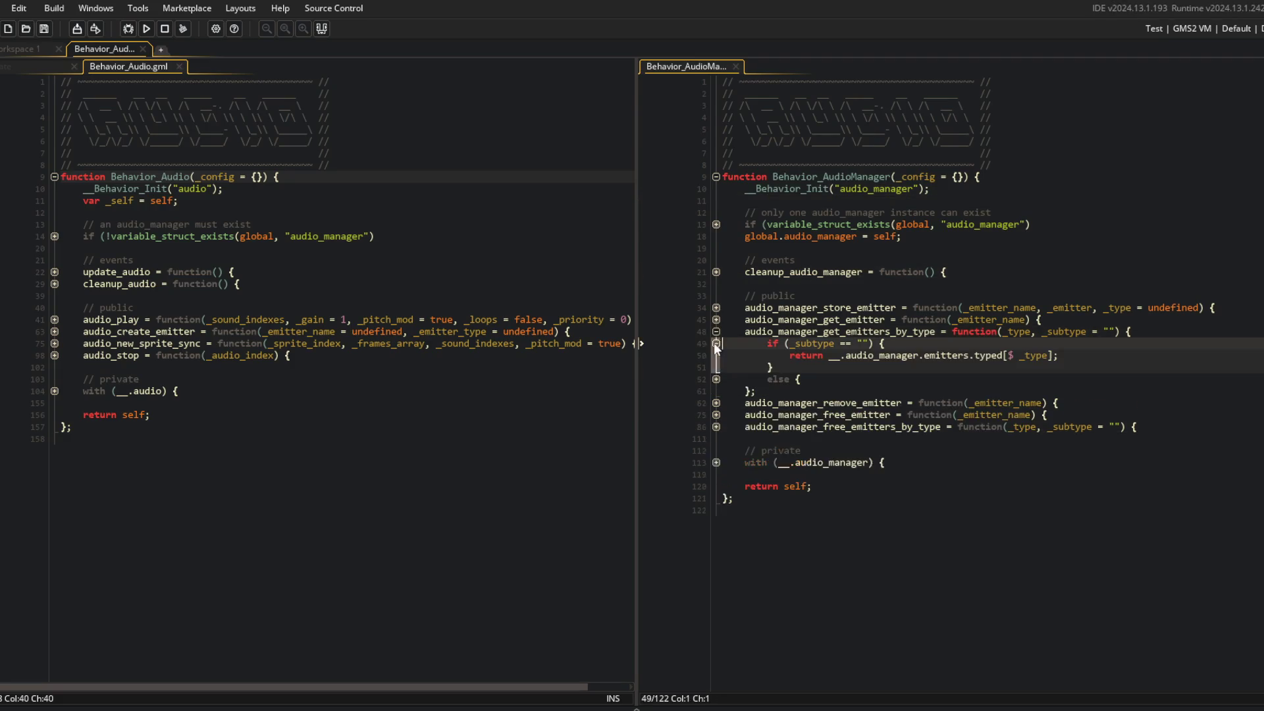
click(716, 379)
click(775, 427)
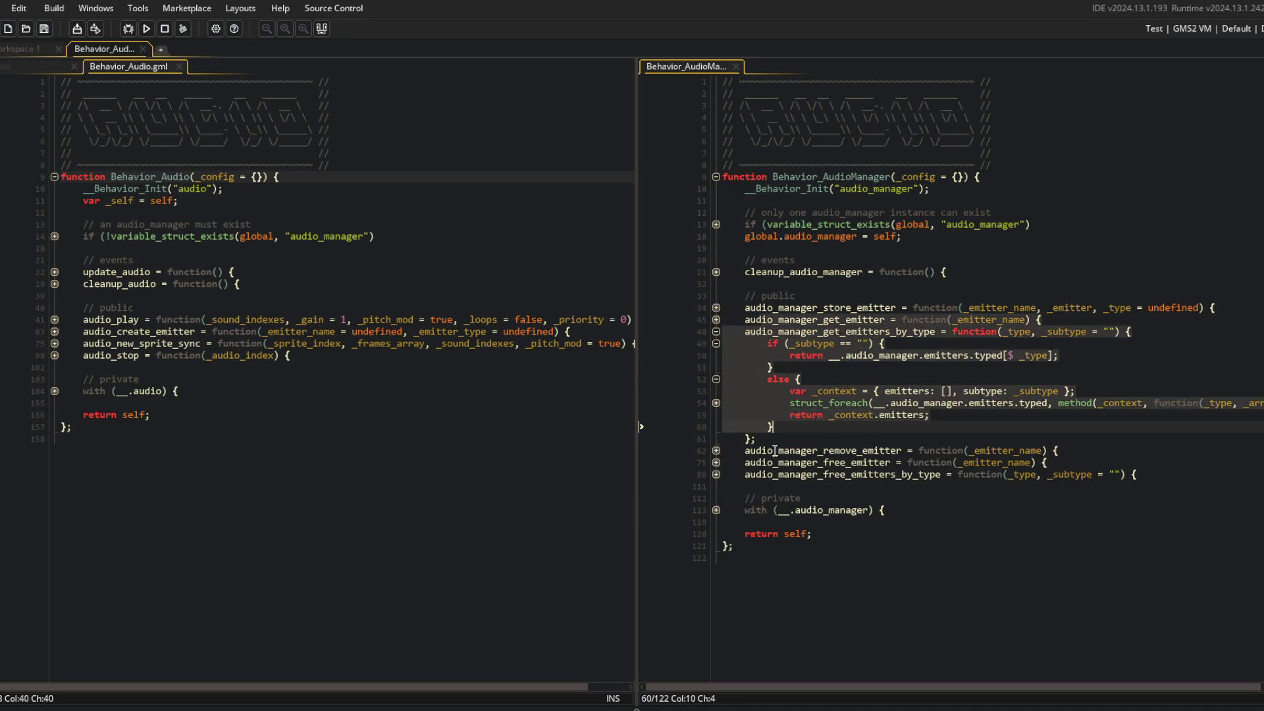
click(714, 510)
click(789, 402)
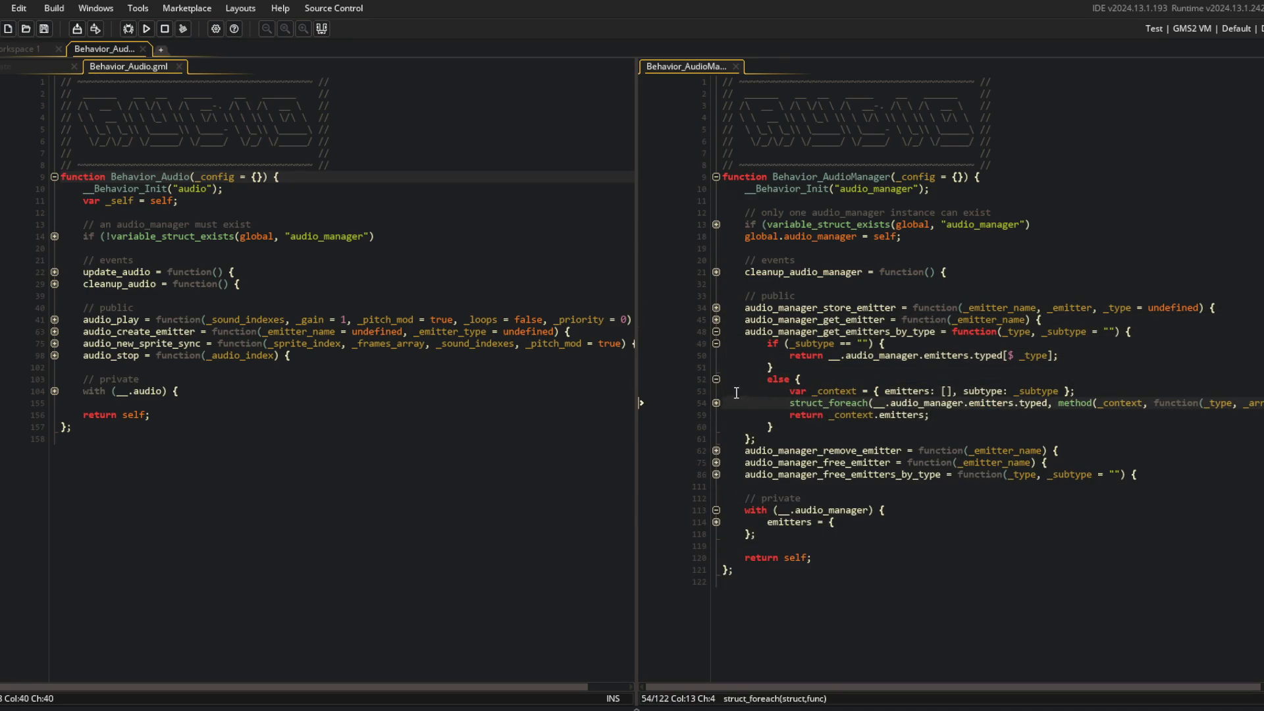
click(716, 402)
click(715, 414)
click(815, 368)
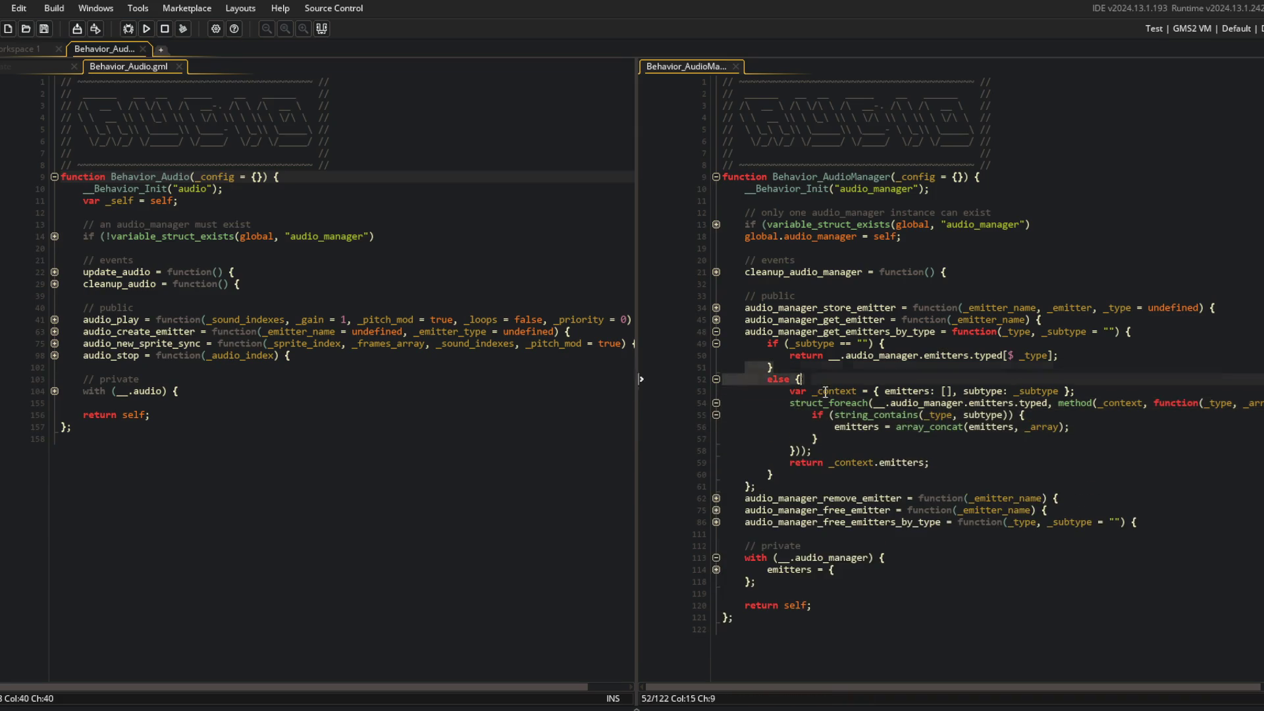
click(903, 295)
click(233, 153)
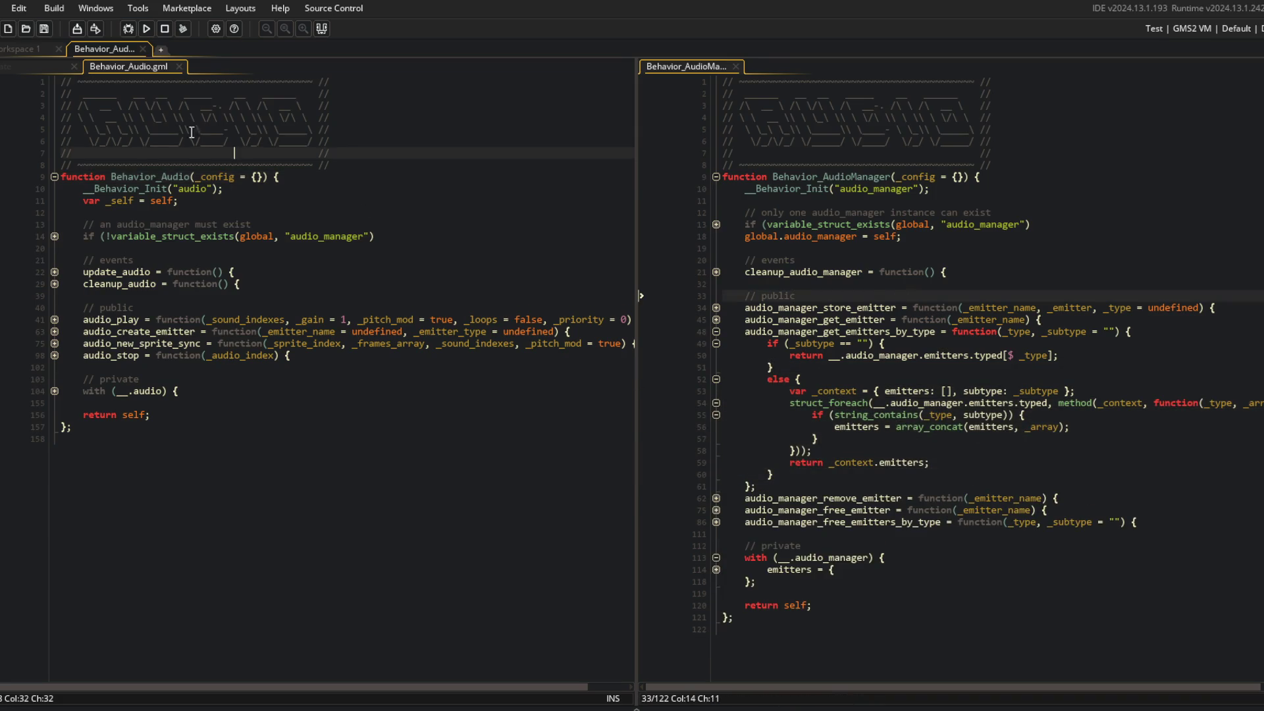
click(33, 65)
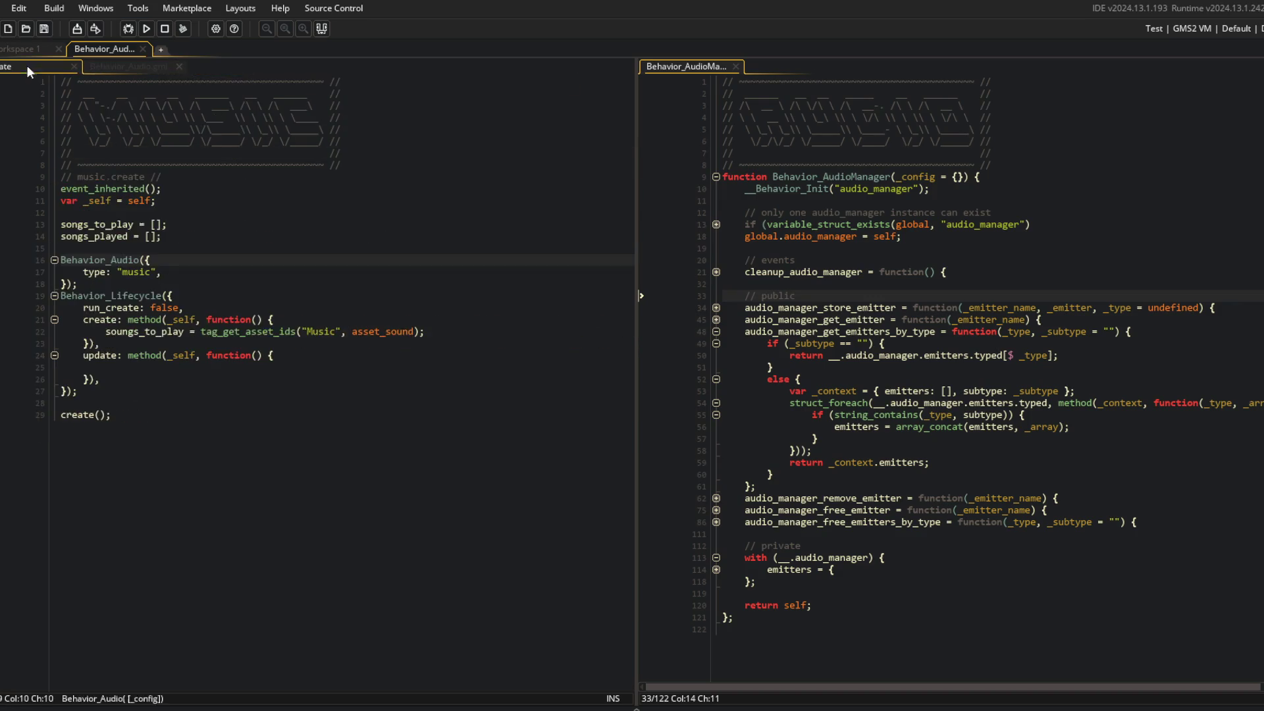
Dock Behavior_Audio.gml in the right pane beside the music Create code
click(187, 277)
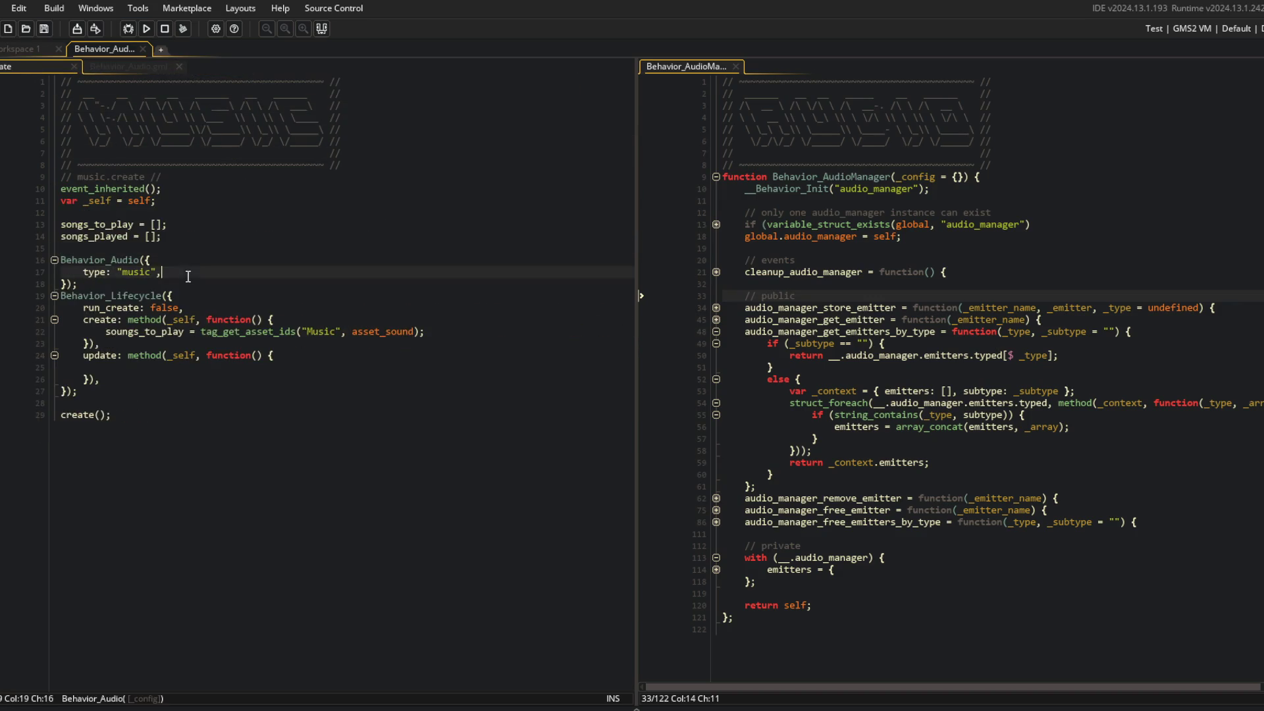
click(126, 259)
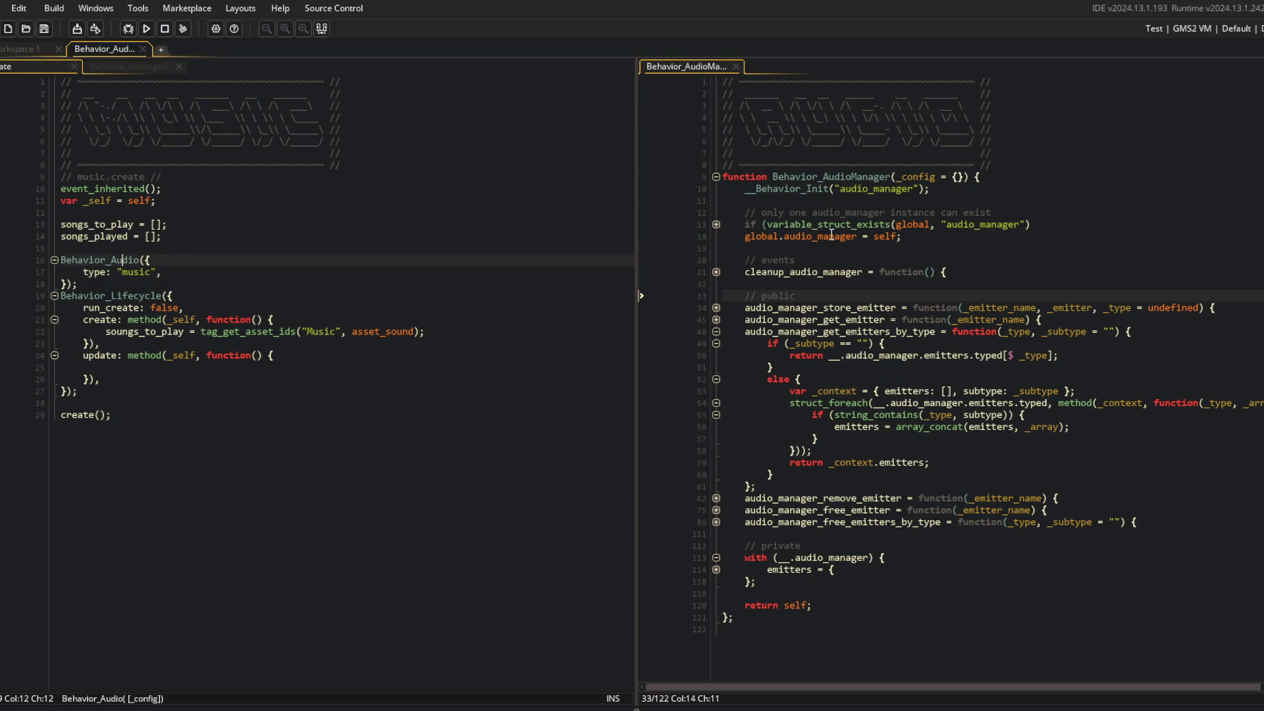
mouse_move(132, 66)
mouse_down()
mouse_move(404, 89)
mouse_move(736, 171)
mouse_up()
click(738, 213)
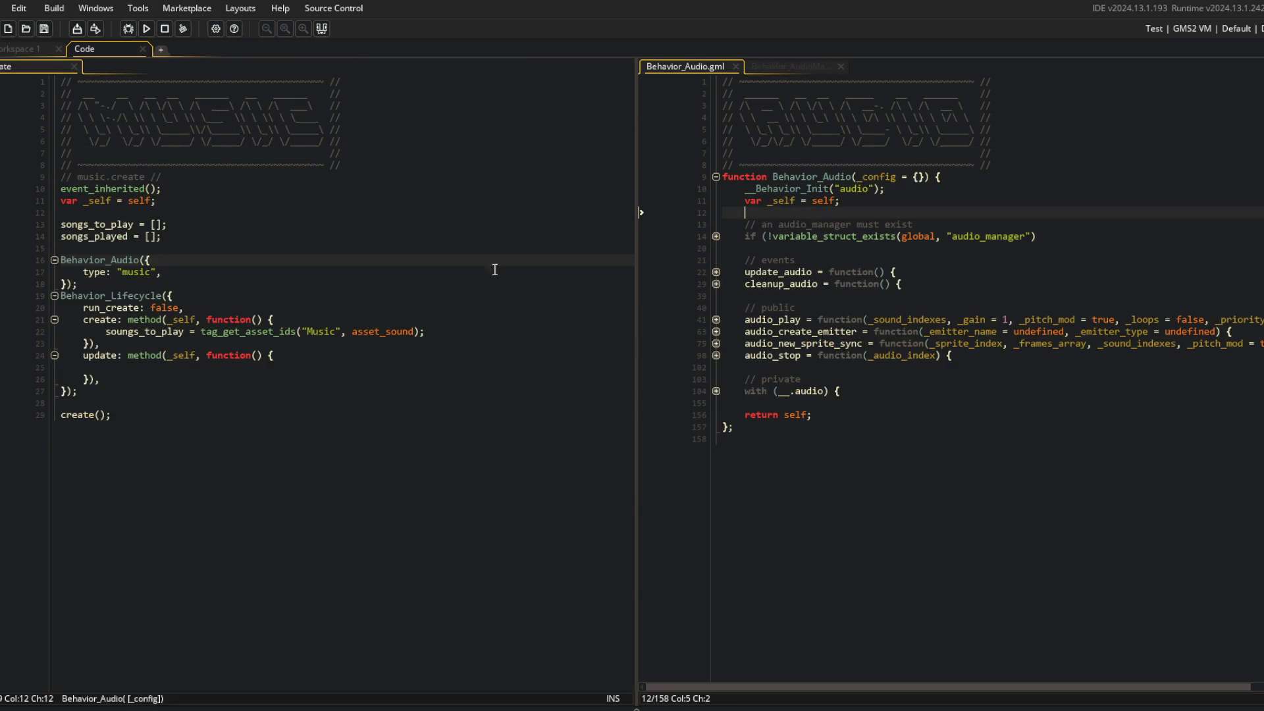
click(61, 212)
Make the update method call update_audio();
click(131, 373)
text(update_audi)
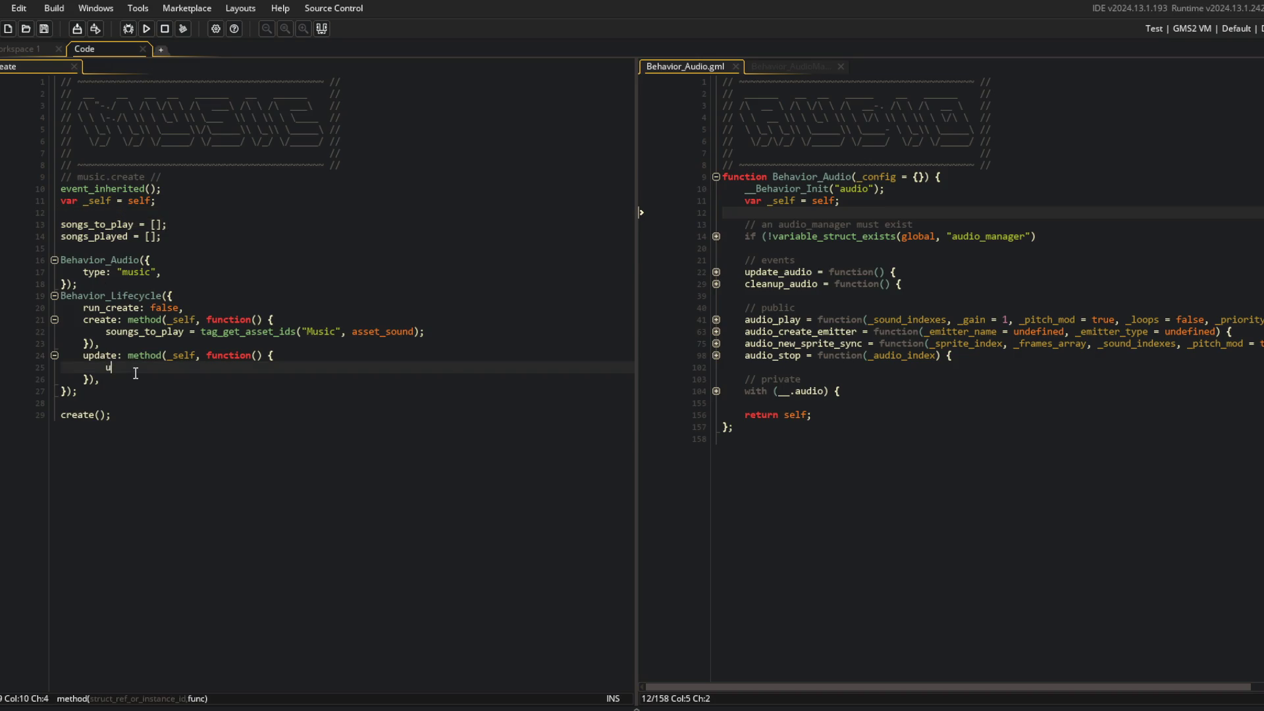
key(Return)
text(();)
Add a new method entry named destroy using method(_self, ...)
key(Up)
key(Up)
key(End)
key(Return)
text(cleanup: method(_self,)
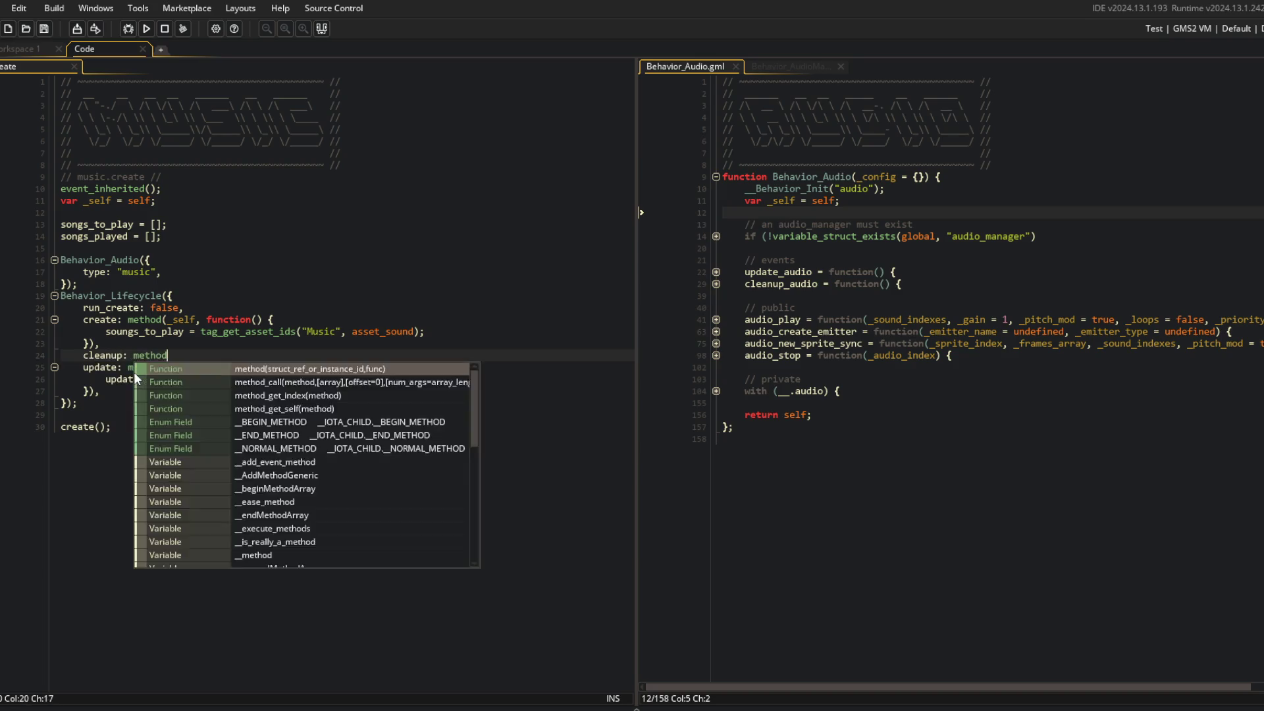
key(BackSpace)
key(BackSpace)
key(BackSpace)
key(Home)
key(ctrl+shift+Right)
text(destroy)
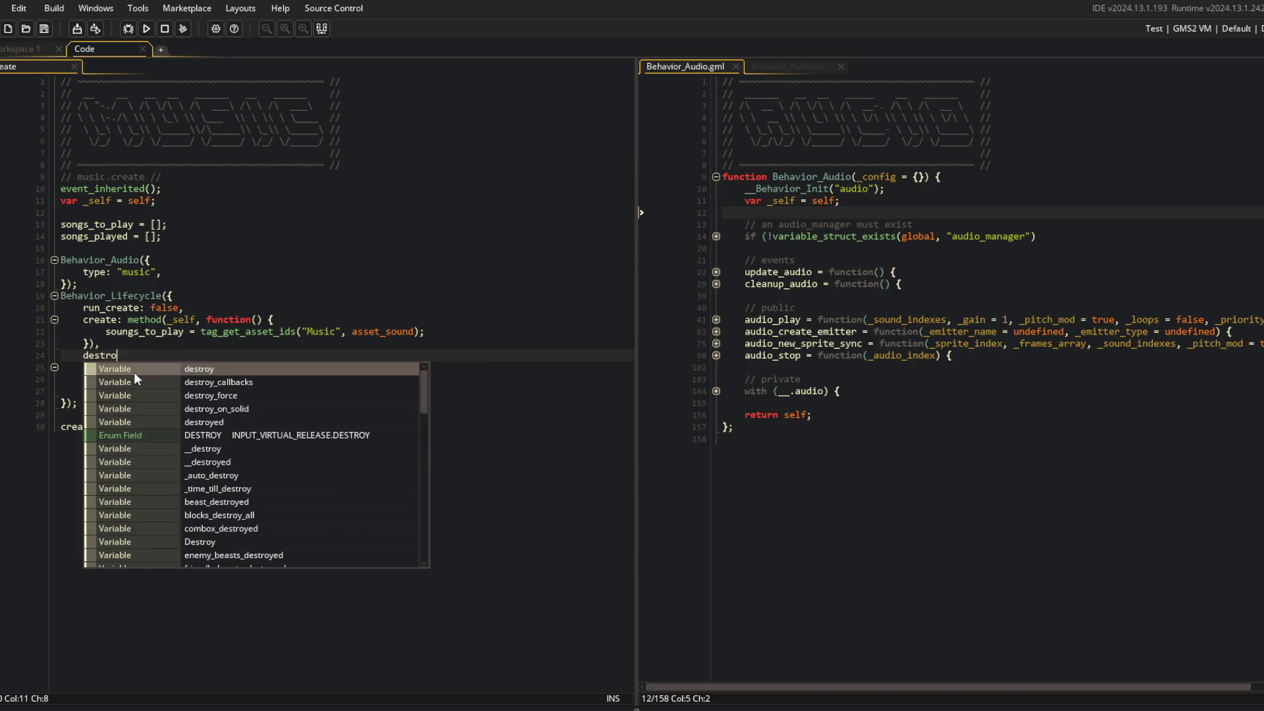
Give the destroy method a function body that calls cleanup_audio();
key(End)
text(_self, function() {)
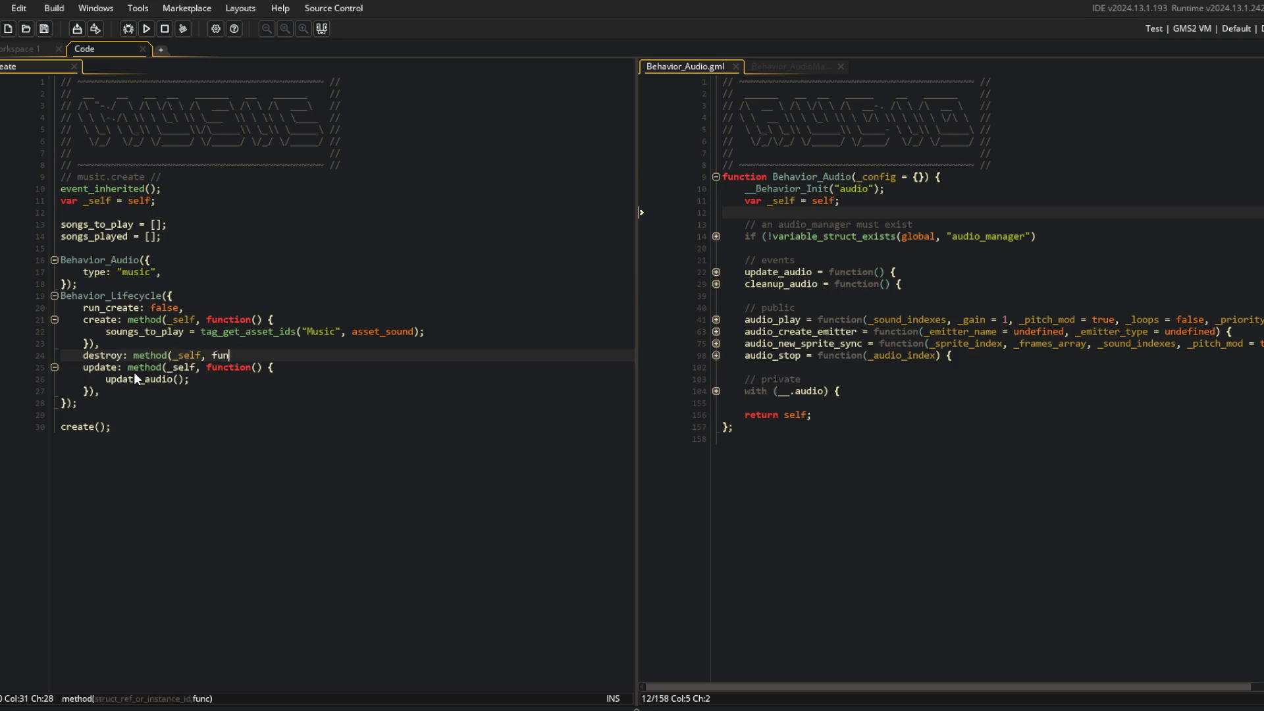
key(Return)
key(Return)
text(}),)
key(Up)
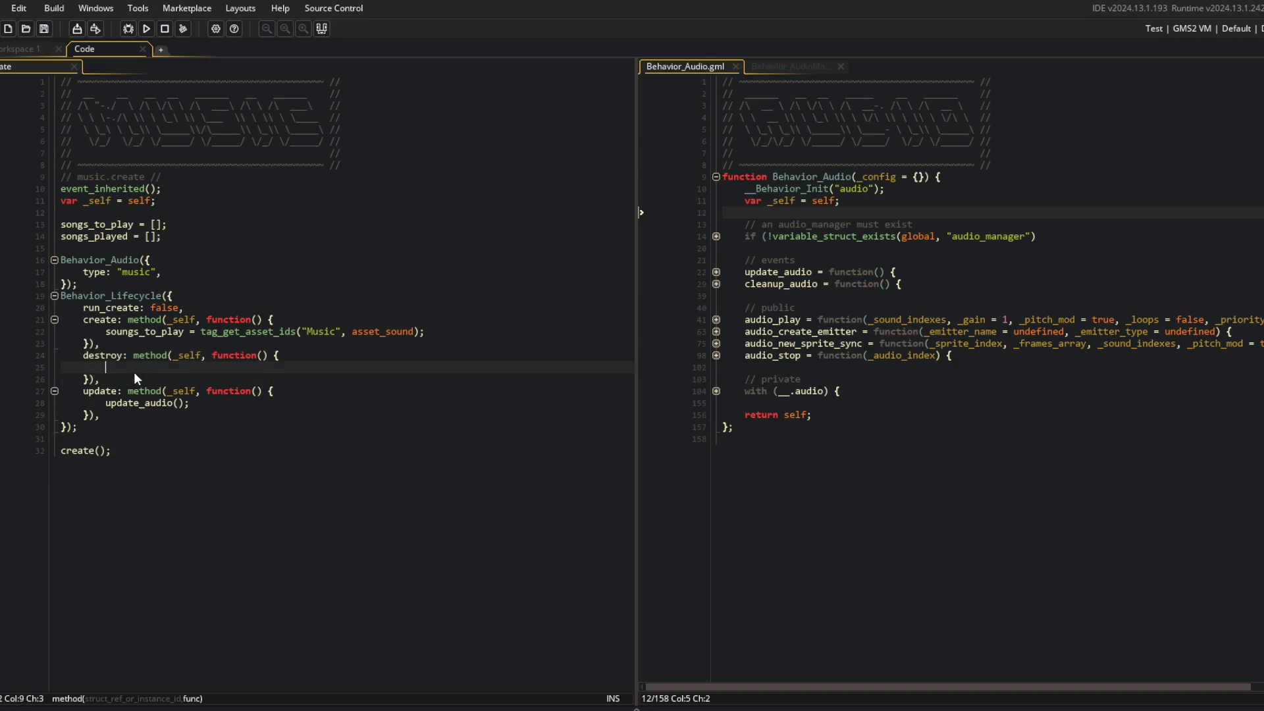
text(cleanup_audio();)
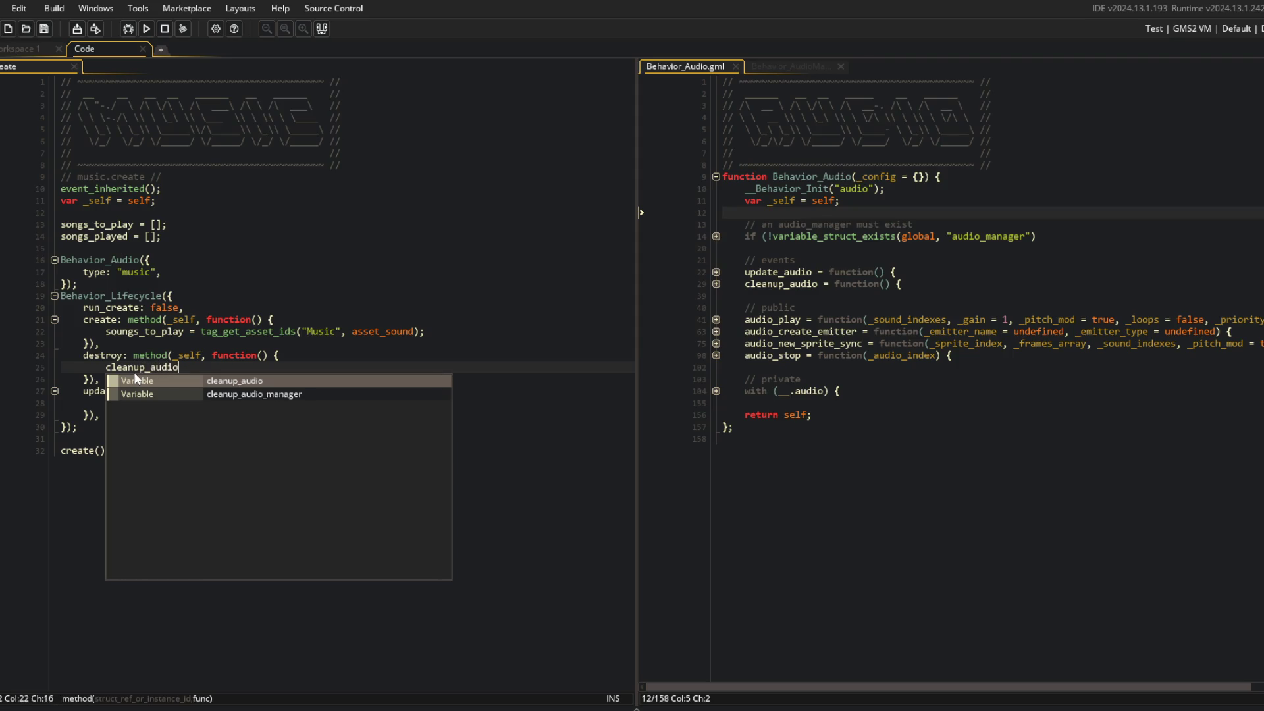
click(264, 187)
Add a Destroy event to the music object and paste the header comment into it
key(Up)
right_click(263, 186)
mouse_move(415, 423)
click(487, 438)
key(ctrl+v)
Rename the header to destroy, add a destroy(); call, then save and close the event
double_click(113, 178)
text(destr)
text(oy)
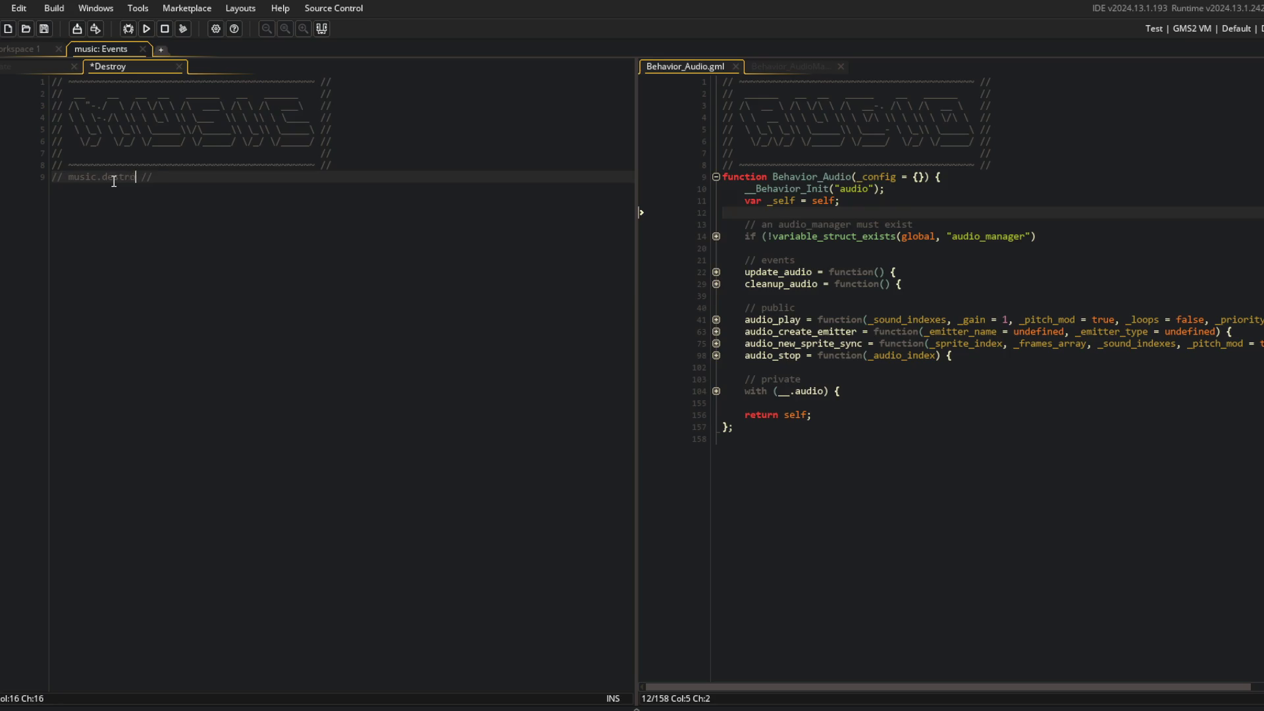
key(Return)
key(Return)
text(destroy();)
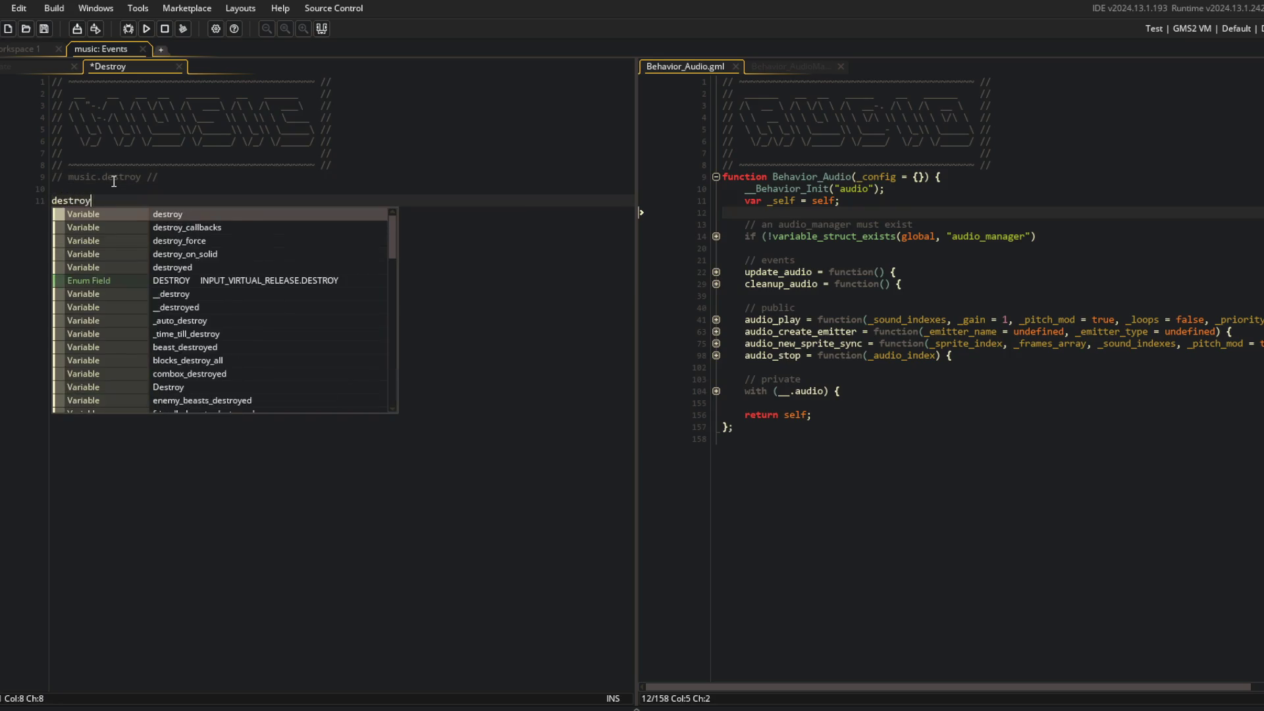
key(ctrl+s)
key(ctrl+w)
Fold the destroy and update method blocks in the music Create code
click(253, 320)
key(Down)
key(Down)
key(Down)
key(ctrl+shift+bracketleft)
key(Down)
key(ctrl+shift+bracketleft)
key(Up)
key(Up)
key(Up)
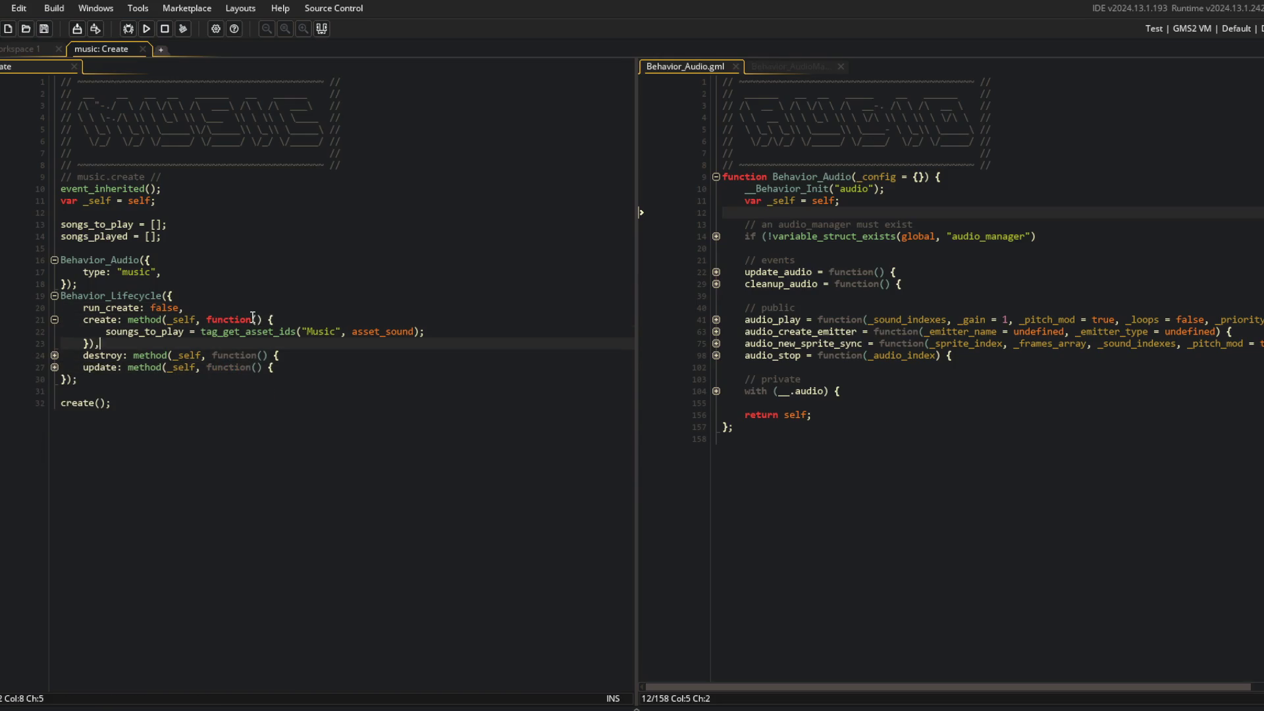
key(End)
key(Up)
key(Up)
key(Up)
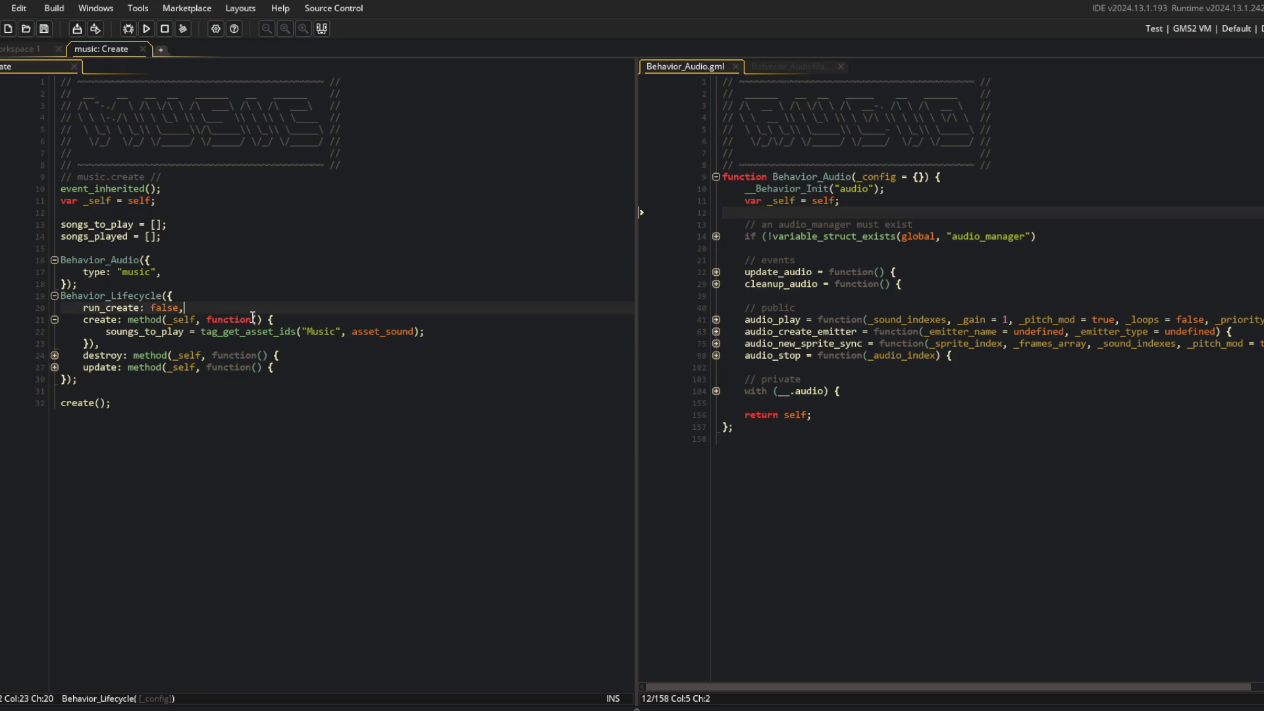
click(716, 391)
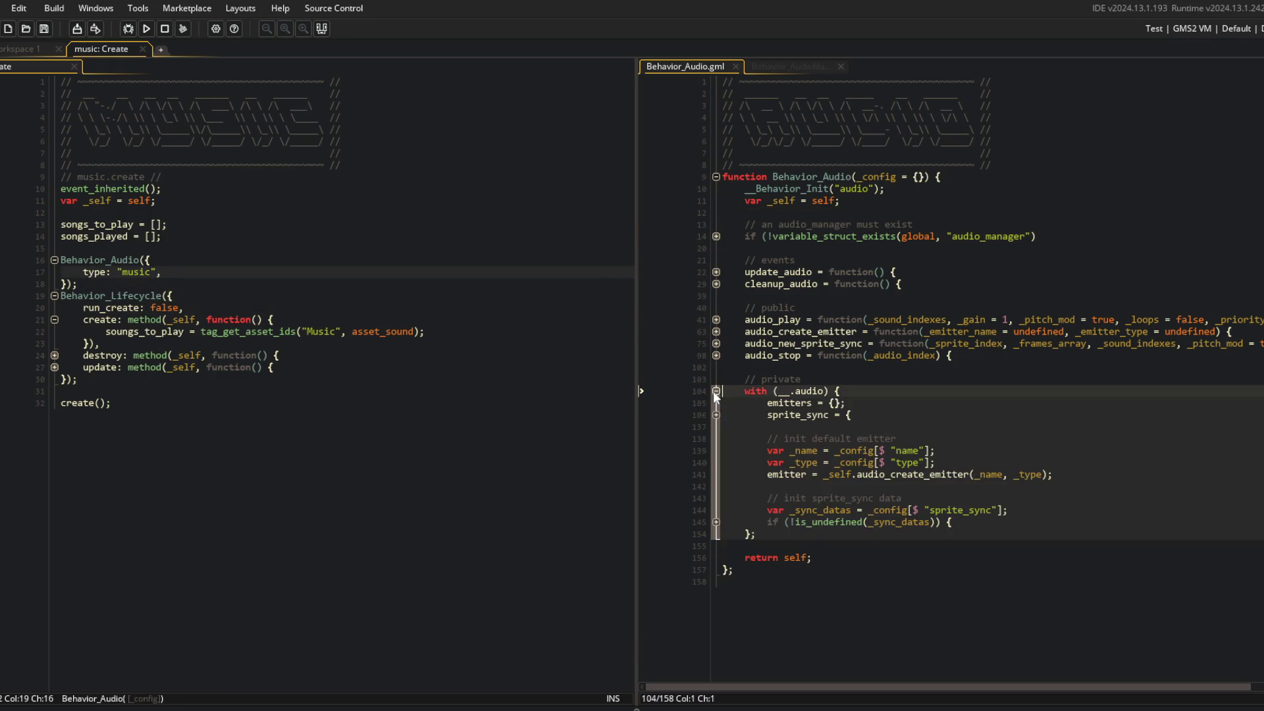
click(716, 522)
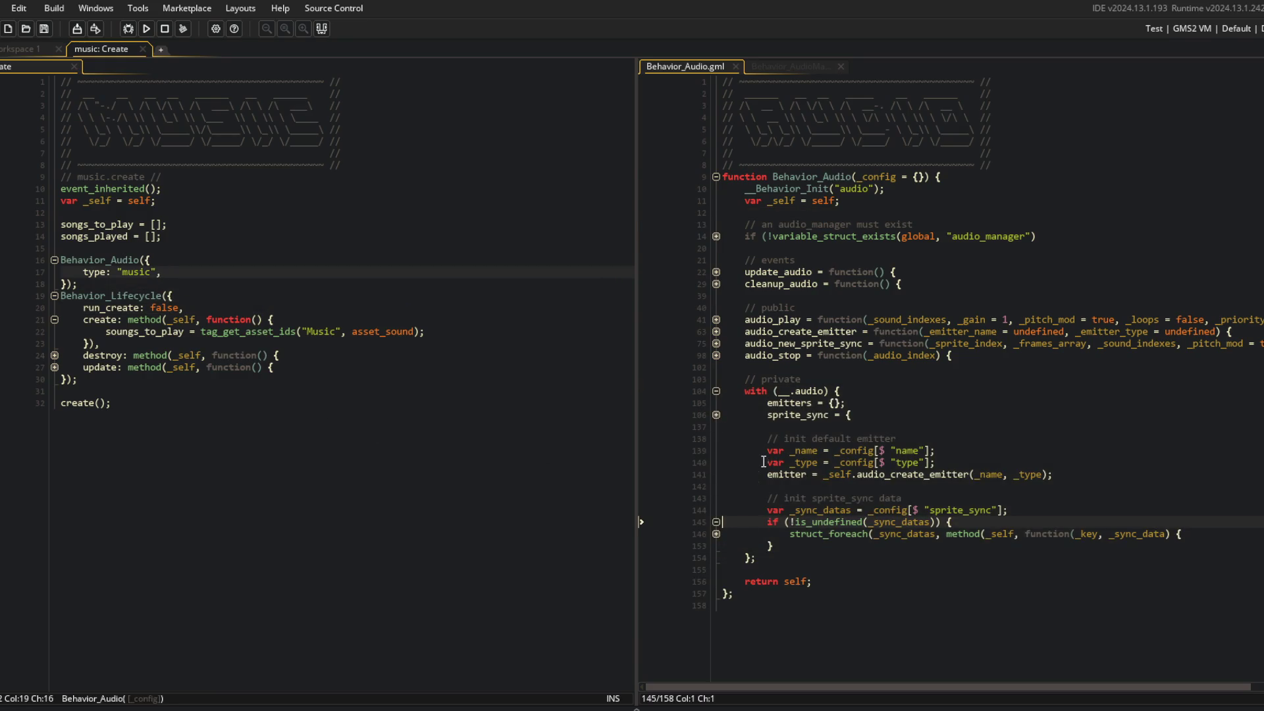
click(784, 451)
double_click(807, 451)
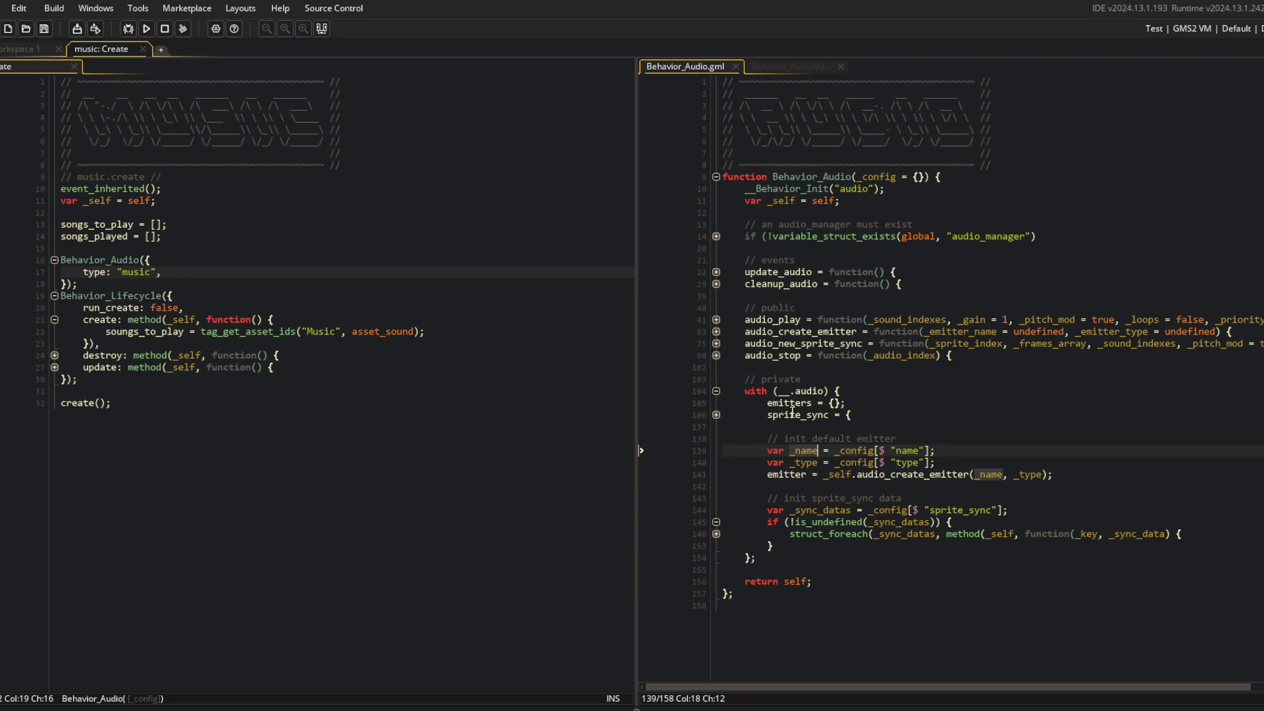
click(999, 477)
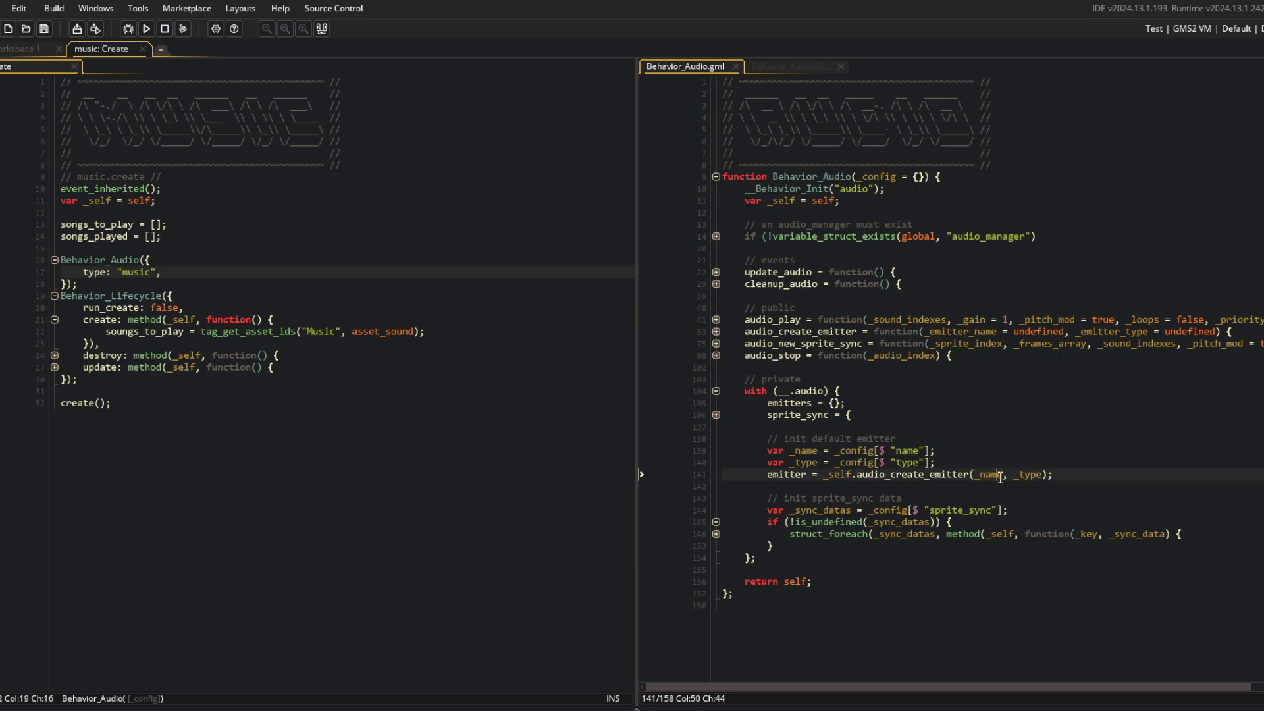
double_click(928, 334)
click(714, 332)
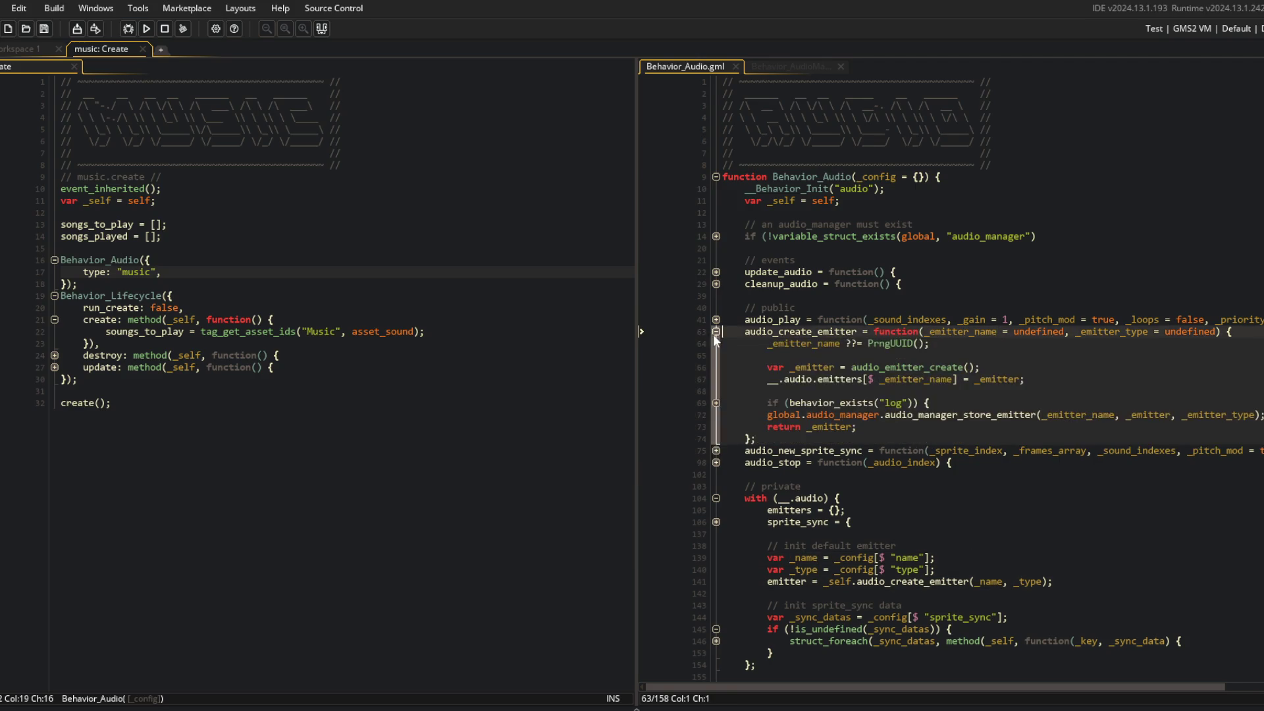
click(714, 402)
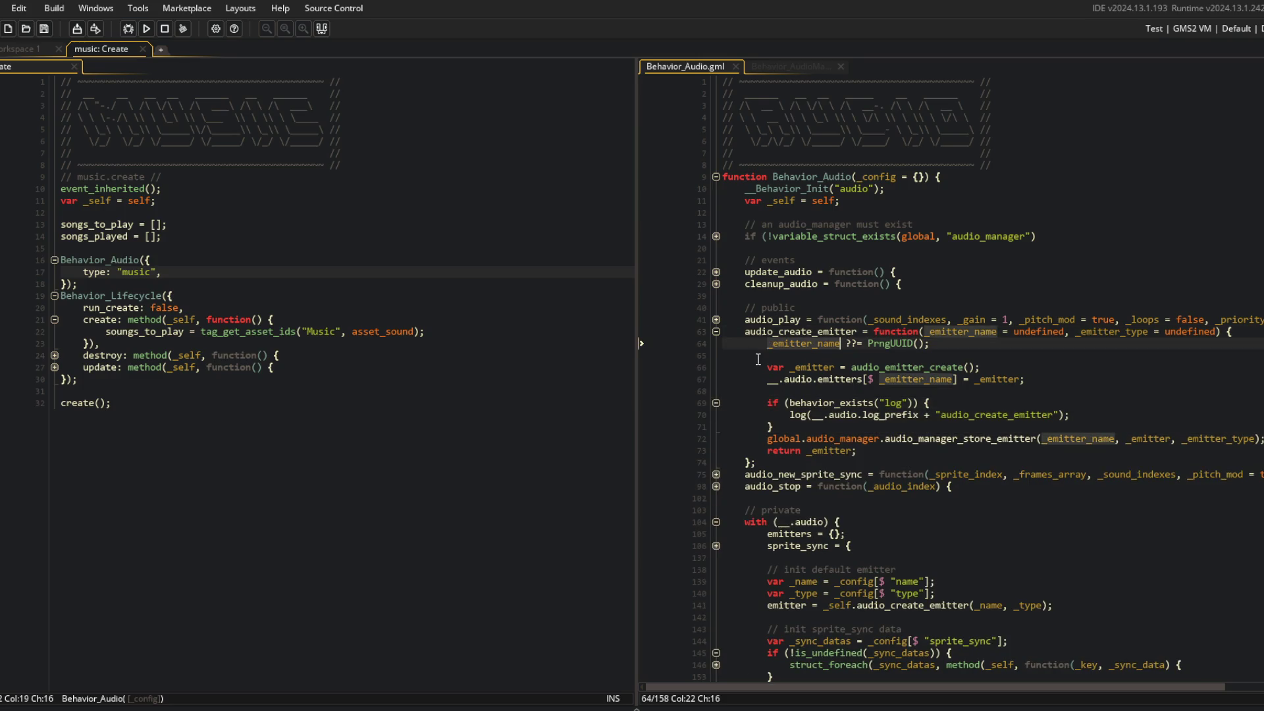
click(716, 402)
click(716, 332)
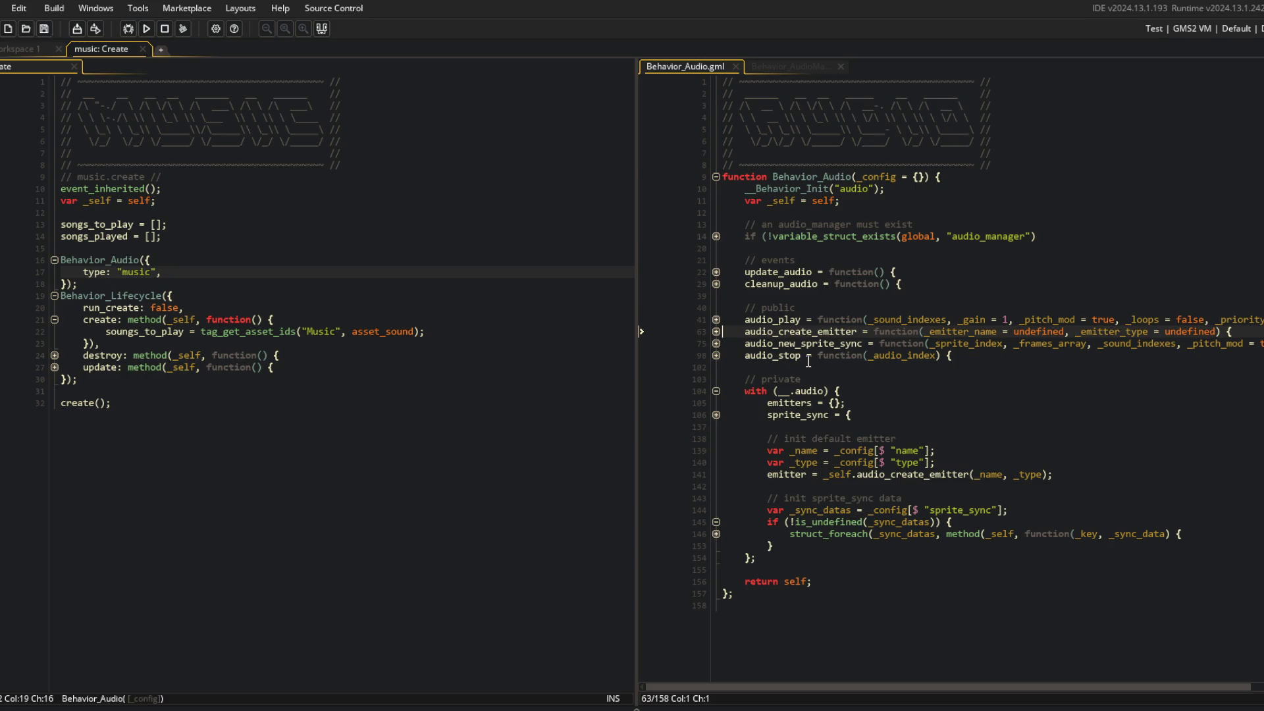
click(1006, 376)
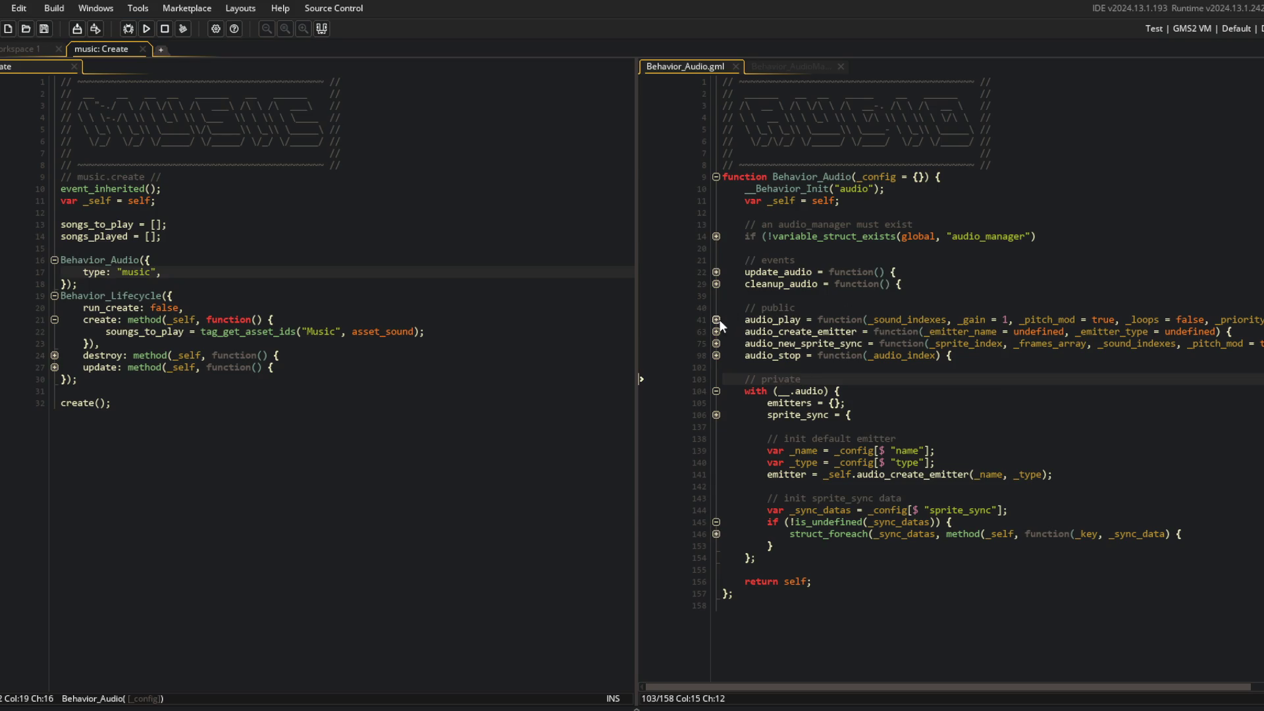
Expand audio_play and audio_create_emitter, highlighting uses of _emitter_name, emitters and emitter
click(717, 319)
click(715, 461)
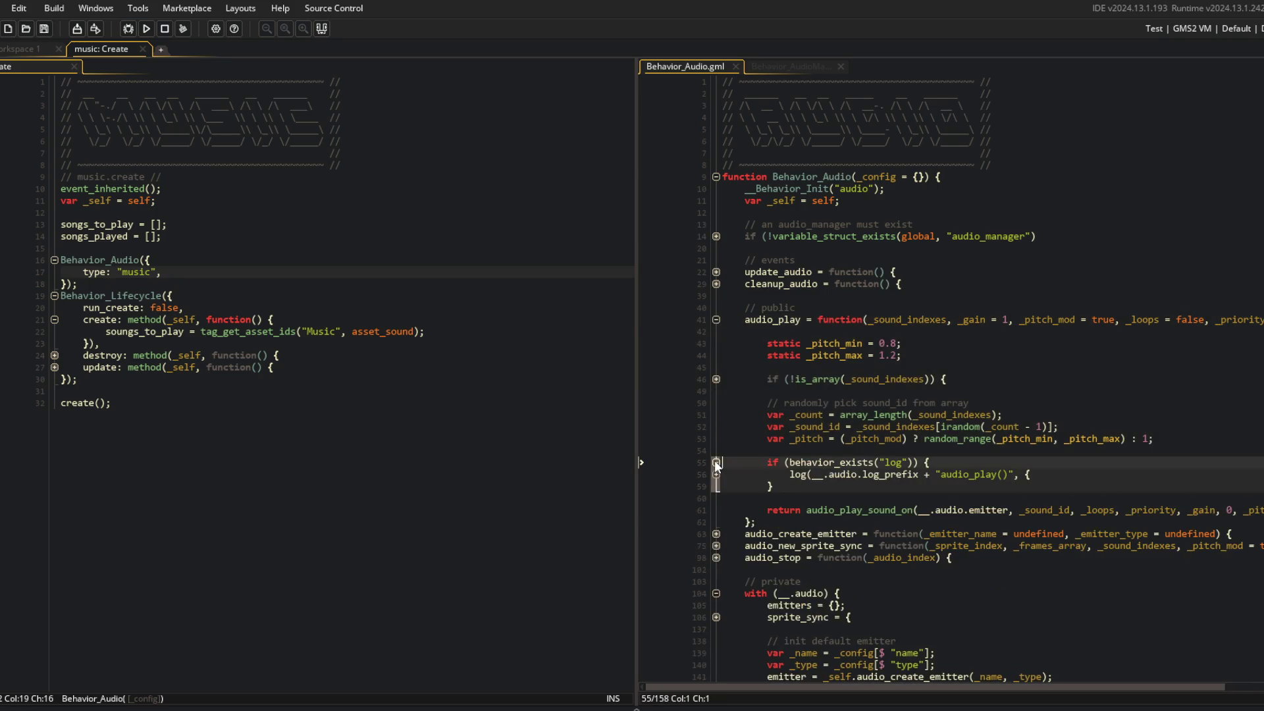
click(716, 462)
scroll(737, 510, down, 3)
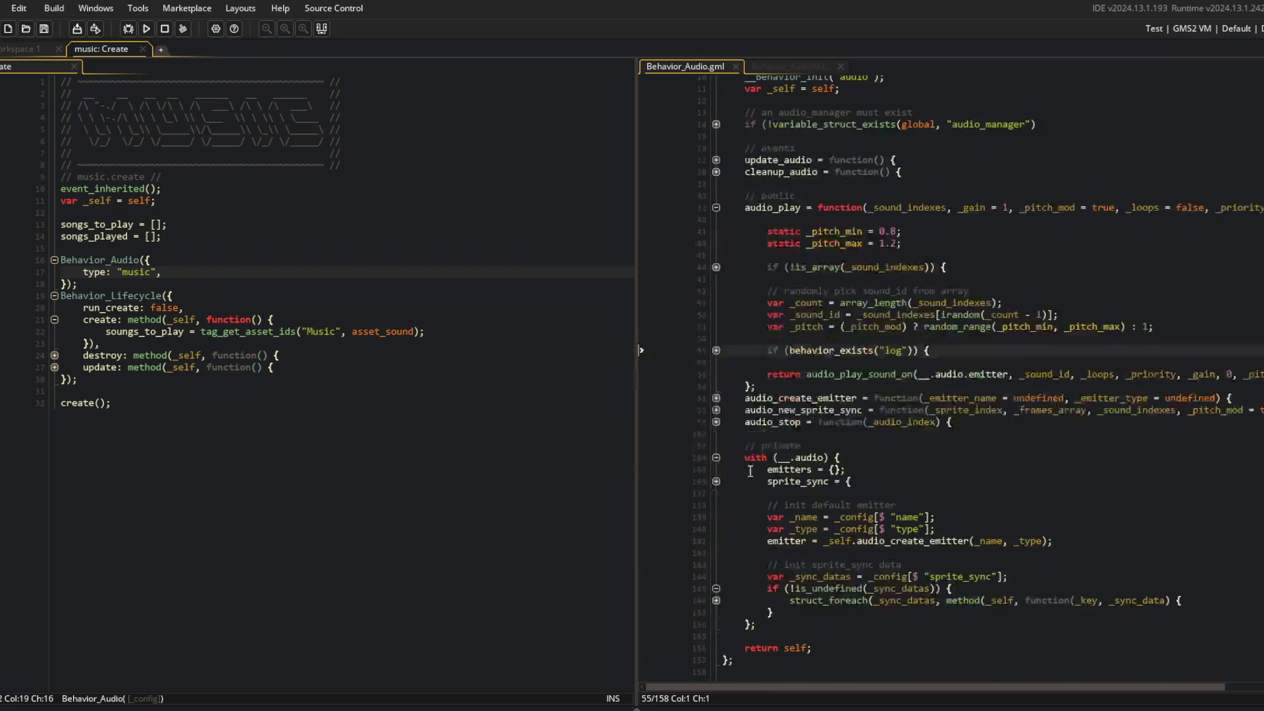
click(716, 398)
double_click(782, 411)
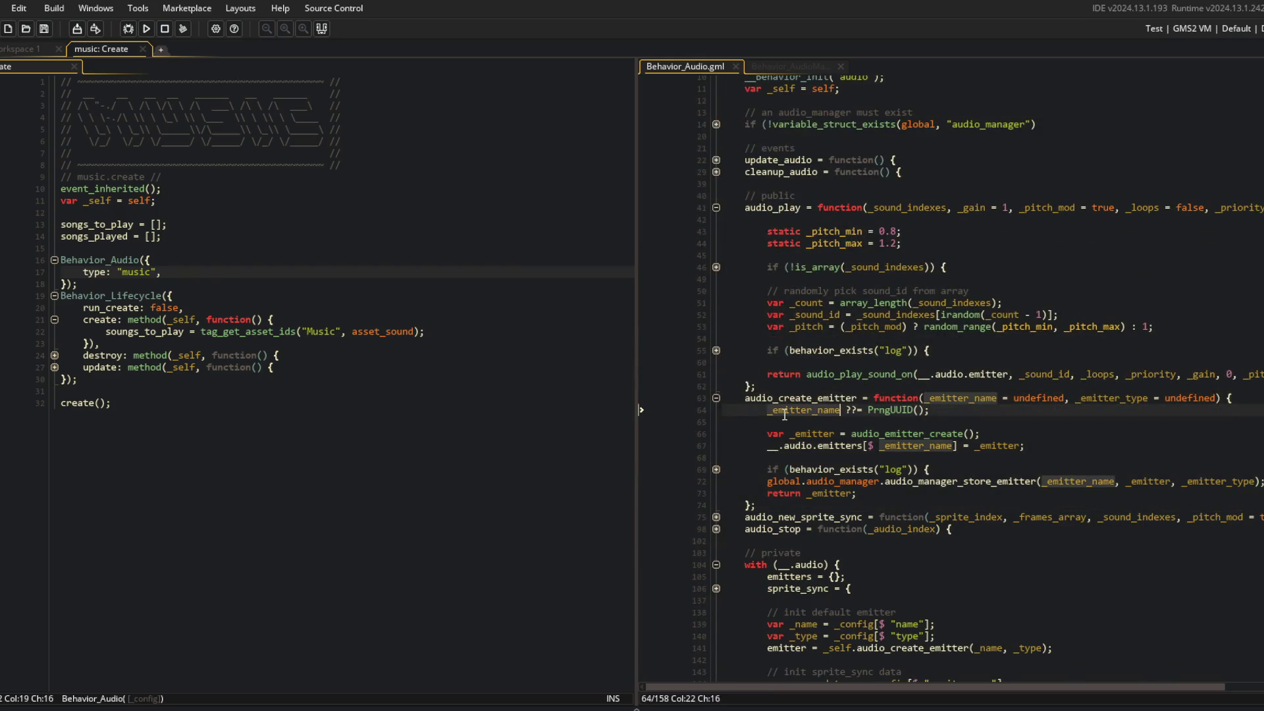
click(716, 469)
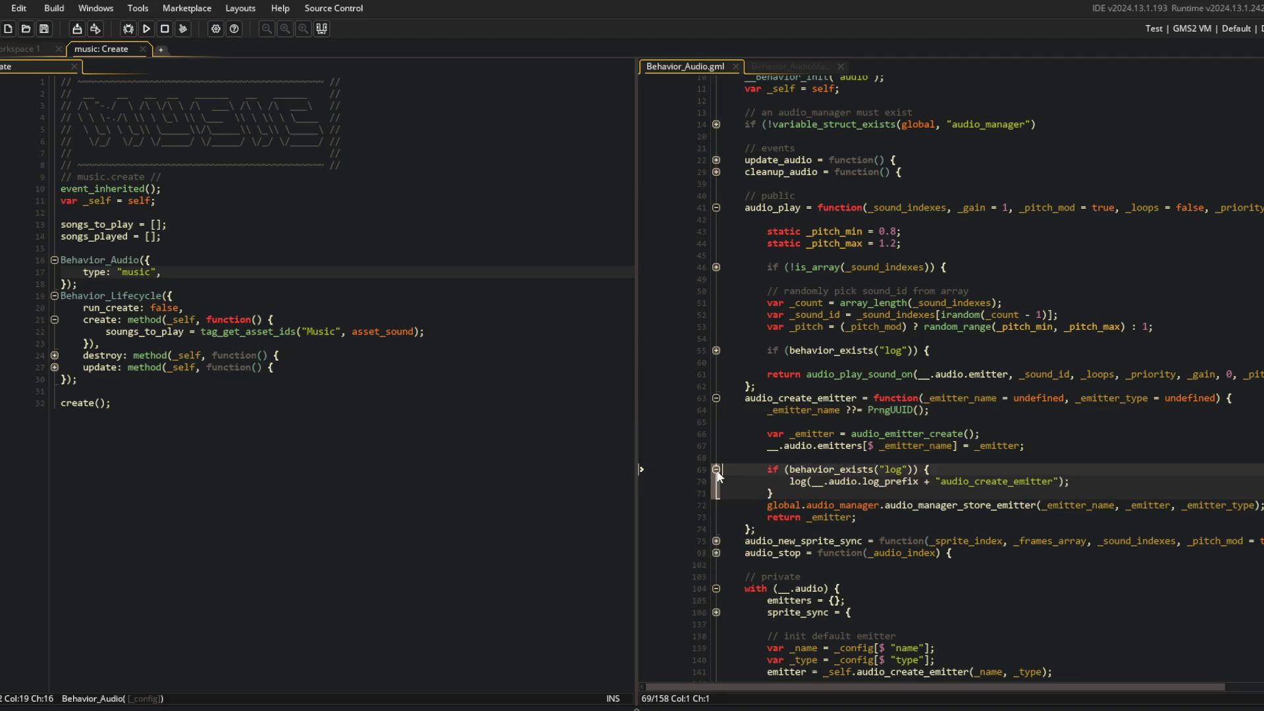
double_click(844, 447)
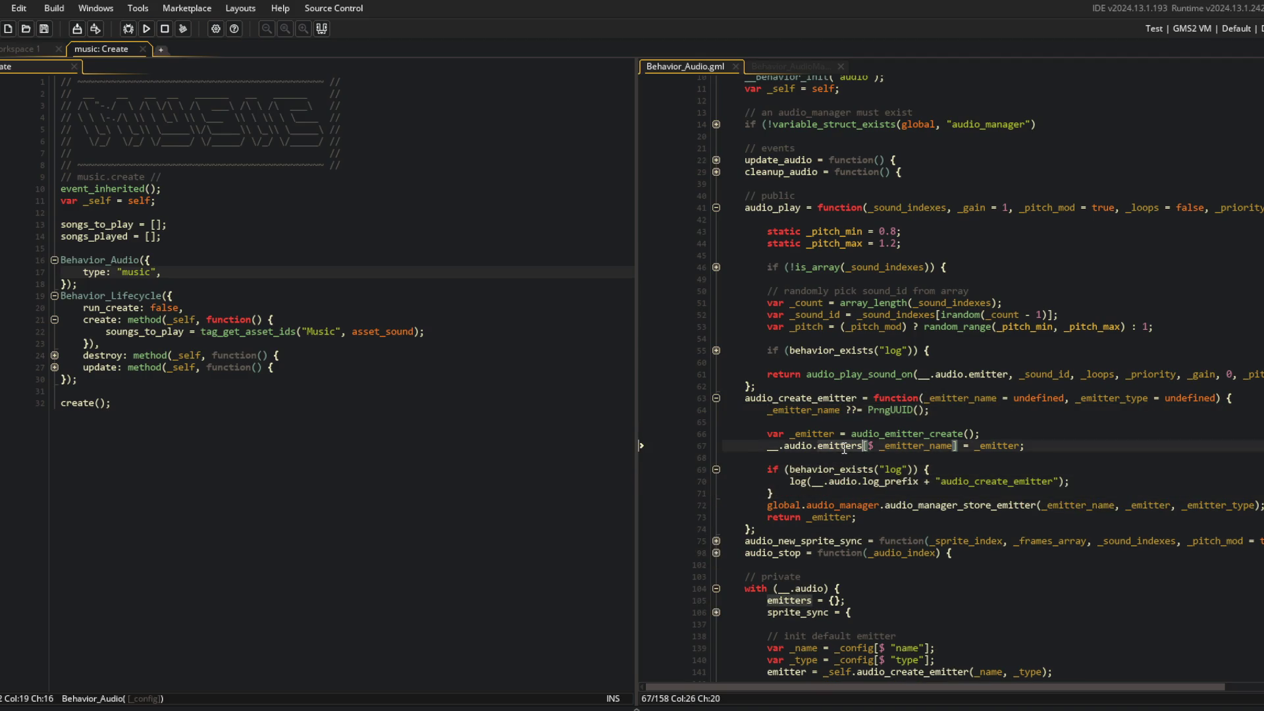
scroll(953, 434, down, 2)
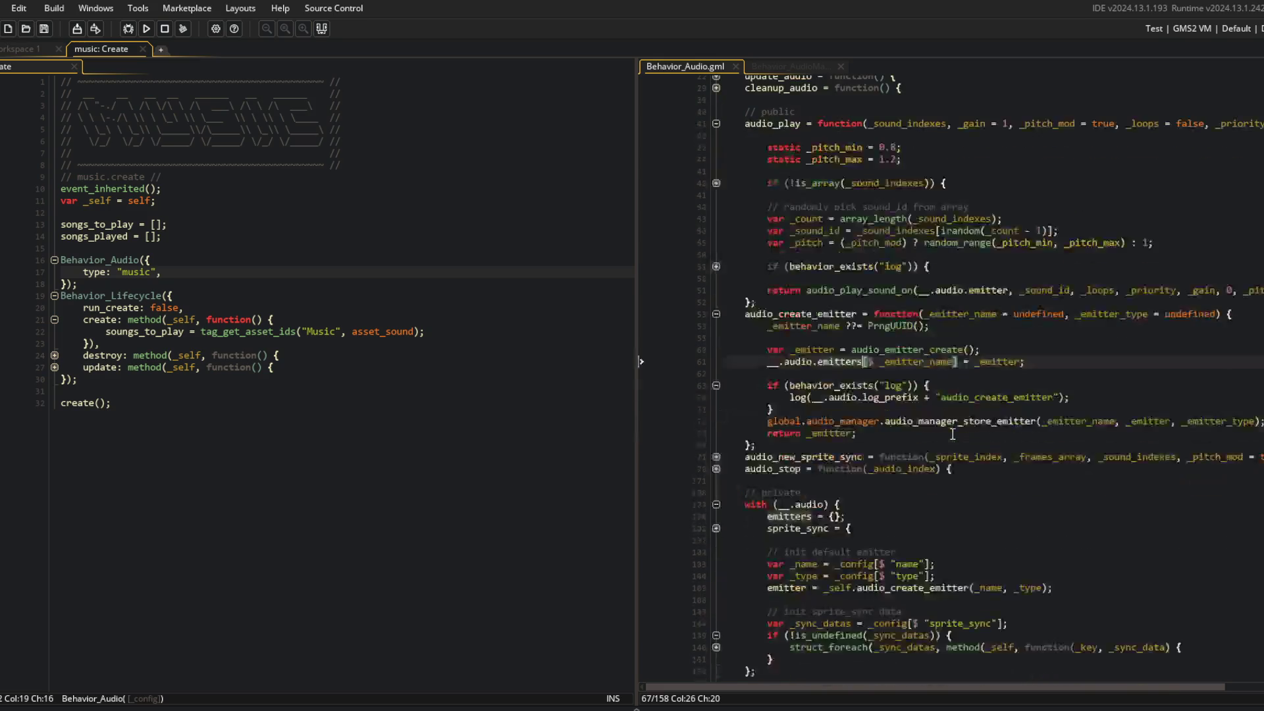
click(955, 289)
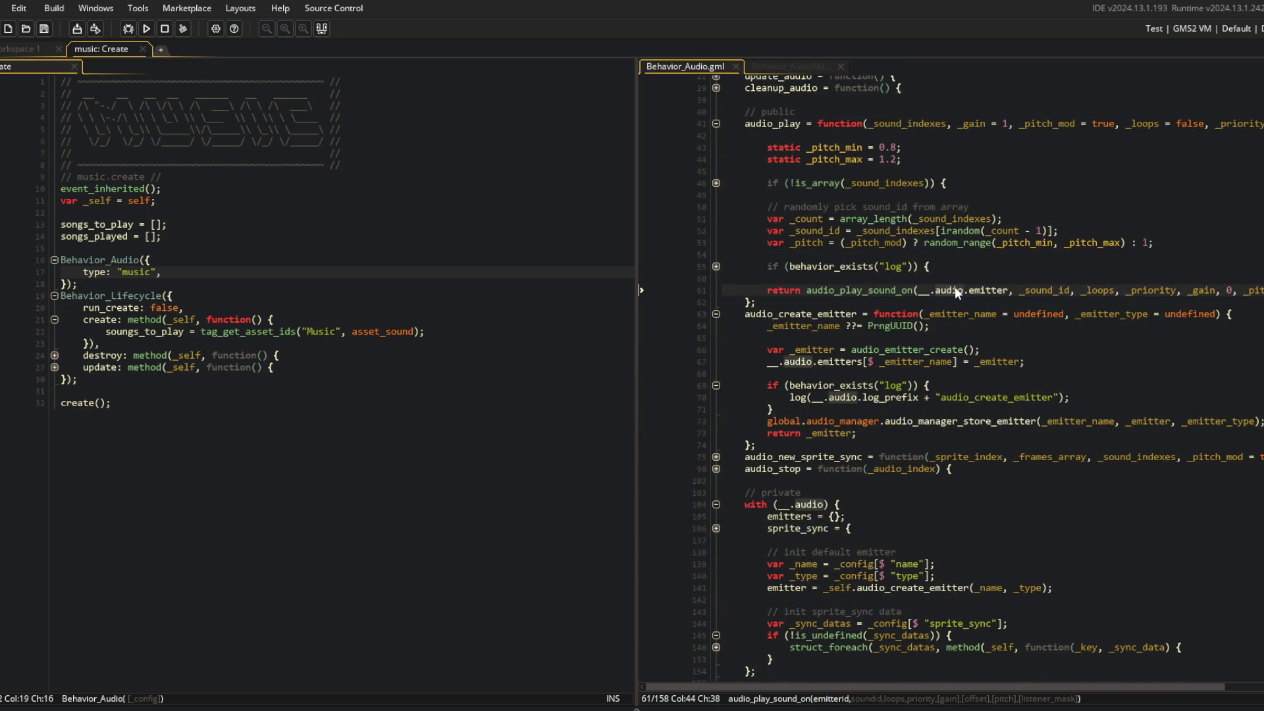
double_click(990, 290)
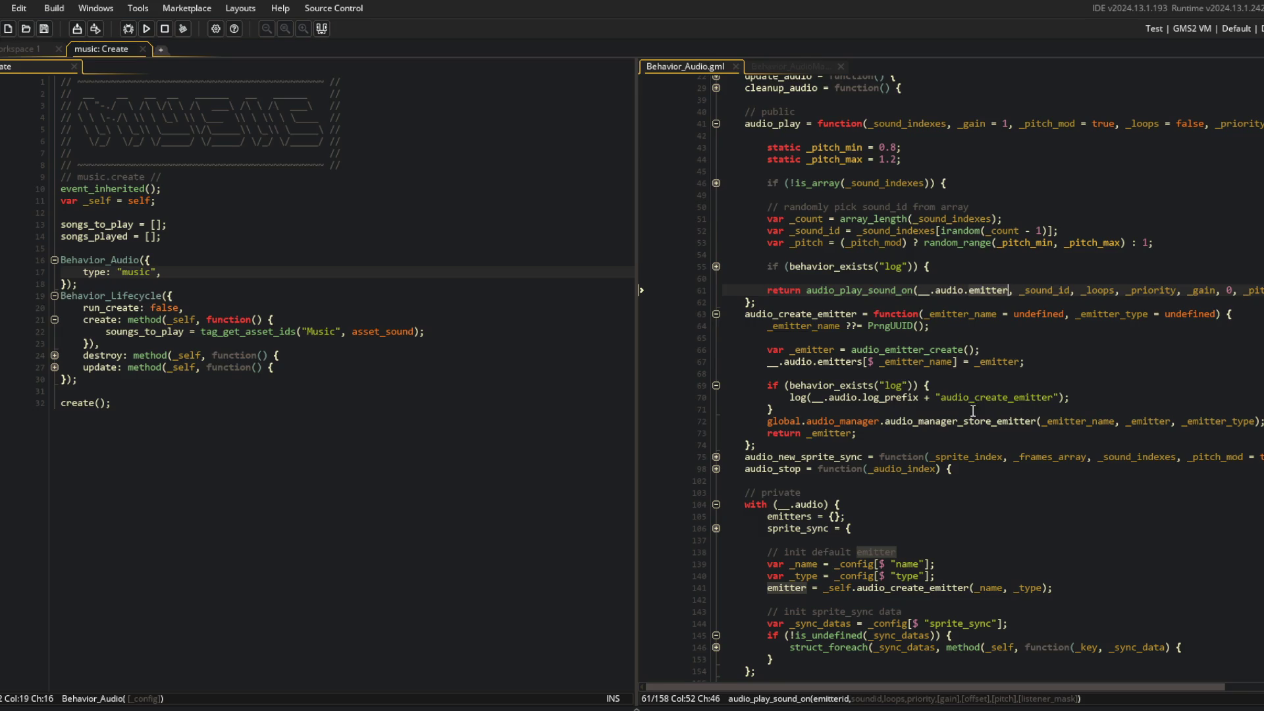
Review the private with (__.audio) block, highlighting every use of _name
scroll(973, 410, down, 4)
click(1029, 376)
scroll(1029, 376, up, 5)
click(910, 360)
click(790, 216)
scroll(767, 238, up, 2)
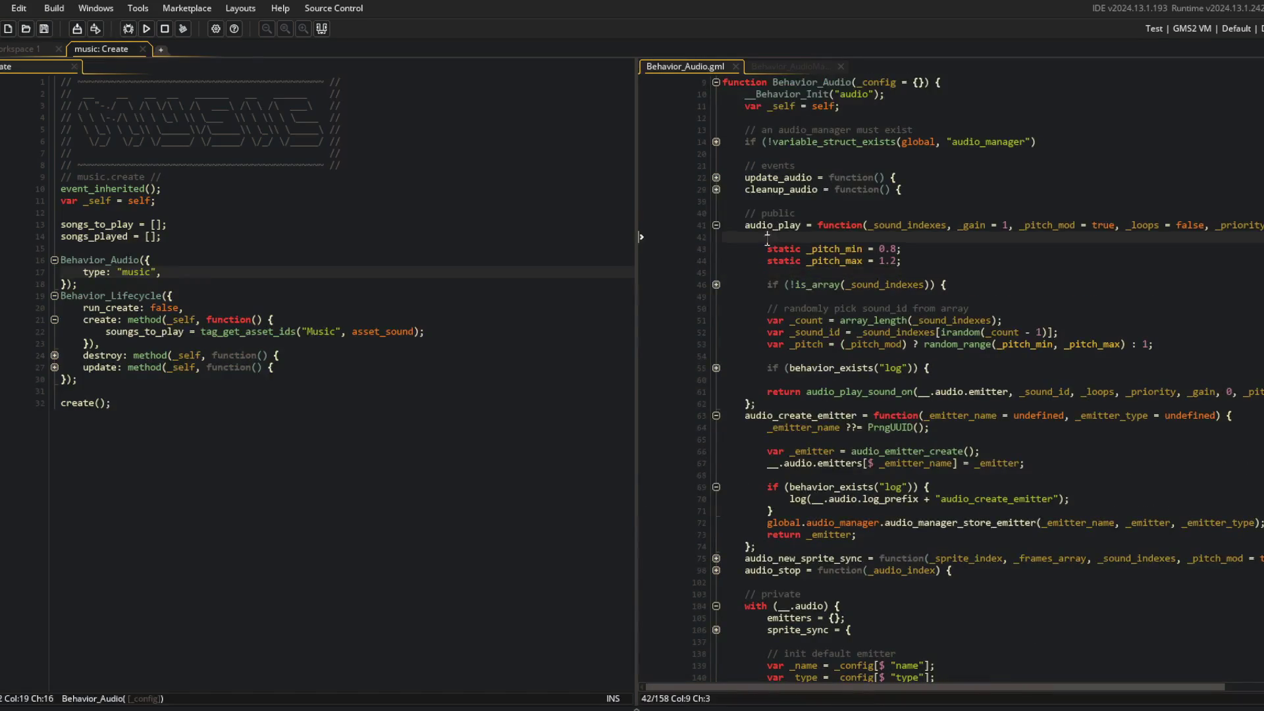
scroll(766, 238, down, 4)
click(1031, 539)
mouse_move(747, 442)
mouse_down()
mouse_move(1054, 553)
mouse_move(902, 573)
mouse_up()
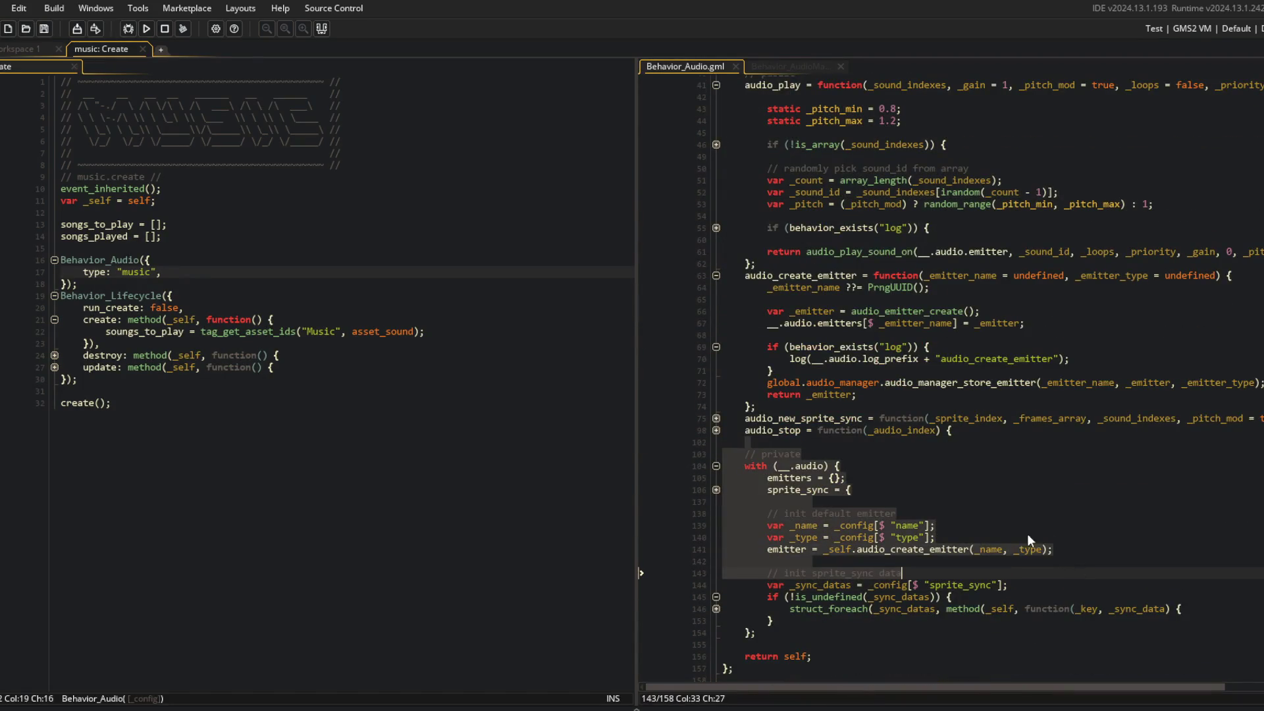
click(1033, 551)
double_click(984, 549)
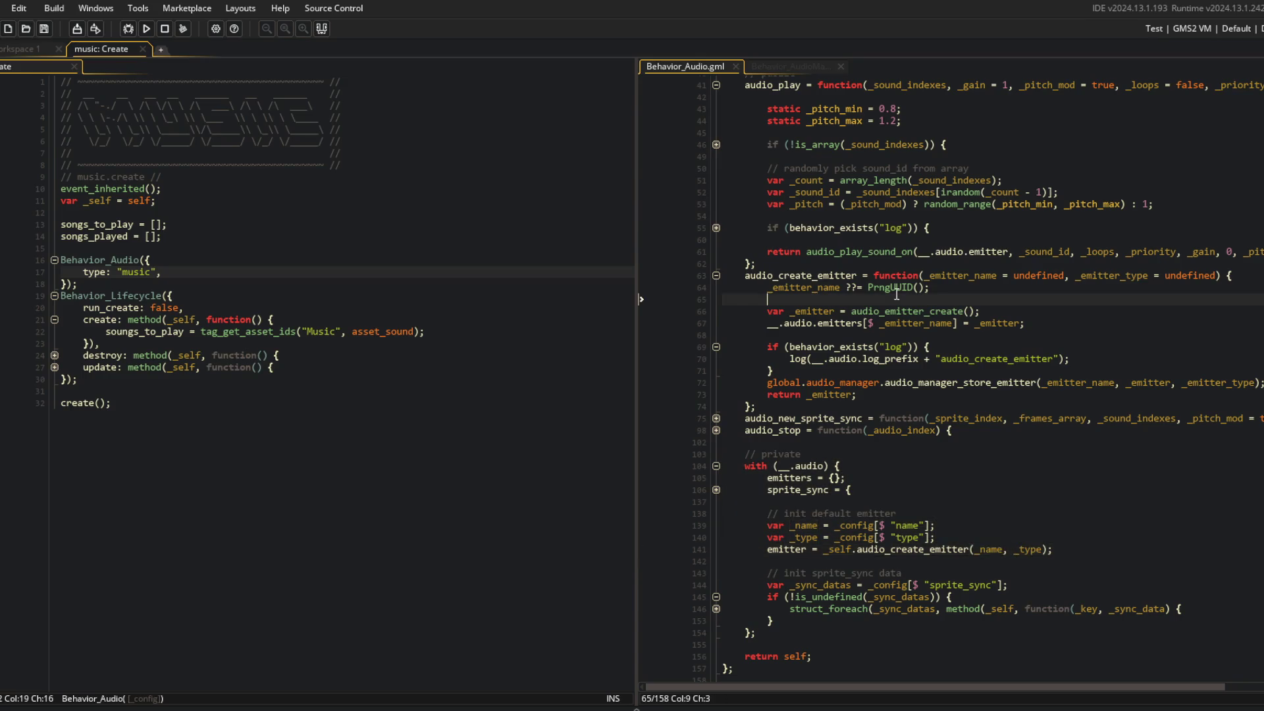
scroll(967, 283, down, 1)
Check audio_create_emitter's PrngUUID call and the default emitter call's _type argument
click(967, 283)
click(890, 260)
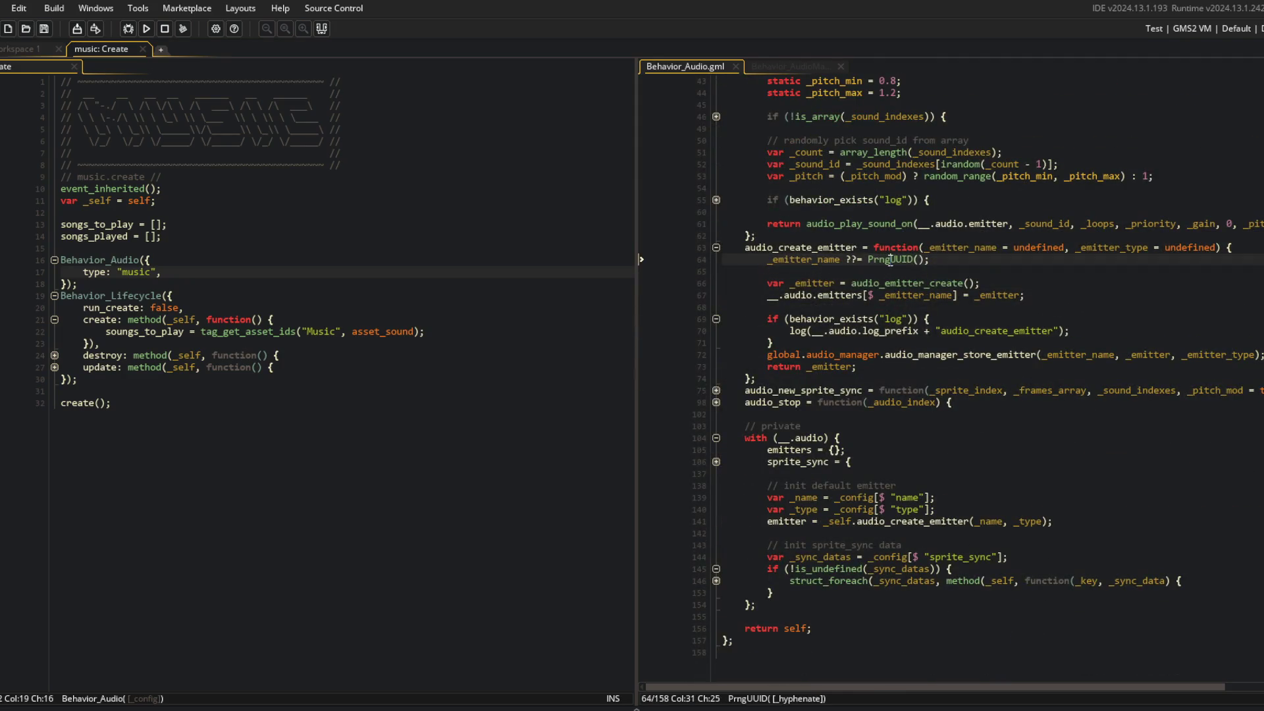
click(1008, 521)
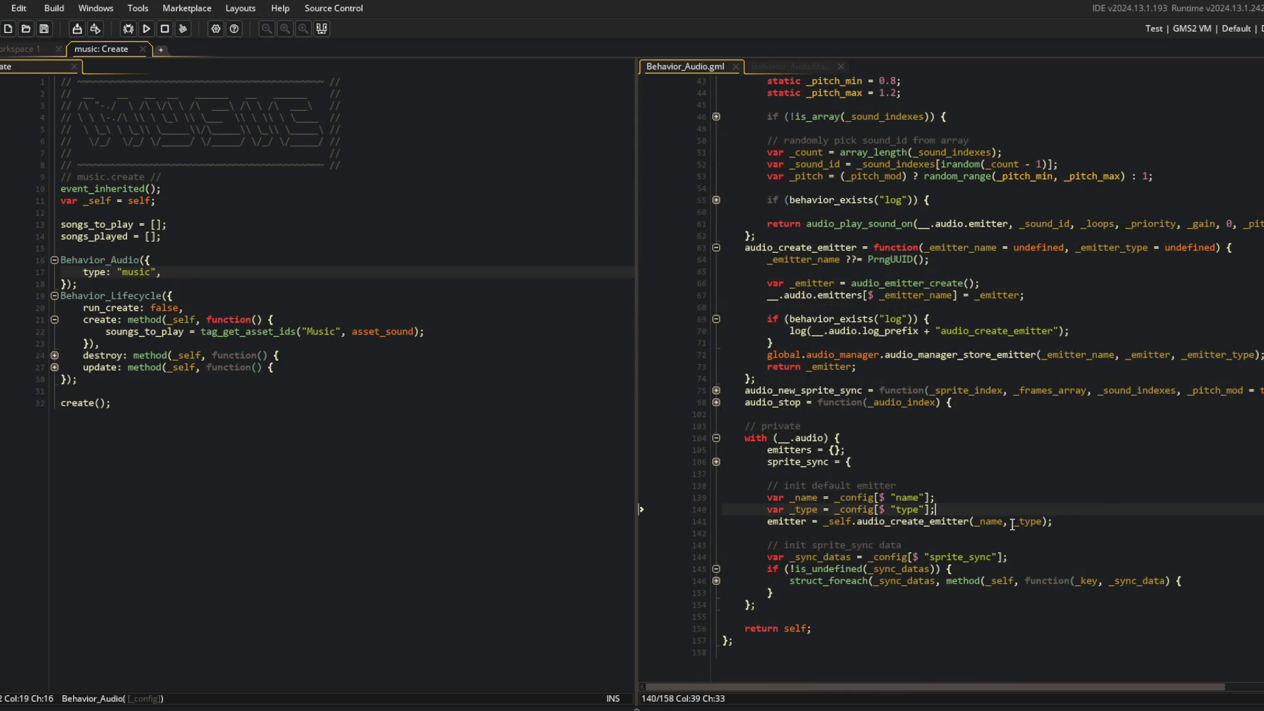
key(Right)
key(Right)
key(Right)
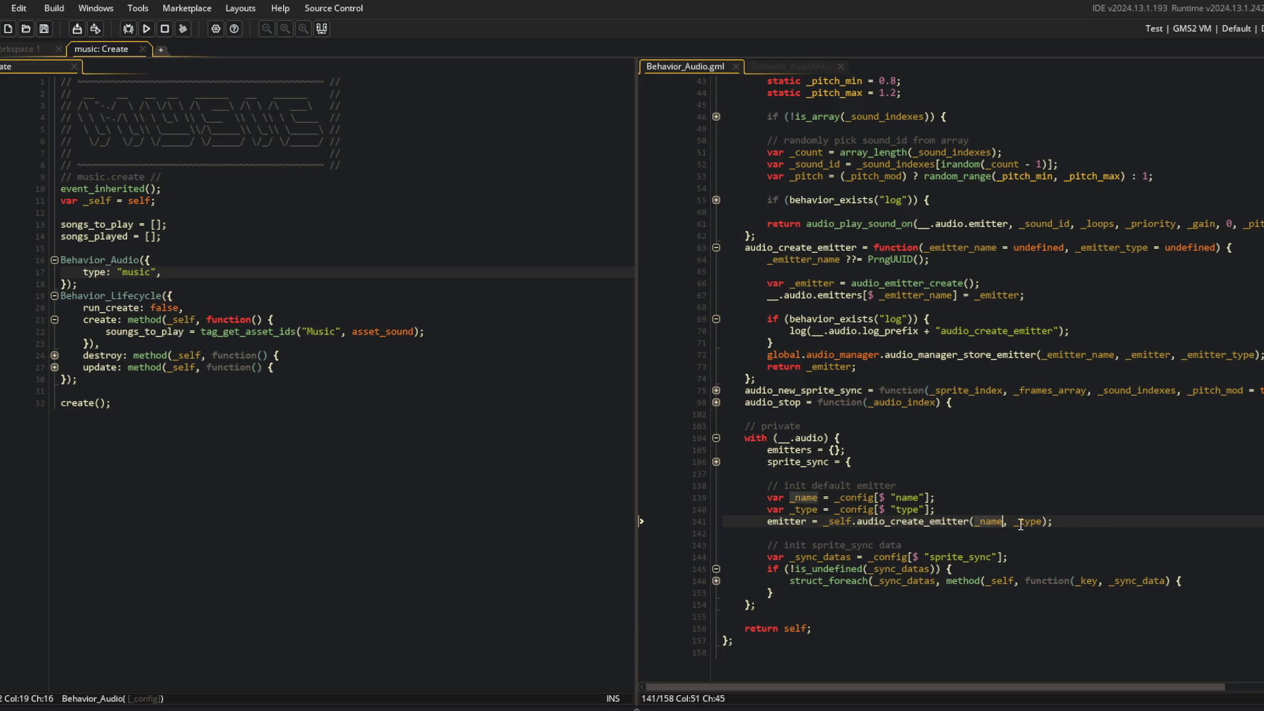
click(920, 354)
click(991, 347)
scroll(909, 233, up, 2)
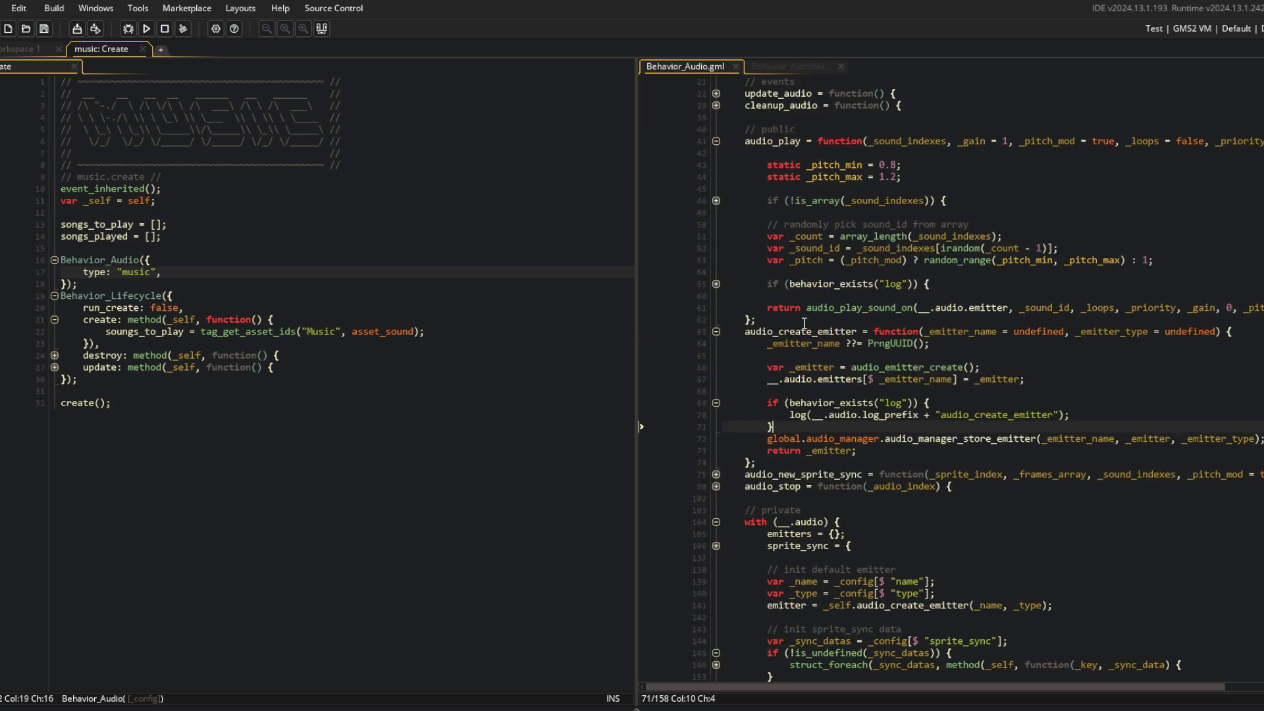
Fold audio_create_emitter, audio_play, audio_stop and the private with block
click(715, 332)
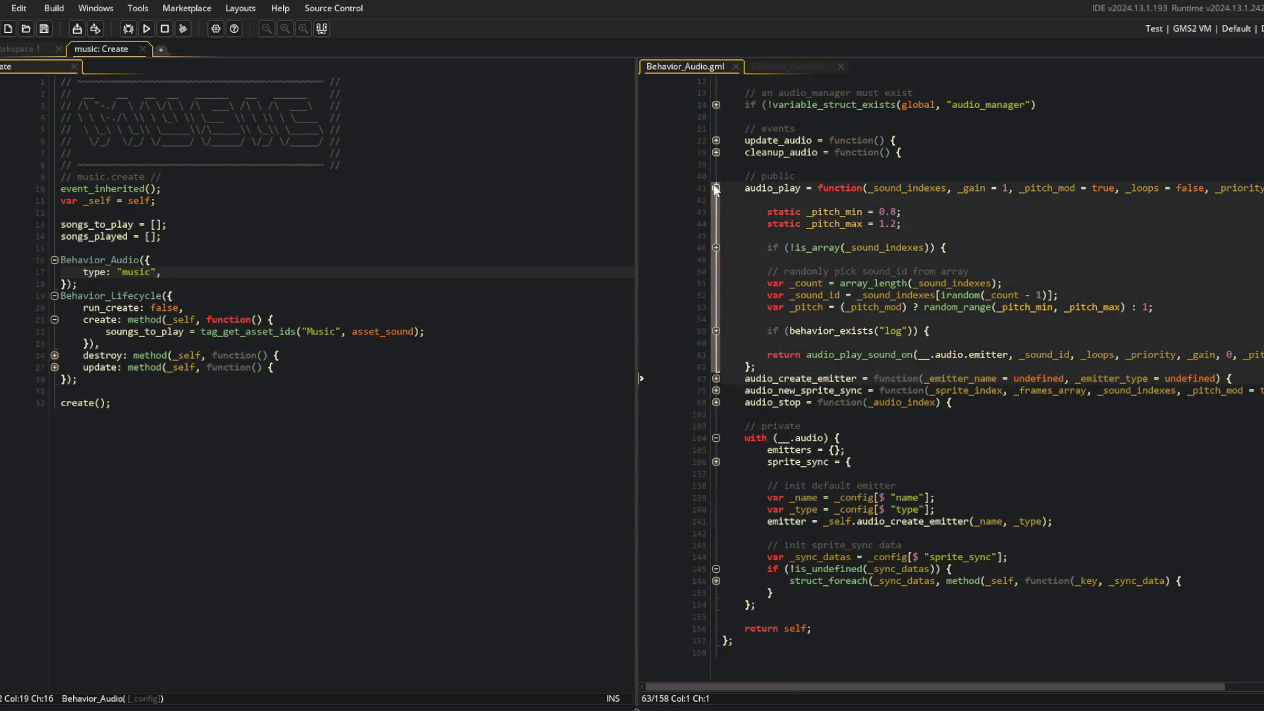
click(713, 184)
click(715, 355)
click(715, 356)
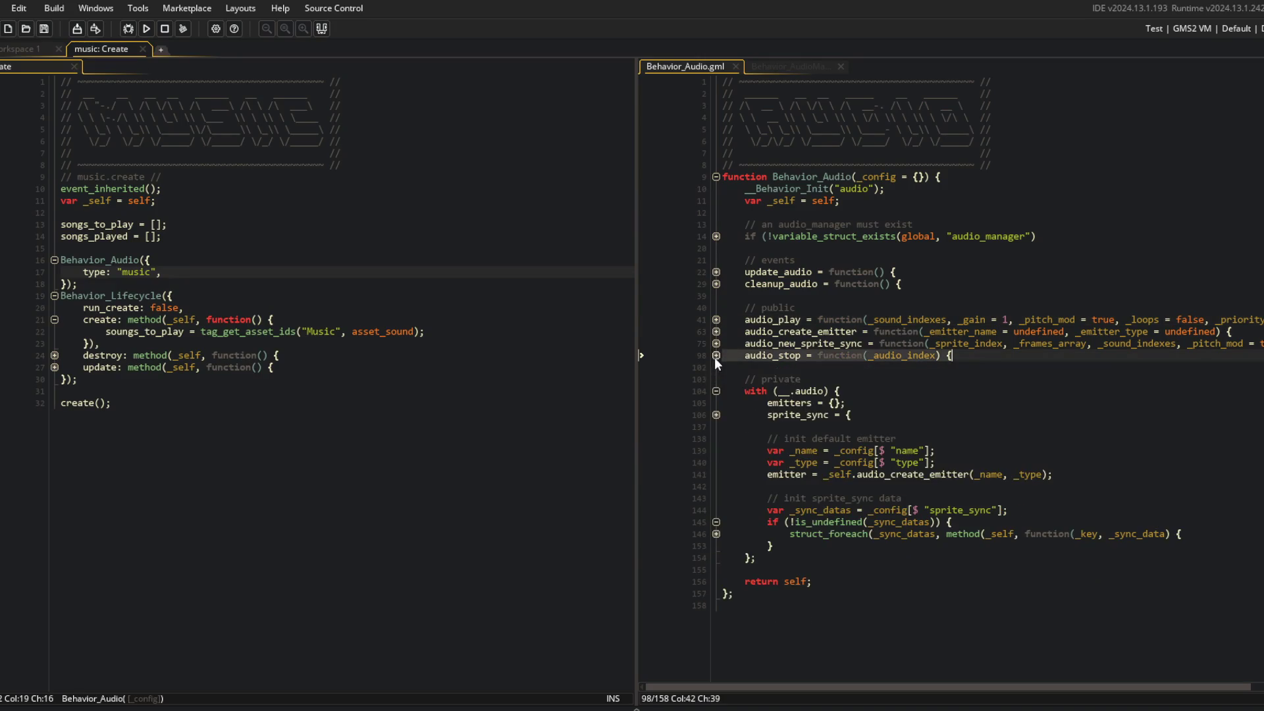
click(716, 320)
click(715, 319)
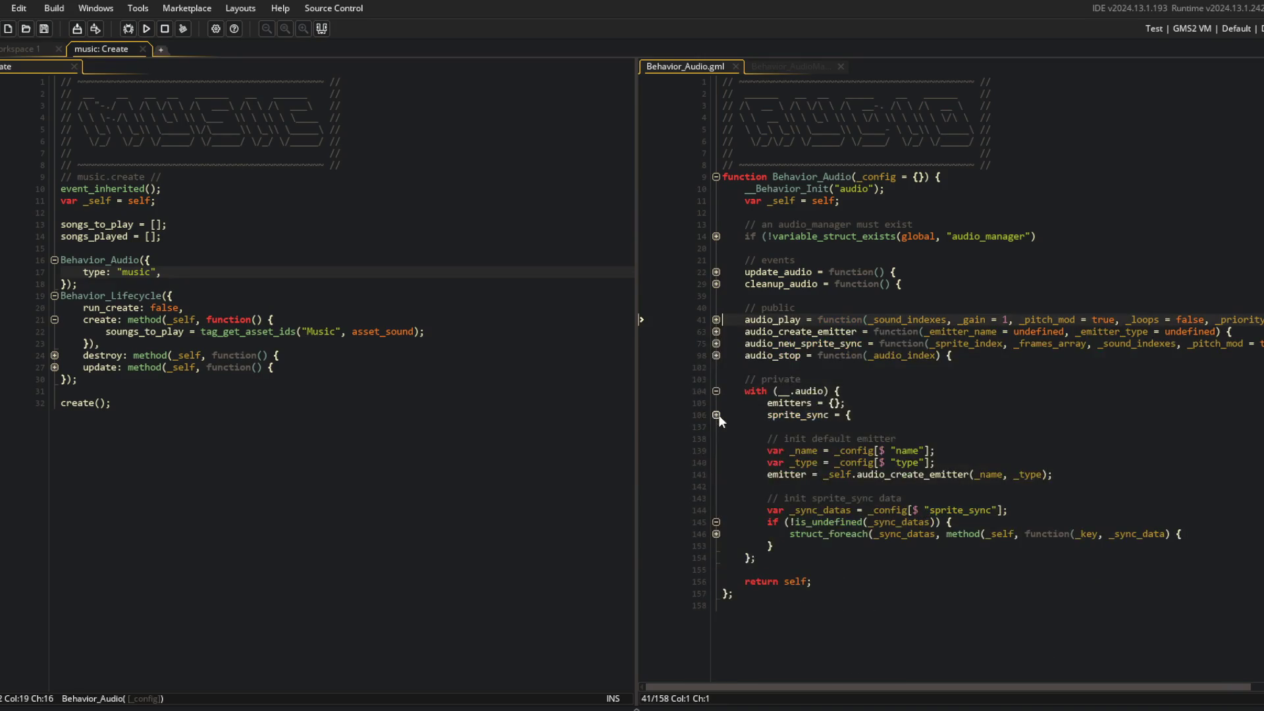
click(716, 391)
click(857, 439)
Finish folding the with block, then open the game object via asset search for "game"
click(261, 289)
click(8, 50)
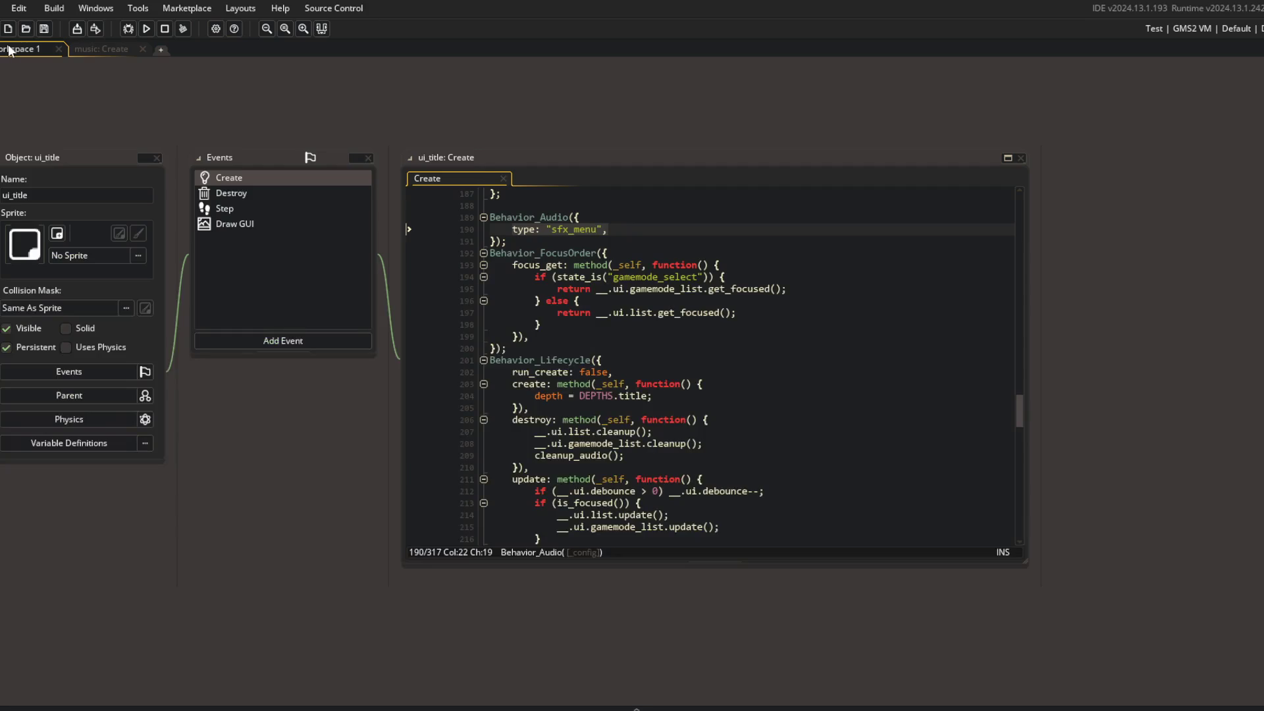
key(ctrl+t)
text(game)
key(Return)
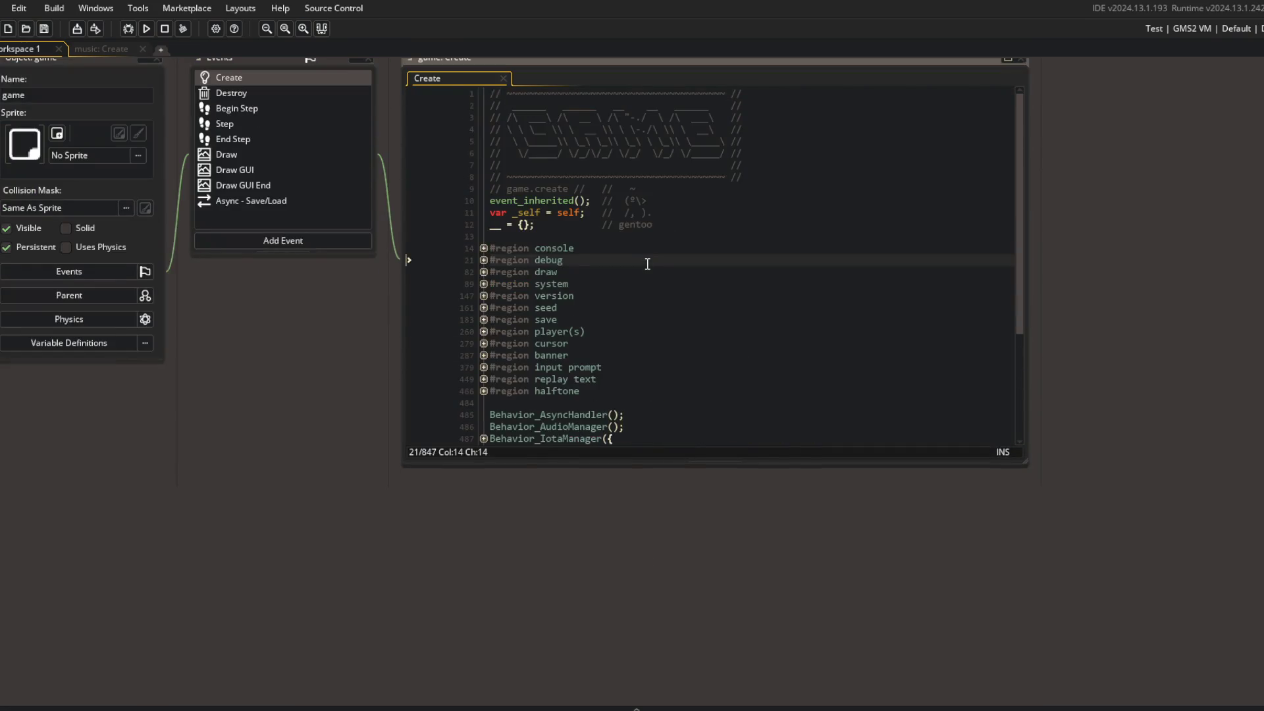
Unfold game's Create code down to create_controllers' enter function, then return to music: Create
key(ctrl+End)
key(Up)
key(Up)
key(Up)
key(Down)
key(Down)
key(Down)
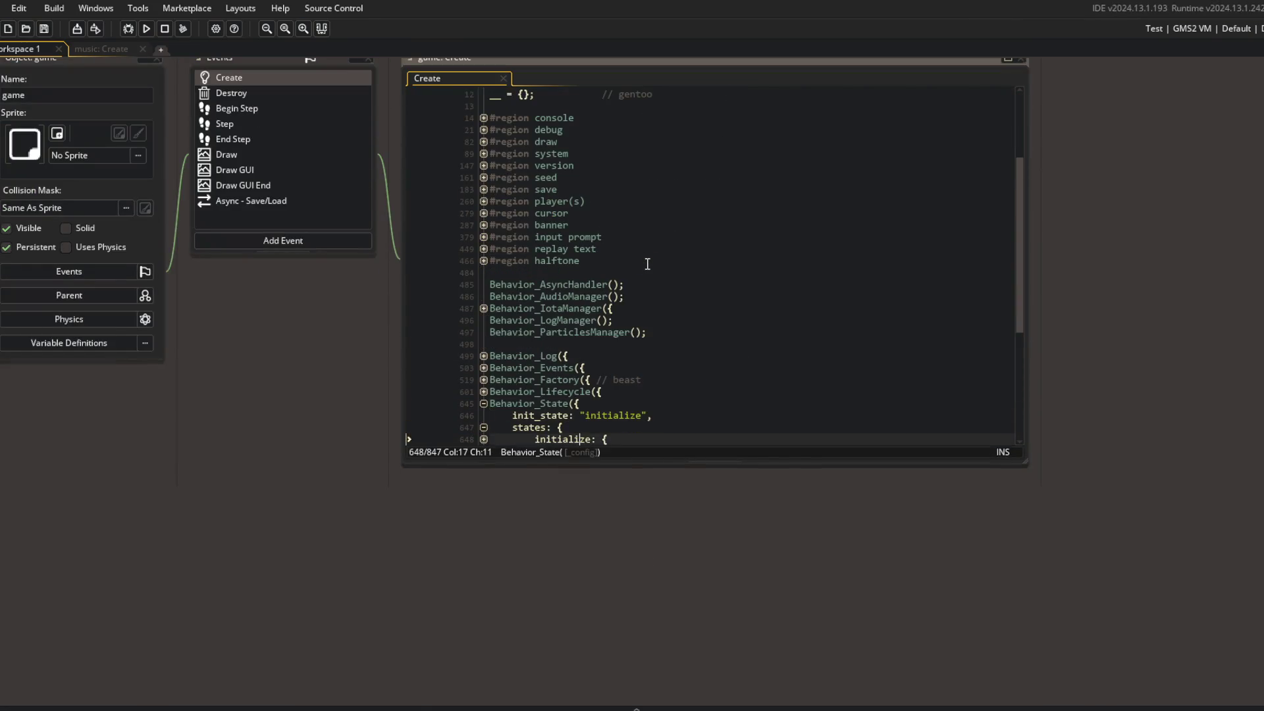
key(Down)
key(Down)
key(Down)
key(Up)
key(Up)
key(Up)
key(Down)
key(Down)
key(Down)
key(Down)
key(Down)
key(Down)
key(Up)
key(Up)
key(Up)
key(Down)
key(Down)
key(Up)
key(Down)
key(Down)
key(Up)
key(Down)
key(Down)
key(Down)
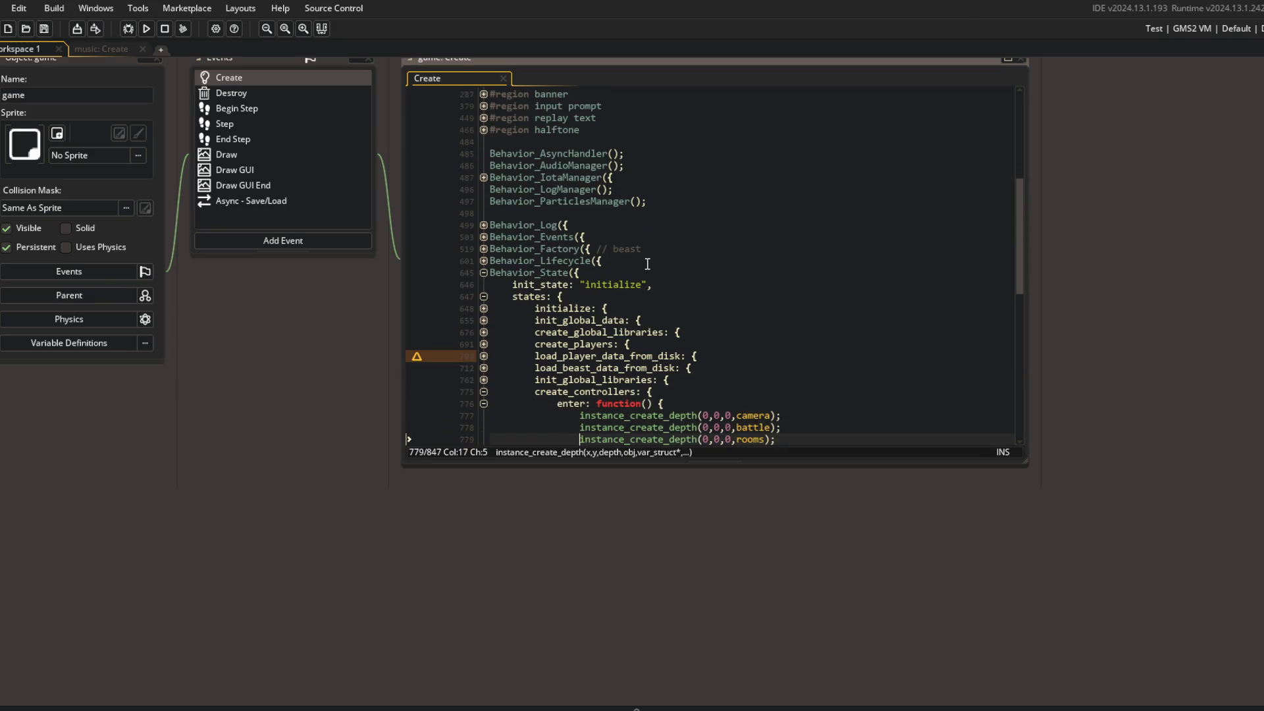
key(Down)
key(Down)
key(Down)
key(Up)
key(Up)
key(Up)
key(Up)
click(101, 48)
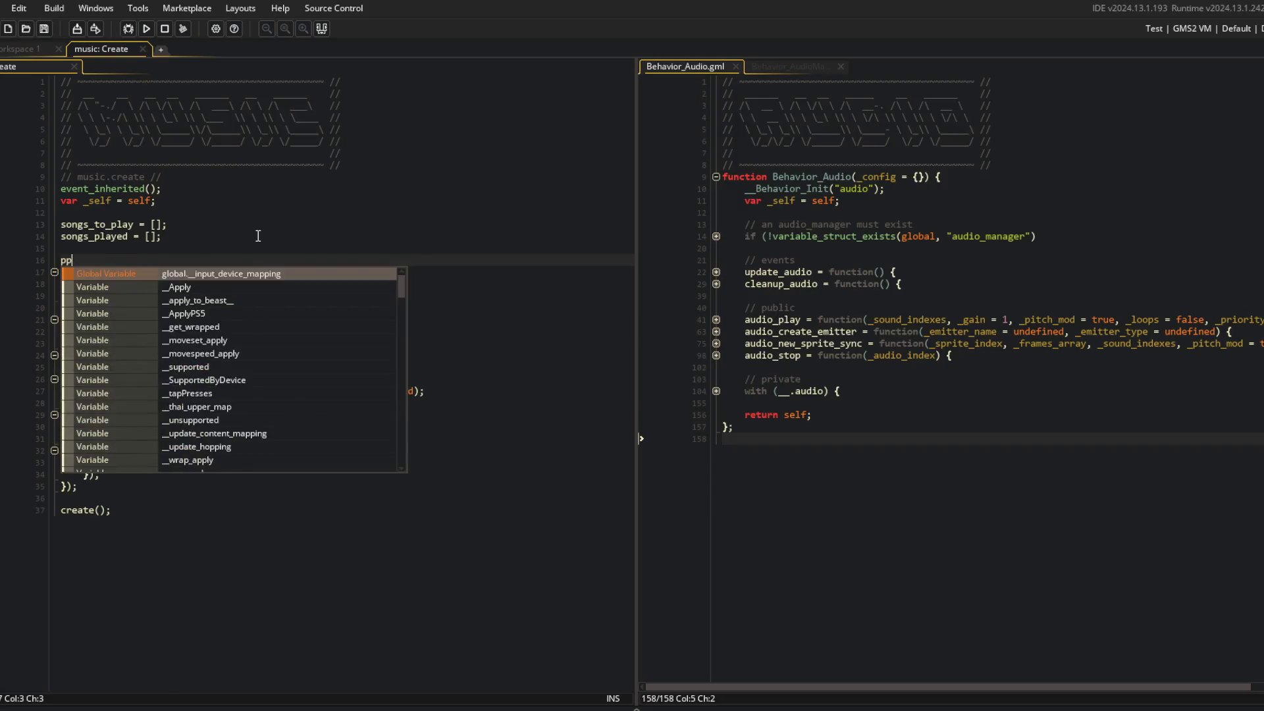
Wrap the music Create code in a #region core … #endregion block
key(Down)
key(BackSpace)
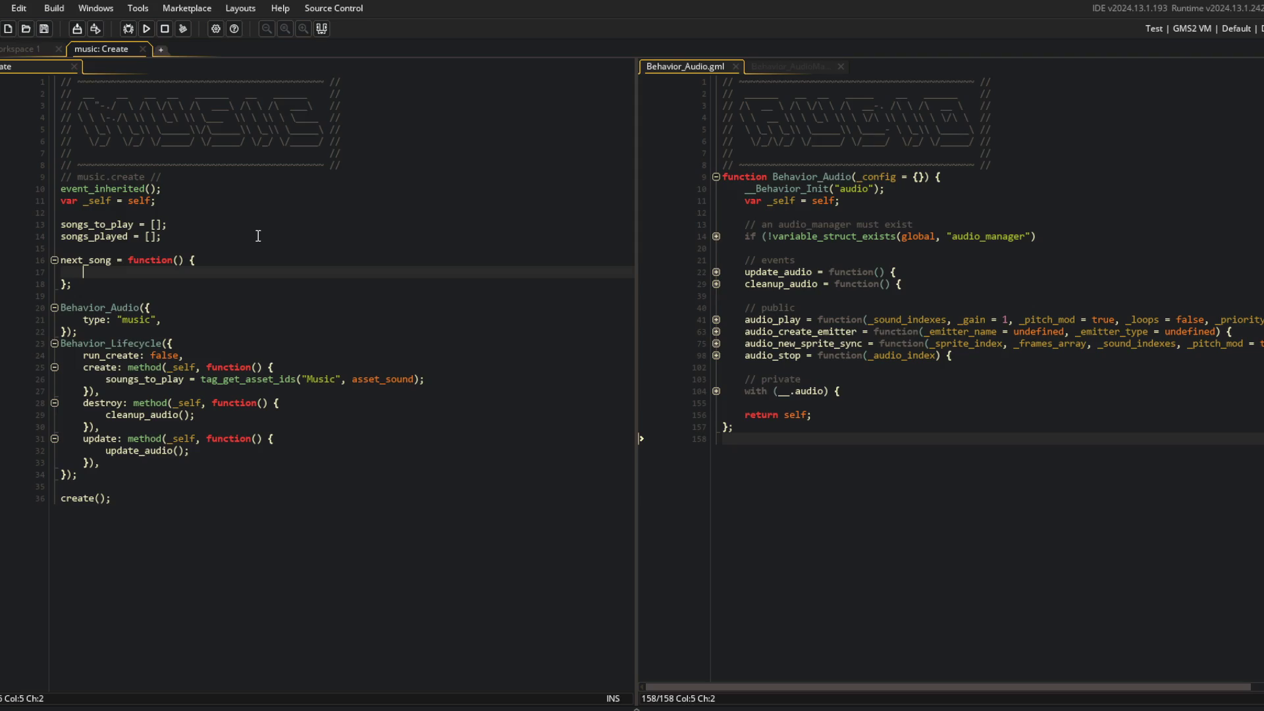
key(Up)
key(Up)
key(Up)
key(Return)
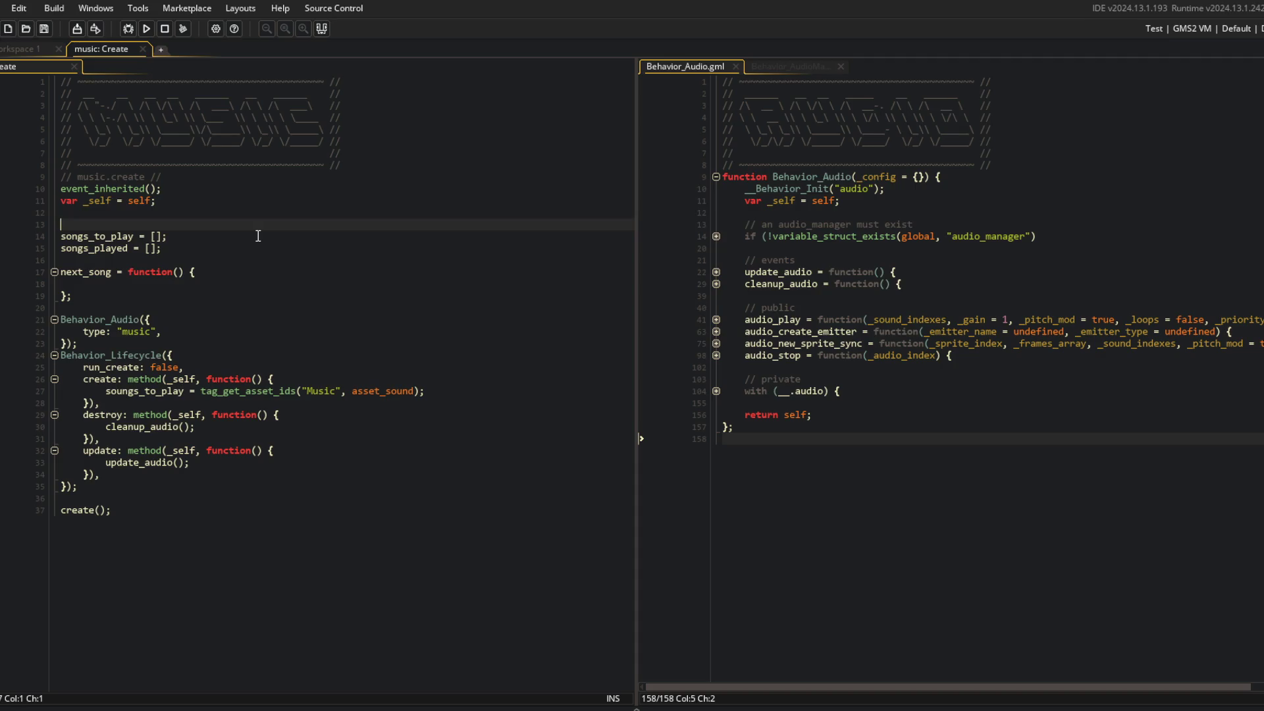
text(#r)
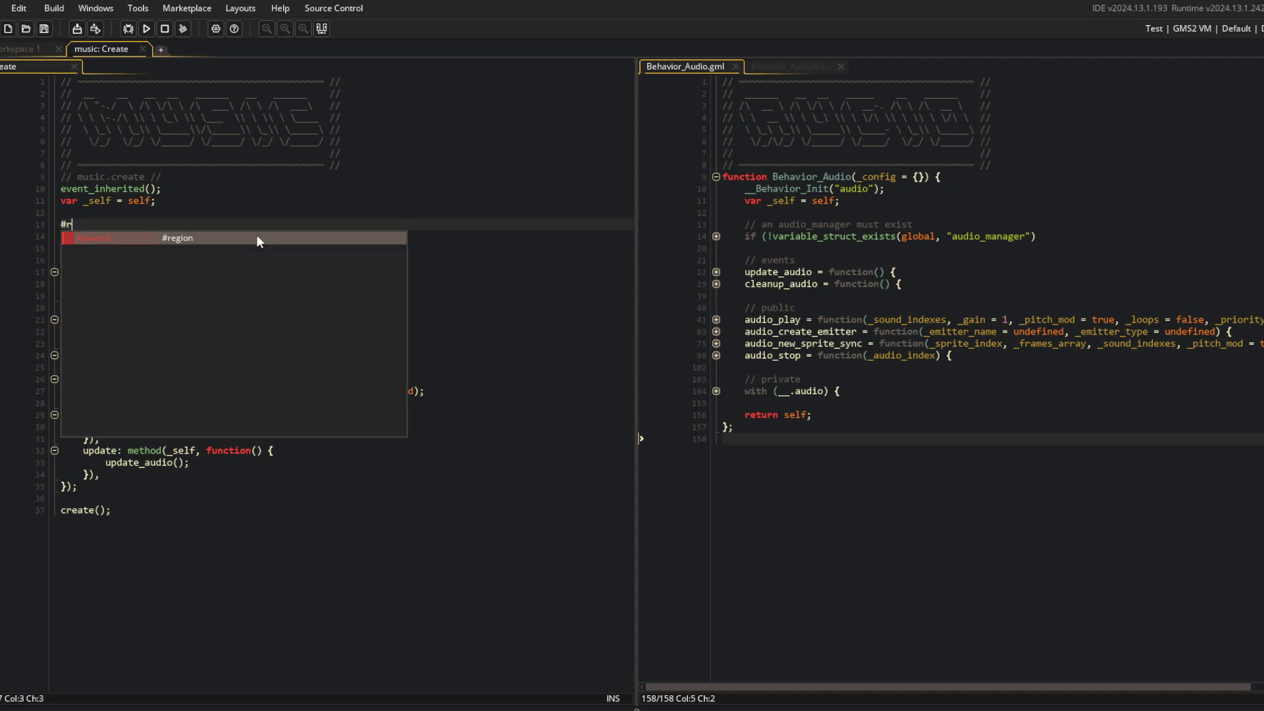
text(egion core)
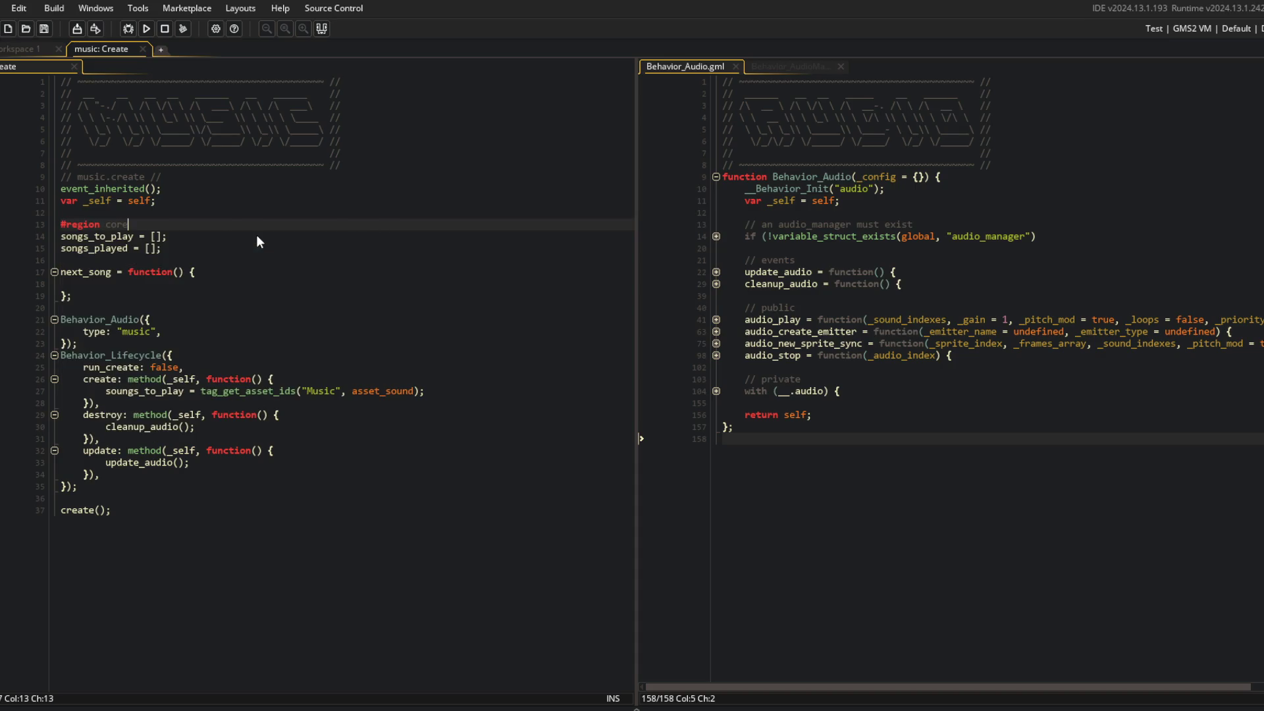
key(Return)
key(Return)
key(Delete)
key(Down)
key(Down)
key(Down)
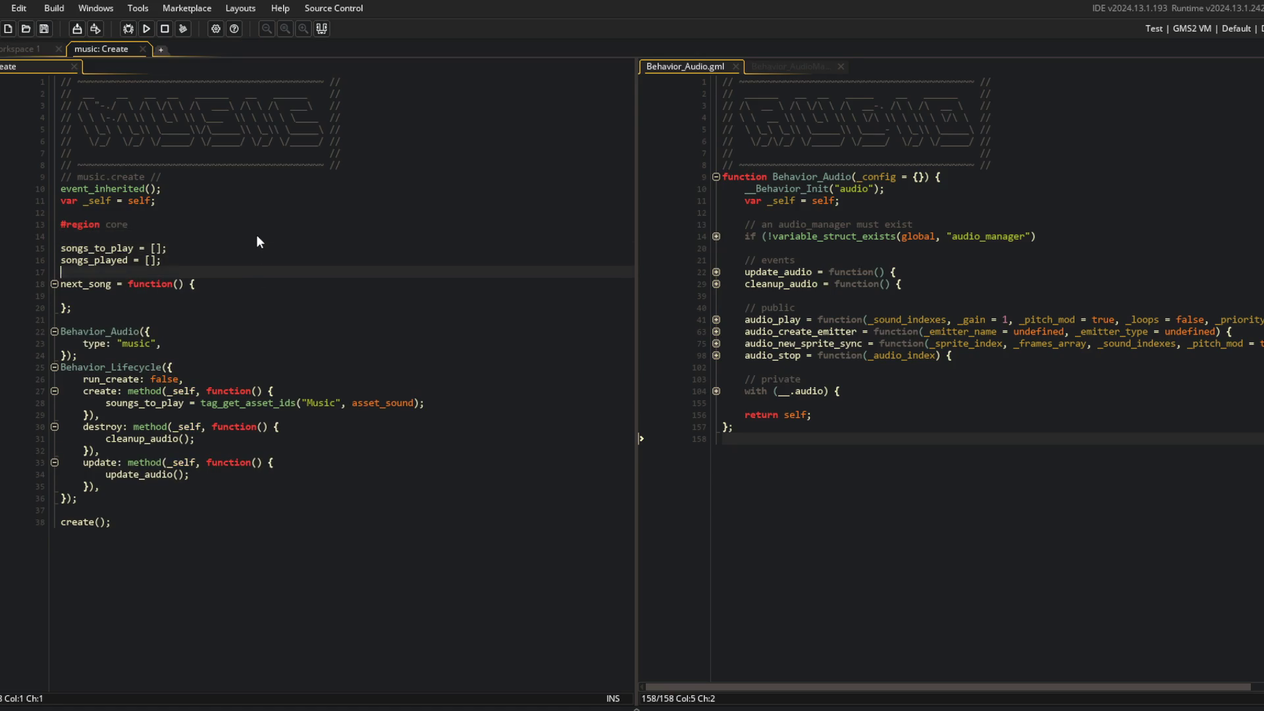
key(Return)
key(Return)
text(#endr)
key(Return)
key(Up)
key(Up)
key(Up)
Move next_song above the song lists, indent it into the region, and label it // public
key(shift+Down)
key(shift+Down)
key(shift+Down)
key(ctrl+x)
key(Up)
key(Up)
key(Up)
key(ctrl+v)
key(ctrl+s)
key(shift+Up)
key(Tab)
key(Up)
key(Up)
key(Return)
text(// r)
key(BackSpace)
text(public)
Add a PRIVATE("core") { } block and move songs_to_play and songs_played into it
key(Down)
key(Down)
key(Down)
key(Return)
key(Return)
text(PRIVATE()
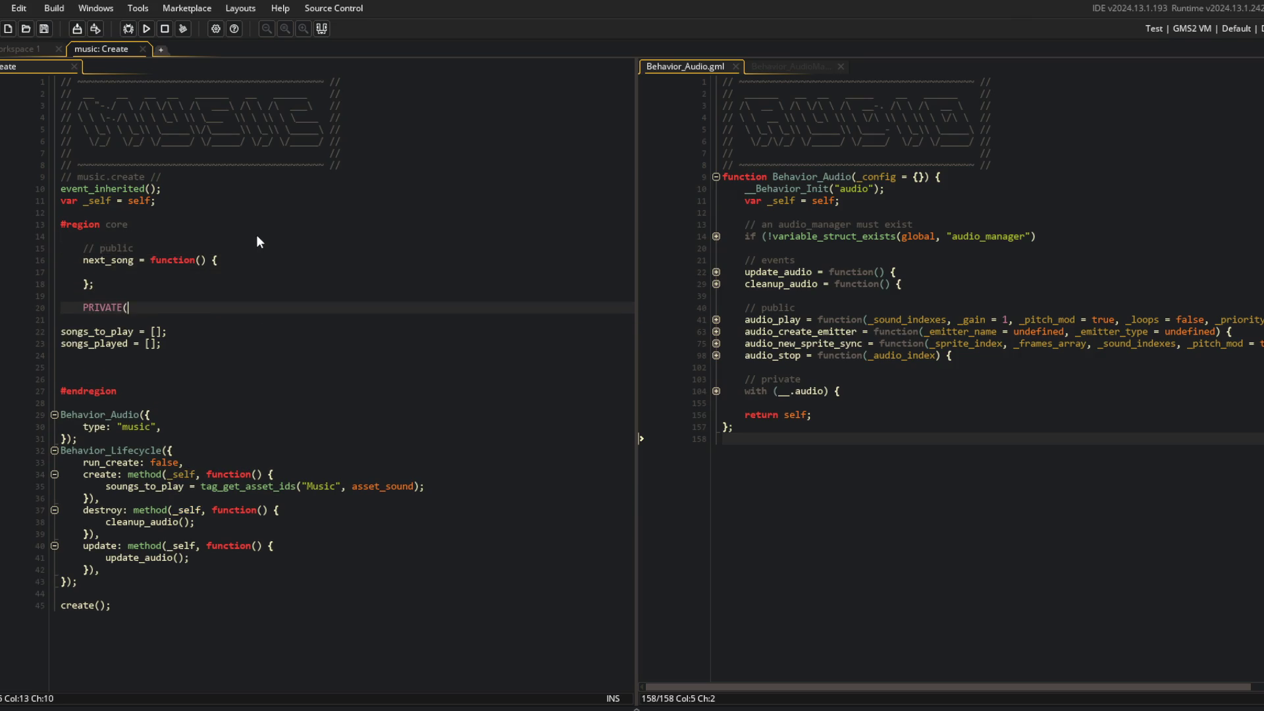
text("core")) {)
key(Return)
key(Down)
key(Down)
key(End)
key(Home)
key(shift+Down)
key(shift+Down)
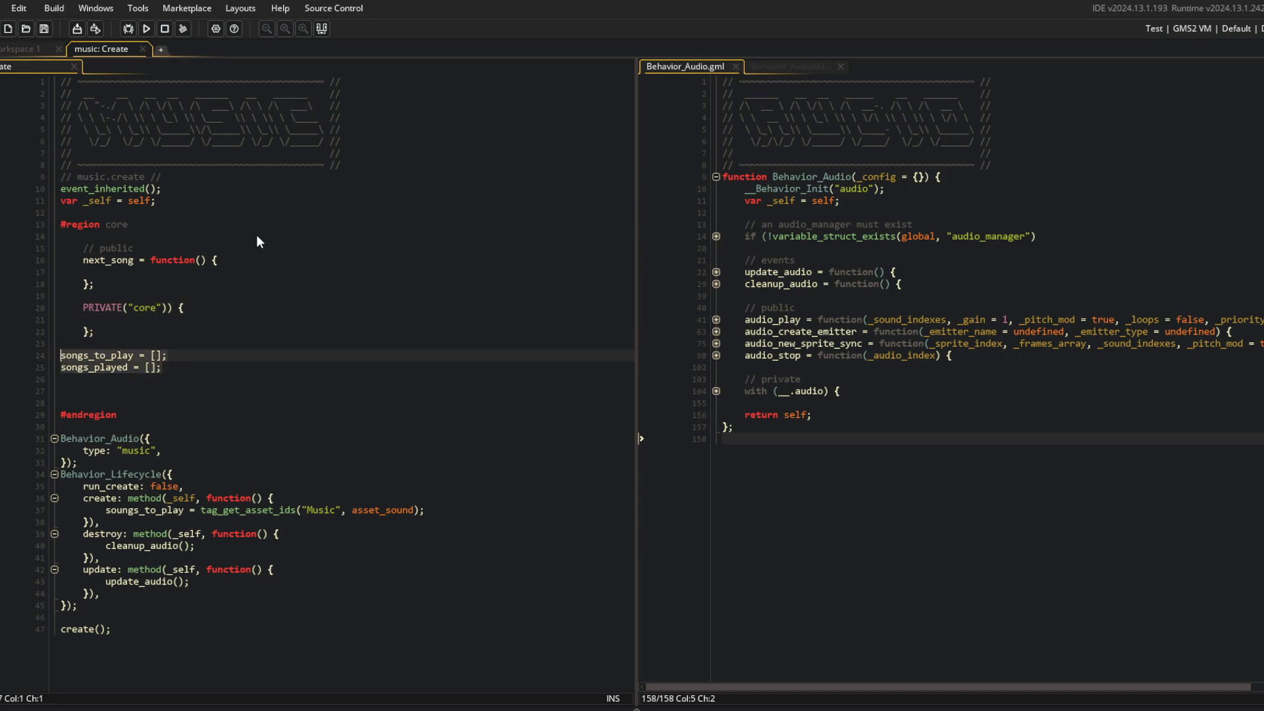
key(ctrl+x)
key(Up)
key(Up)
key(Up)
key(ctrl+v)
key(Tab)
key(Tab)
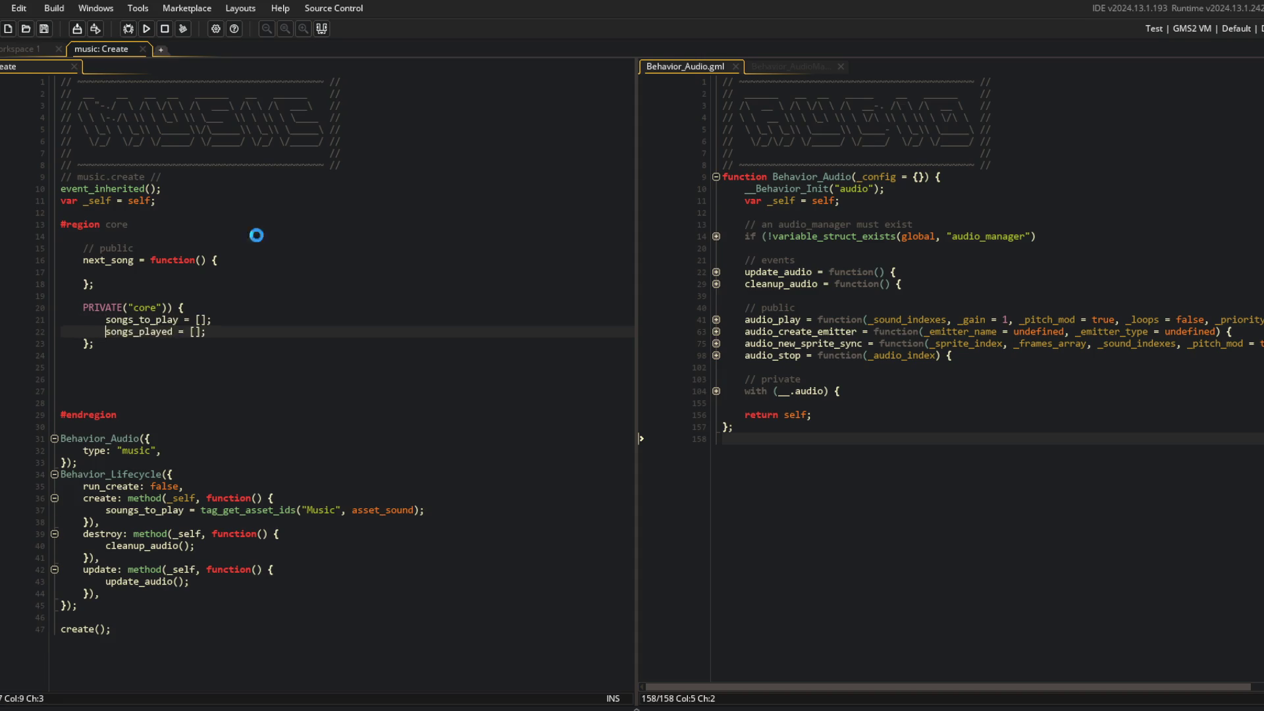
Clear the blank lines before #endregion and add song_playing = undefined; to the private block
key(Down)
key(End)
key(Delete)
key(Delete)
key(Delete)
key(Return)
key(Up)
key(Up)
key(End)
key(Return)
text(song_playing = undefined;)
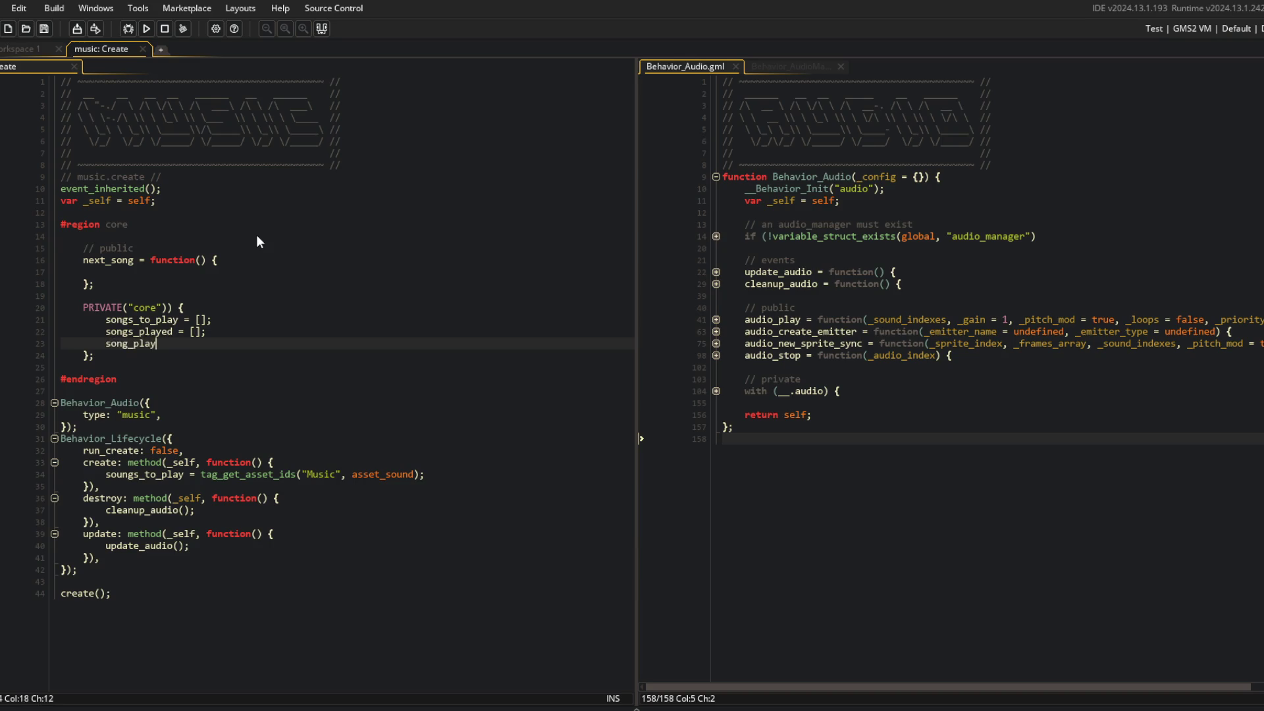
key(Up)
key(Up)
key(Up)
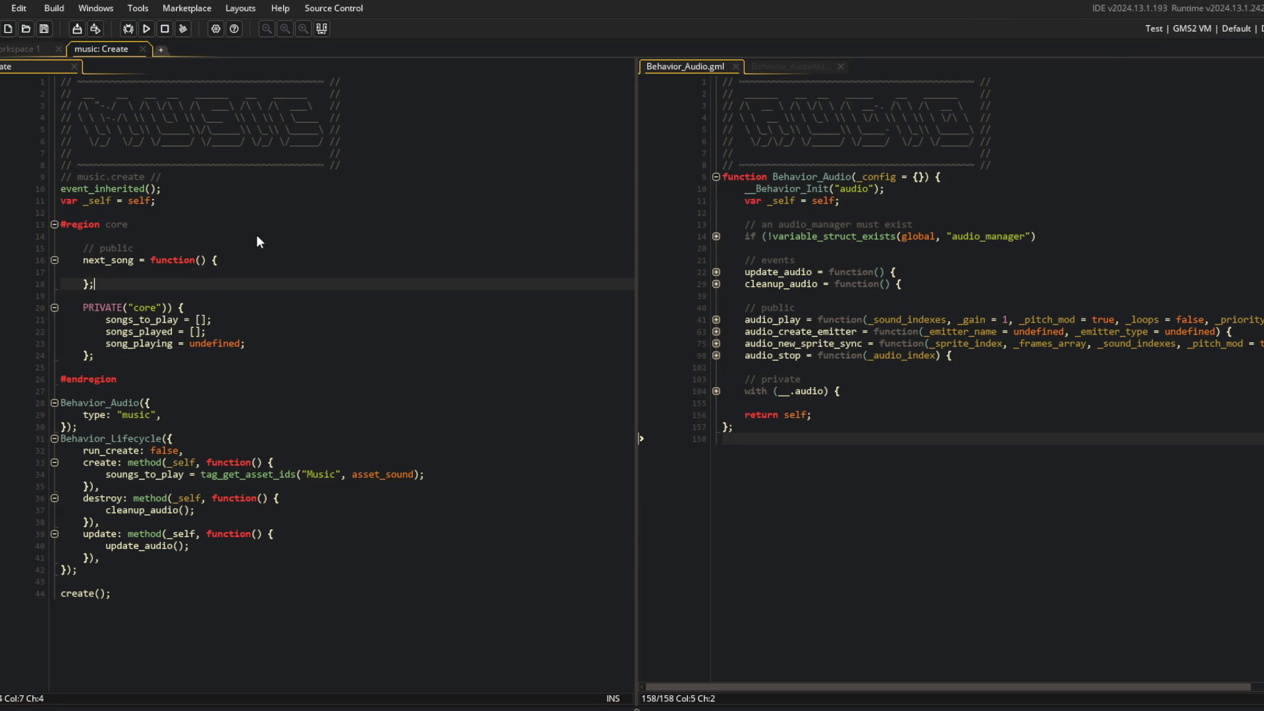
click(152, 479)
Prefix songs_to_play in the create callback with __.core. and cut its tag_get_asset_ids("Music", asset_sound) call
key(Home)
text(__.core.)
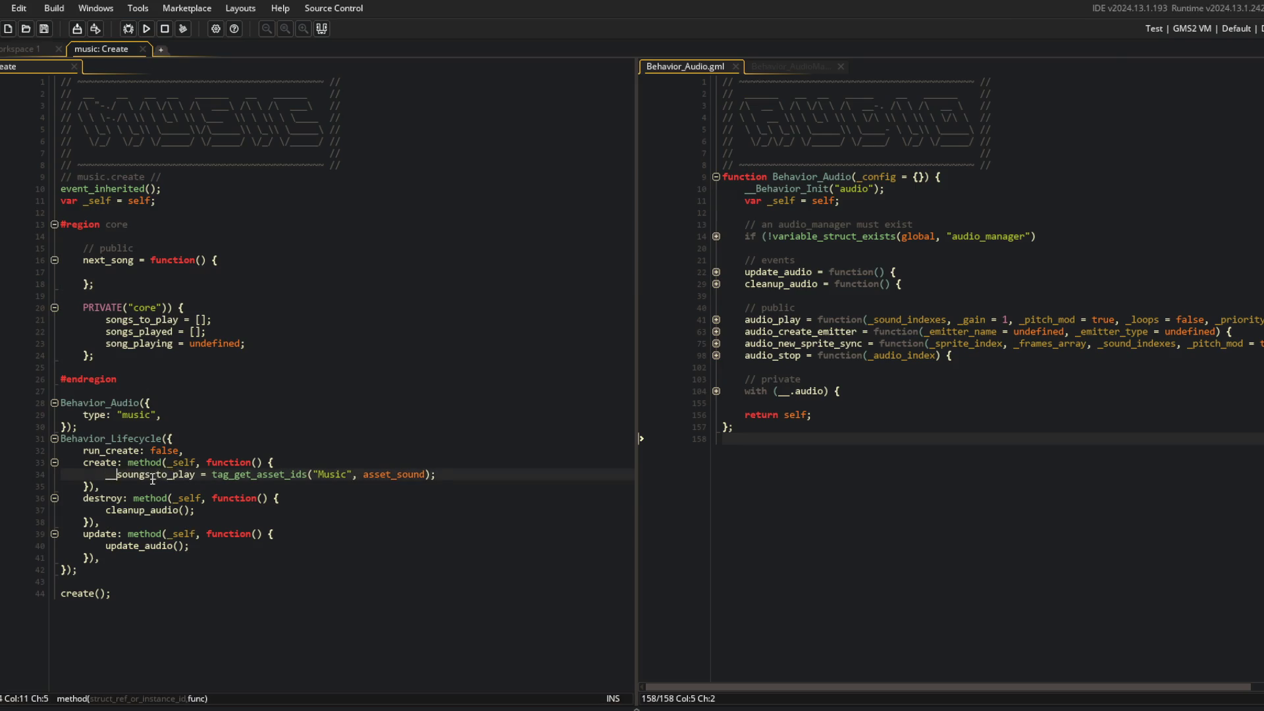
click(355, 457)
click(283, 474)
click(246, 472)
key(shift+End)
key(ctrl+x)
Paste the tag_get_asset_ids call over [] in songs_to_play and delete the leftover line in create
click(252, 316)
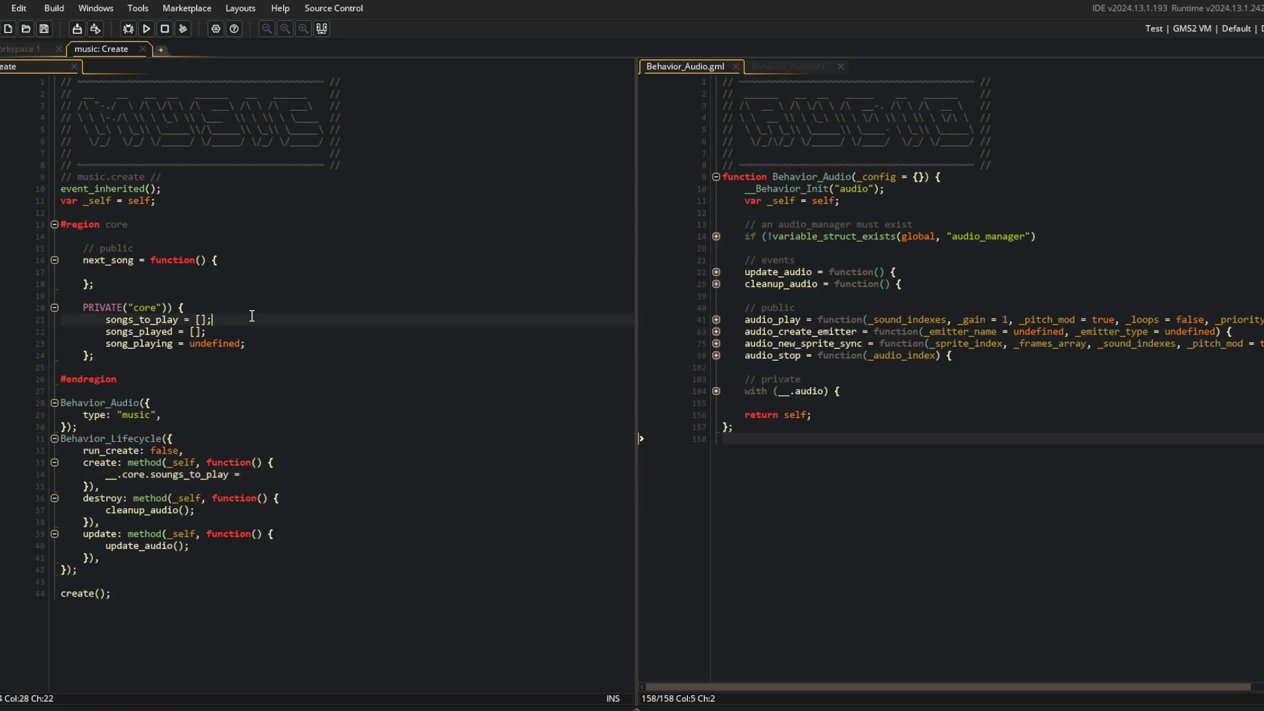
key(BackSpace)
key(ctrl+v)
key(Down)
key(Down)
key(Down)
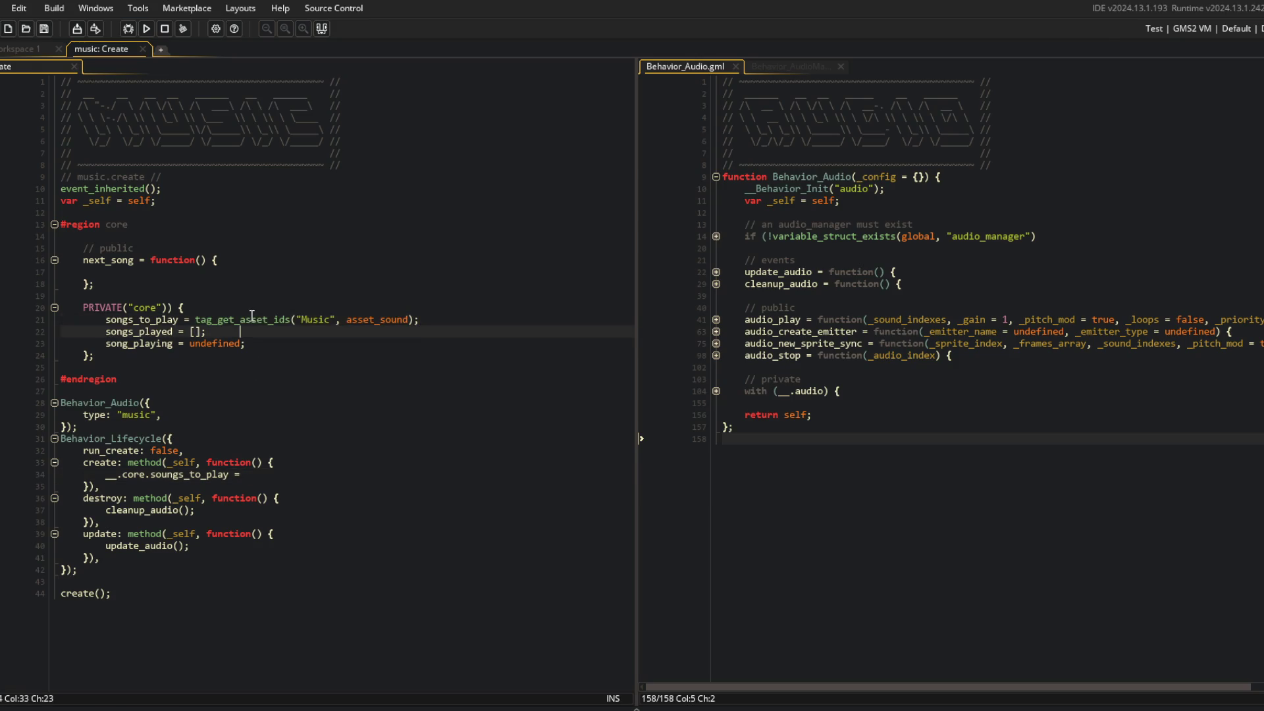
key(BackSpace)
key(BackSpace)
key(BackSpace)
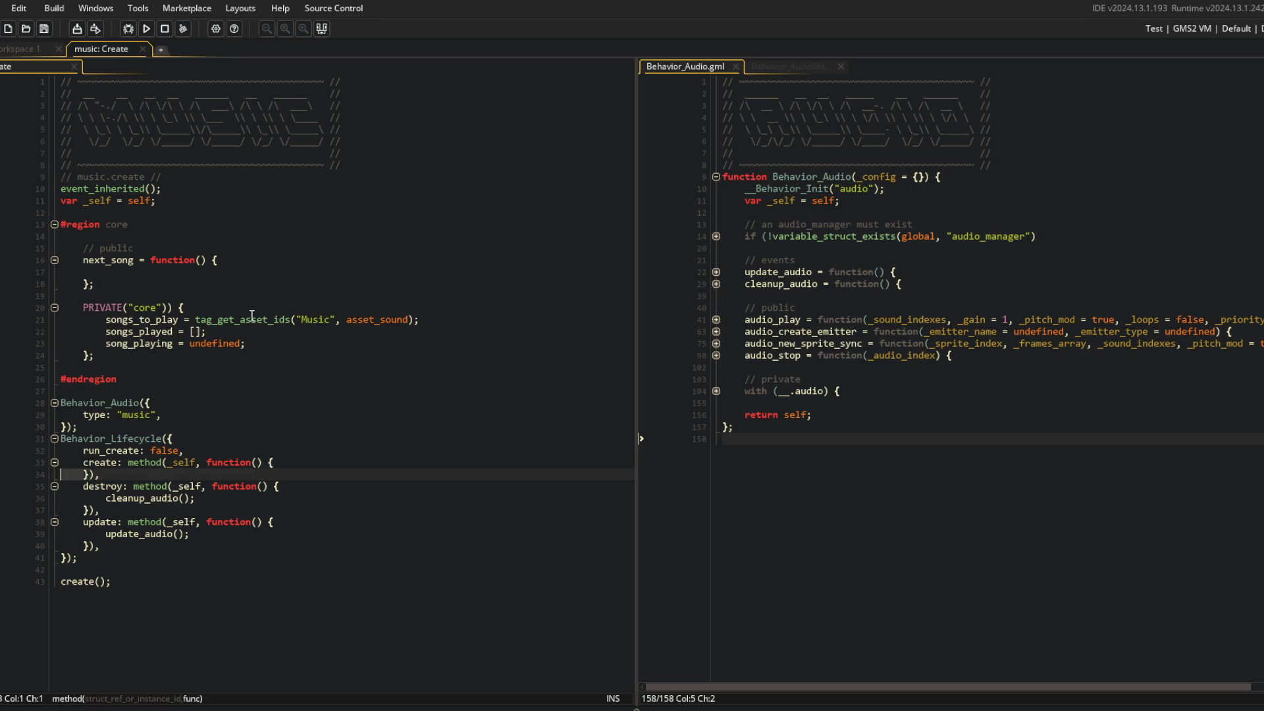
key(Delete)
key(Delete)
key(Return)
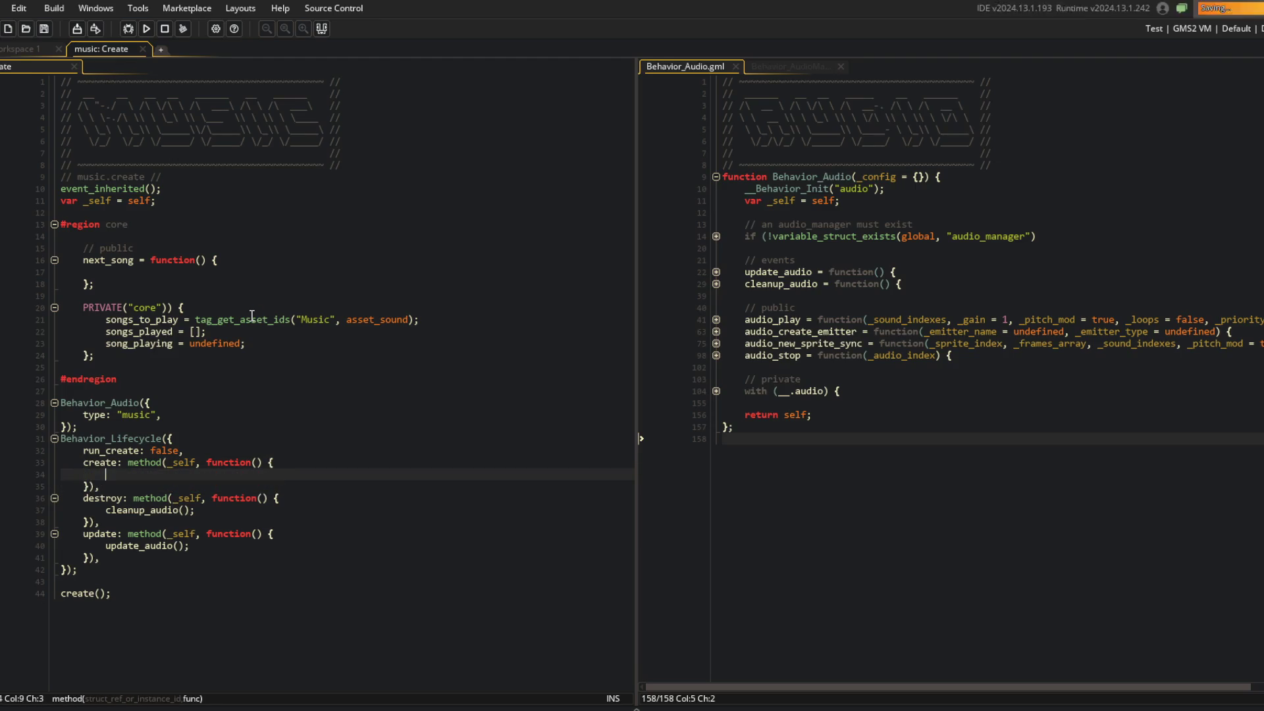
click(140, 275)
text(if)
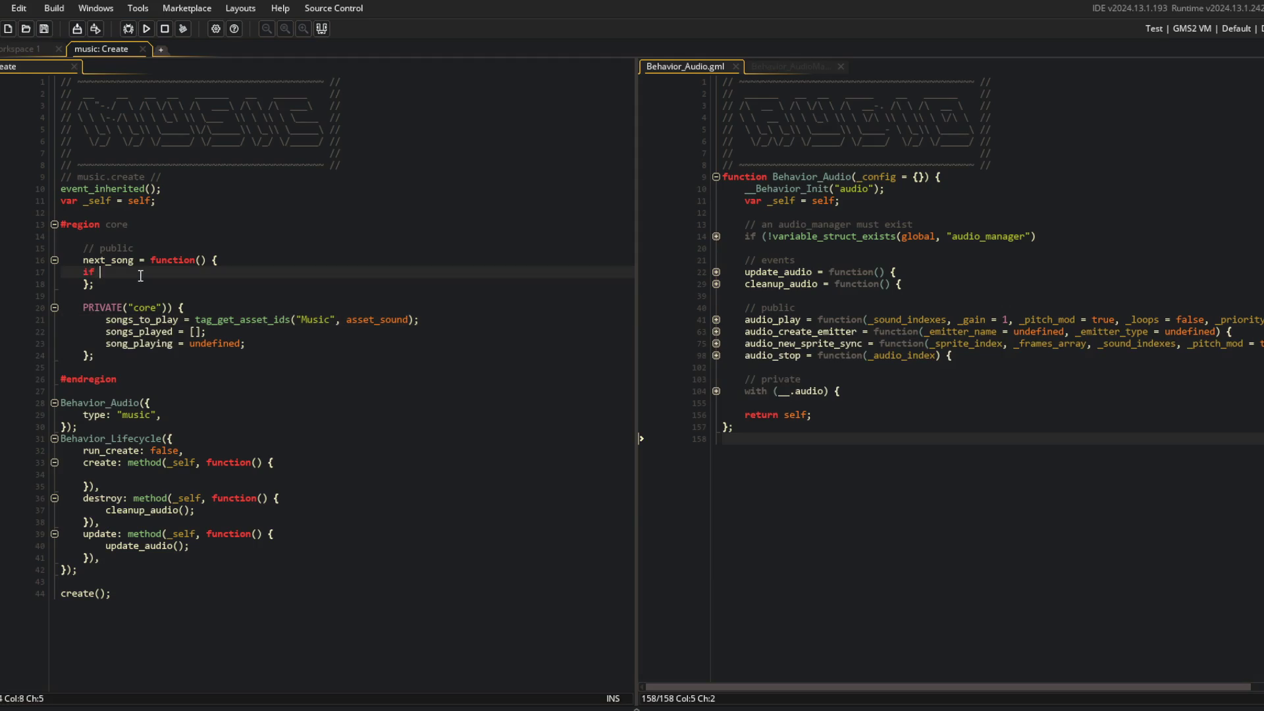
Start an if block in next_song that runs when __.core.song_playing is not undefined
key(BackSpace)
key(BackSpace)
text(undef)
key(ctrl+BackSpace)
text(undefined(__.core.song_playing)) )
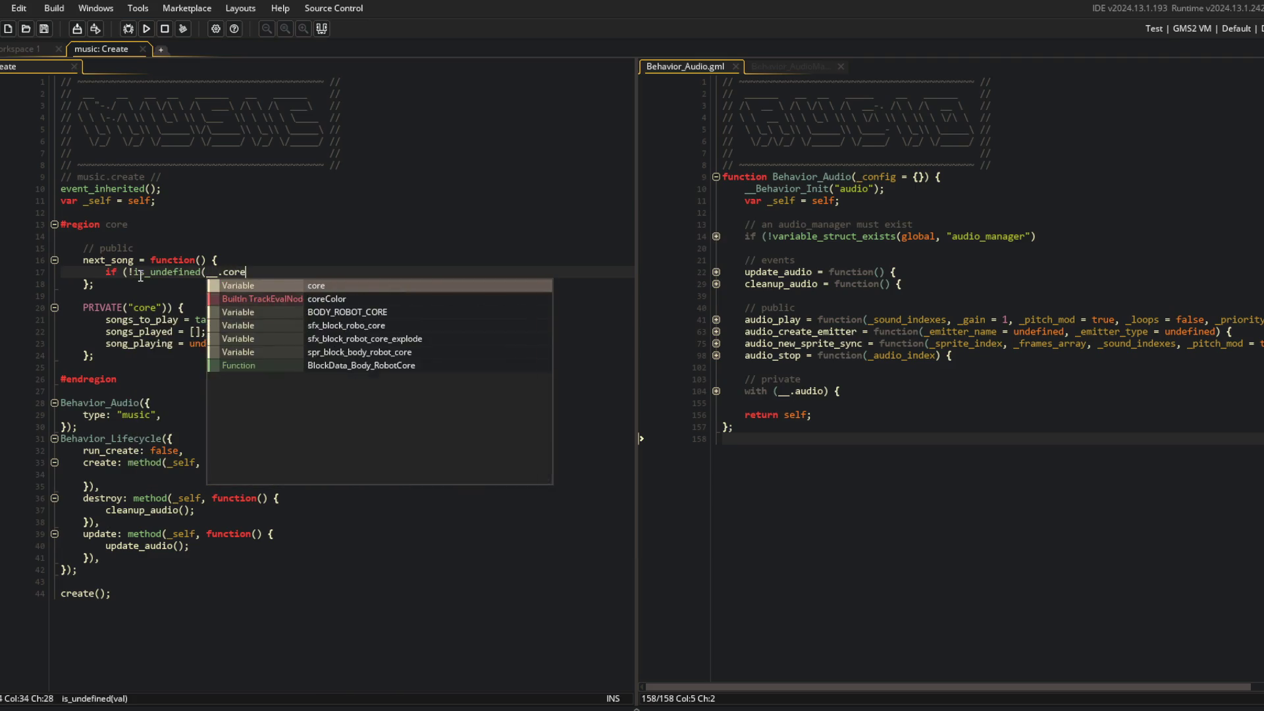
text({)
key(Return)
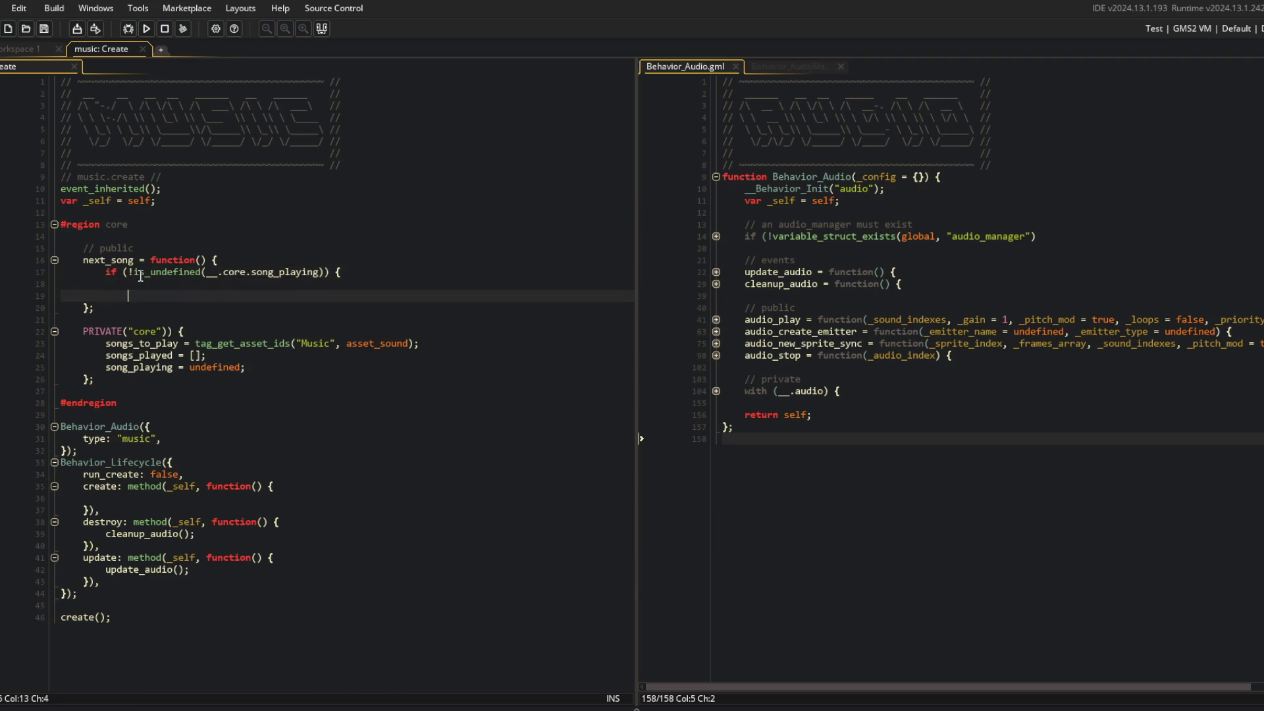
Inside the if, call audio_stop(__.core.song_playing) and reset __.core.song_playing to undefined
text(audio_stop(__.core.song_)
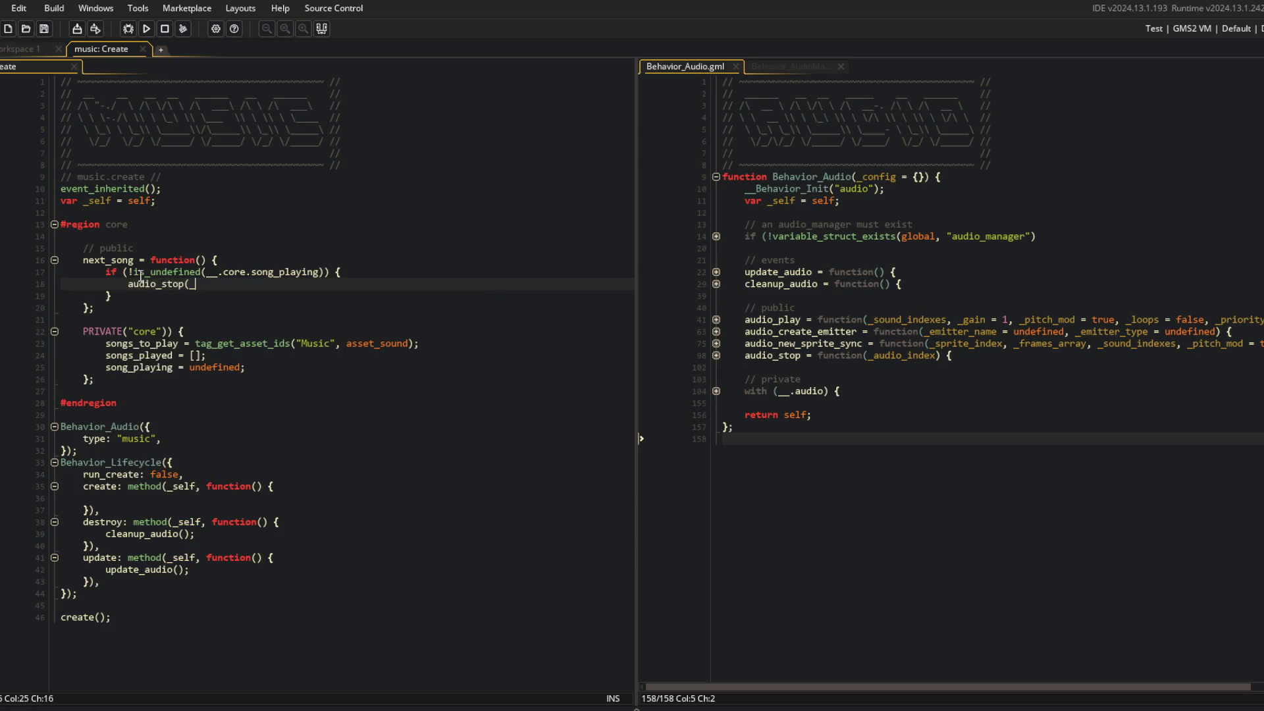
key(Return)
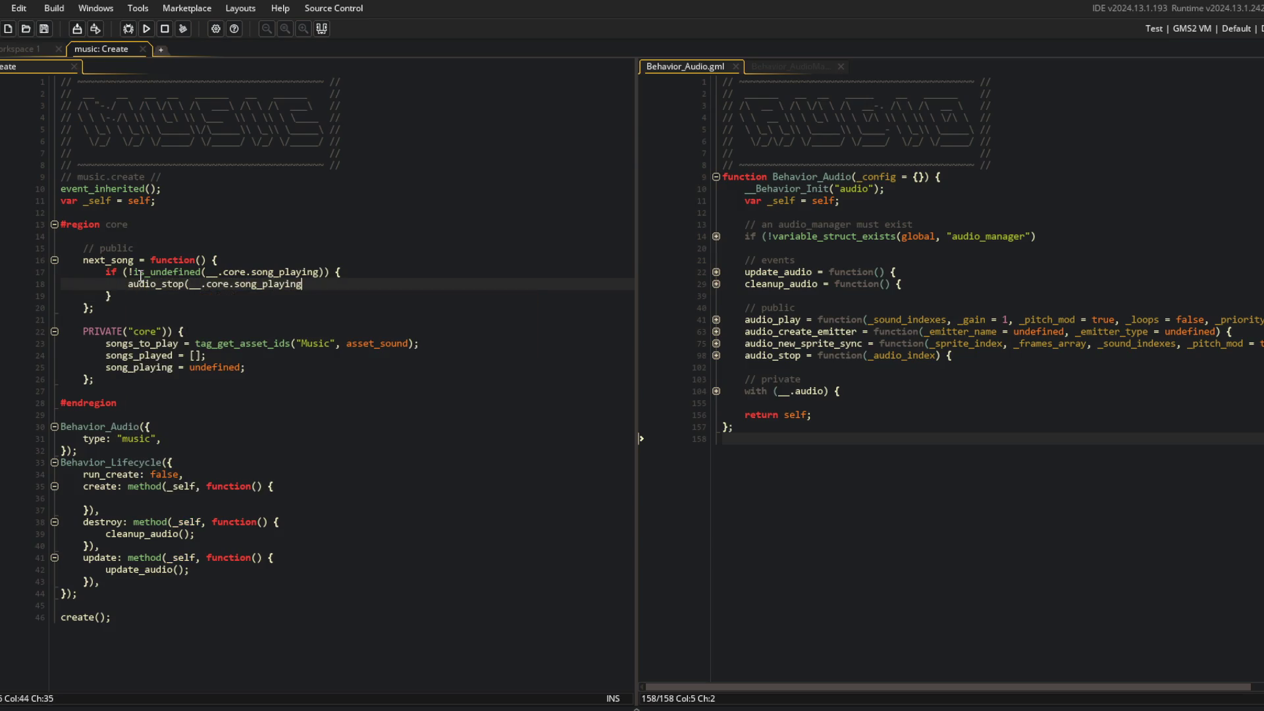
text();)
key(Return)
text(__.core.song_)
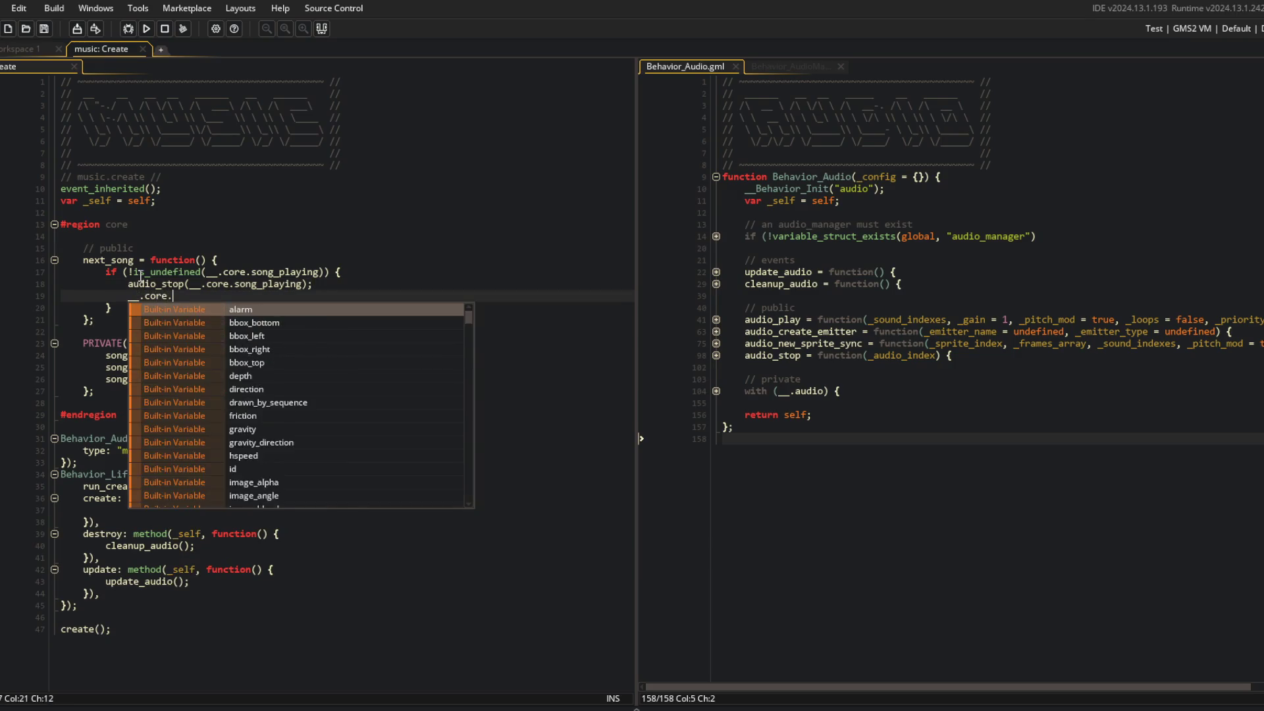
key(Return)
text(= undefined)
key(ctrl+BackSpace)
text(unbdef)
key(ctrl+BackSpace)
text(undefined;)
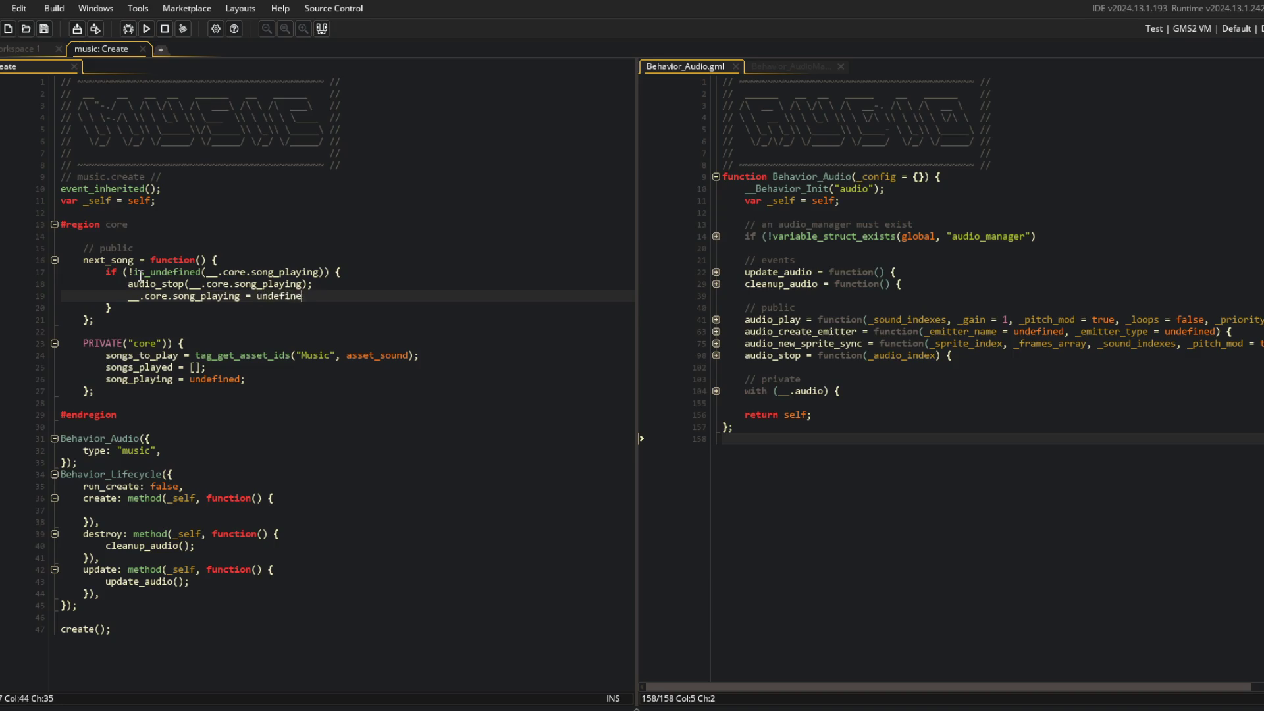
Add an array_shuffle(songs_to_play) line after the stop block
key(Down)
key(Down)
key(Down)
key(Down)
key(Down)
key(End)
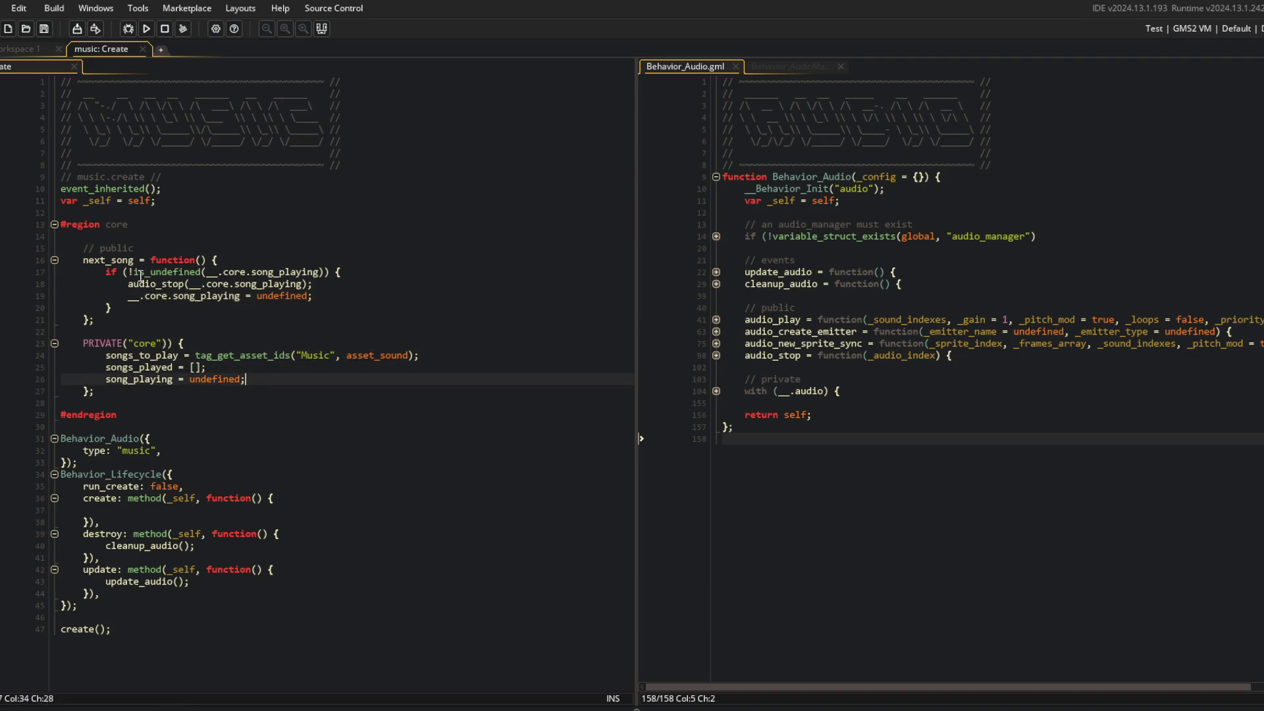
key(Return)
key(Return)
text(a)
key(BackSpace)
text(huff)
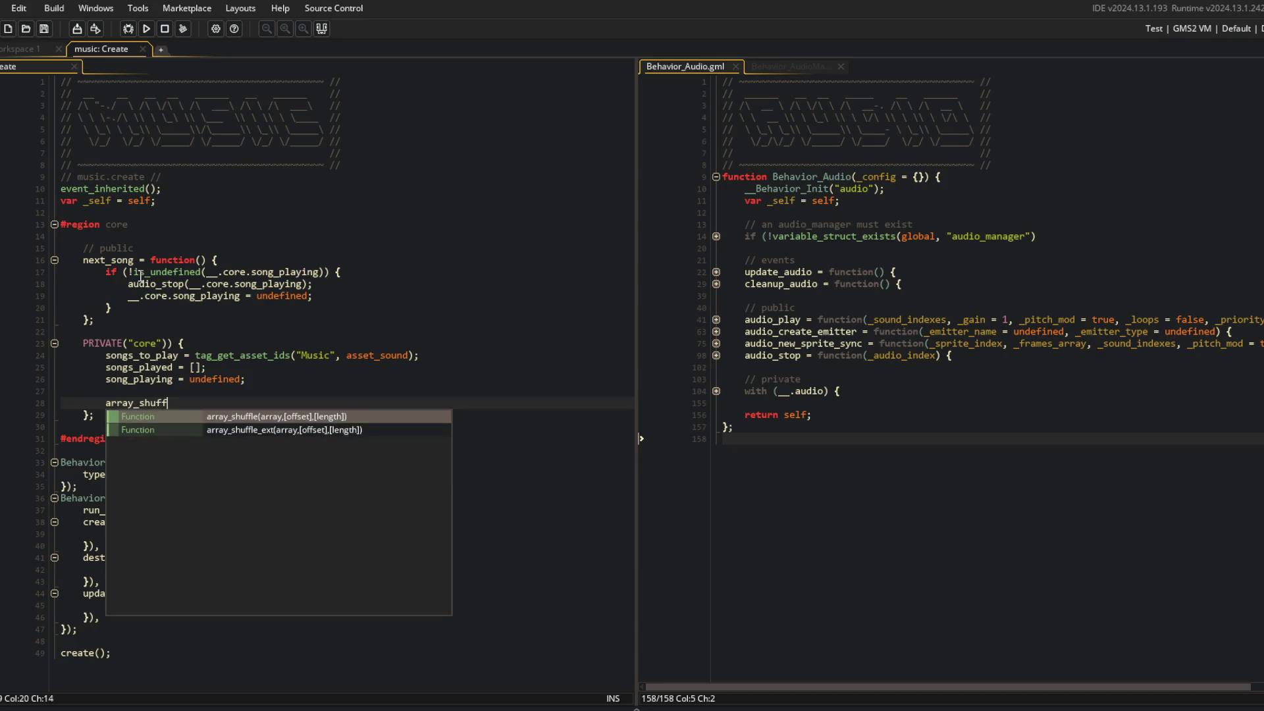
text(le(songs_to_)
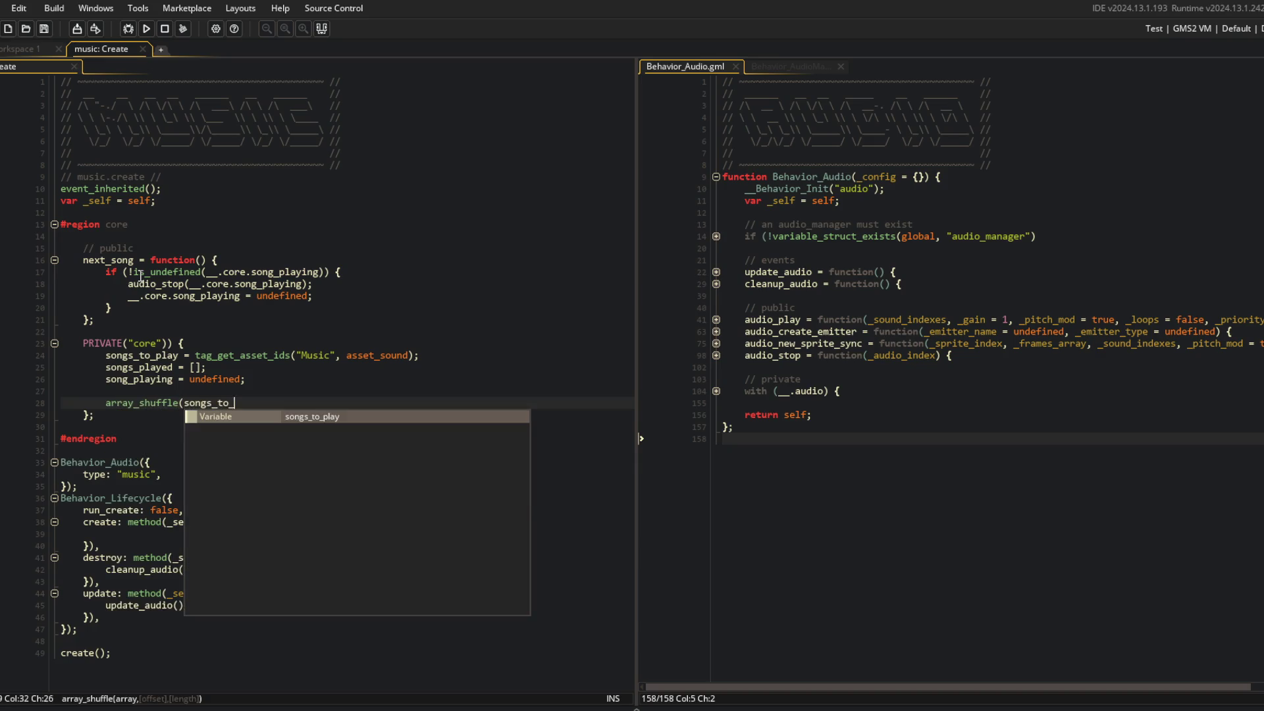
key(Return)
text())
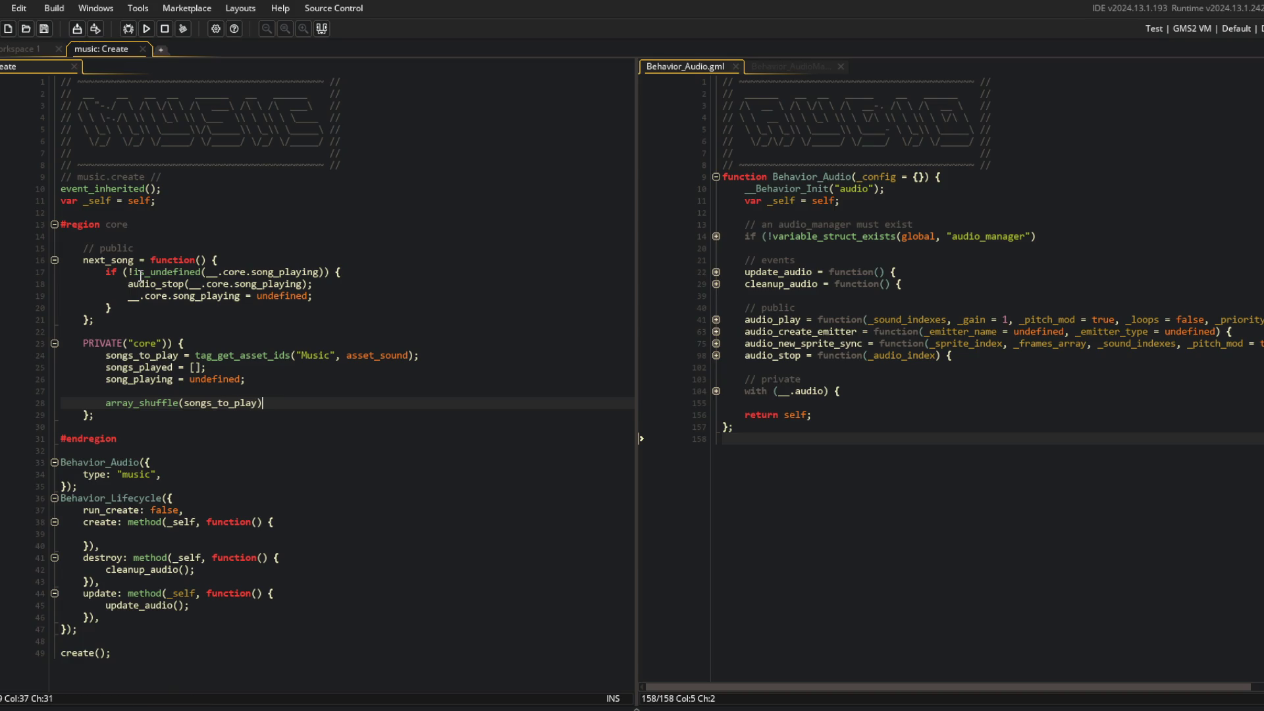
Wrap the songs_to_play initialiser in array_shuffle(tag_get_asset_ids(...)) and remove the separate shuffle line
key(Up)
key(Up)
key(Up)
key(ctrl+Left)
text(as)
text(ray_shuffle()
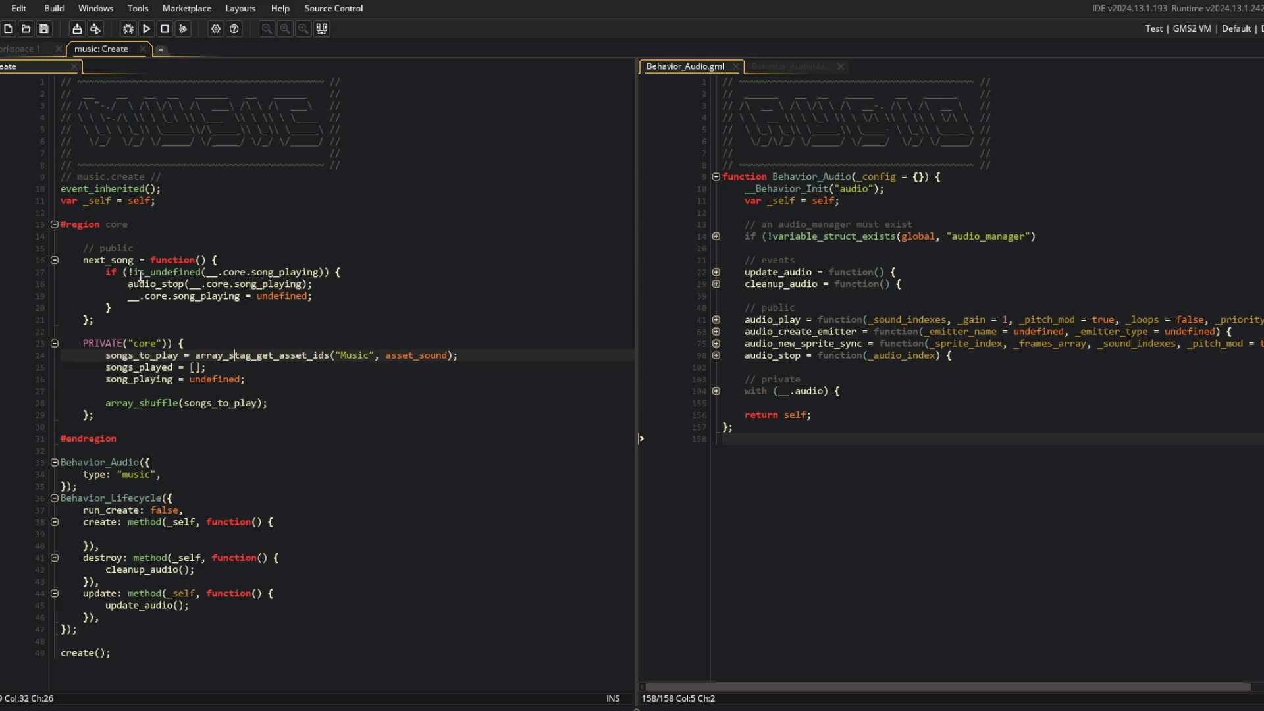
key(End)
text())
key(Down)
key(Down)
key(Down)
key(ctrl+d)
key(ctrl+d)
key(Up)
key(Up)
key(End)
key(Tab)
key(Tab)
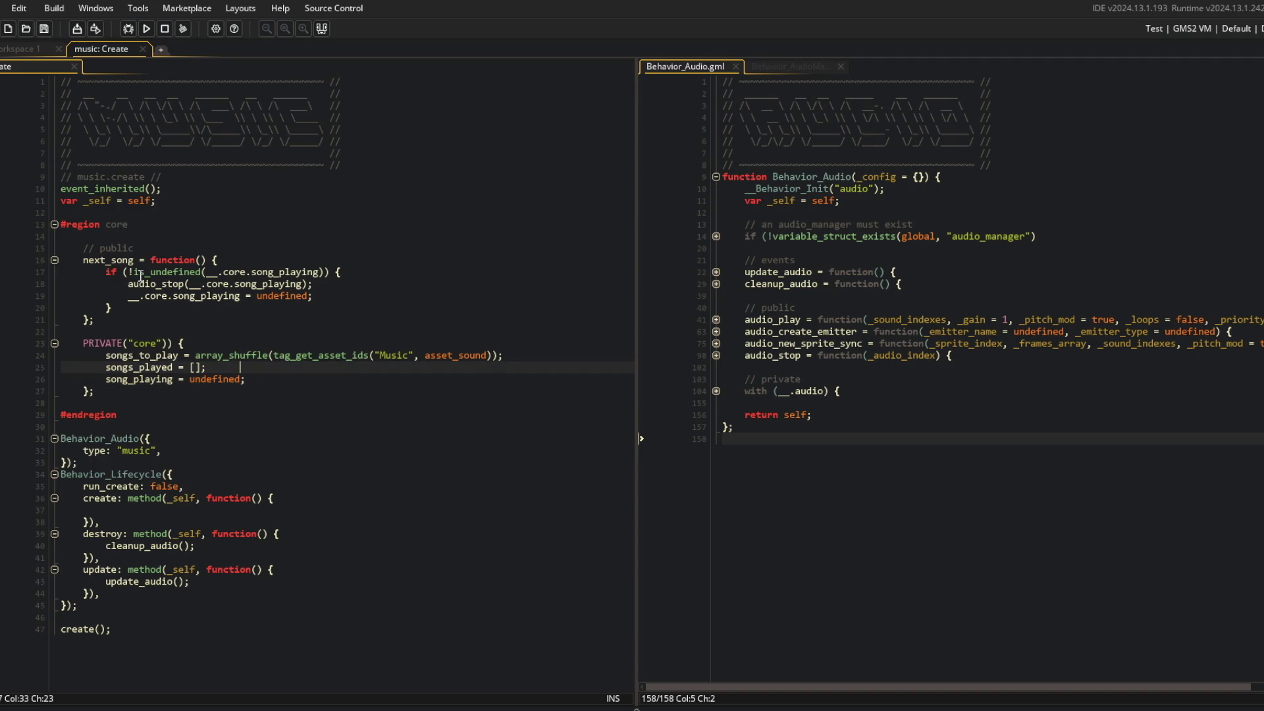
click(323, 317)
click(354, 337)
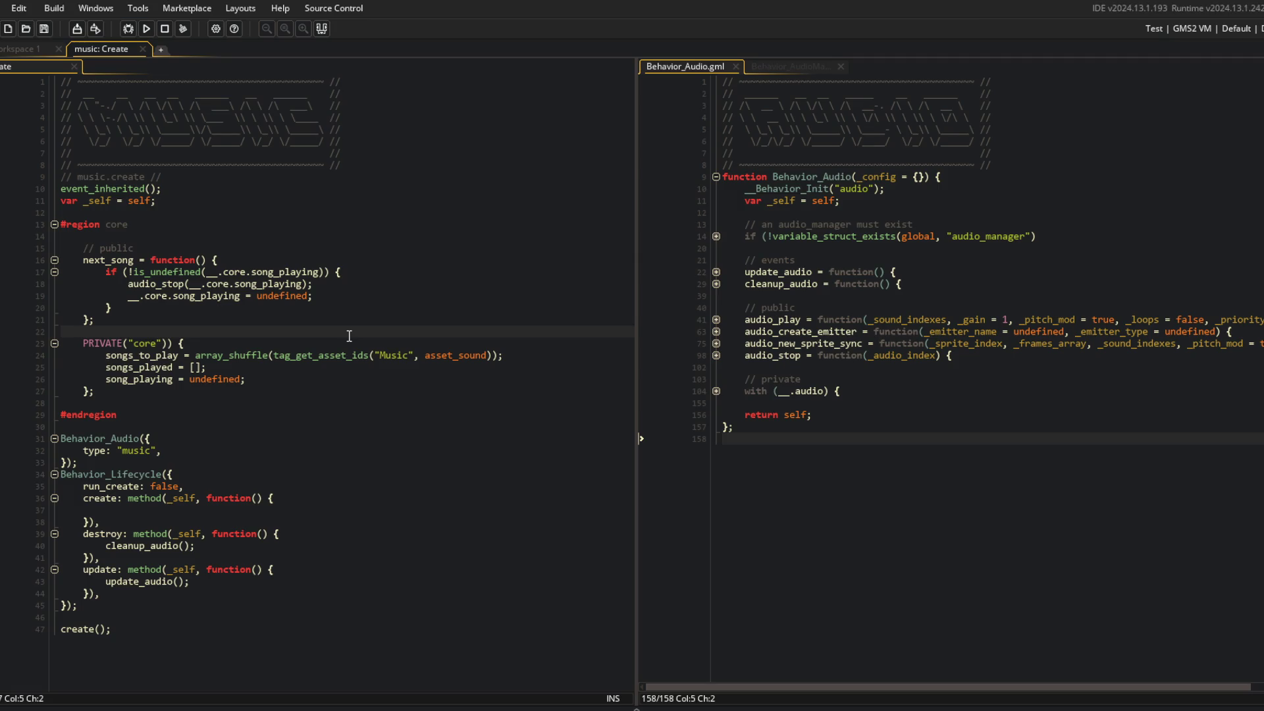
click(175, 308)
End next_song with 'return self;' and begin a 'var _song = songs_to_play' line above it
key(Return)
text(return self;)
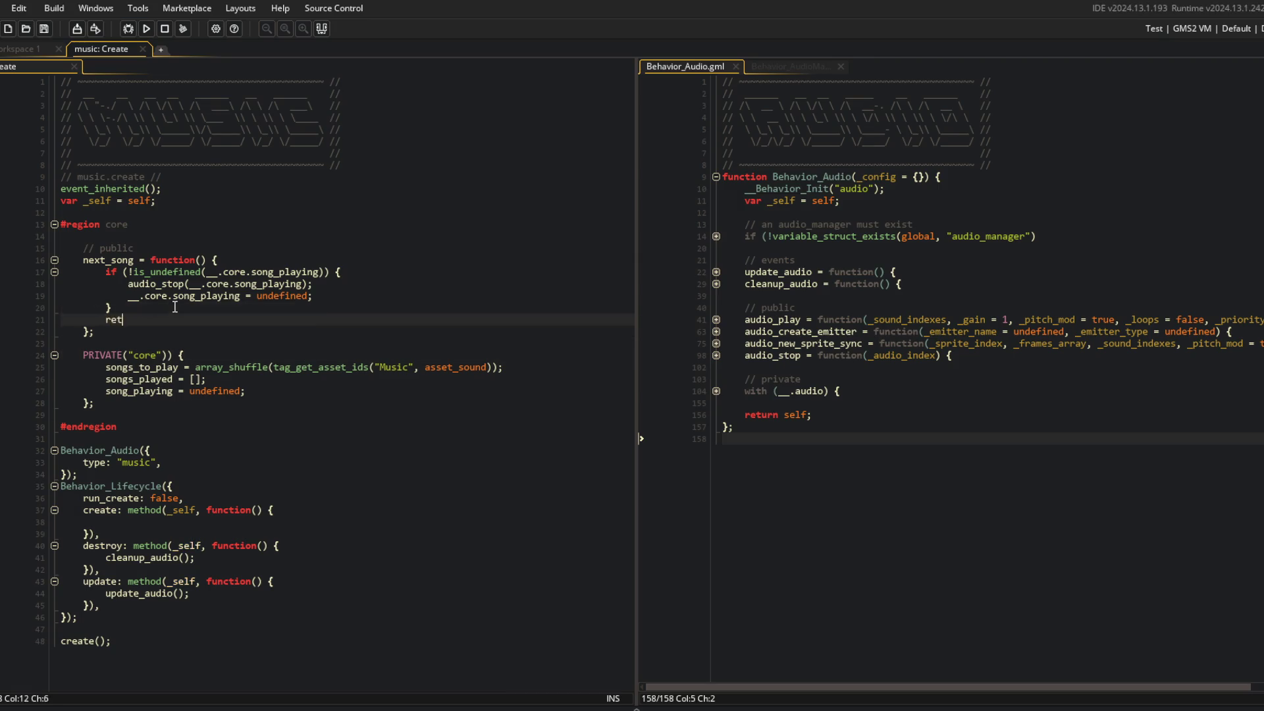
key(Home)
key(Return)
key(Up)
key(alt+Tab)
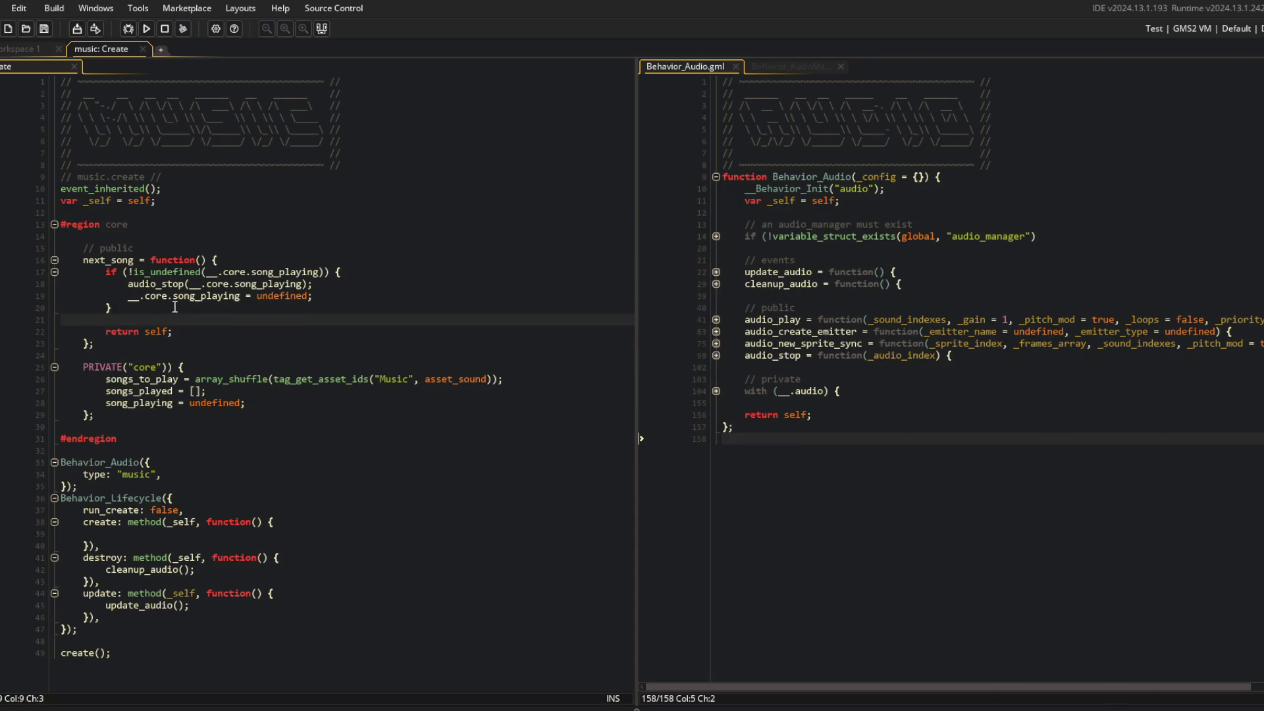
text(var _song = songs_to_play();)
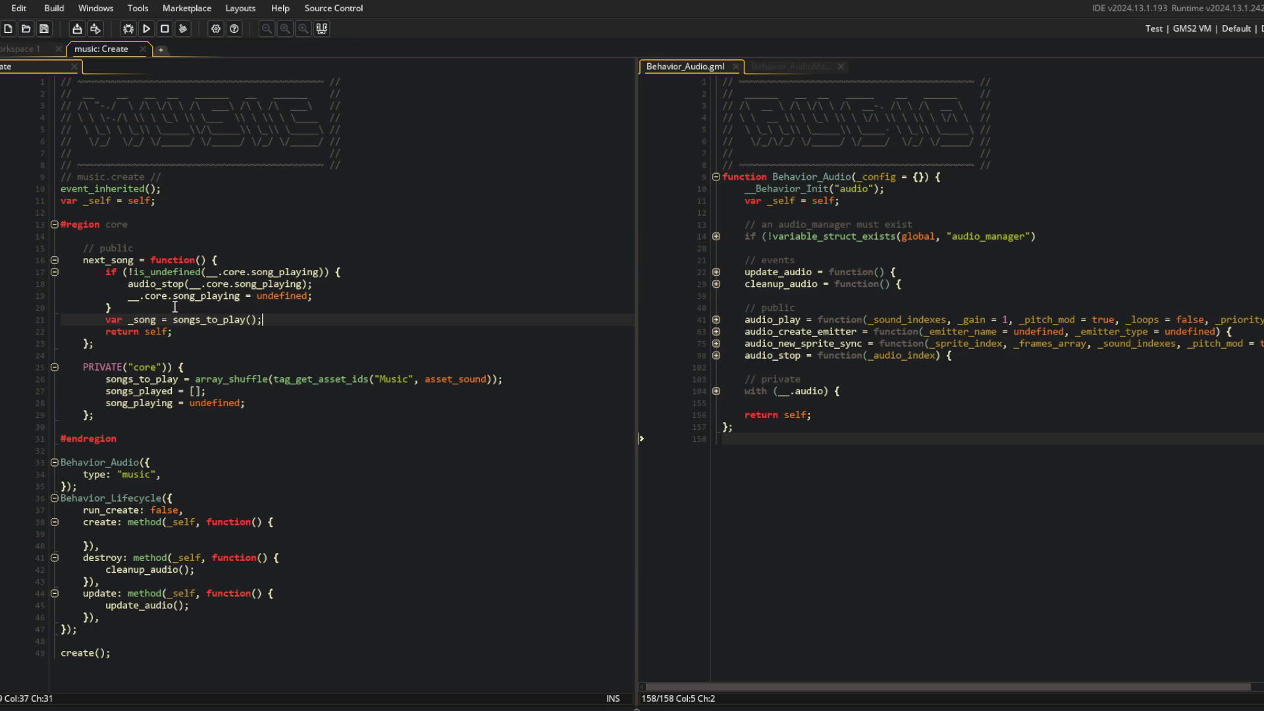
Try an array_push of song_playing into songs_played in the stop-song block, then remove it
key(Up)
key(Up)
key(Up)
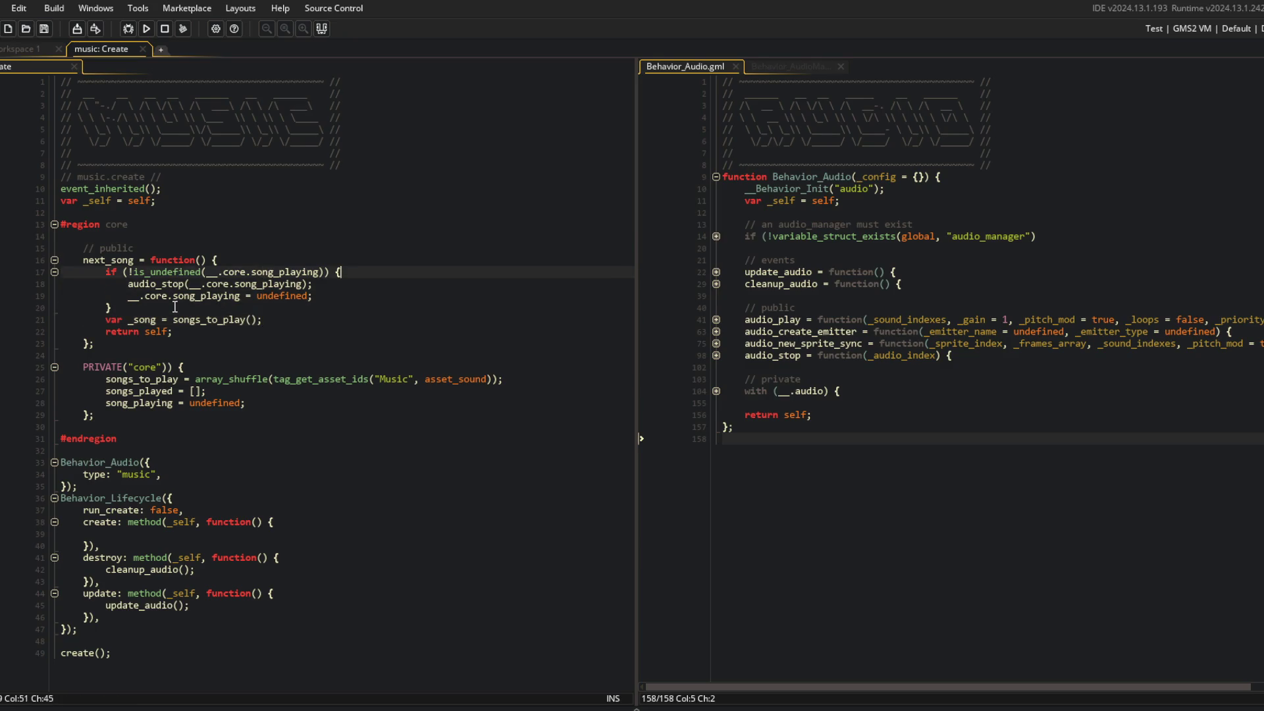
key(End)
key(Return)
text(array_push()
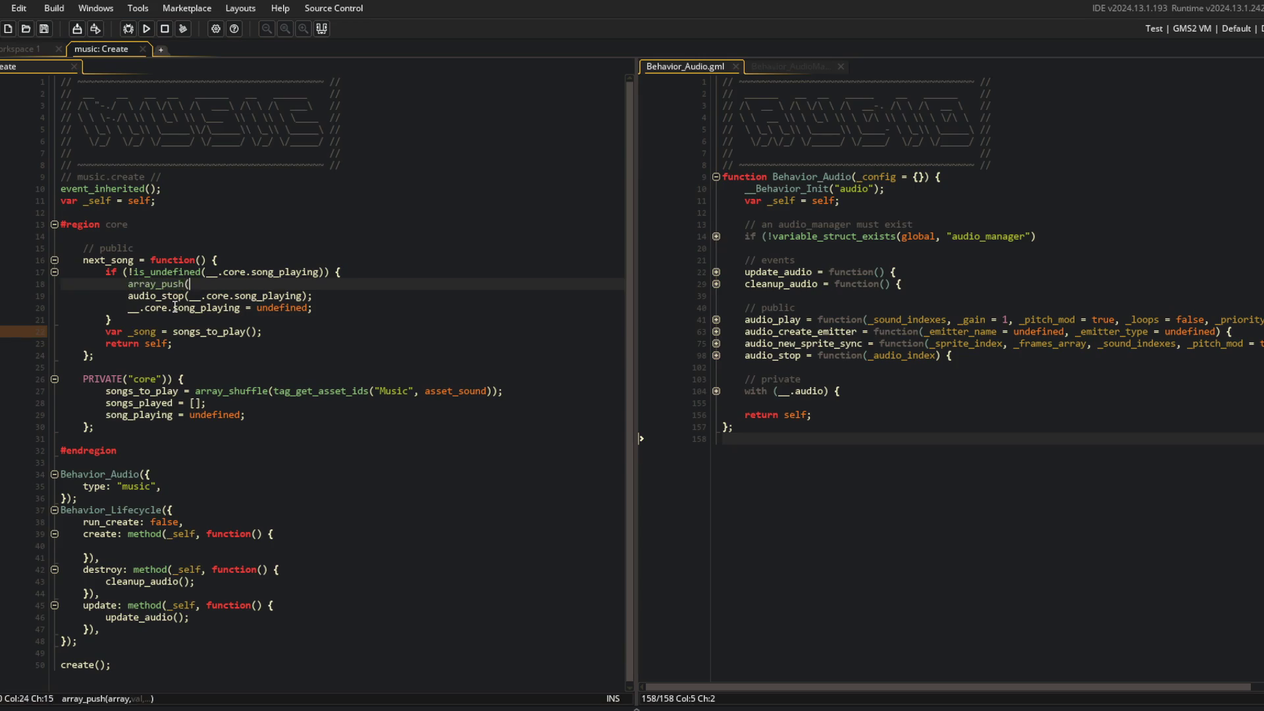
text(__.core.songs_play)
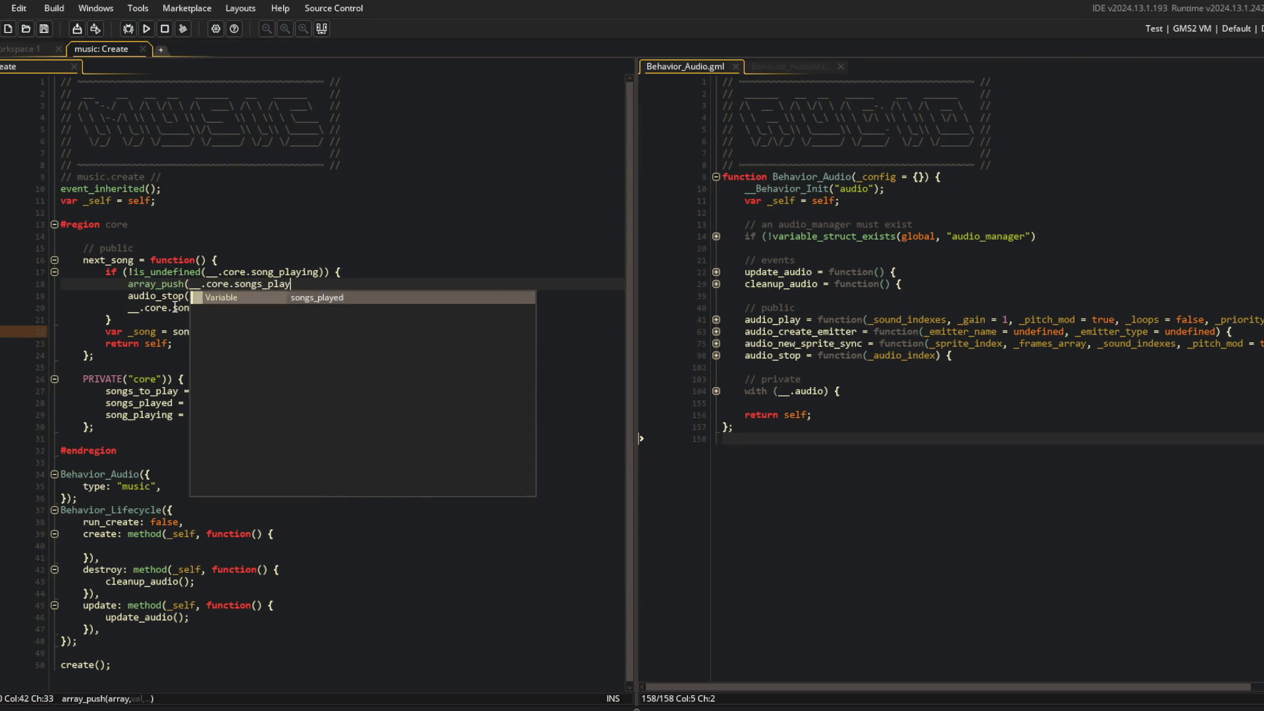
text(ed, __.core.song_)
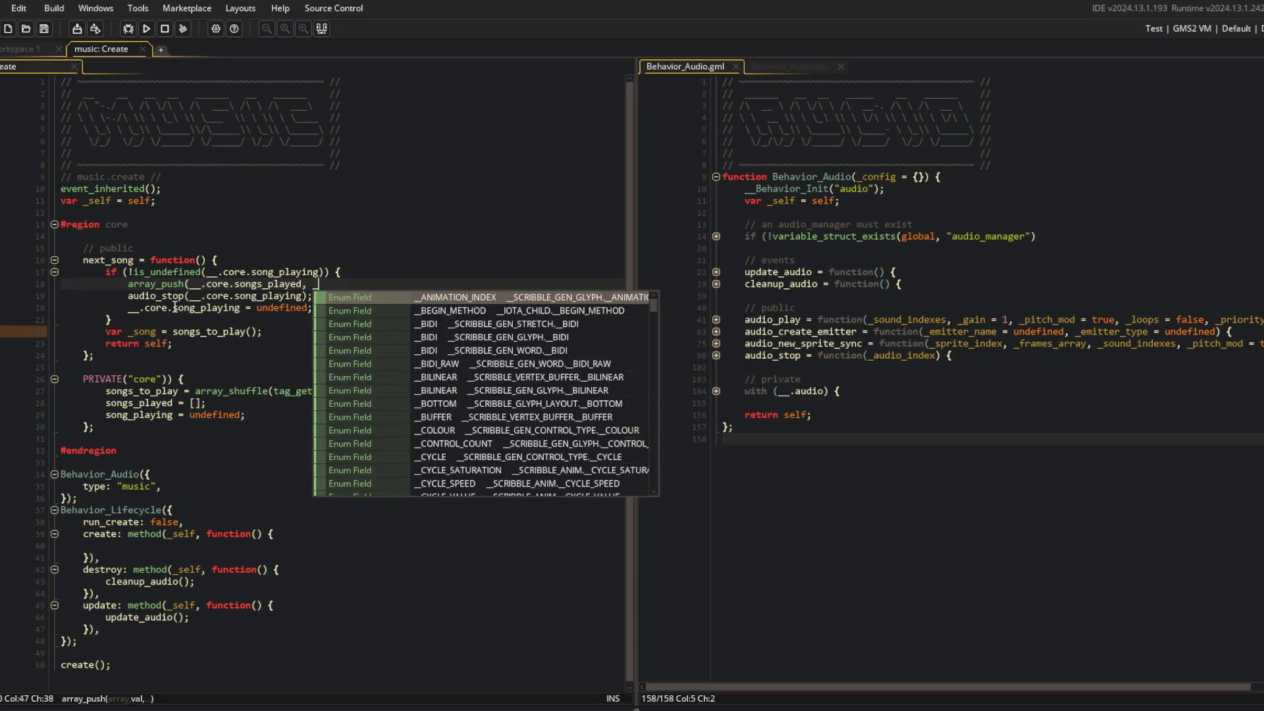
text(playing))
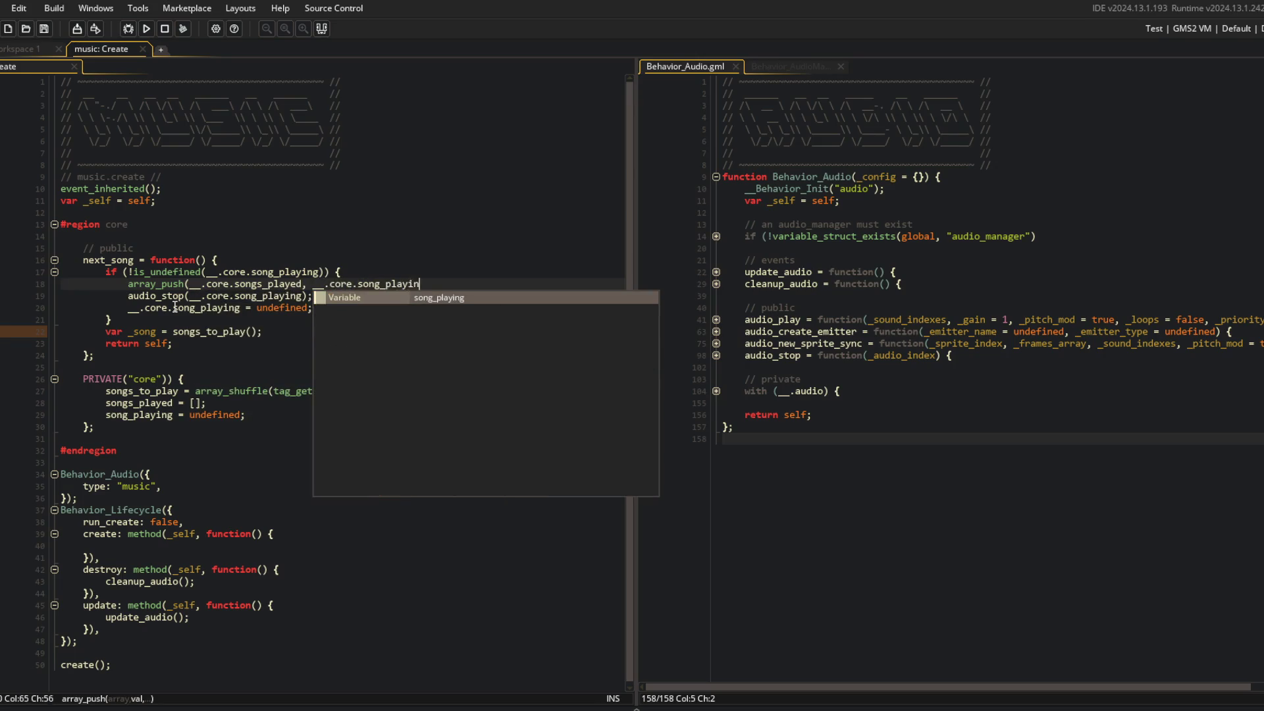
key(shift+Home)
key(shift+Home)
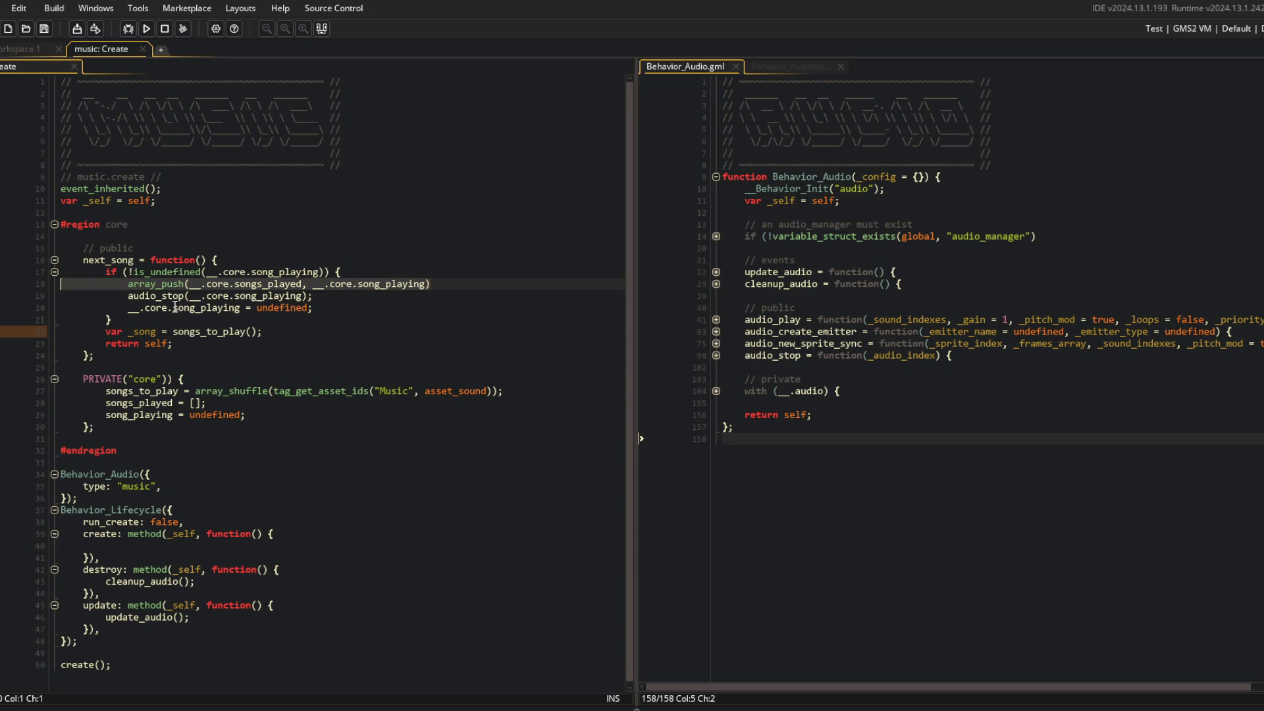
key(BackSpace)
key(BackSpace)
Set _song to __.core.songs_to_play[0] and remove that entry with array_delete(..., 0, 1)
key(Down)
key(Down)
key(Down)
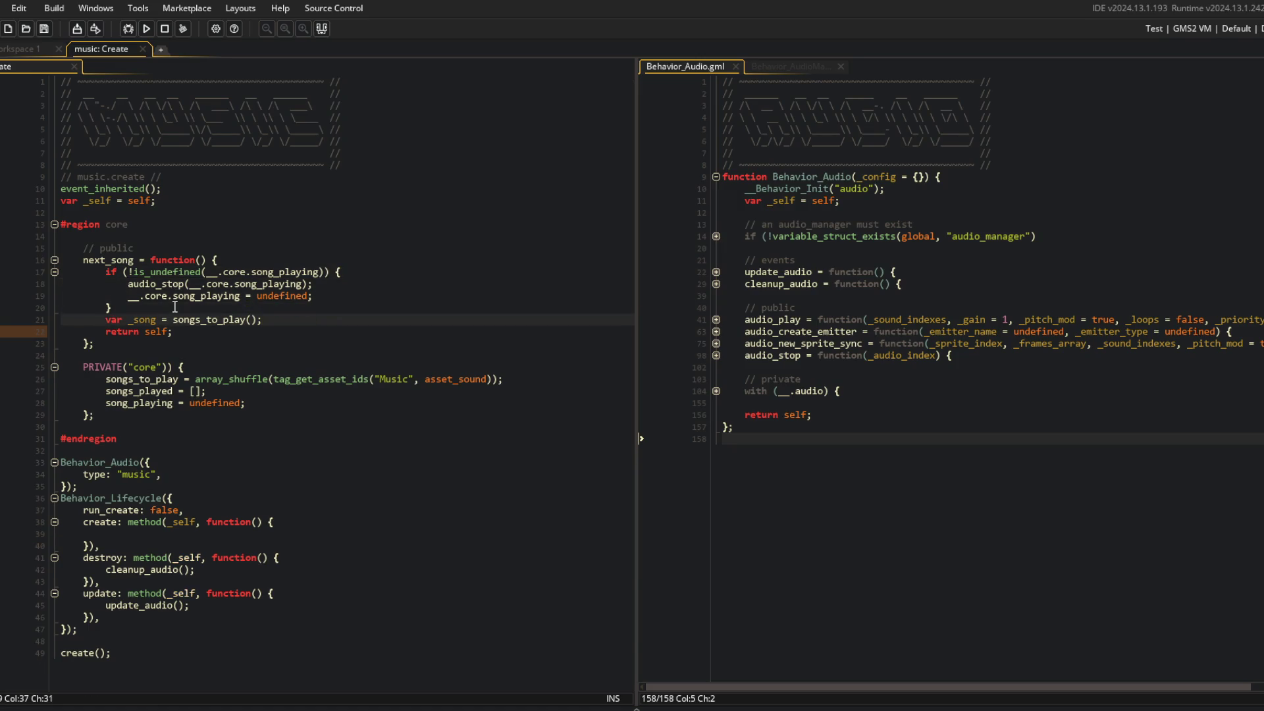
key(Left)
key(Left)
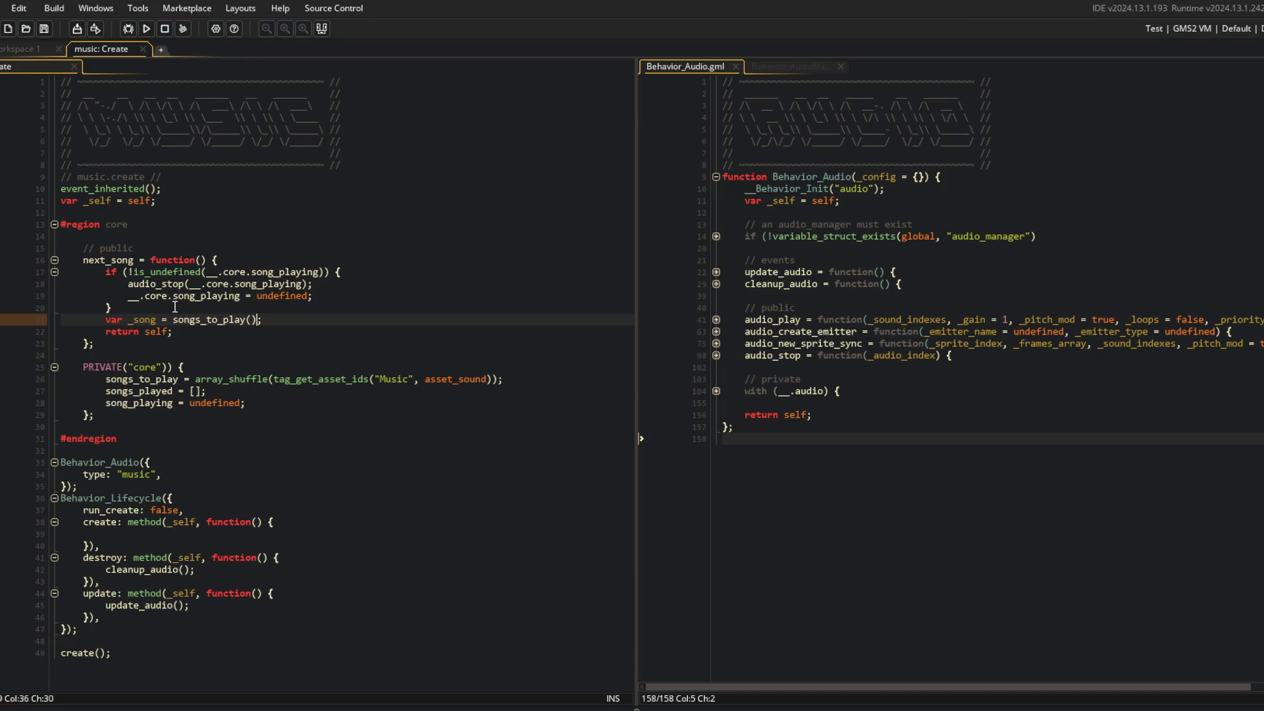
key(ctrl+Left)
text(__.core.)
key(End)
key(BackSpace)
key(BackSpace)
text([)
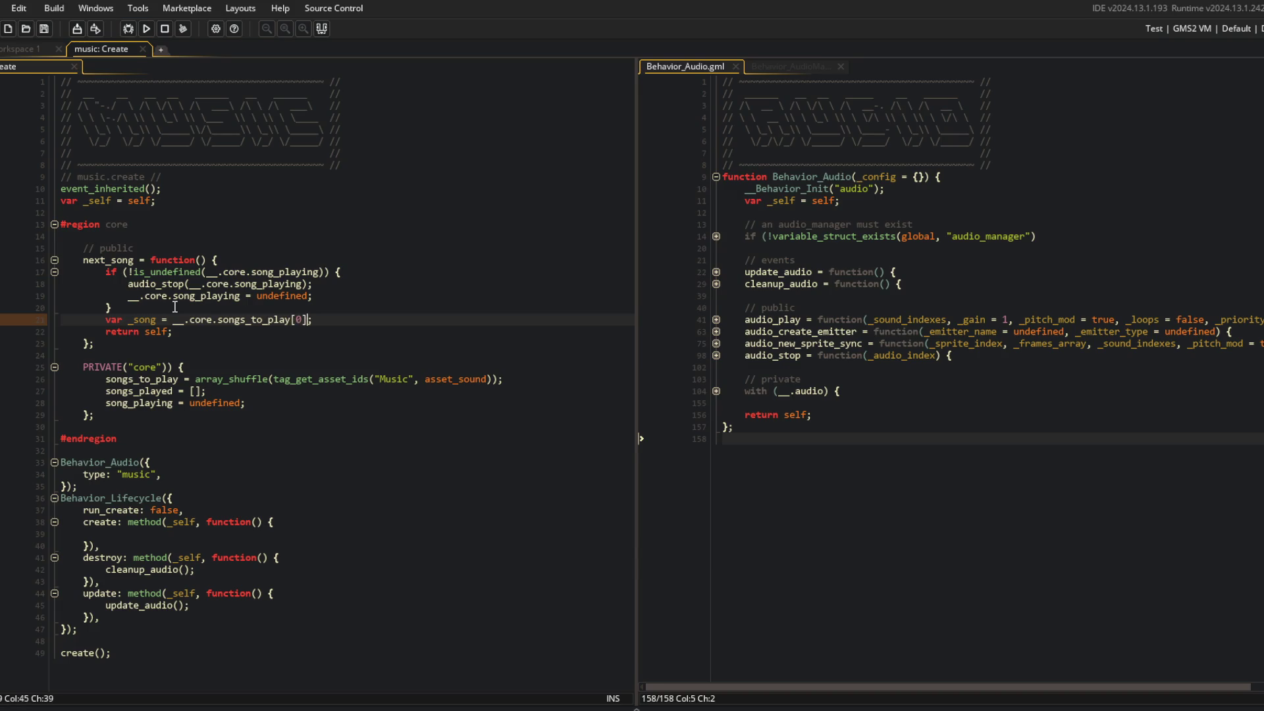
key(End)
key(Return)
text(array_delete(__.core.songs_to)
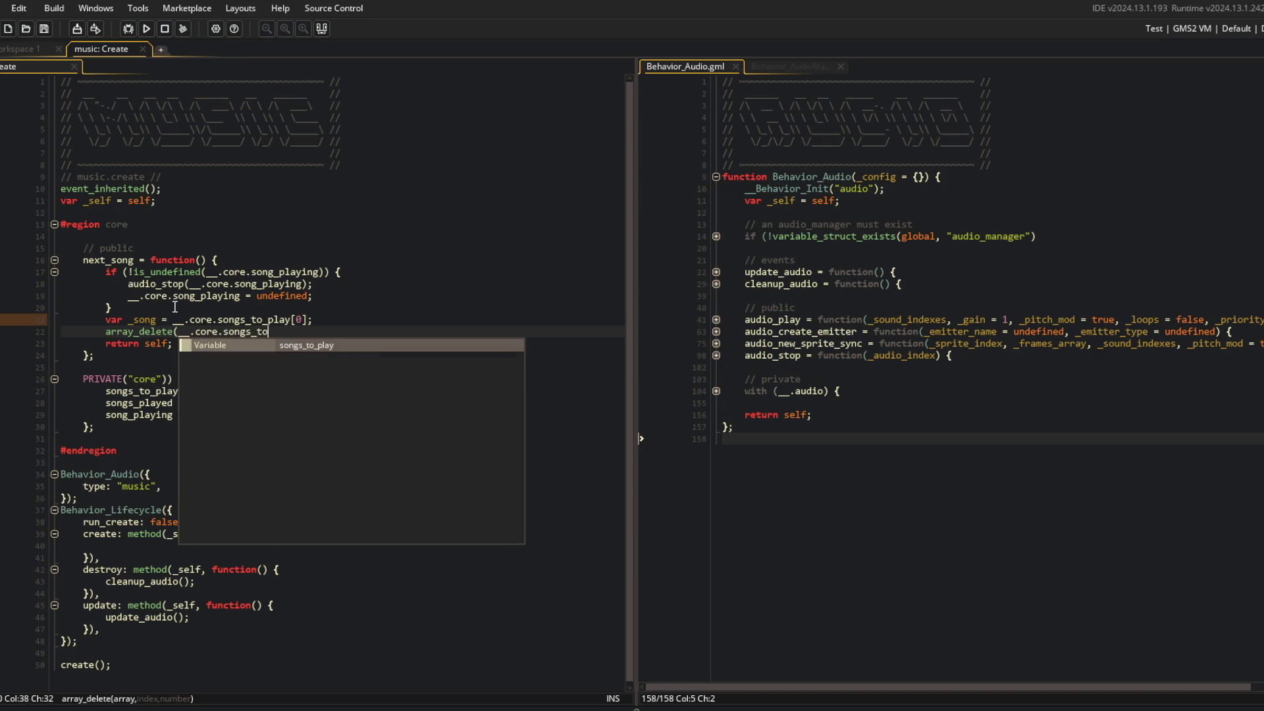
key(Return)
text(, 0, 1);)
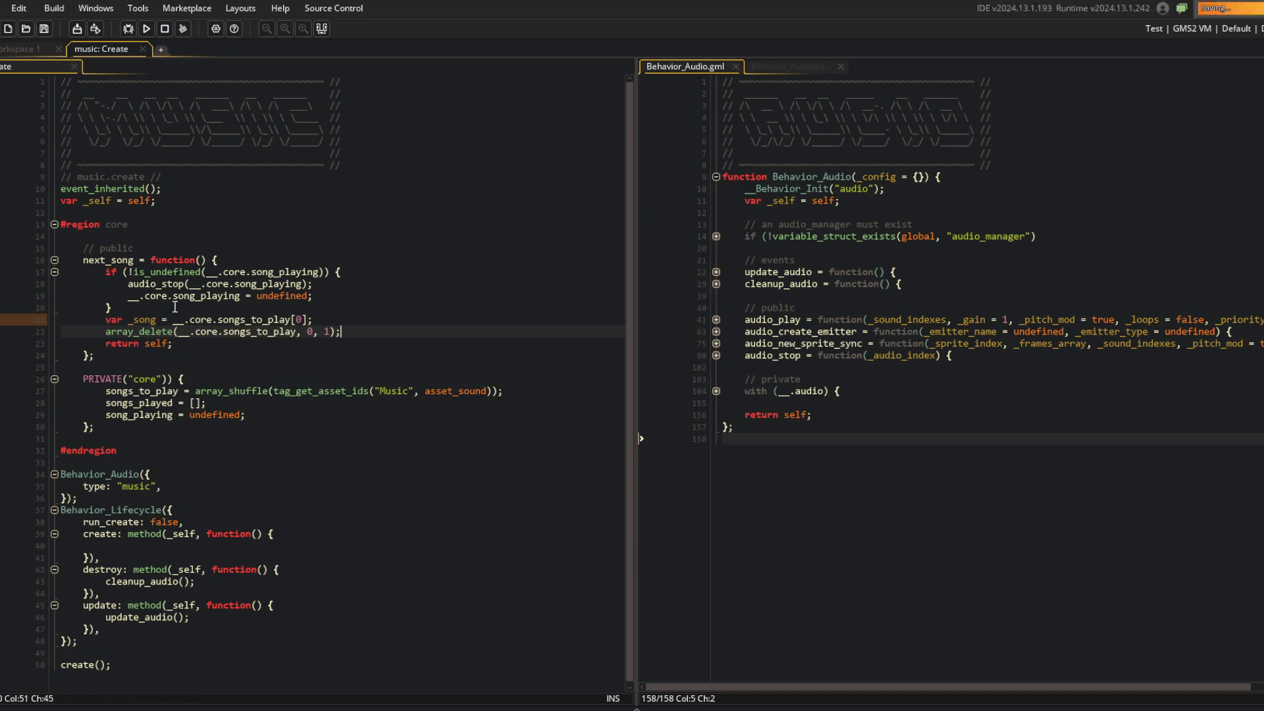
Push _song onto __.core.songs_played with array_push, leaving spacing before return self
key(Return)
text(ar)
text(s)
key(Return)
text((__.core.s)
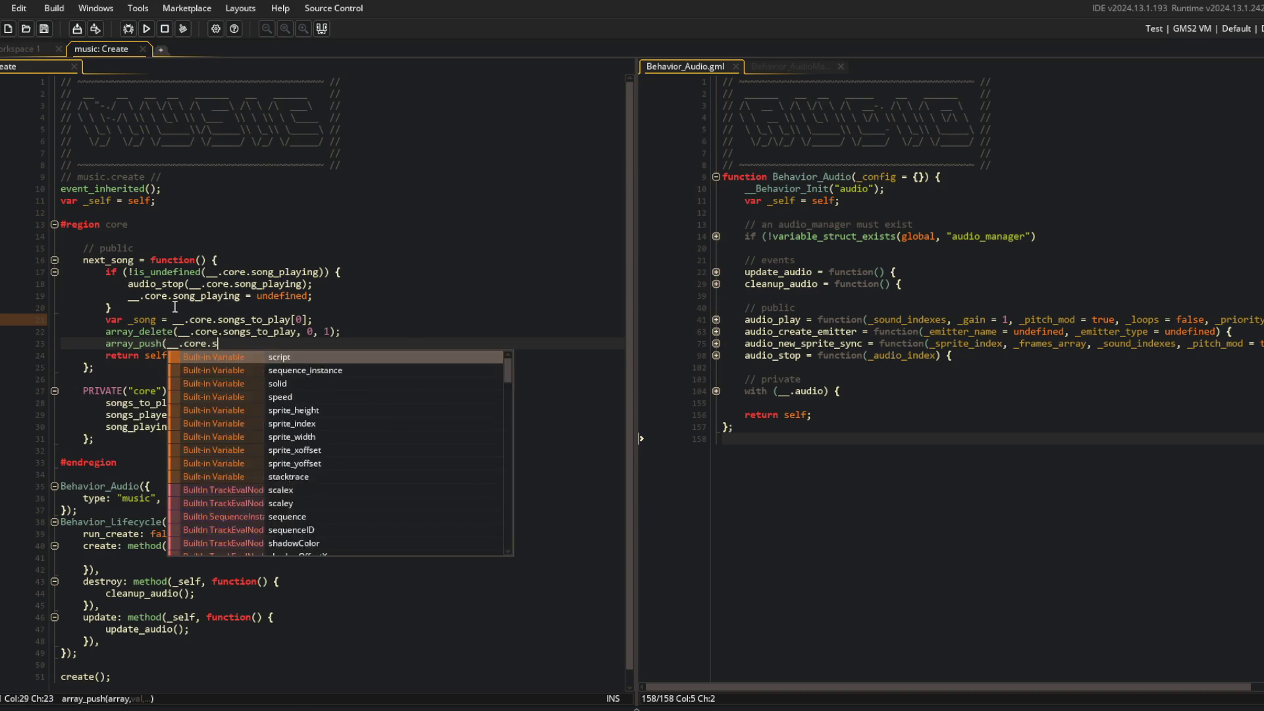
text(ongs_played)
key(Return)
text())
key(Left)
text(, _song)
key(End)
text(;)
key(Return)
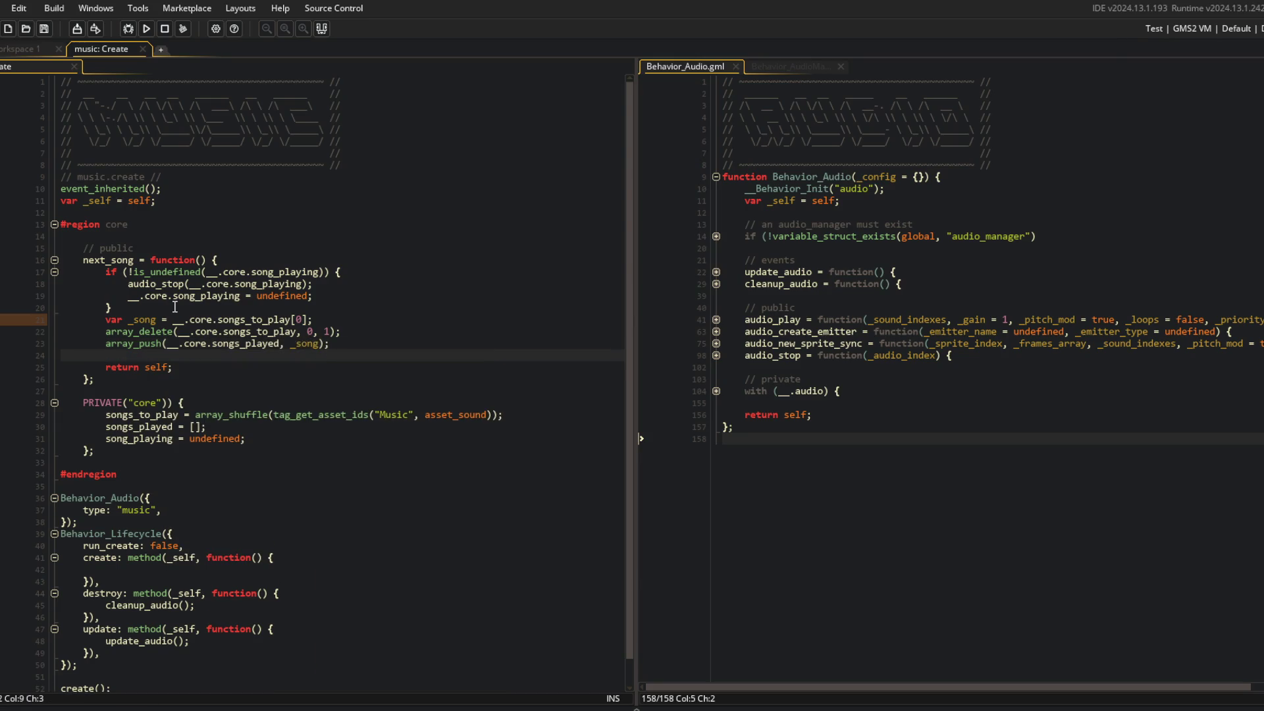
key(Return)
Add an empty if (array_length(__.core.songs_to_play)...) check above _song, plus a header comment
key(Up)
key(Up)
key(Up)
key(Up)
key(Up)
key(End)
key(Return)
text(if (array_le)
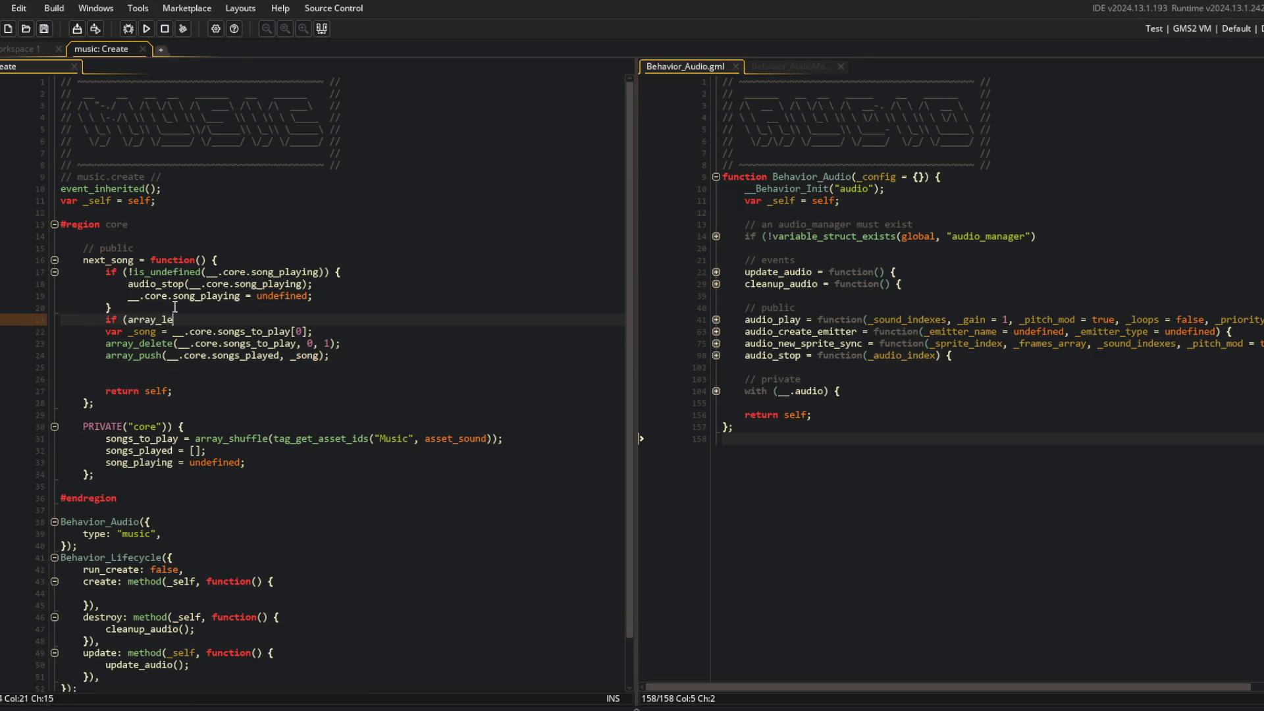
text(ngth(__.core.so)
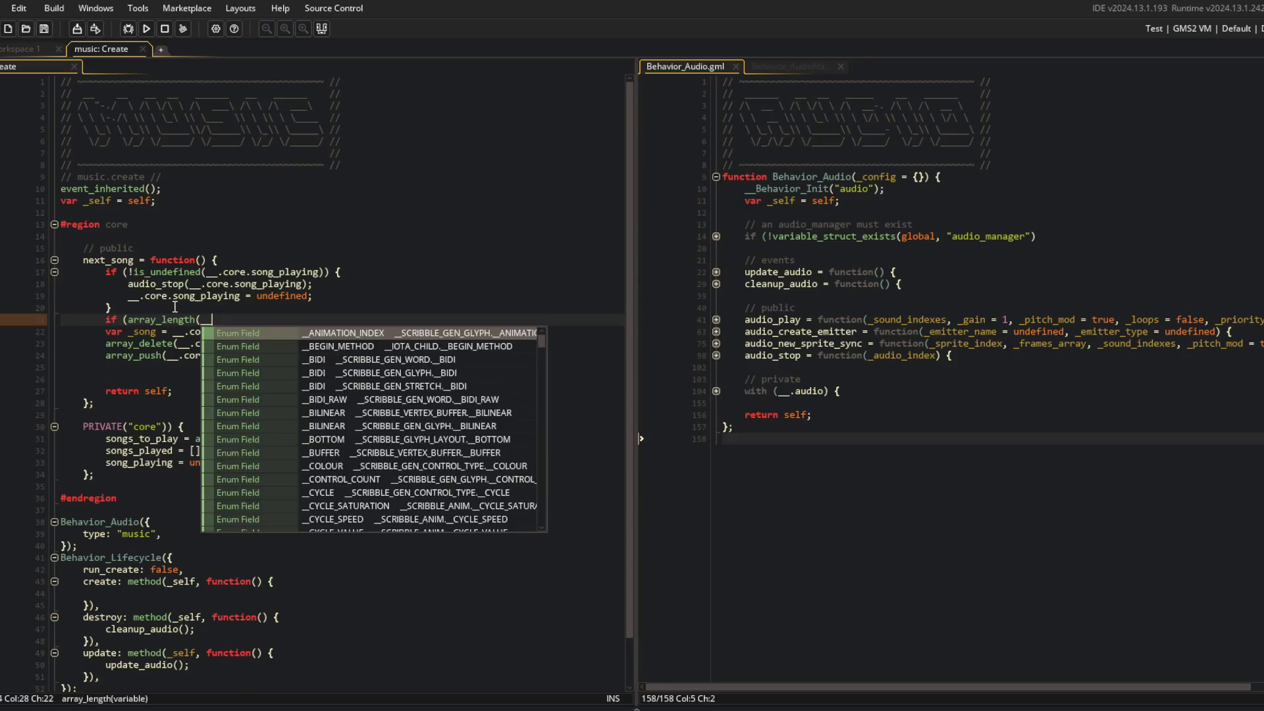
text(n)
key(Down)
key(Down)
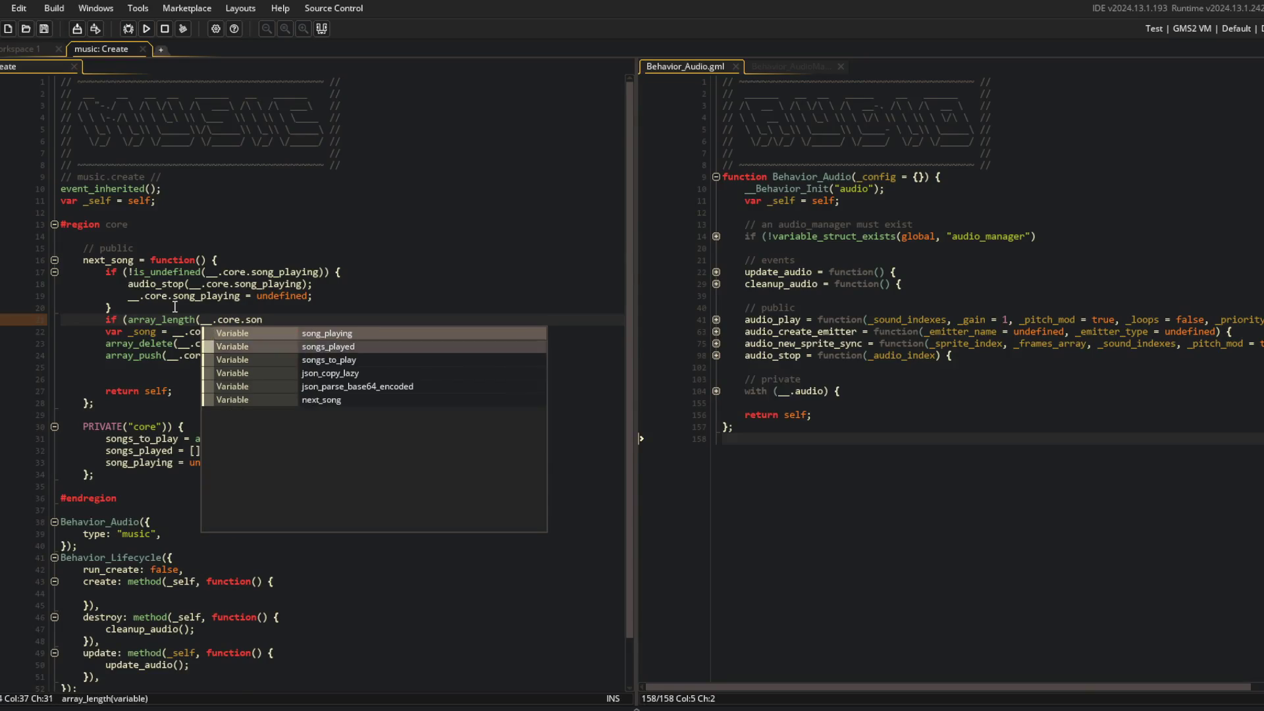
key(Return)
text())
key(Return)
key(Up)
key(Up)
key(Return)
key(Up)
key(Up)
key(Up)
key(Up)
key(Up)
key(End)
key(Return)
text(//)
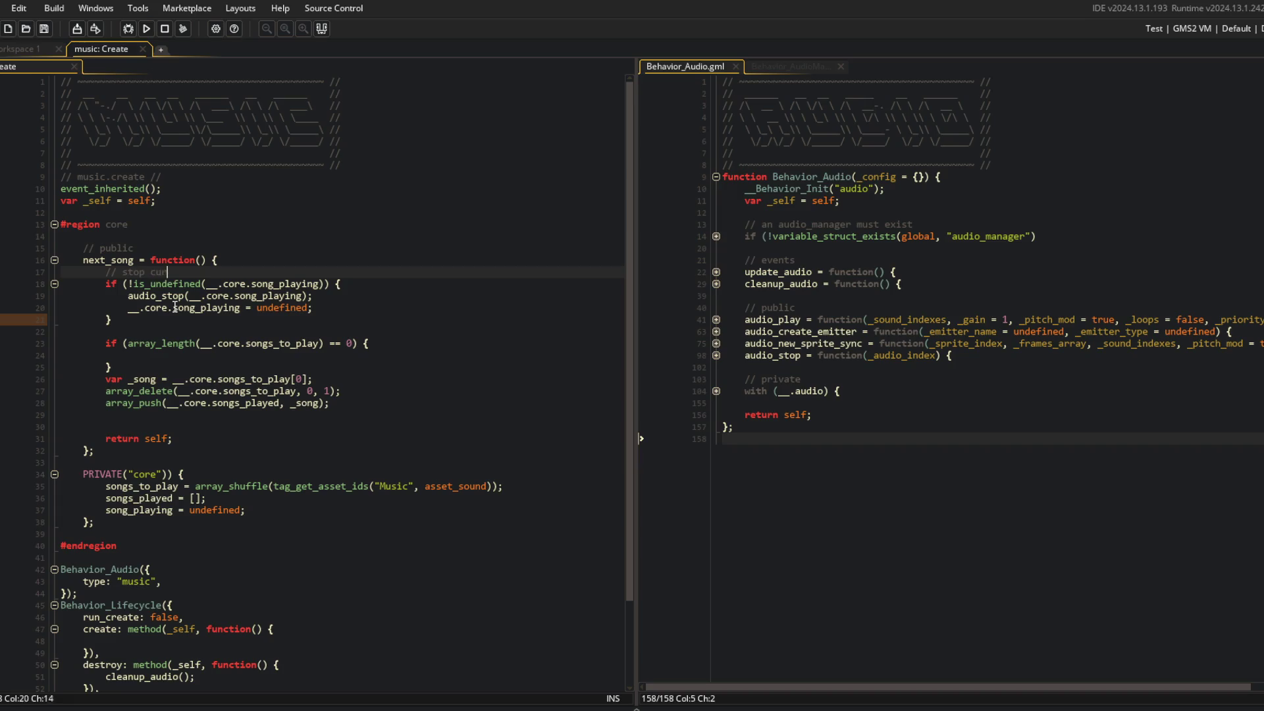
Add the 'regenerate list?' comment above the check and a '// play' comment below it
key(Down)
key(Down)
key(Down)
key(Return)
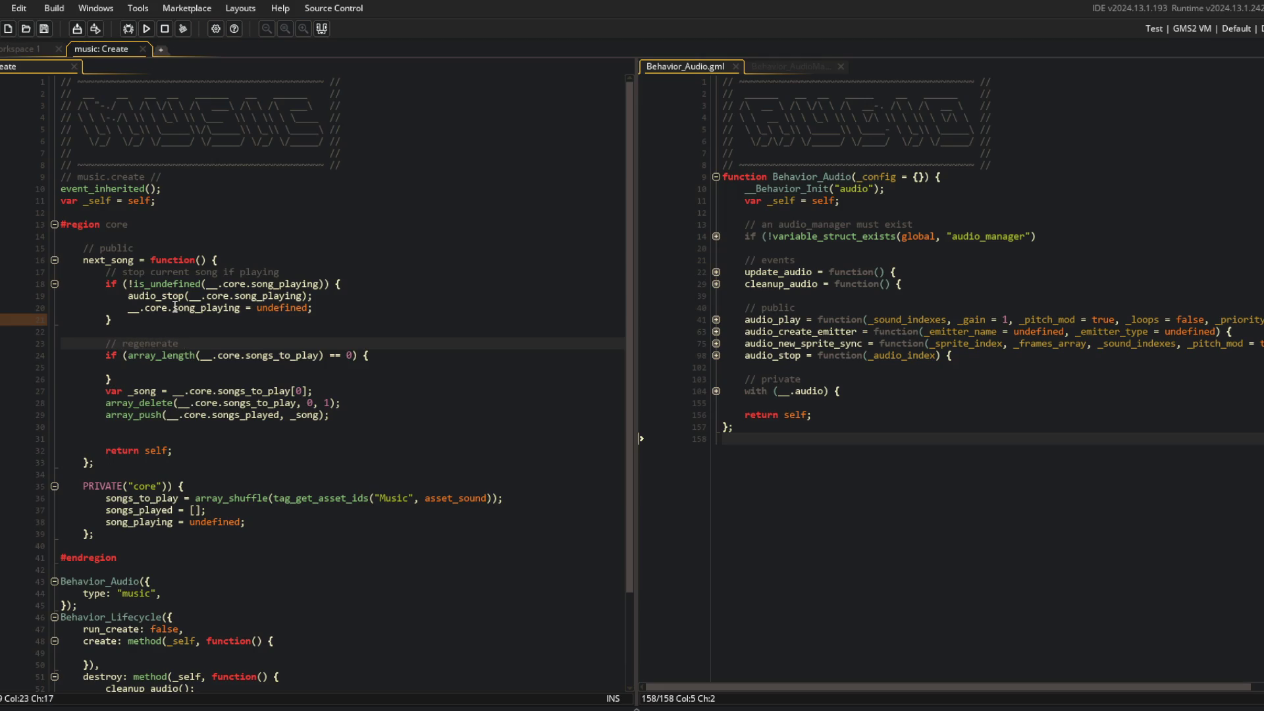
text(?)
key(Down)
key(Down)
key(Down)
key(Return)
key(Return)
text(// play)
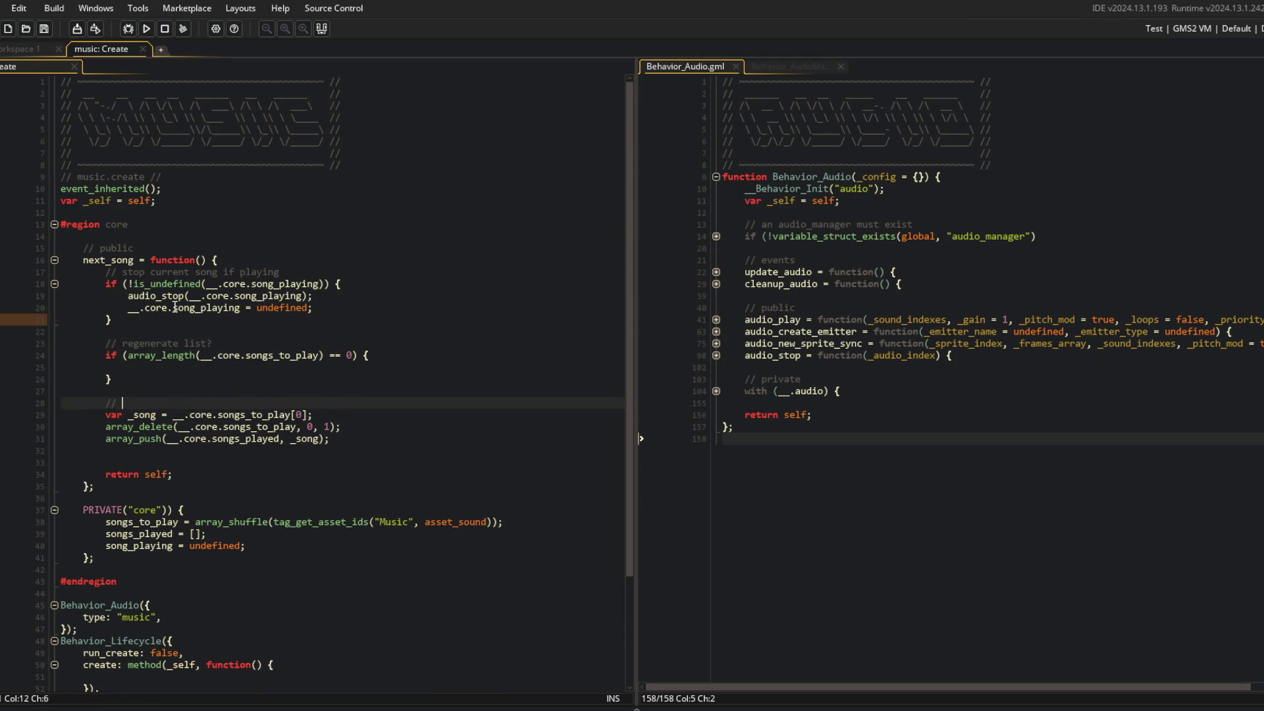
Inside the check, write __.core.songs_to_play = array_shuffle(__.core.songs_played);
key(Up)
key(Up)
key(Up)
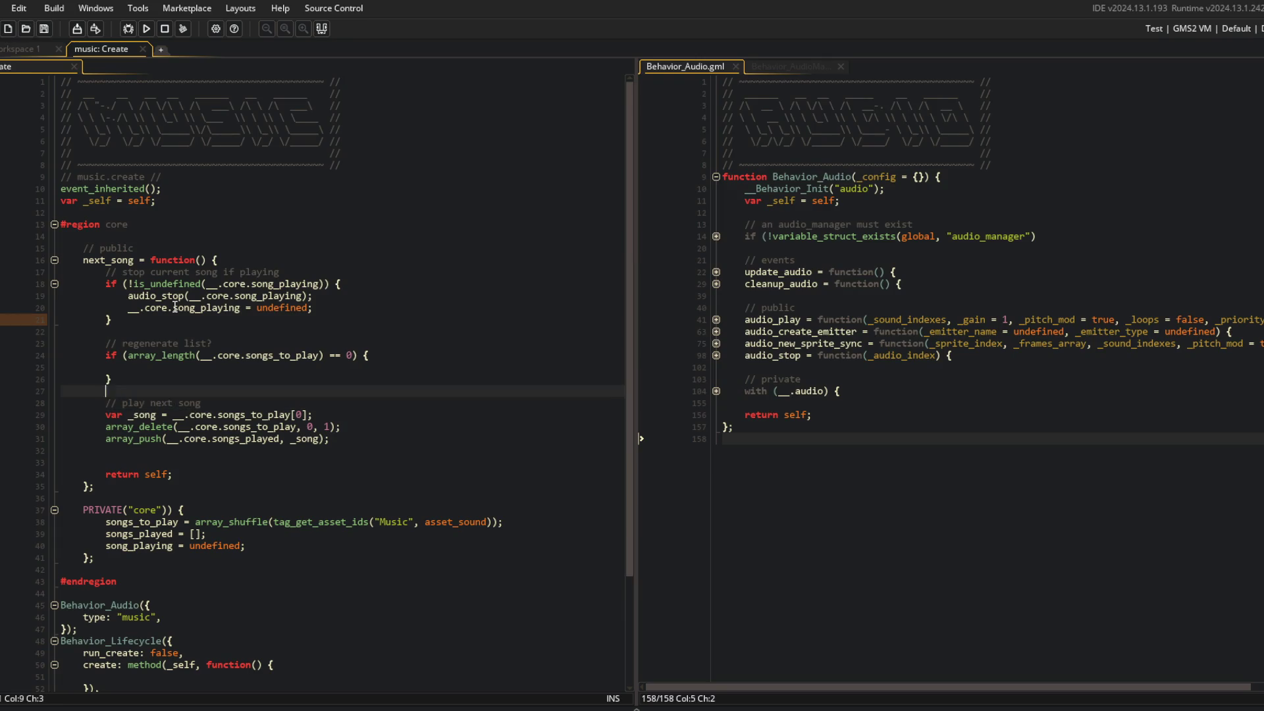
scroll(2, 136, down, 4)
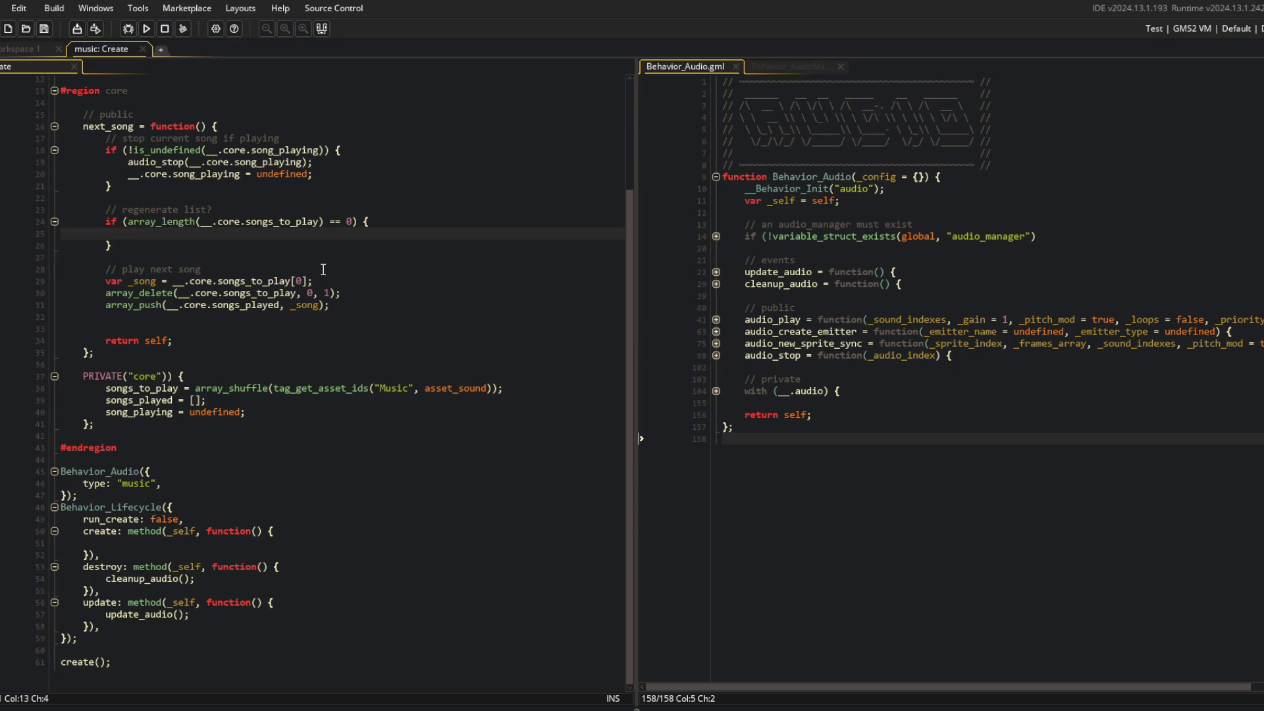
text(__.core.s)
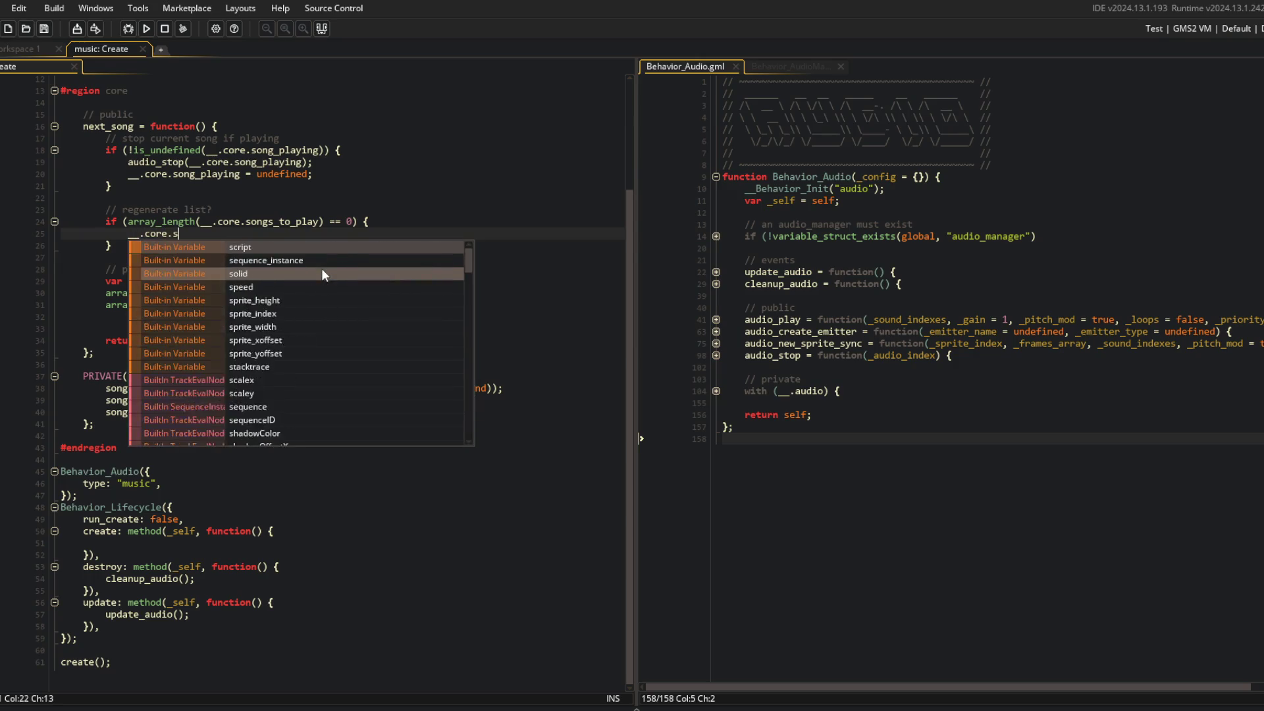
text(ongs_to_play = __)
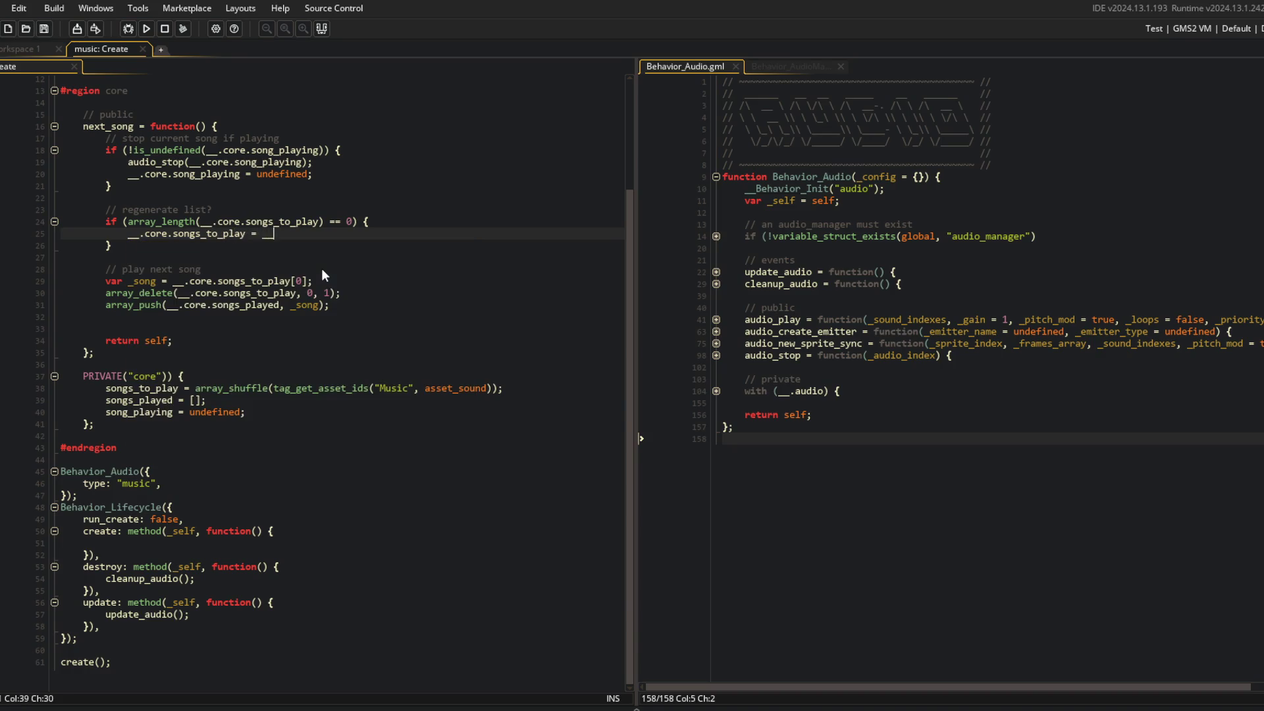
text(.core.songs)
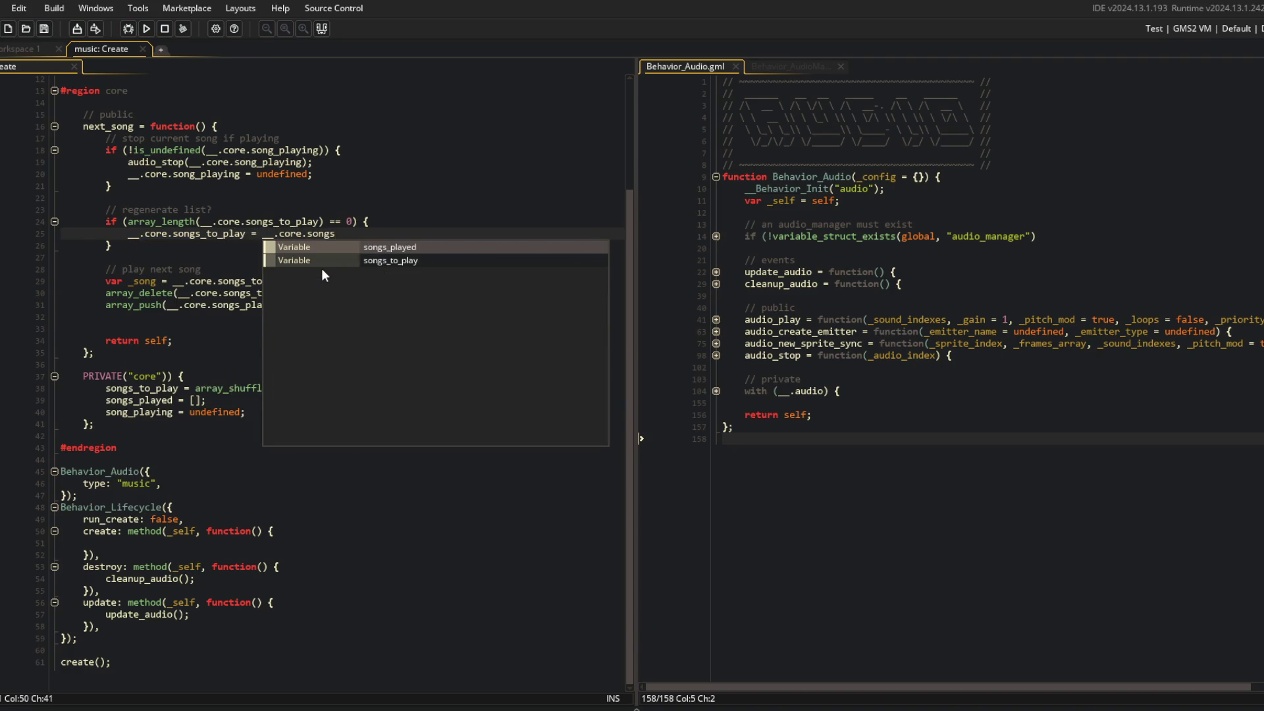
text(_played;)
key(Left)
key(Left)
key(Left)
text(array_shuffle()
key(End)
key(Left)
text())
key(End)
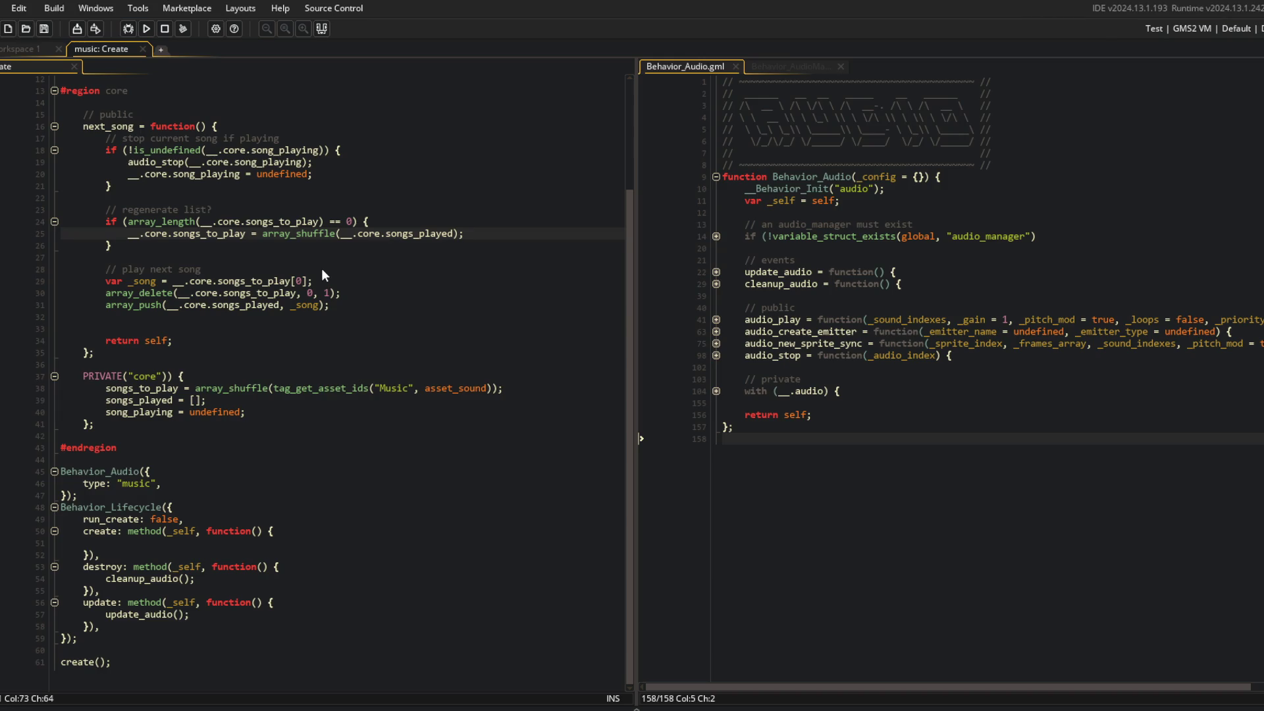
click(190, 388)
key(Right)
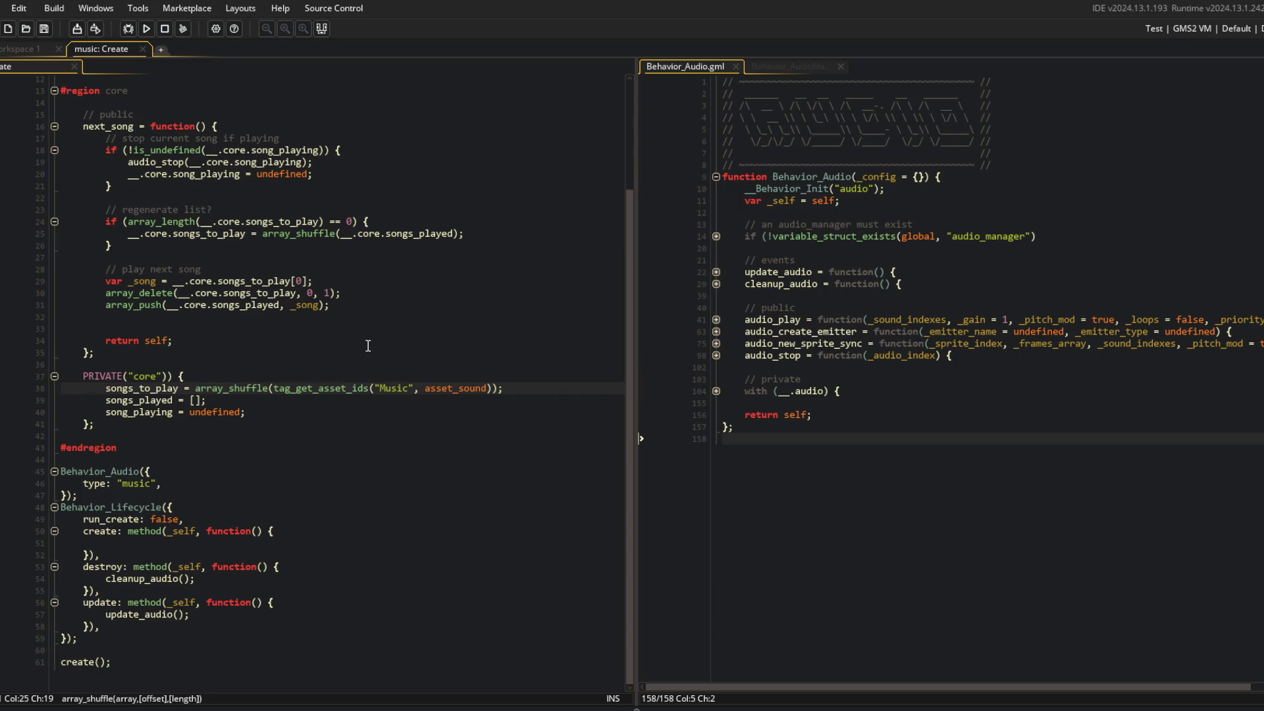
Create an empty get_music = method(_self, function() {}); block above songs_to_play
key(Up)
key(End)
key(Return)
text(get_mu)
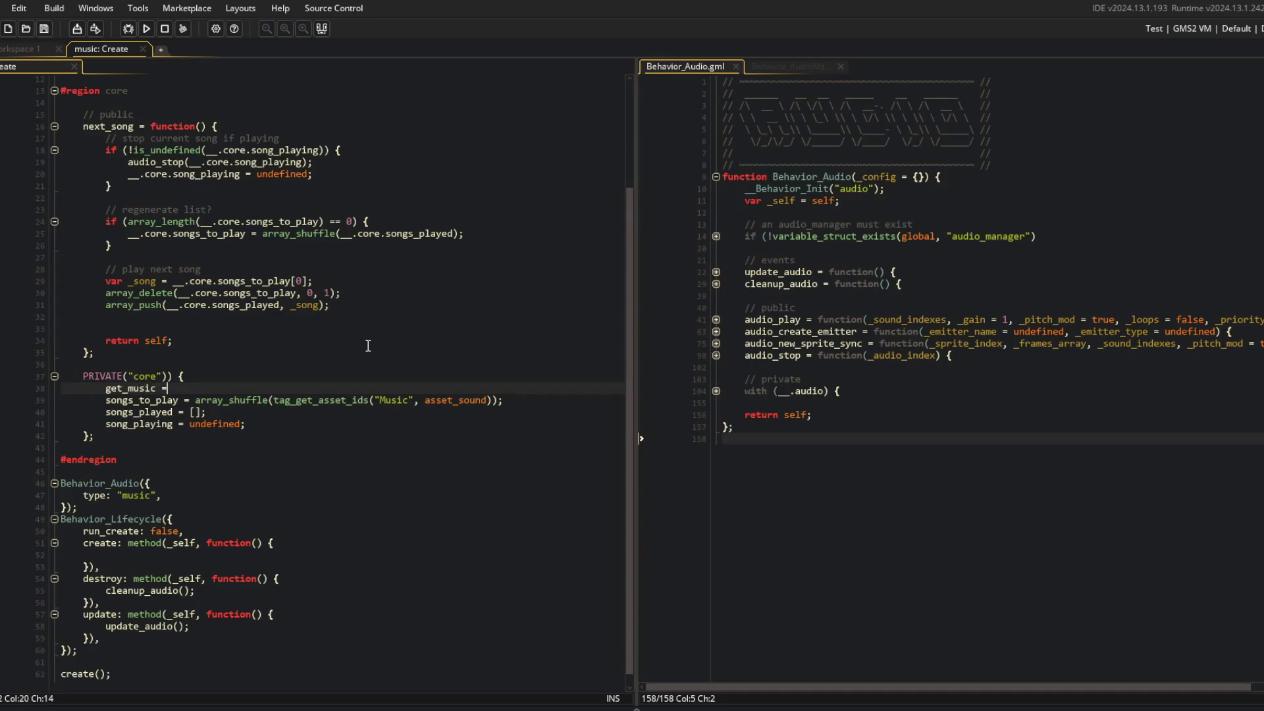
key(BackSpace)
key(BackSpace)
key(BackSpace)
text(method(_se)
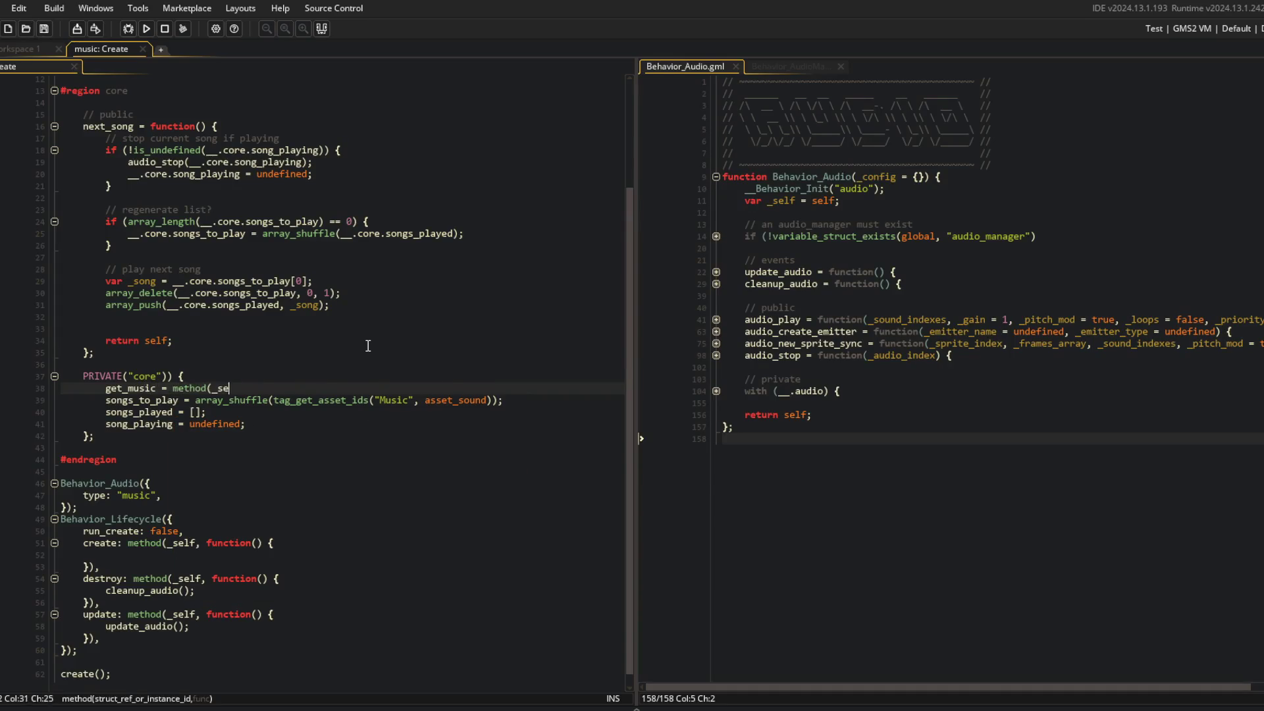
text(lf, fu)
key(Return)
text(() {)
key(Return)
key(Return)
text(});)
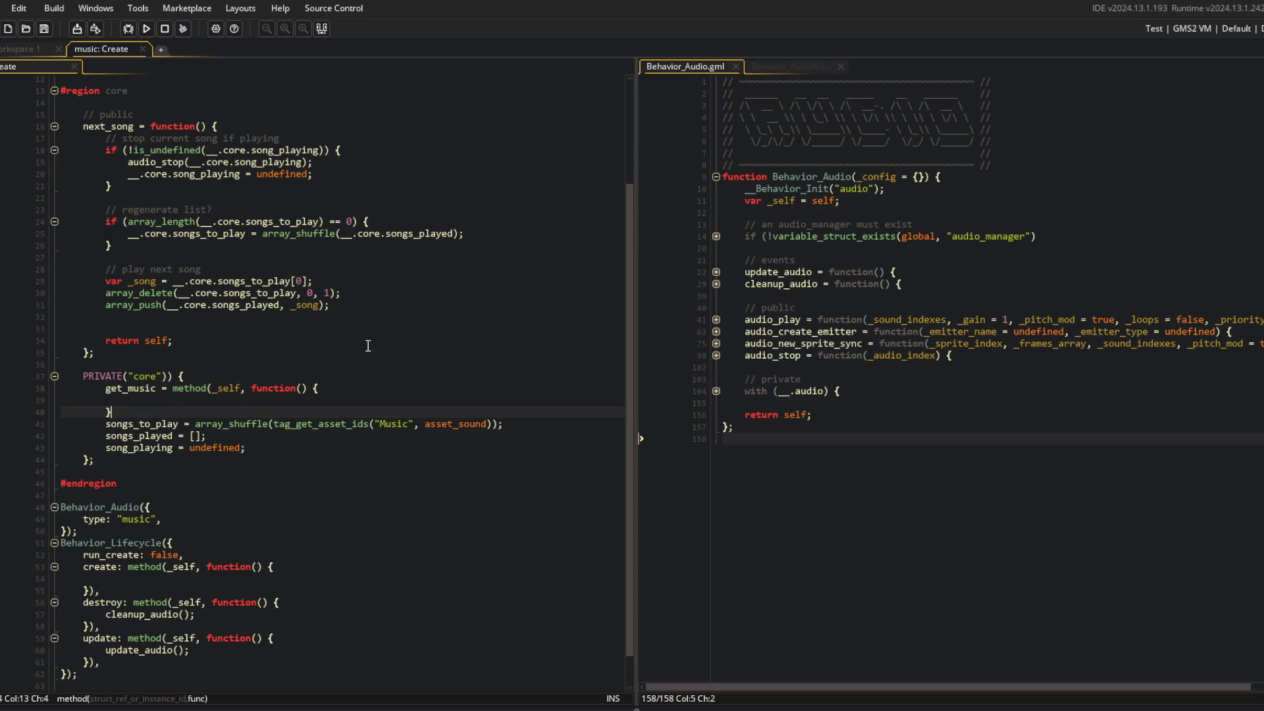
Store the Music tag lookup in var _music and give get_music a _shuffle = true parameter
key(Down)
key(Up)
key(Up)
text(return)
text(array_shuffle(tag_get_asset_ids("Music", asset_sound));)
key(Home)
key(ctrl+shift+Right)
key(ctrl+shift+Right)
key(ctrl+shift+Right)
key(Delete)
text(var _music =)
key(End)
key(Left)
key(BackSpace)
key(Up)
key(Left)
key(Left)
key(Left)
text(_shuffle = true)
Shuffle _music with array_shuffle when _shuffle is true, then return _music
key(Down)
key(End)
key(Return)
text(if (_shuffle)
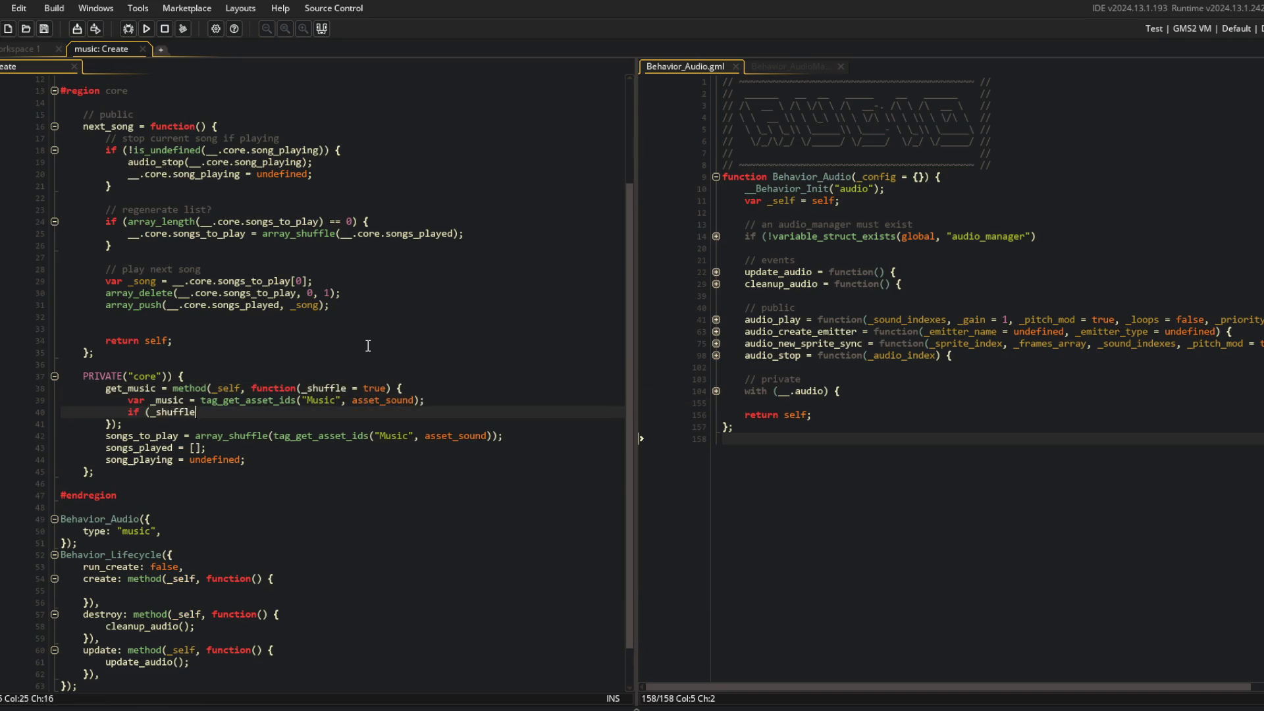
text() {)
key(Return)
text(_mu)
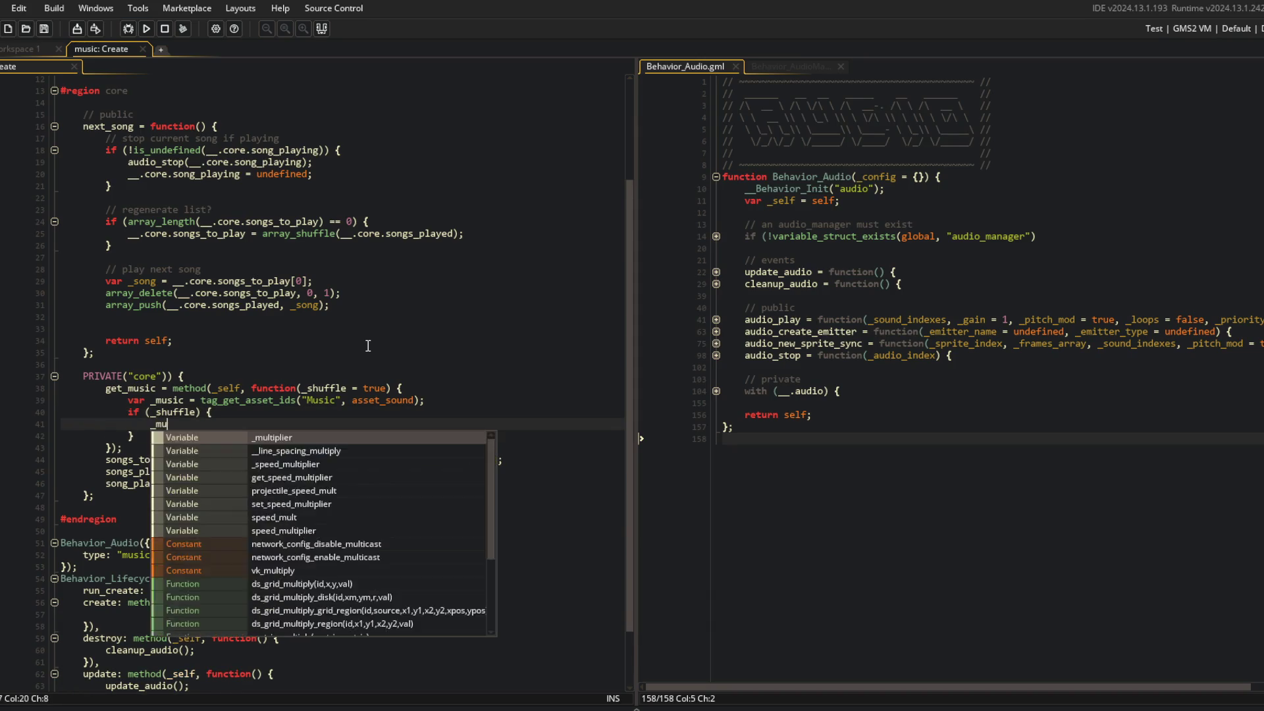
text(sic = array_shuffle(_music);)
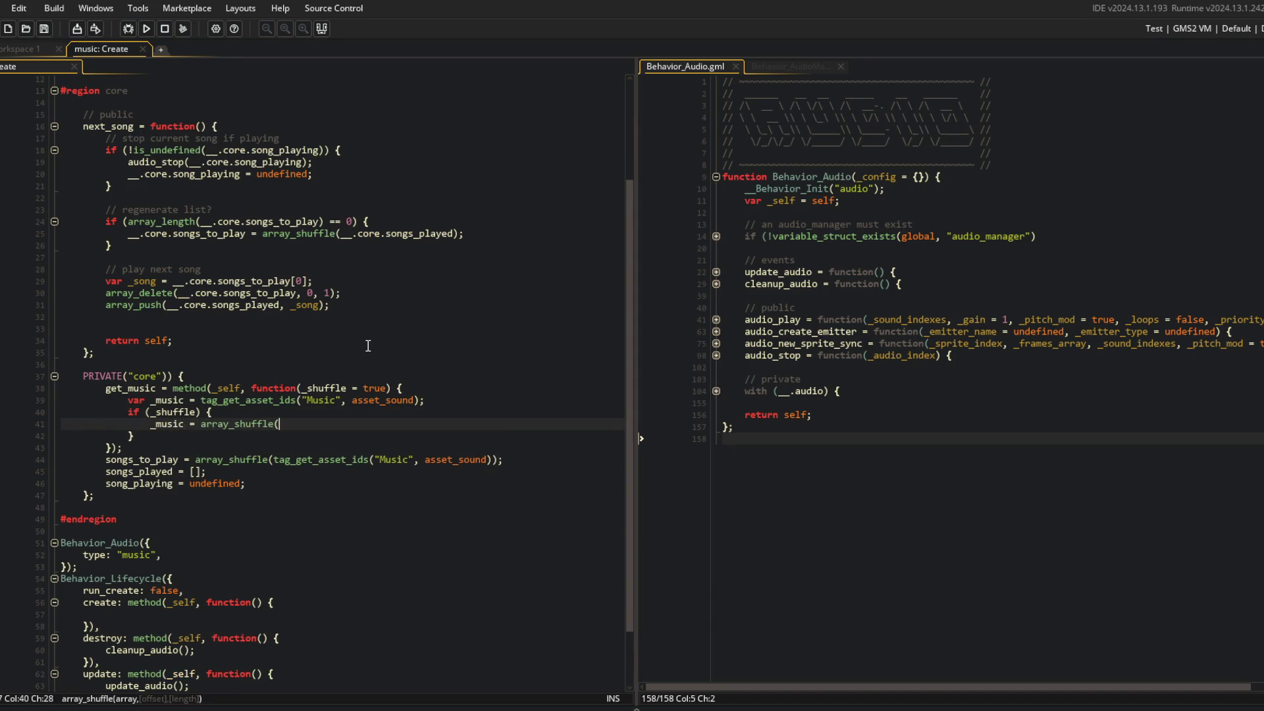
key(Down)
key(Return)
text(ret)
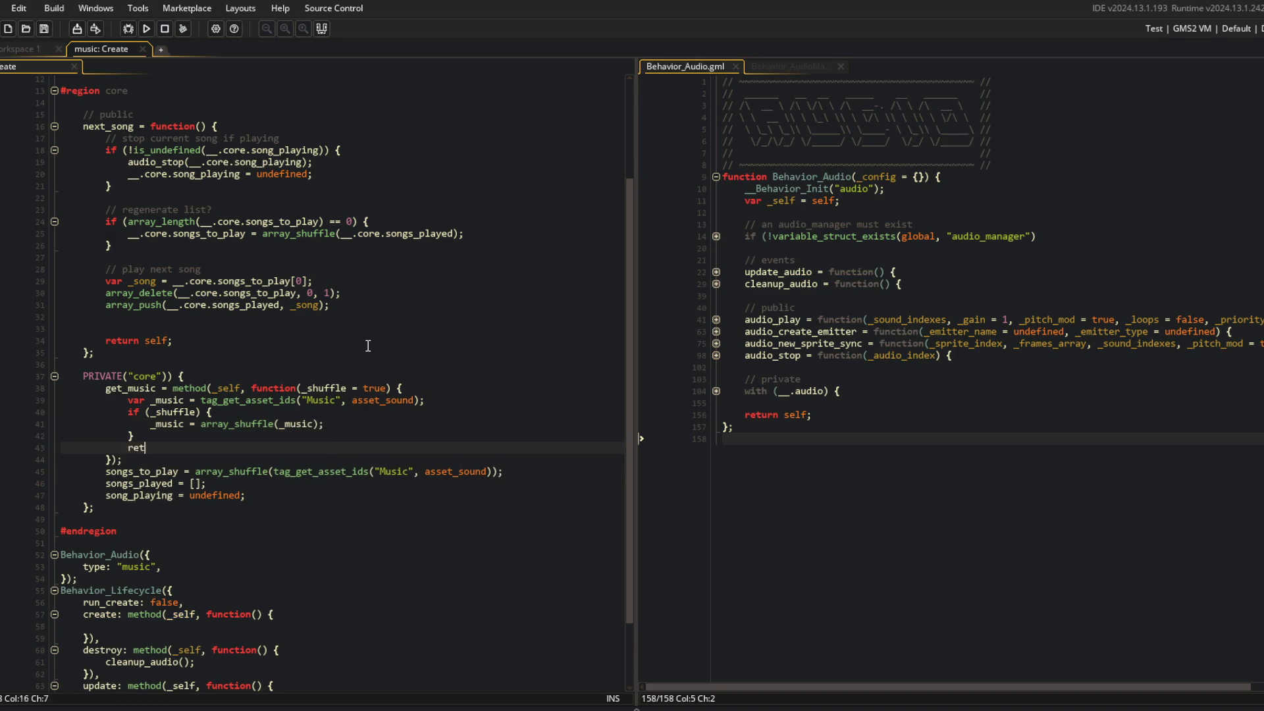
text(urn _musi)
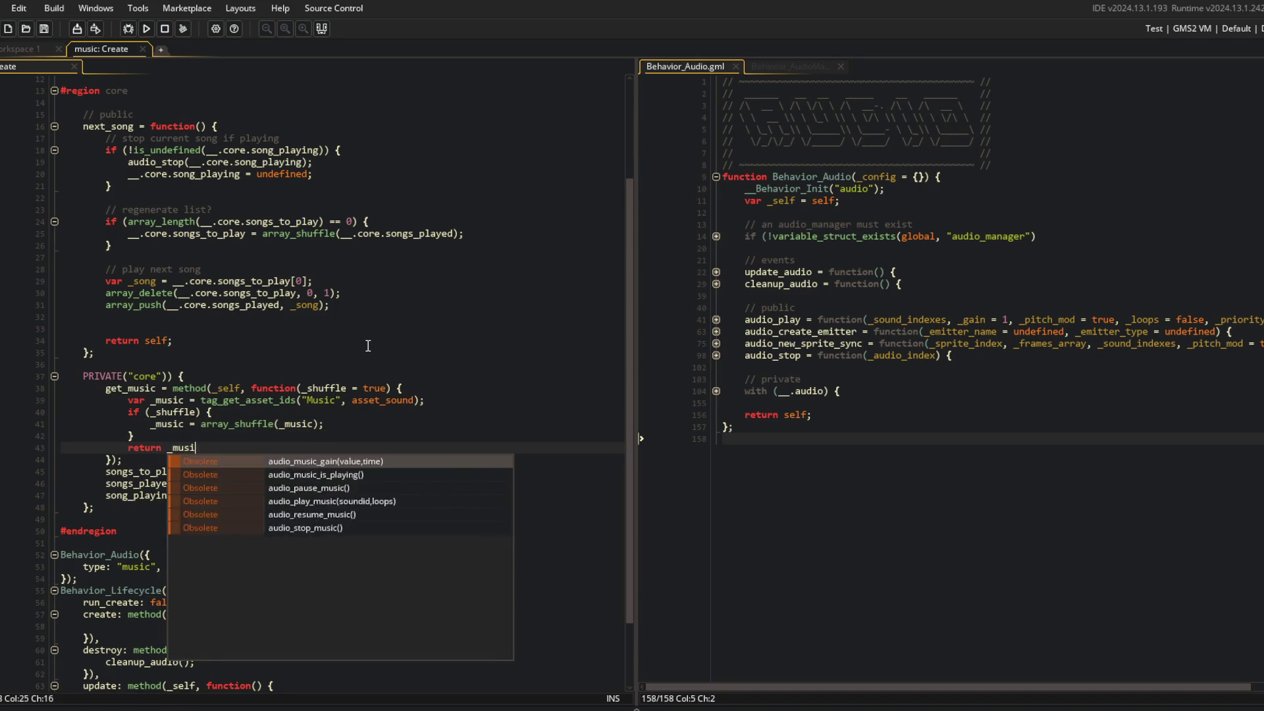
Initialise songs_to_play from get_music() and collapse the get_music body
key(Down)
key(Down)
key(ctrl+Left)
key(shift+End)
text(get)
text(;)
key(Up)
key(Up)
key(Up)
key(End)
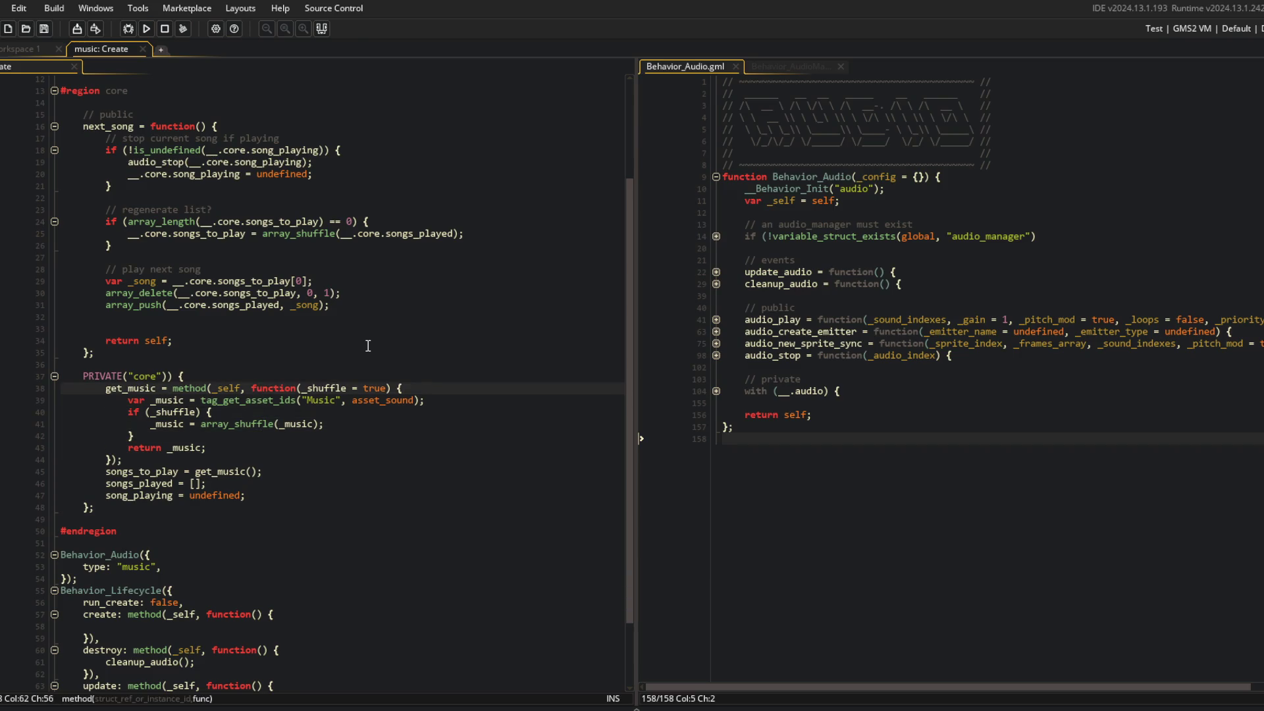
key(Return)
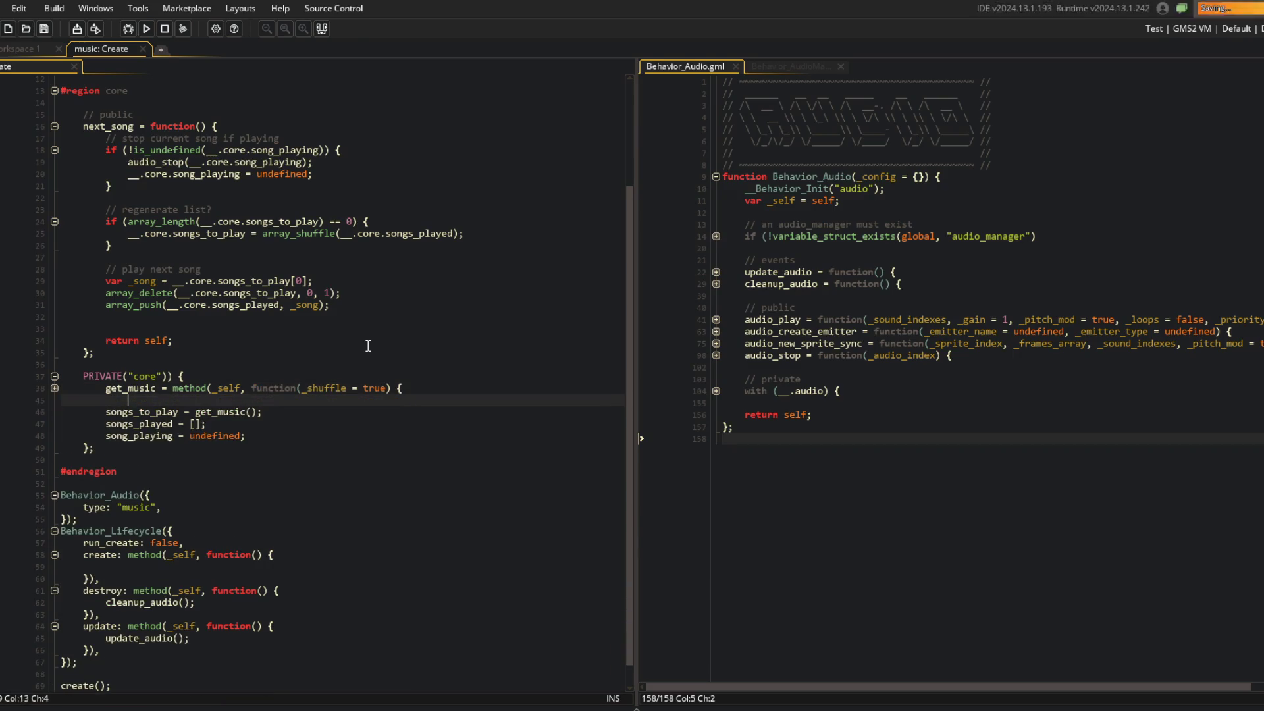
Refill the playlist with __.core.get_music() and reset __.core.songs_played = [];
click(306, 282)
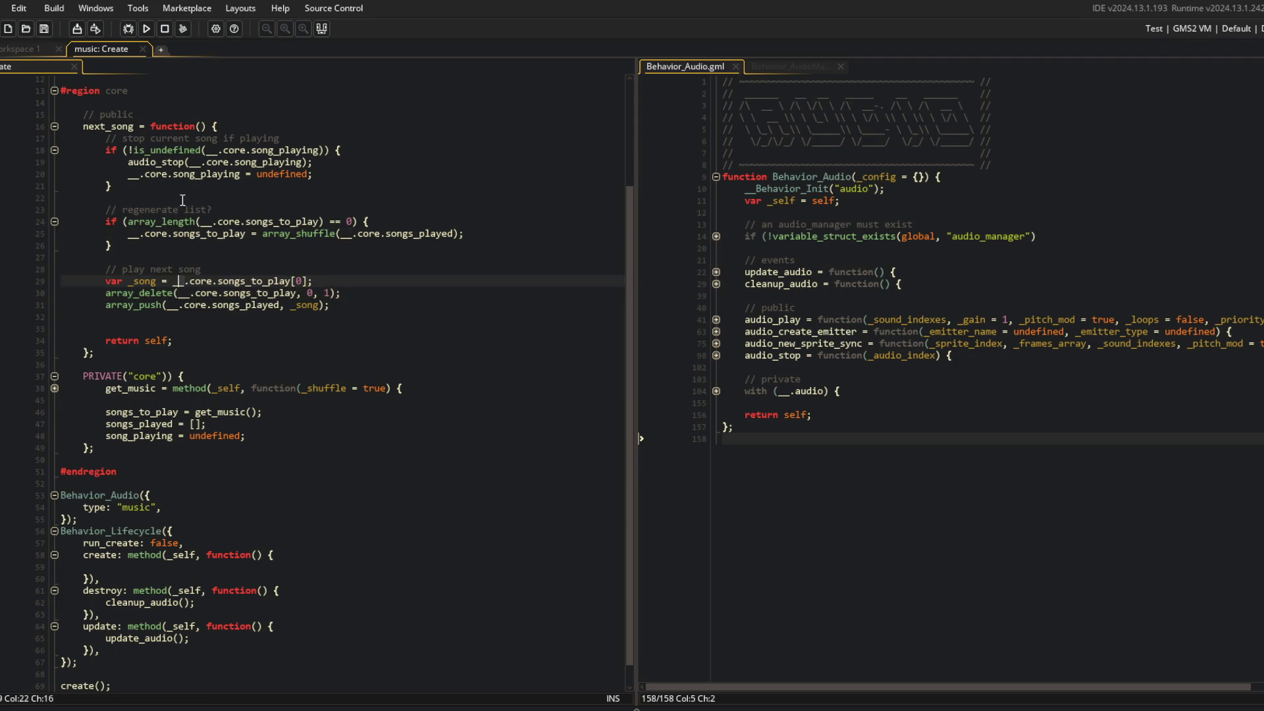
click(262, 233)
key(shift+End)
text(__.core.get_m)
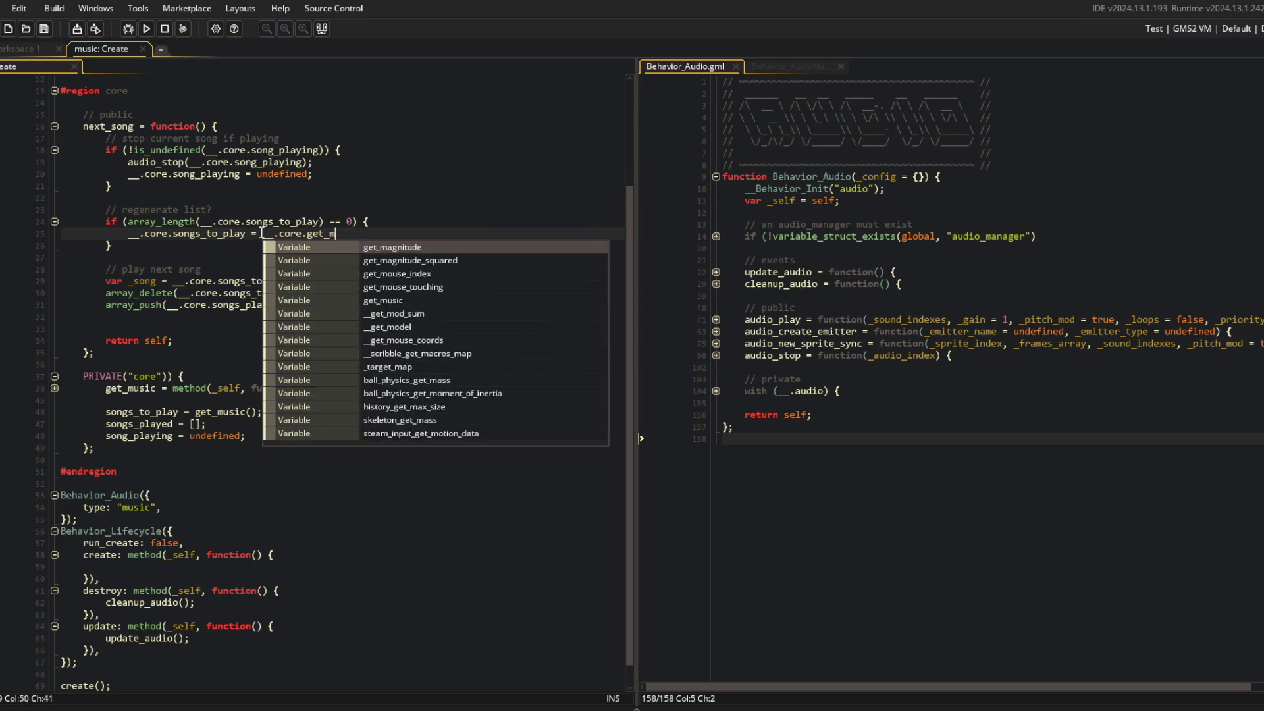
text(usic();)
key(Return)
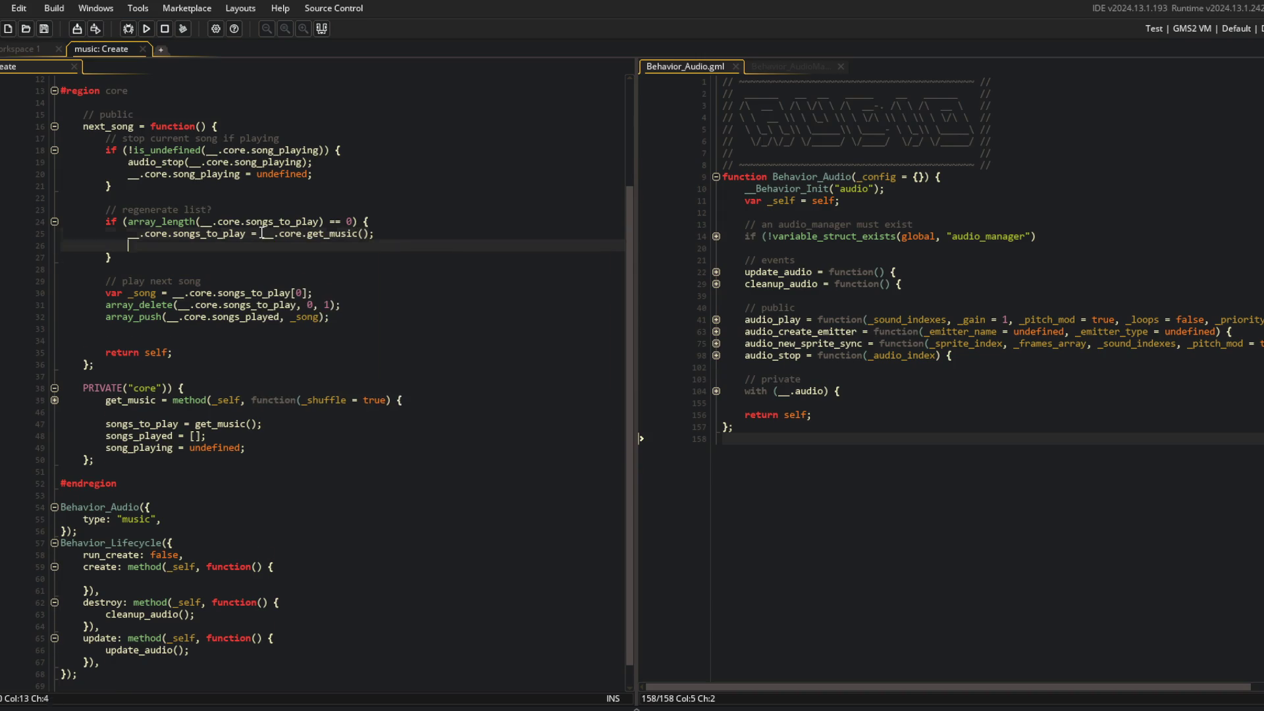
text(__.core.songs_played = [])
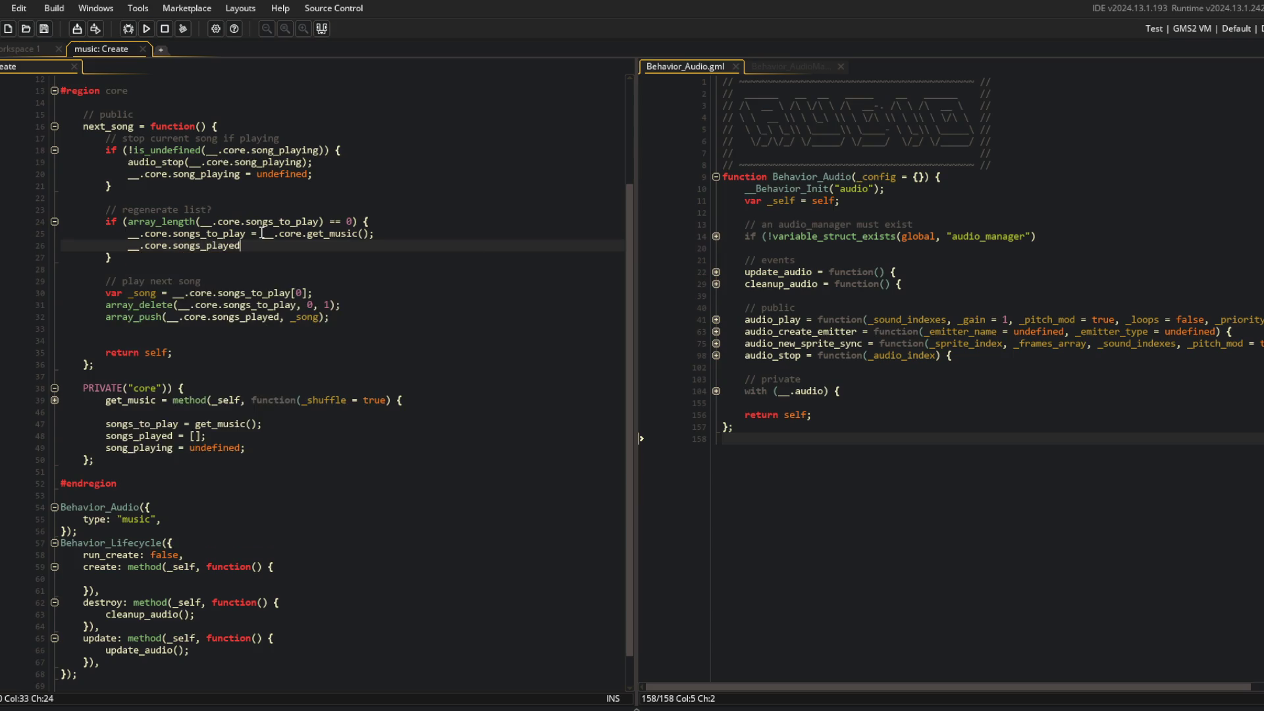
text(;)
Set __.core.song_playing = audio_play(_song, 1, false, false, 0); after the array_push line
scroll(284, 230, down, 1)
click(297, 226)
click(296, 219)
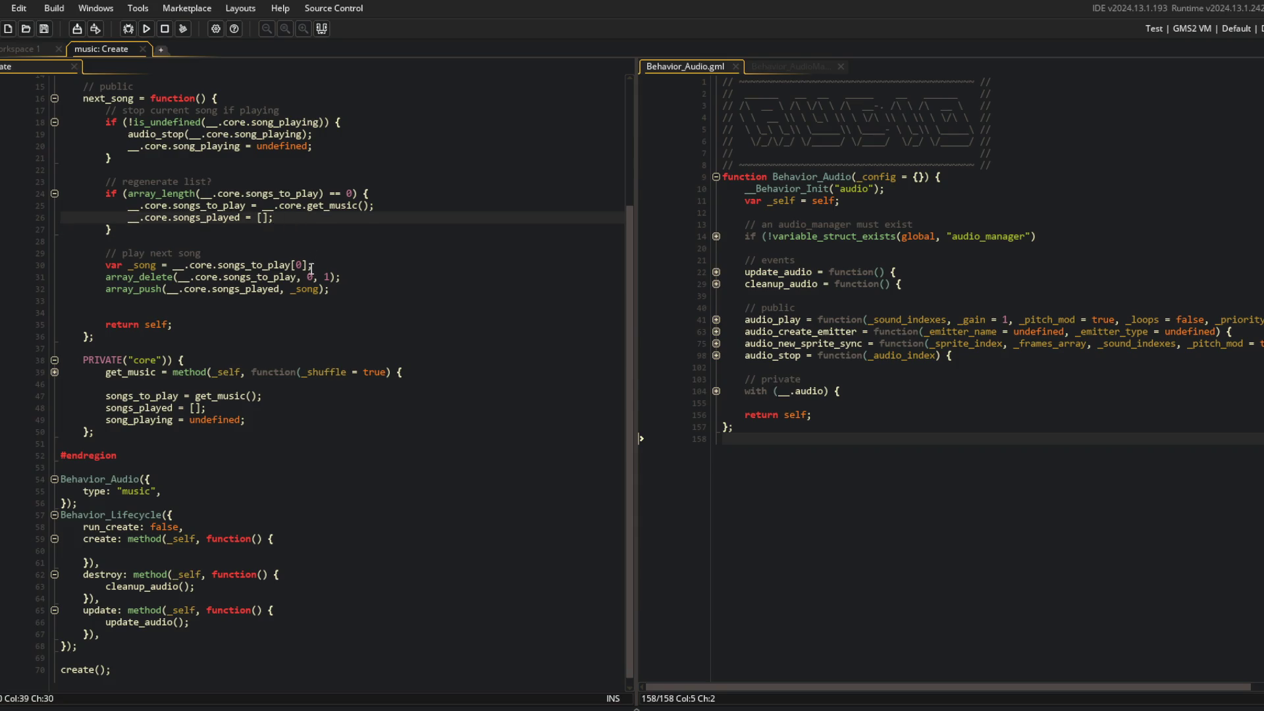
click(310, 297)
text(.core.song_playing = )
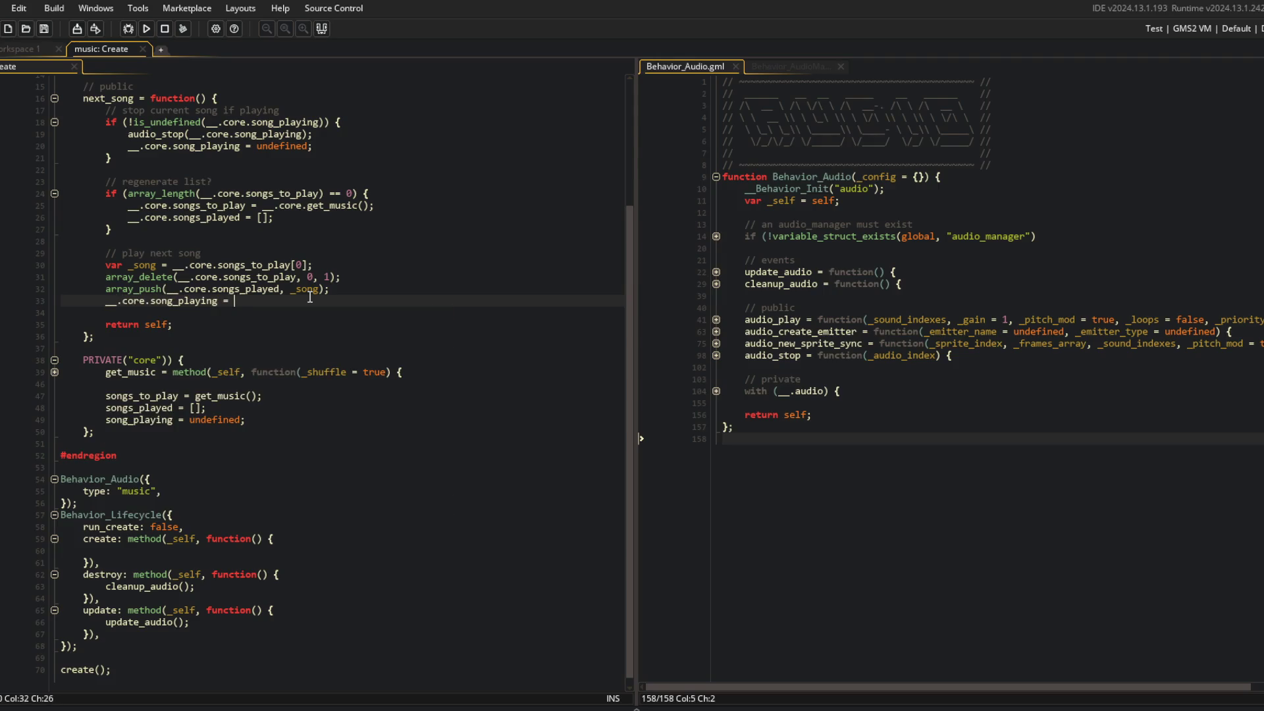
text(audio_play()
text(_song,)
text(e, false, 0))
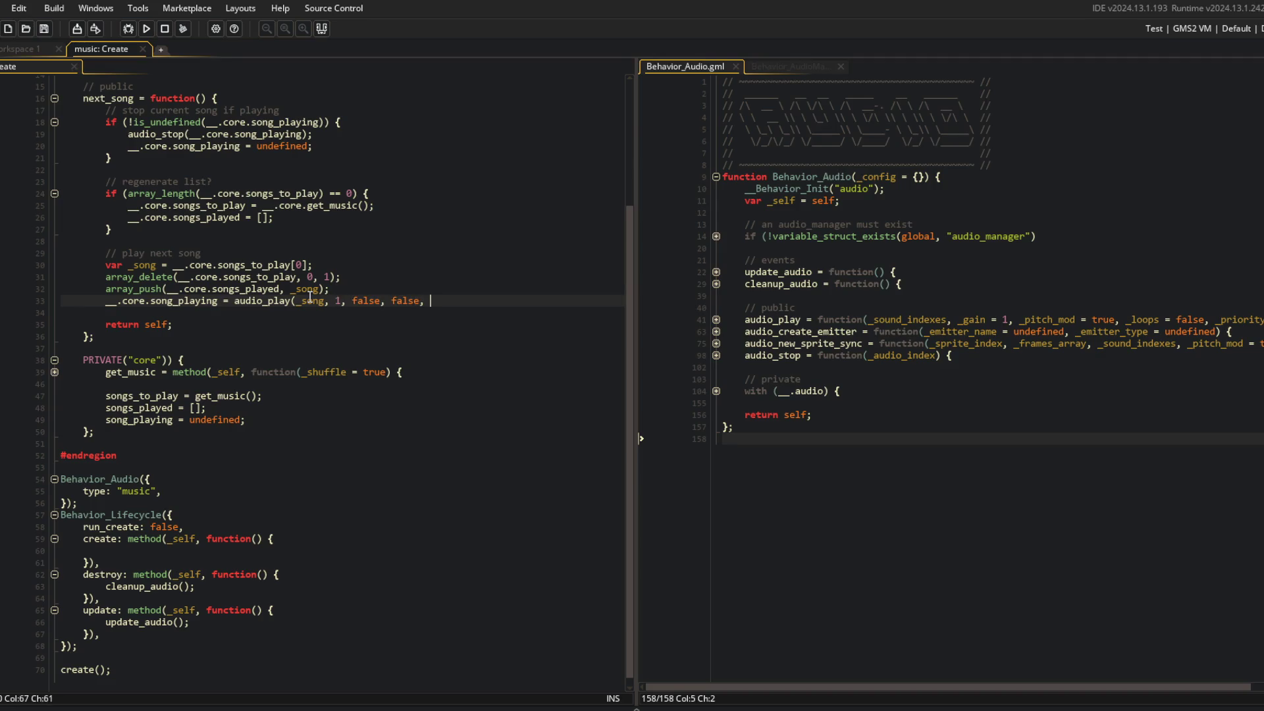
text(;)
scroll(287, 287, up, 3)
click(110, 224)
click(284, 234)
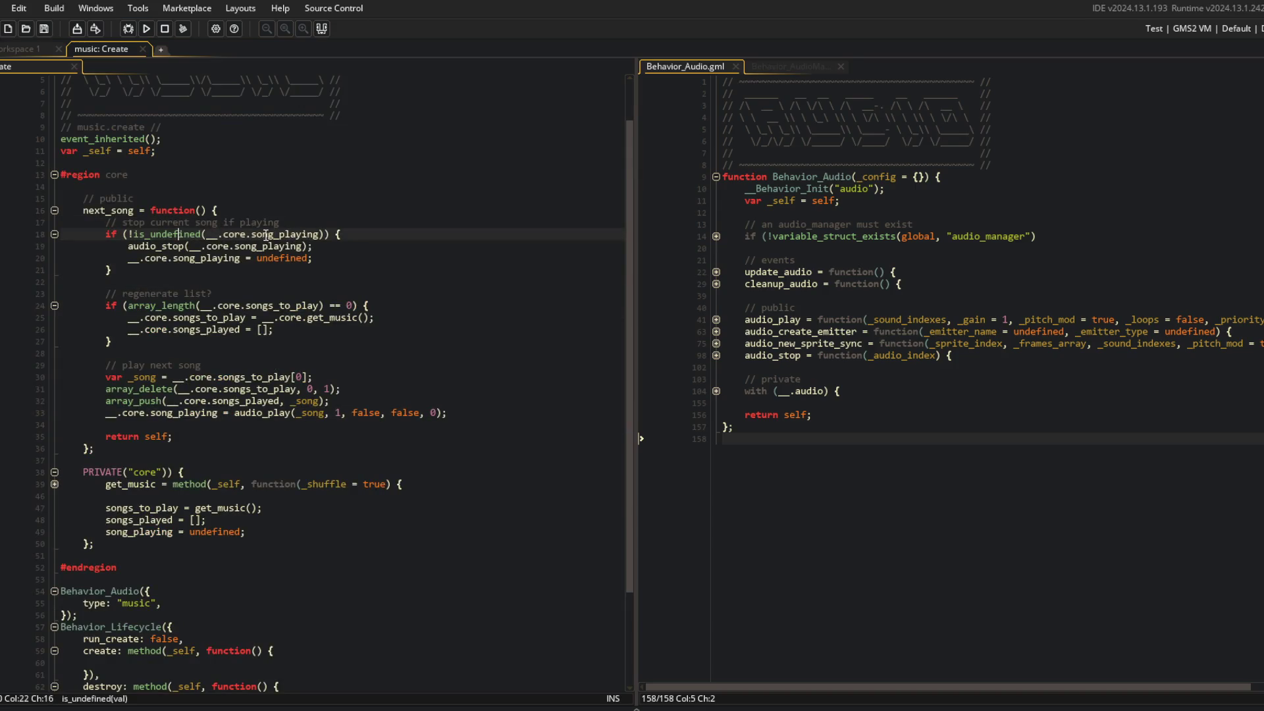
Review next_song's refill logic: song_playing reset, songs_to_play length check, get_music refill, songs_played reset
click(240, 258)
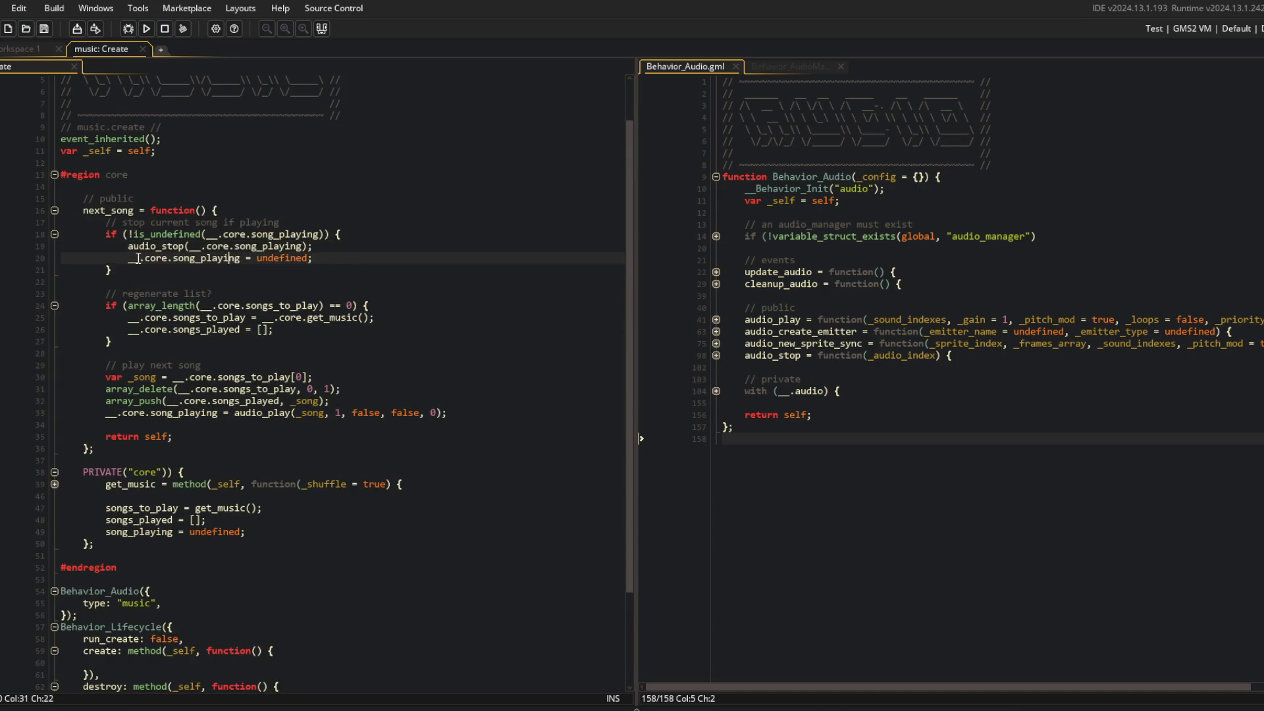
click(125, 283)
click(243, 305)
click(249, 305)
click(117, 288)
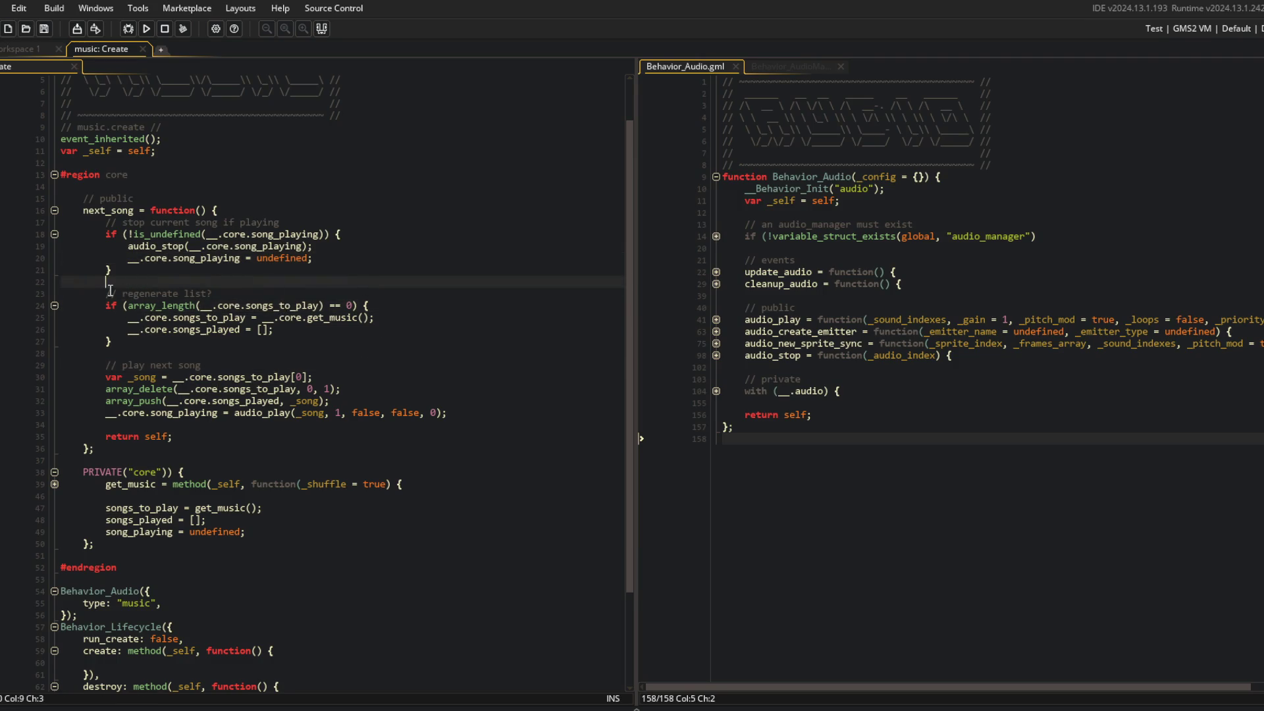
click(279, 317)
click(316, 317)
click(291, 331)
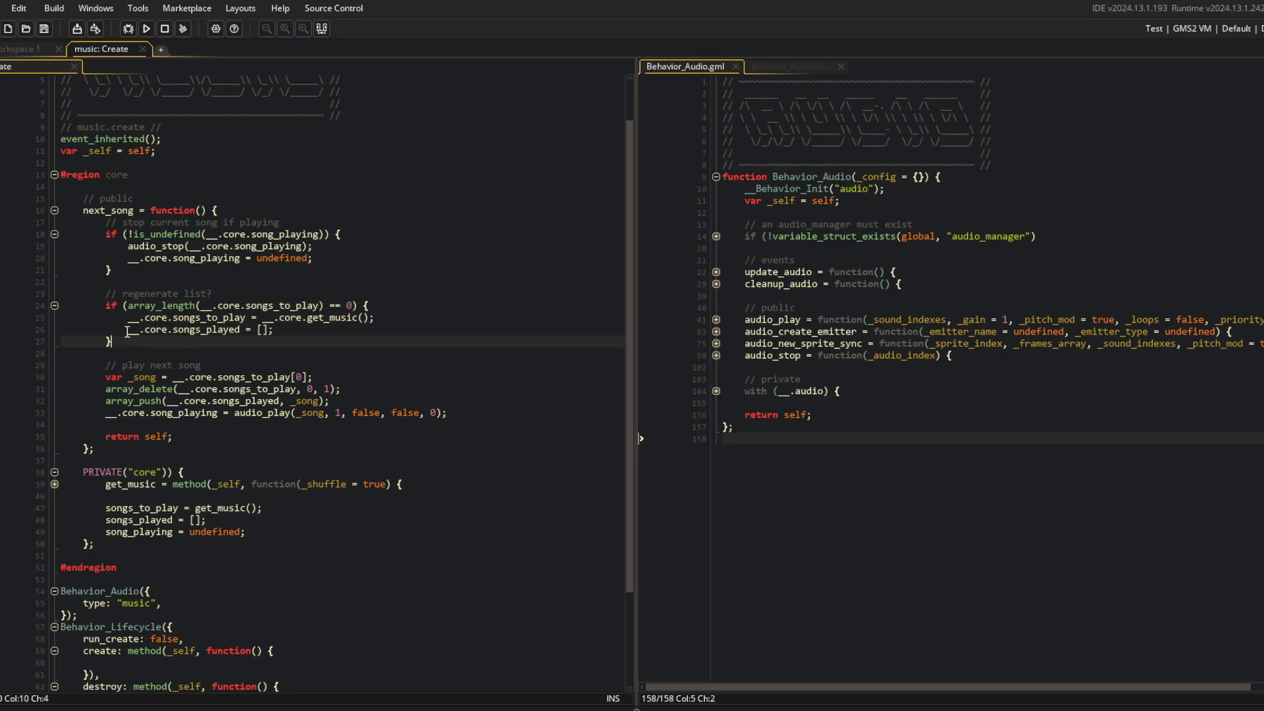
scroll(299, 349, down, 2)
Review the play-next-song section: first song lookup, array_push of _song, and the audio_play line
click(231, 309)
click(185, 320)
click(310, 345)
click(310, 333)
click(314, 345)
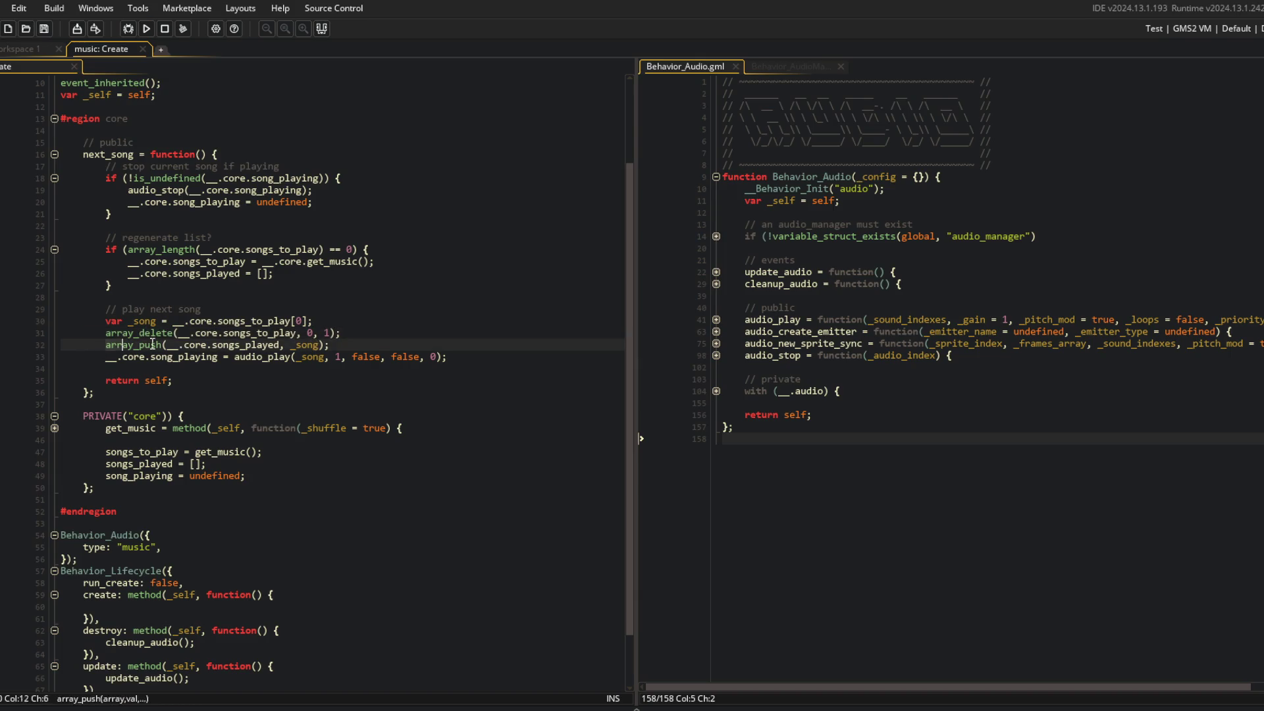
click(454, 356)
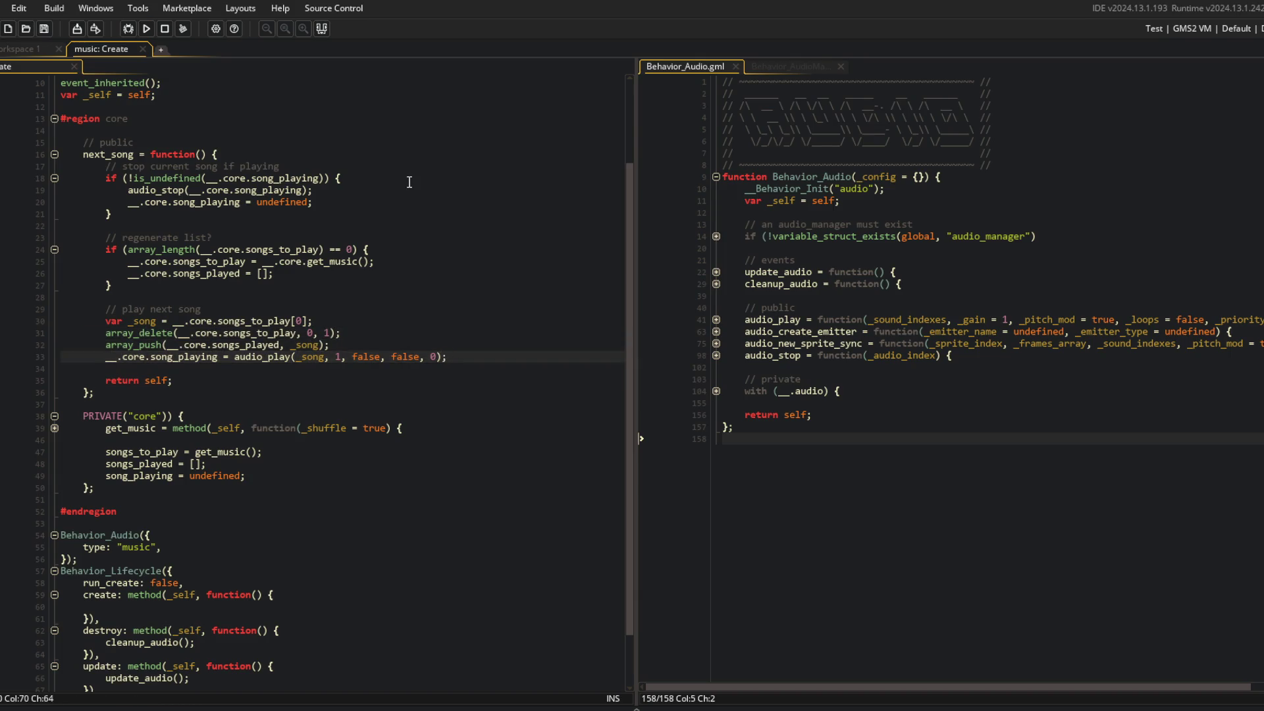
scroll(329, 295, down, 2)
Add a next_song(); call inside the empty lifecycle create callback
key(Up)
key(Up)
key(Up)
click(181, 543)
text(next_song();)
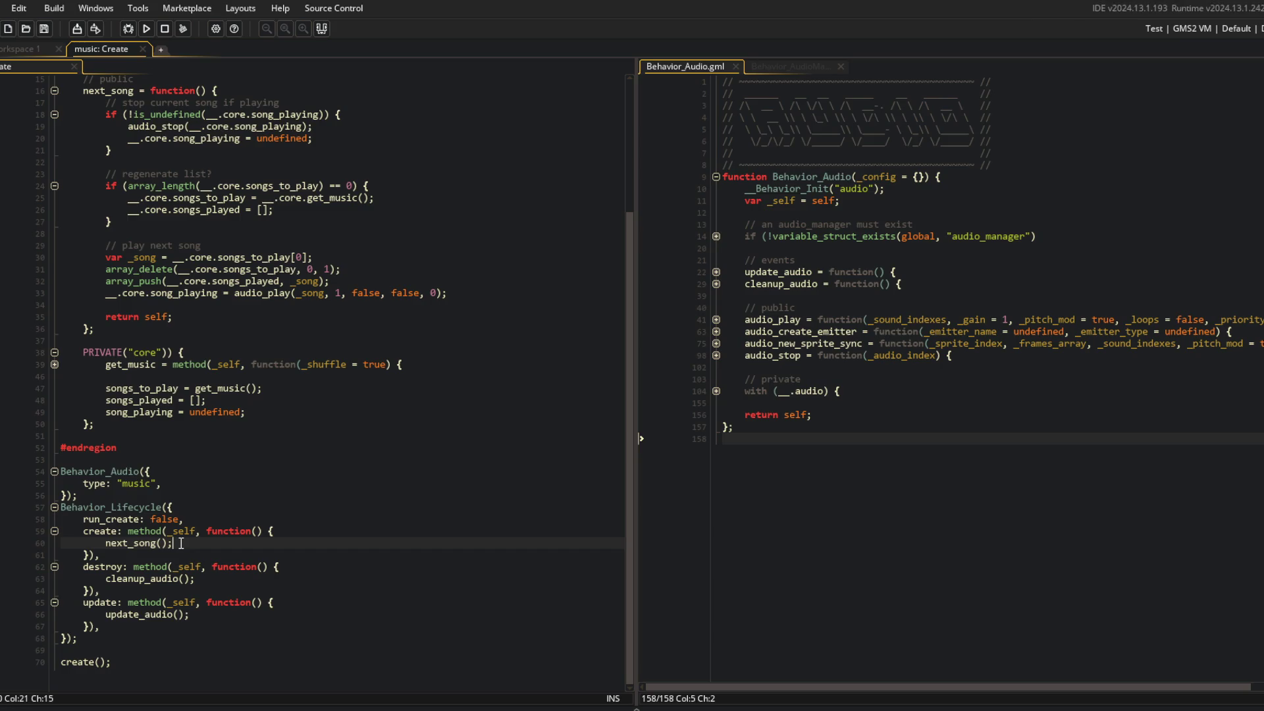
Collapse all code regions, remove the extra blank line, and add an empty line after create()
key(ctrl+m)
key(Down)
key(Delete)
key(Up)
key(Up)
click(124, 282)
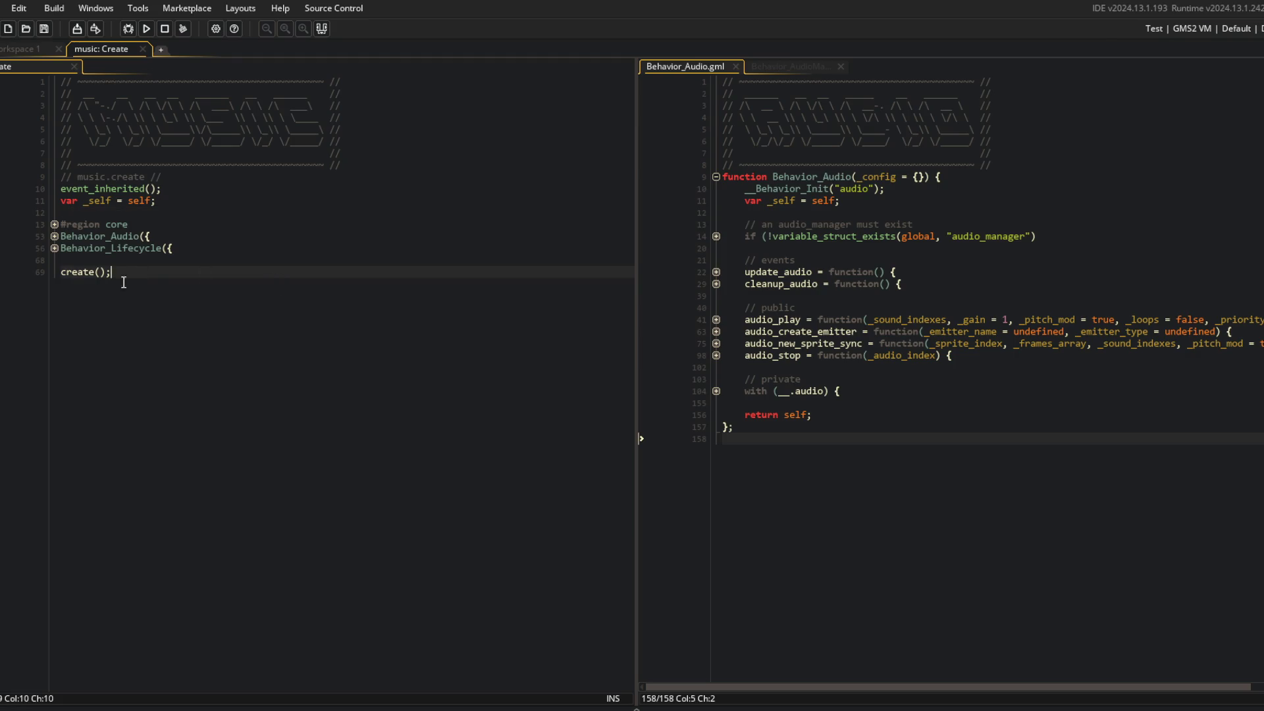
key(Return)
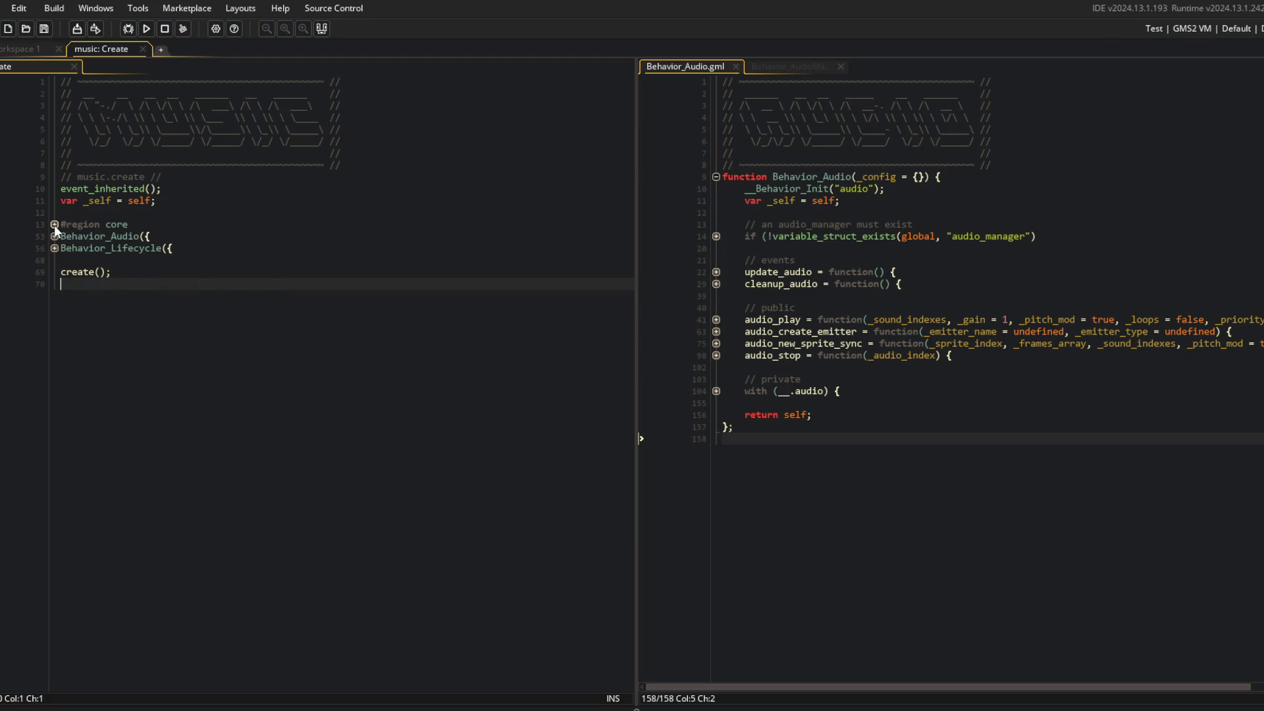
Check the core region, then run the game to test the music before returning to the editor
click(54, 224)
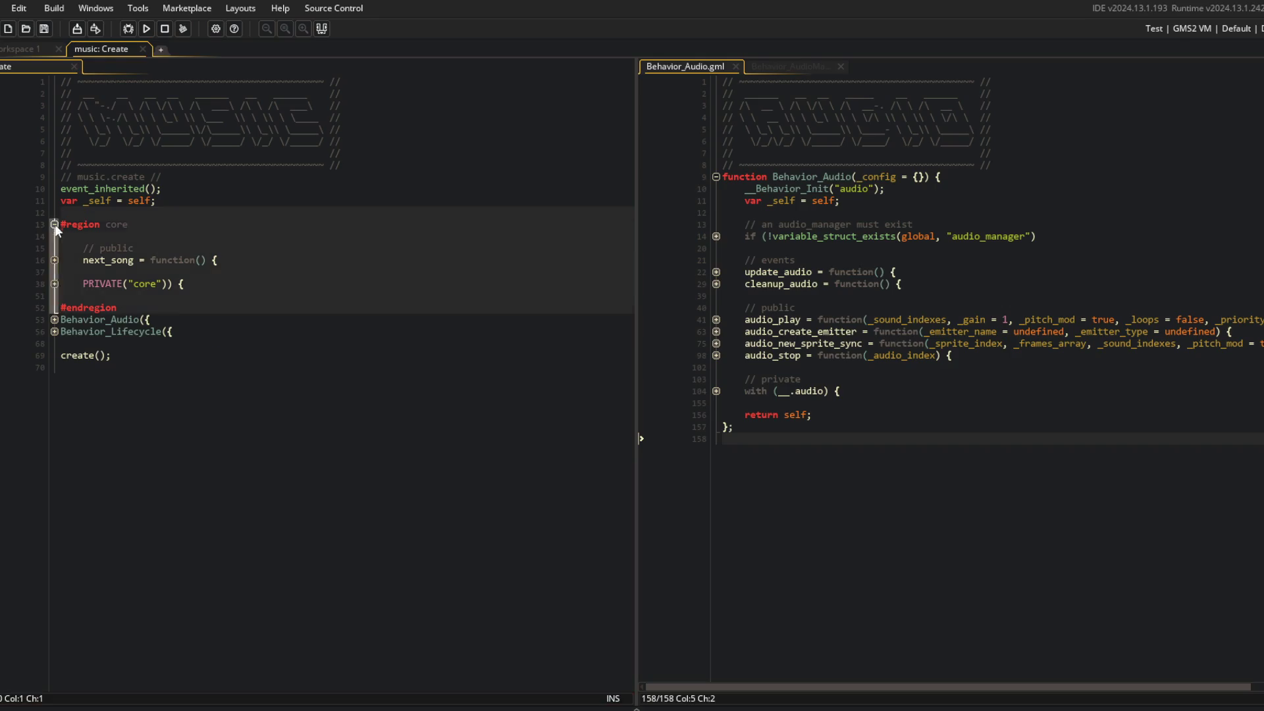
click(54, 224)
click(161, 189)
key(alt+Tab)
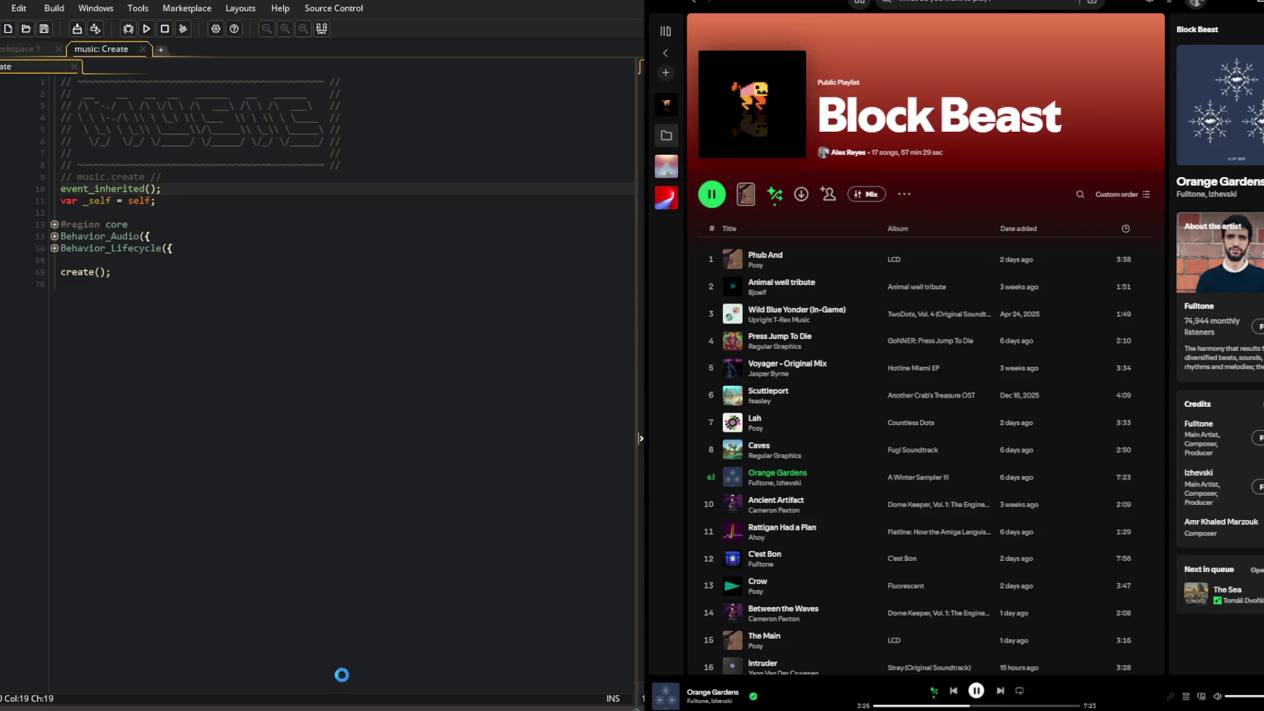
click(353, 389)
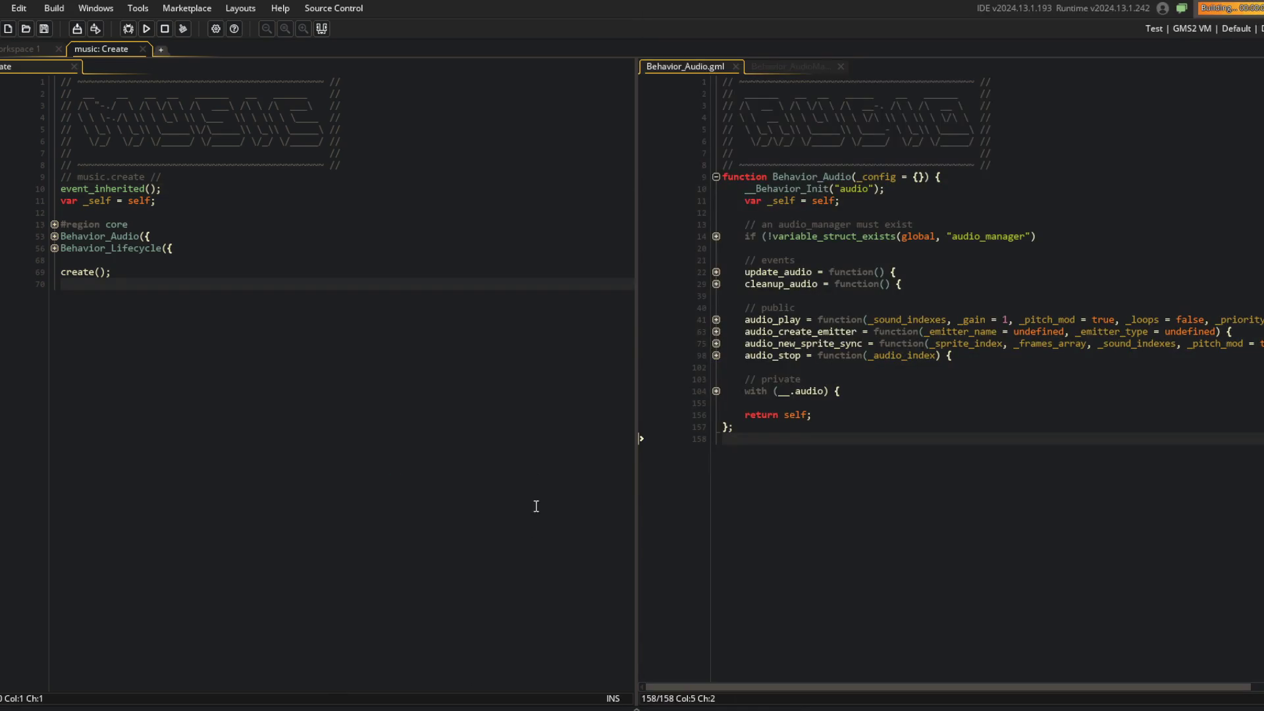
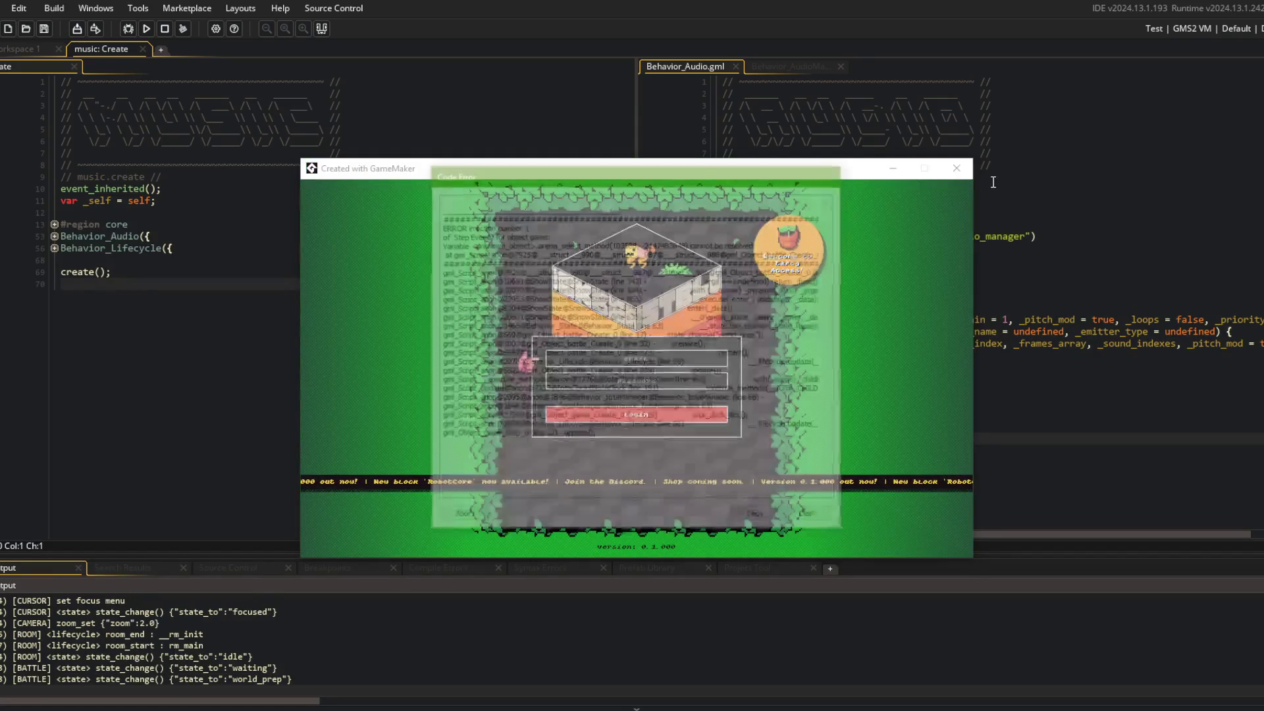
Abort the code error, rebuild and run the game to its login screen, then close it
click(464, 516)
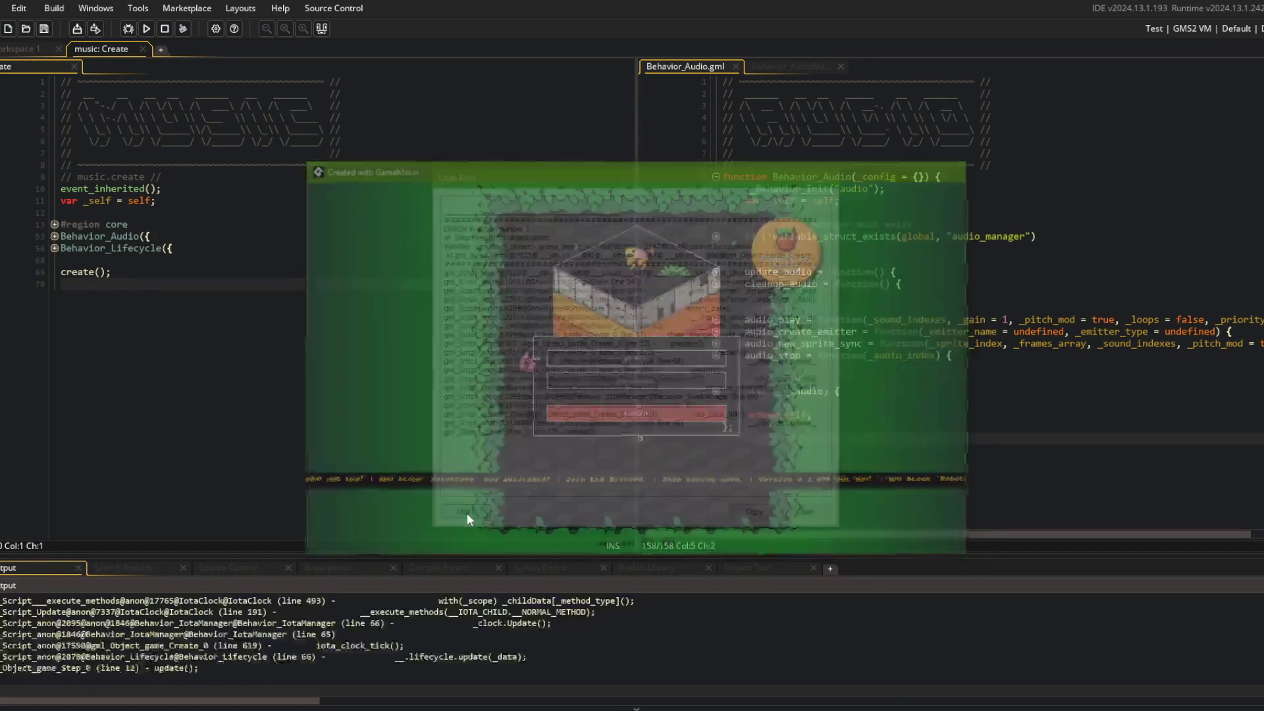
click(146, 28)
click(236, 331)
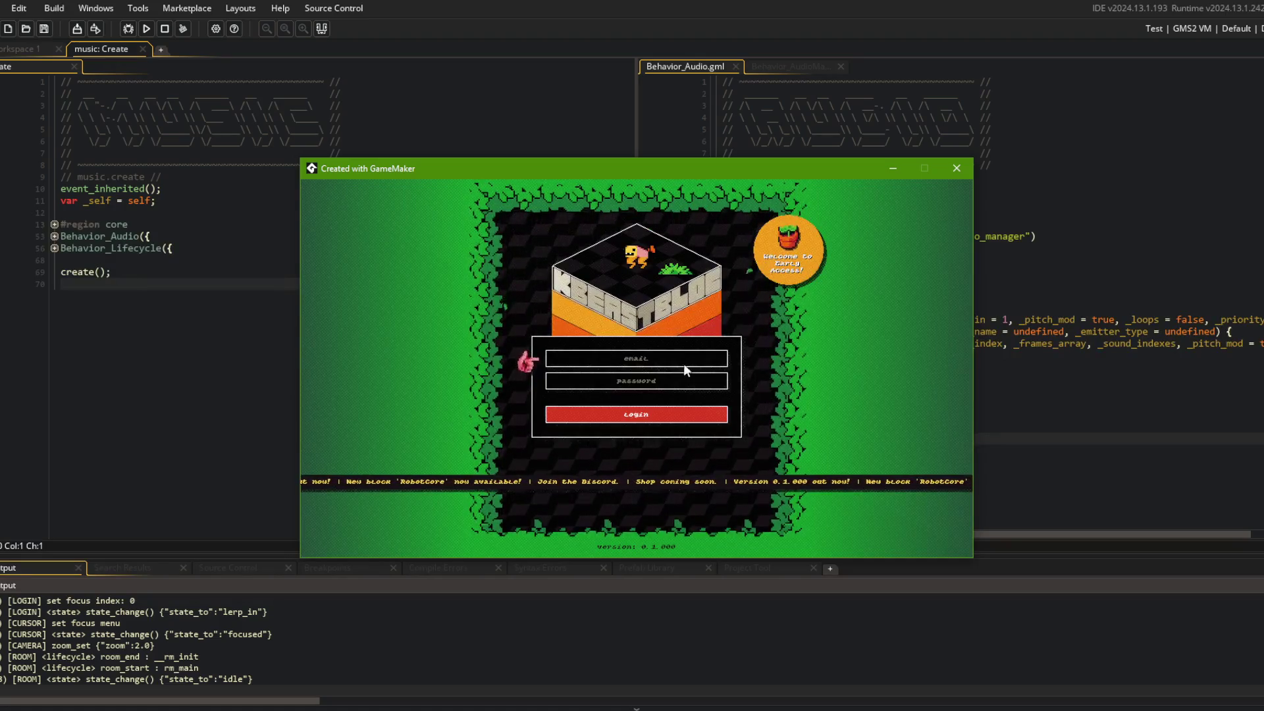
click(948, 170)
Unfold the Behavior_Lifecycle, update, core and PRIVATE core code sections below song_playing
click(196, 285)
click(55, 249)
click(54, 295)
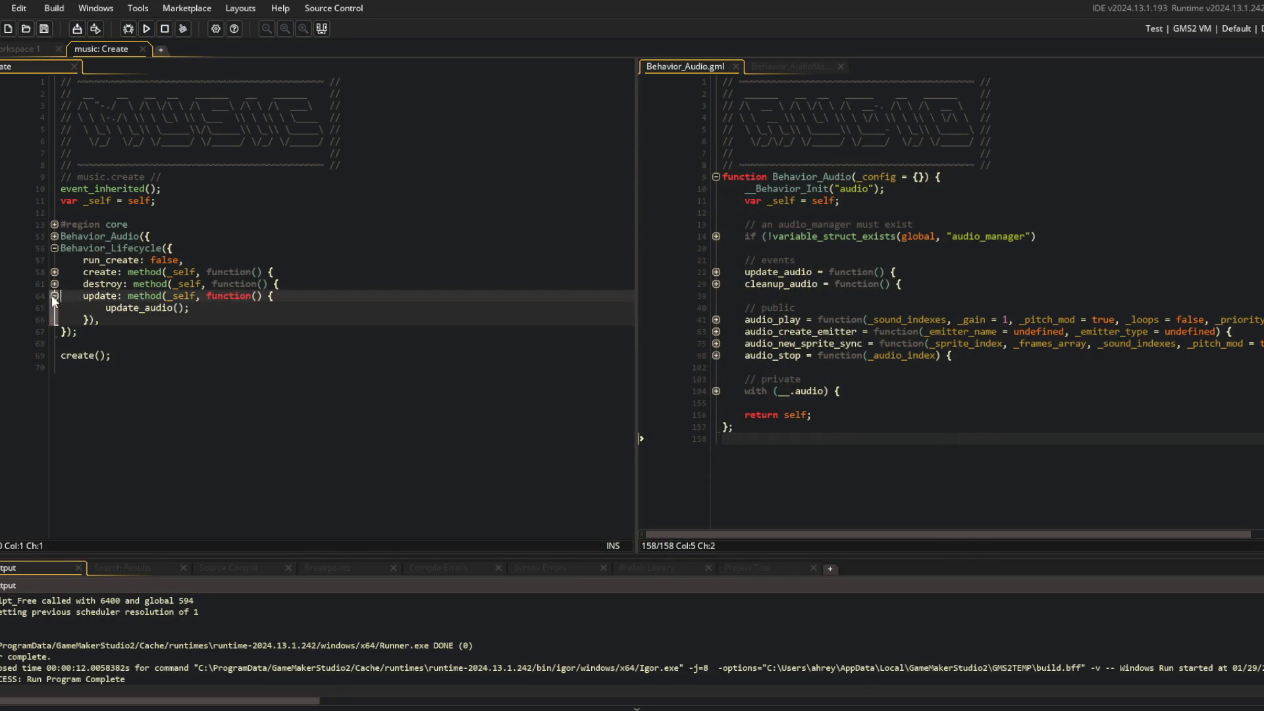
click(55, 224)
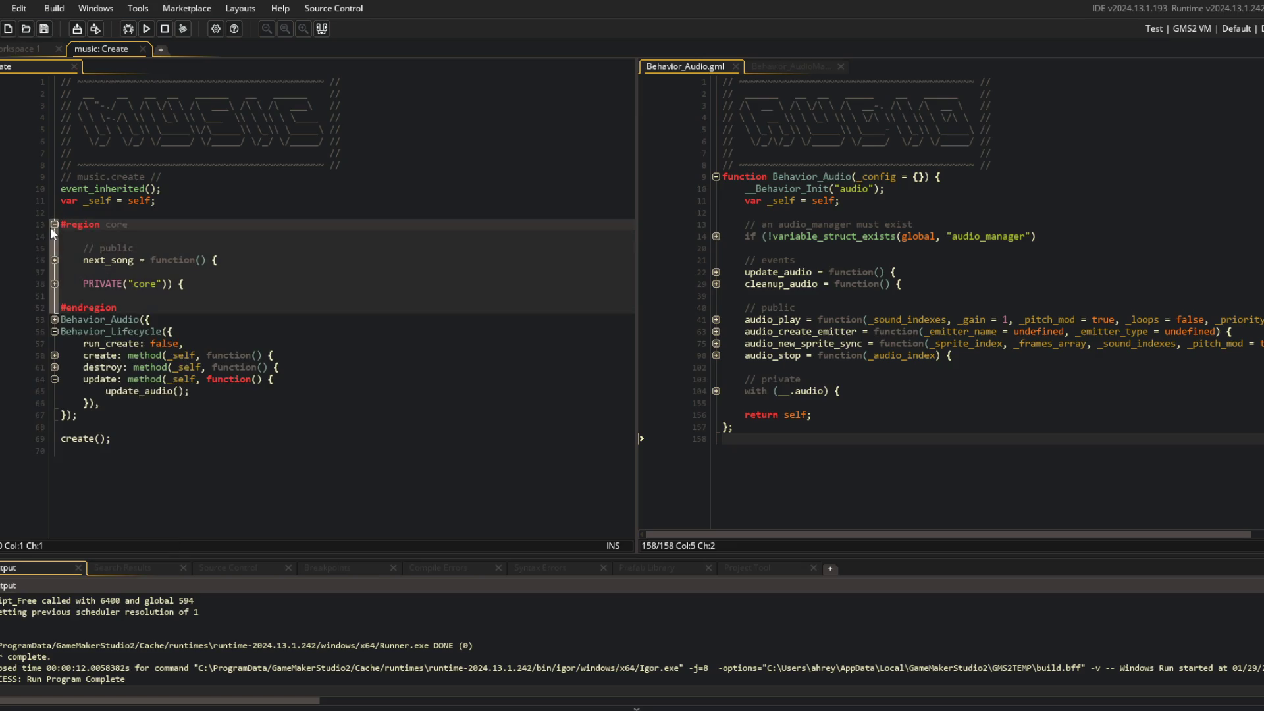
click(56, 284)
click(282, 341)
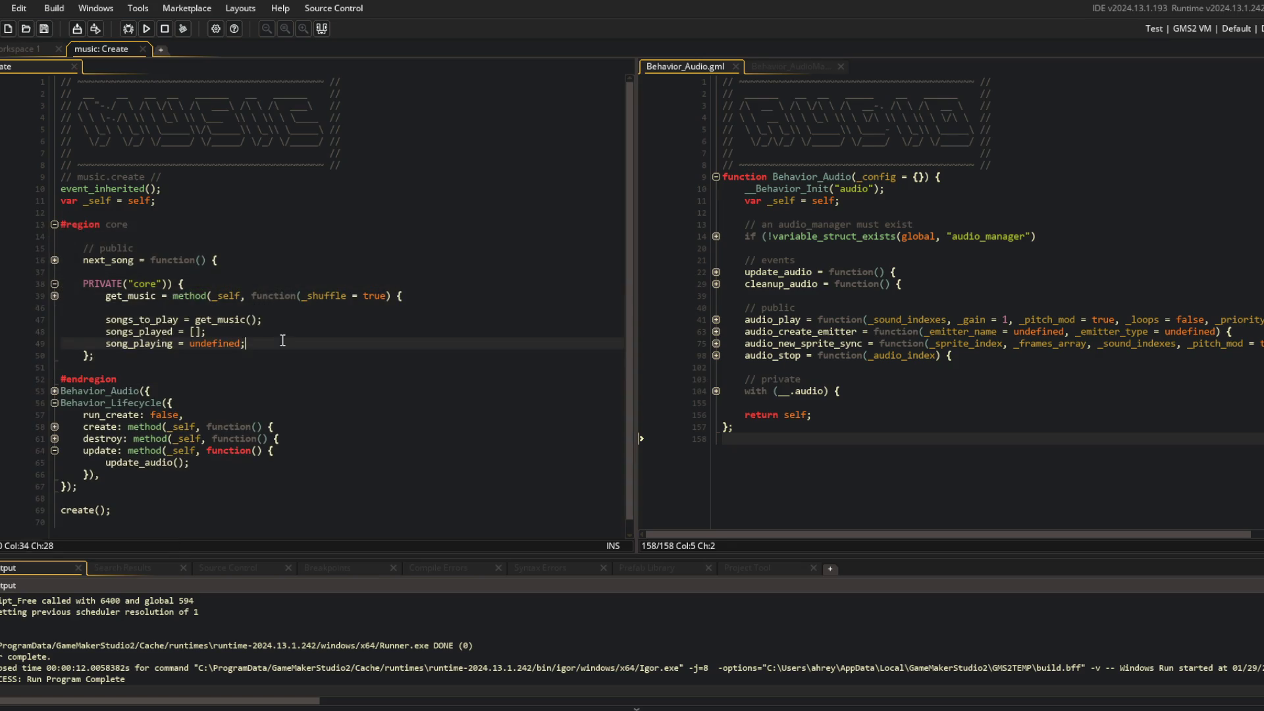
key(Return)
Add time_between_timer = 0 and a time_between_songs variable to the core initialisations
text(time_between_songs = 0;)
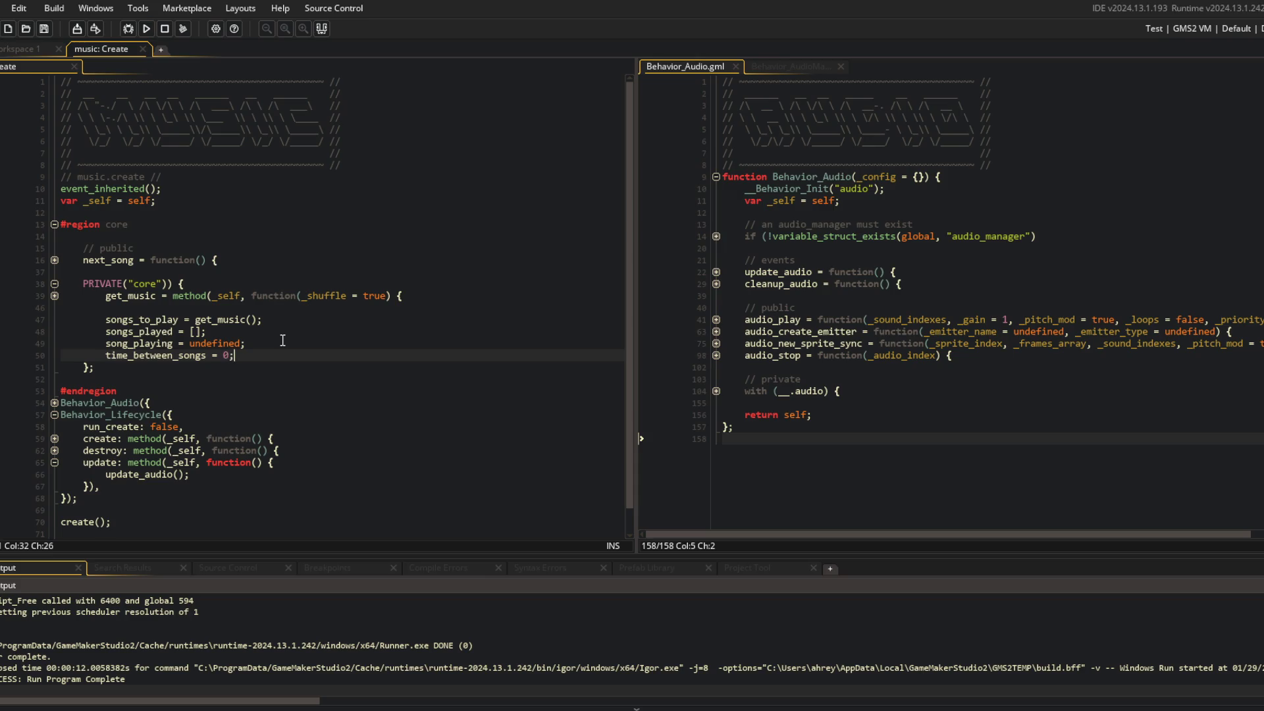
key(Return)
text(time_between_songs = 0)
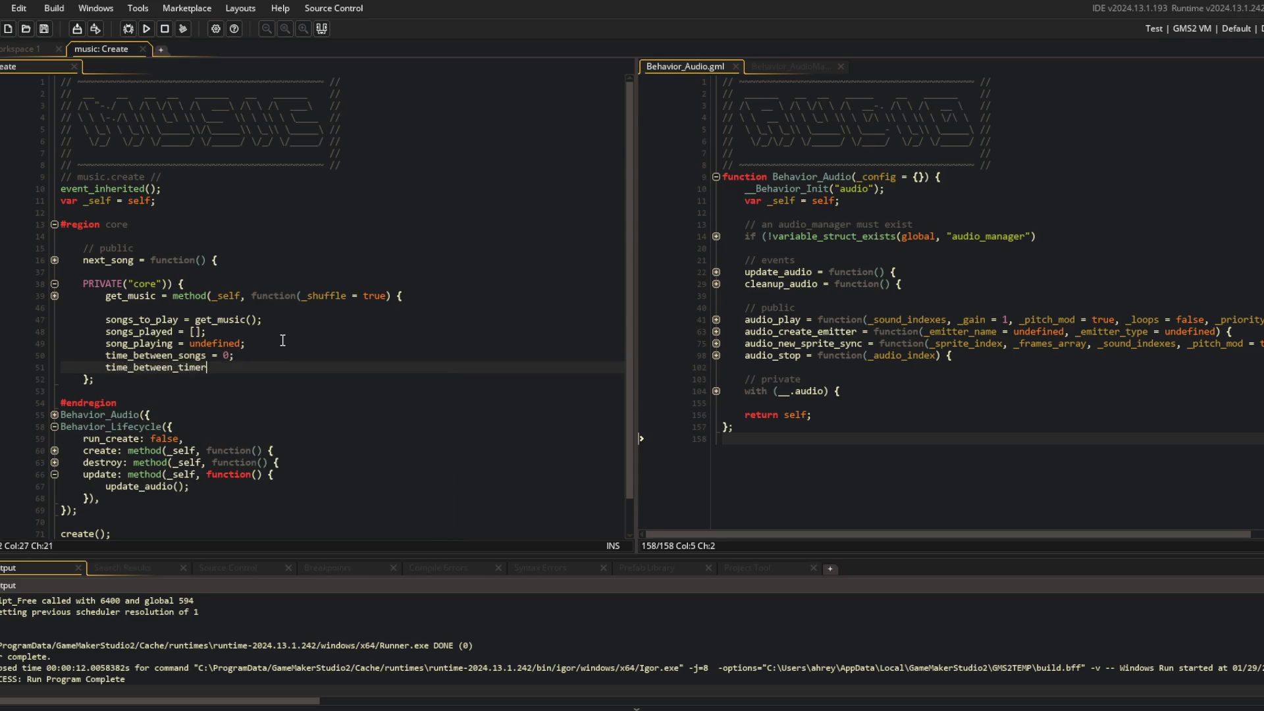
text(;)
key(Up)
key(Left)
key(BackSpace)
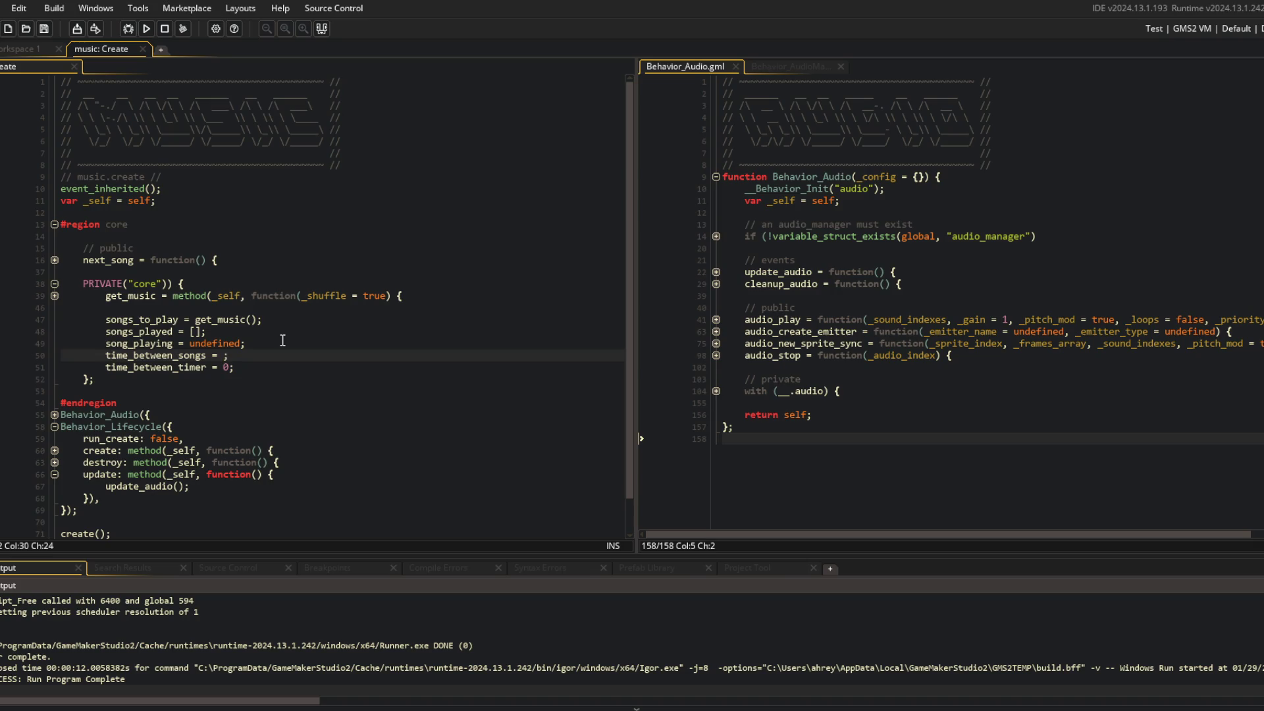
Add a get_time_between method returning random_range(10*SECOND, 1*MINUTE)
key(Up)
key(Up)
key(Up)
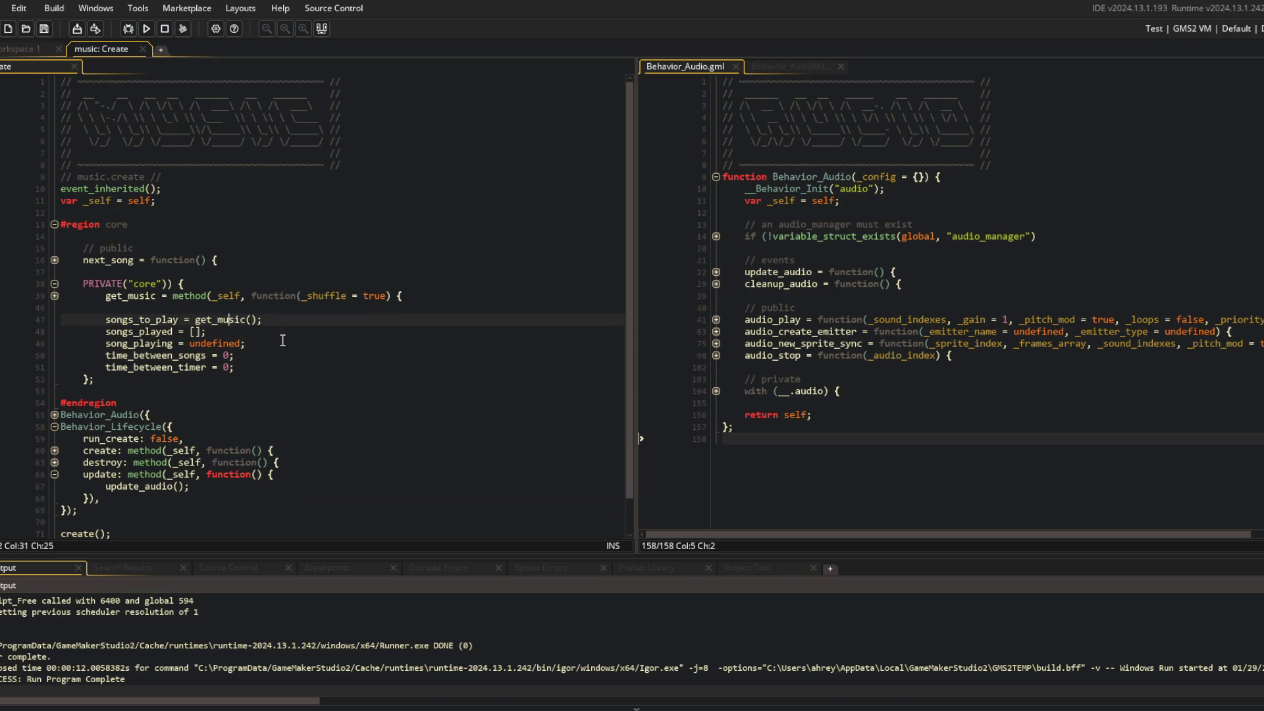
key(Return)
text(get_time_)
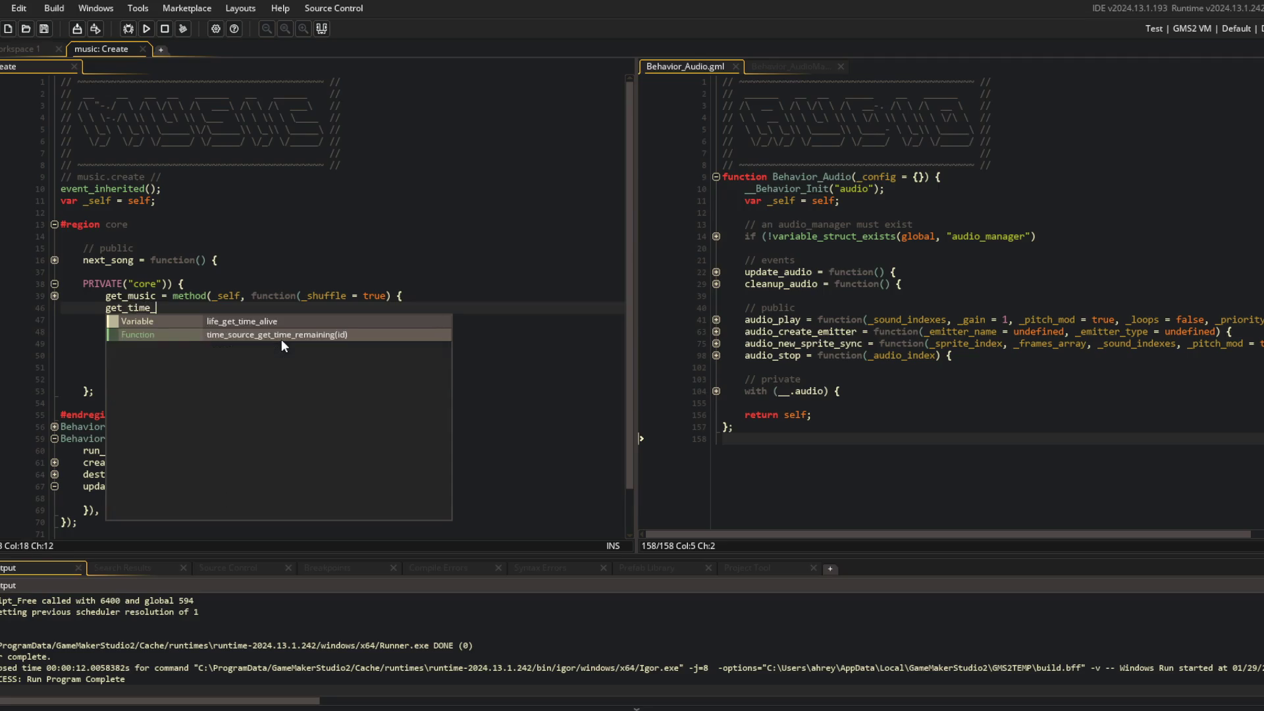
text(between = method)
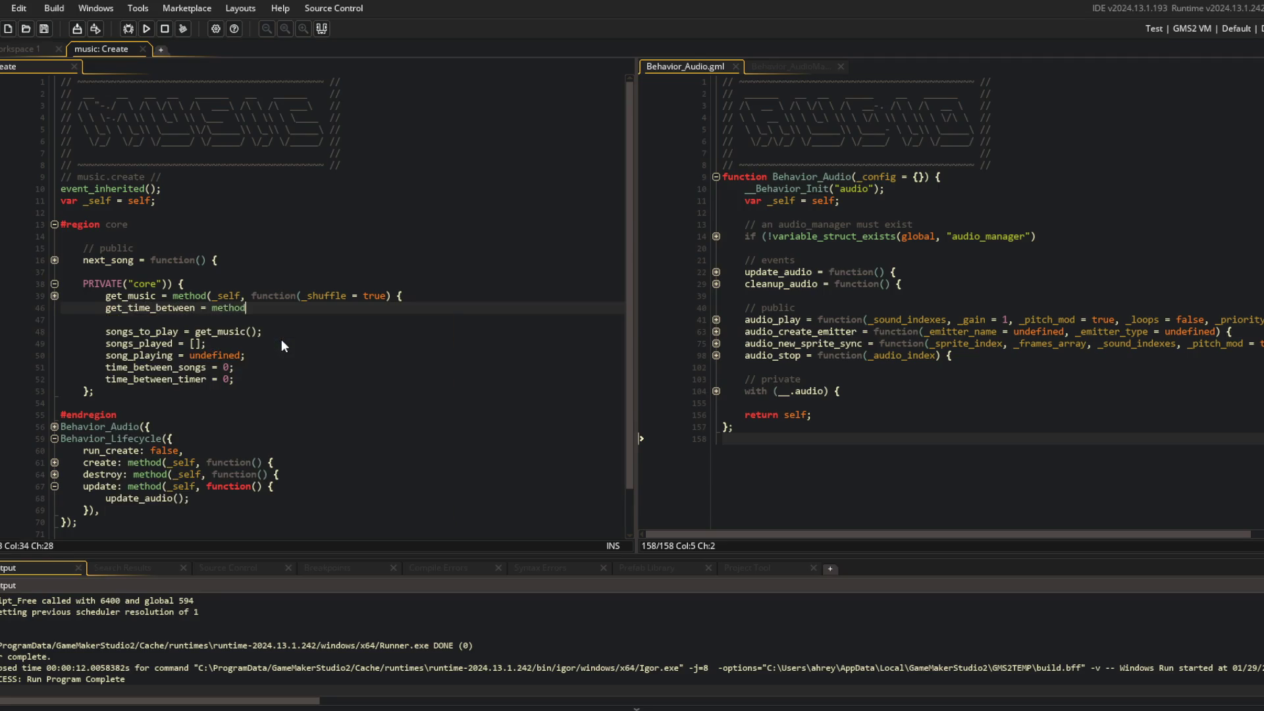
text((_self, function() {)
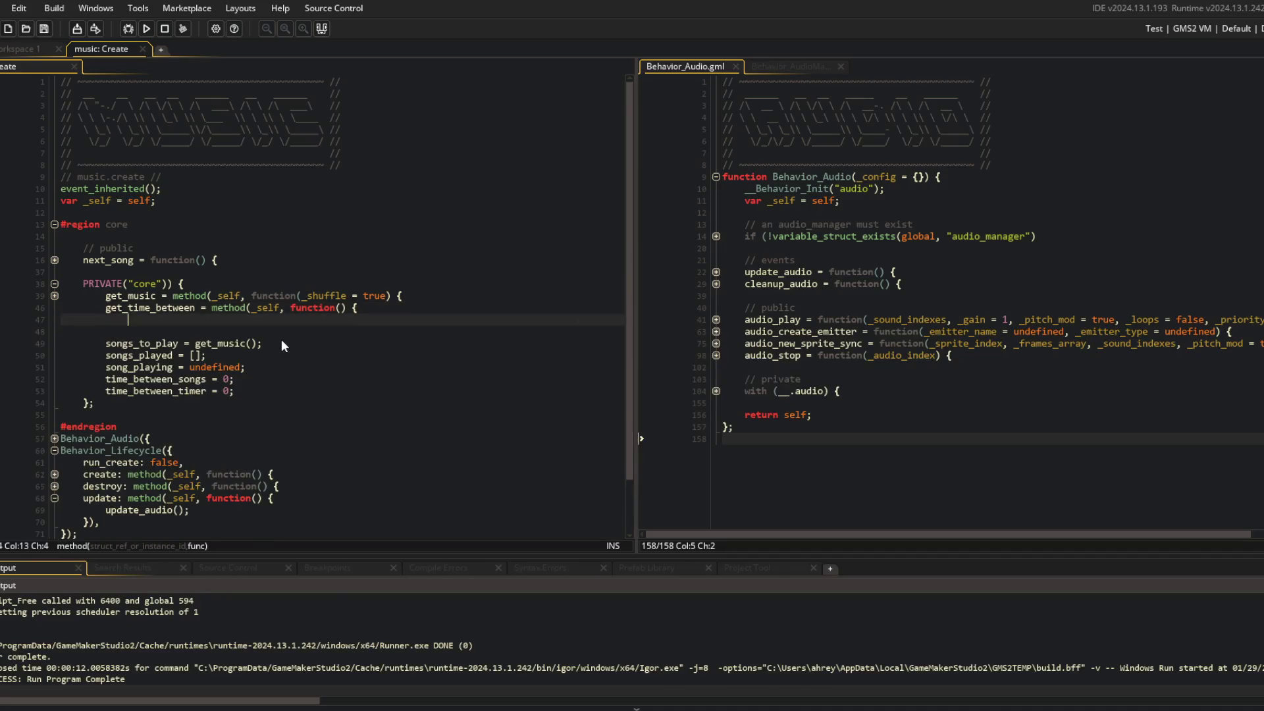
key(Return)
text(return ran)
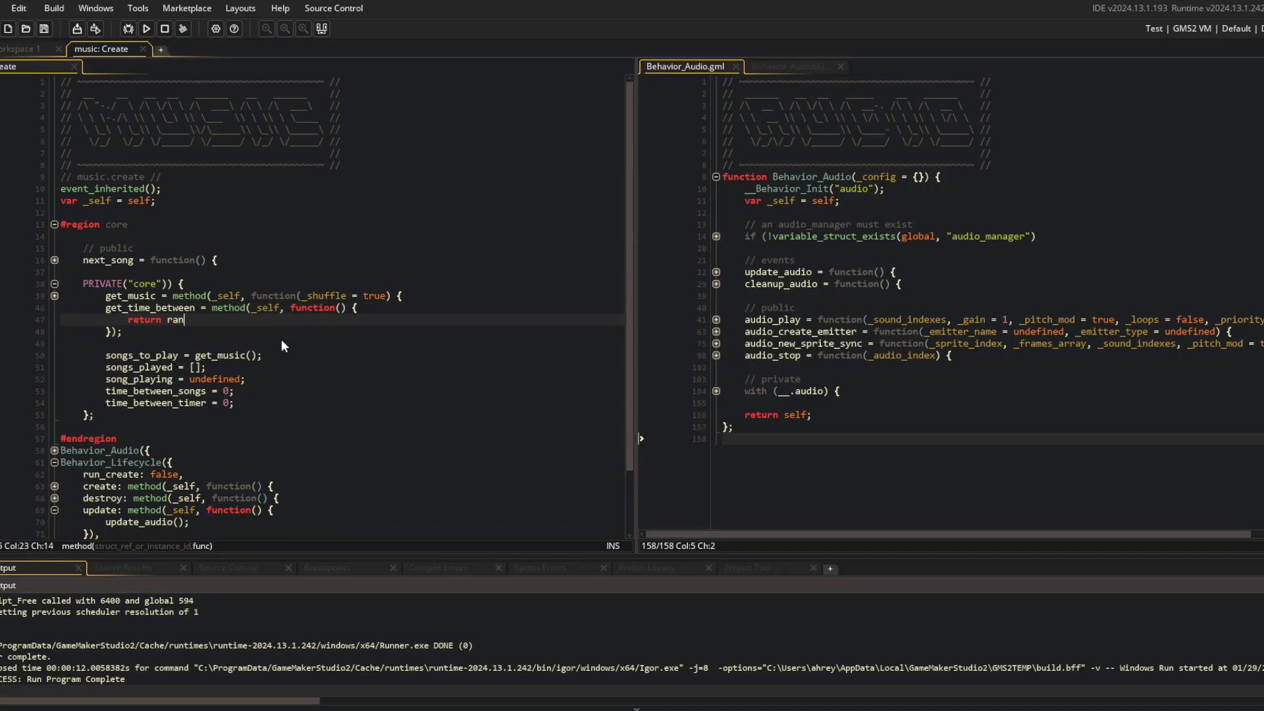
text(dom_range(1*SECOND, 1*)
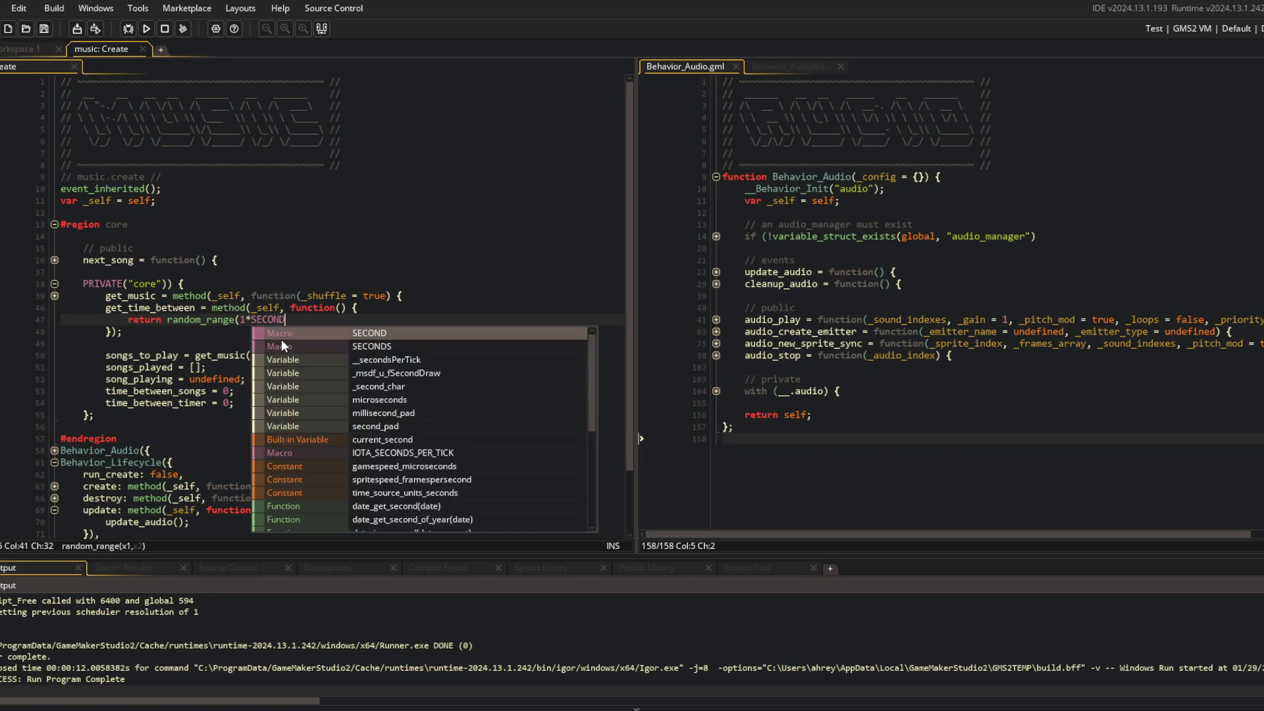
text(MINUTE);)
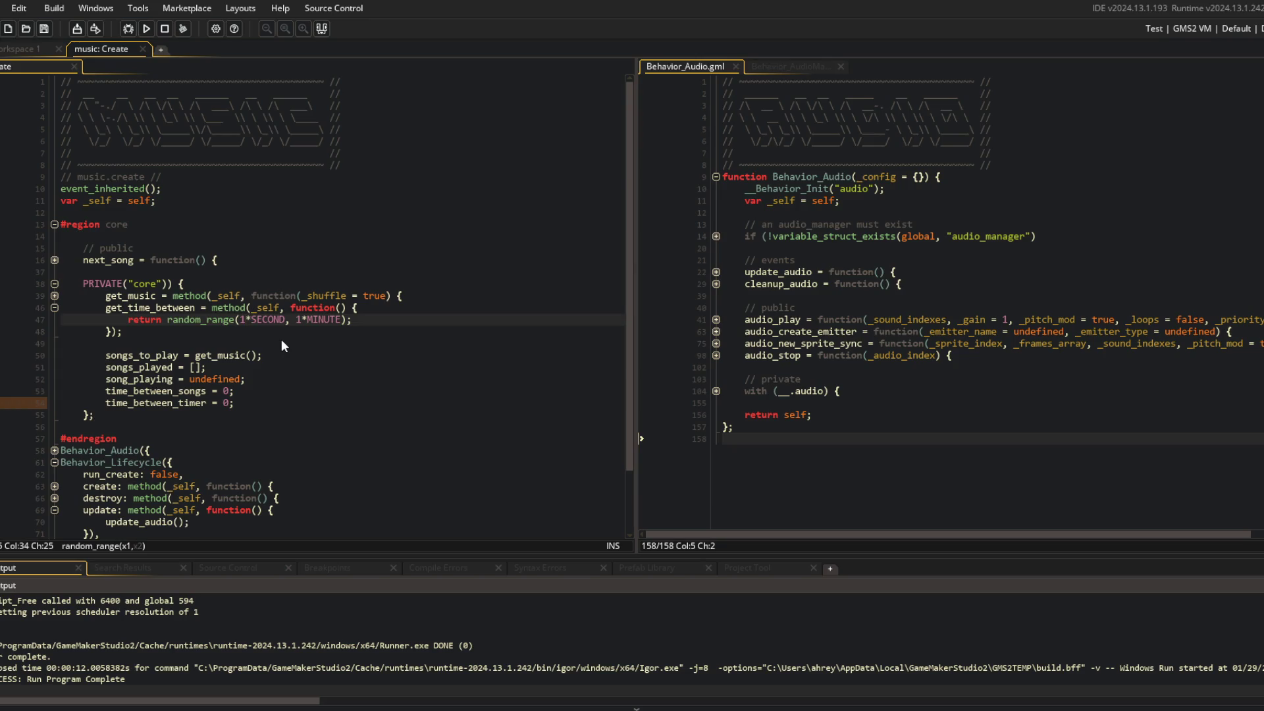
key(BackSpace)
text(10)
key(Right)
key(Right)
key(Right)
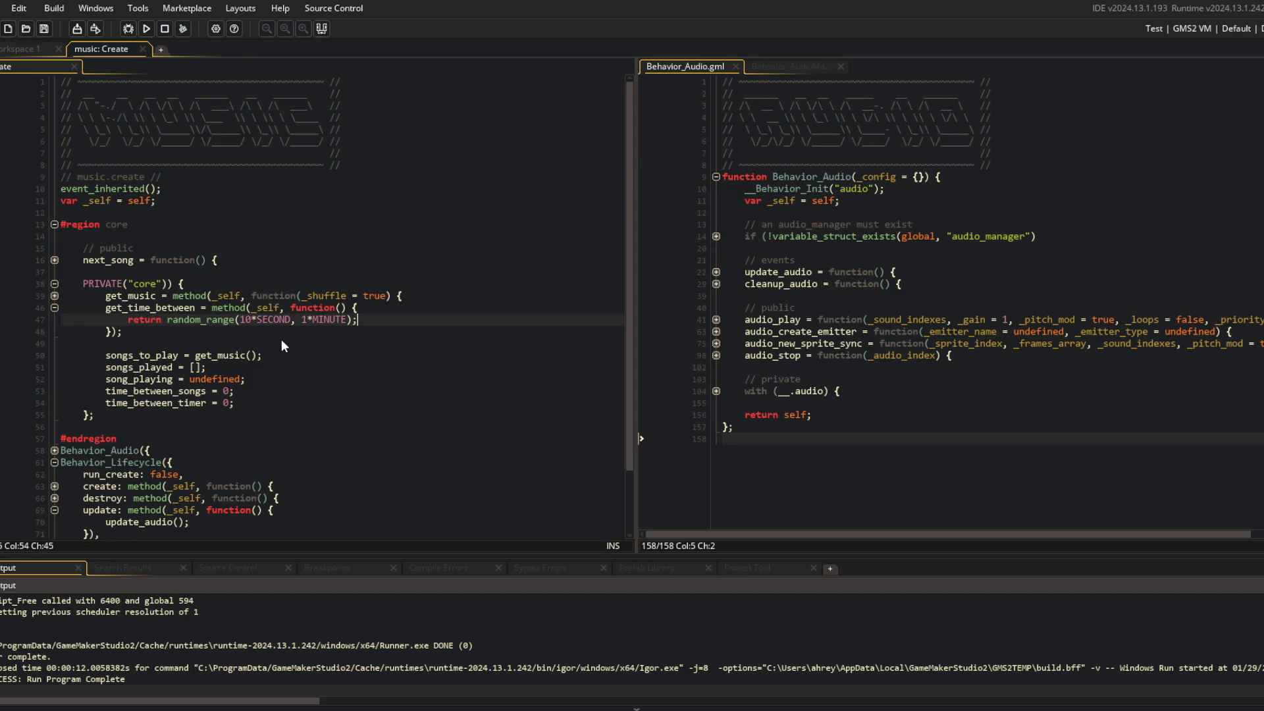
Initialise time_between_songs with get_time_between()
click(282, 340)
click(302, 391)
text(get_time_between();)
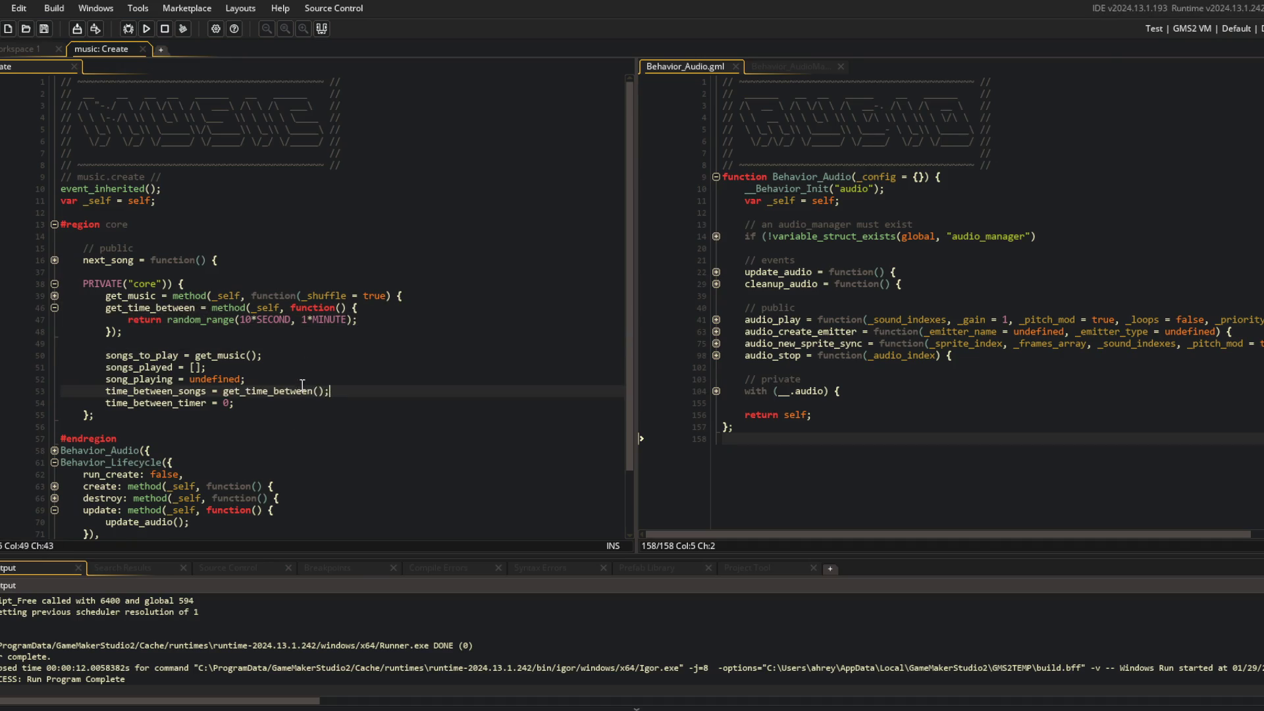
click(275, 408)
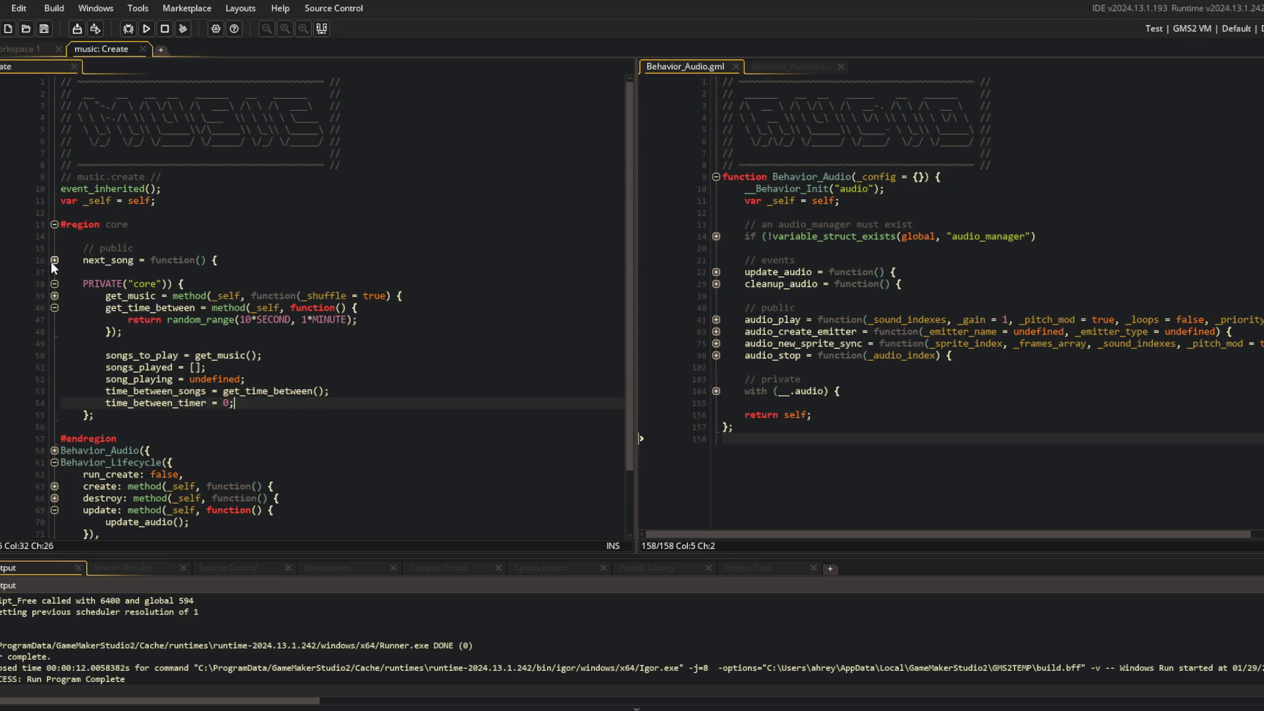
click(54, 260)
click(55, 260)
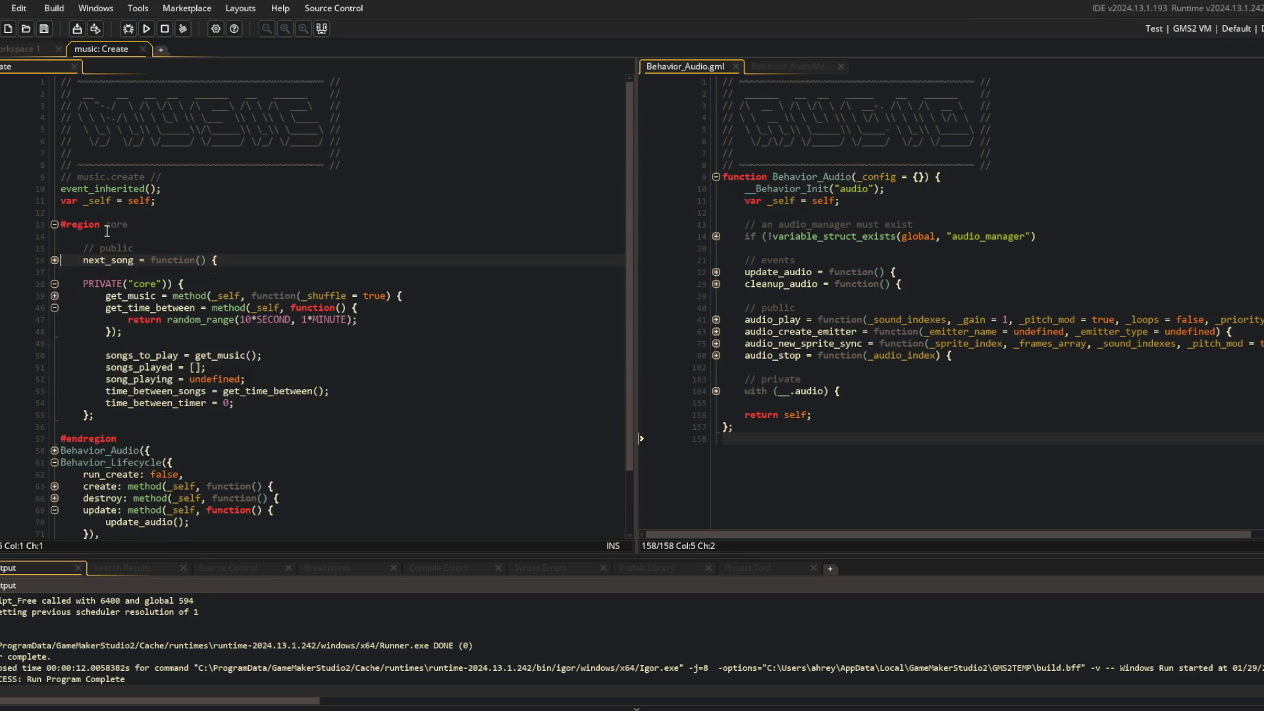
scroll(85, 239, down, 2)
click(162, 251)
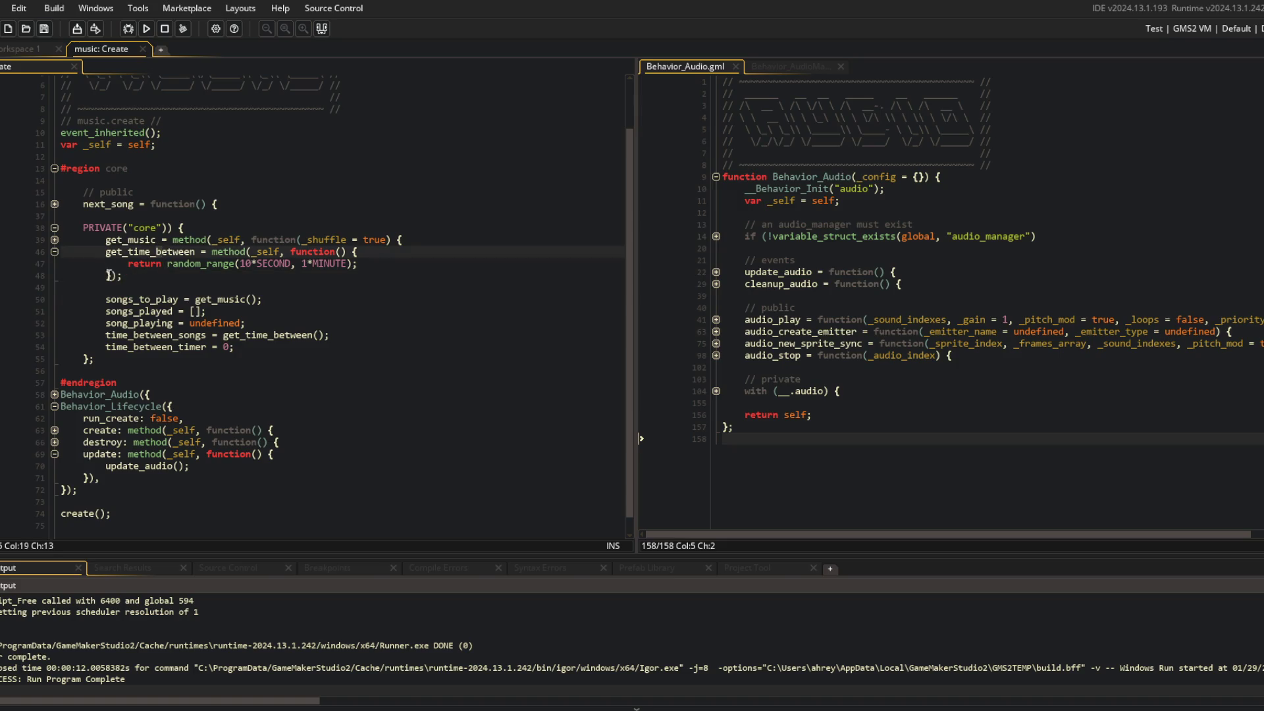
click(57, 259)
scroll(57, 258, up, 1)
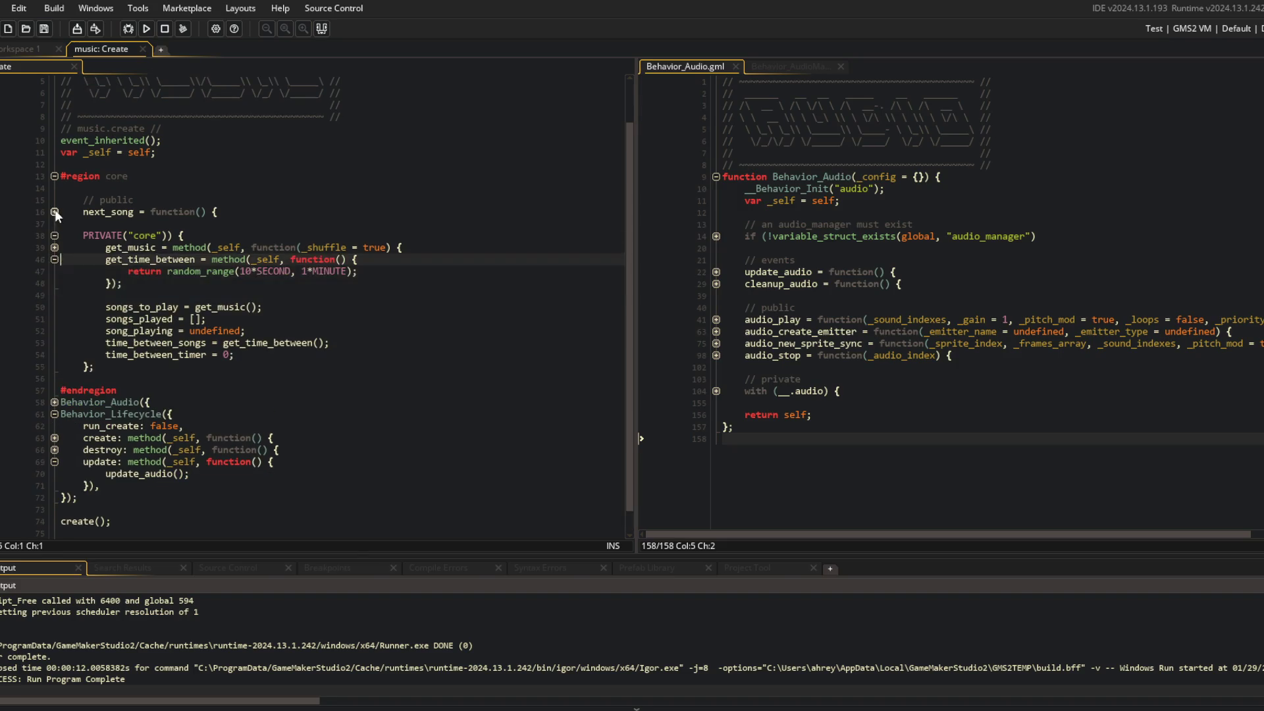
click(55, 212)
click(54, 210)
click(136, 283)
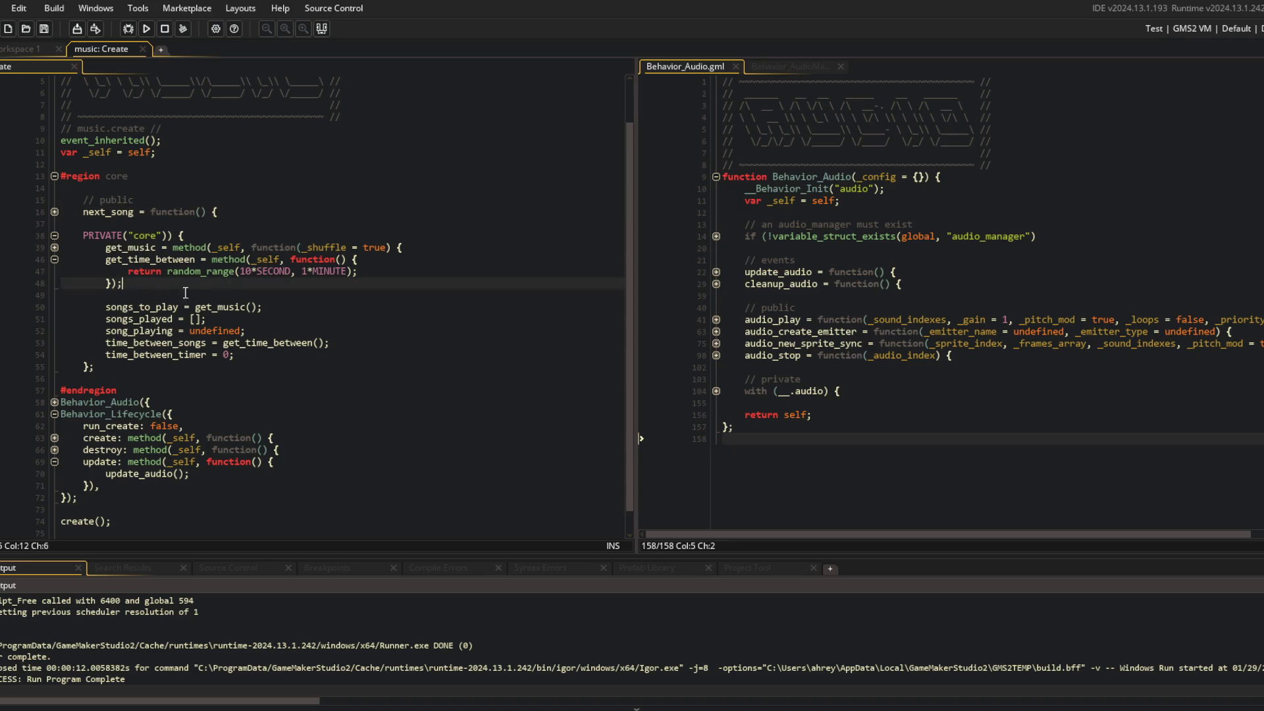
Add an if block in update that decrements __.core.time_between_timer
click(223, 474)
key(Return)
text(i)
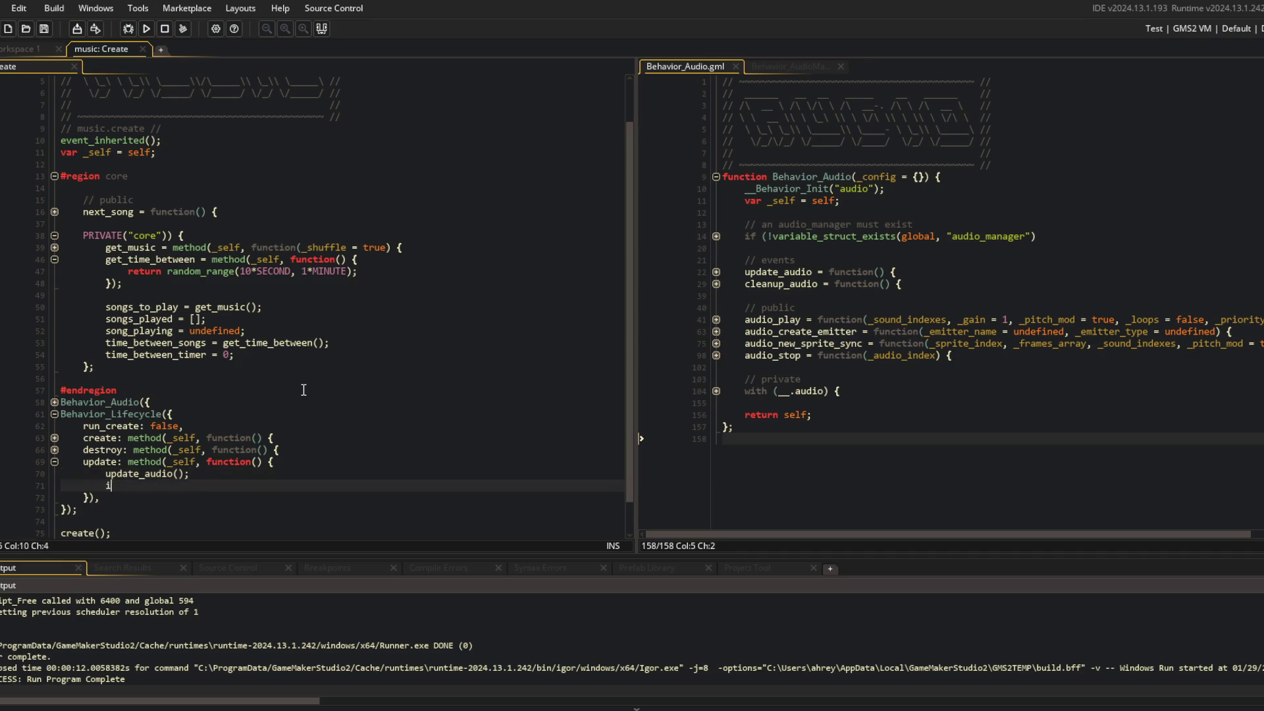
text(f (__.cor)
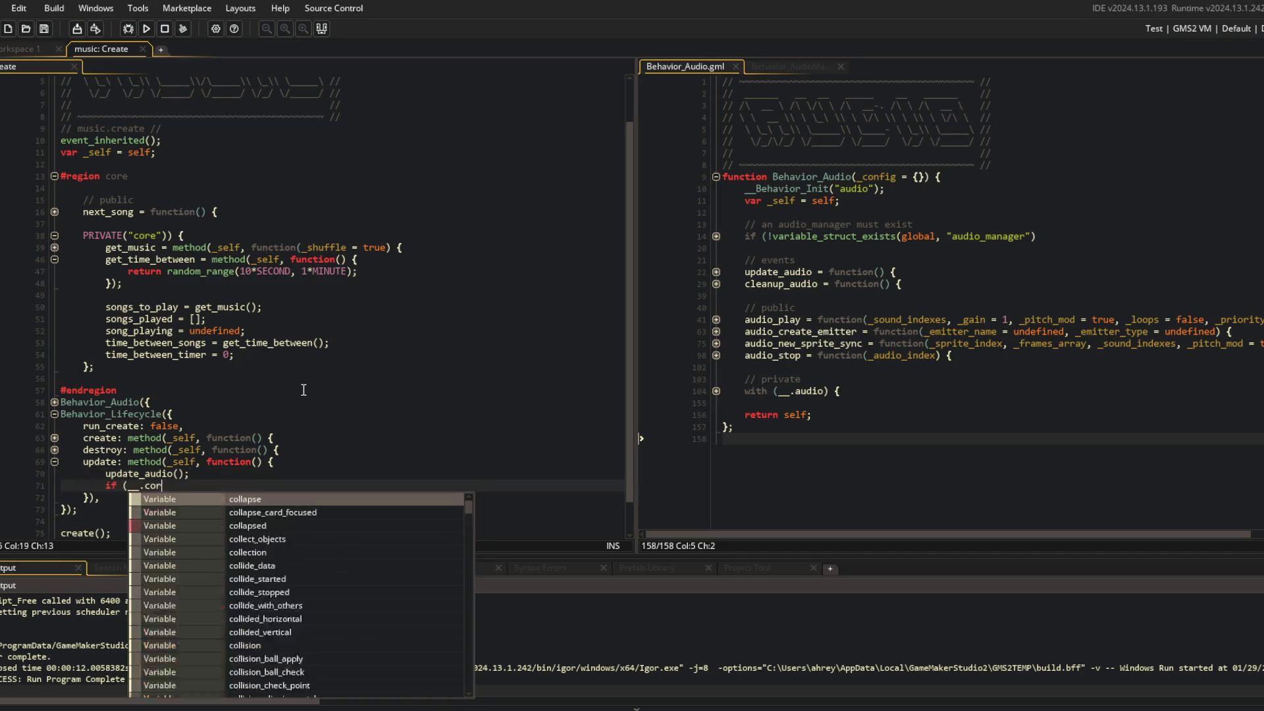
text(e.time_bet)
key(Down)
key(Return)
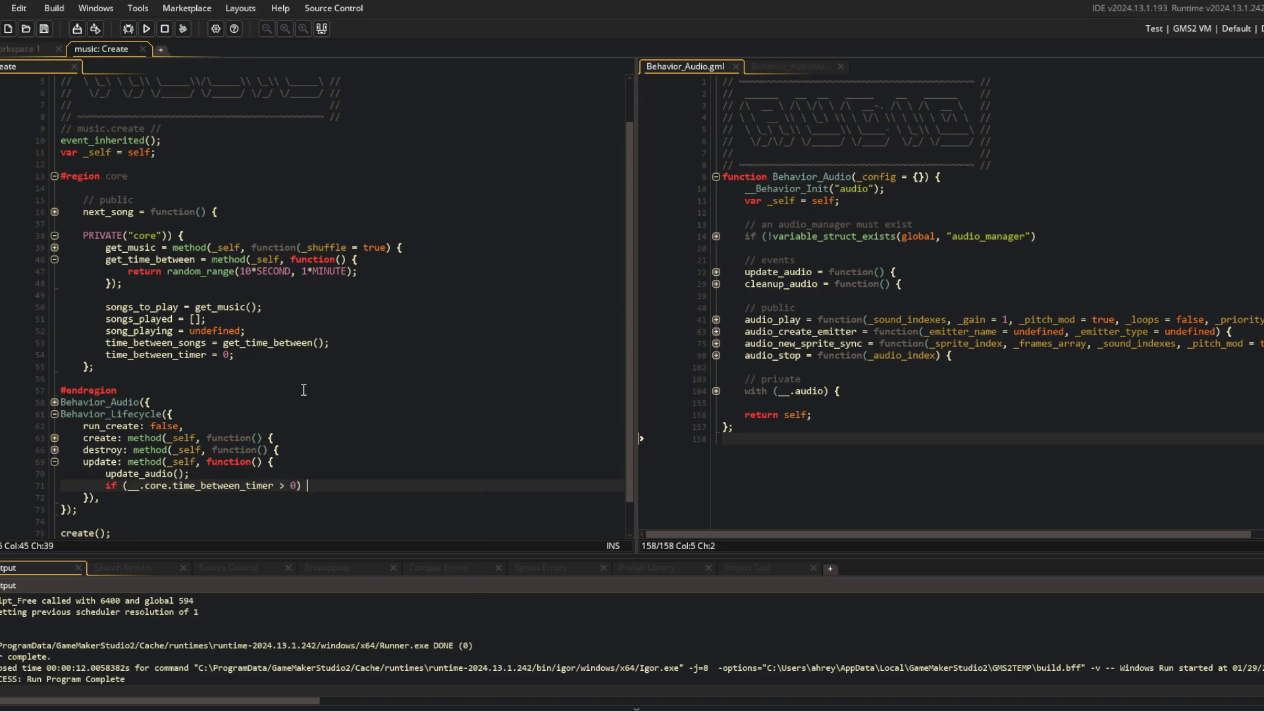
text({)
key(Return)
text(__.core.tim)
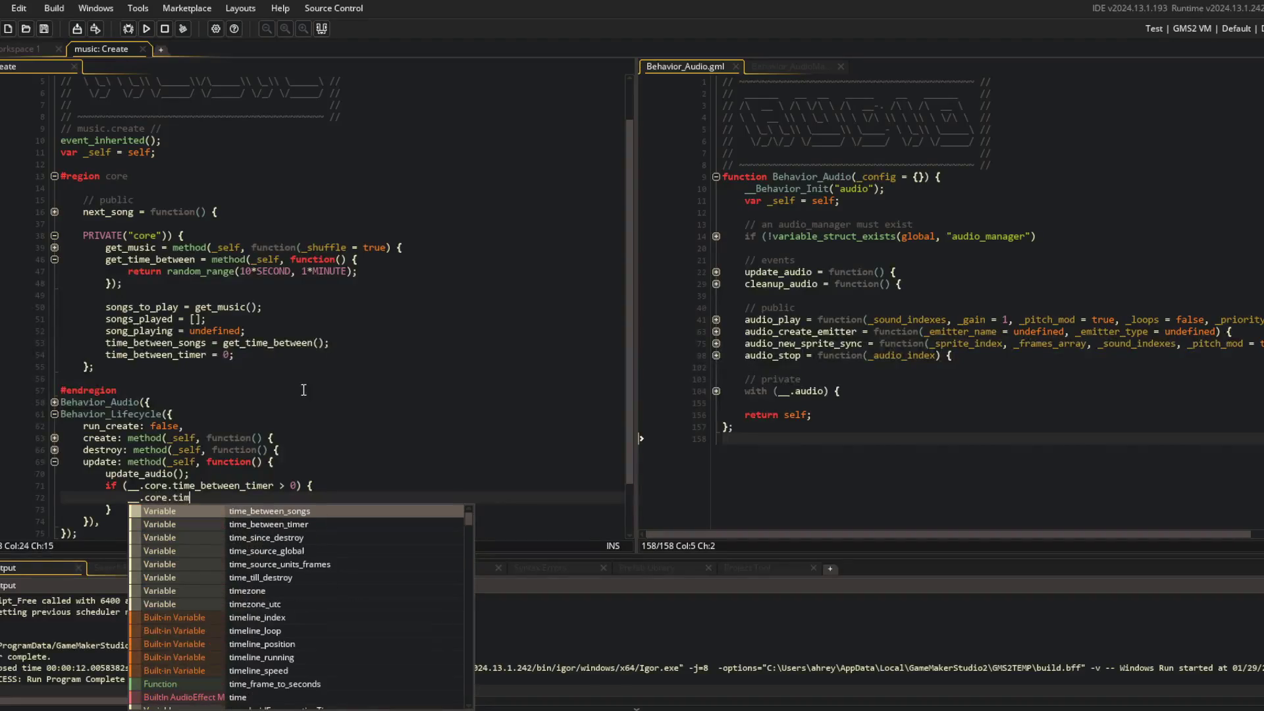
text(e_bet)
key(Return)
text(imer--;)
Add an else block after the countdown that calls next_song()
scroll(304, 390, down, 1)
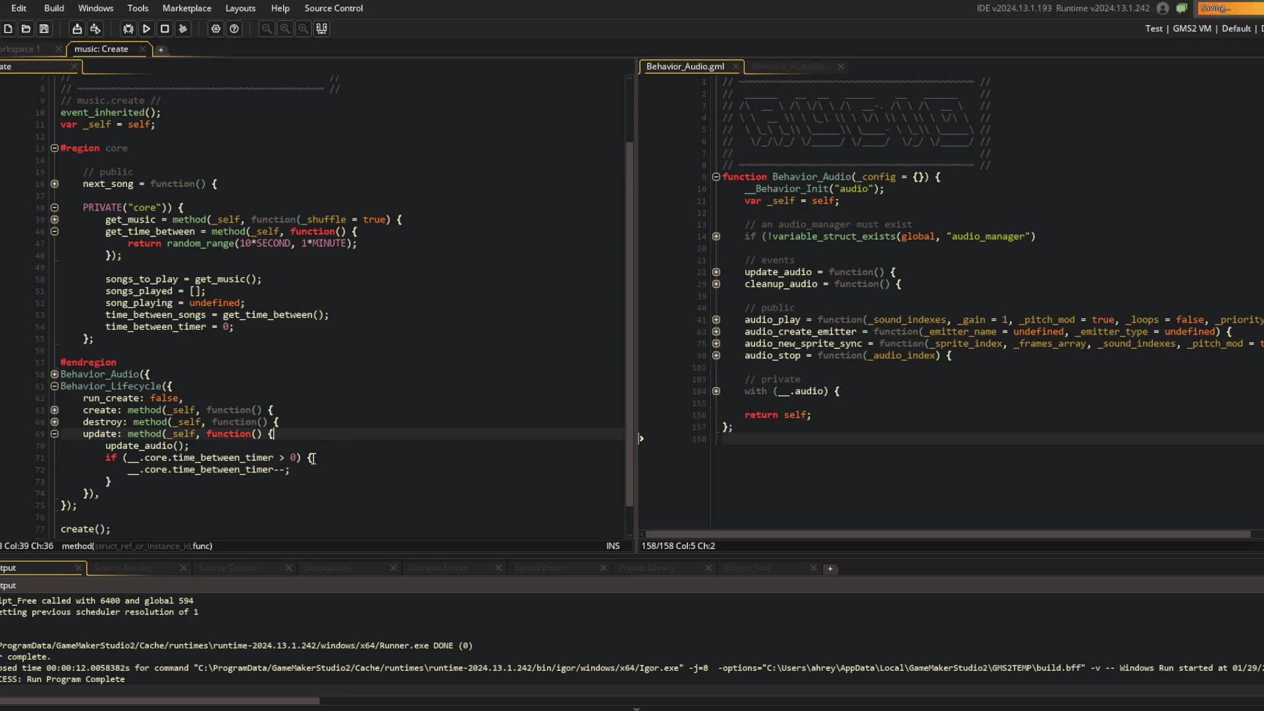
click(291, 483)
key(Return)
text(else {)
key(Return)
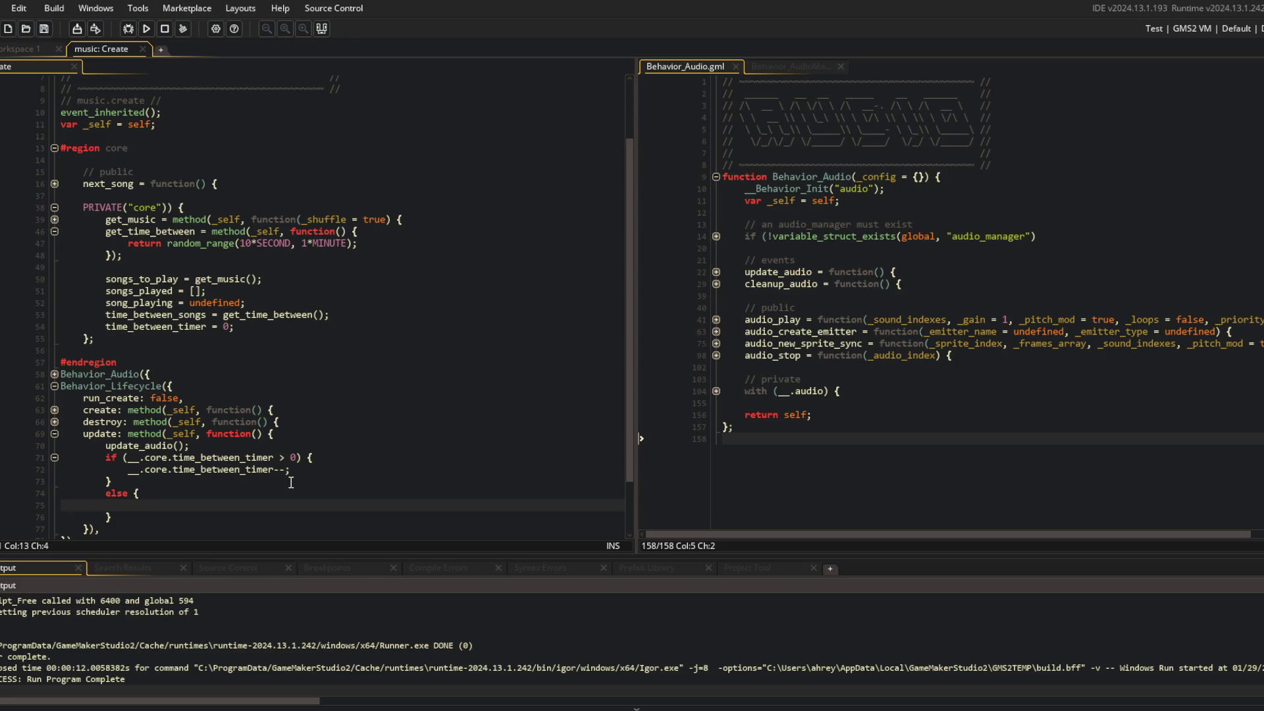
text(next_song();)
Change the time_between_timer starting value from 0 to -1
click(313, 401)
scroll(312, 401, down, 2)
click(312, 297)
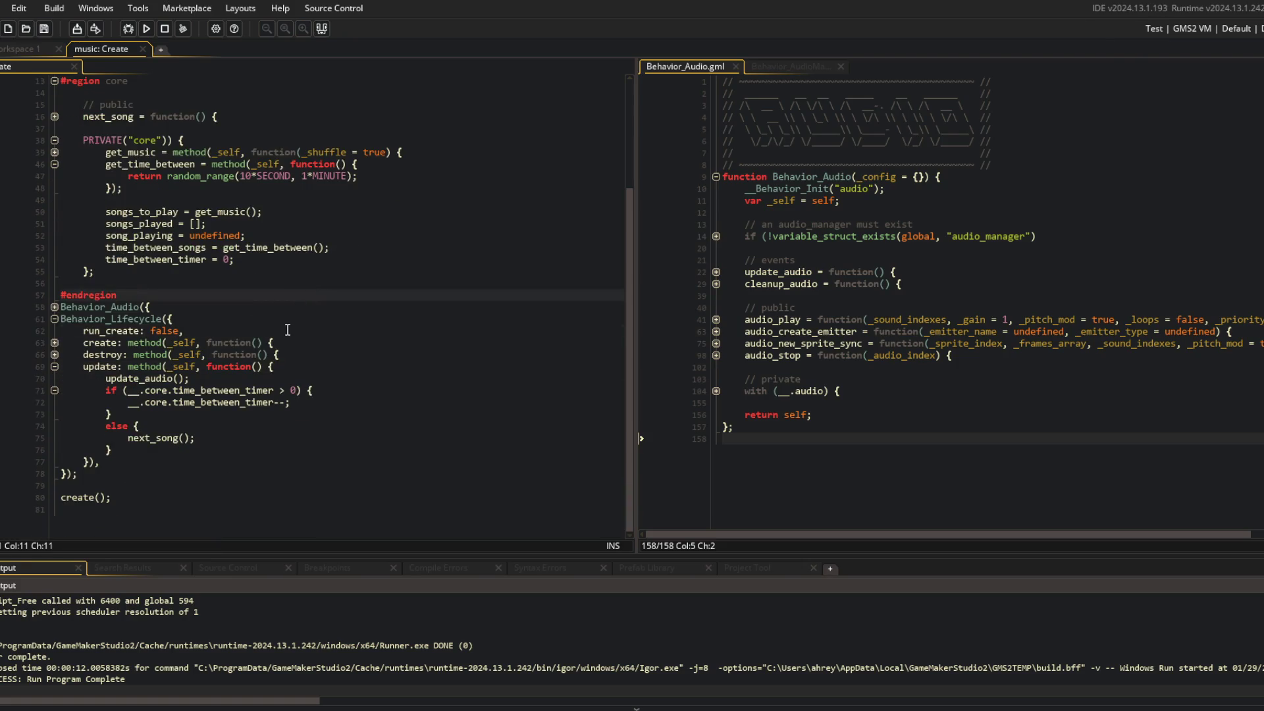
click(237, 260)
key(BackSpace)
text(-1)
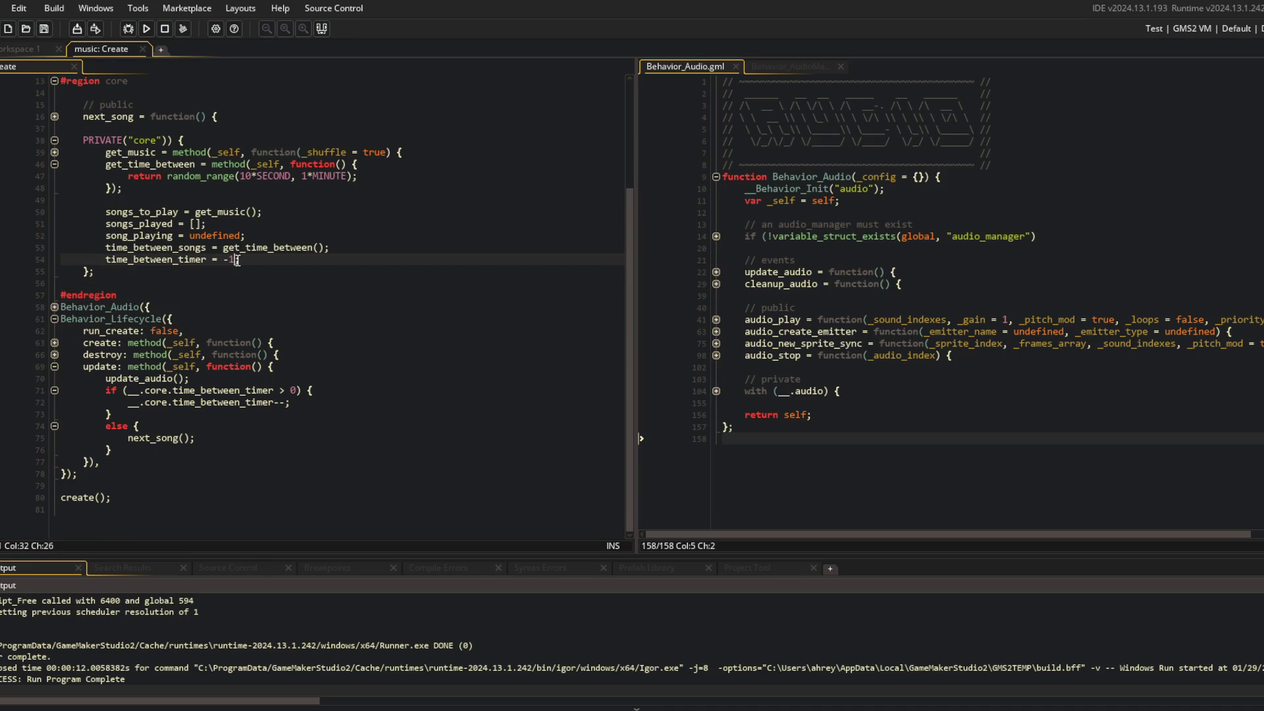
key(Down)
Make the else an else-if checking __.core.time_between_timer == 0
click(266, 367)
click(170, 429)
text((__.core.time)
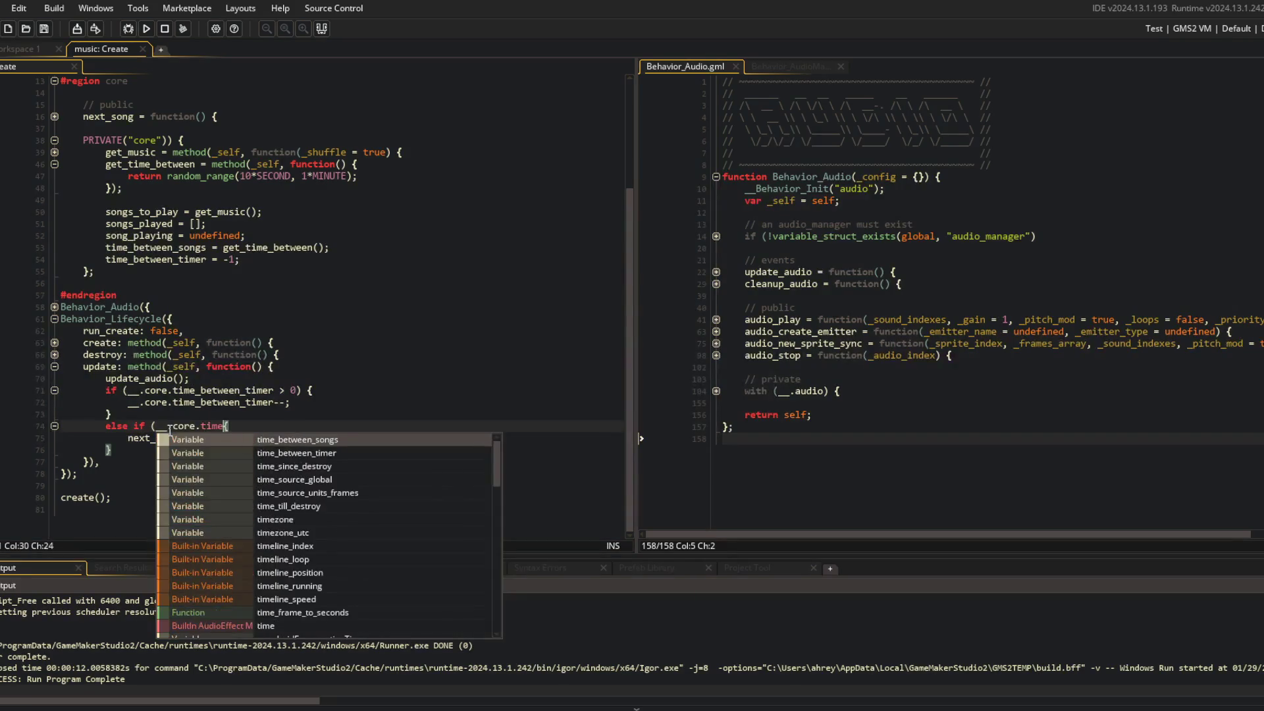
text(_bet)
key(Down)
key(Return)
text(== 0))
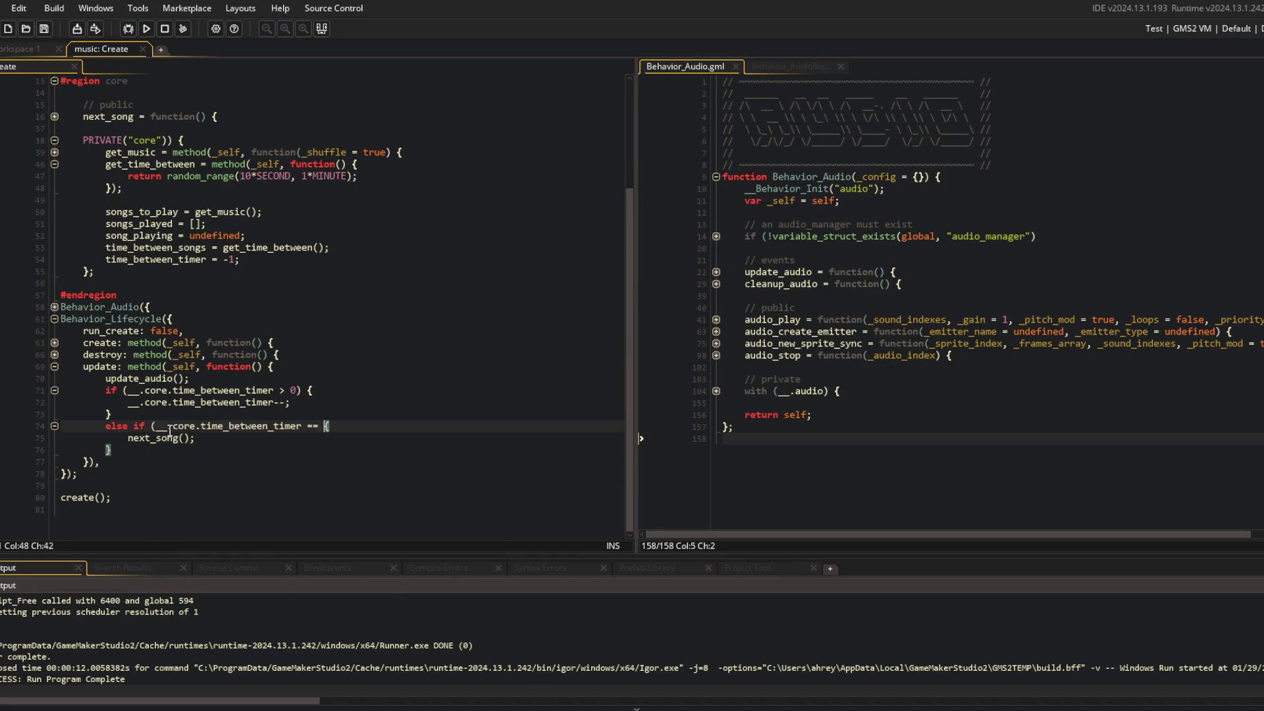
key(Left)
key(Left)
key(Left)
click(359, 439)
Add a blank line after update_audio() and unfold the next_song function
click(246, 380)
key(Return)
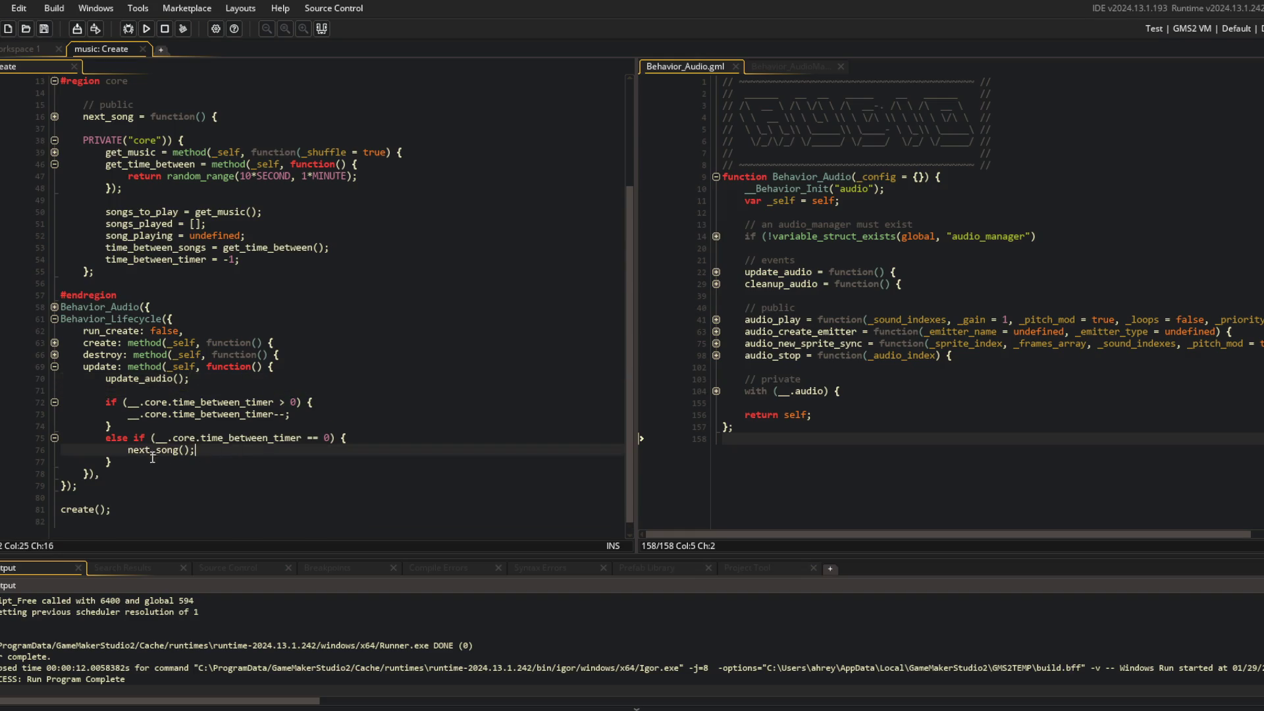
click(191, 450)
scroll(196, 419, up, 2)
click(53, 183)
scroll(131, 217, down, 2)
In next_song, set __.core.time_between_songs = __.core.get_time_between() after audio_play
click(214, 248)
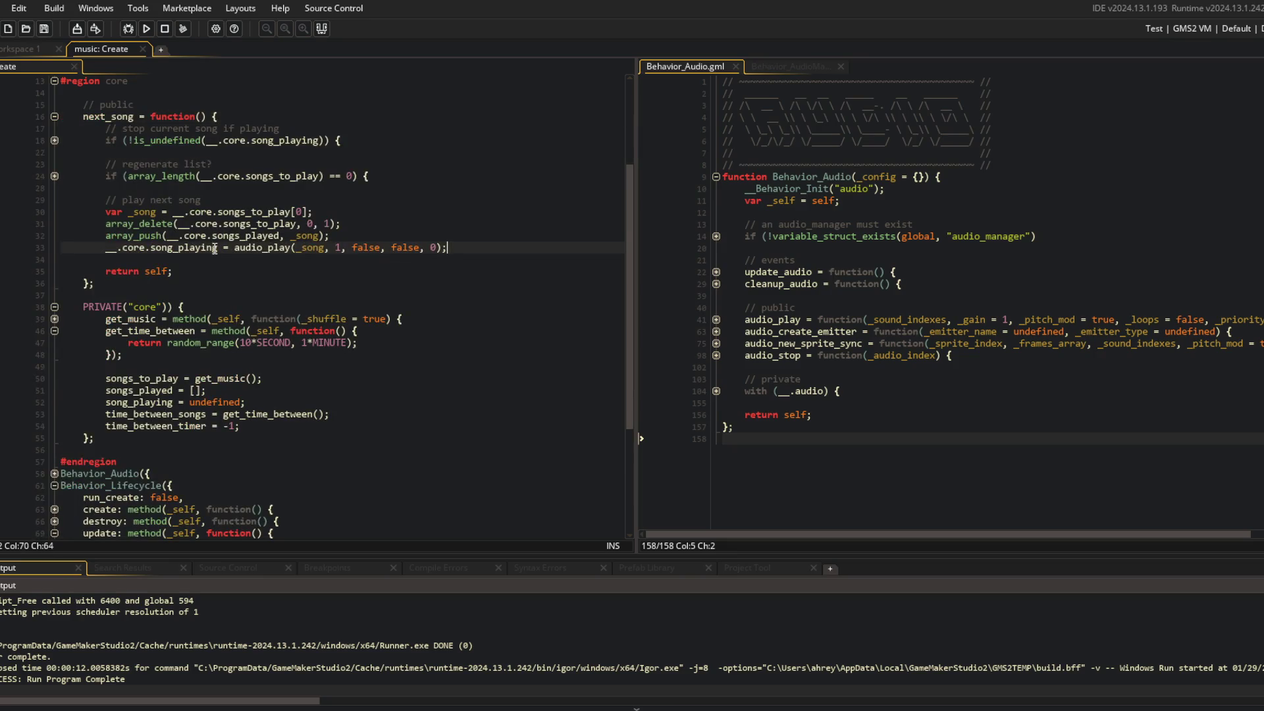
key(Return)
text(__.core.time)
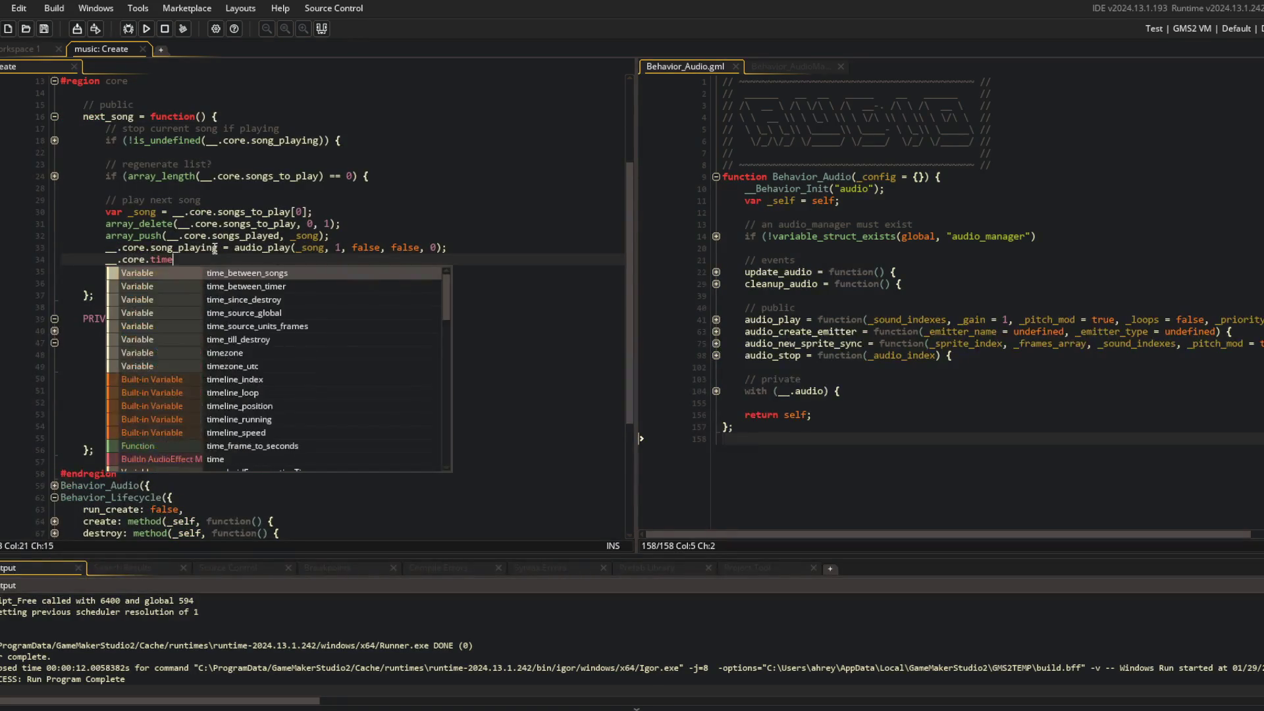
text(_bet)
key(Down)
key(Return)
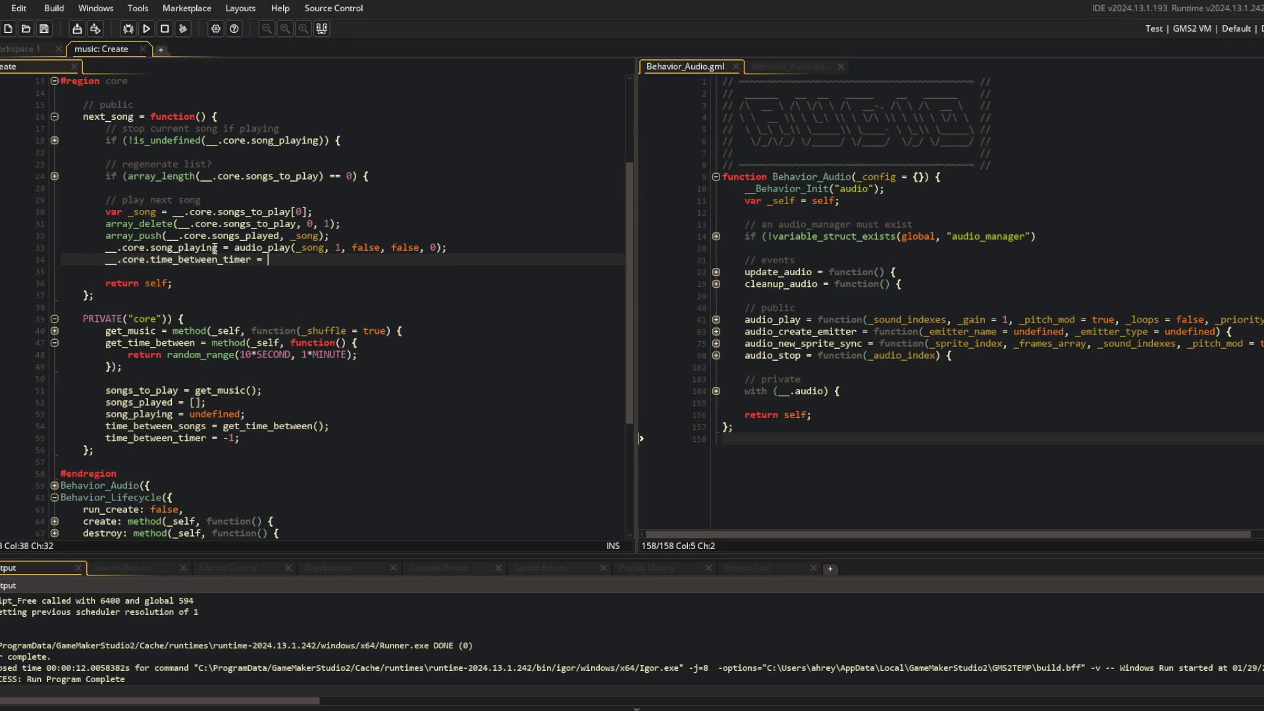
text(ngs = __.core.)
text(get_t)
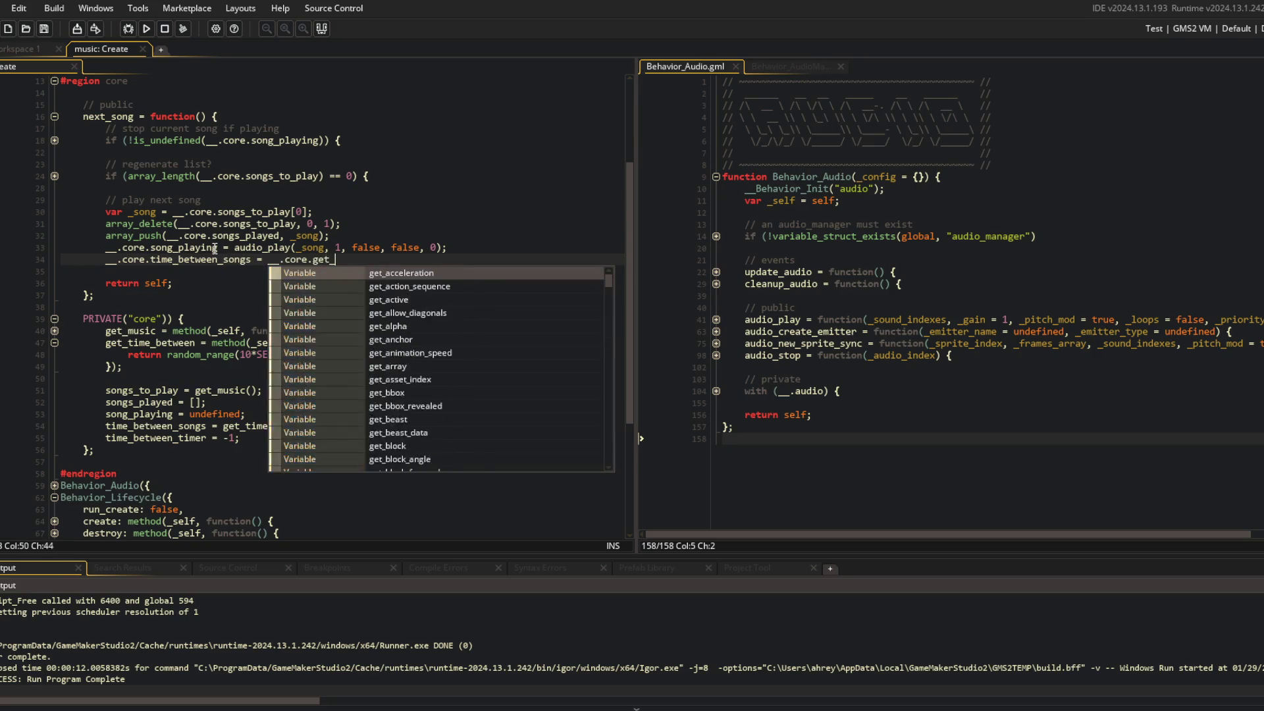
key(Return)
text(();)
Initialise time_between_songs to -1 and delete the time_between_timer line
click(189, 426)
double_click(230, 426)
text(-1)
key(Delete)
key(Delete)
key(shift+Down)
key(Delete)
Rename the timer references in update's countdown to time_between_songs
scroll(190, 441, down, 3)
key(Left)
key(Left)
key(Left)
key(ctrl+shift+Left)
key(ctrl+c)
double_click(197, 456)
key(ctrl+v)
double_click(200, 469)
key(ctrl+v)
double_click(221, 494)
key(ctrl+v)
Delete the time_between_songs assignment from next_song
click(397, 340)
scroll(369, 343, up, 2)
click(334, 349)
scroll(333, 349, down, 3)
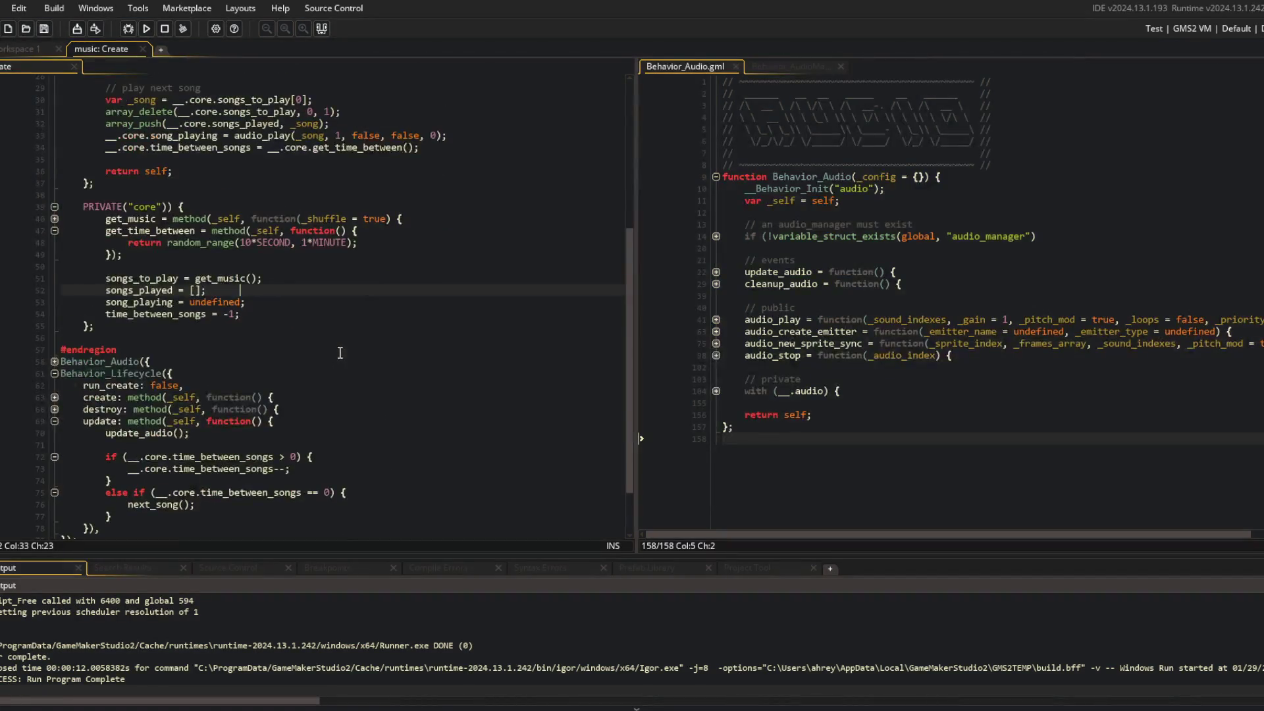
click(251, 274)
scroll(166, 226, up, 3)
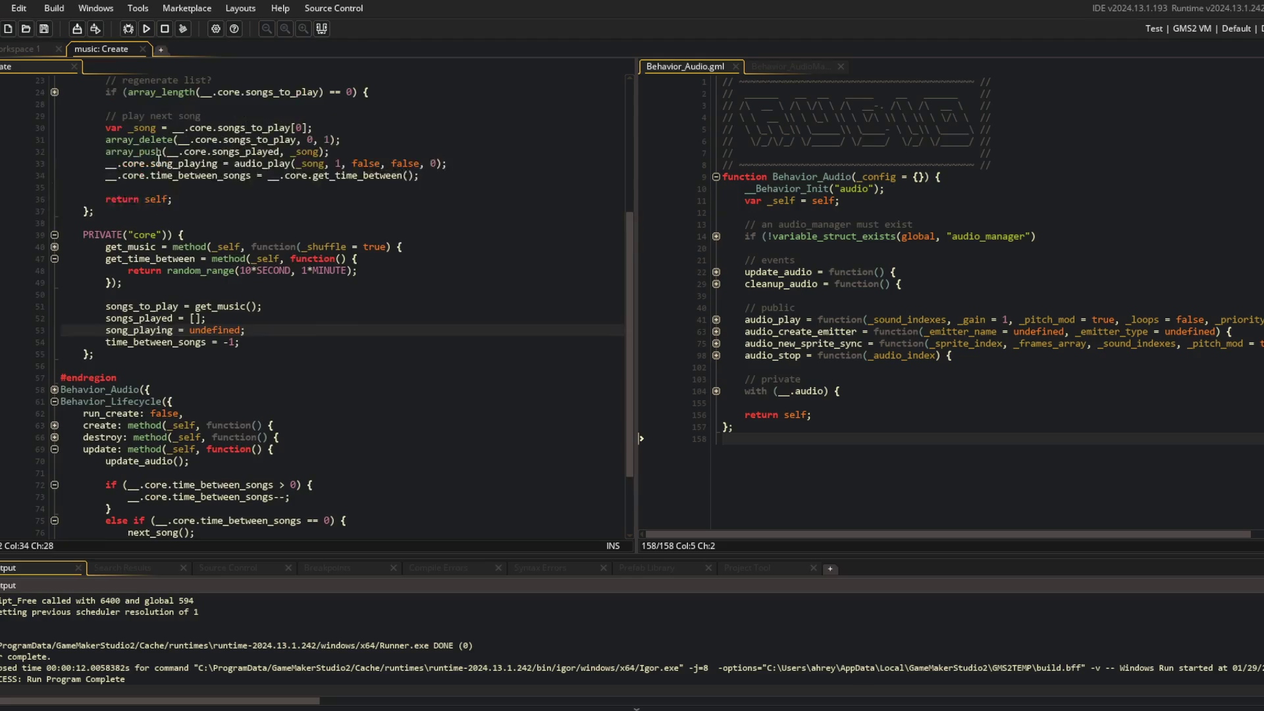
click(175, 204)
double_click(175, 206)
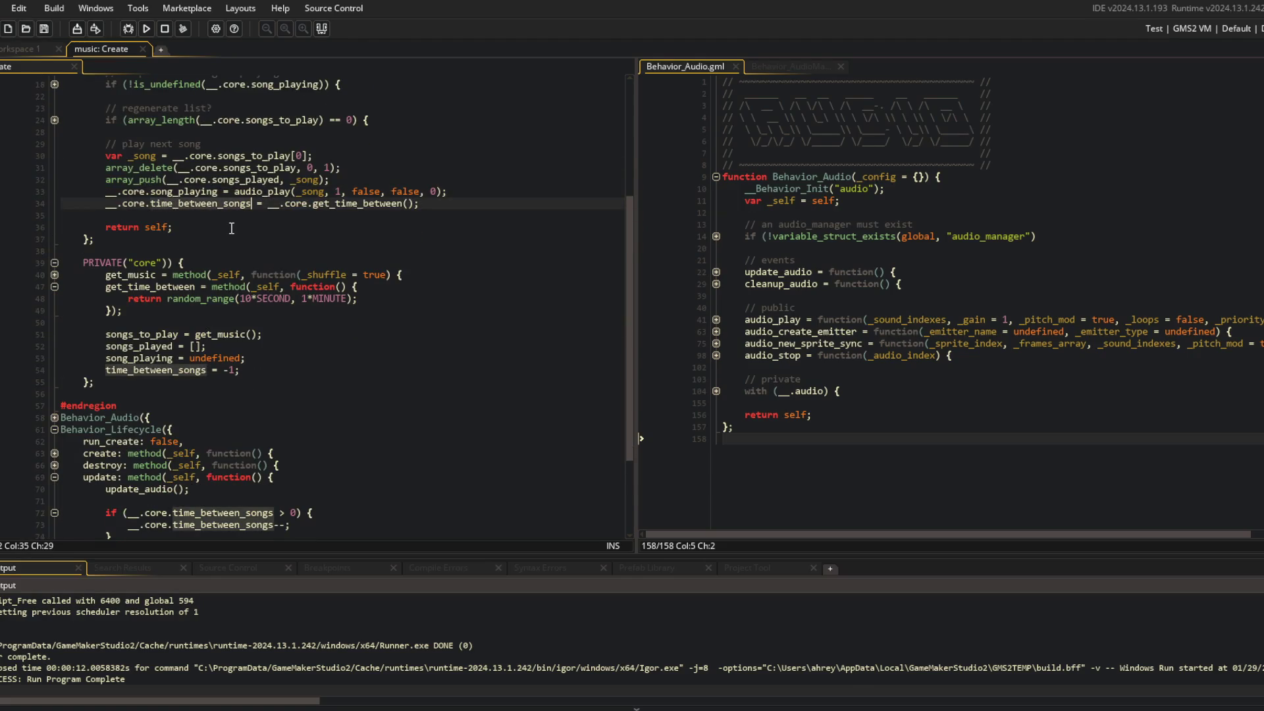
scroll(231, 229, down, 2)
scroll(318, 226, up, 3)
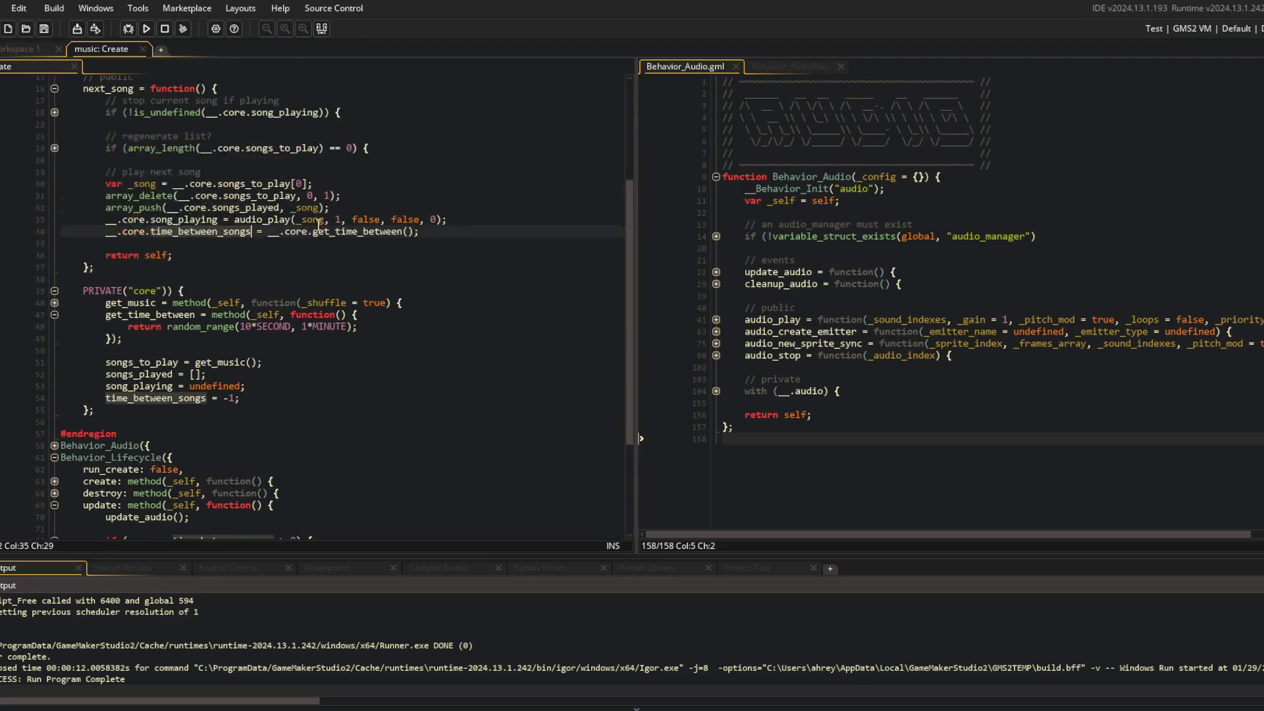
click(455, 231)
key(ctrl+BackSpace)
key(ctrl+BackSpace)
key(ctrl+BackSpace)
Add an if (!is_undefined(__.core.song_playing)) { line after update_audio()
scroll(344, 297, down, 4)
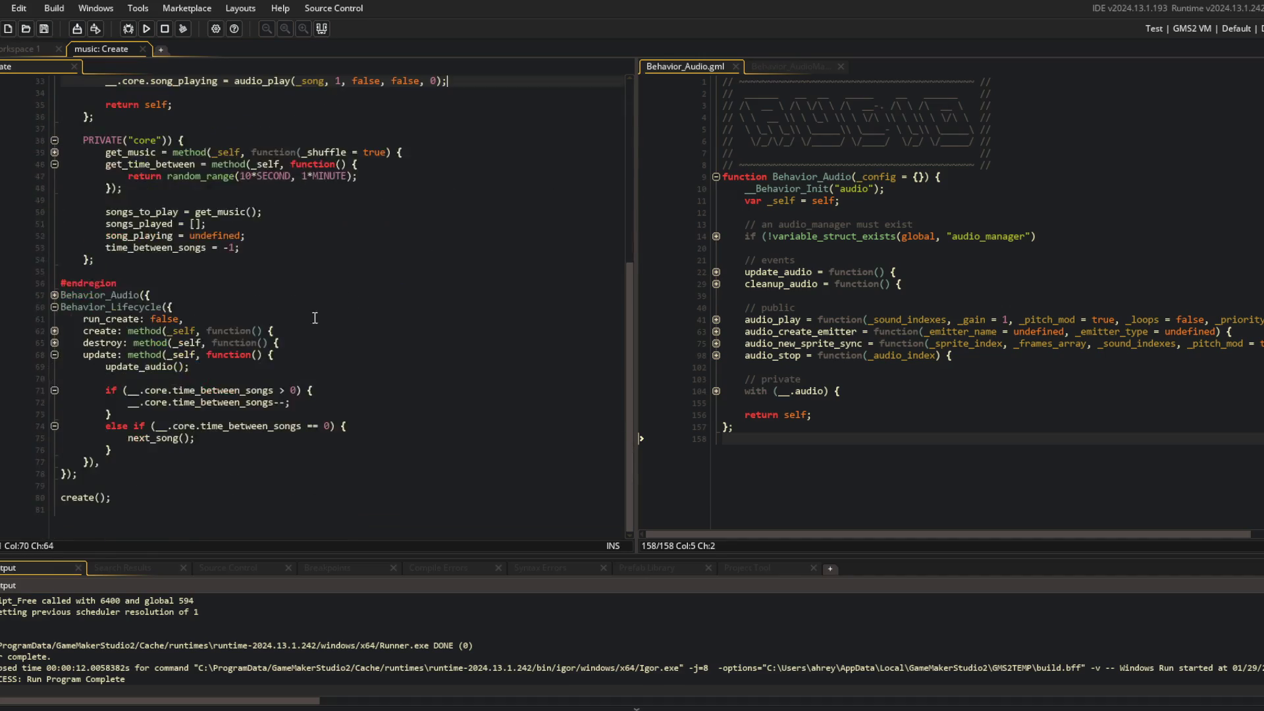
click(289, 382)
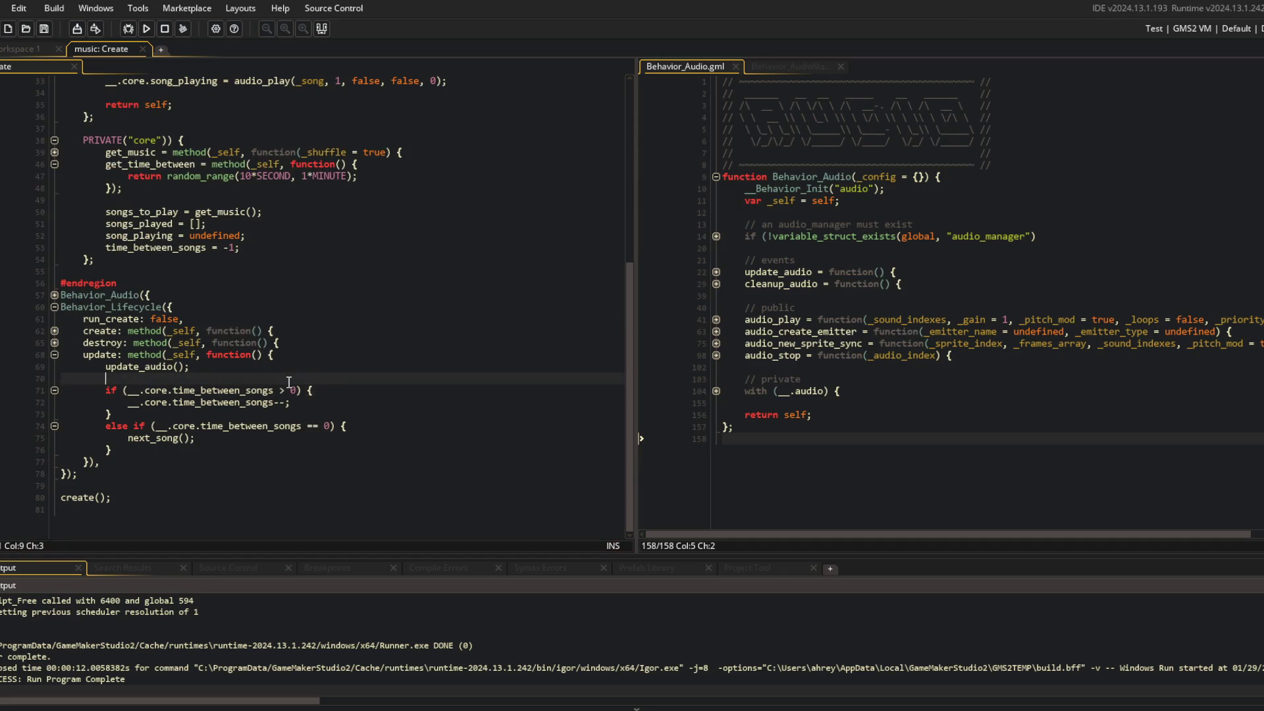
key(Return)
text(if (!is_undefined(__.core)
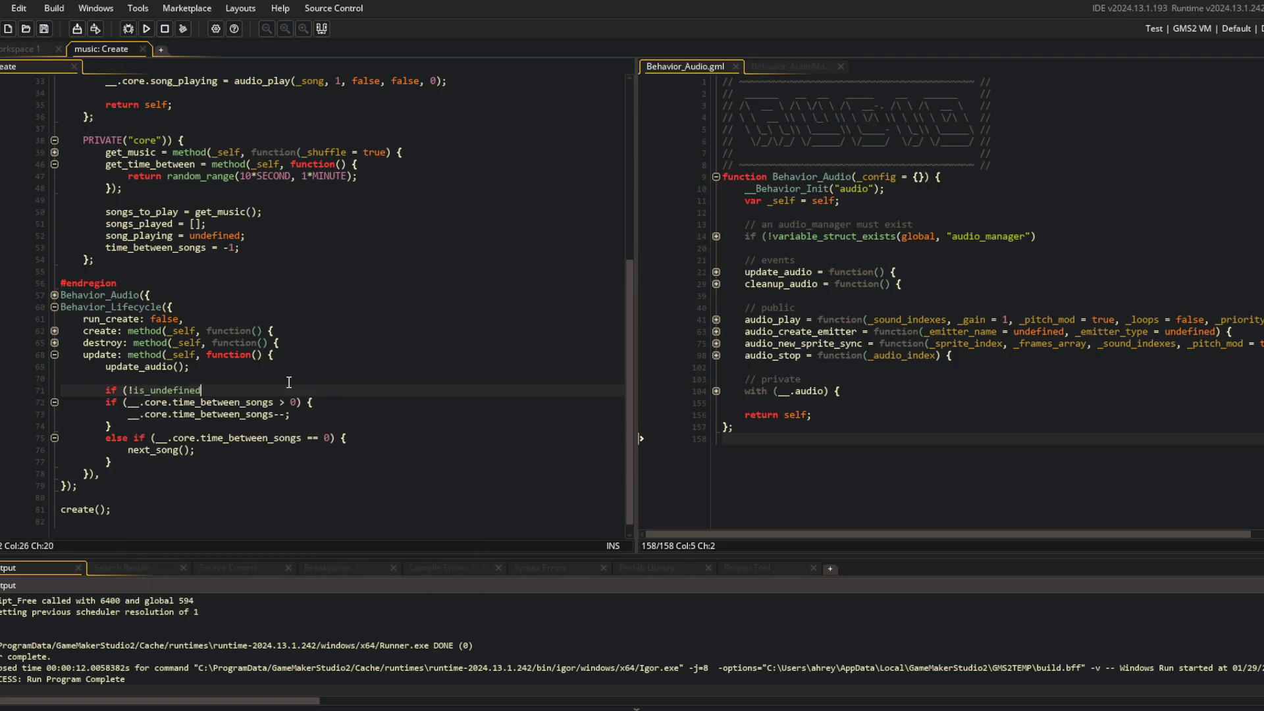
text(.song)
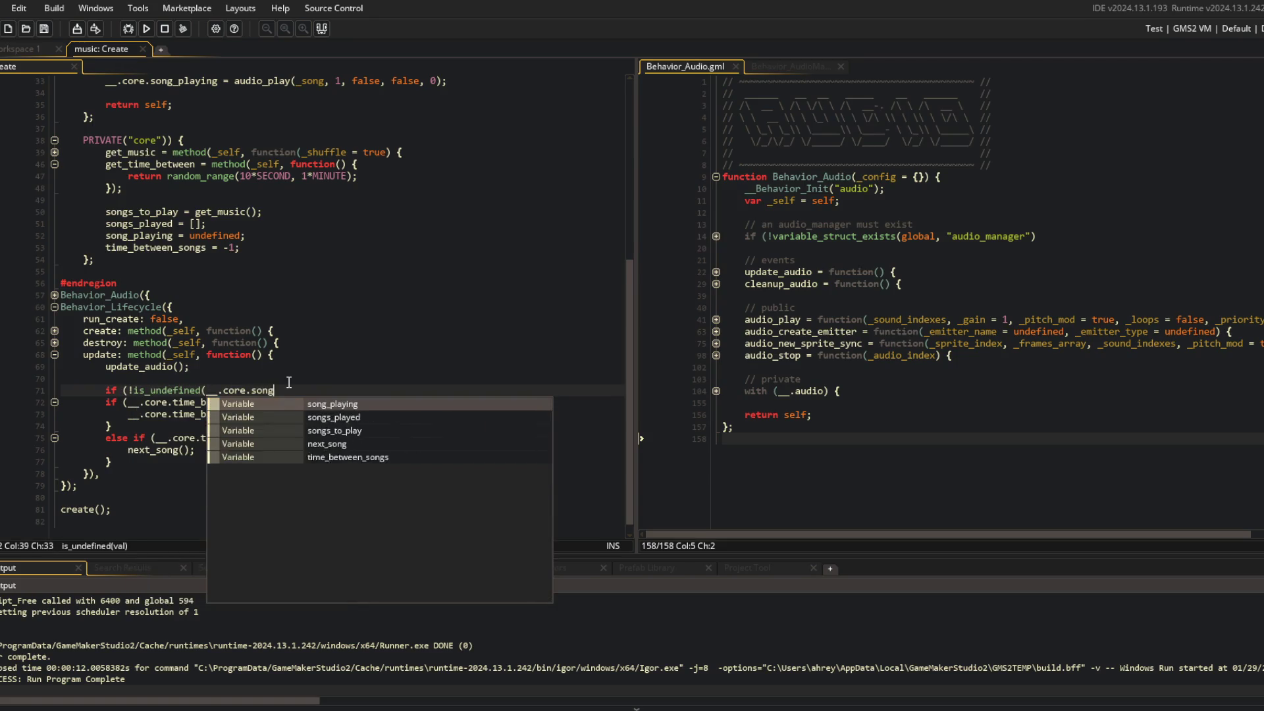
text(_playing)) {)
key(Return)
key(Return)
key(Delete)
key(Delete)
Indent the countdown inside the new block, close it, and break the condition for a second clause
key(shift+Down)
key(shift+Down)
key(shift+Down)
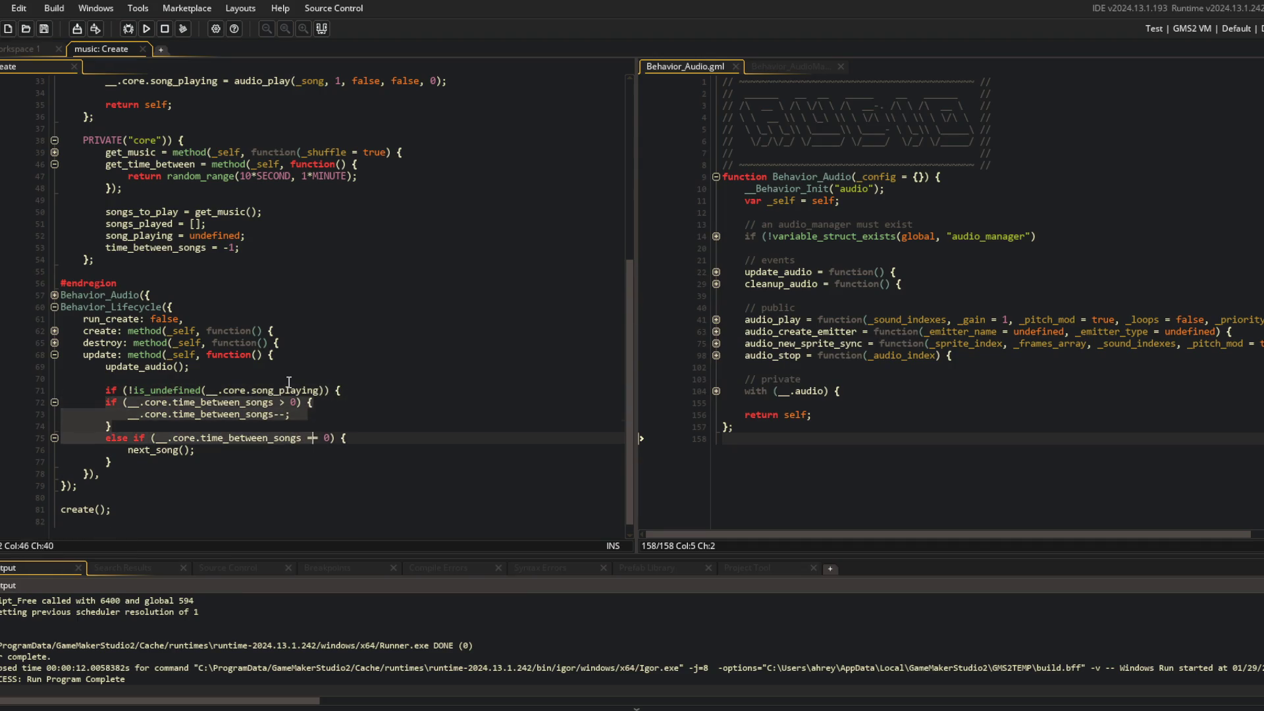
key(Tab)
key(Return)
text(})
key(Up)
key(Up)
key(Up)
key(Up)
key(Up)
key(Up)
key(End)
key(Left)
key(Left)
key(Left)
key(Return)
key(Return)
key(Up)
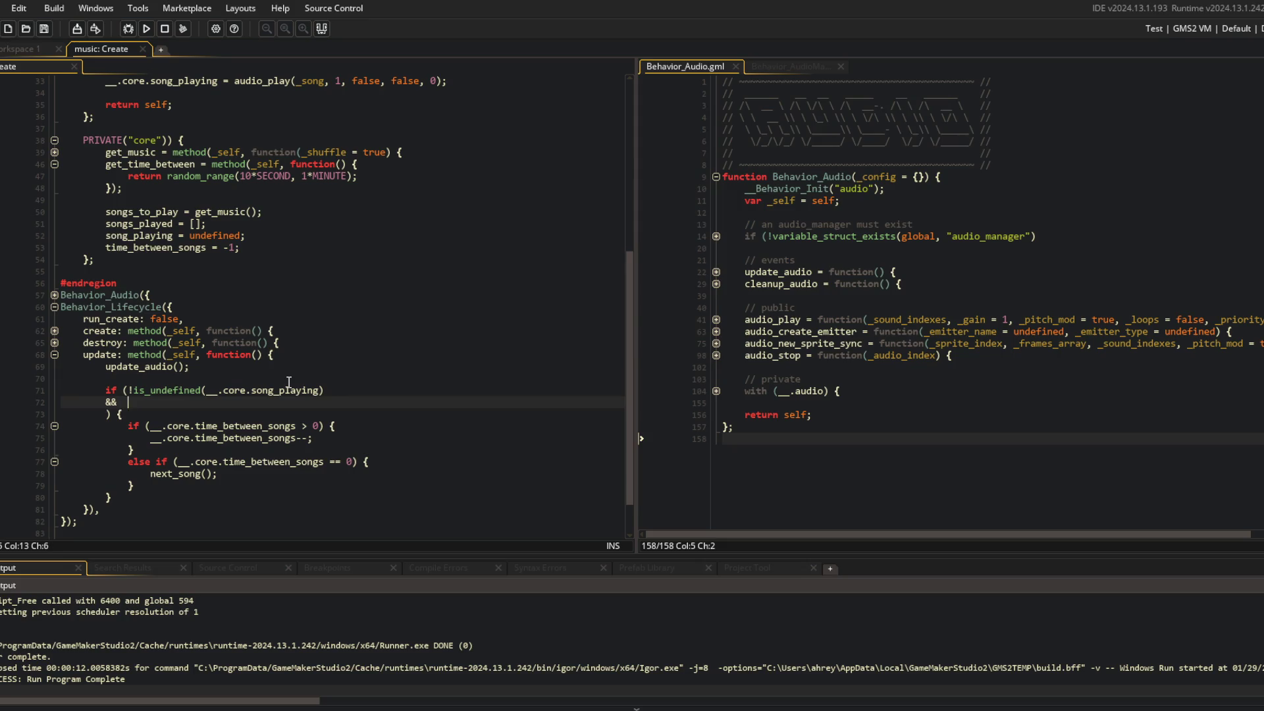
Add && !audio_is_playing(__.core.song_playing) as the condition's second clause
text(!audio_is_playi)
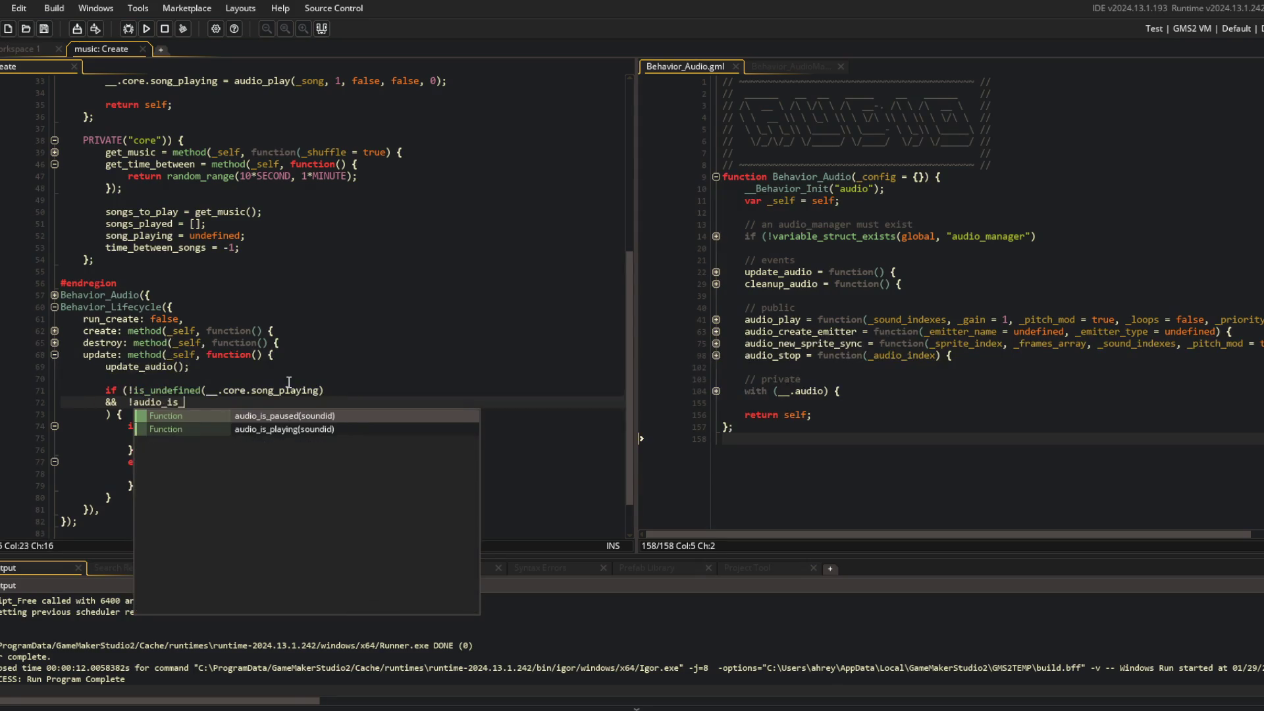
key(Return)
text((__.co)
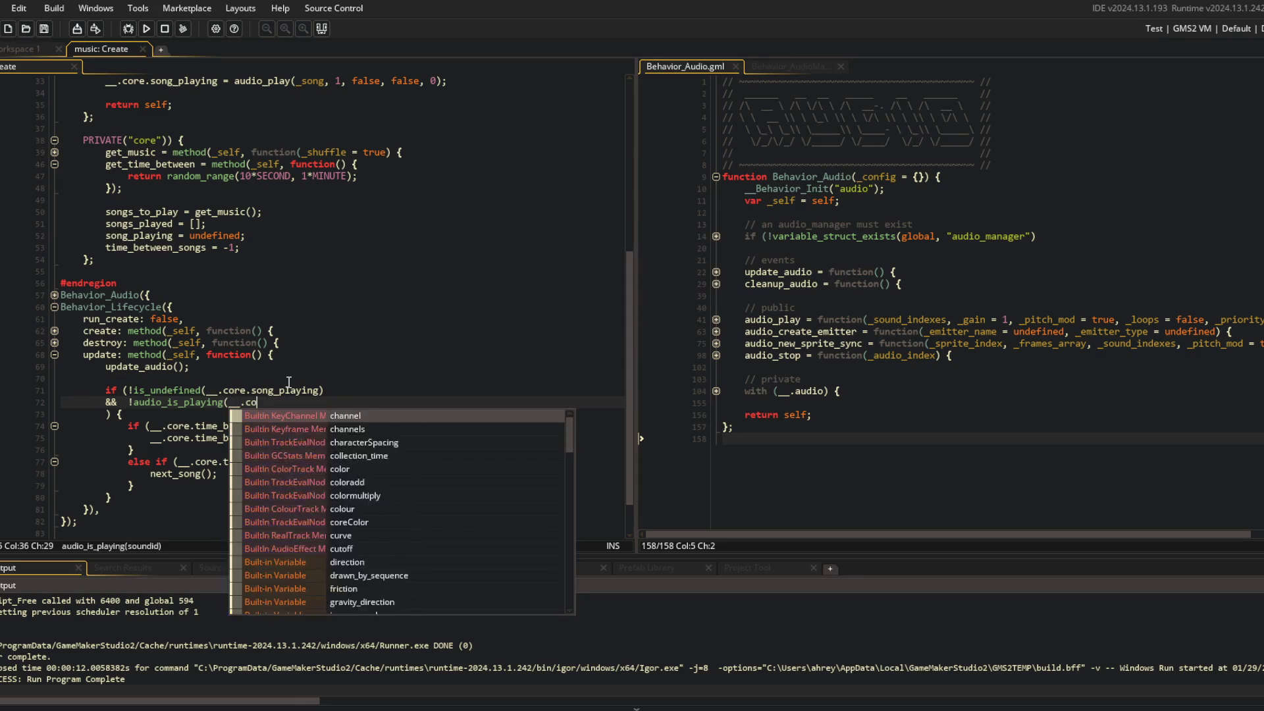
text(re.song_play)
key(Return)
text())
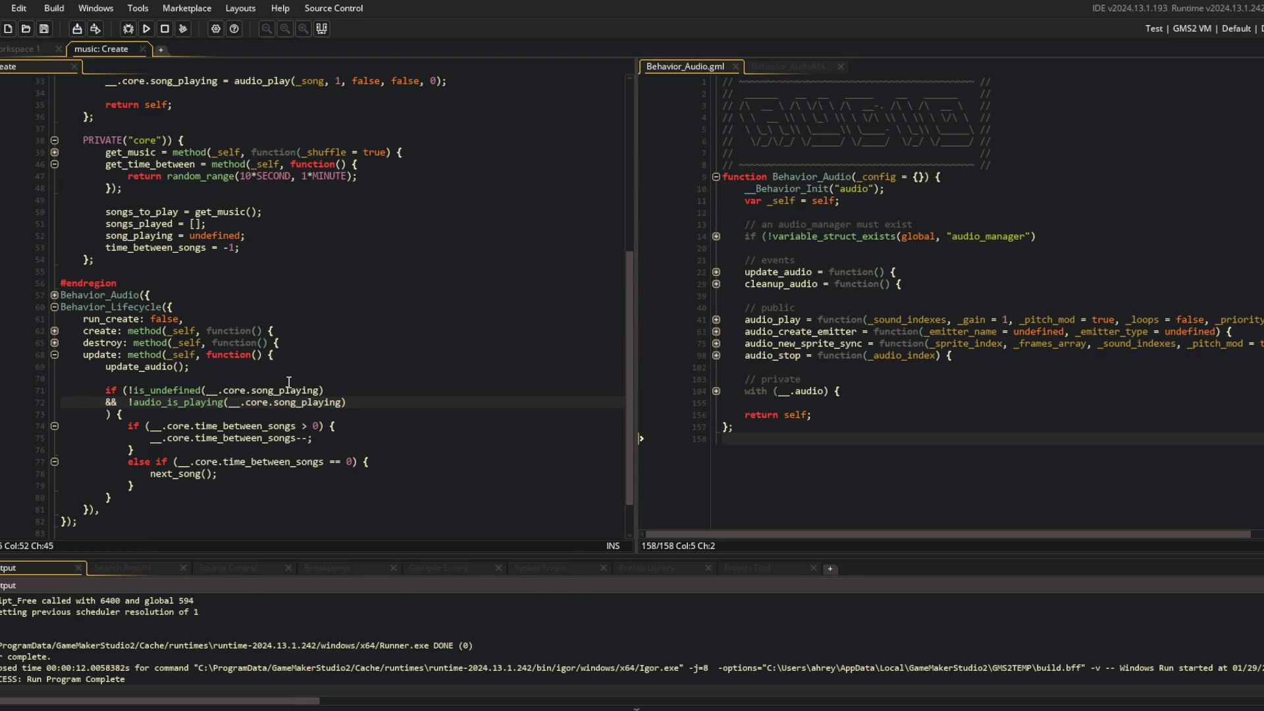
key(Home)
key(ctrl+Right)
click(262, 426)
mouse_move(82, 414)
mouse_down()
mouse_move(211, 430)
mouse_move(299, 496)
mouse_up()
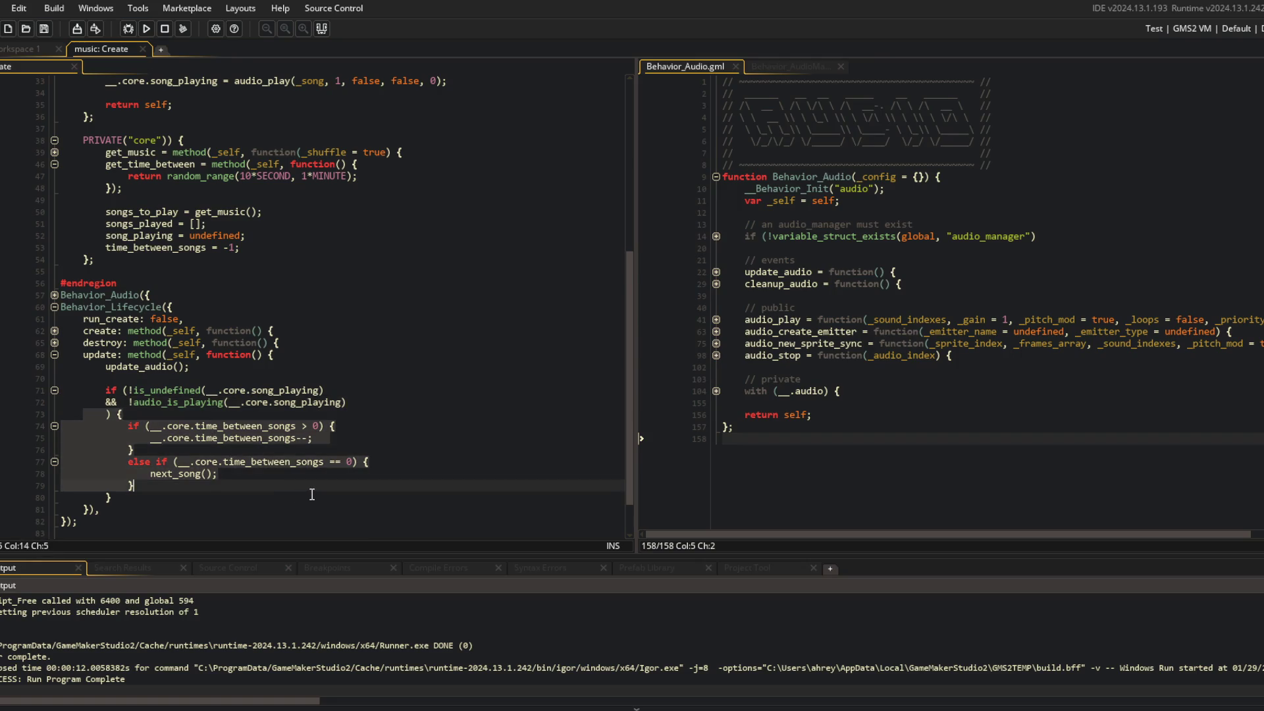
click(312, 494)
click(246, 423)
click(298, 414)
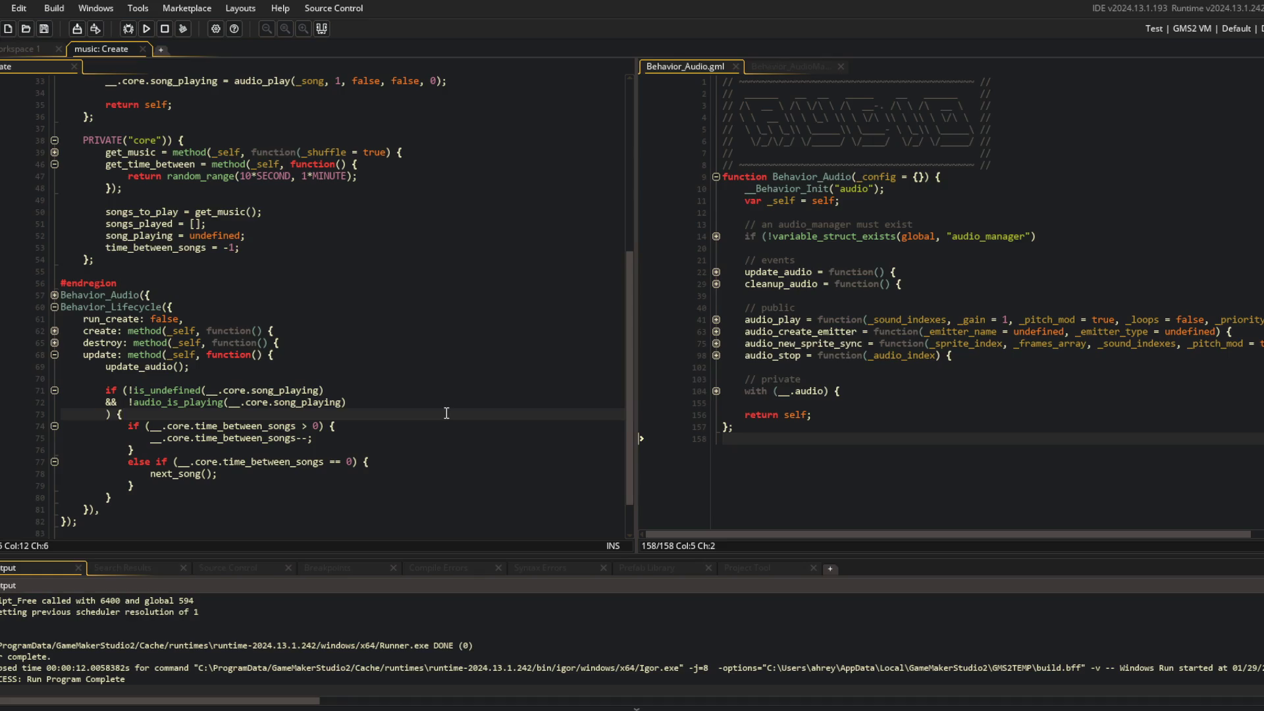
Add a check so time_between_songs == -1 assigns __.core.get_time_between()
key(Return)
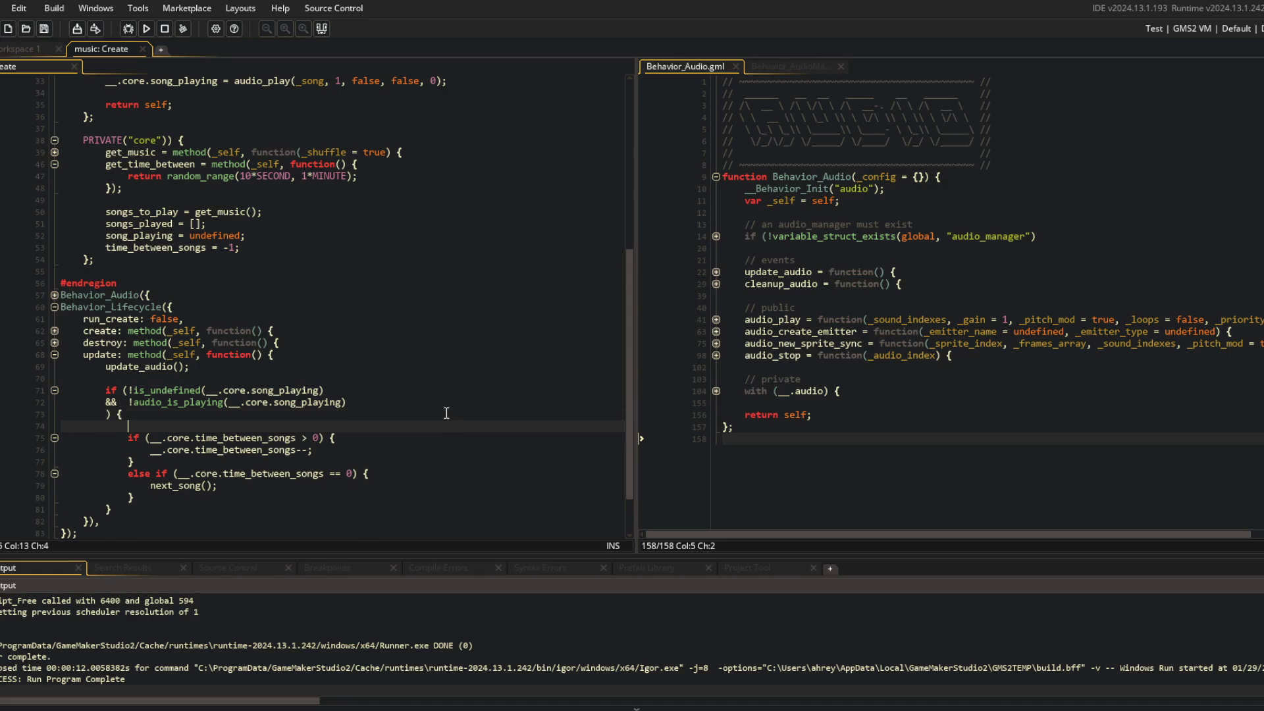
text(if (_.core.time_between_songs =)
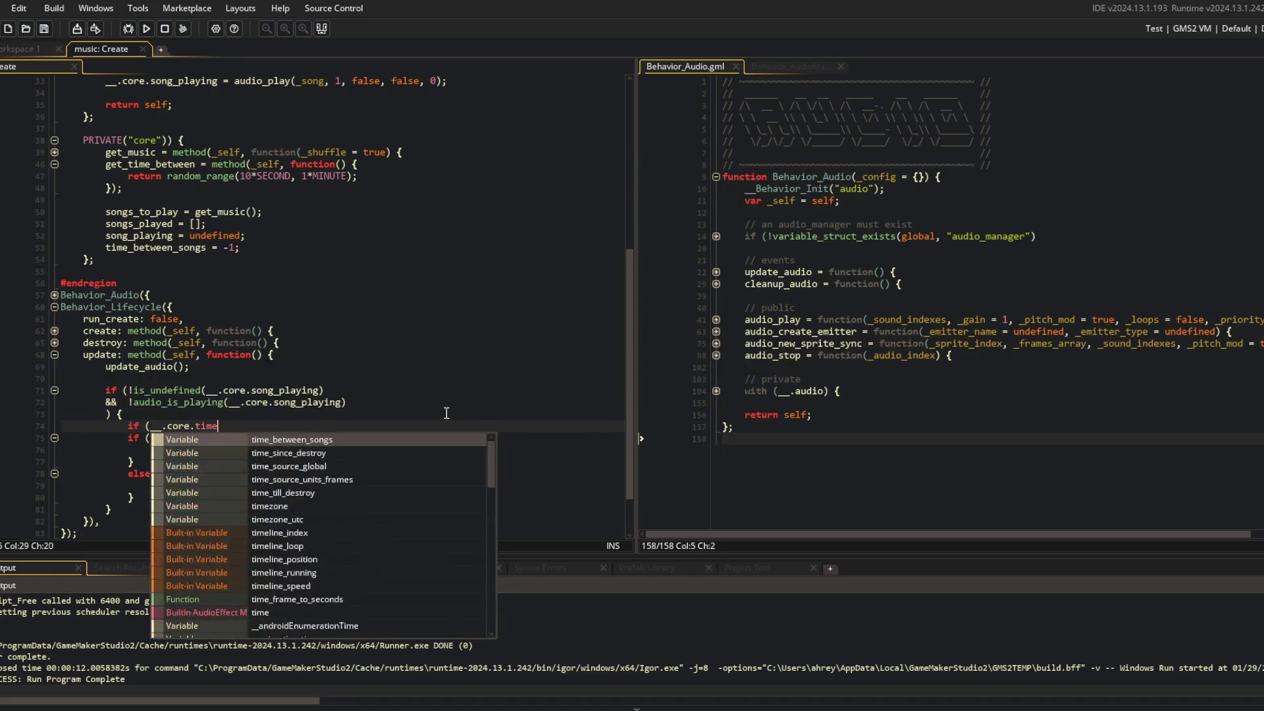
text(= -1) )
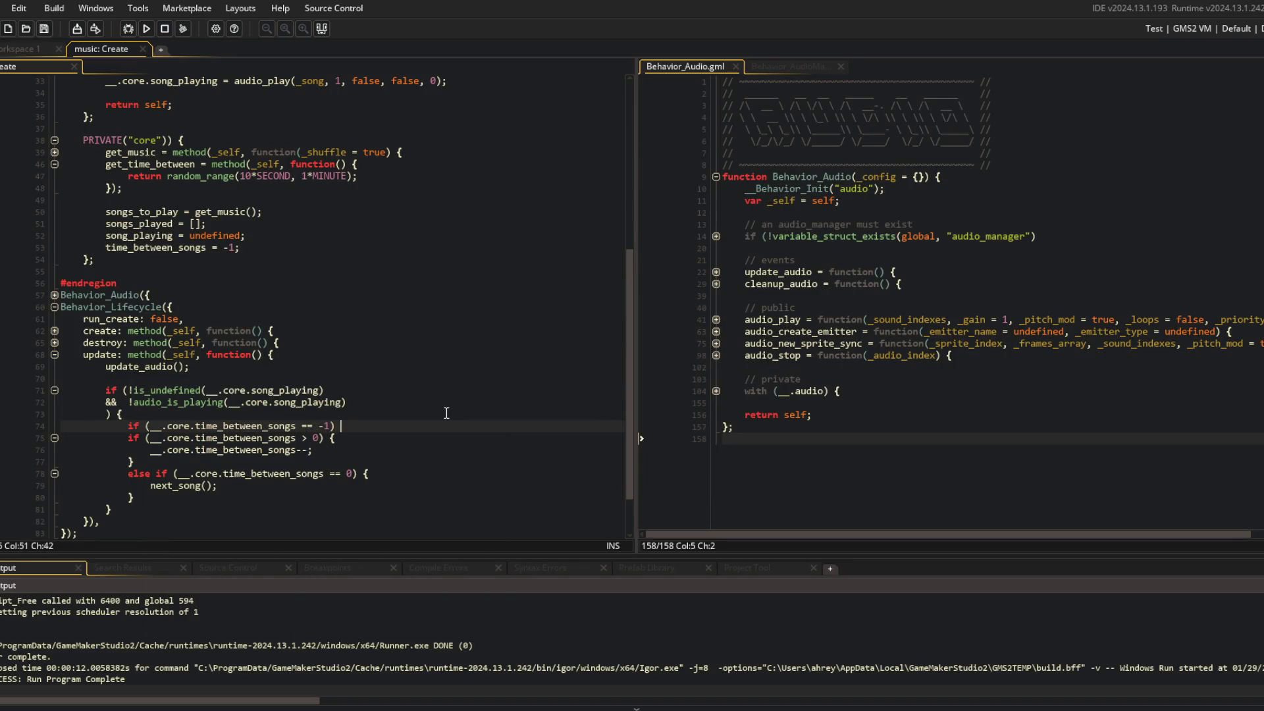
text({)
key(Return)
text(__.core.ti)
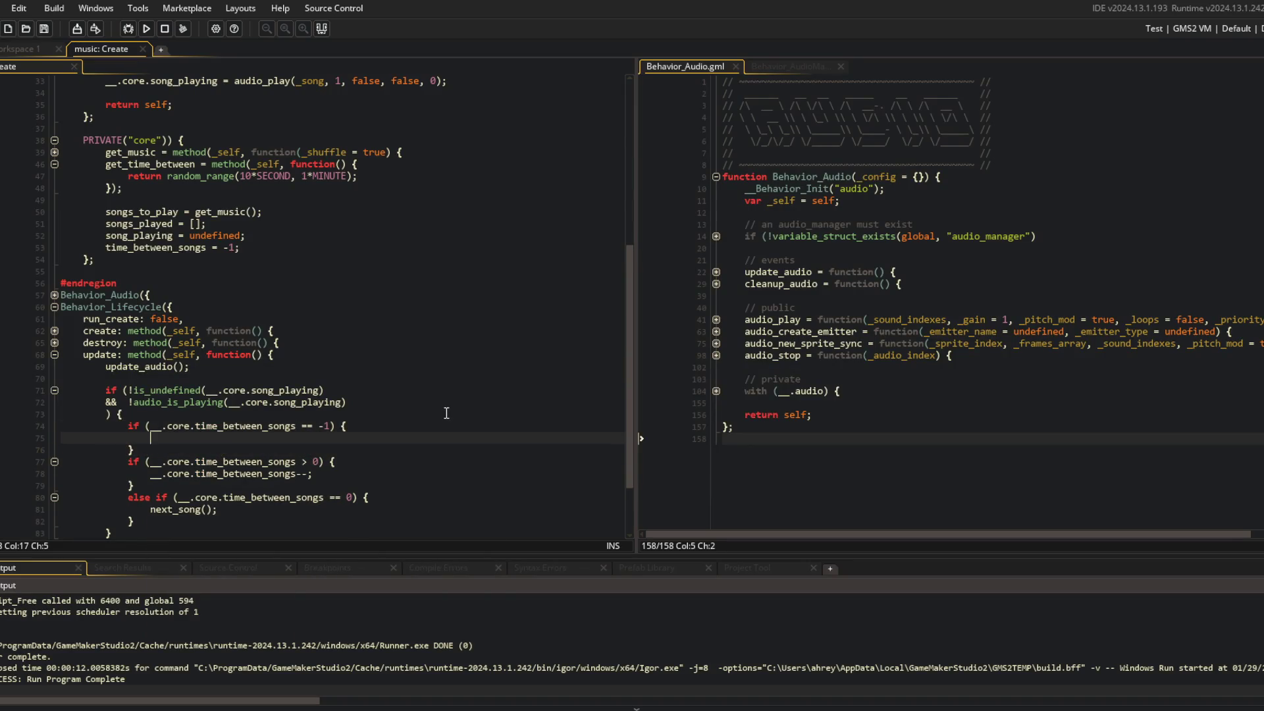
text(me_bet)
key(Return)
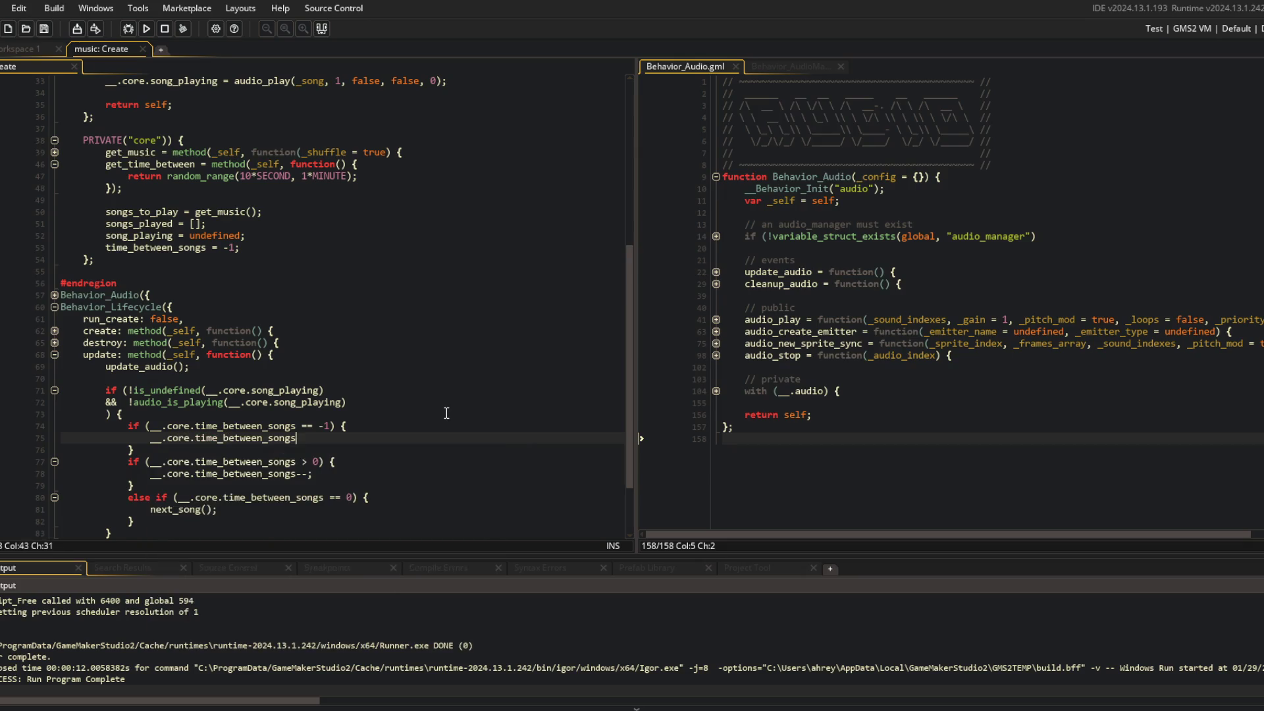
text( = __.core.get_time)
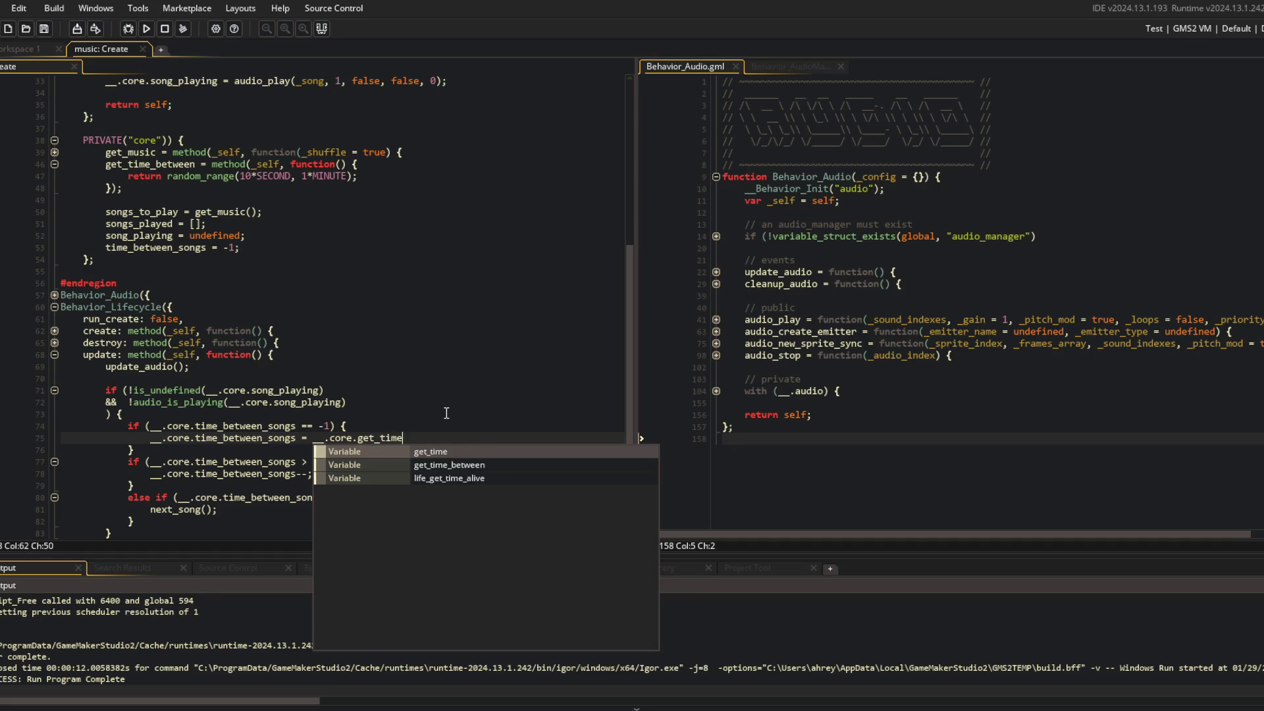
key(Return)
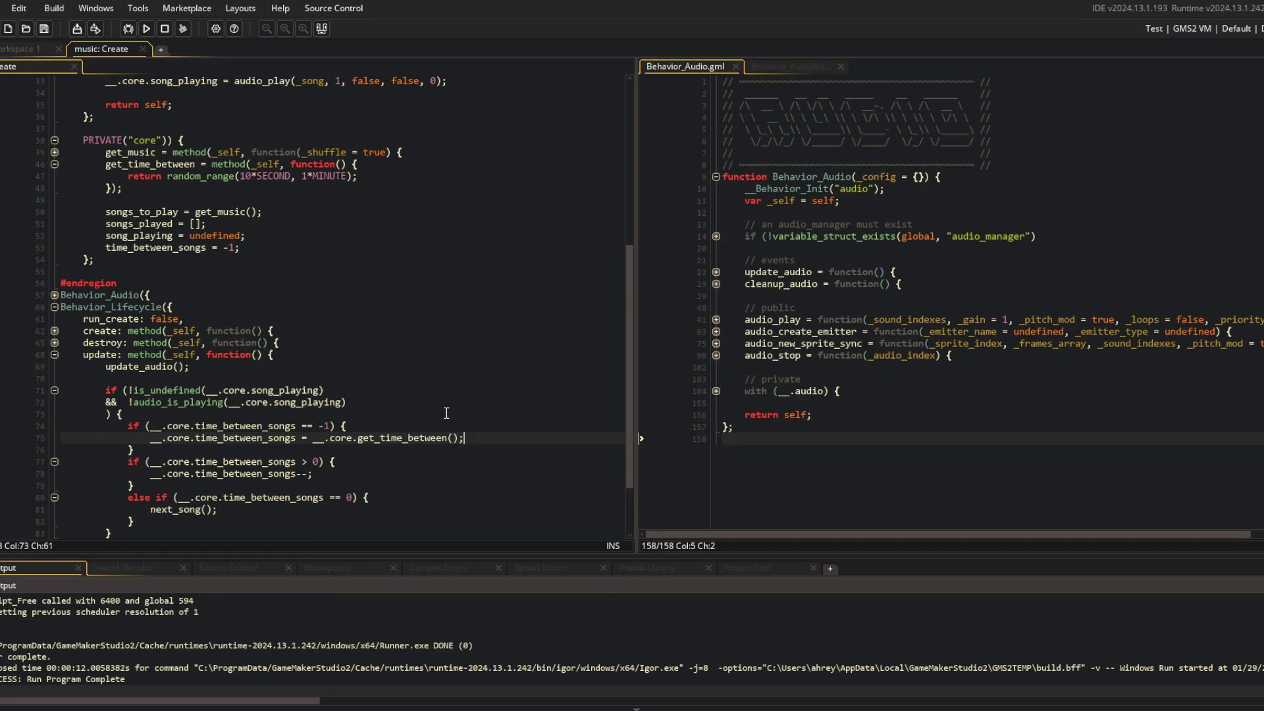
Review the update code below update_audio() and unfold the create method
click(102, 378)
scroll(102, 377, down, 2)
key(Down)
key(Down)
key(Down)
click(54, 247)
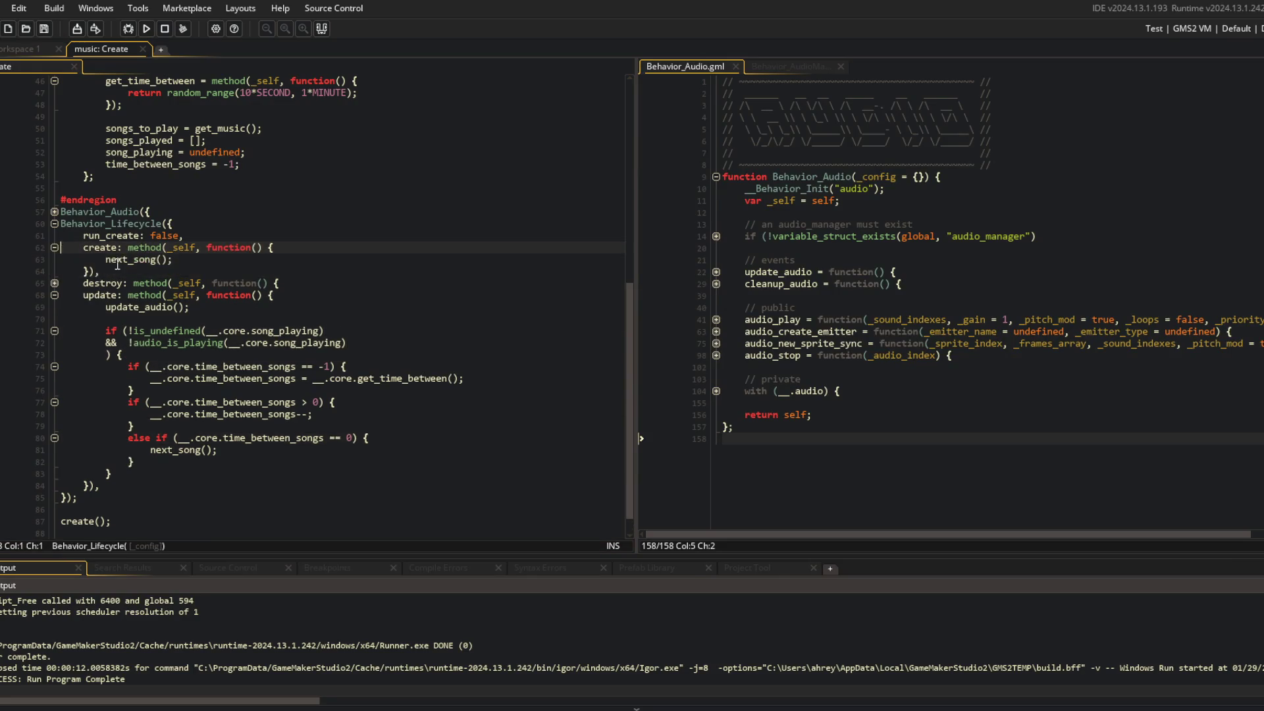
Fold the create method and inspect the song_playing and is_undefined checks on line 71
click(54, 247)
scroll(92, 248, up, 10)
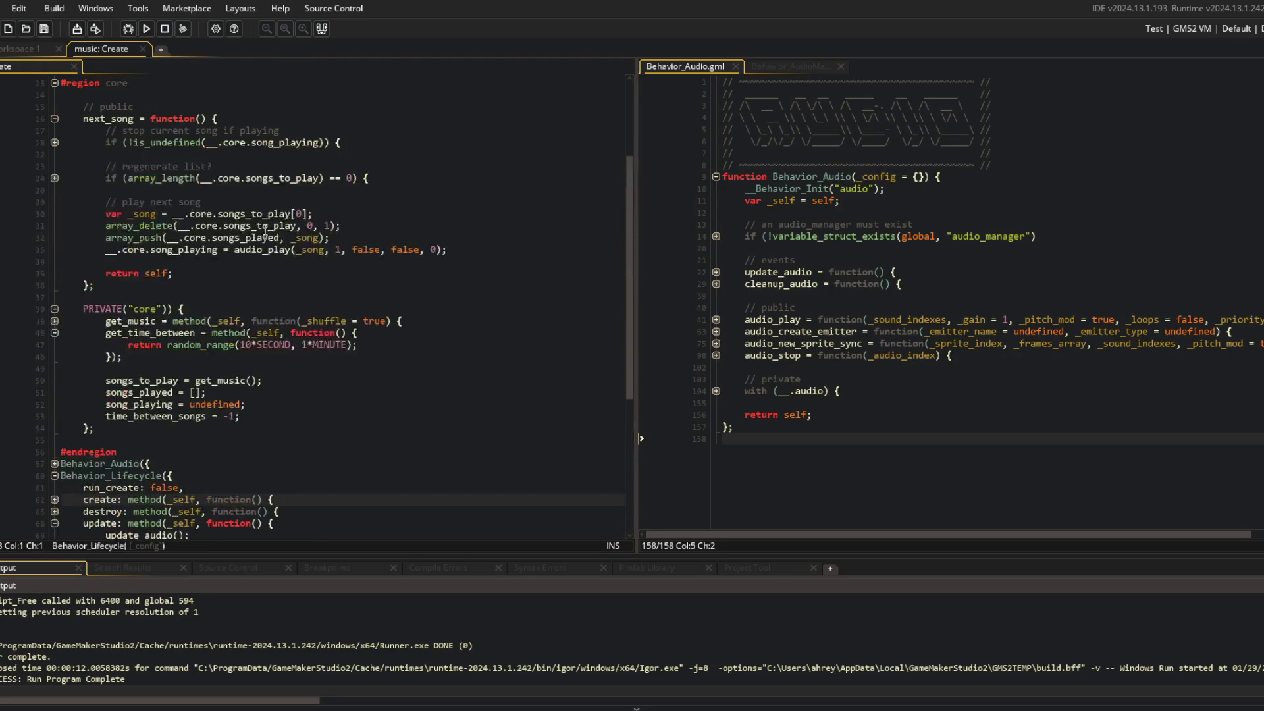
click(217, 248)
scroll(263, 231, down, 7)
click(251, 335)
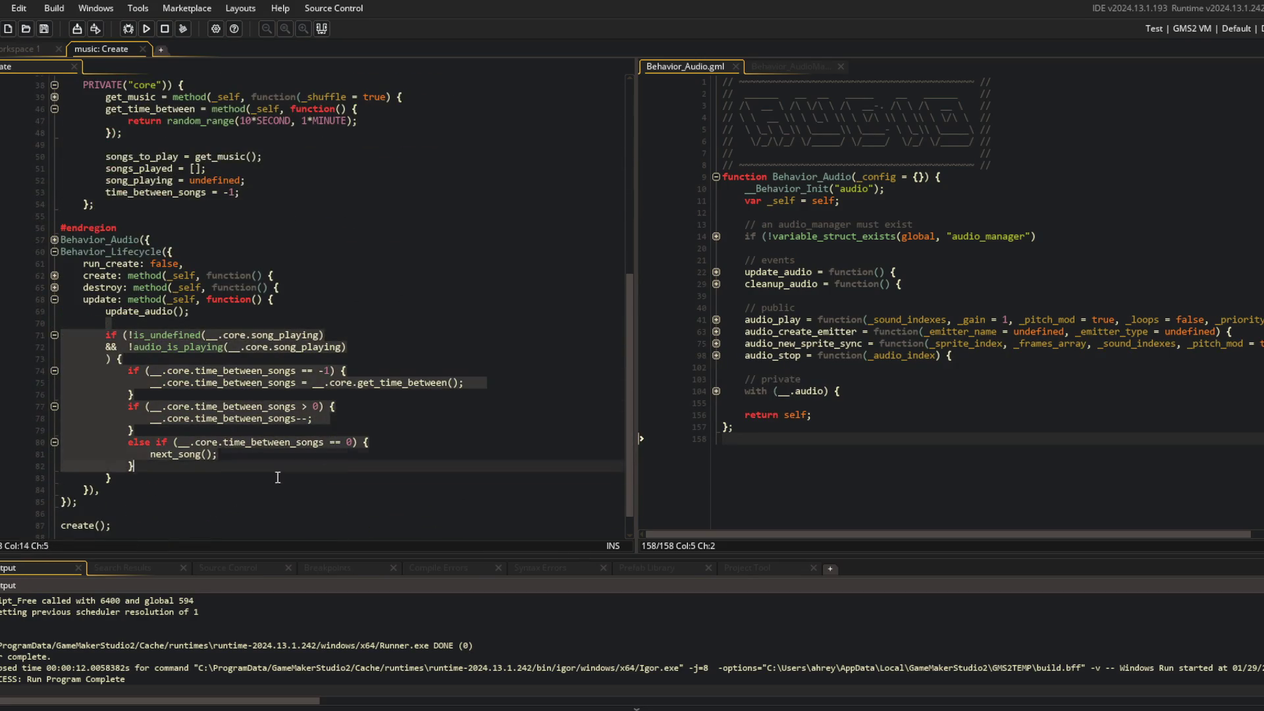
click(122, 335)
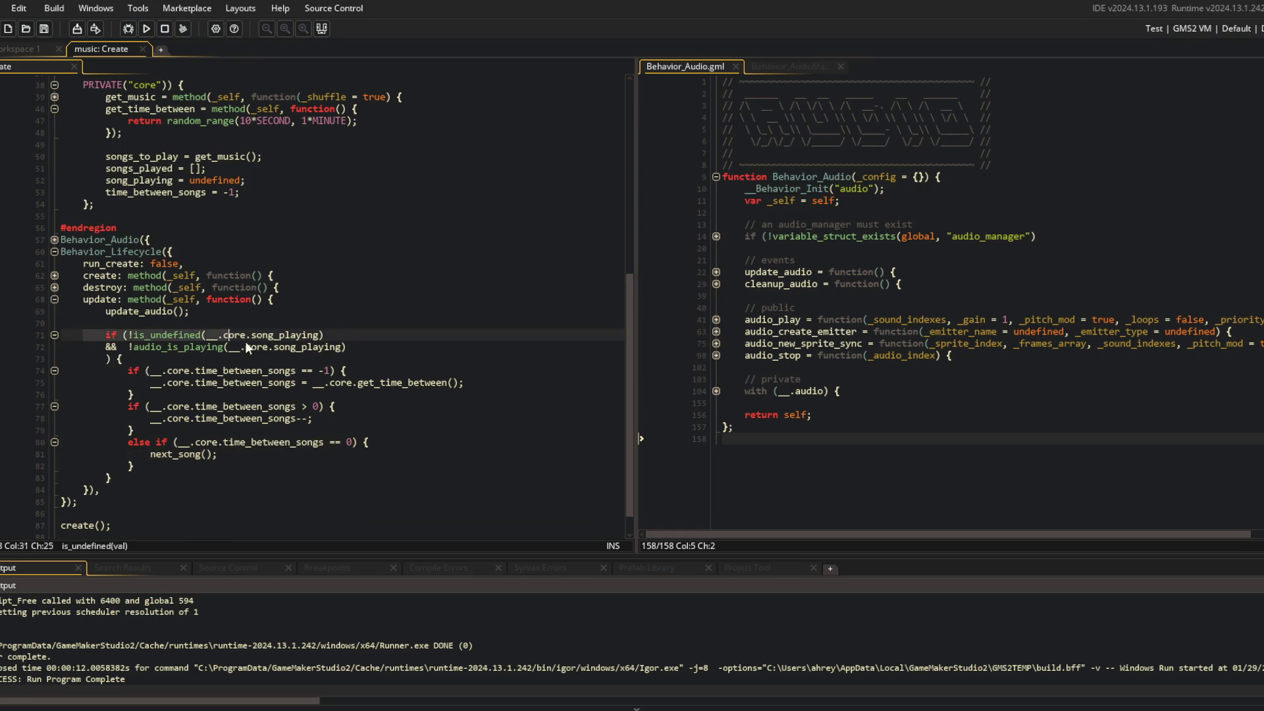
click(388, 357)
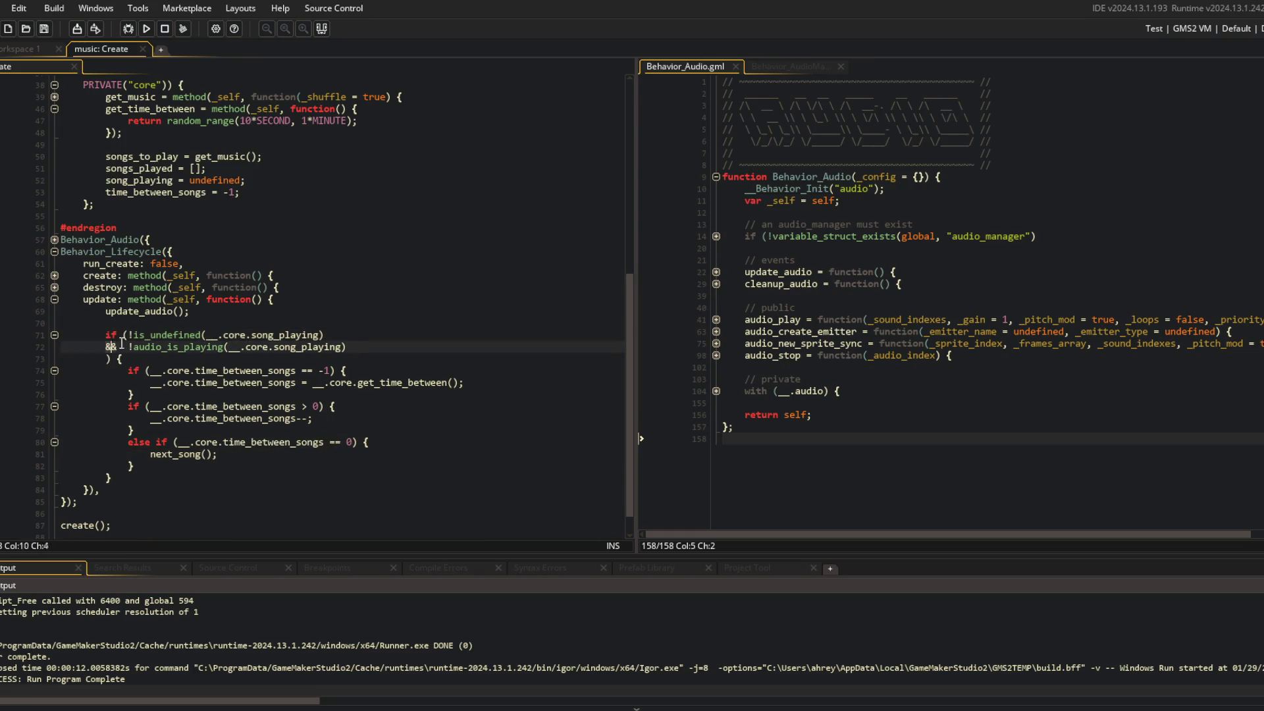
click(300, 323)
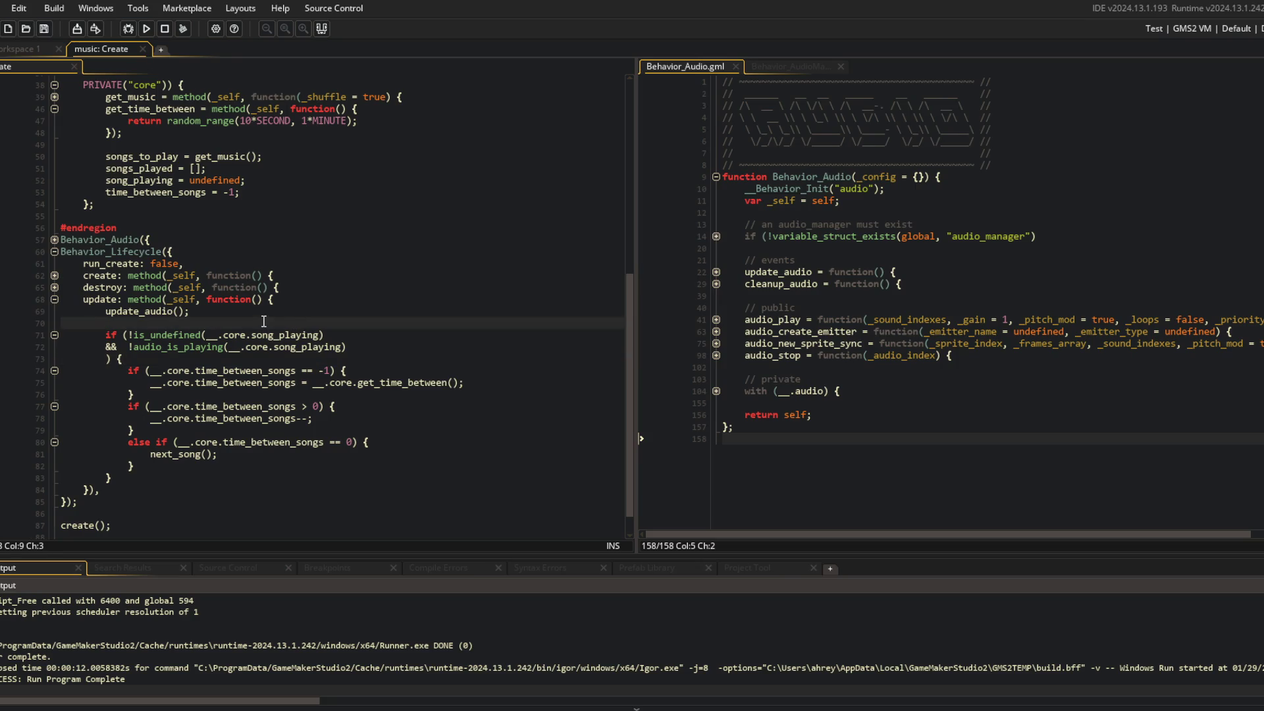
click(280, 335)
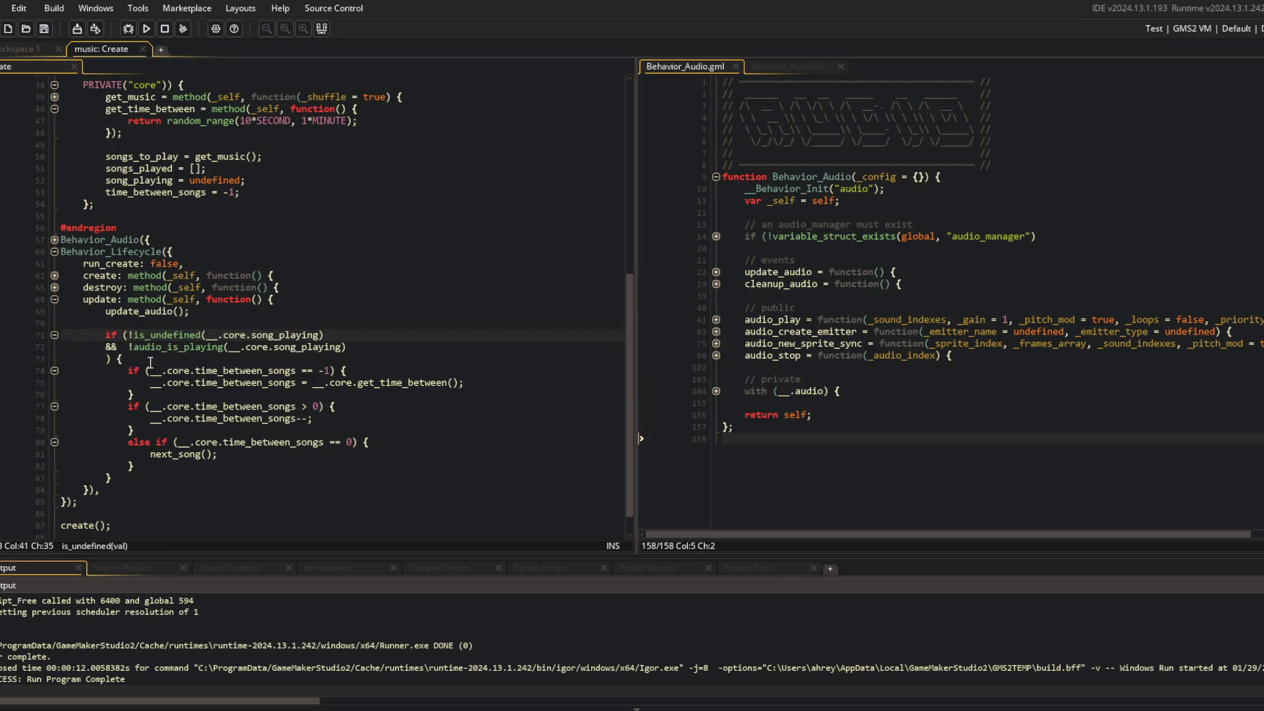
Review time_between_songs uses, the countdown on lines 77-78, and the else-if next_song block
click(296, 371)
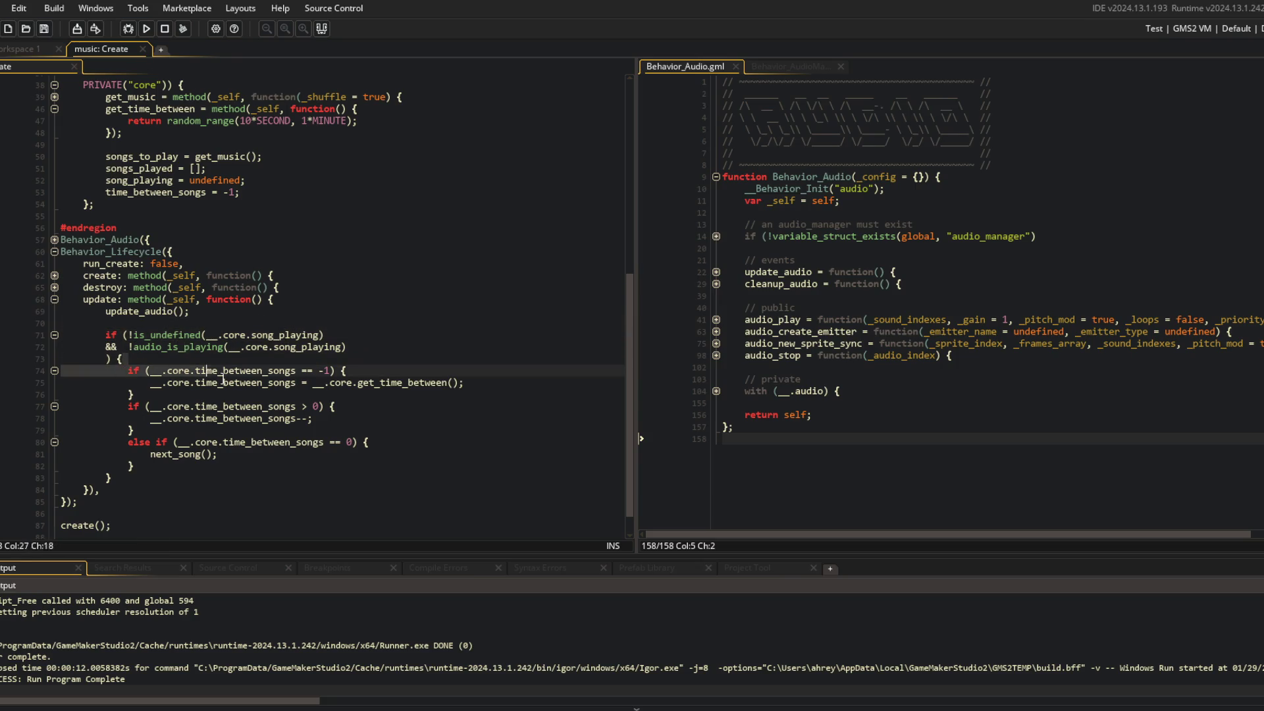
click(214, 230)
click(262, 191)
click(257, 299)
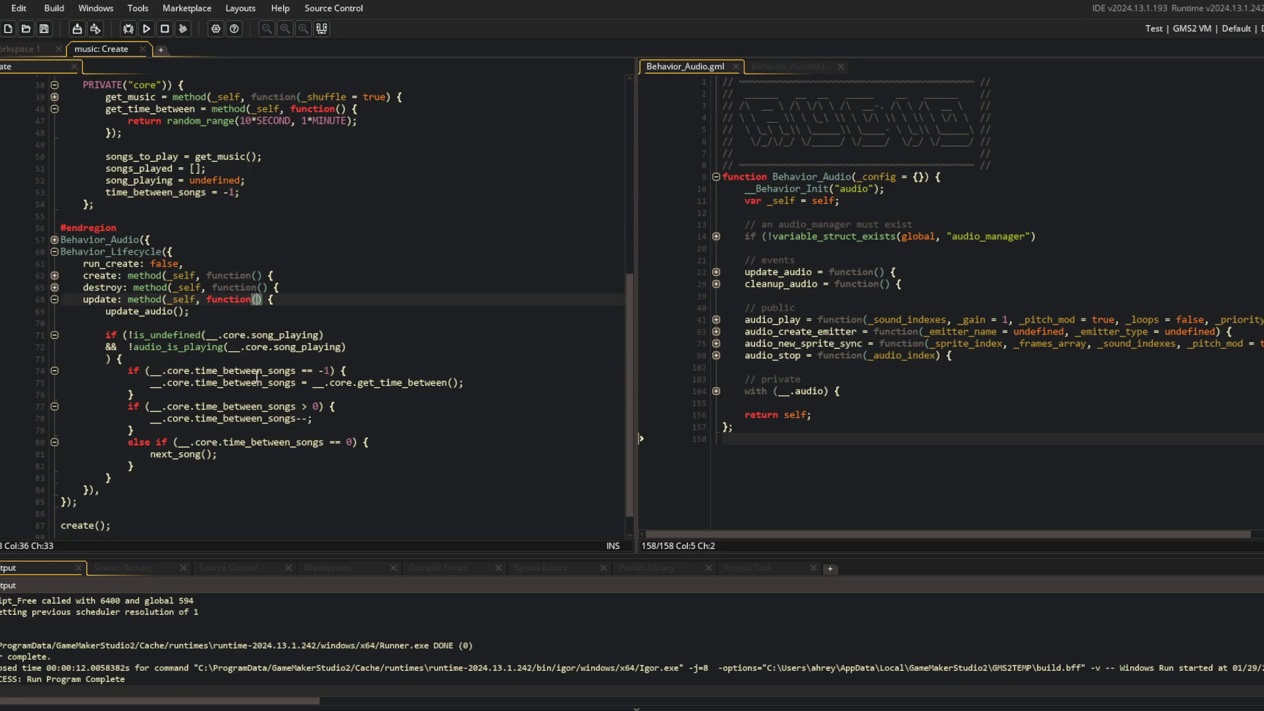
click(257, 374)
click(403, 383)
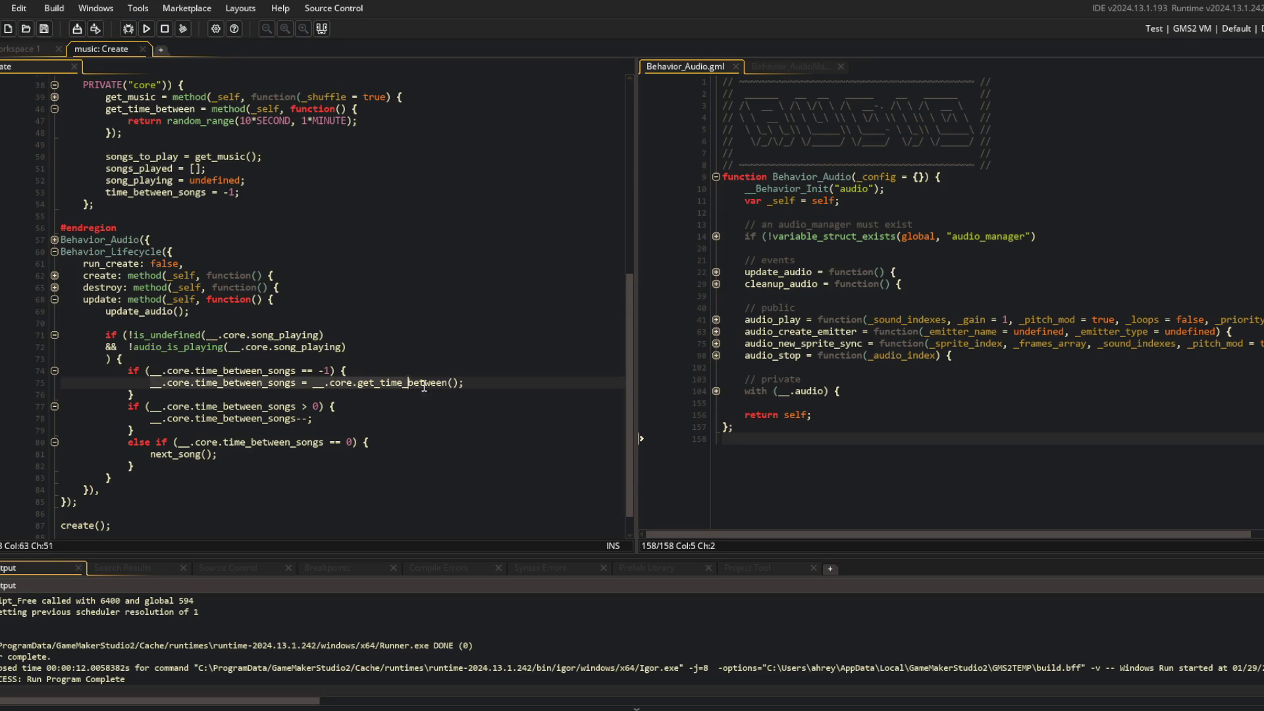
click(461, 371)
click(270, 419)
click(128, 407)
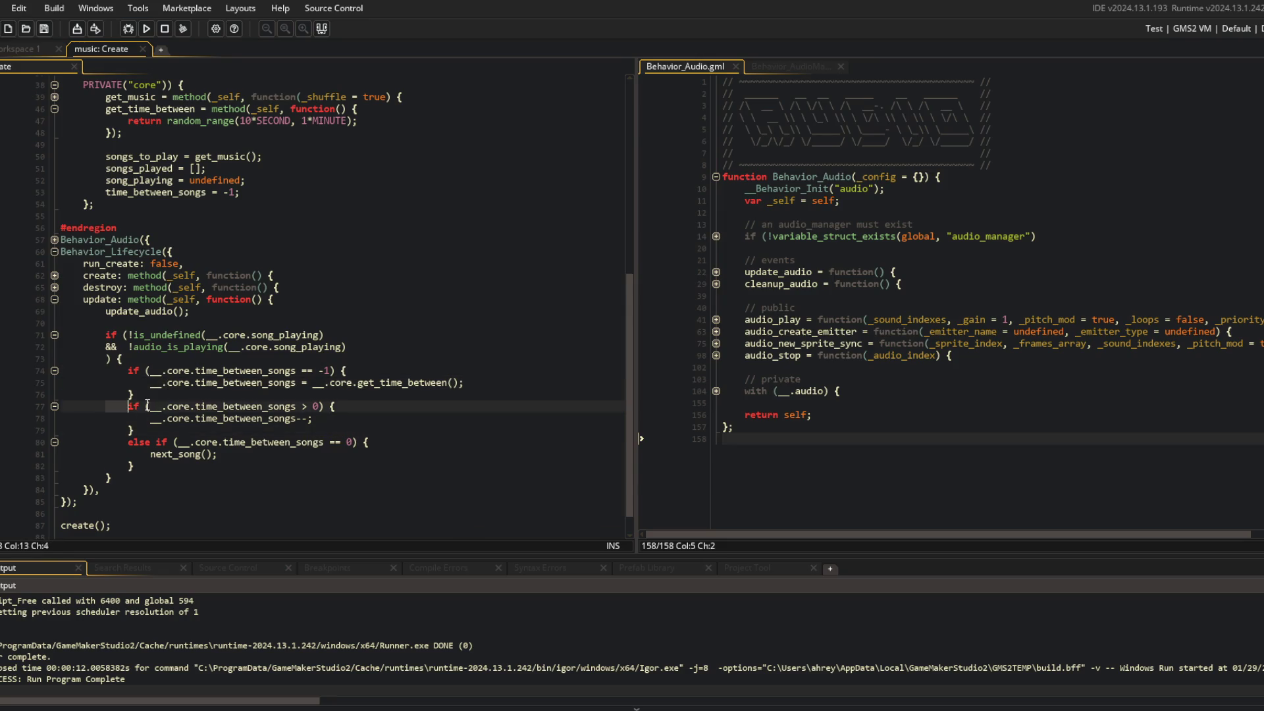
click(250, 419)
click(271, 466)
click(258, 418)
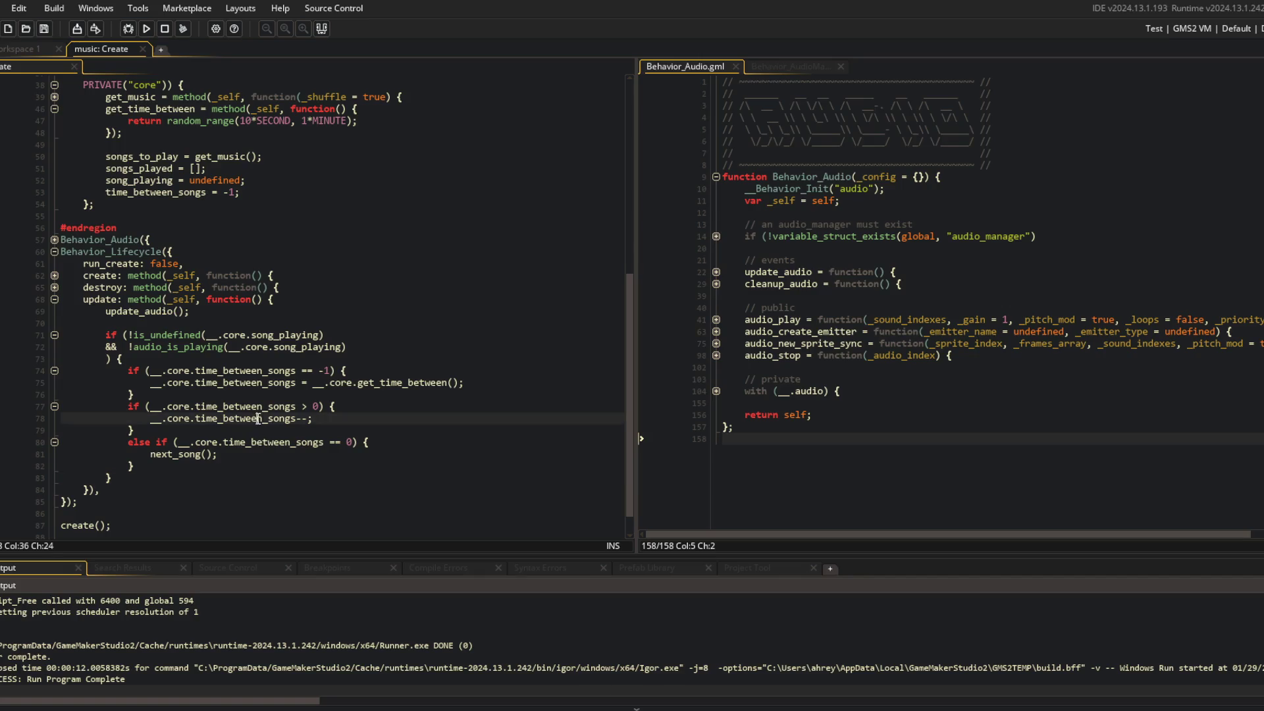
drag(128, 442, 248, 465)
scroll(248, 457, up, 1)
Add '__.core.time_between_songs = -1;' after the next_song() call
click(244, 483)
key(Return)
text(__)
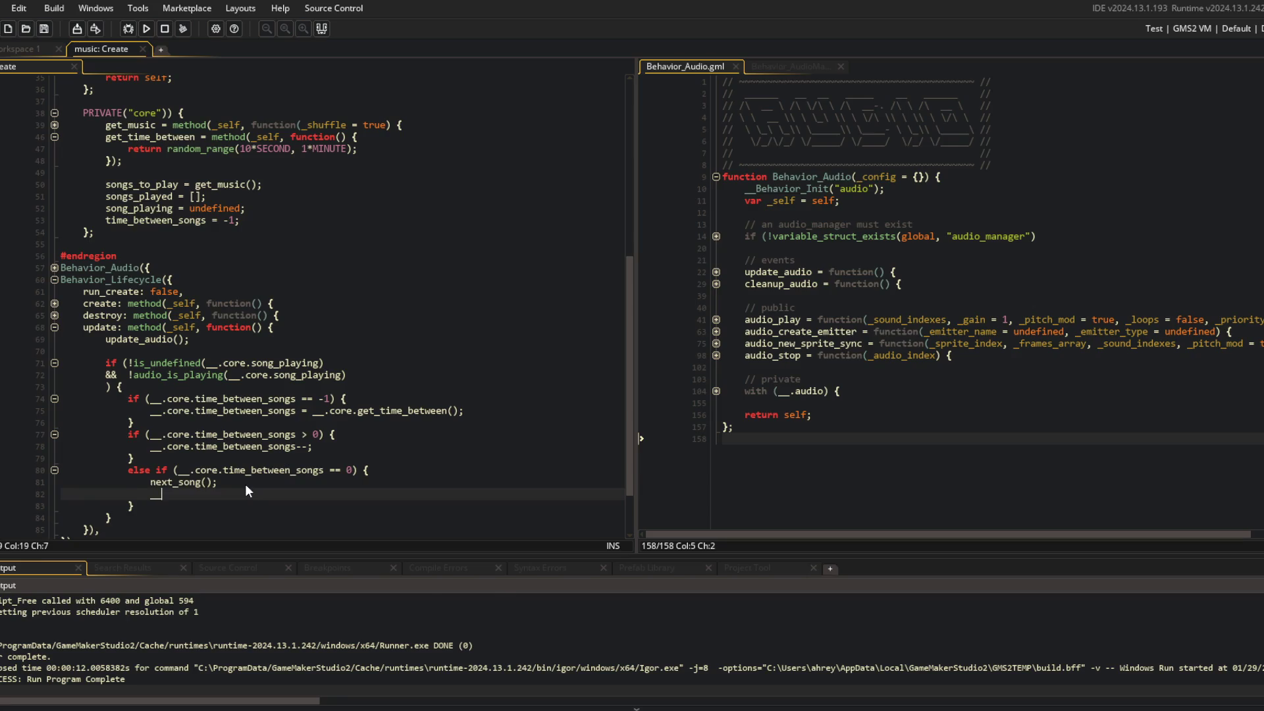
text(.core.time_be)
key(Return)
text(= -)
text(1;)
Add the comment '// create long space between songs' above the if block
scroll(245, 484, down, 2)
key(Down)
key(Down)
key(Down)
scroll(314, 329, up, 2)
click(315, 304)
click(280, 332)
key(Down)
key(Return)
text(// )
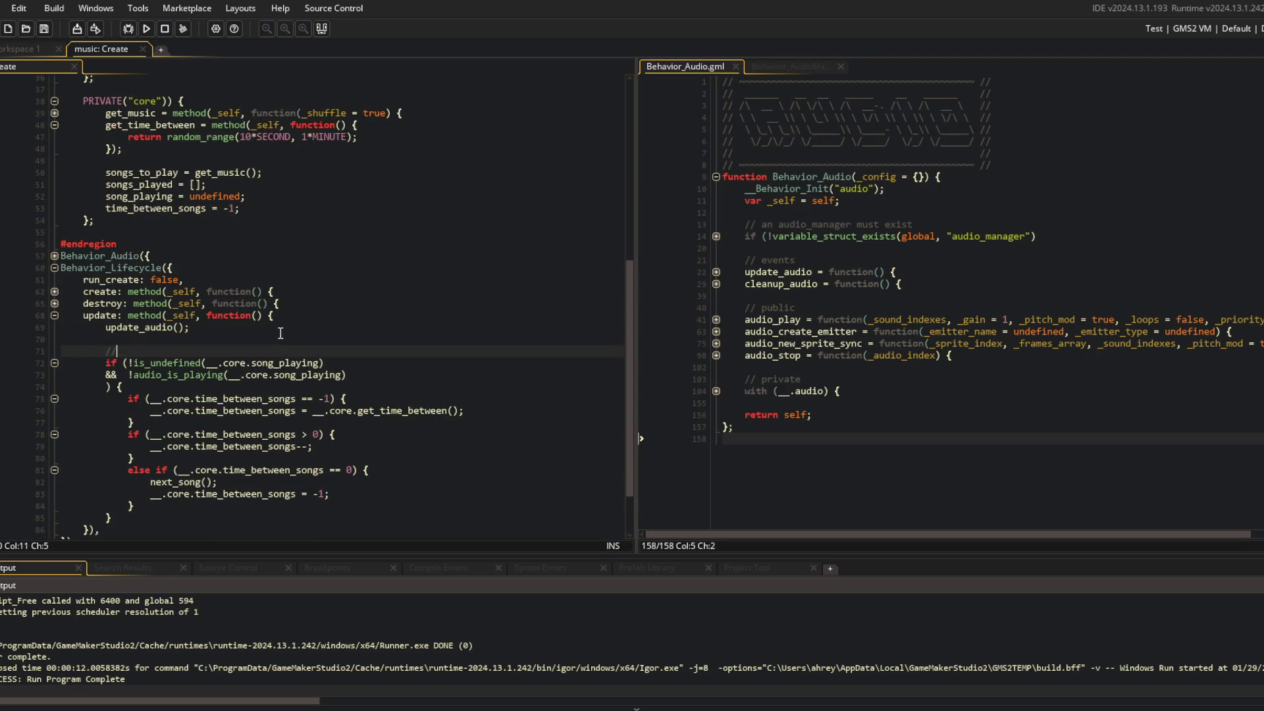
text(create l)
text(ong space between songs)
click(369, 183)
scroll(329, 218, up, 3)
Locate random_range(10*SECOND, 1*MINUTE) in get_time_between and find its call on line 76
click(237, 242)
scroll(237, 271, down, 2)
scroll(237, 271, up, 2)
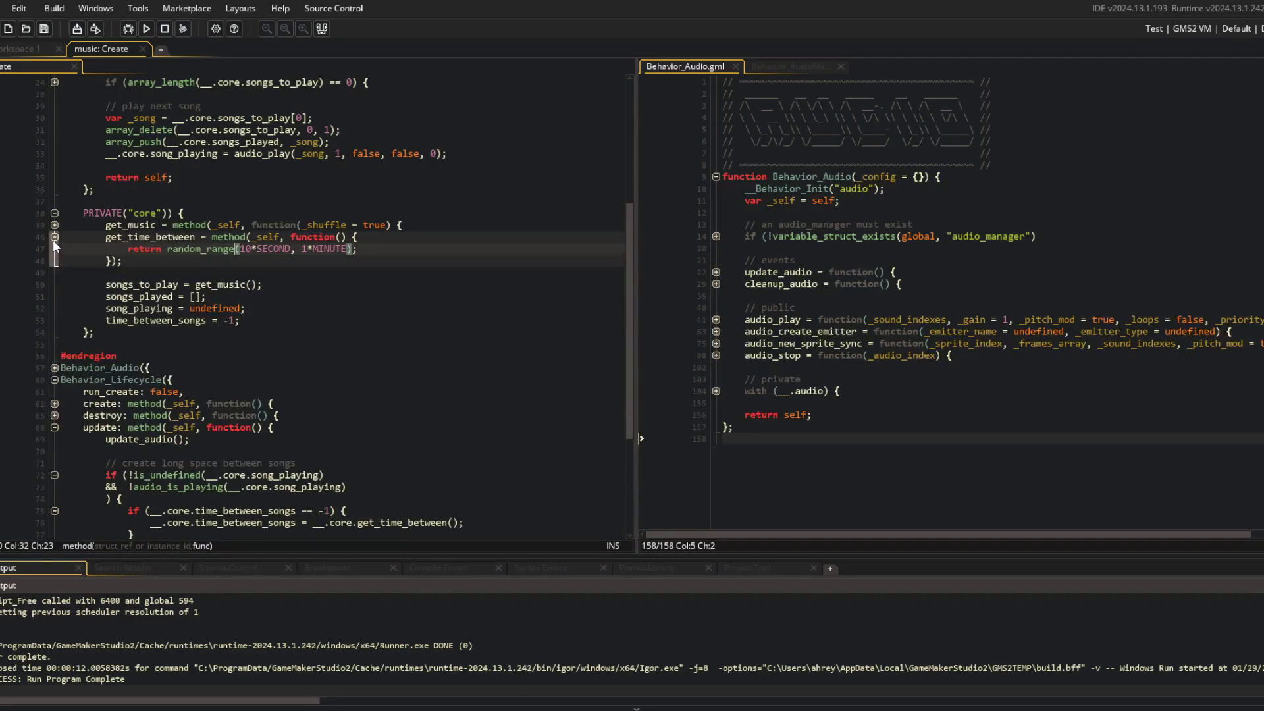
double_click(125, 237)
scroll(125, 237, down, 4)
scroll(125, 237, up, 4)
click(169, 250)
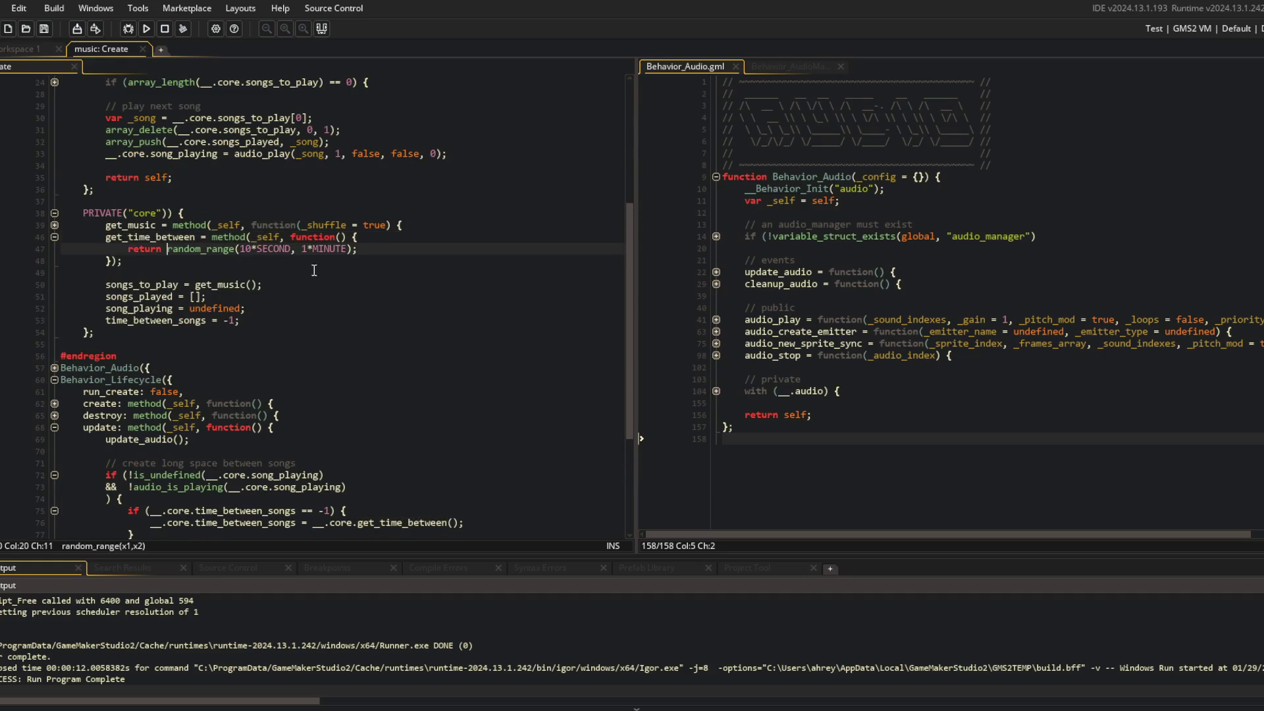
scroll(373, 284, down, 2)
key(shift+End)
key(shift+Left)
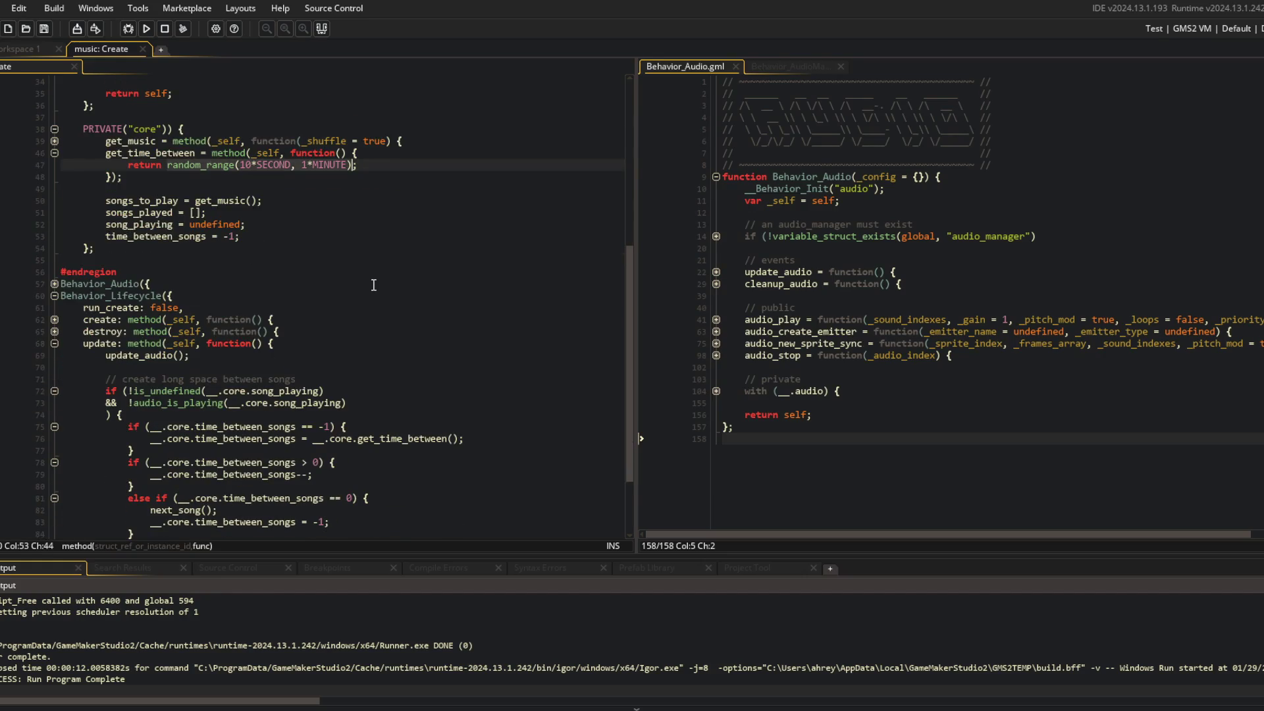
double_click(176, 154)
key(ctrl+f)
click(611, 100)
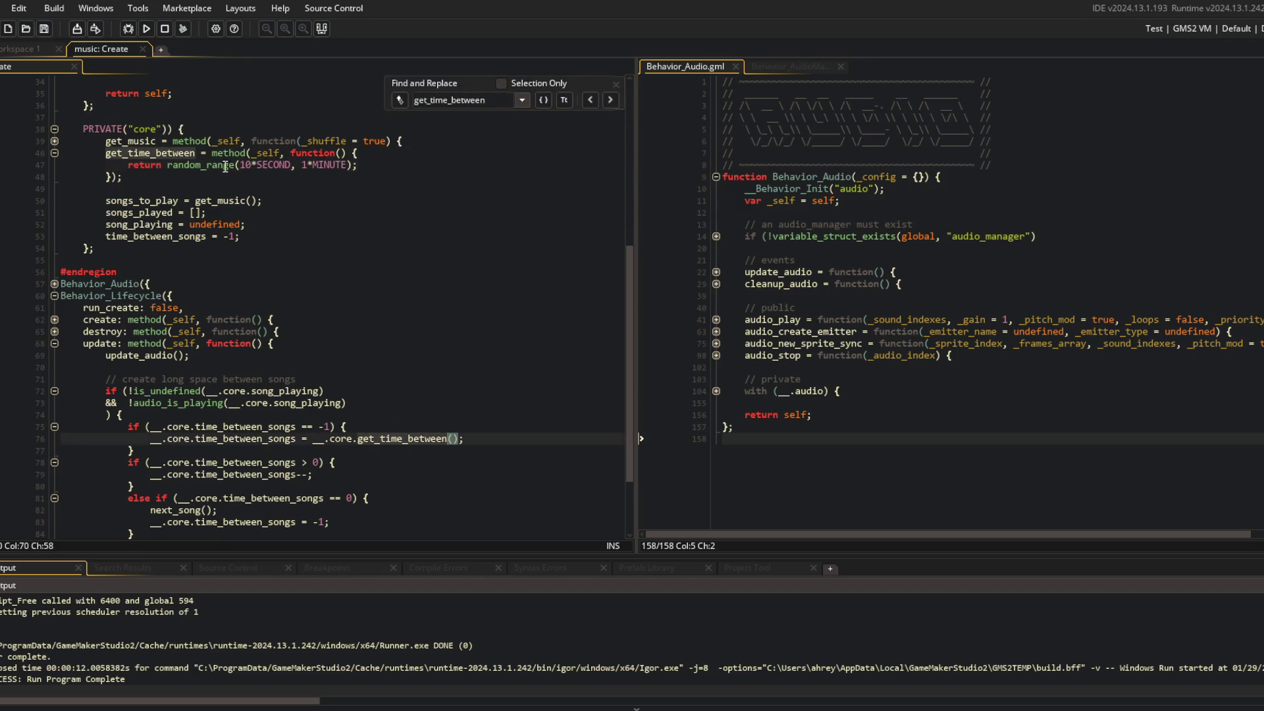
Move random_range(10*SECOND, 1*MINUTE) over the get_time_between() call on line 76
drag(353, 164, 167, 164)
key(ctrl+c)
key(Delete)
click(312, 440)
key(shift+End)
key(ctrl+v)
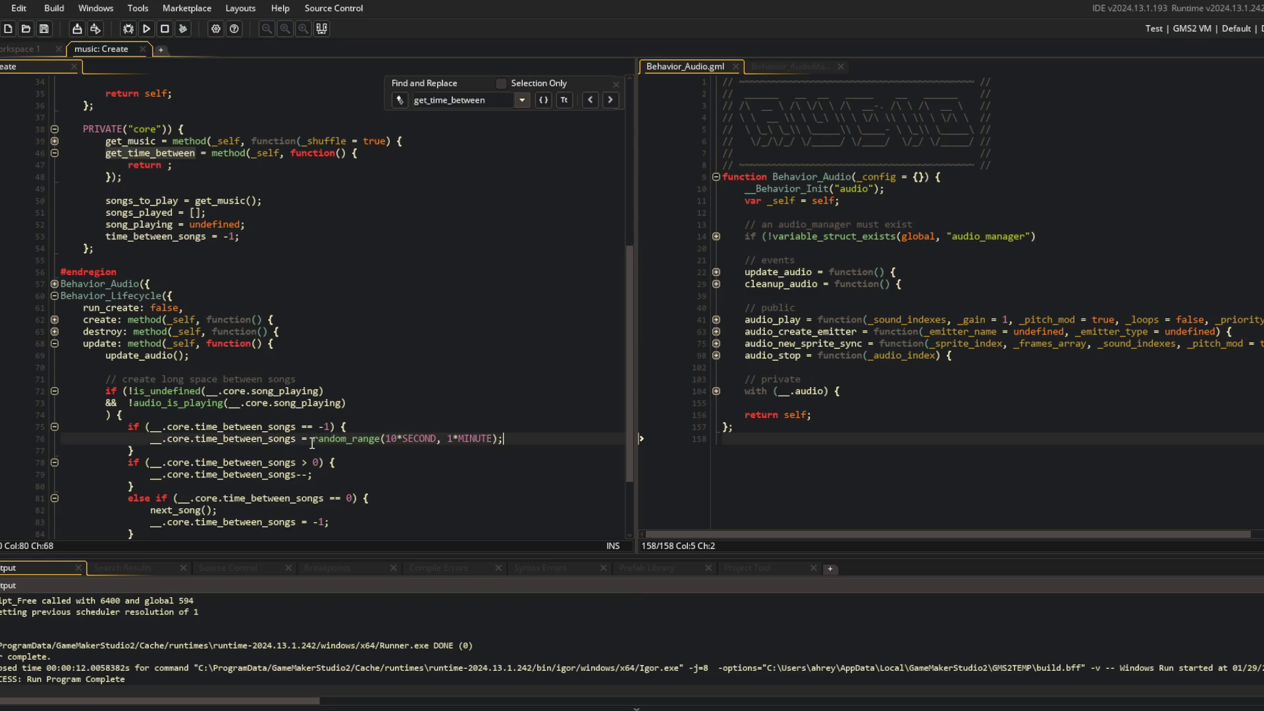
Delete the unused get_time_between method and close the search panel
drag(105, 152, 105, 189)
key(Delete)
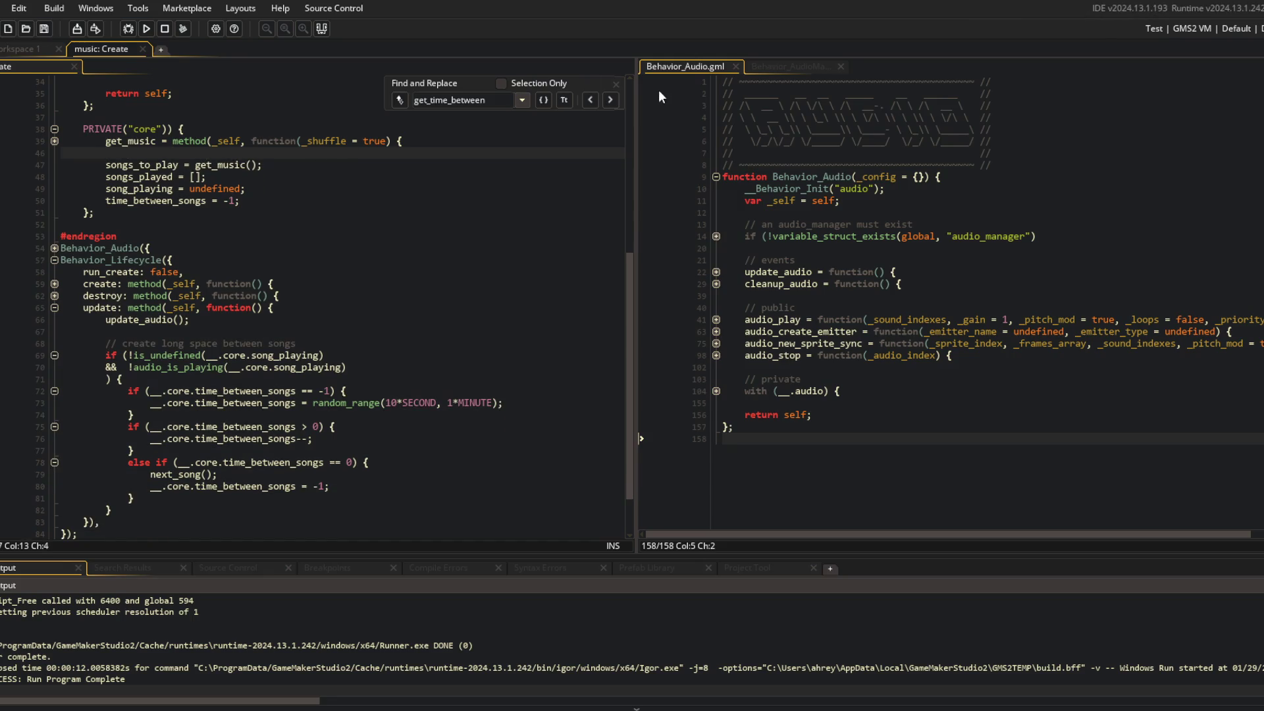
click(617, 82)
click(158, 141)
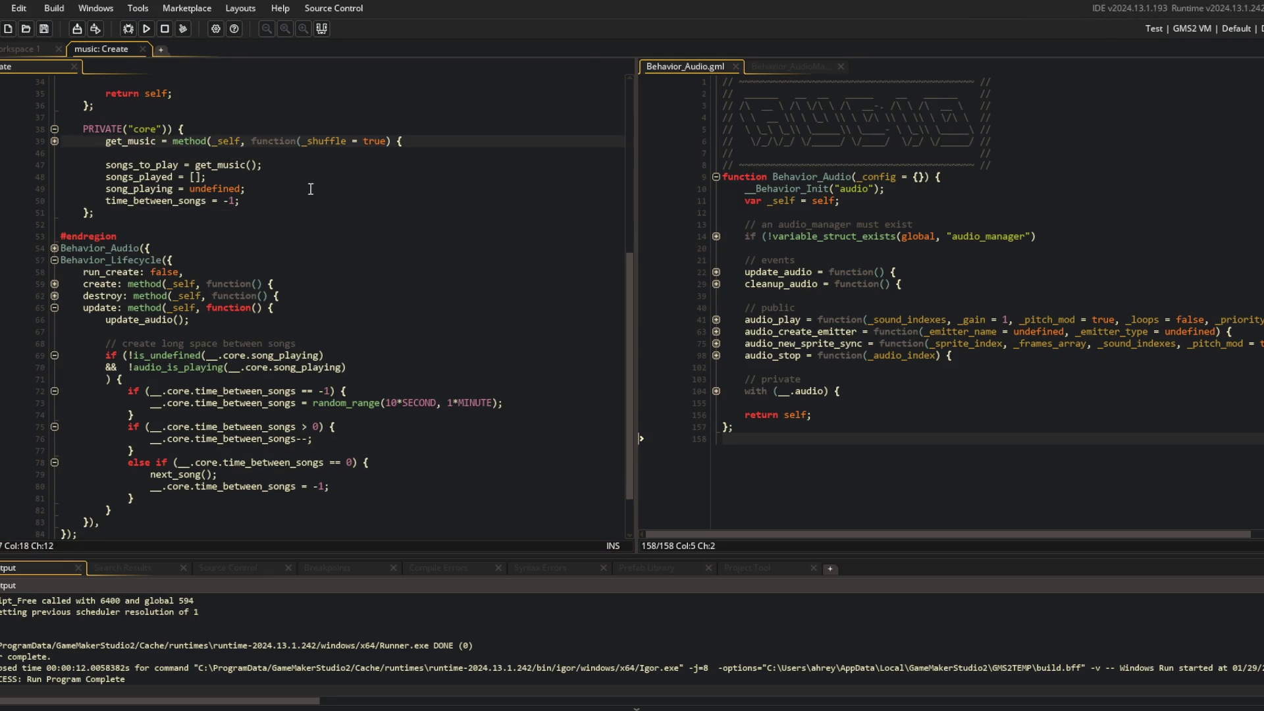
Search the code for every use of get_music
scroll(233, 230, up, 3)
double_click(145, 256)
key(ctrl+f)
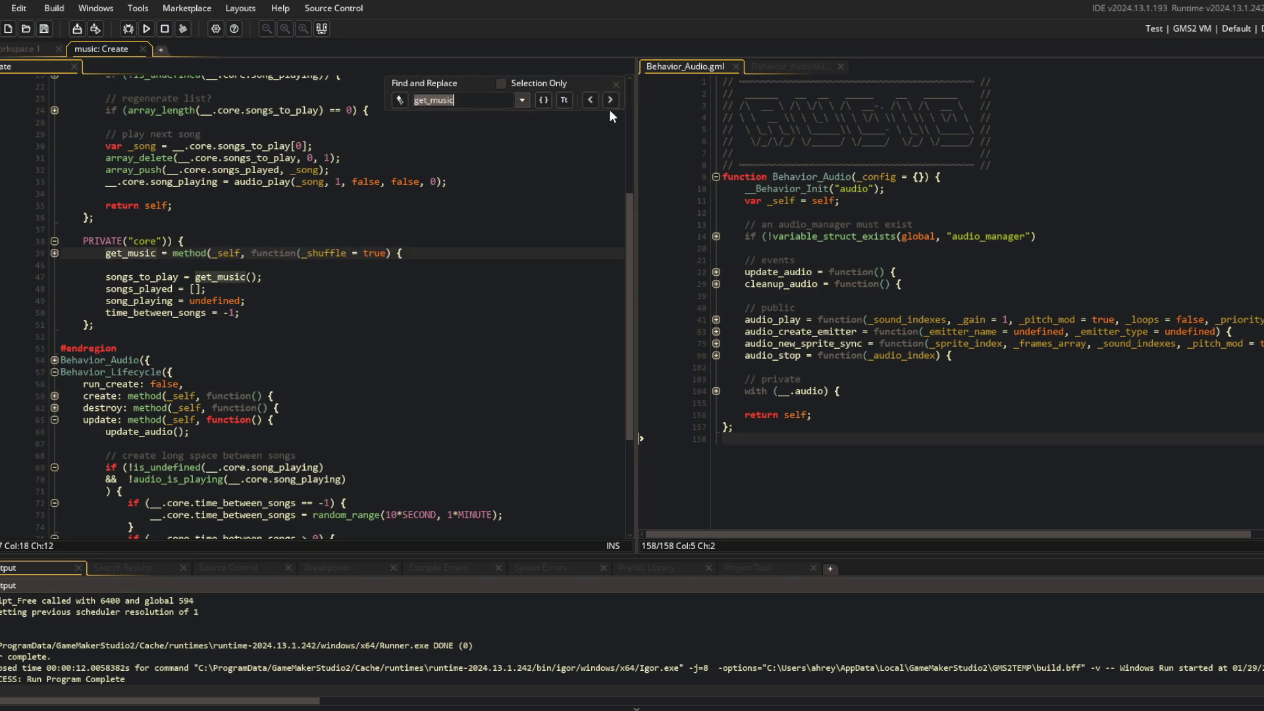
Rename all three get_music occurrences to get_music_assets using Find Next
click(610, 101)
click(611, 101)
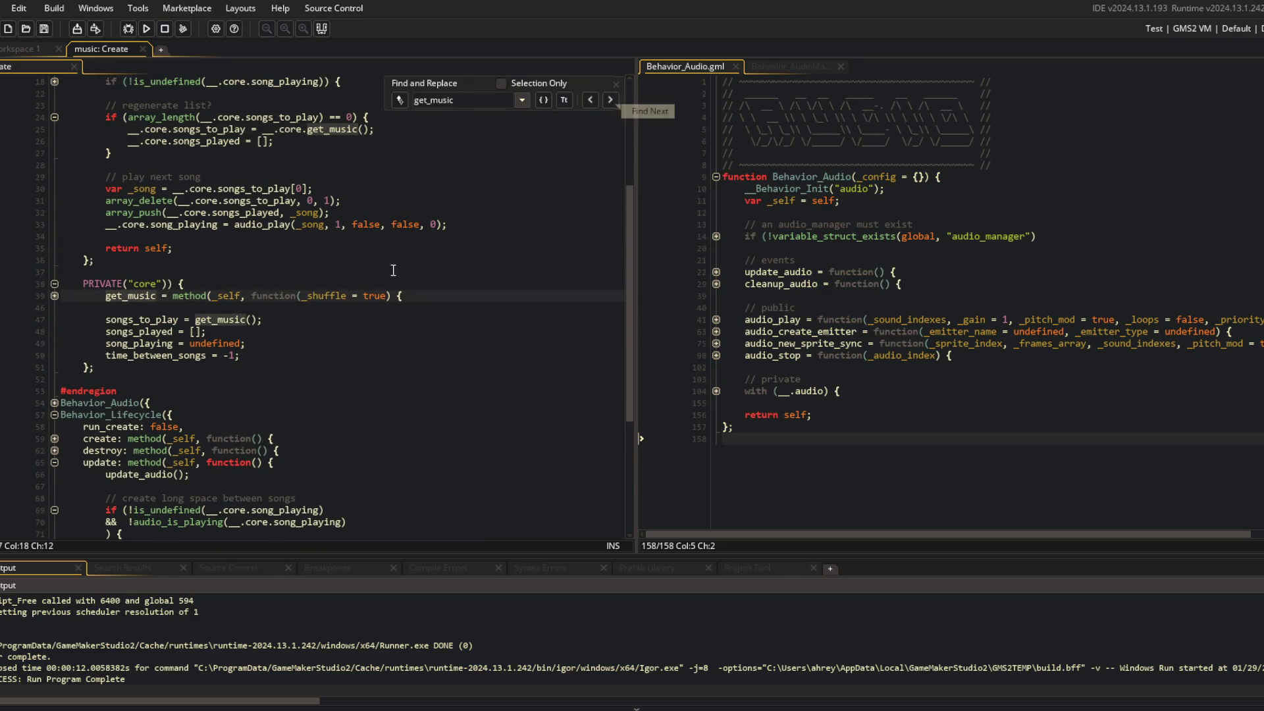
text(_assets)
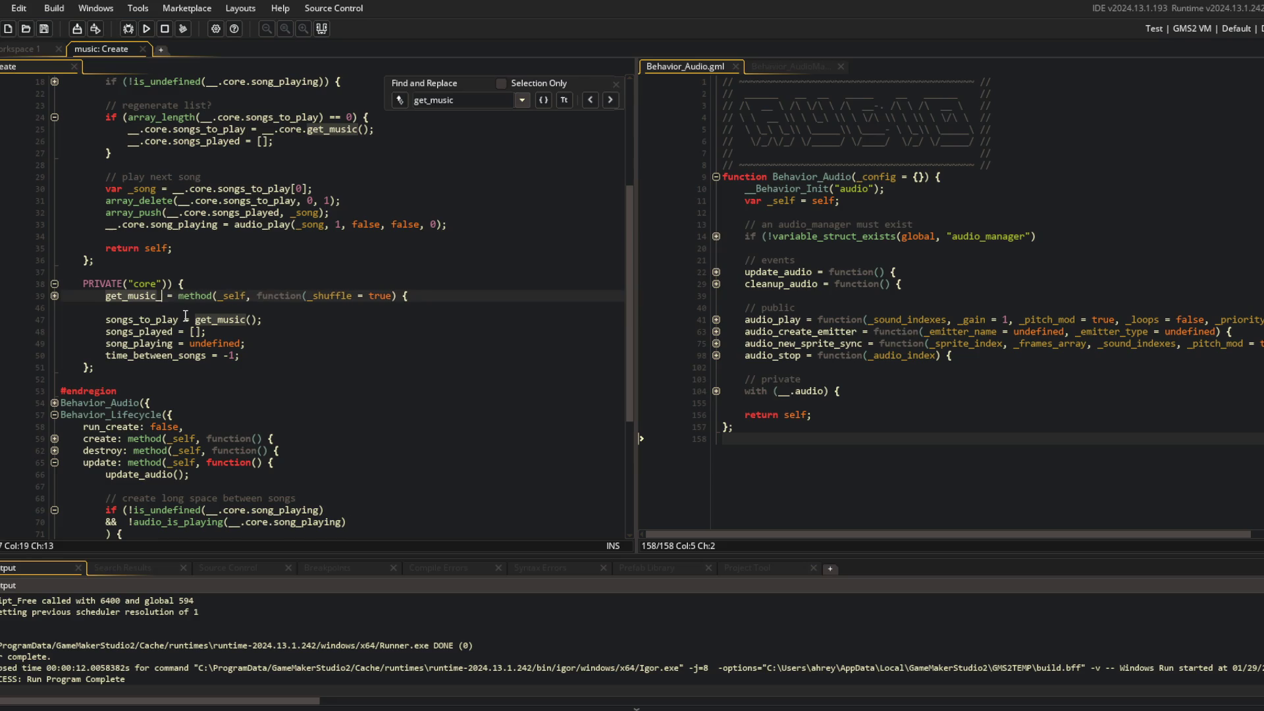
key(F3)
text(_assets)
key(F3)
text(_assets)
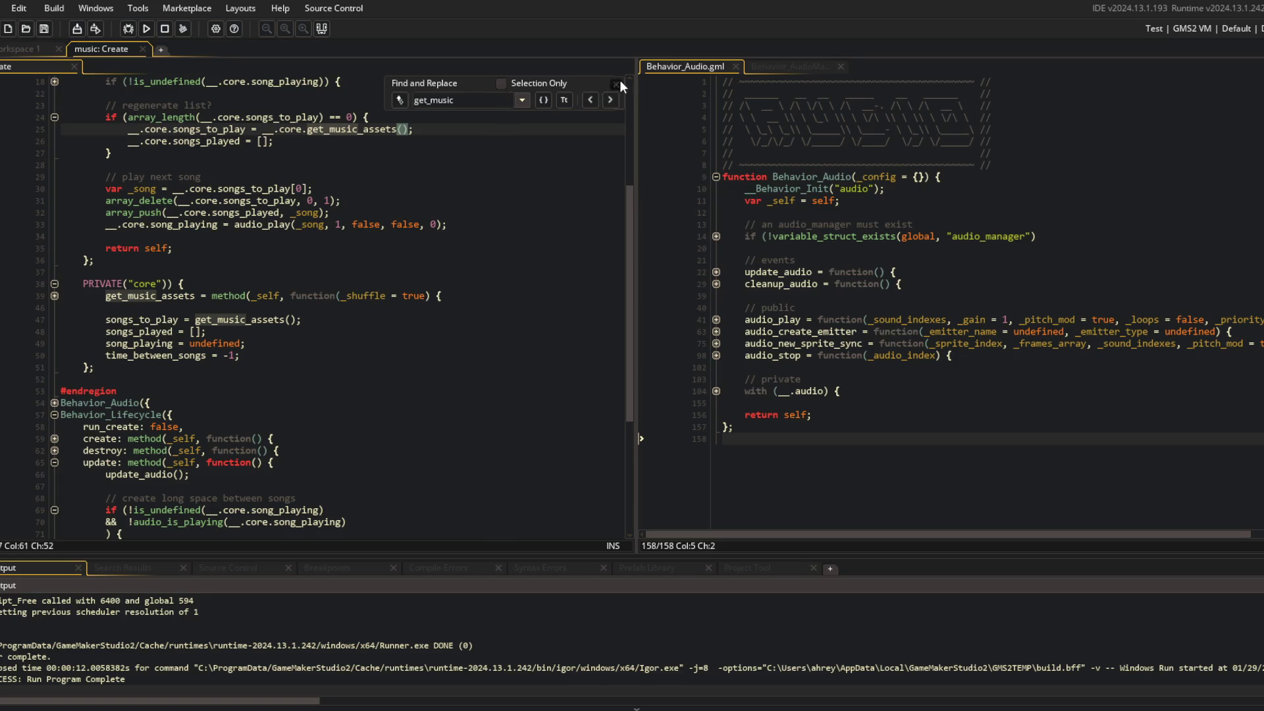
click(615, 84)
Change get_music_assets to get_music_indexes in the definition and both calls, then fold it
key(BackSpace)
key(BackSpace)
key(BackSpace)
text(indexes)
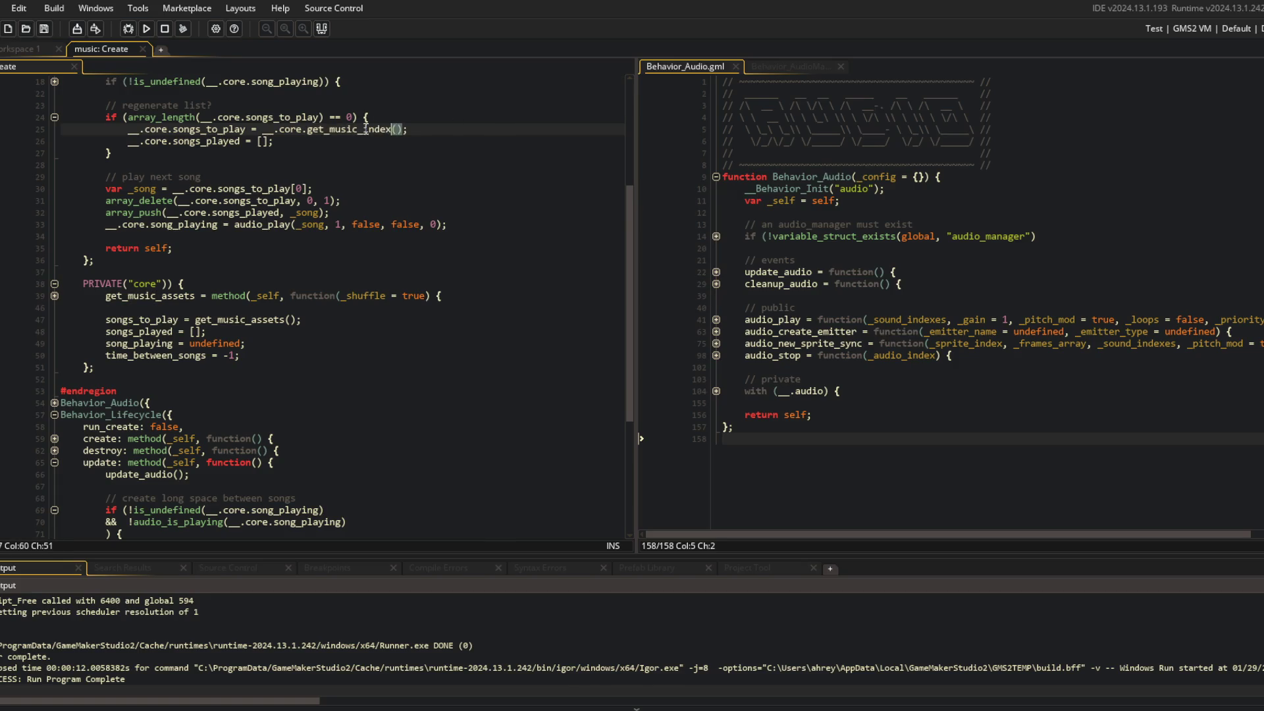
double_click(158, 302)
text(get_music_indexes)
double_click(228, 368)
text(get_music_indexes)
click(240, 353)
click(55, 297)
click(249, 261)
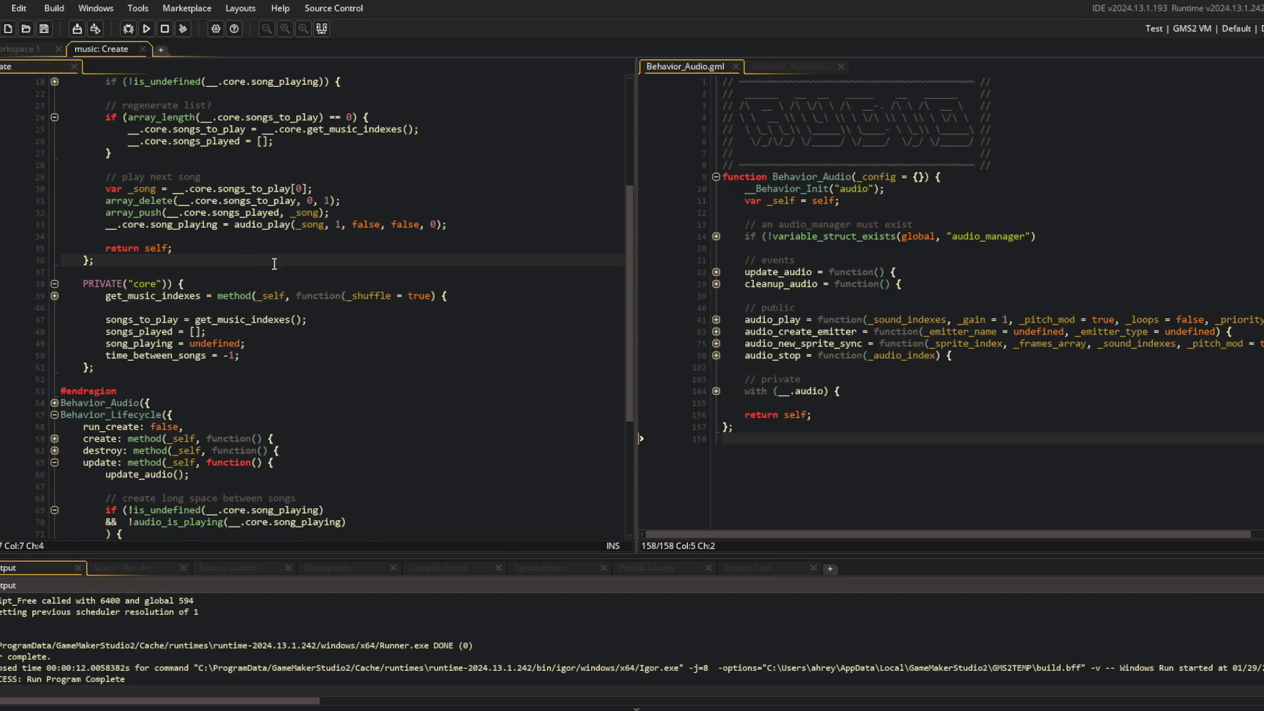
scroll(273, 264, down, 2)
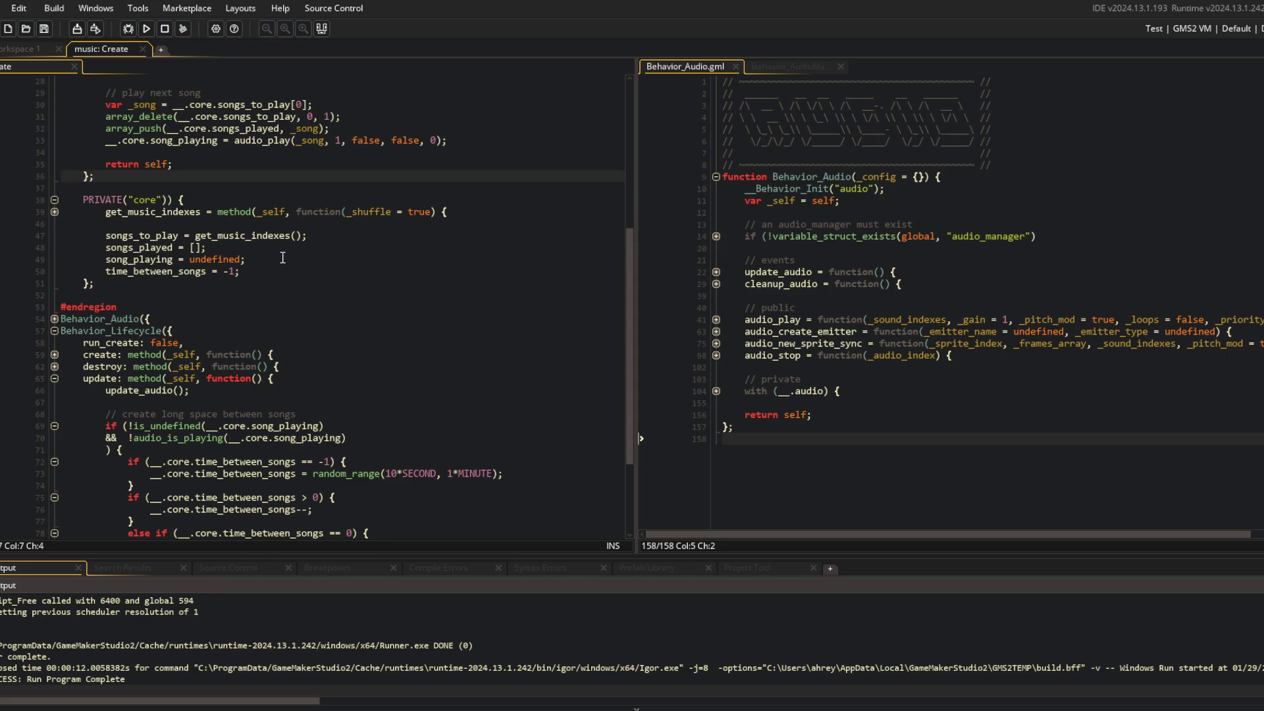
Collapse next_song, then start and undo an unfinished stop_song line
click(282, 258)
scroll(285, 257, down, 4)
click(288, 257)
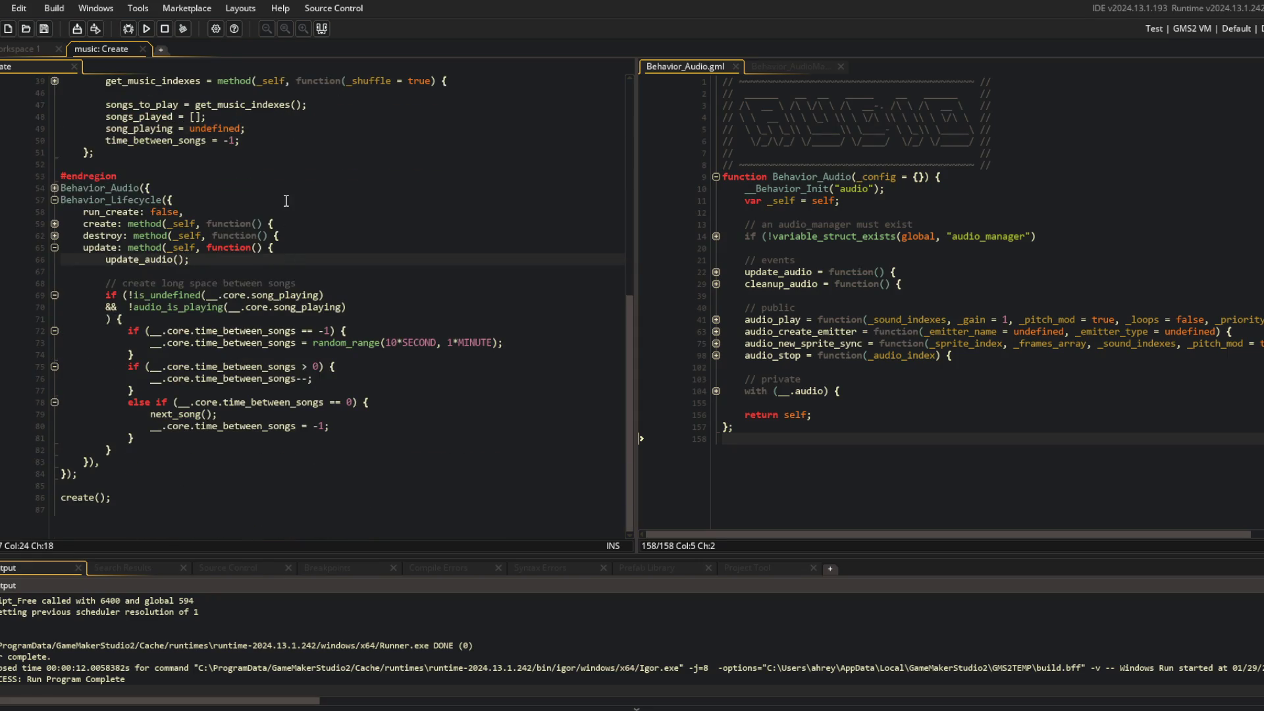
scroll(287, 201, up, 9)
click(264, 290)
scroll(264, 290, up, 3)
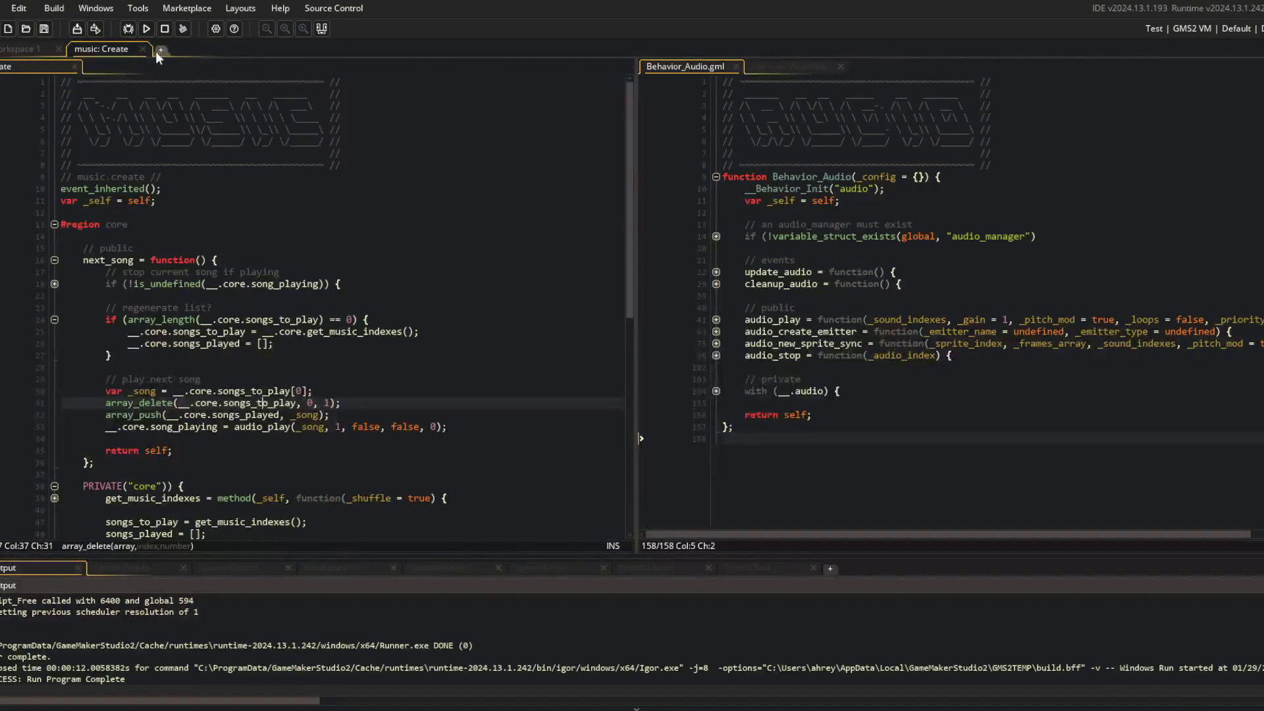
click(55, 260)
key(Tab)
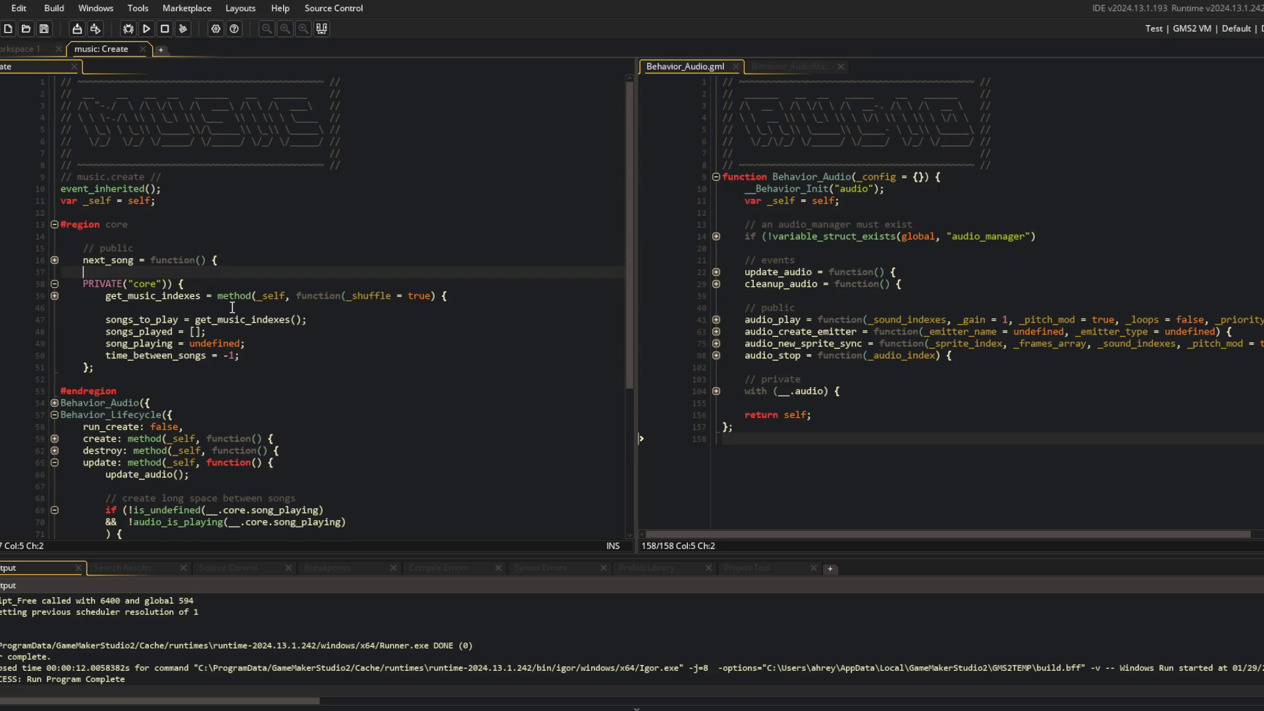
key(Return)
text(stop_song = function)
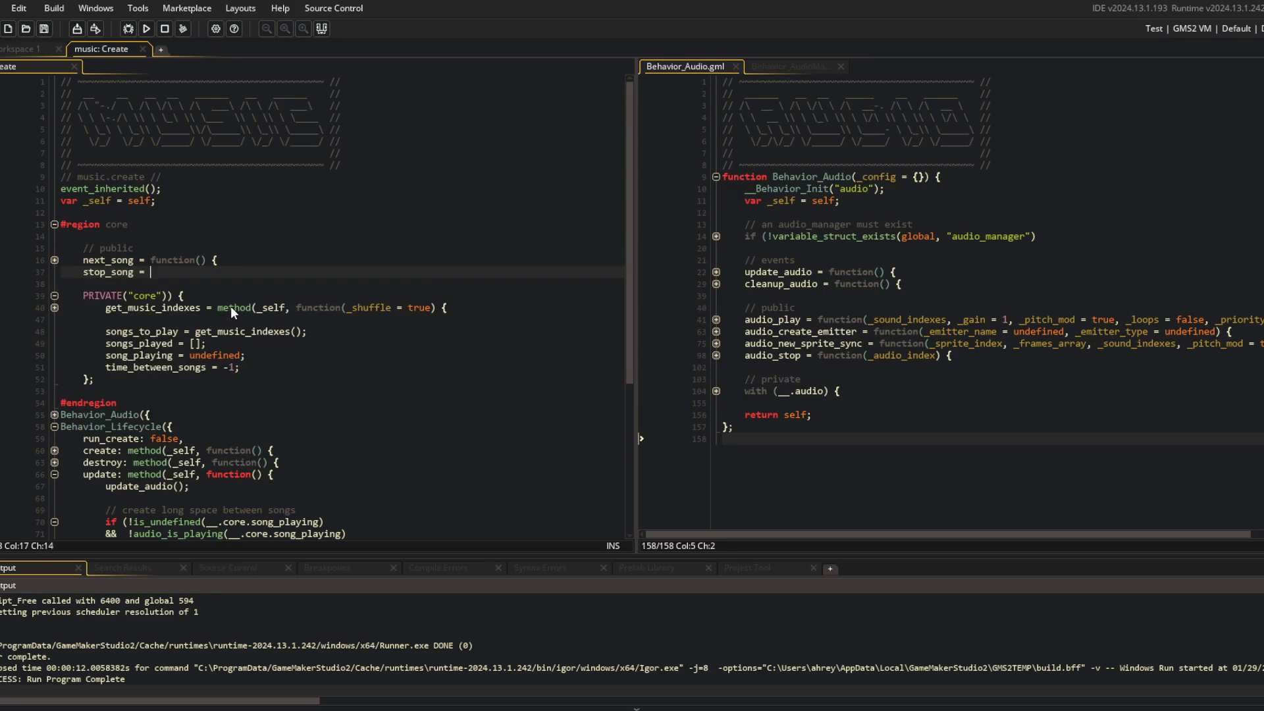
key(Escape)
key(ctrl+z)
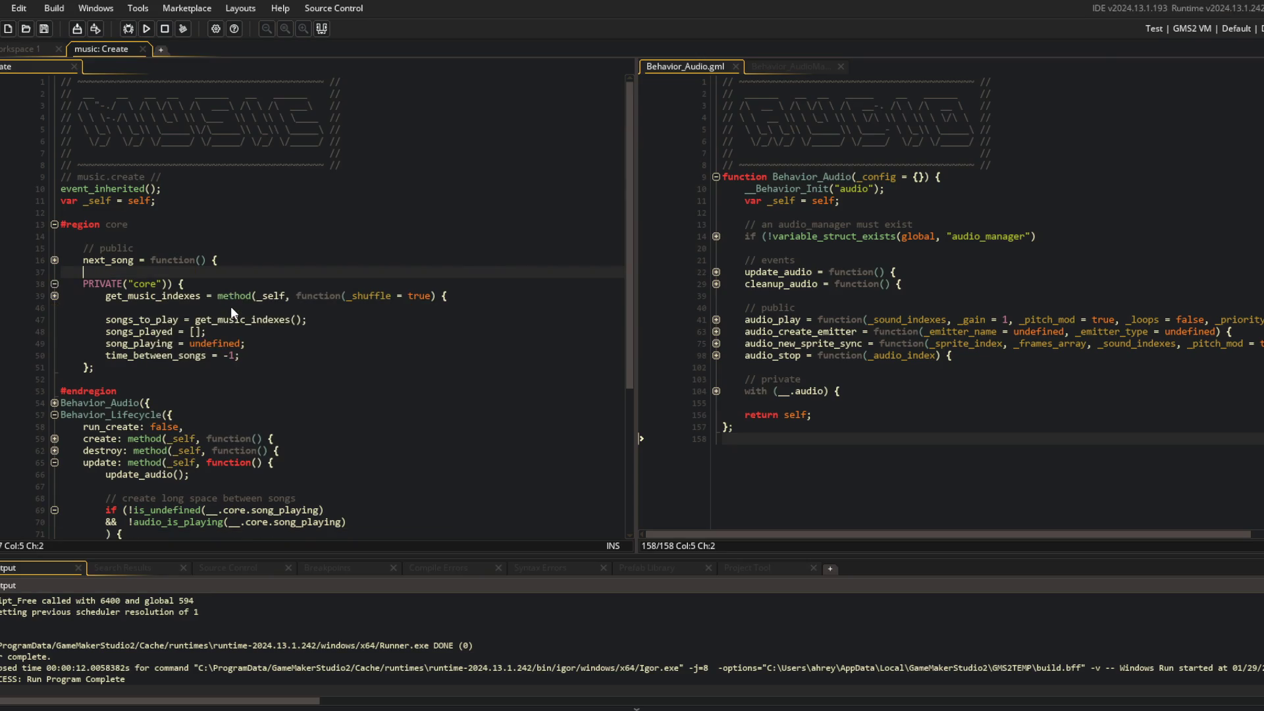
Declare 'stop_song = function() { };' below next_song with correct indentation
scroll(237, 263, up, 2)
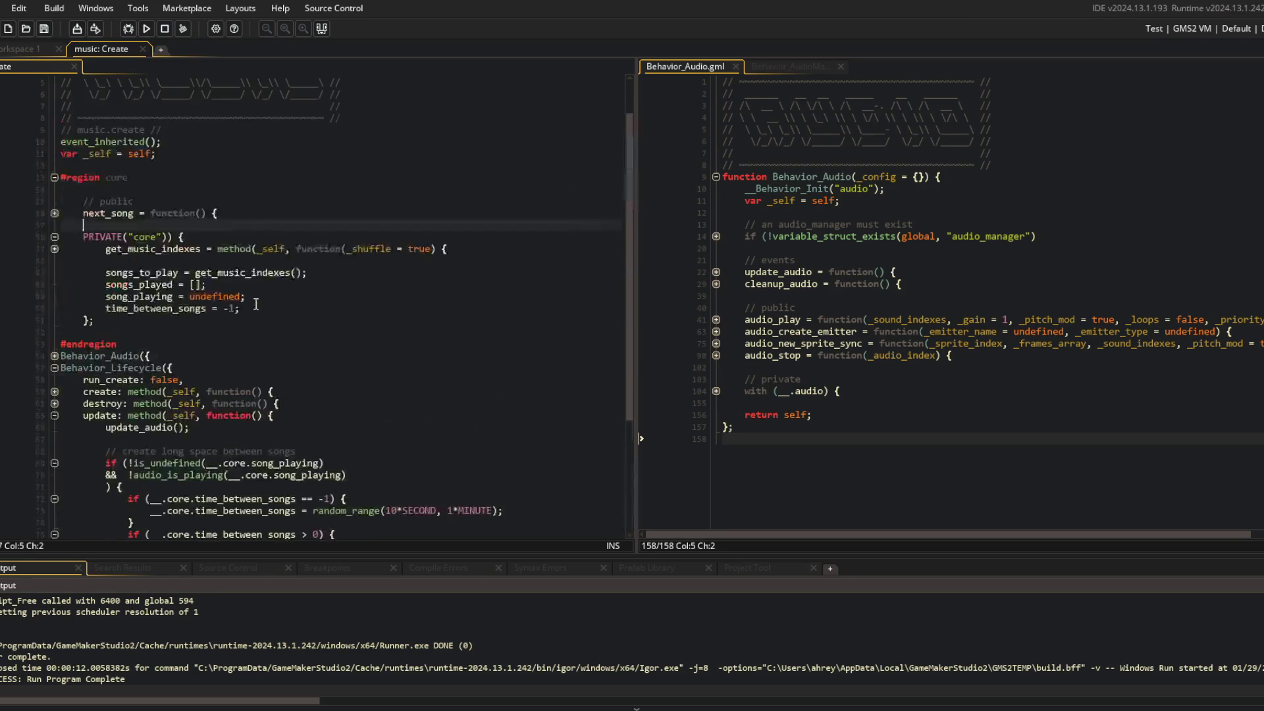
click(244, 218)
scroll(244, 218, down, 1)
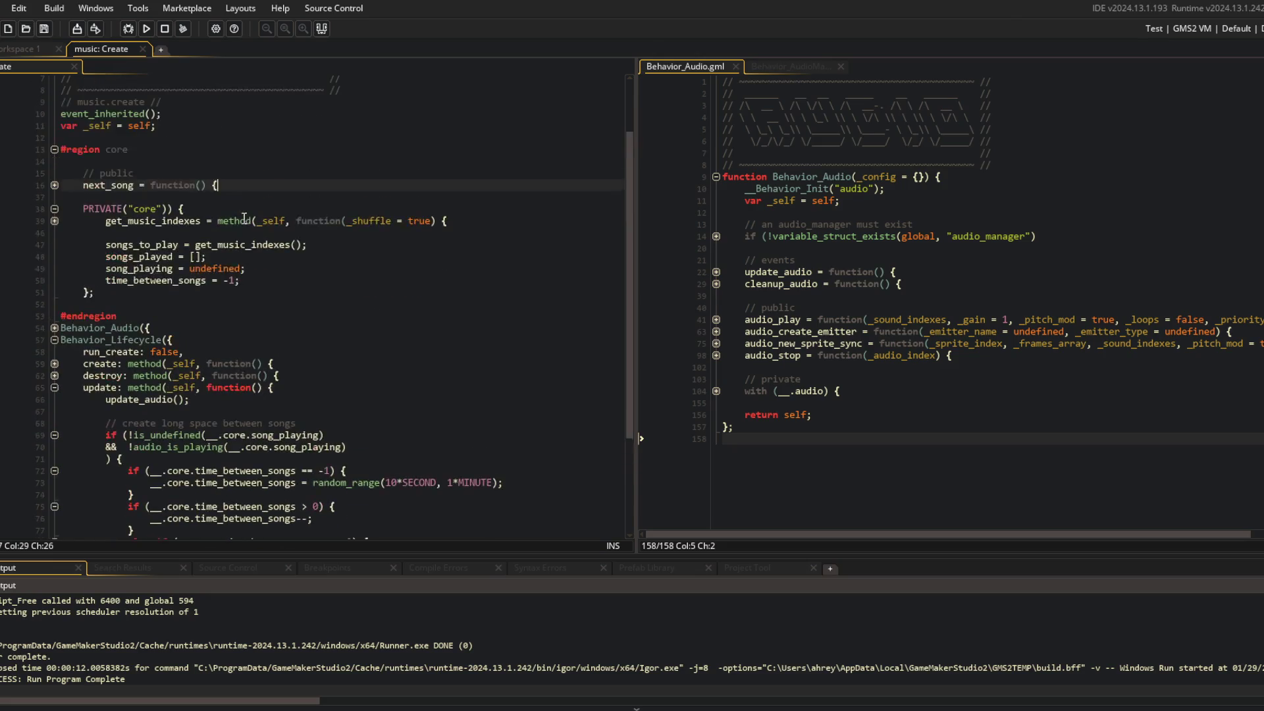
key(Return)
text(sto)
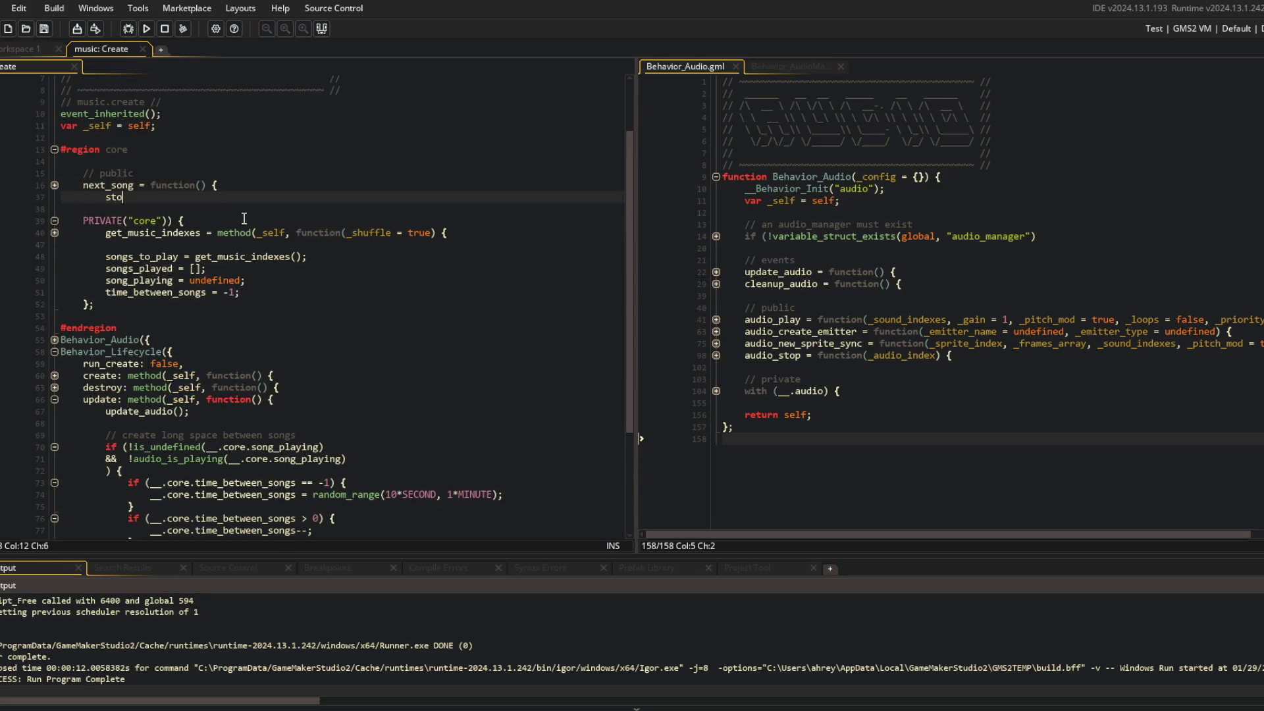
text(p_song = function() {)
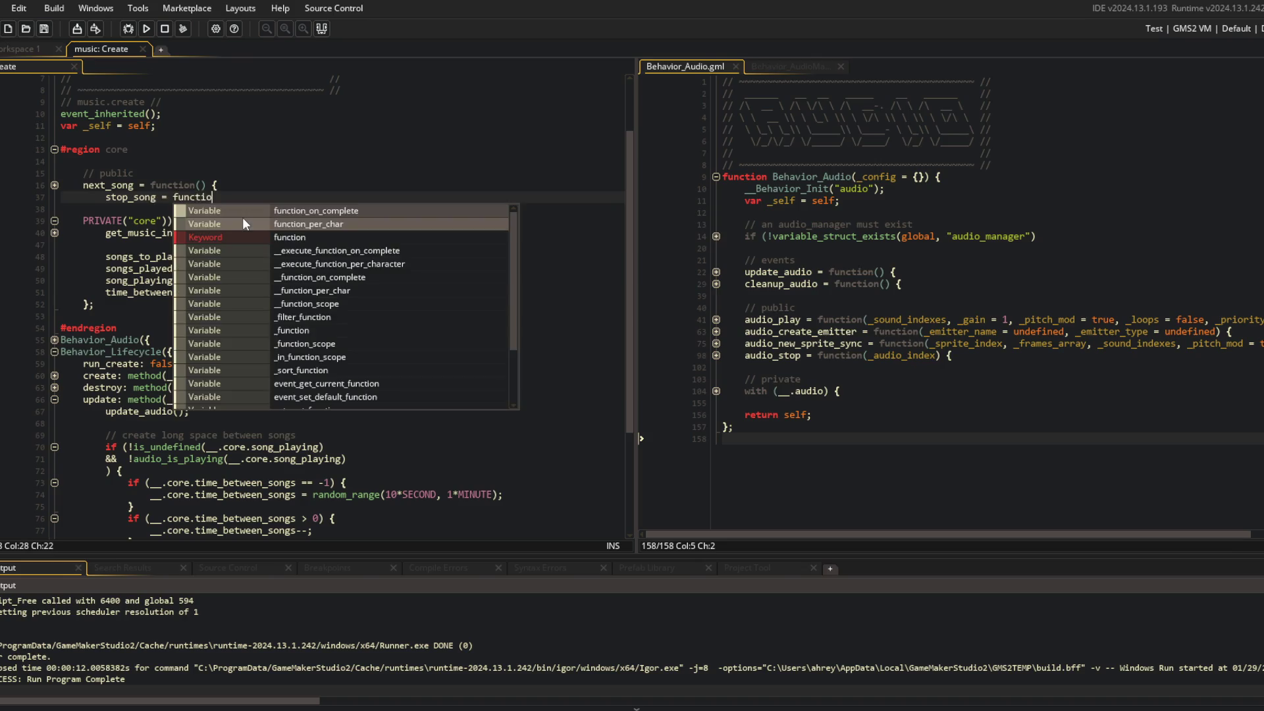
key(Return)
key(Up)
key(Up)
key(shift+Tab)
key(Down)
key(Down)
text(;)
Fill stop_song's body with audio_stop(__.core.song_playing); and return self;
key(Up)
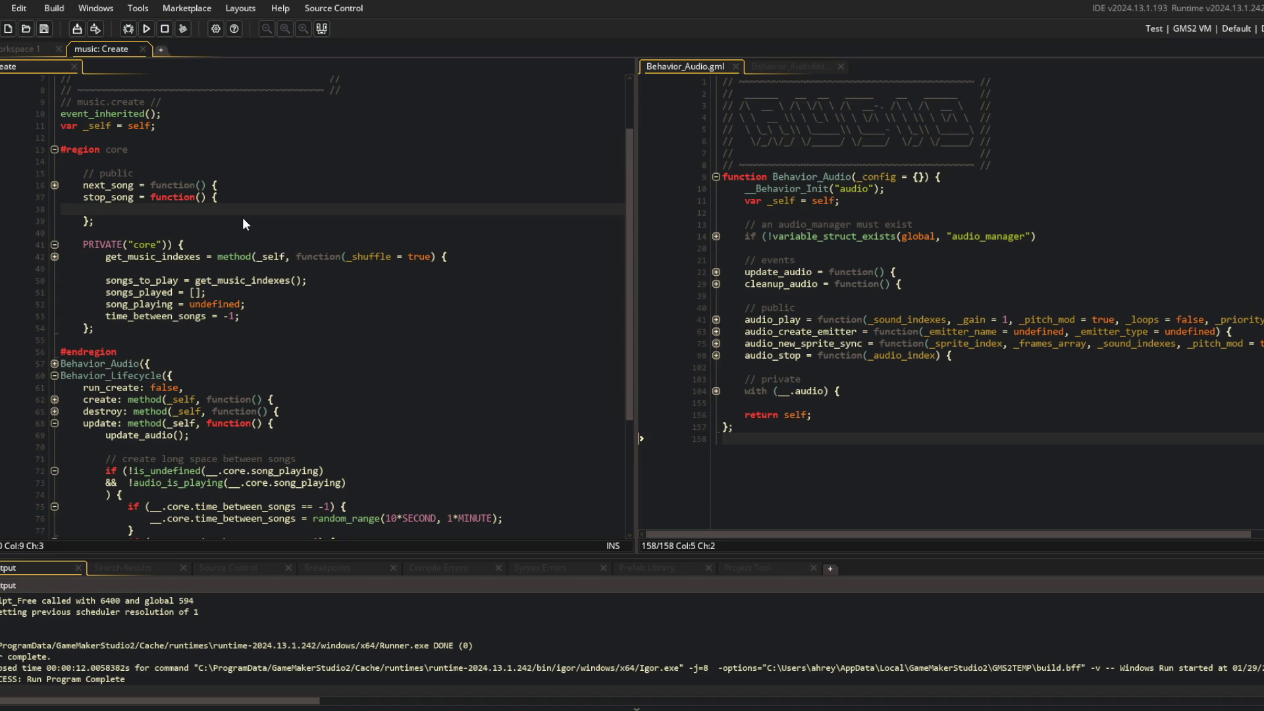
text(audio_stop(__/)
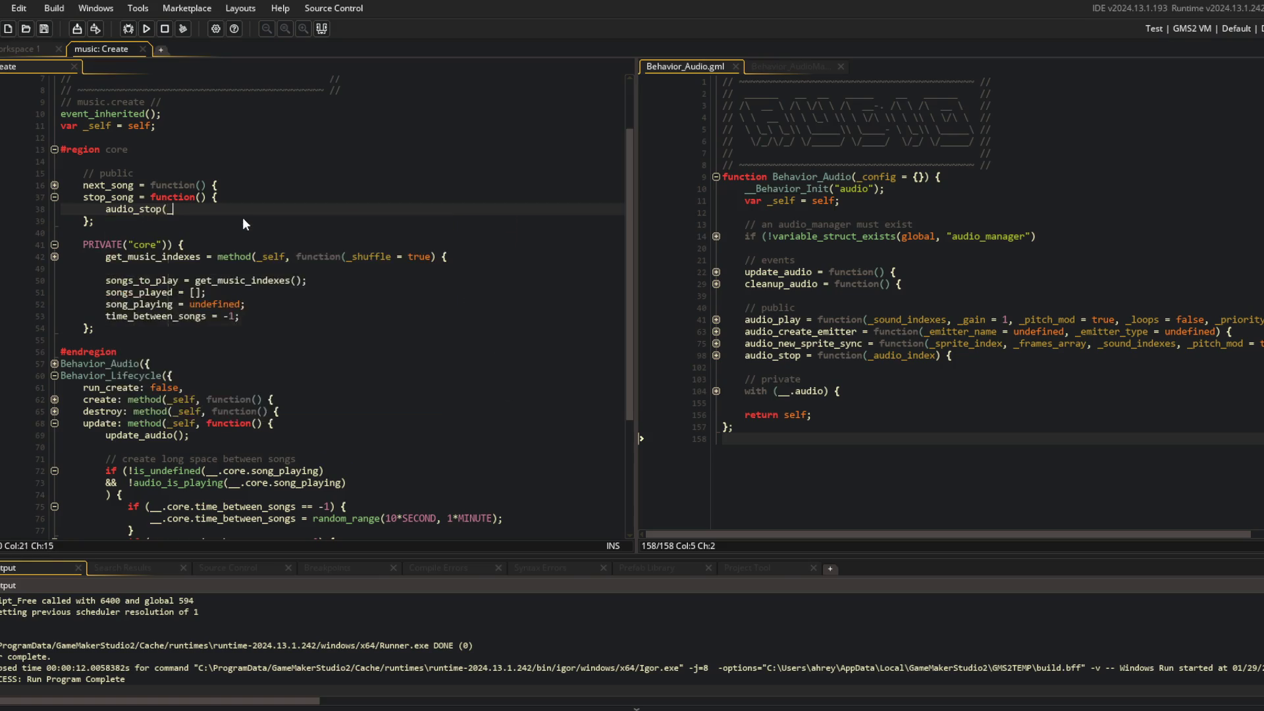
key(BackSpace)
text(.)
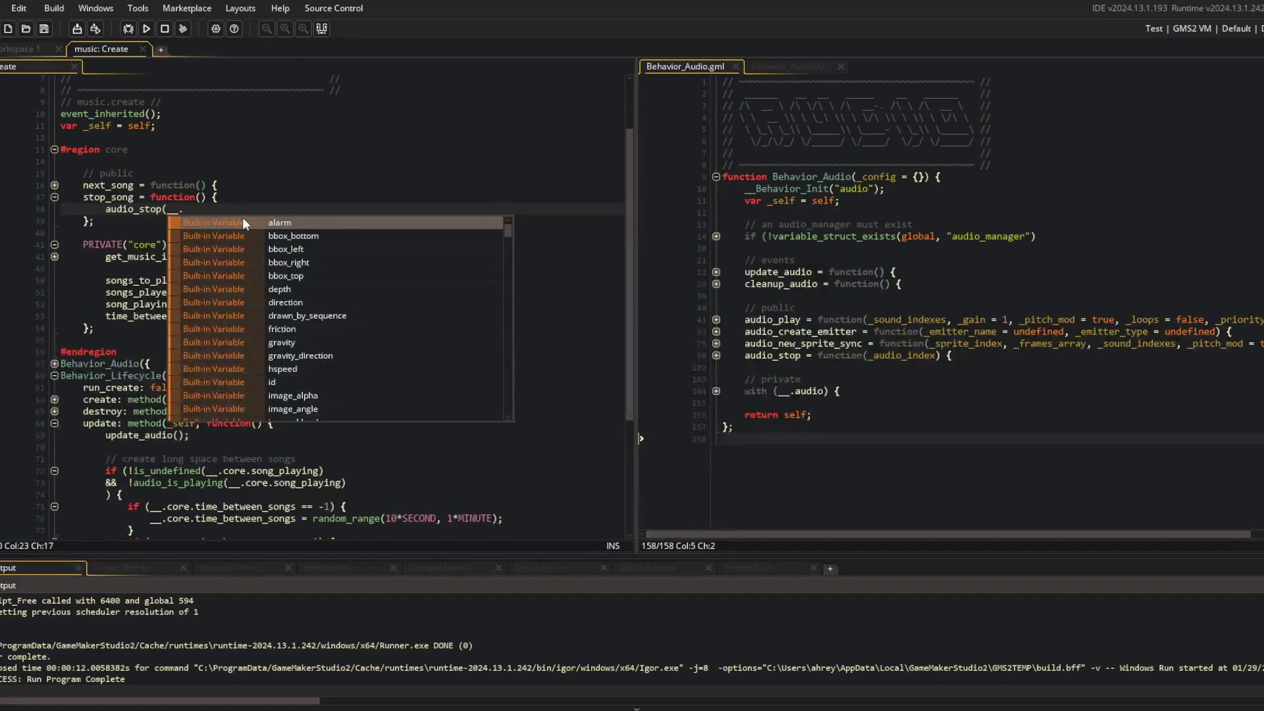
text(core.song_pl)
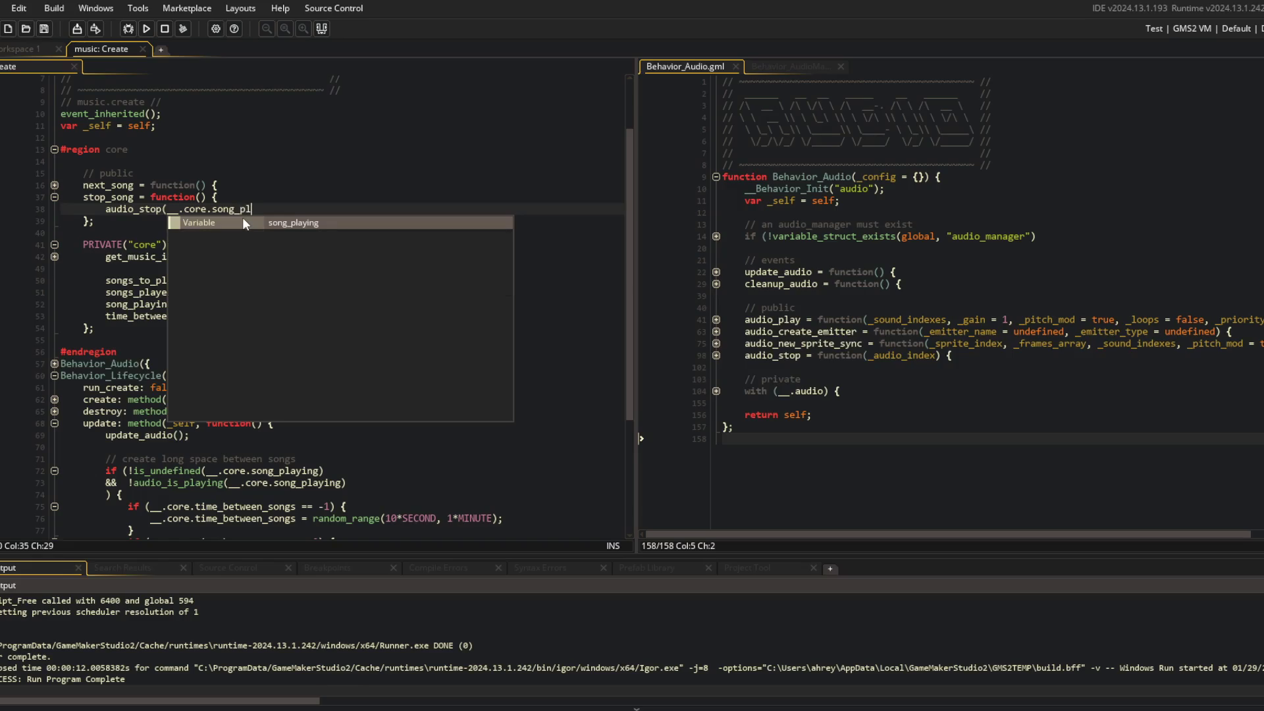
text(aying);)
key(Return)
text(return self;)
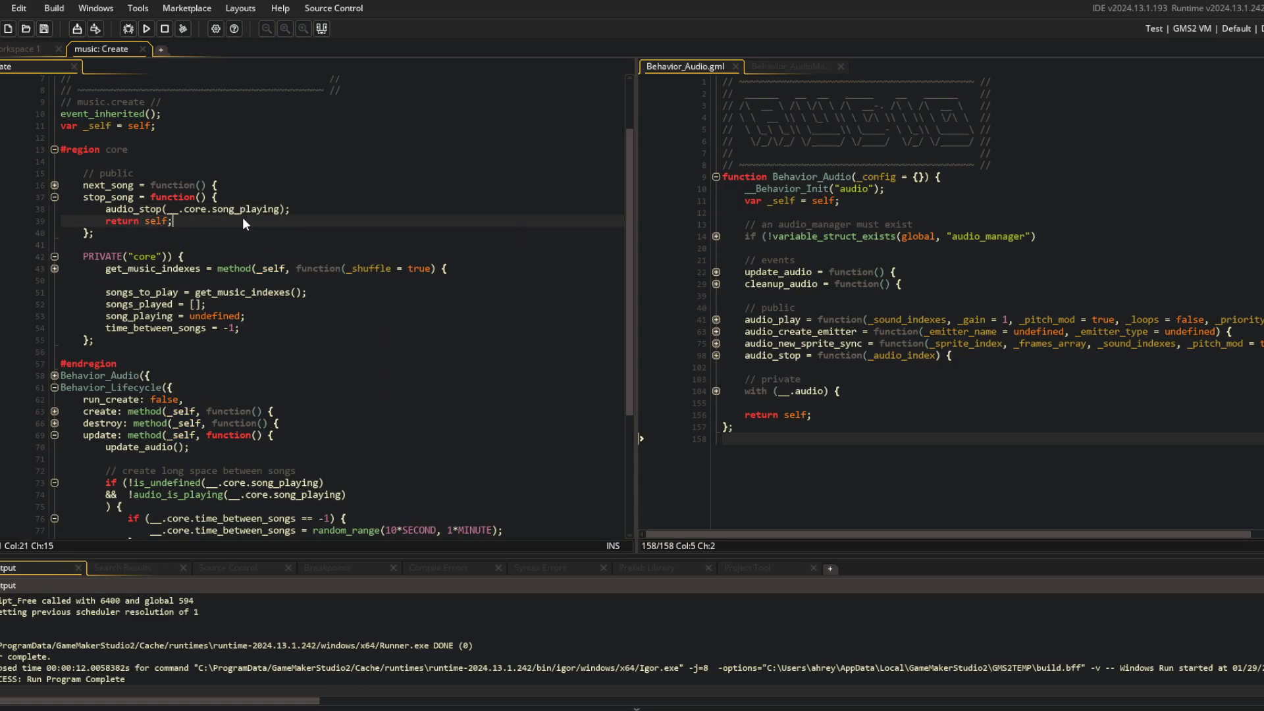
Fold the stop_song function
click(55, 197)
click(55, 196)
click(56, 197)
click(278, 201)
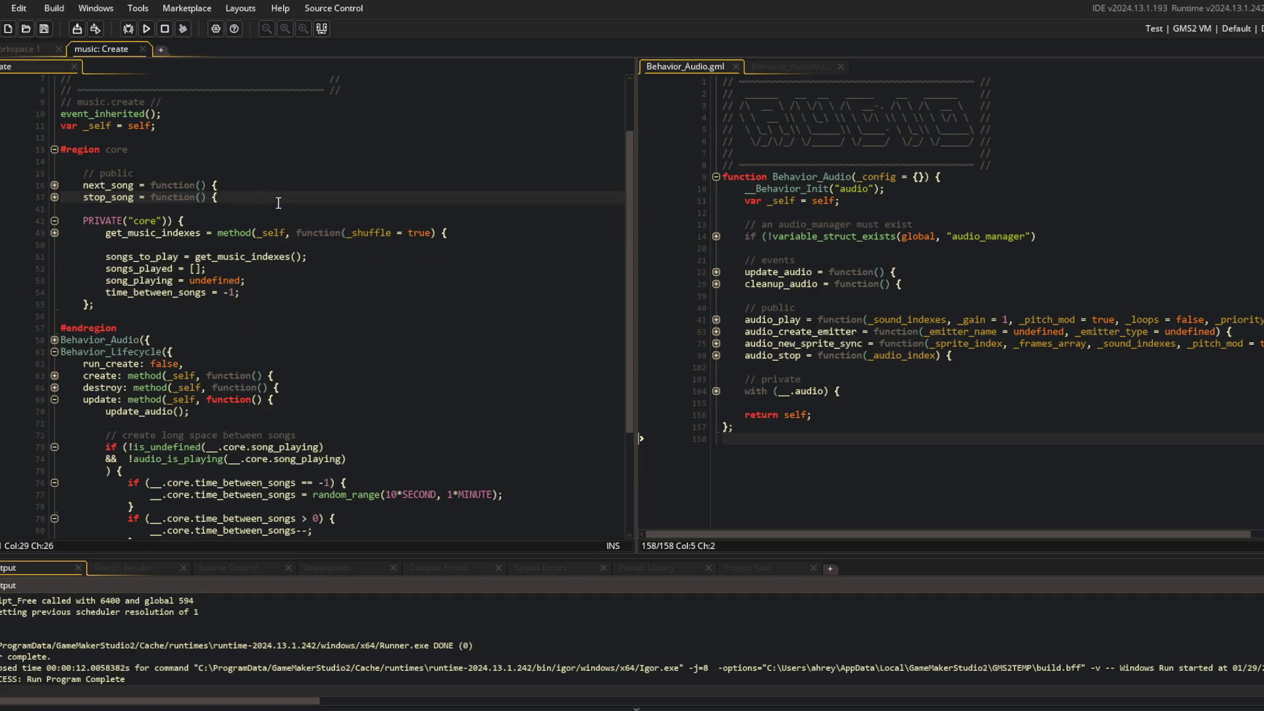
Close the Output panel and add if (keyboard_check_pressed(ord("M"))) stop_song() after update_audio()
click(315, 25)
click(138, 435)
click(298, 416)
key(Return)
key(Return)
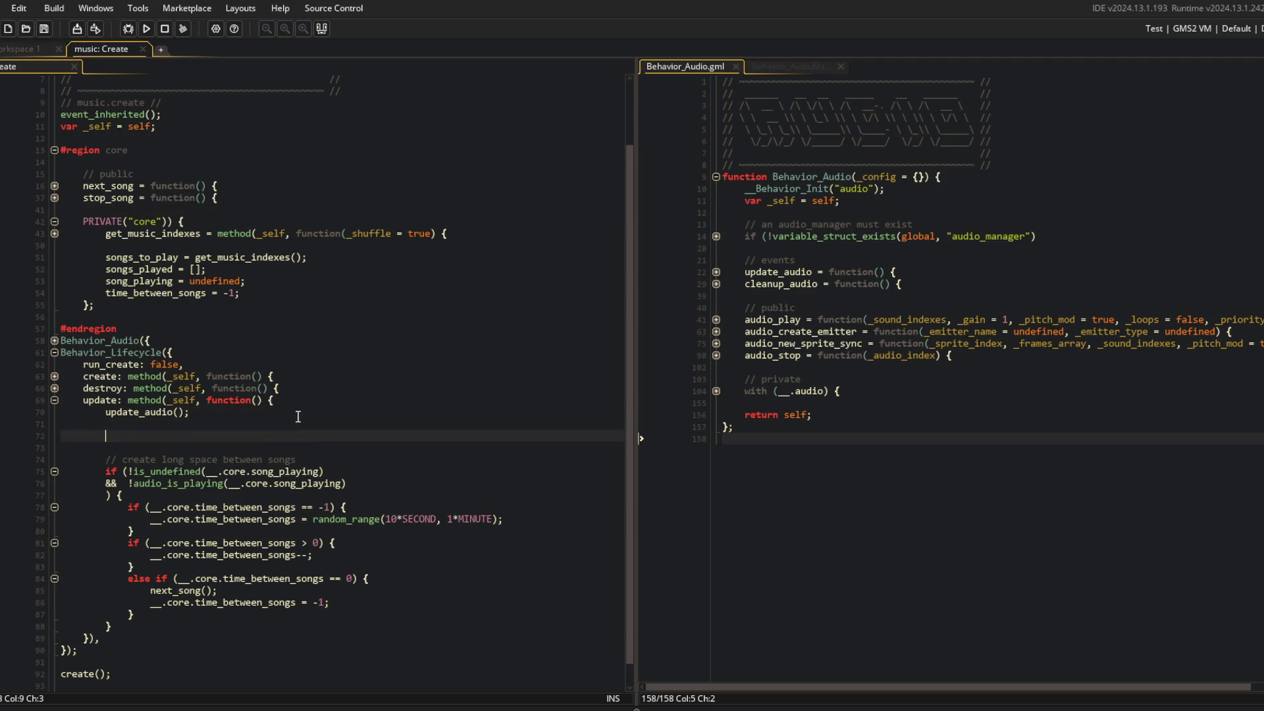
text(if (keyboard_check_pres)
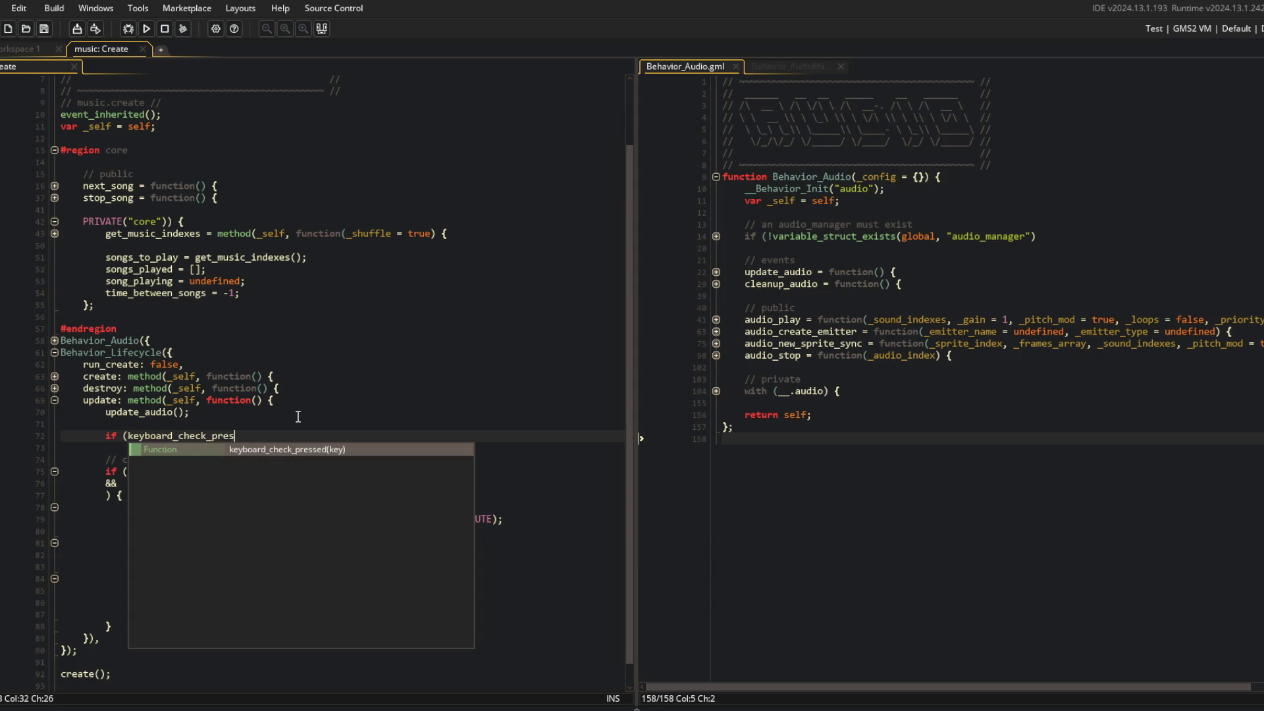
key(Return)
text((ord("M"))) )
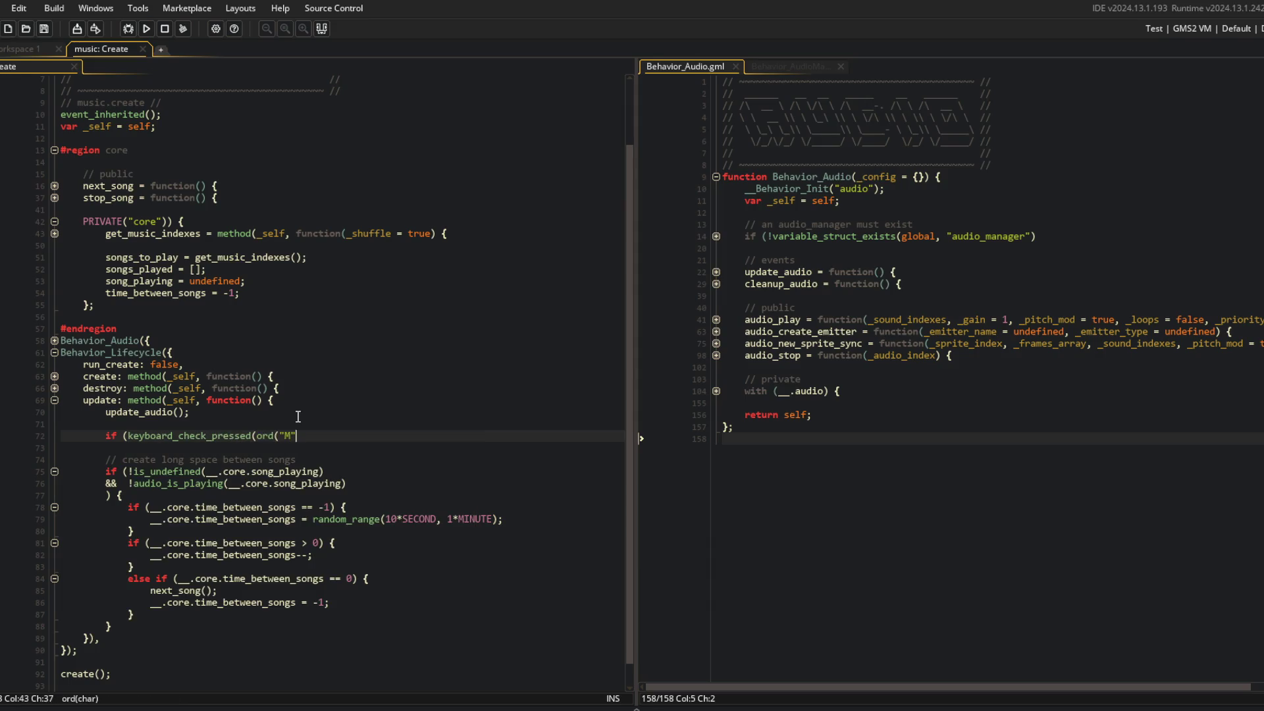
text(stop_sojg();)
Run the game, check the random gap duration line, and run it again
key(F5)
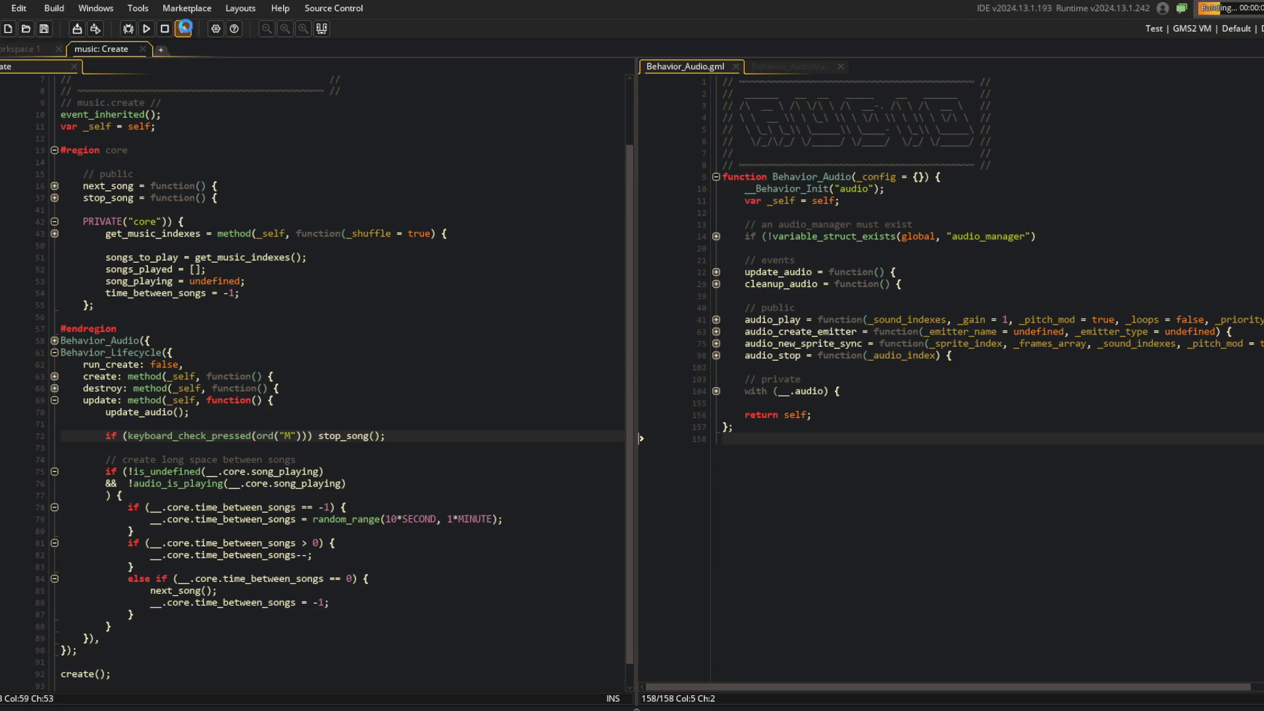
click(128, 519)
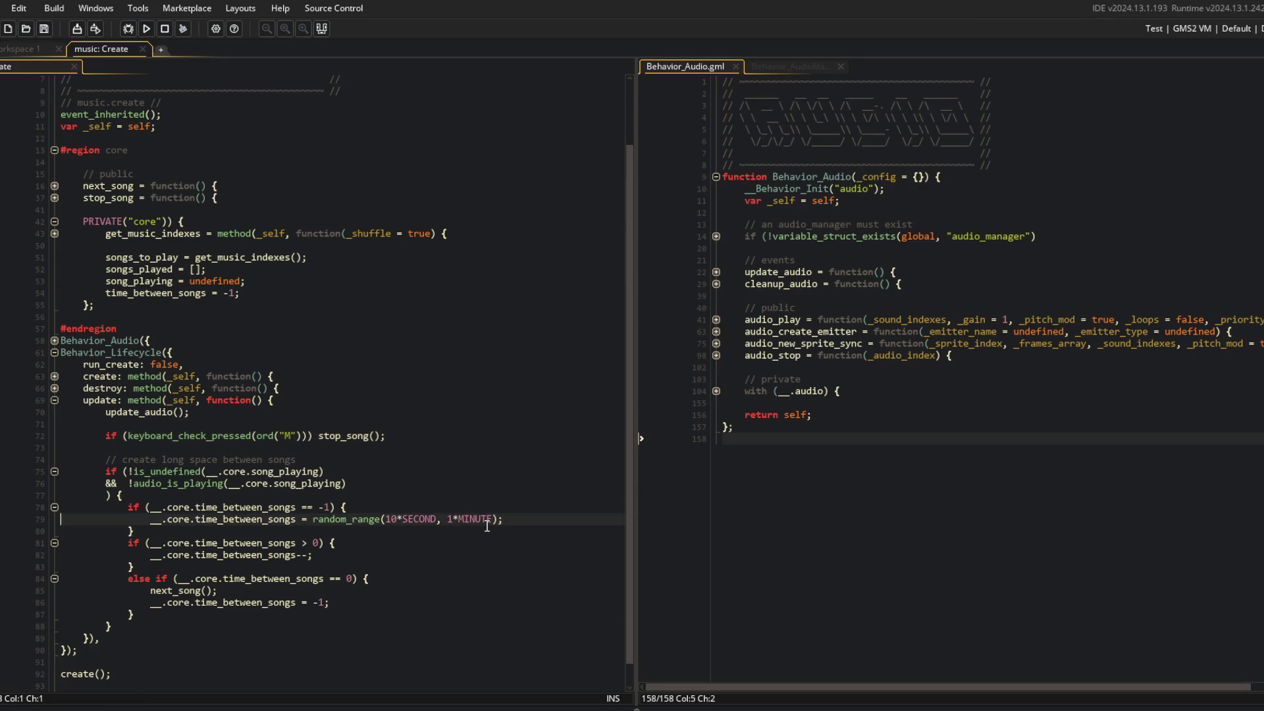
text(0.5)
key(F5)
Log in, open the Battle beast-selection screen, then bring the IDE back to front
click(671, 413)
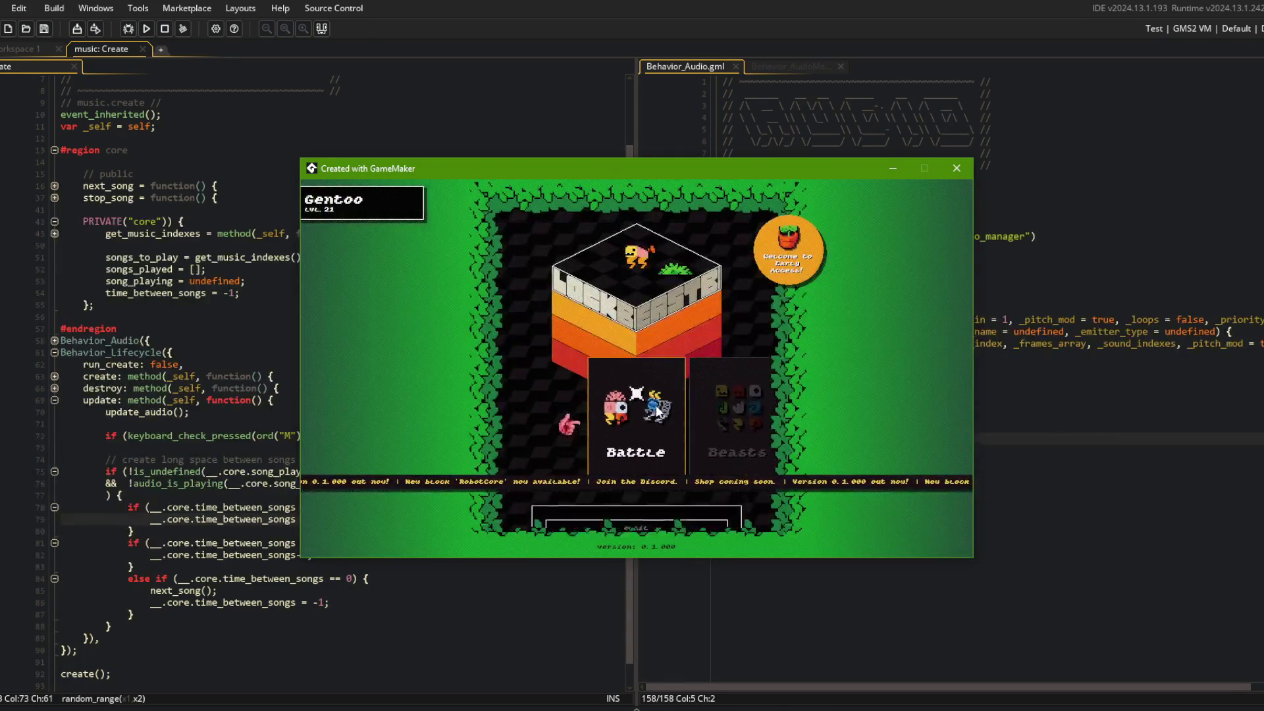
click(649, 399)
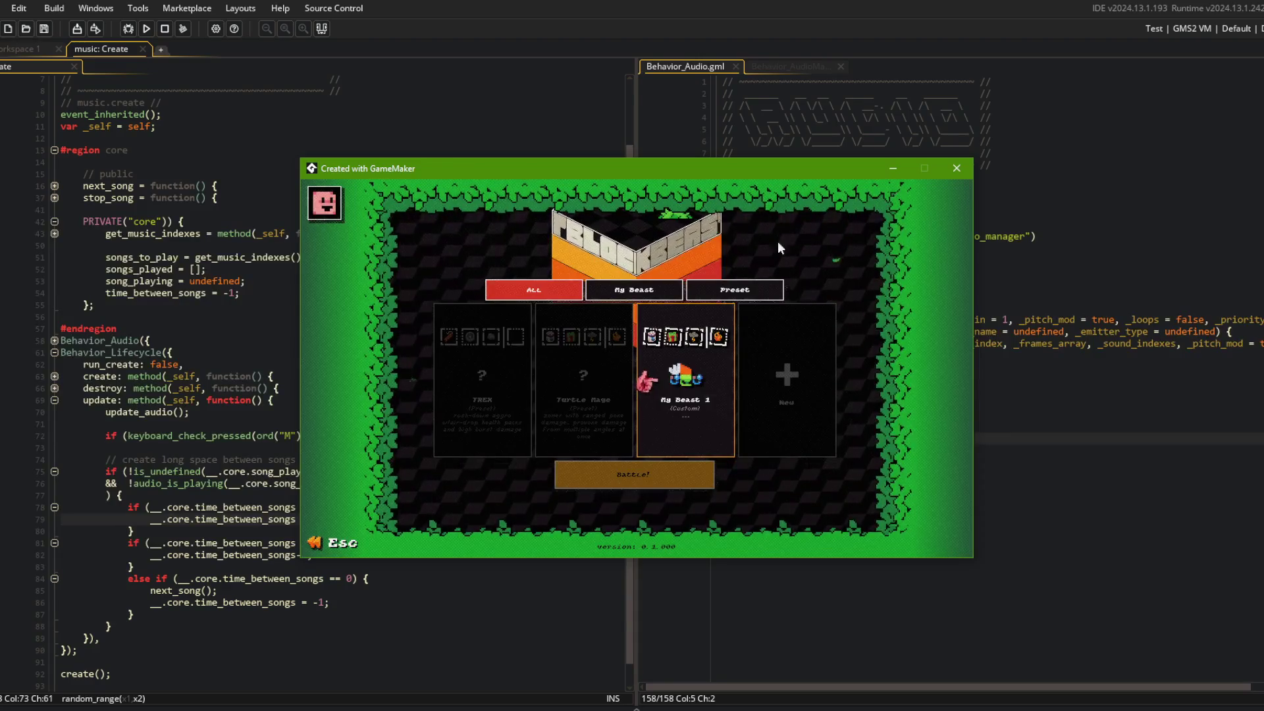
click(171, 114)
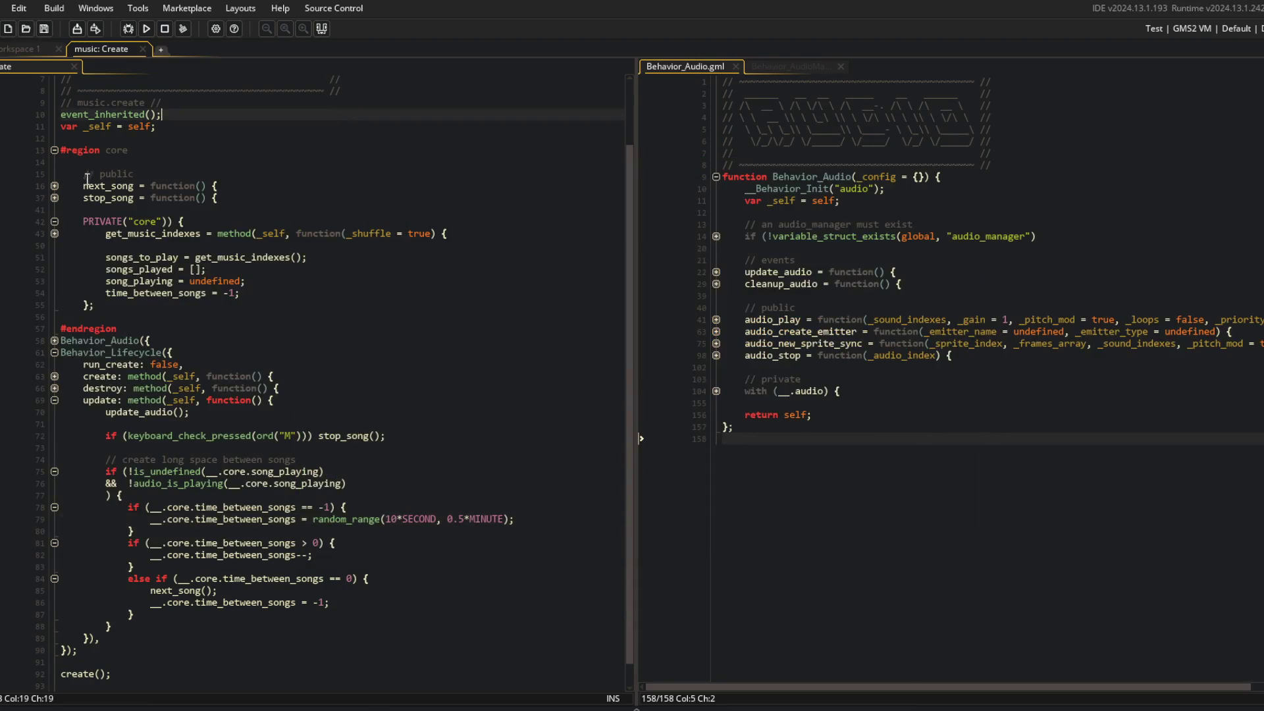
Expand stop_song and audio_stop, and wrap the M-key stop_song() call in its own braces
click(53, 197)
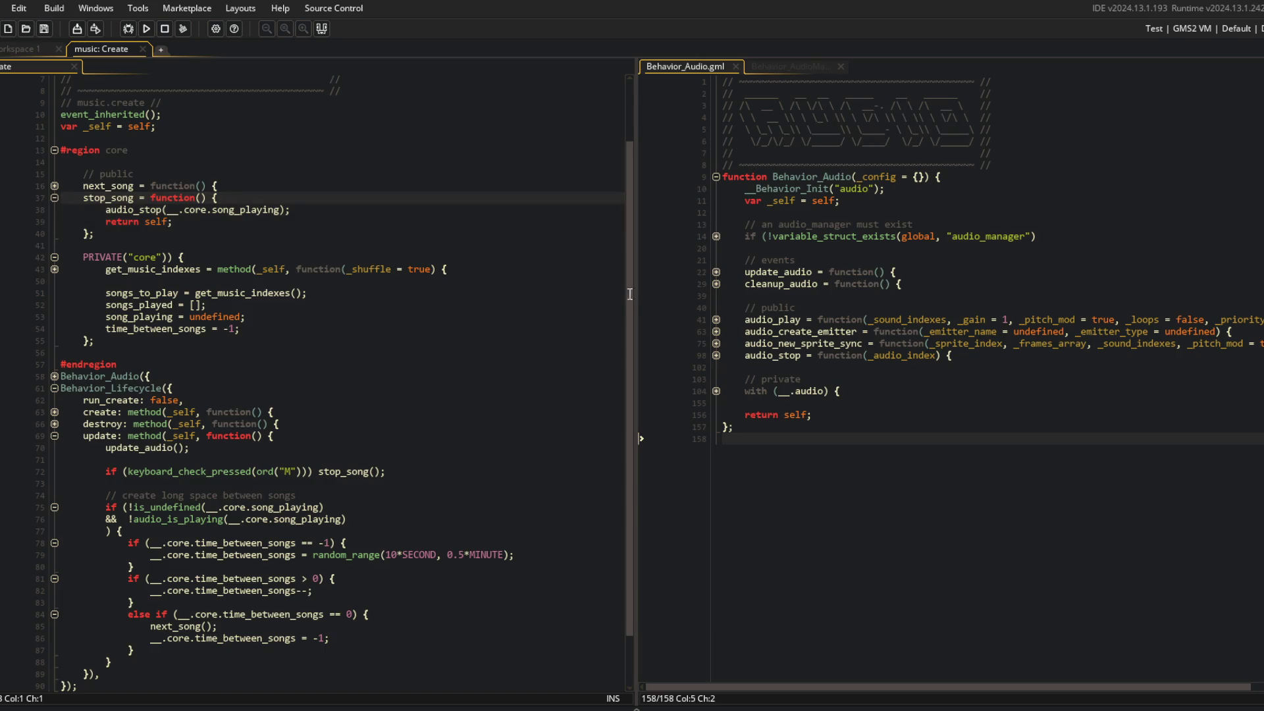
click(716, 356)
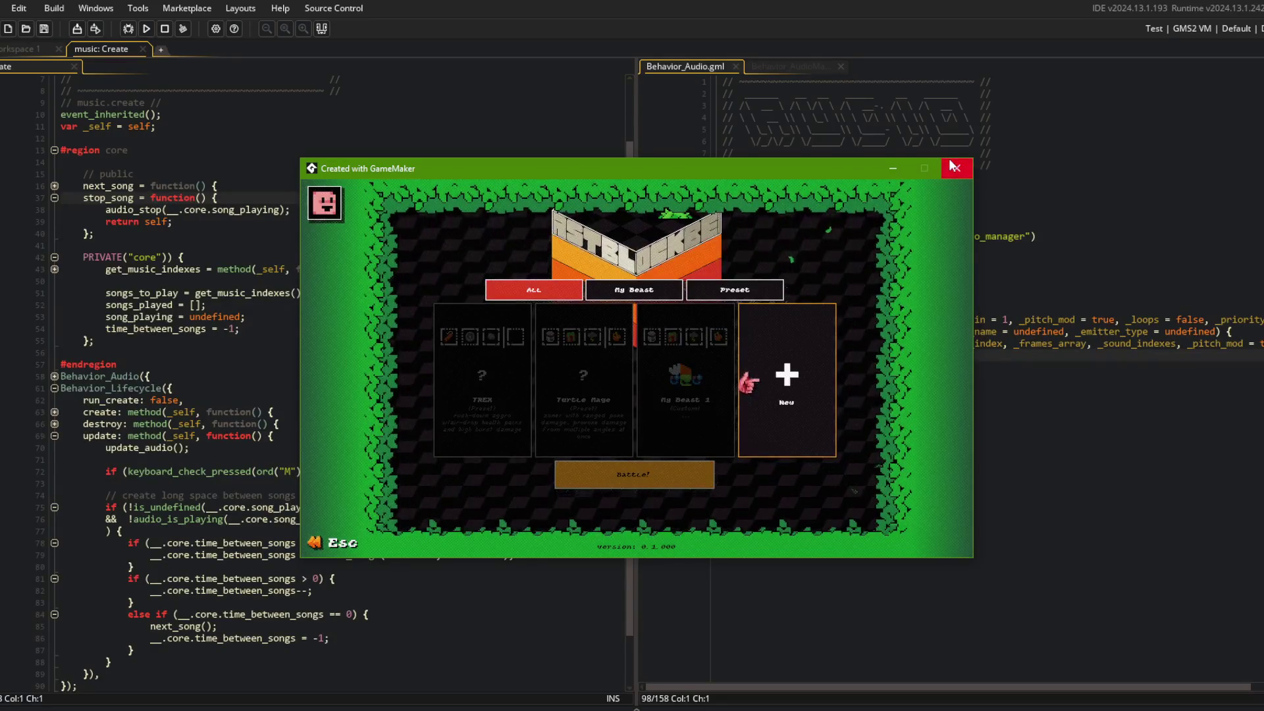
key(Escape)
scroll(263, 395, down, 2)
click(118, 404)
click(322, 416)
text({)
key(Return)
key(End)
key(Return)
key(Up)
Debug-run the game to test the stop_song() breakpoint, then close the game window
key(F5)
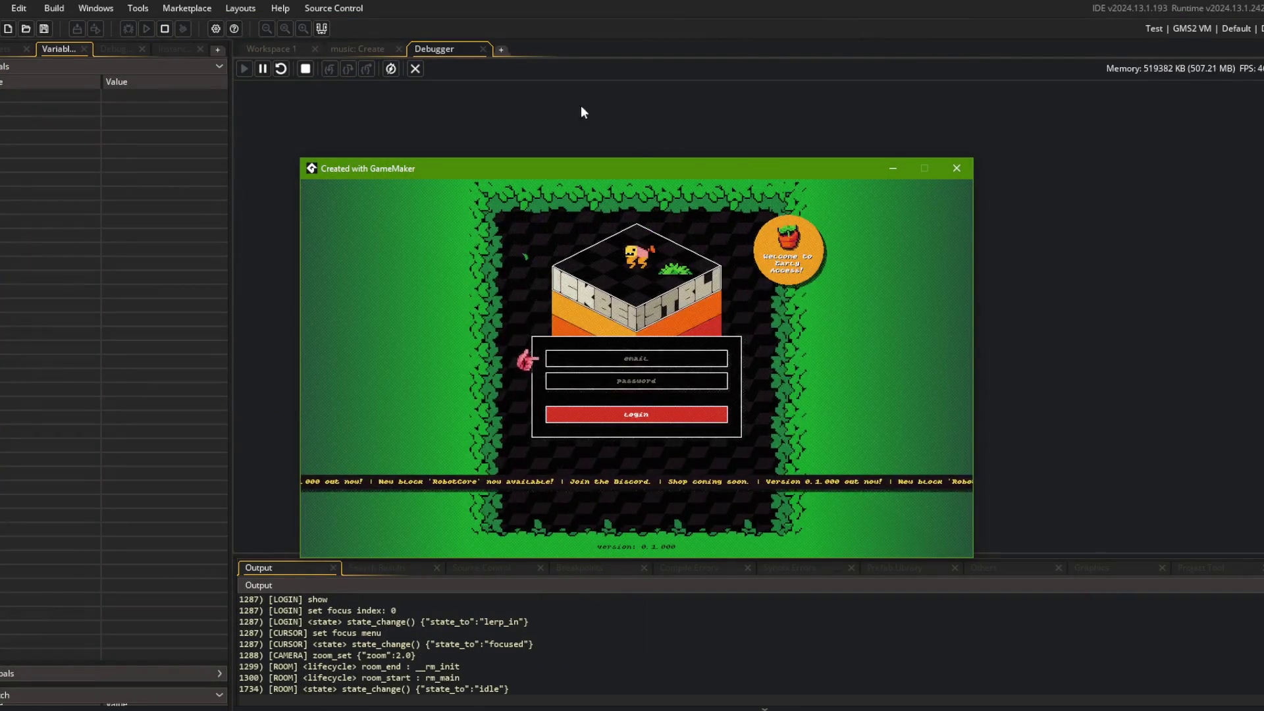
drag(515, 173, 445, 163)
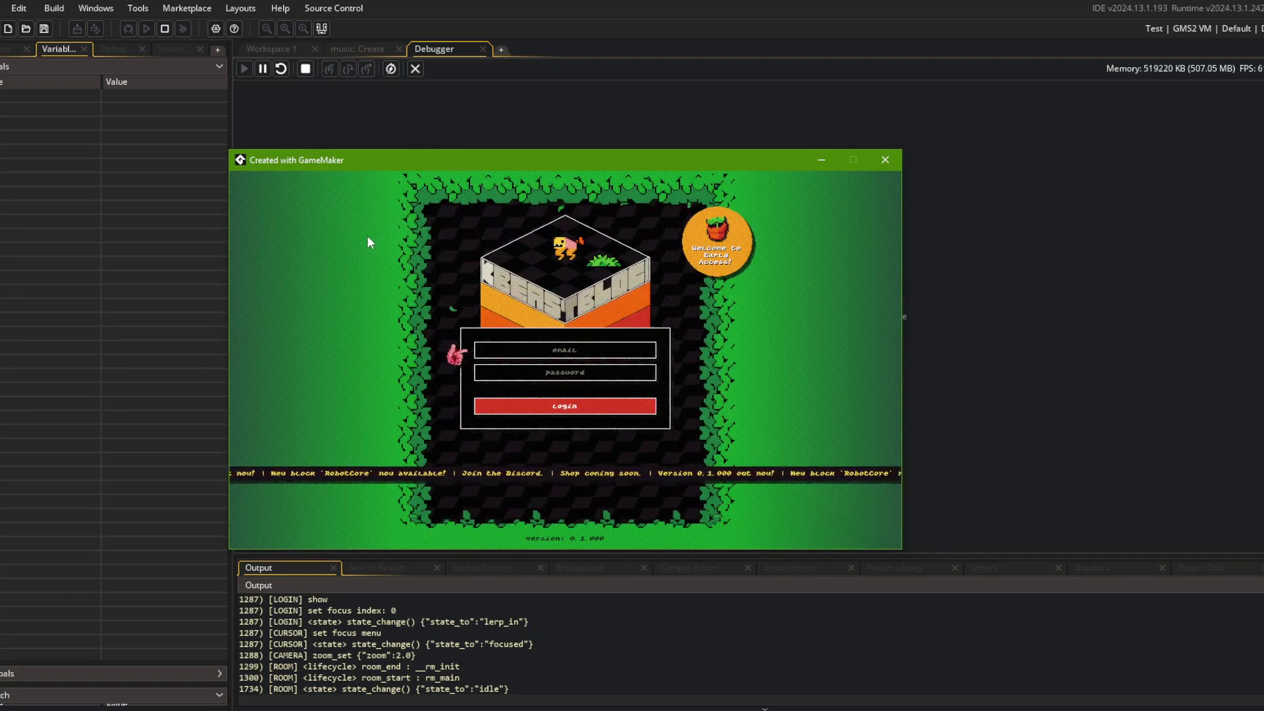
click(885, 160)
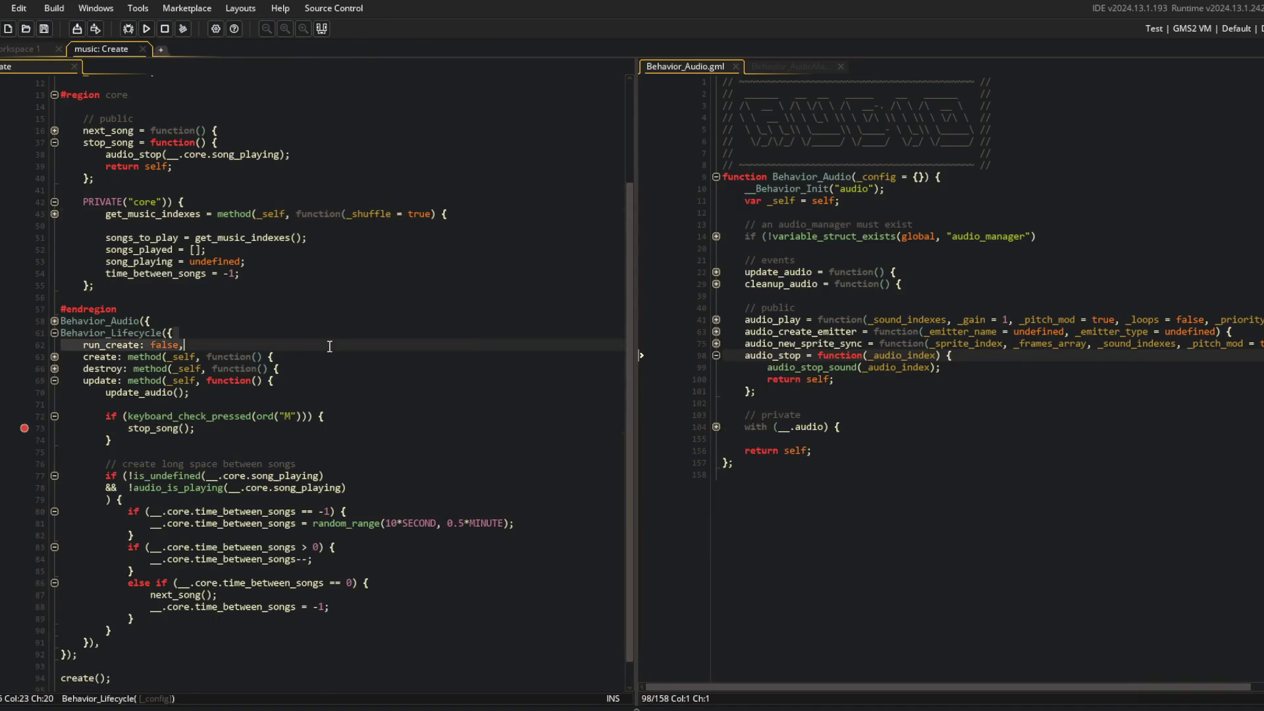
Open the music object's Step event, close all other panels, relaunch the game, and return to music: Create
click(47, 50)
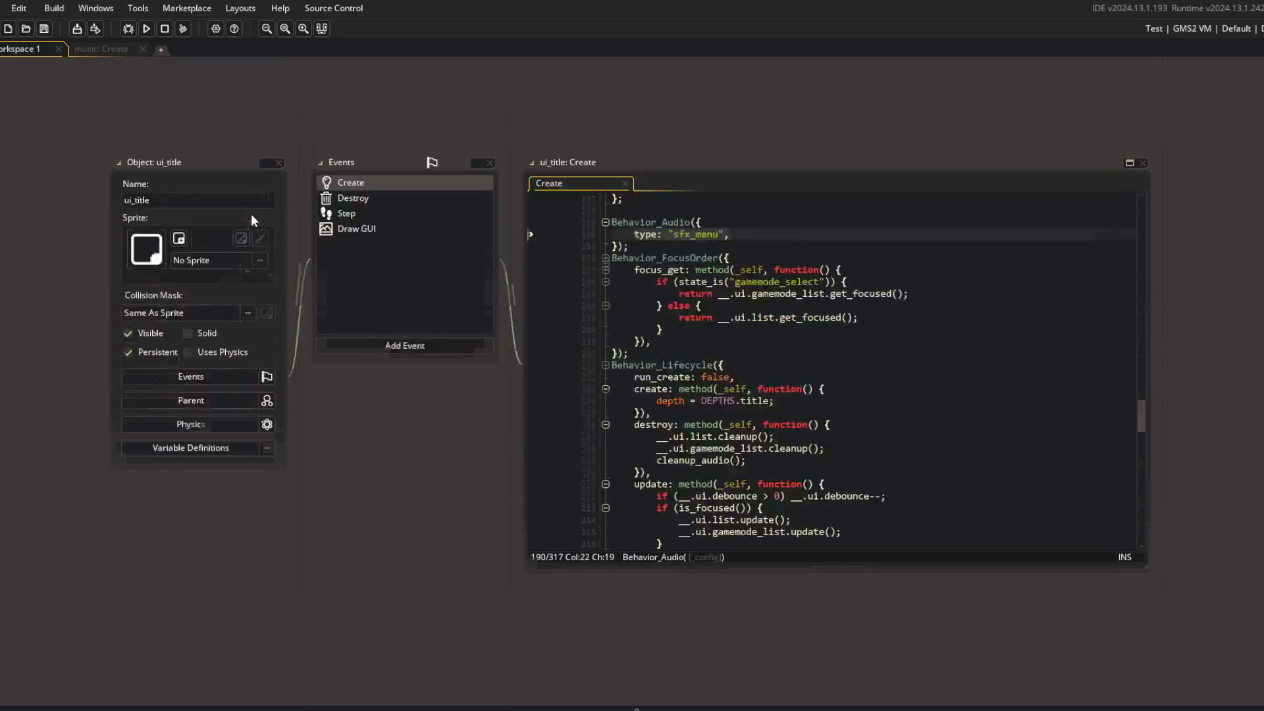
key(ctrl+t)
text(music)
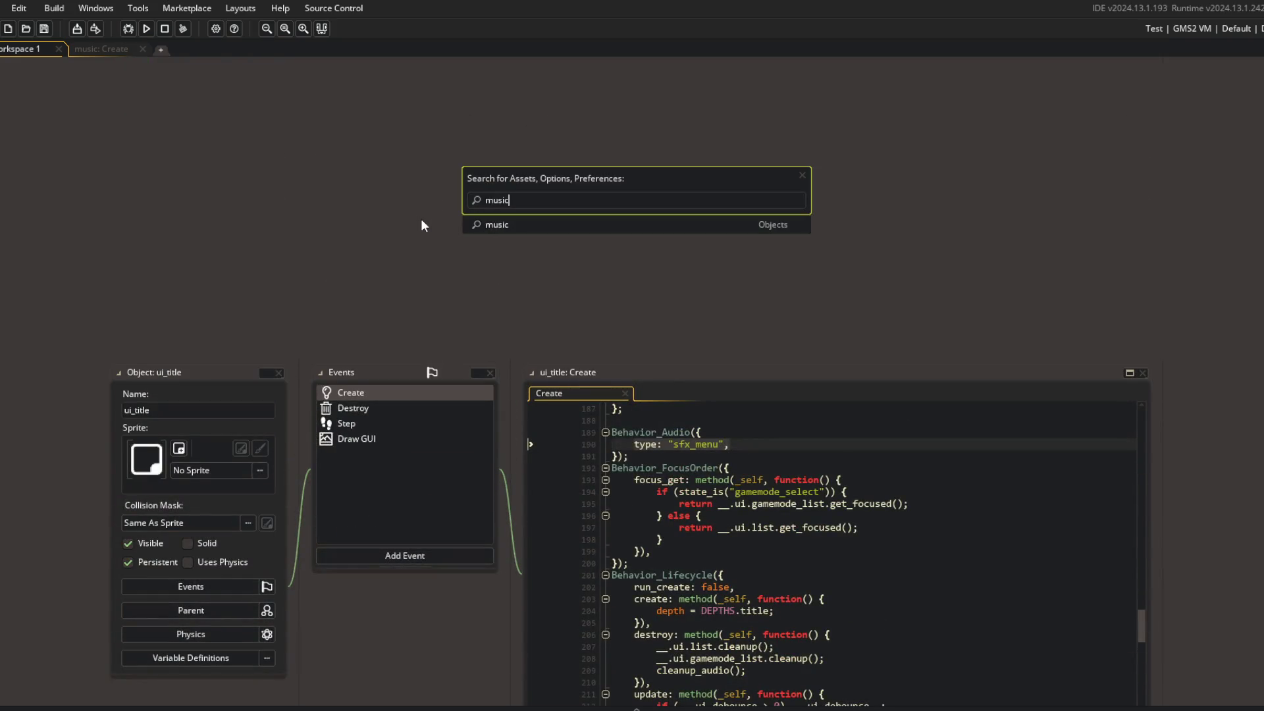
key(Return)
click(240, 275)
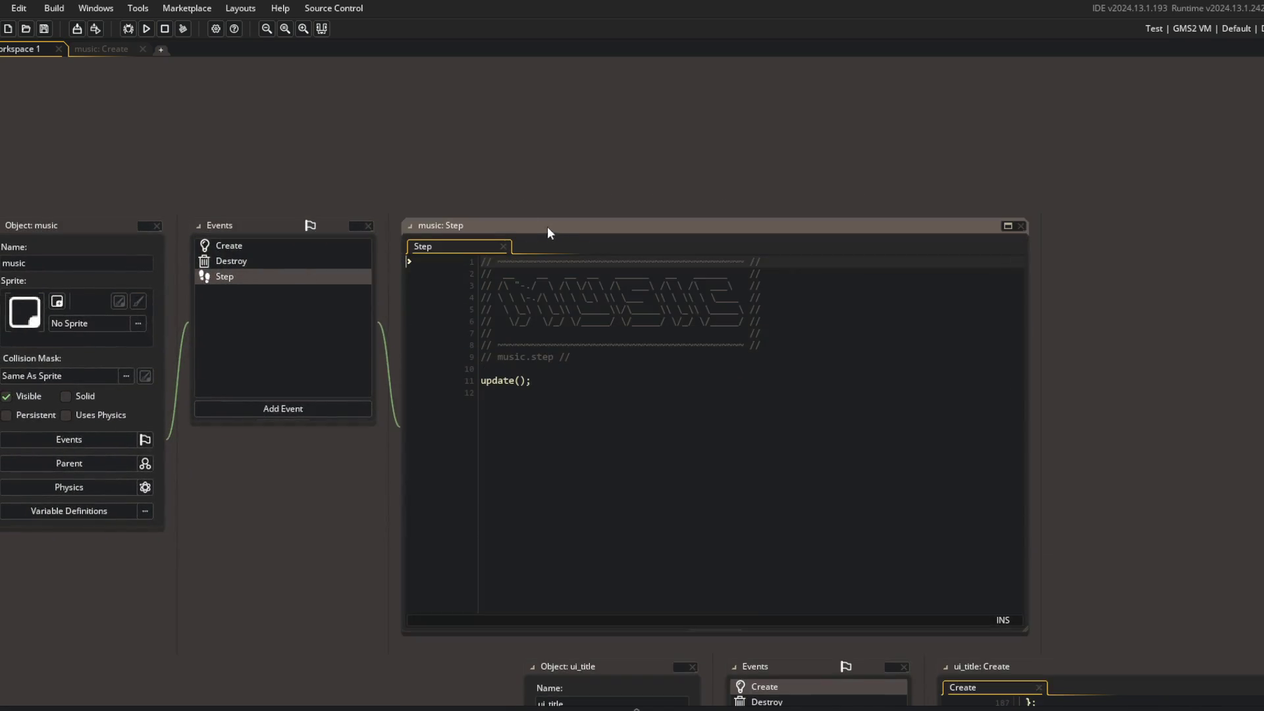
right_click(77, 230)
click(107, 249)
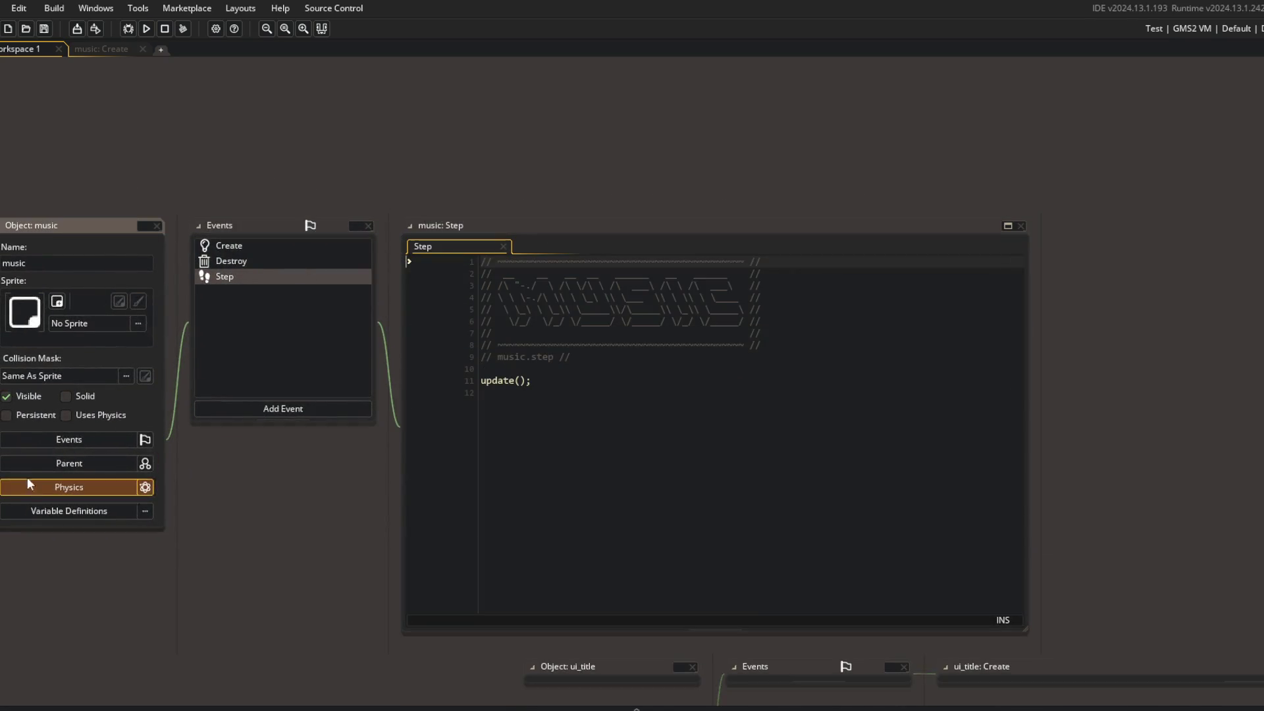
click(6, 415)
key(F5)
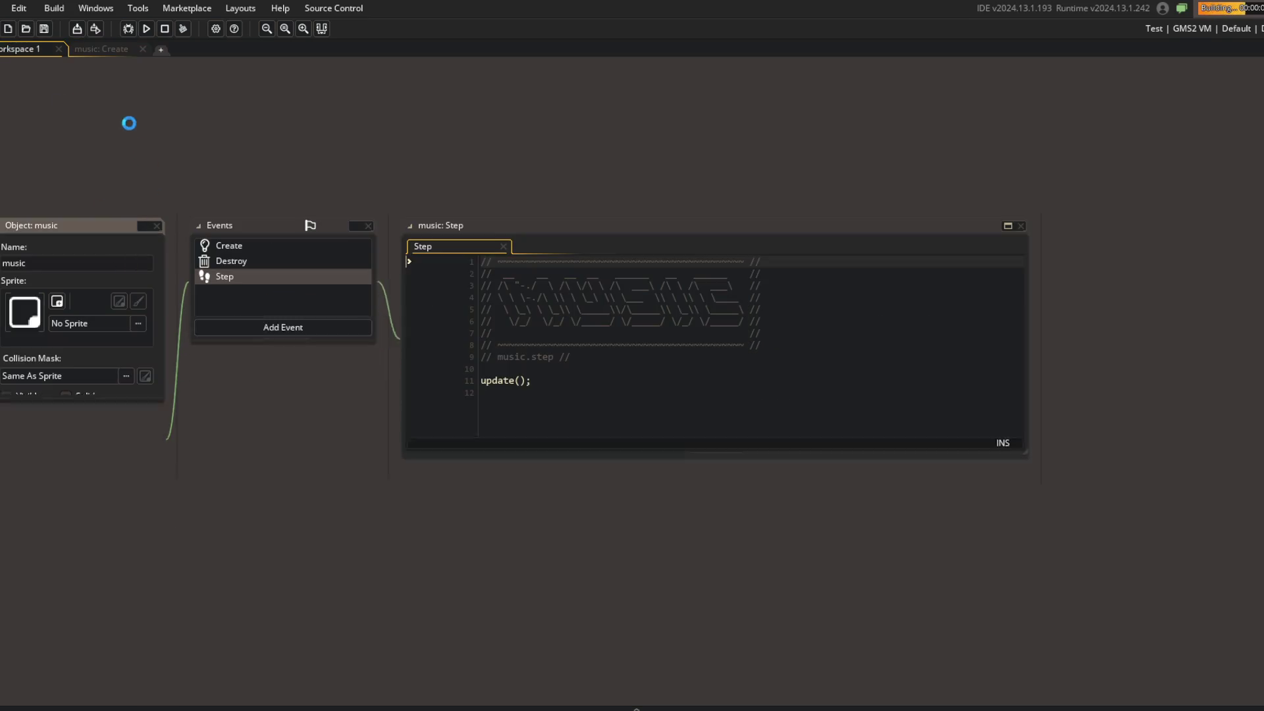
click(131, 50)
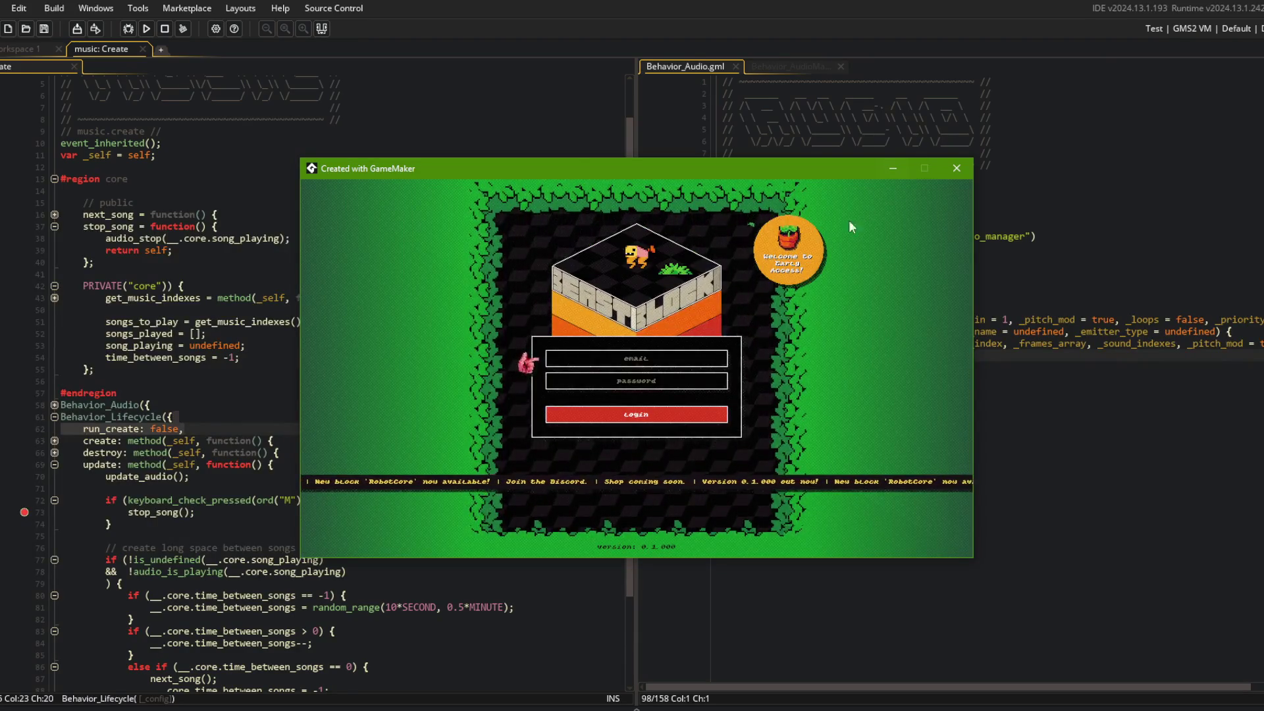
Log in, open My Beast 1 in the beast editor, review Perks and Traps, then the Block details
click(681, 414)
click(640, 397)
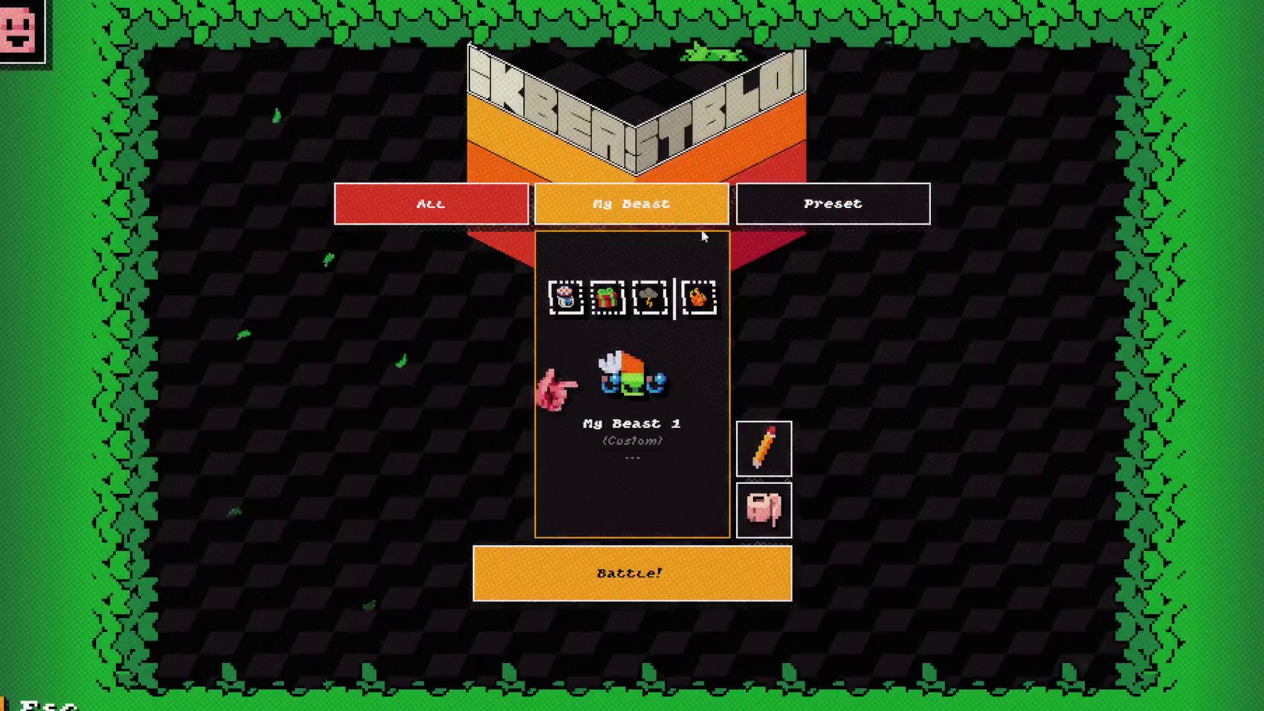
click(763, 449)
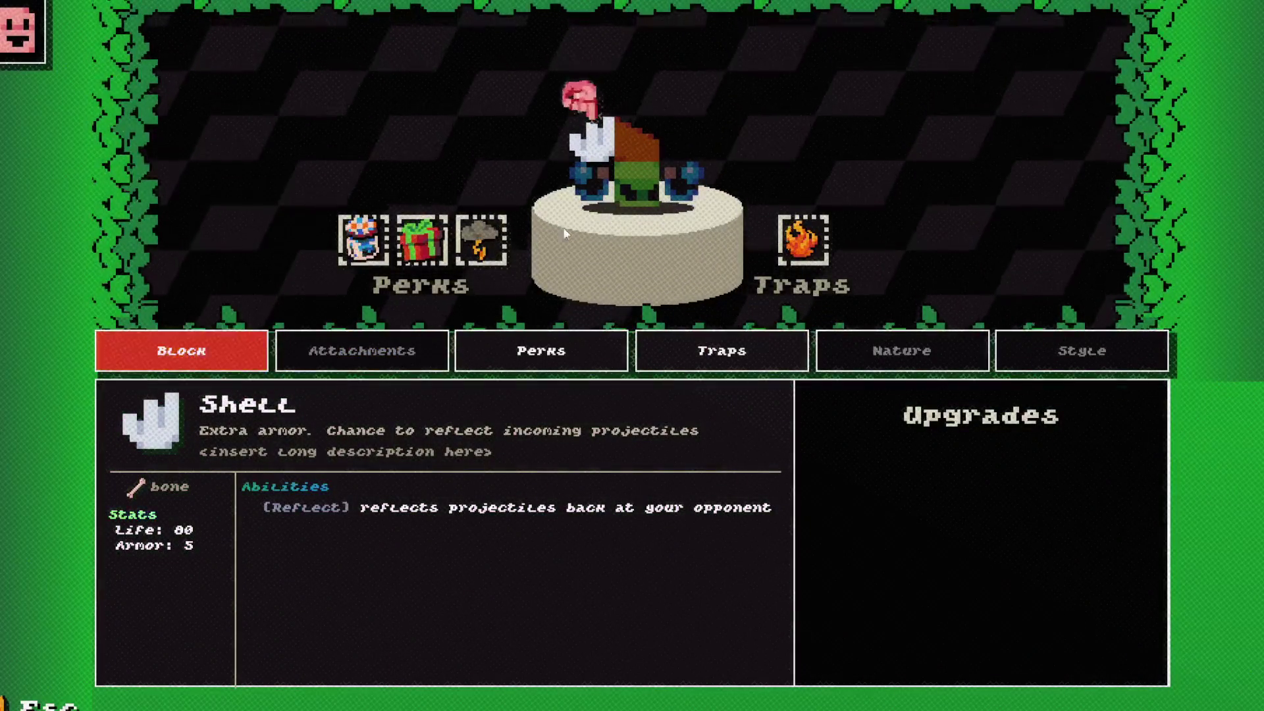
click(554, 350)
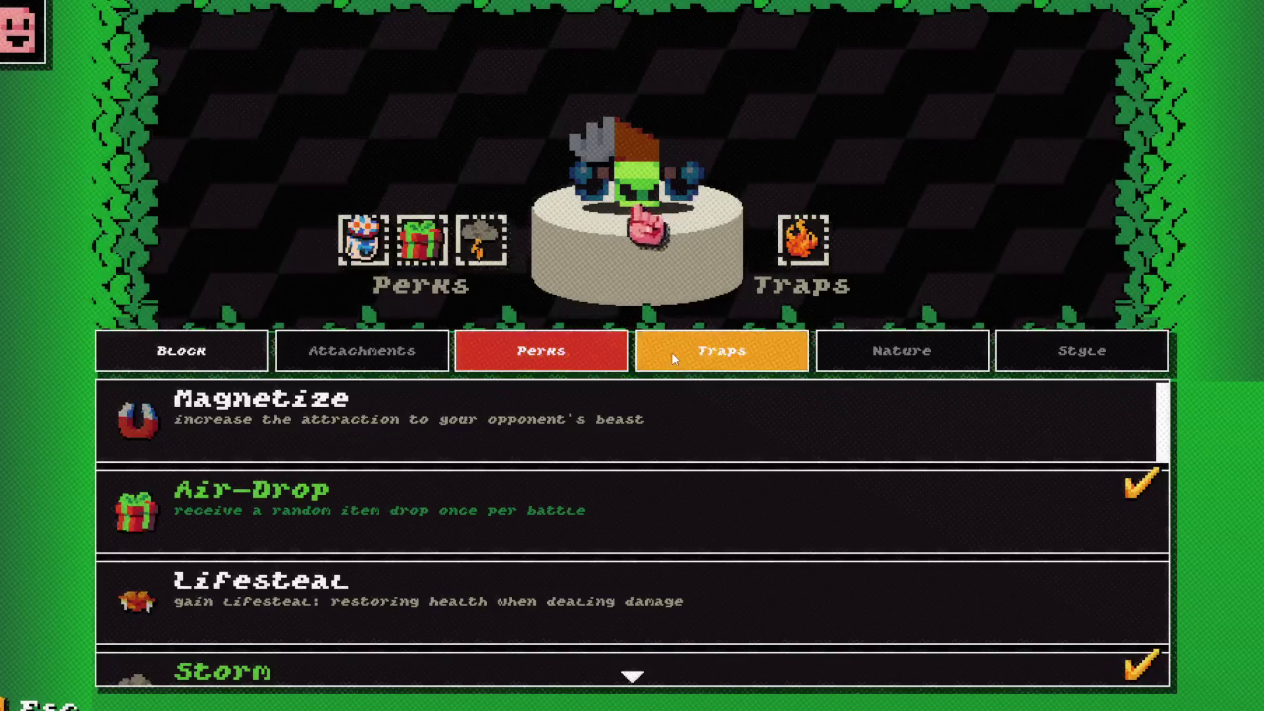
click(671, 353)
click(541, 352)
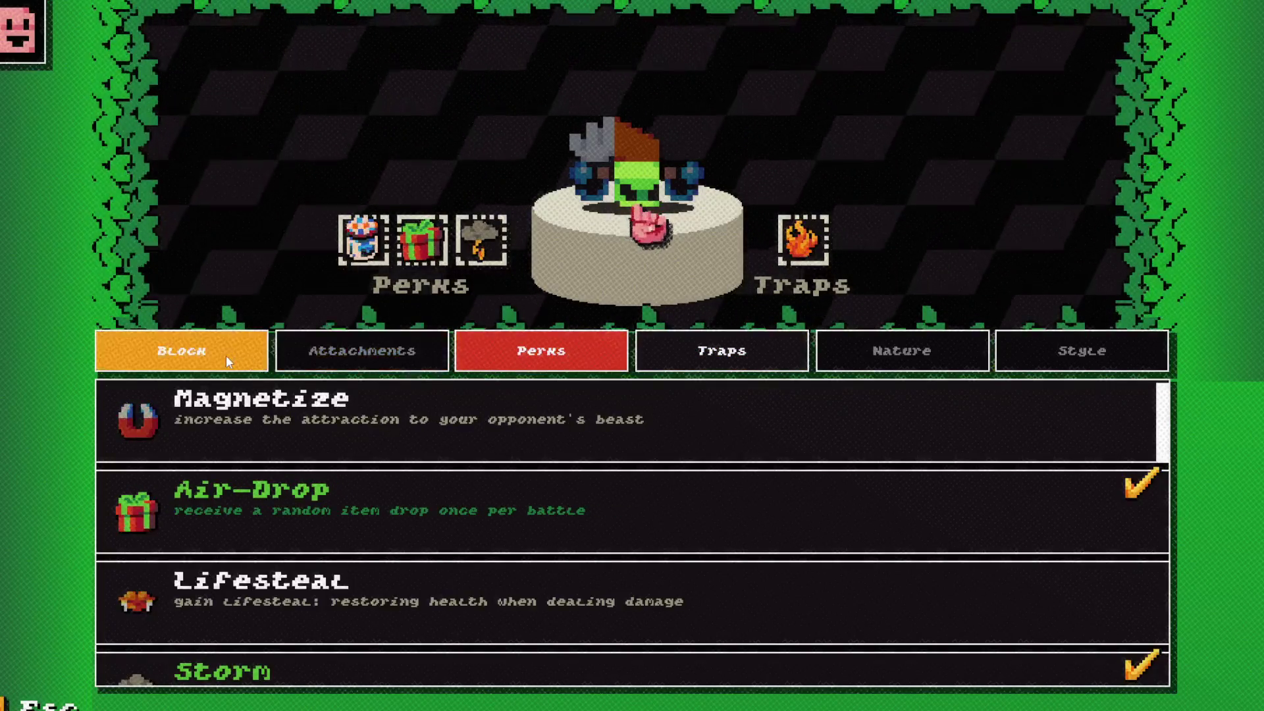
click(225, 359)
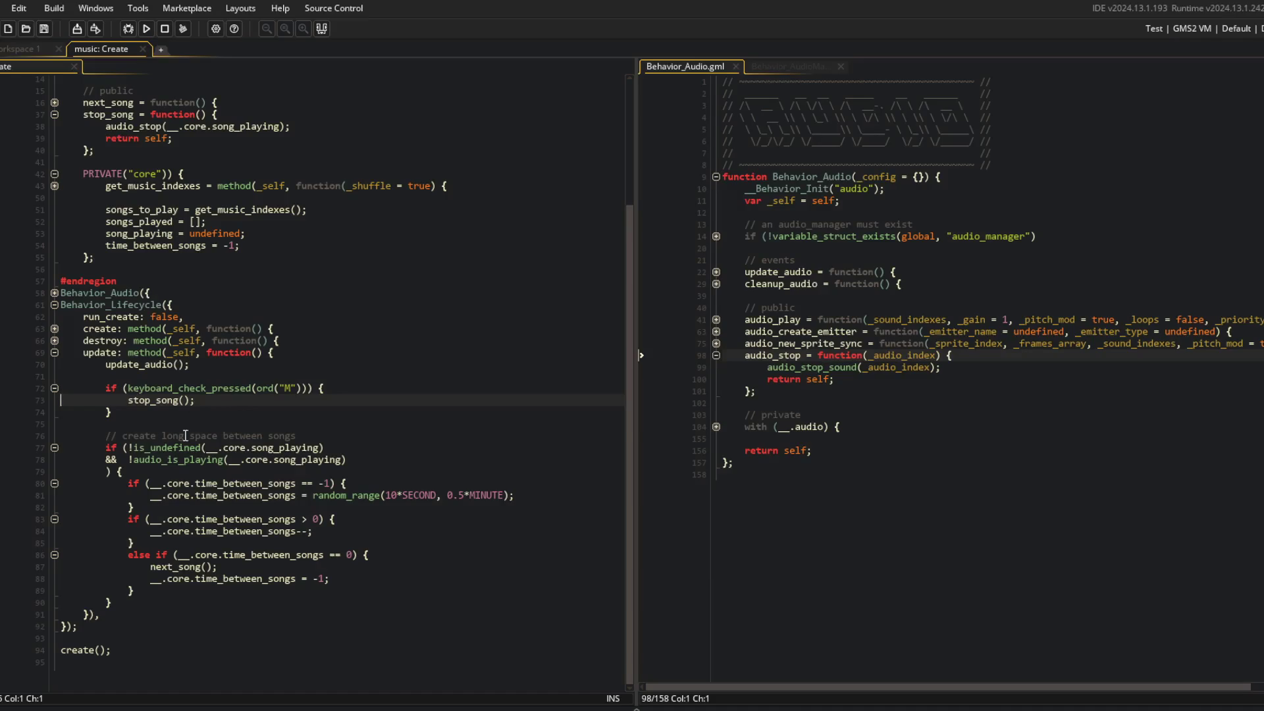
Review the is_undefined song check, audio_is_playing condition, and the initial time_between_songs value
double_click(173, 449)
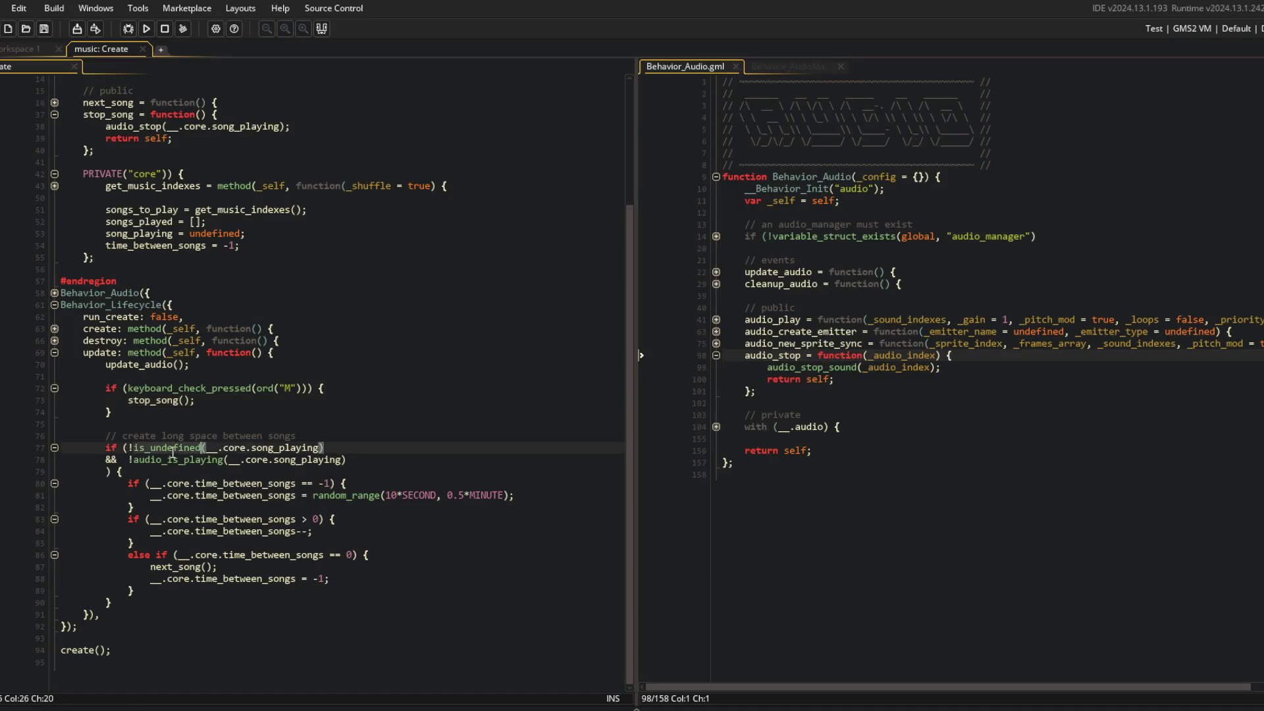
click(323, 448)
scroll(169, 112, up, 2)
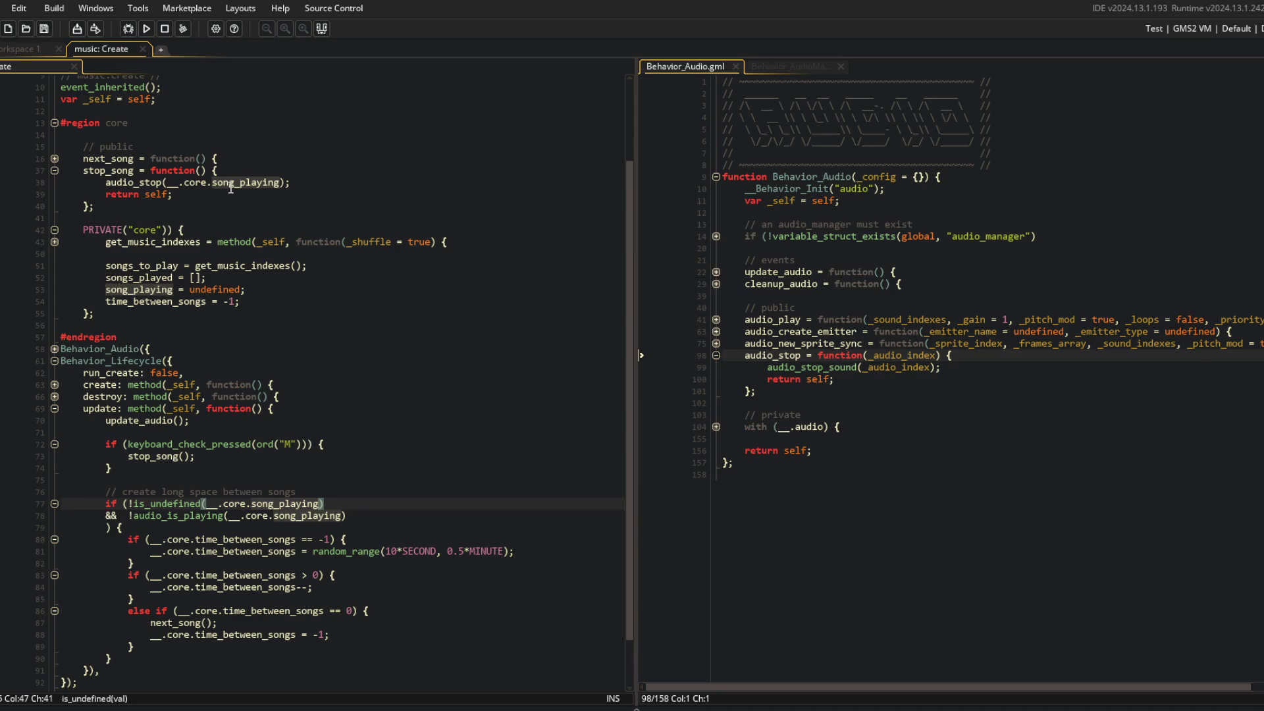
double_click(170, 515)
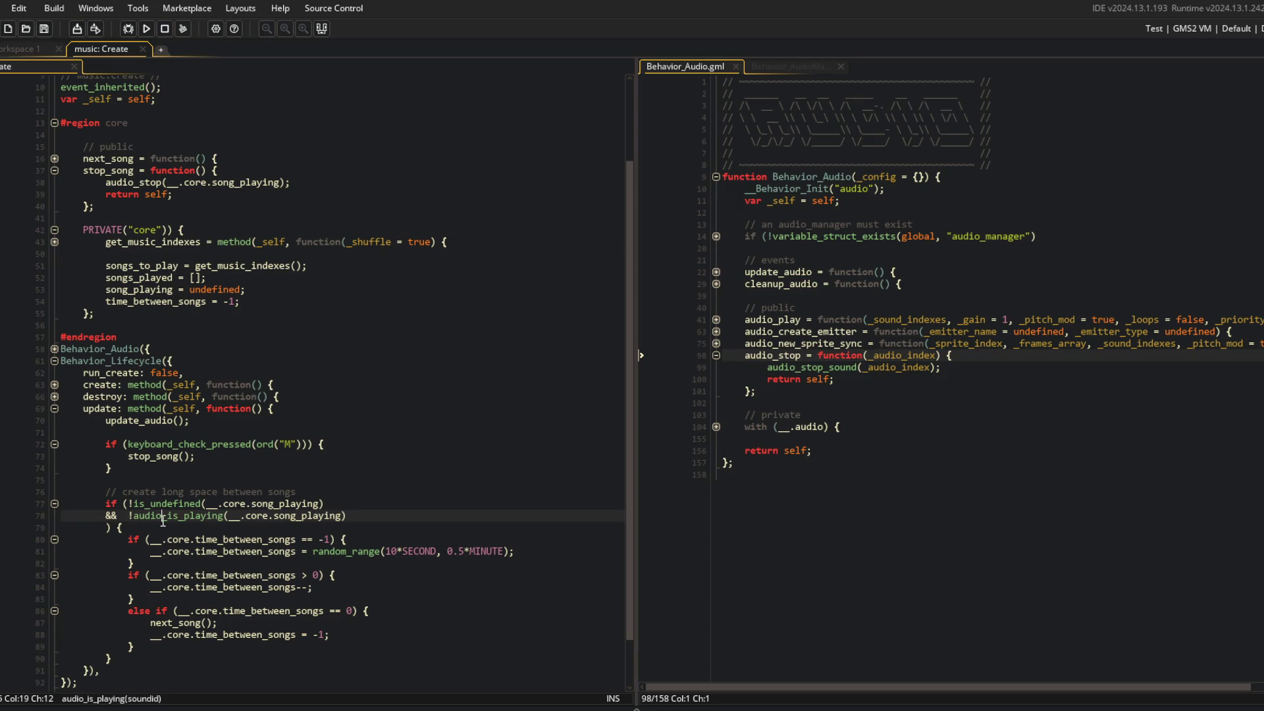
click(200, 540)
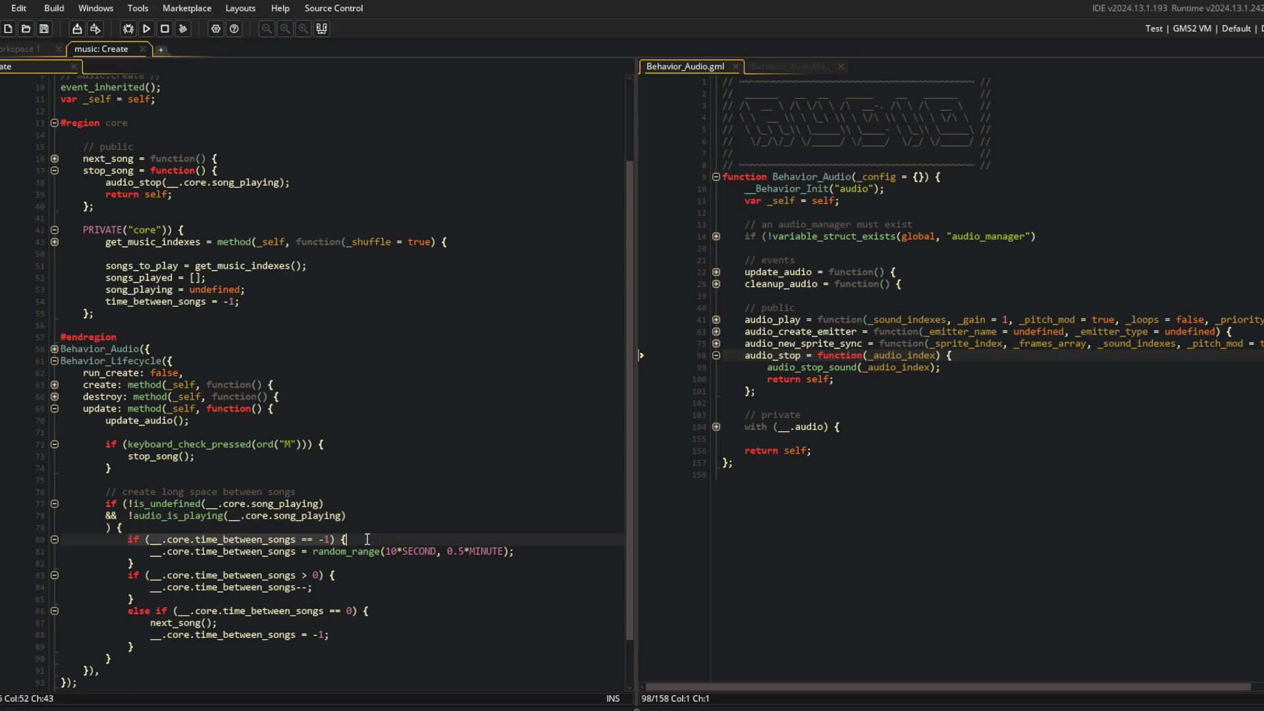
click(318, 183)
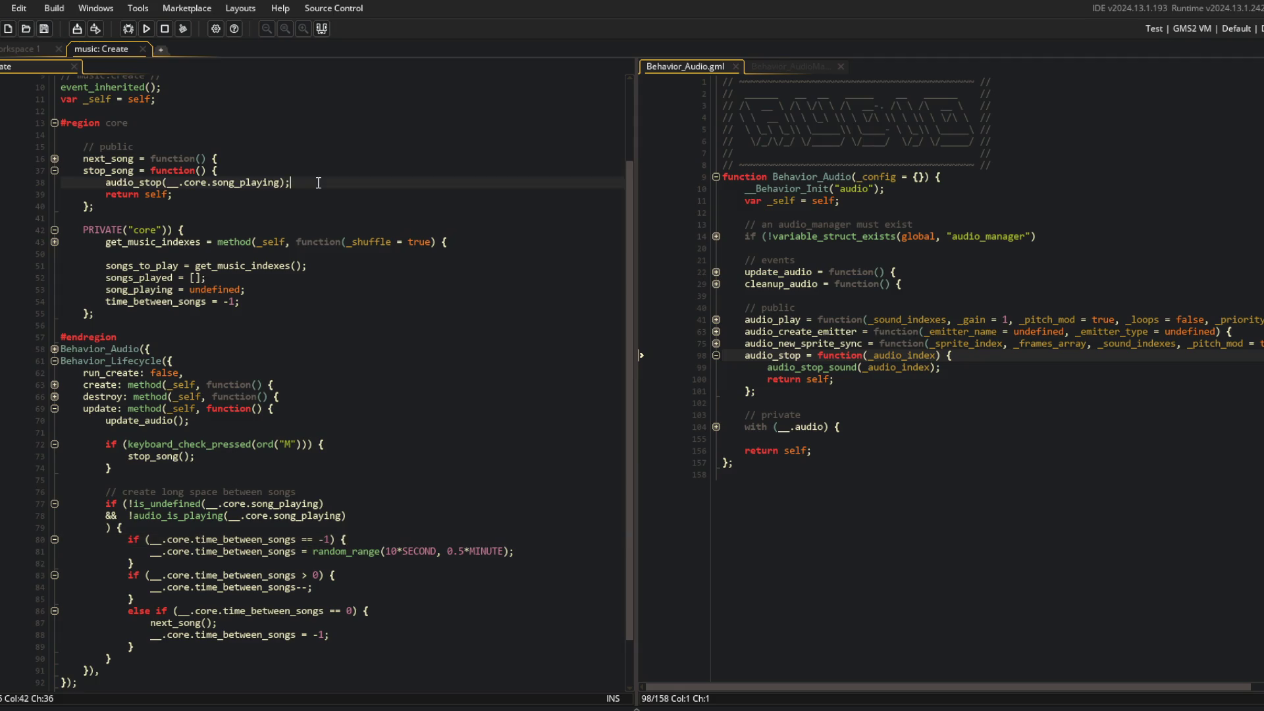
click(146, 301)
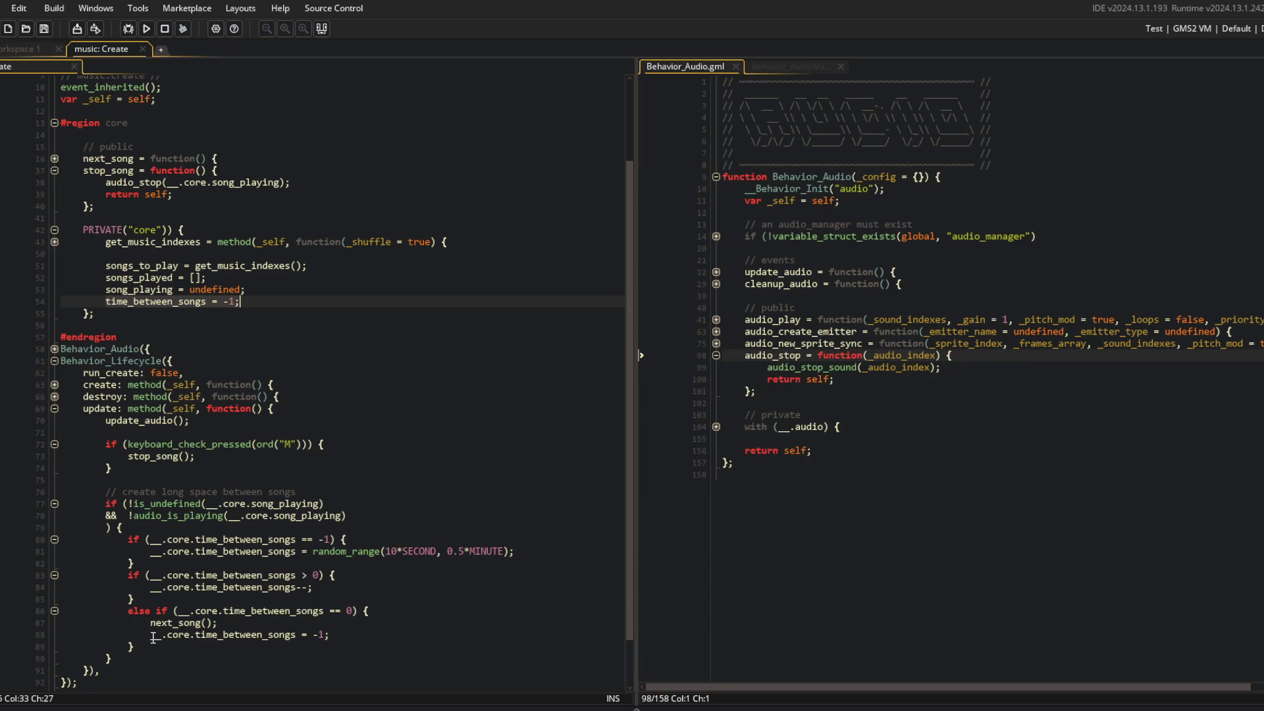
Delete the time_between_songs reset after next_song() and go to the audio_play line in next_song
click(349, 634)
key(shift+Home)
key(BackSpace)
key(BackSpace)
key(BackSpace)
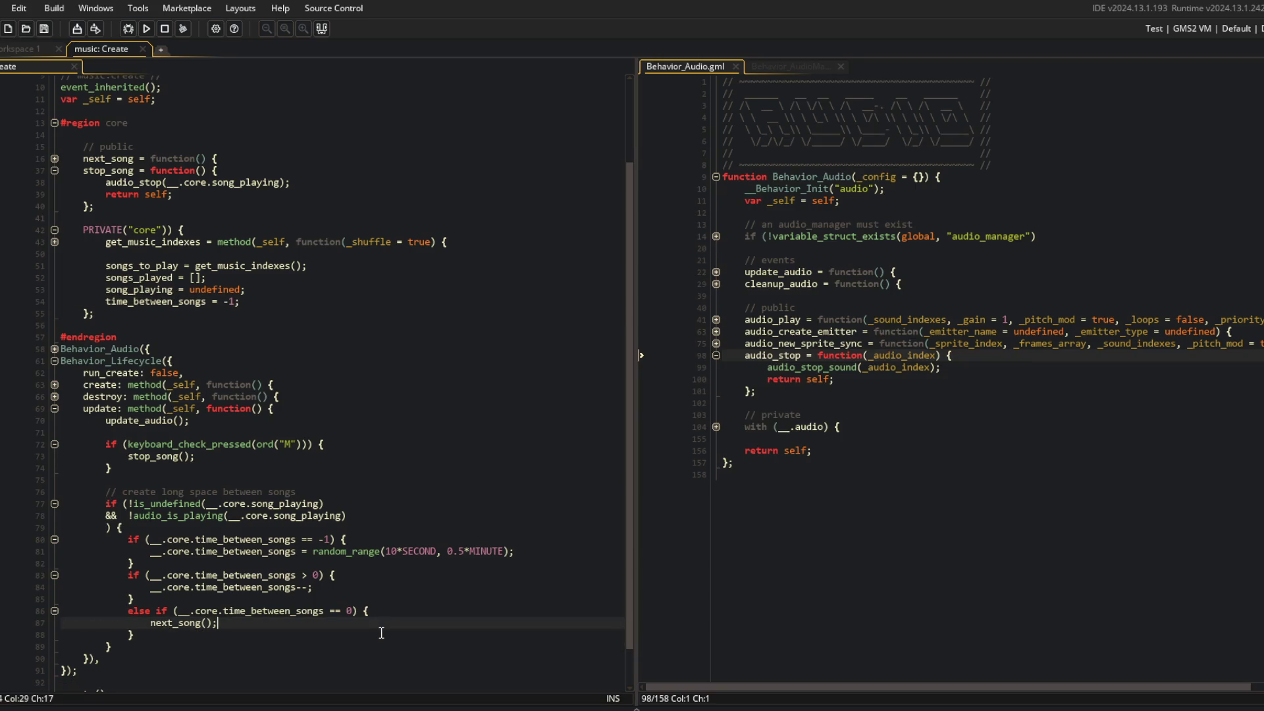
click(55, 158)
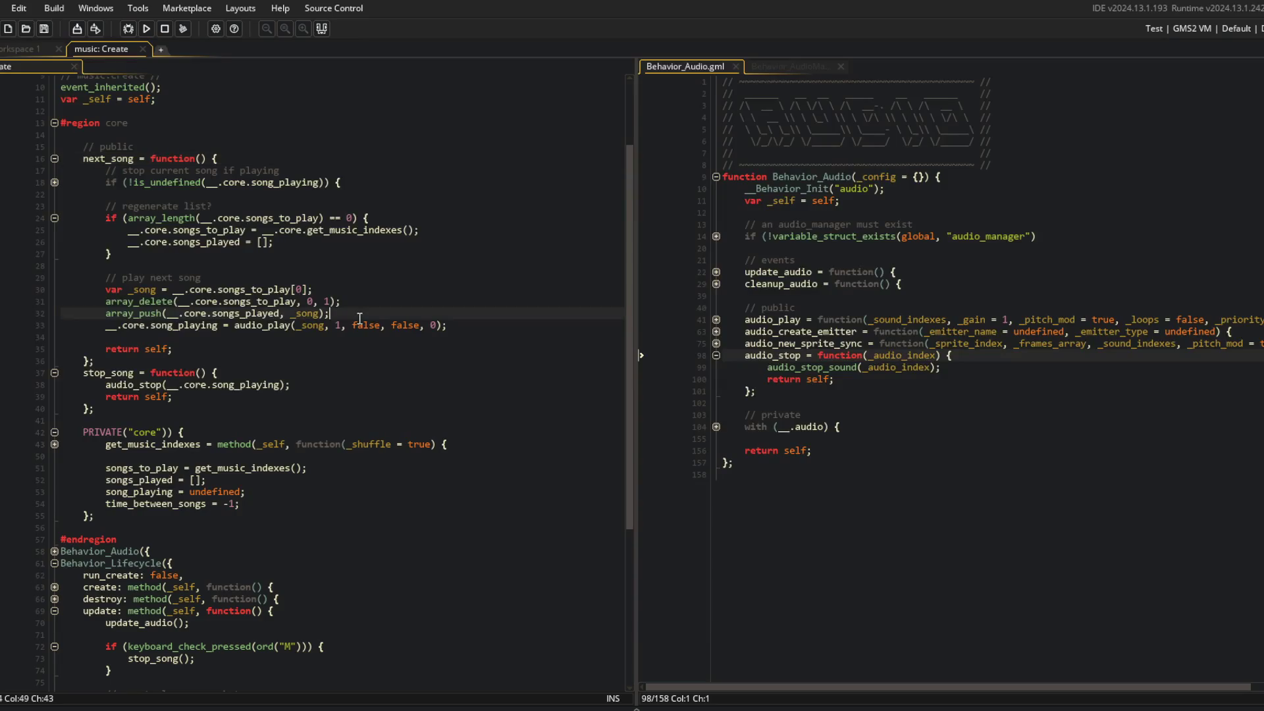
click(329, 337)
Inspect the time_between_songs gap checks in the update code to chain them with else if
click(368, 290)
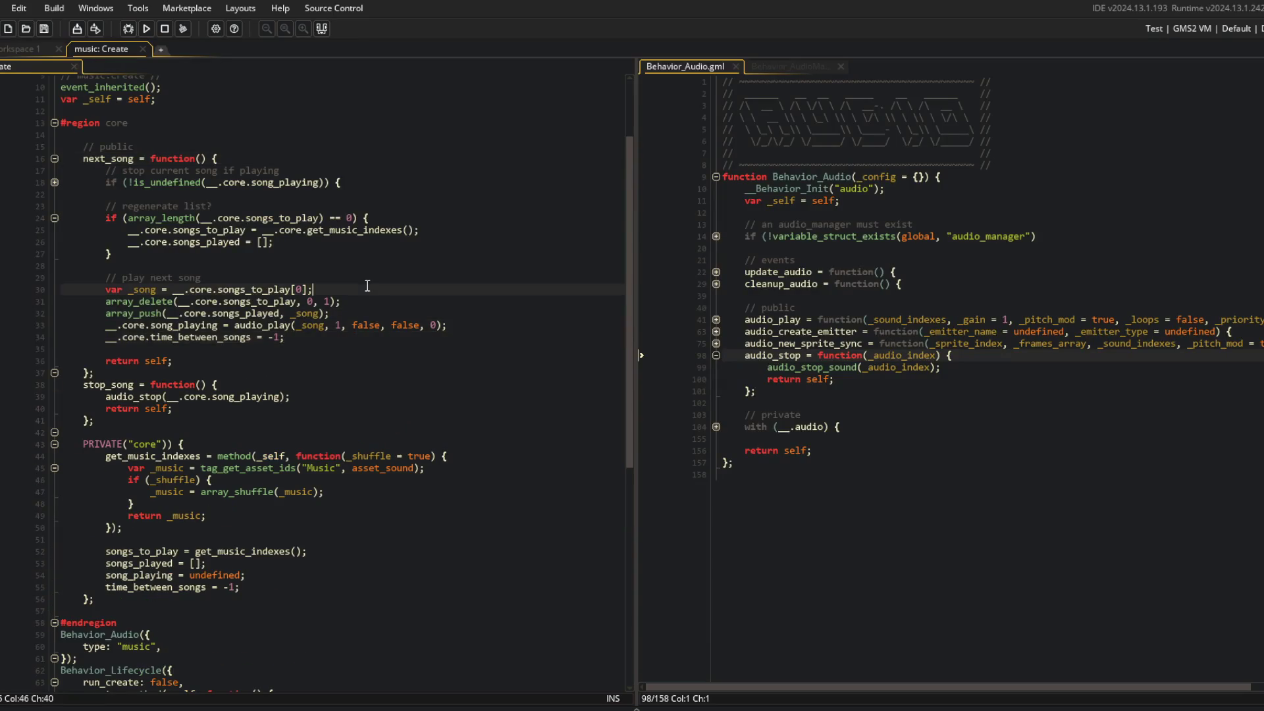
scroll(296, 329, down, 12)
click(209, 424)
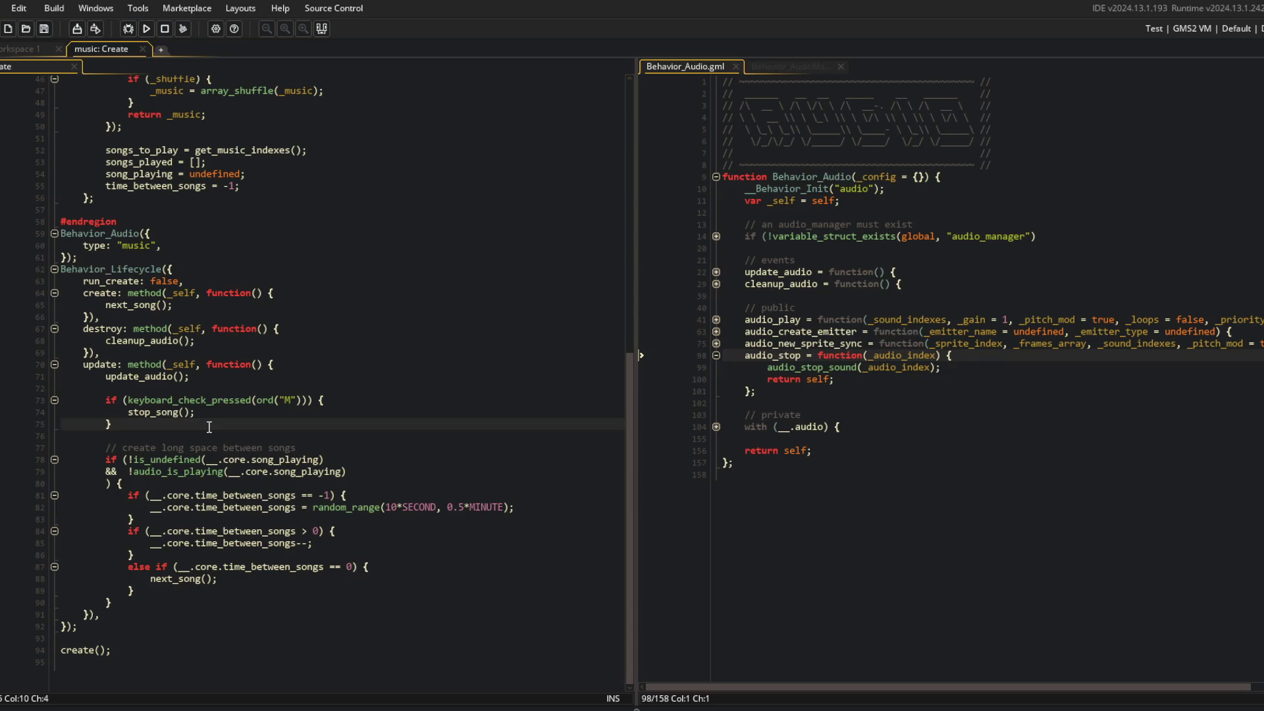
click(193, 486)
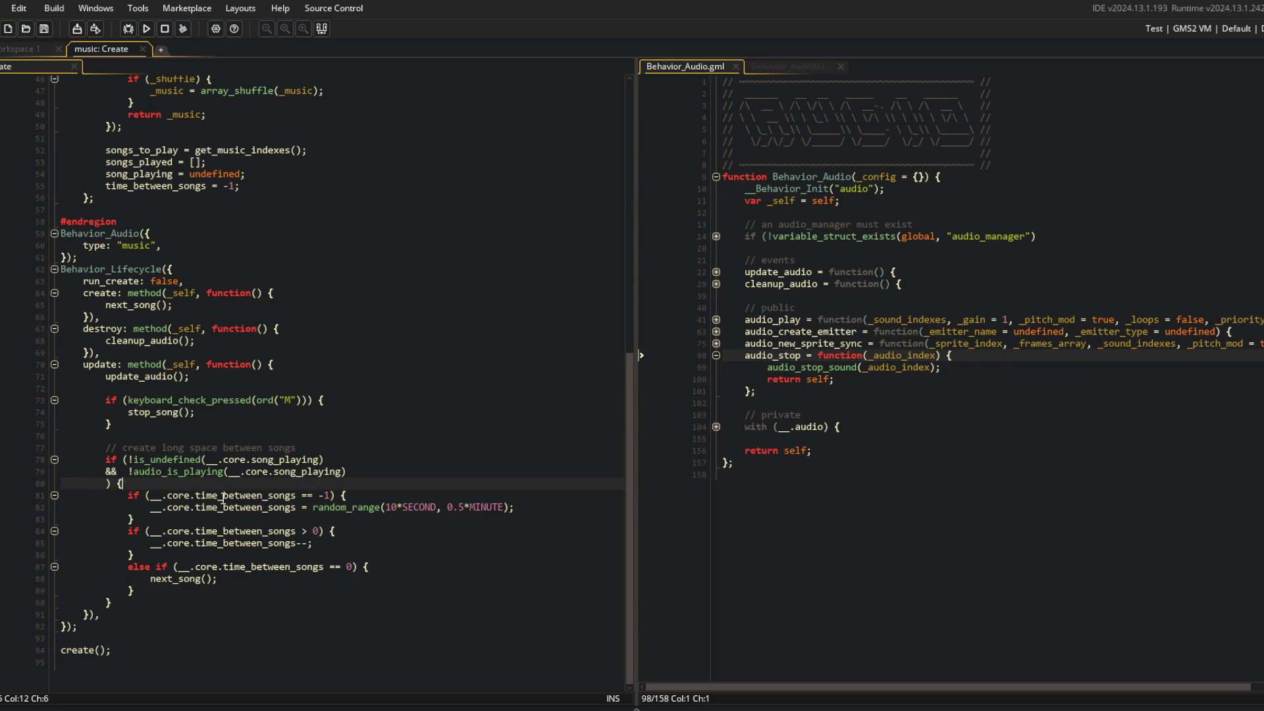
click(337, 518)
click(314, 496)
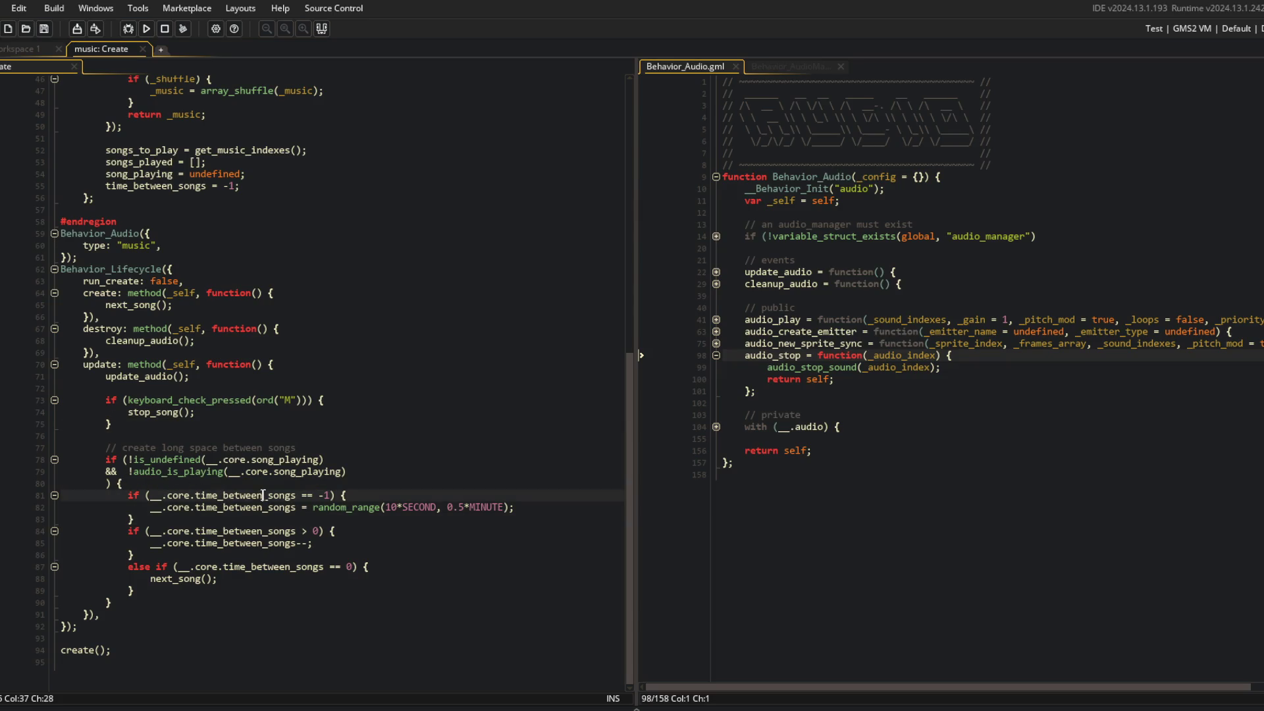
double_click(274, 531)
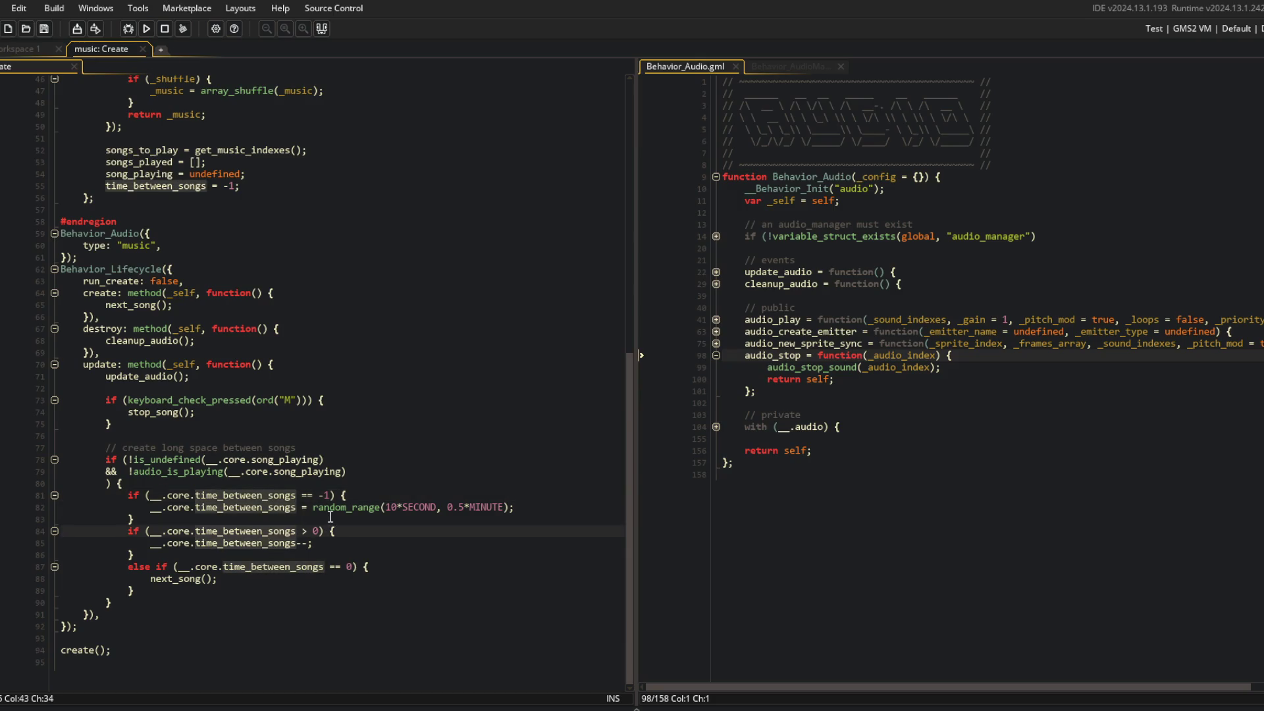
click(224, 544)
click(360, 529)
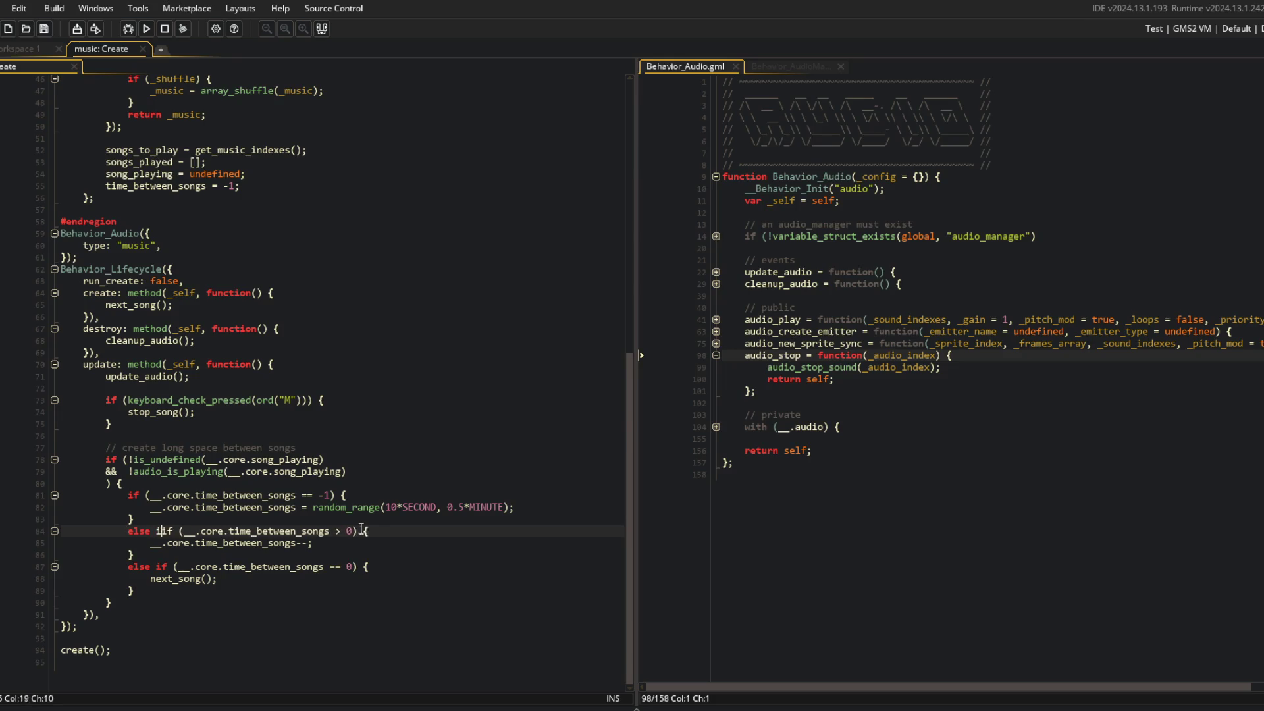
Change SECOND to SECONDS in the random gap range
click(395, 388)
click(398, 471)
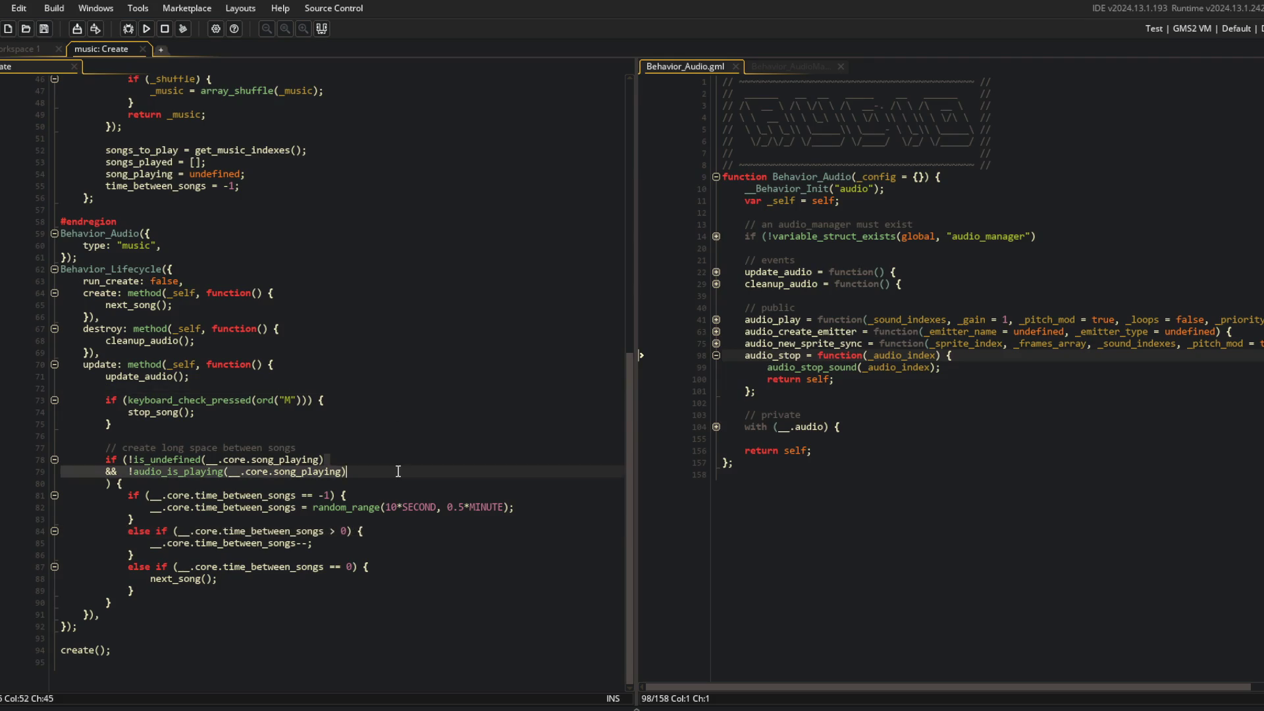
click(393, 419)
click(294, 508)
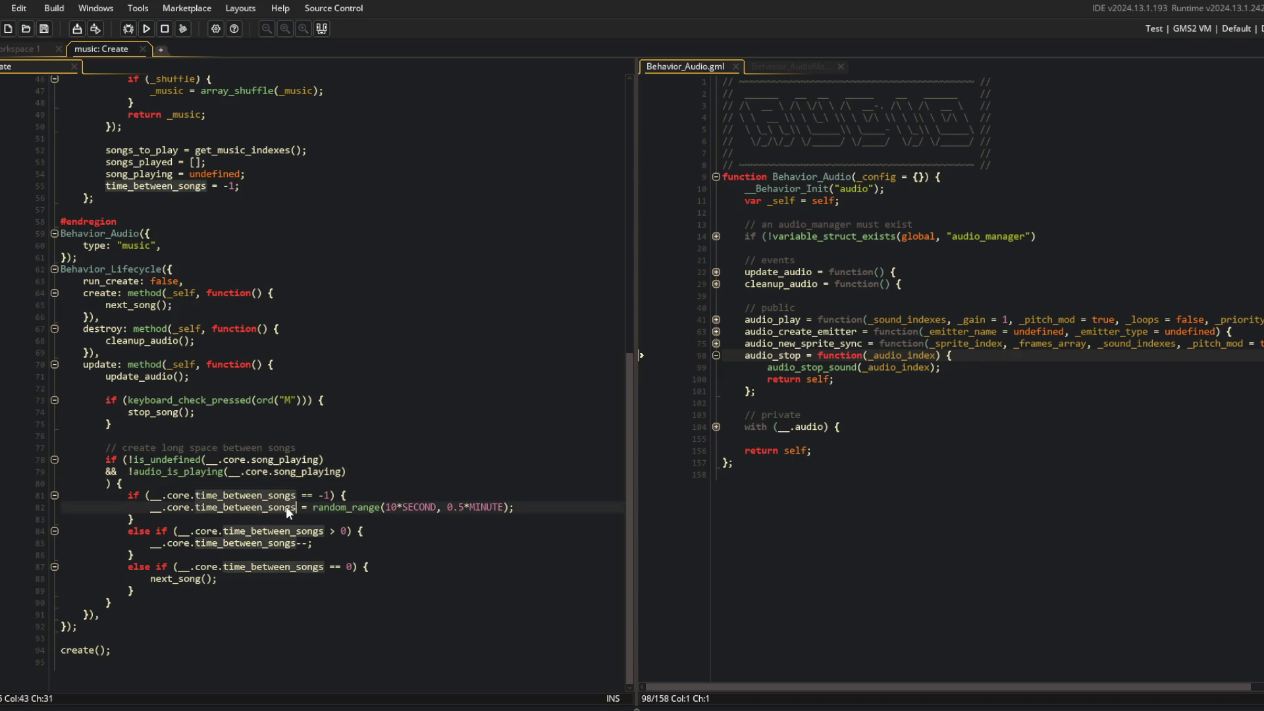
click(362, 485)
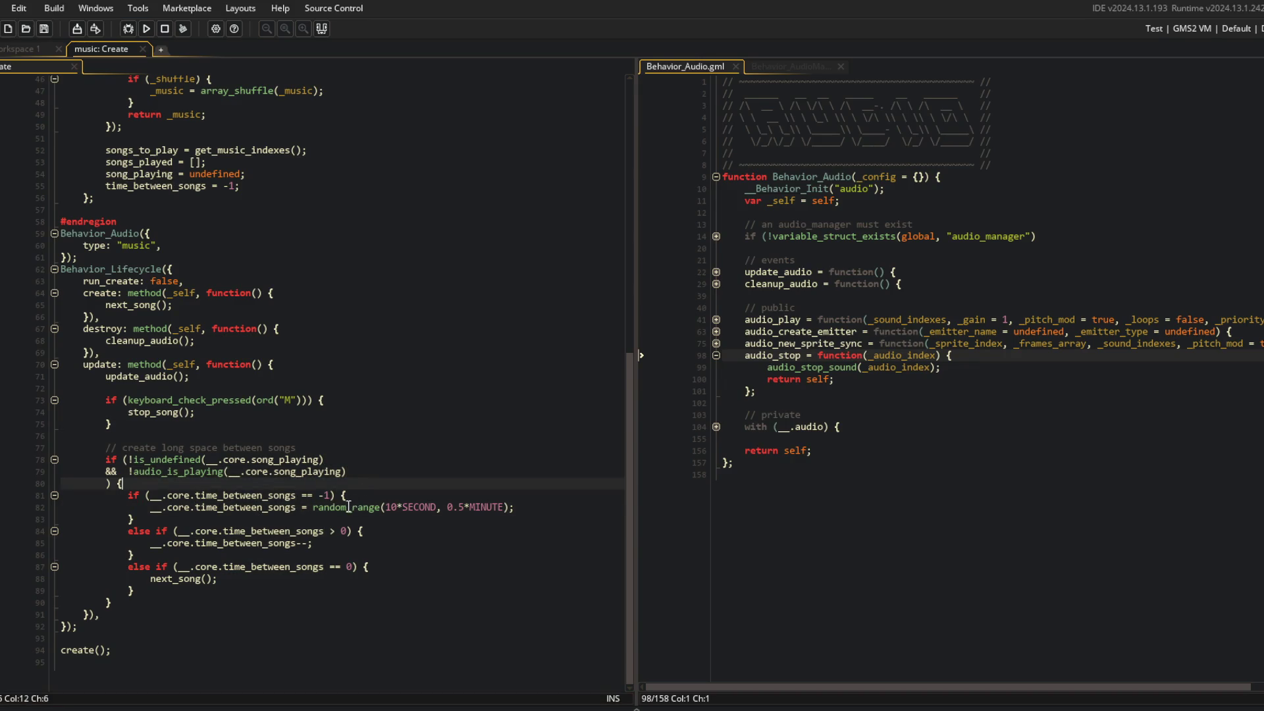
click(422, 495)
click(438, 508)
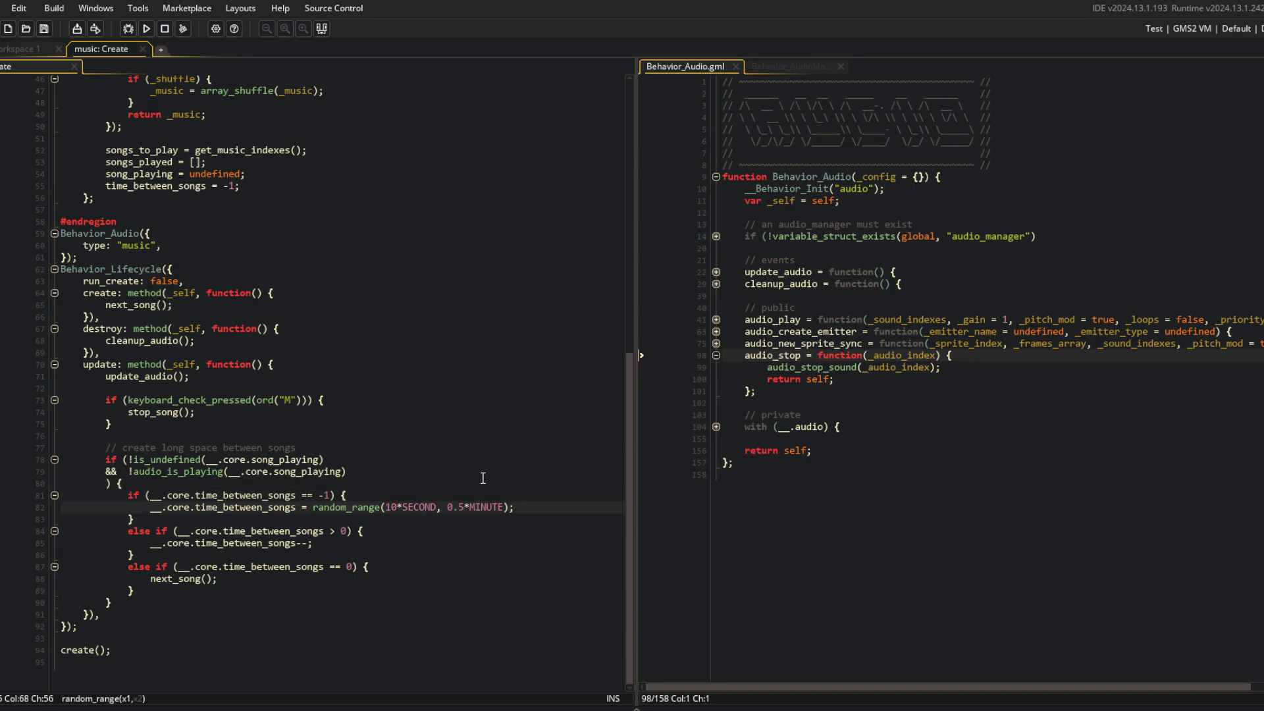
text(S)
Review the song-gap conditions, the random_range call, and the is_undefined check
click(324, 443)
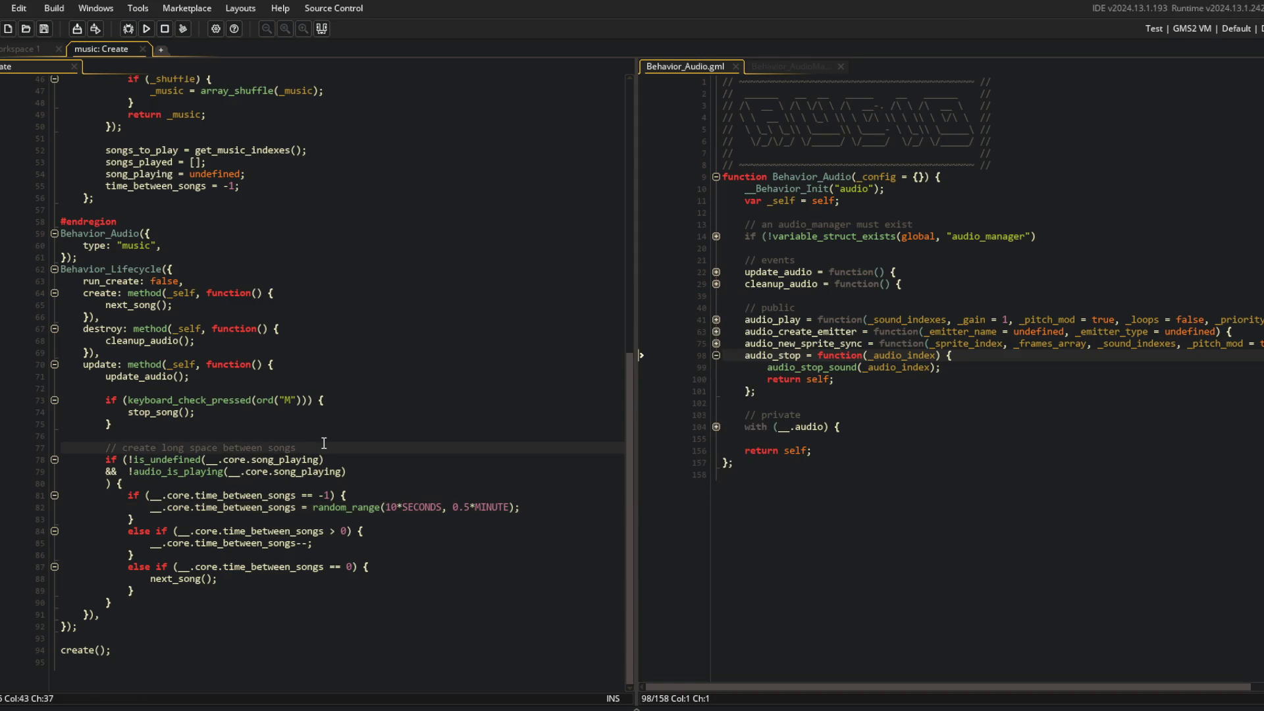
click(295, 507)
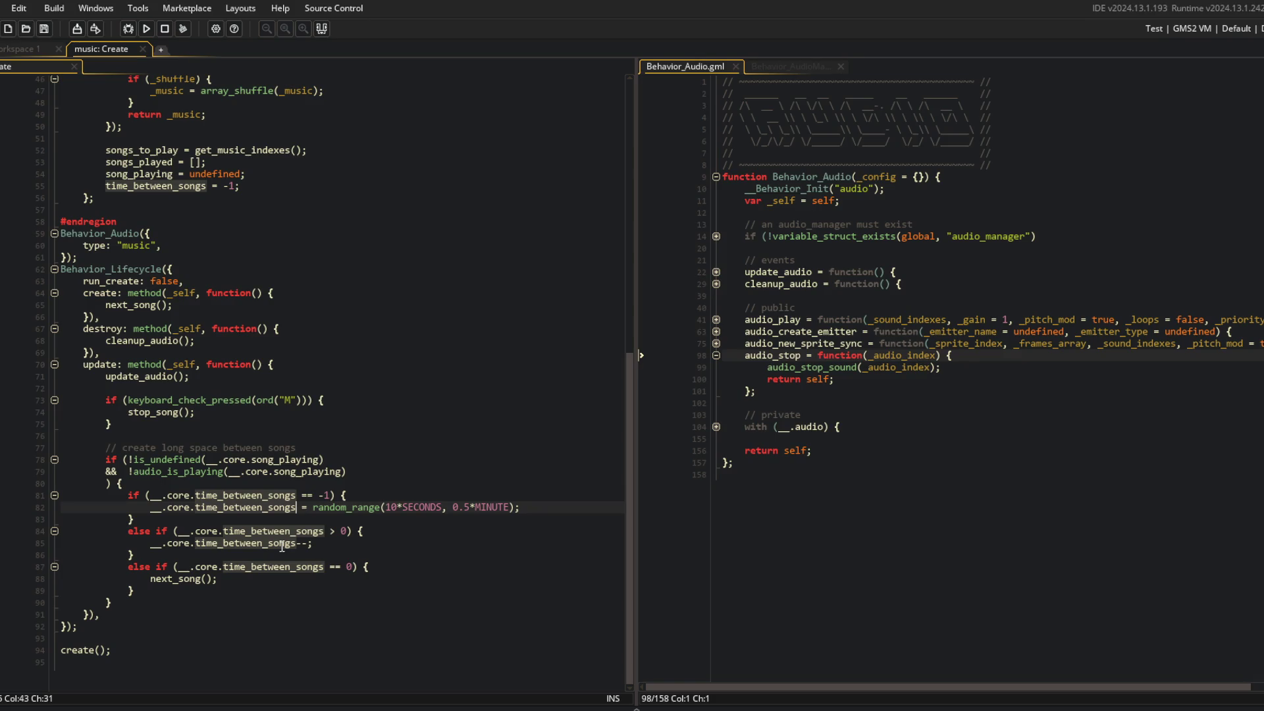
click(314, 507)
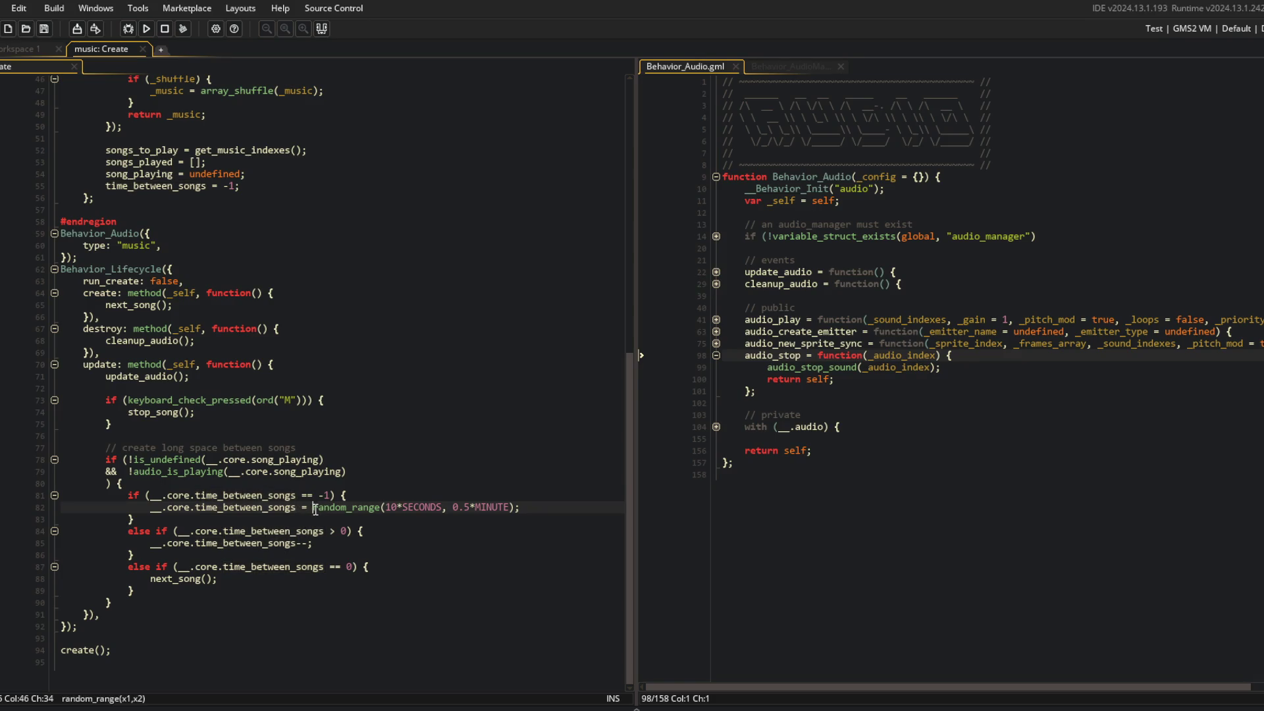
text(i)
click(351, 478)
click(405, 449)
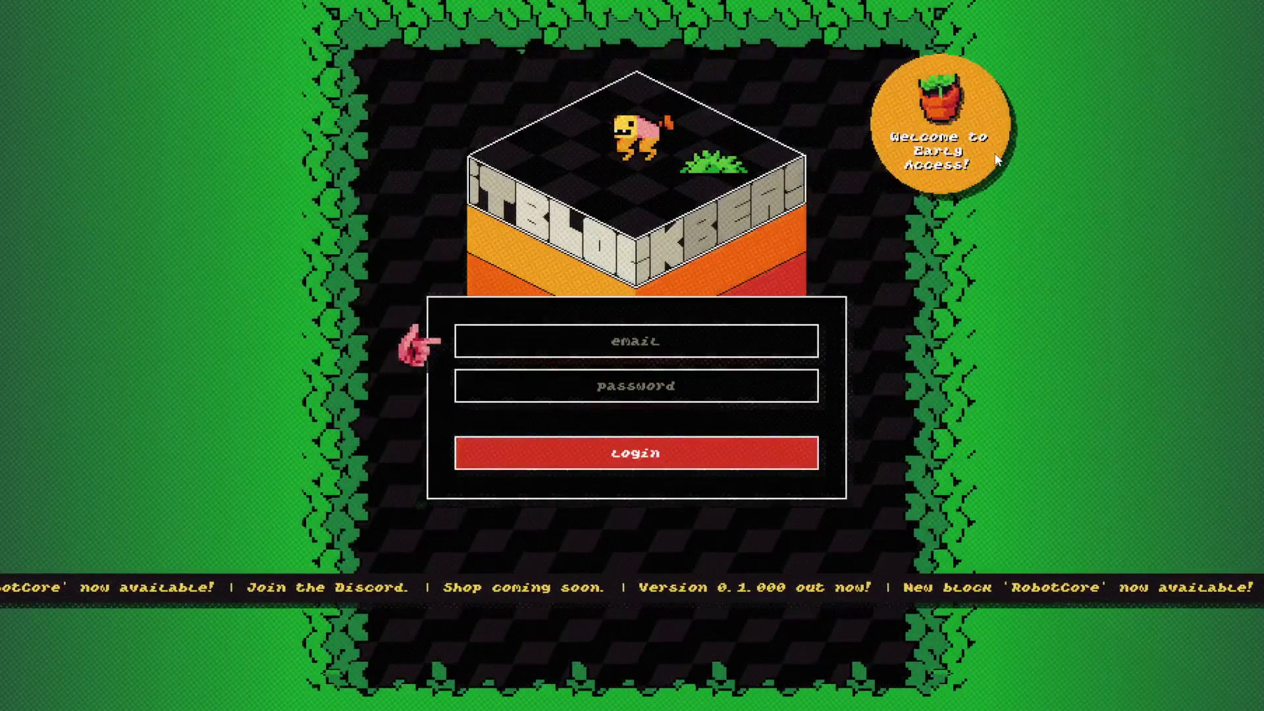
Log in, edit My Beast 1, switch its block from Alien to Shell, and exit to beast selection
click(654, 448)
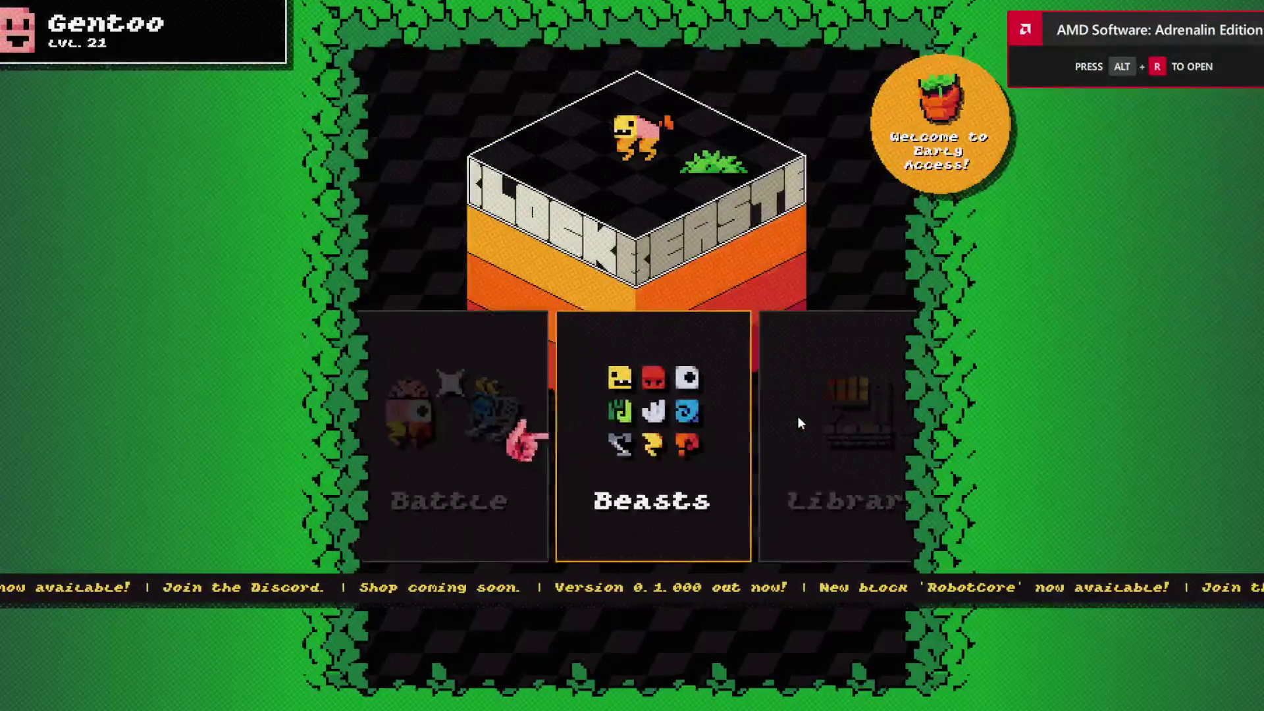
click(615, 395)
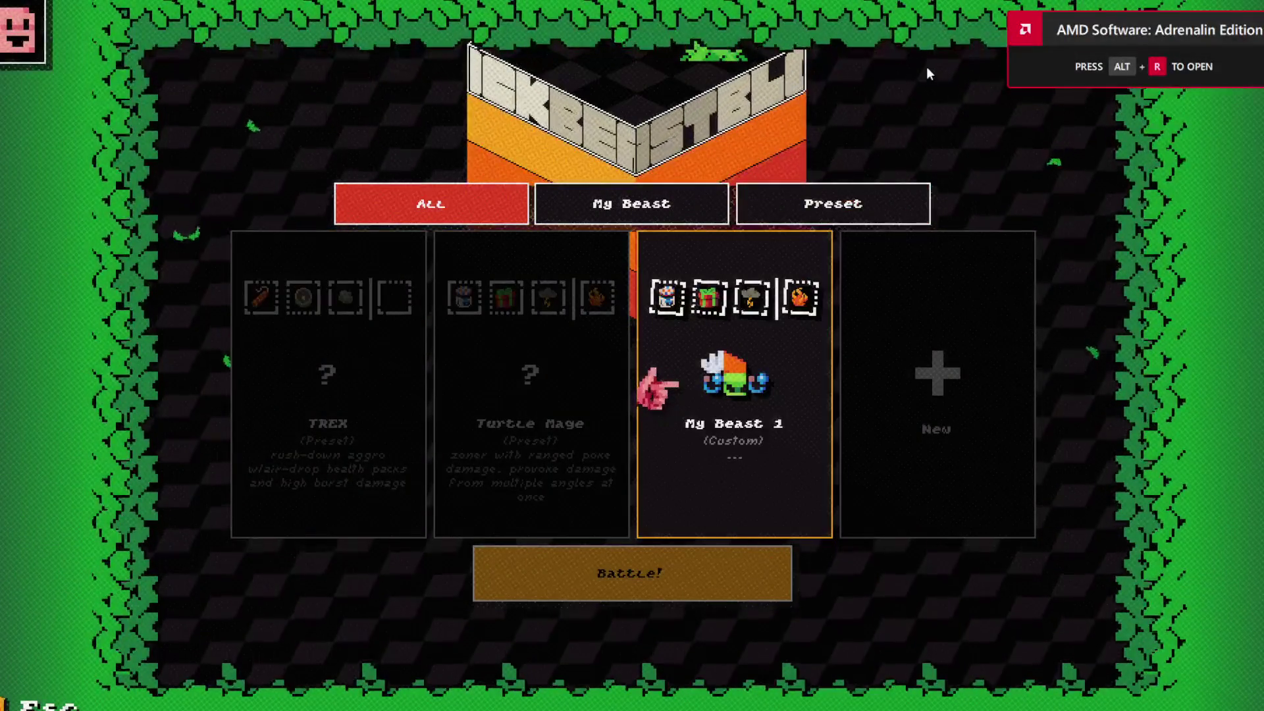
click(669, 313)
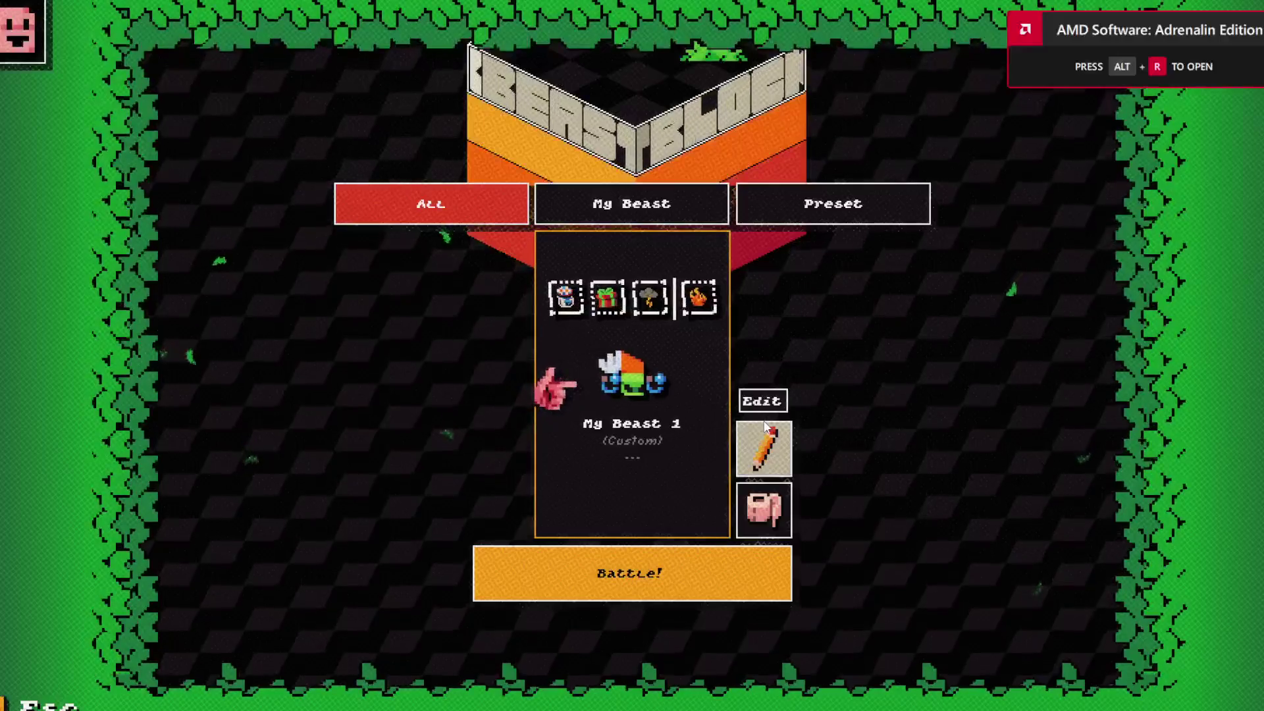
click(762, 449)
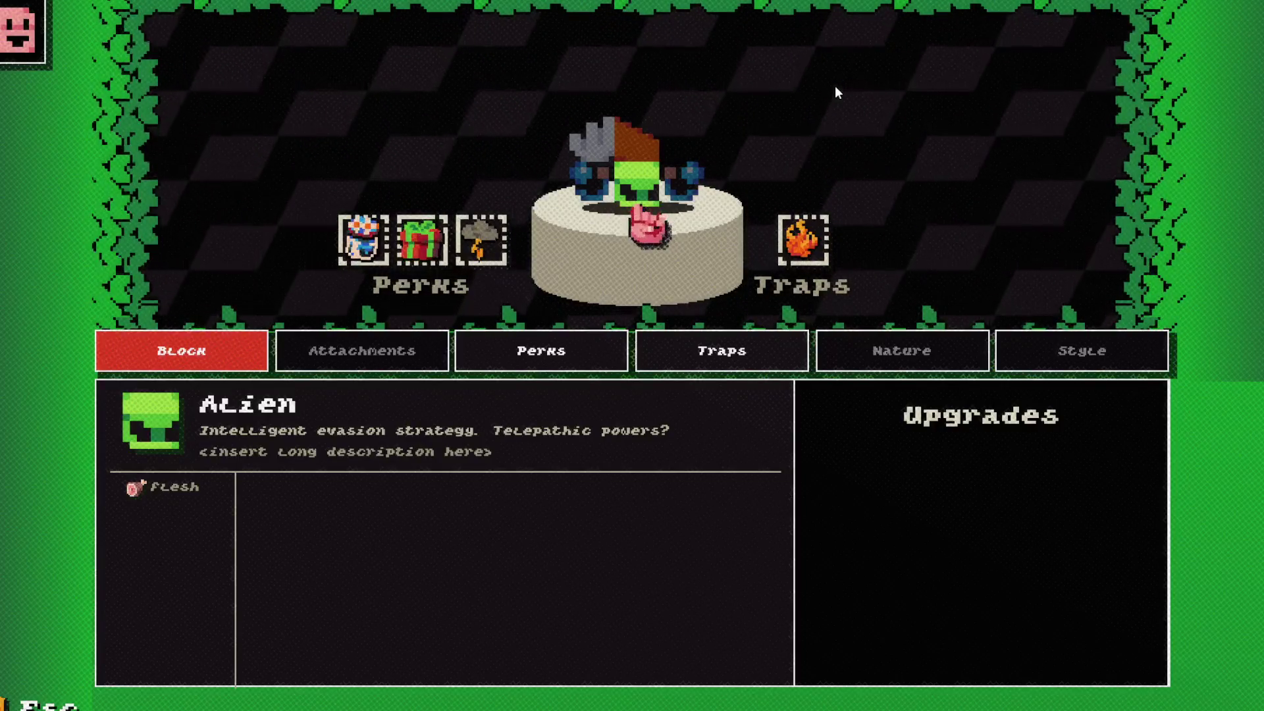
key(Right)
click(535, 353)
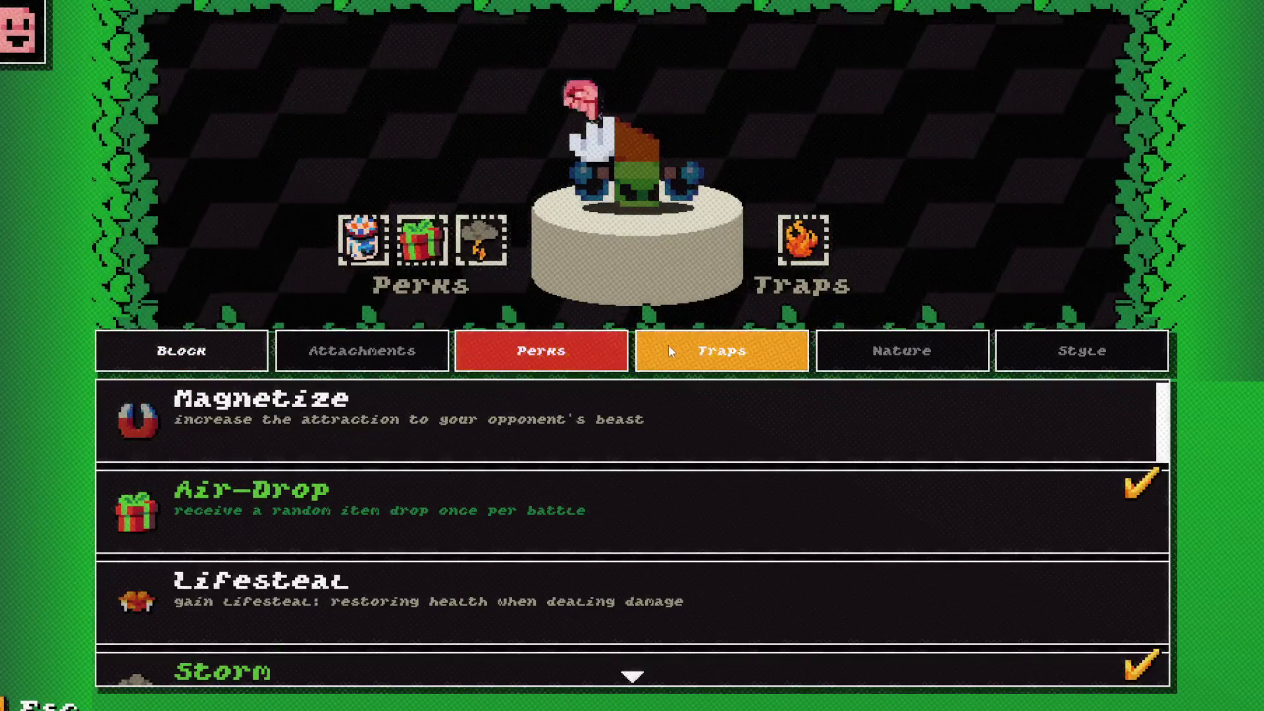
click(663, 346)
click(180, 367)
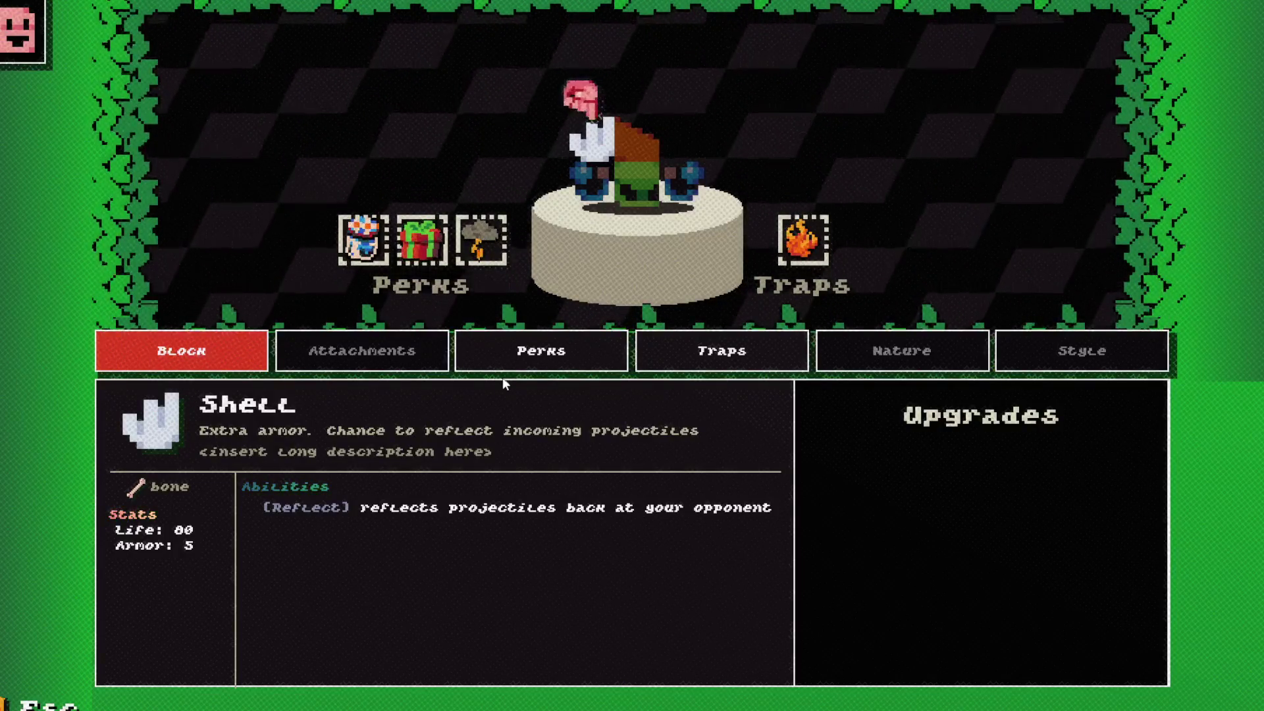
key(Escape)
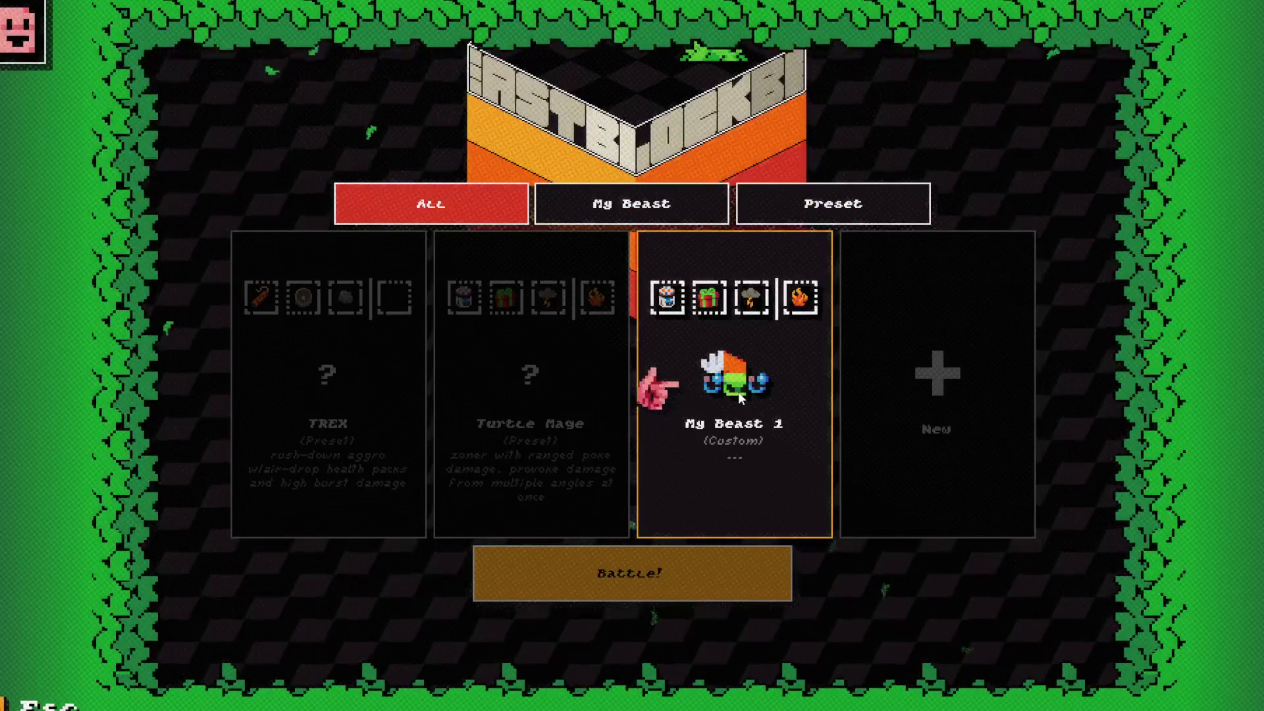
Go from the main menu into the Library, scroll through all blocks, and open the Wand block's details
key(Escape)
key(Right)
key(Return)
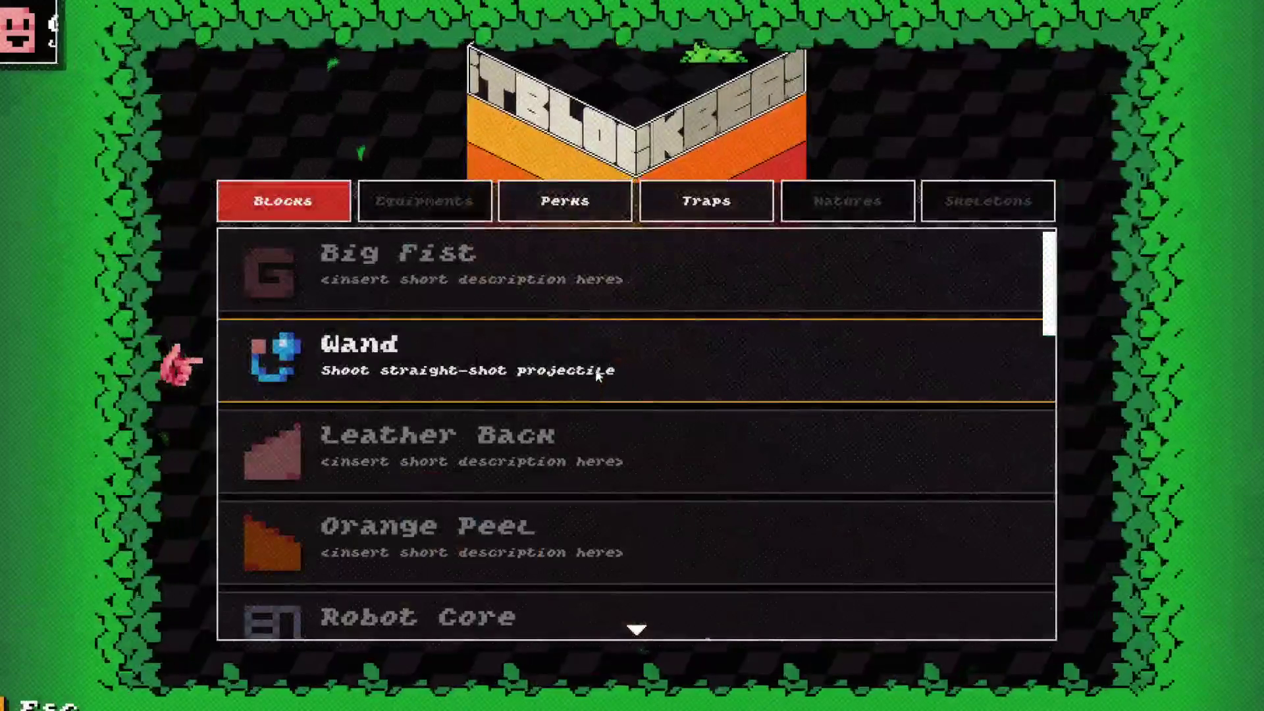
scroll(555, 337, down, 2)
scroll(552, 336, down, 2)
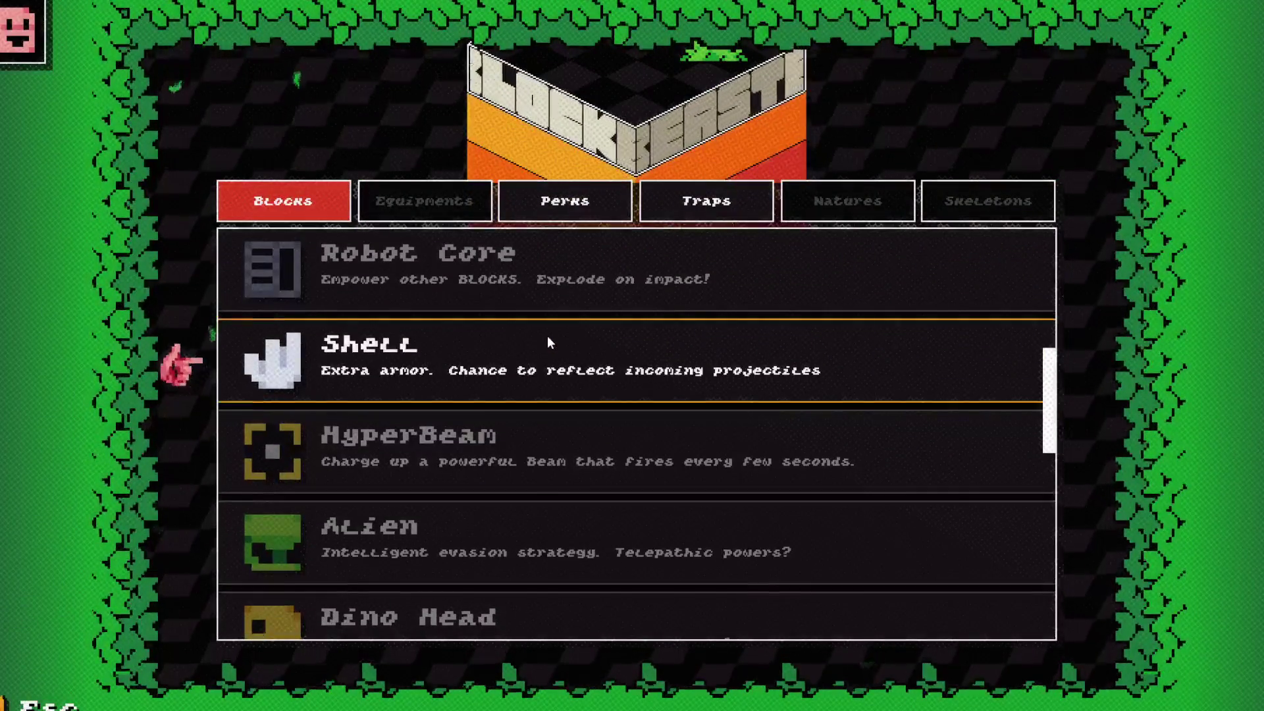
scroll(547, 336, down, 1)
scroll(547, 336, down, 2)
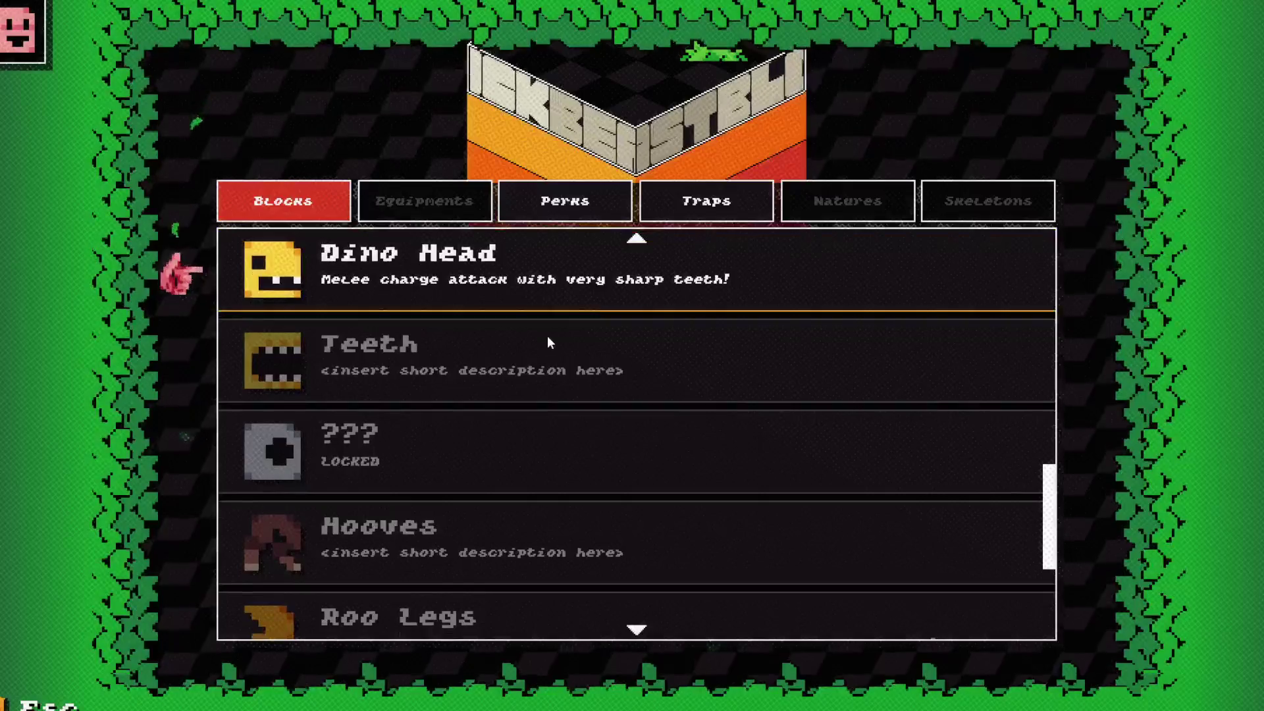
scroll(548, 336, down, 2)
scroll(547, 337, down, 1)
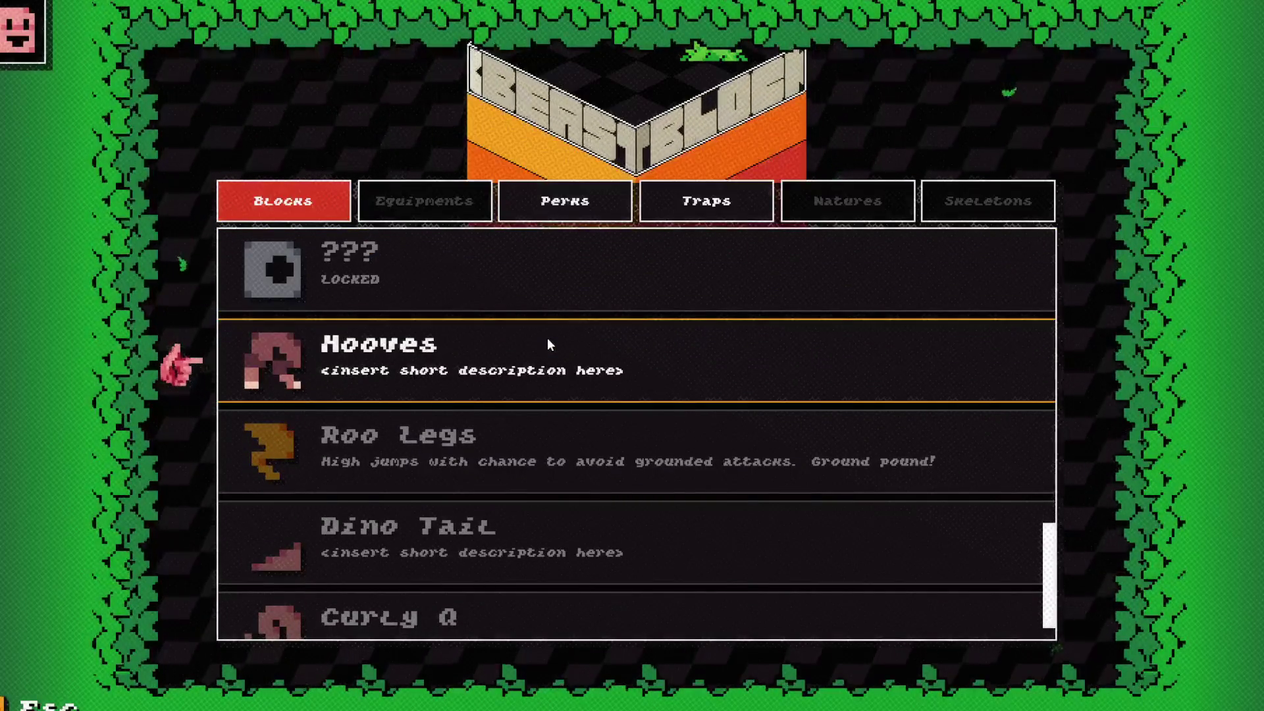
scroll(547, 338, down, 1)
scroll(547, 337, down, 2)
scroll(547, 338, up, 6)
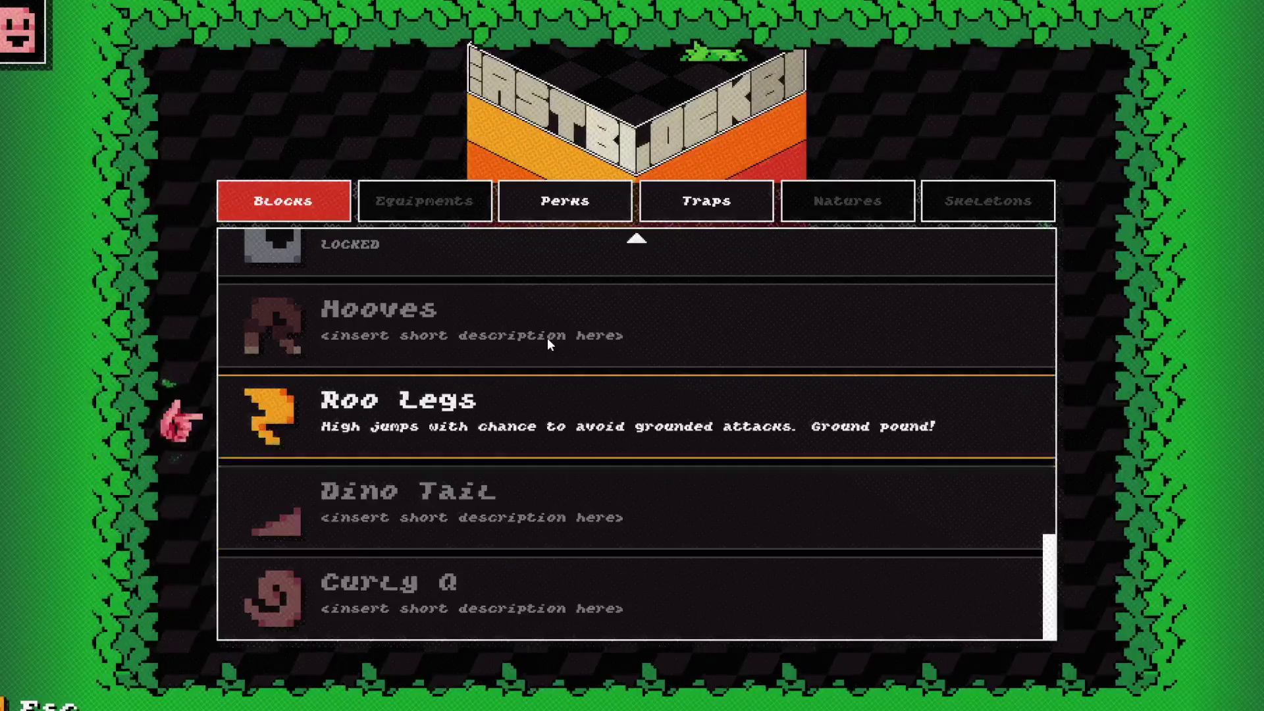
scroll(542, 345, up, 7)
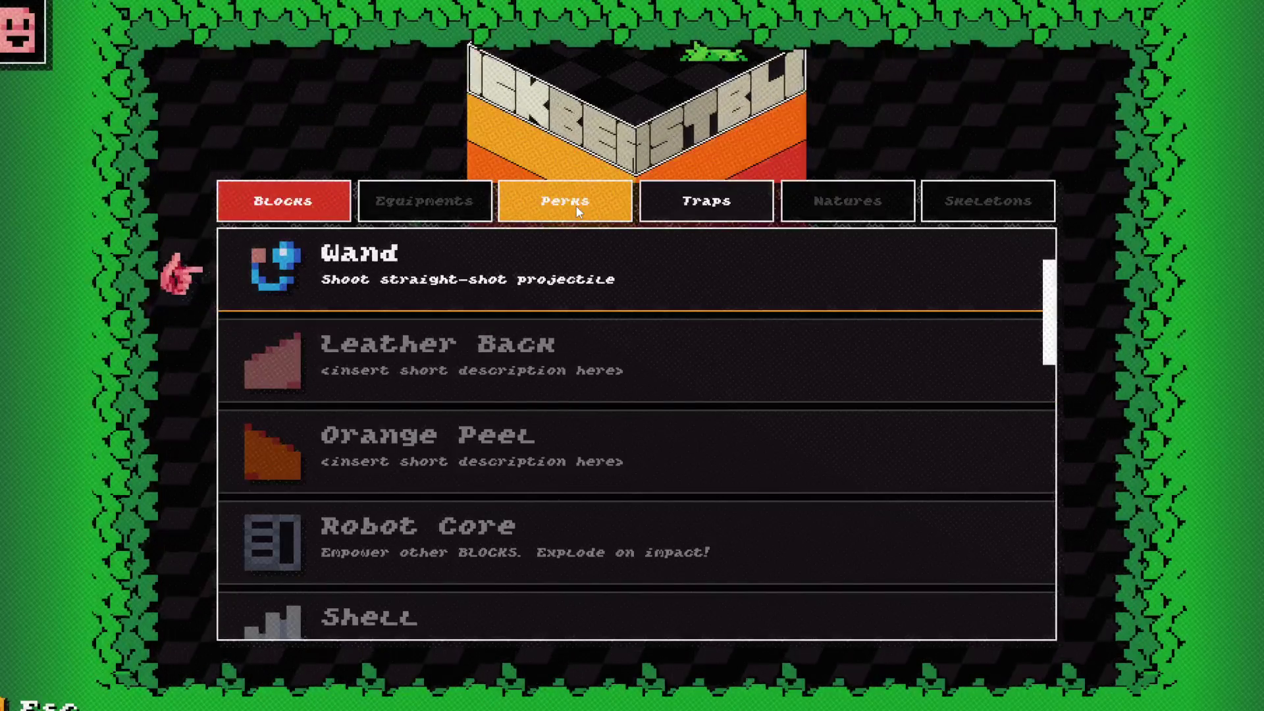
click(569, 250)
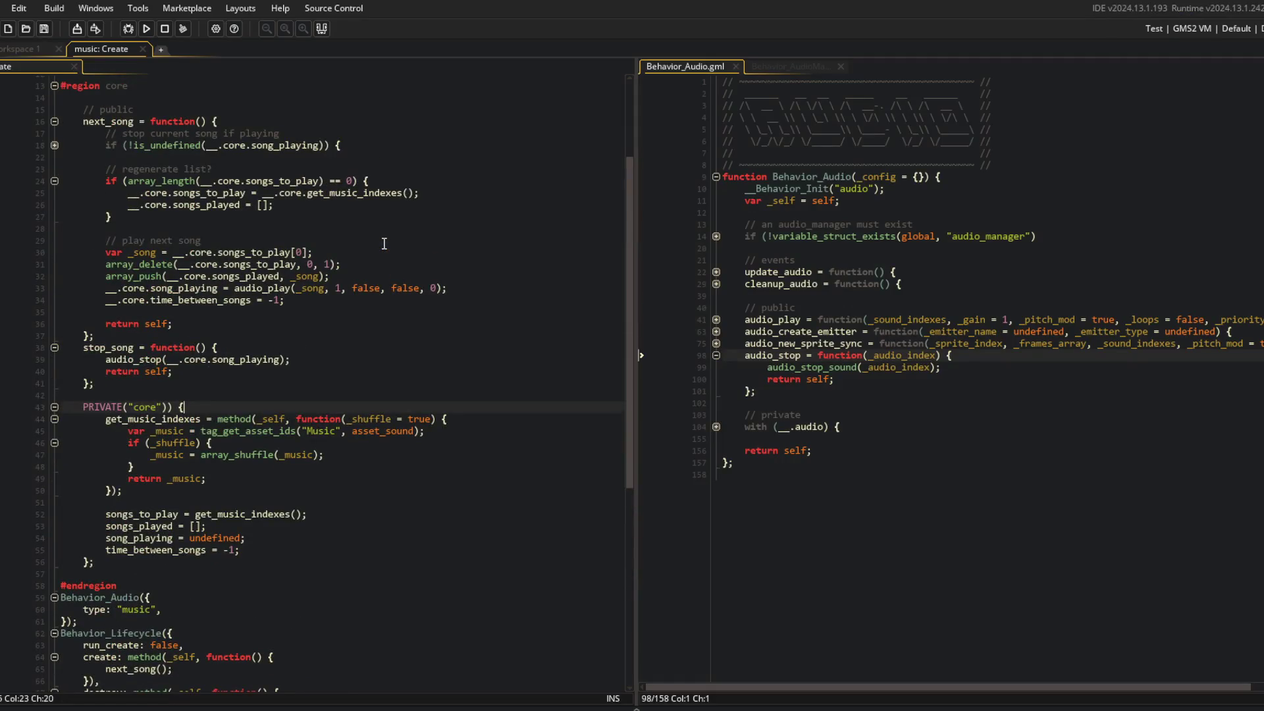
Collapse the audio_stop function in Behavior_Audio.gml and the #region core block in music: Create
scroll(385, 243, up, 4)
click(336, 255)
click(367, 331)
click(829, 321)
click(716, 355)
click(764, 260)
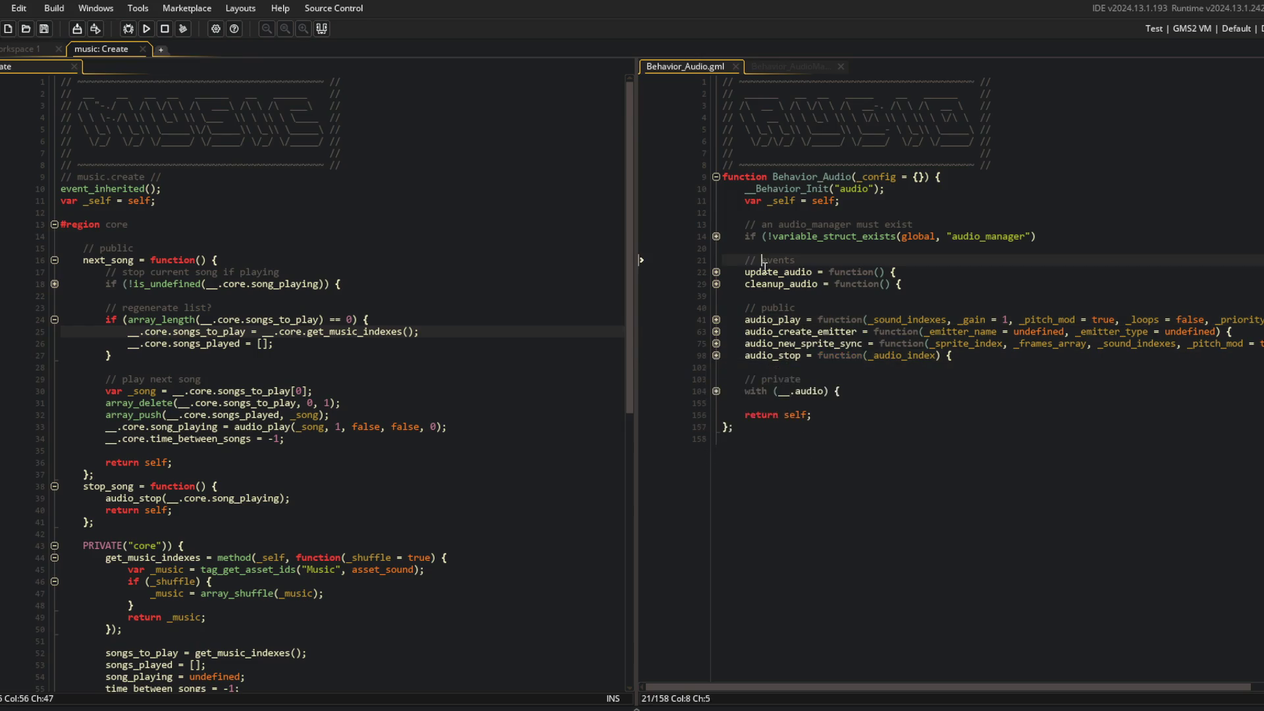
click(908, 307)
click(308, 227)
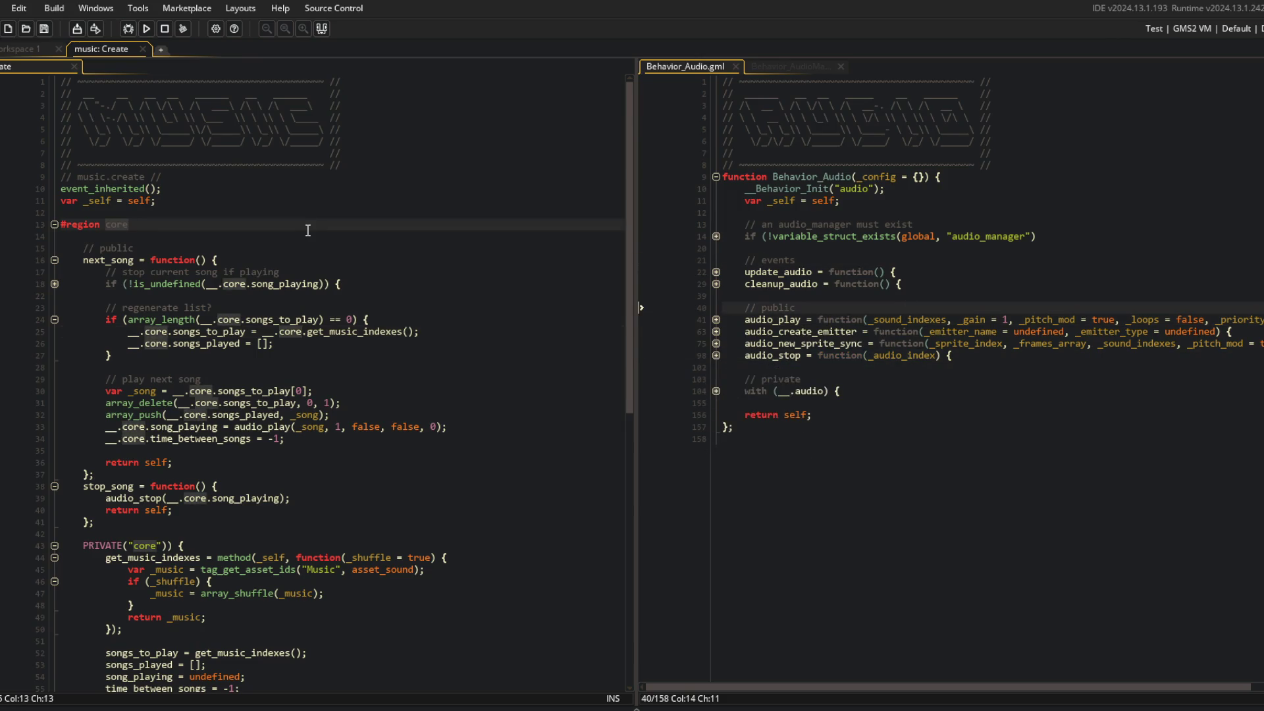
key(ctrl+shift+minus)
Stage all changes, commit them as 'setup basic music controller', and git push to the remote
key(alt+Tab)
key(alt+Tab)
key(alt+Tab)
text(git add .)
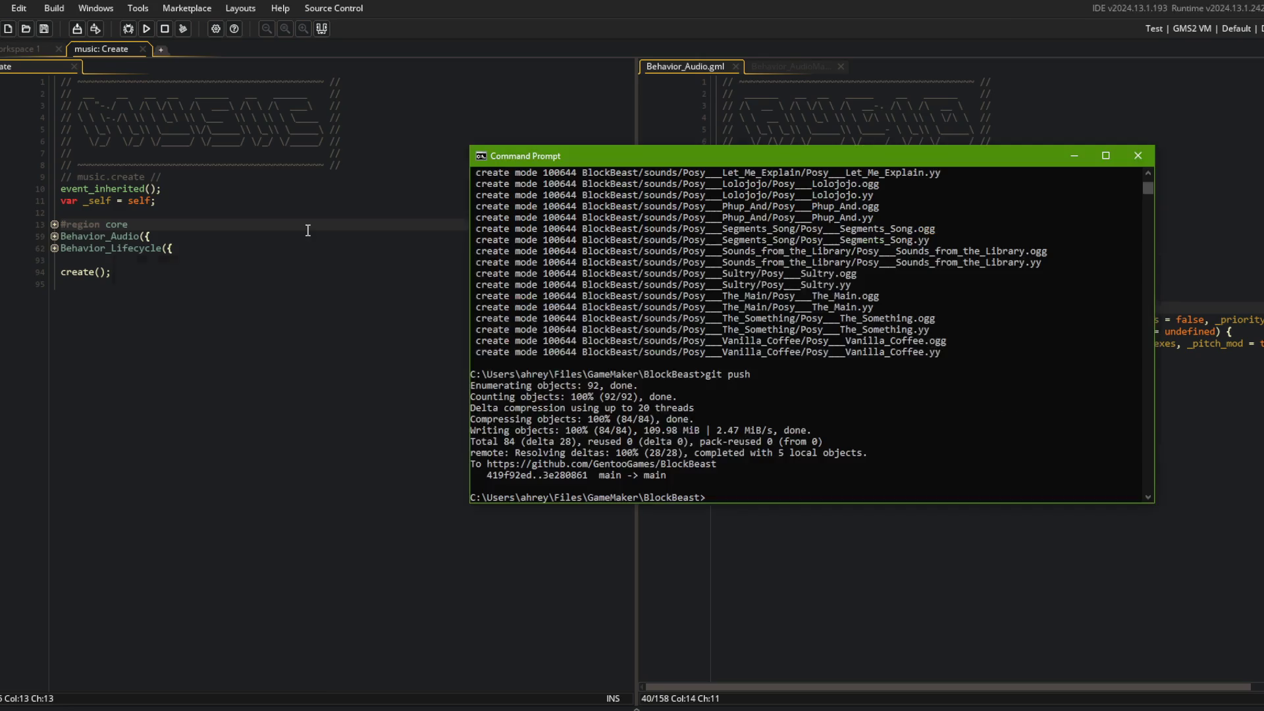
key(Return)
text(git commit -m "setup basic music c)
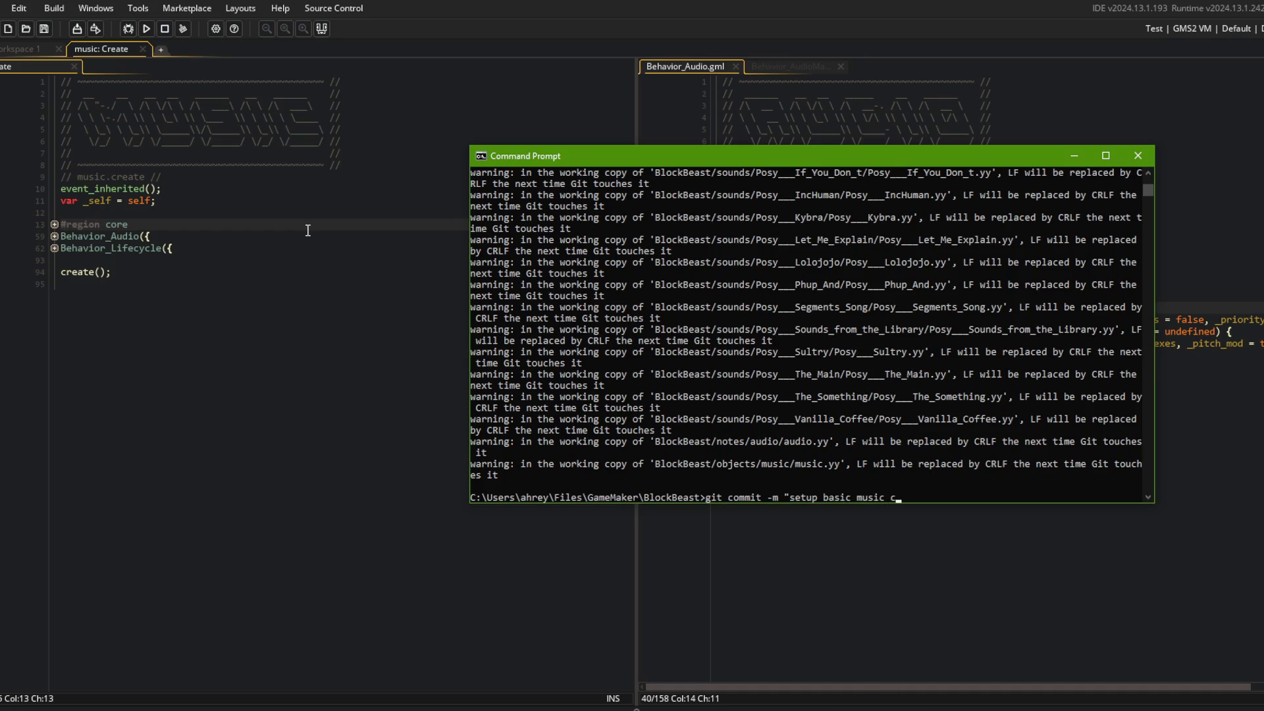
text(")
key(Return)
text(git push)
key(Return)
click(269, 187)
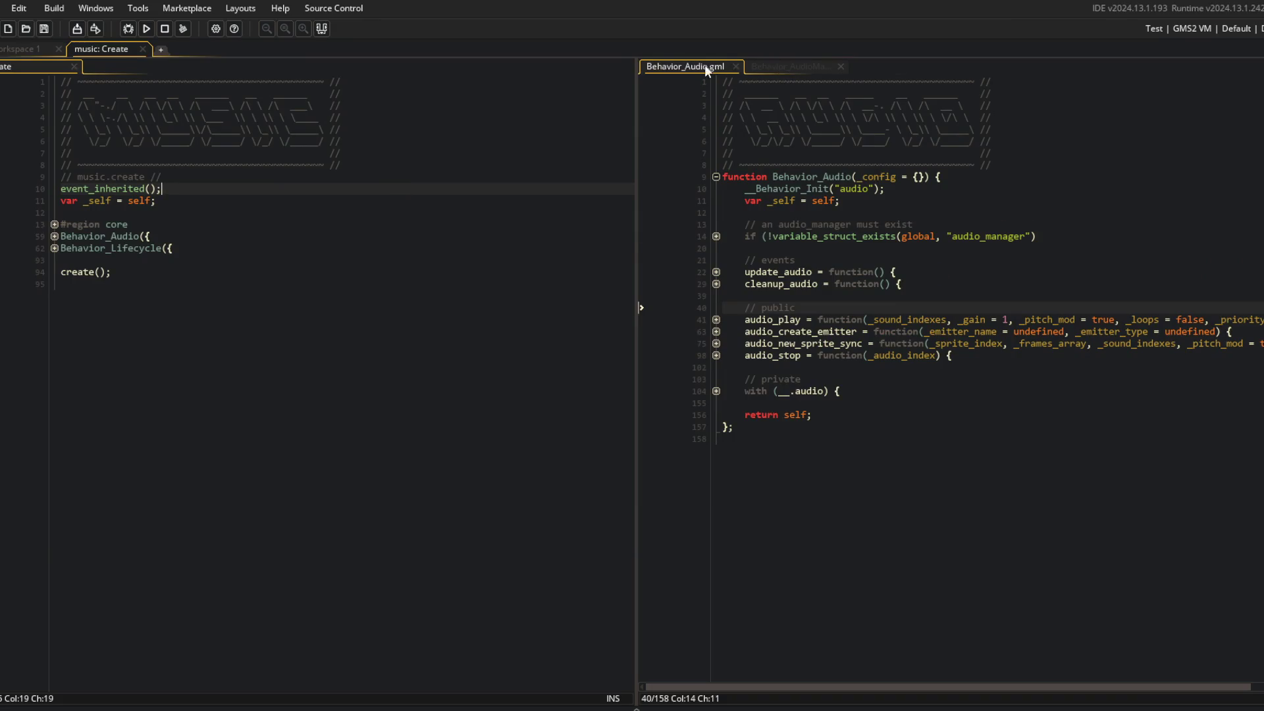
Move Behavior_Audio into the left pane and open the PlayerSettings script via asset search
drag(705, 65, 361, 126)
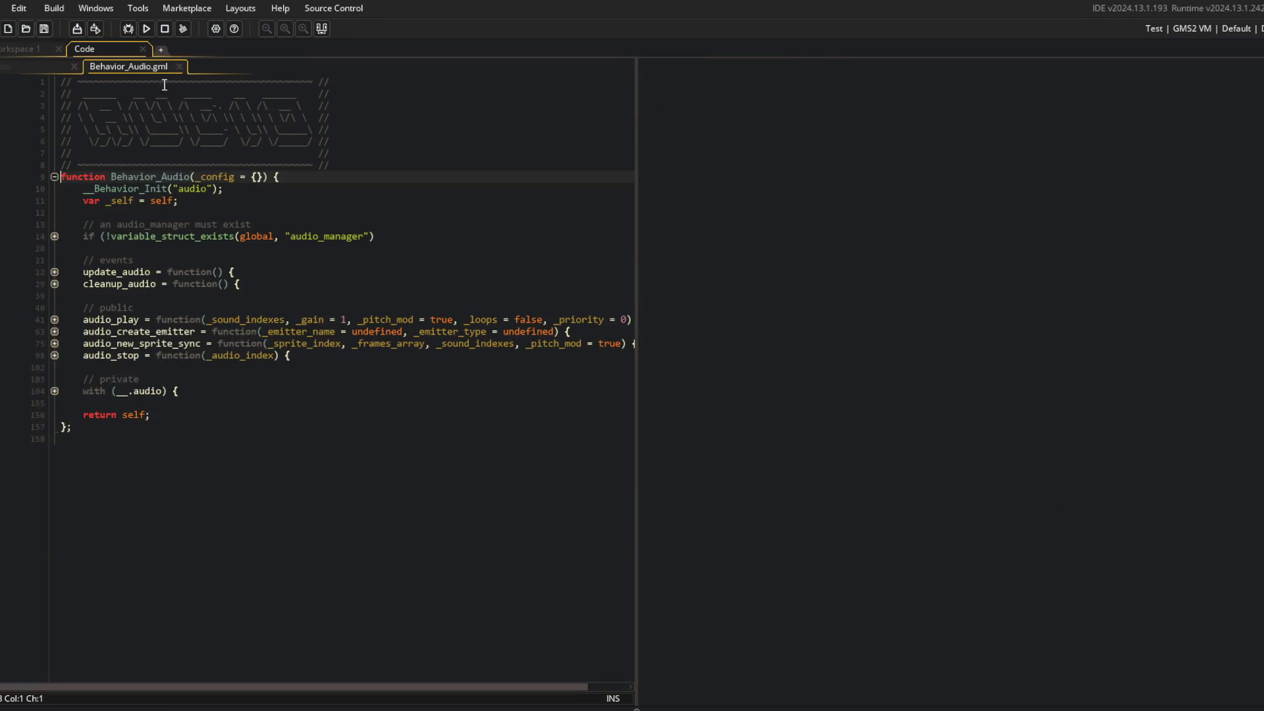
click(507, 118)
key(ctrl+t)
text(s)
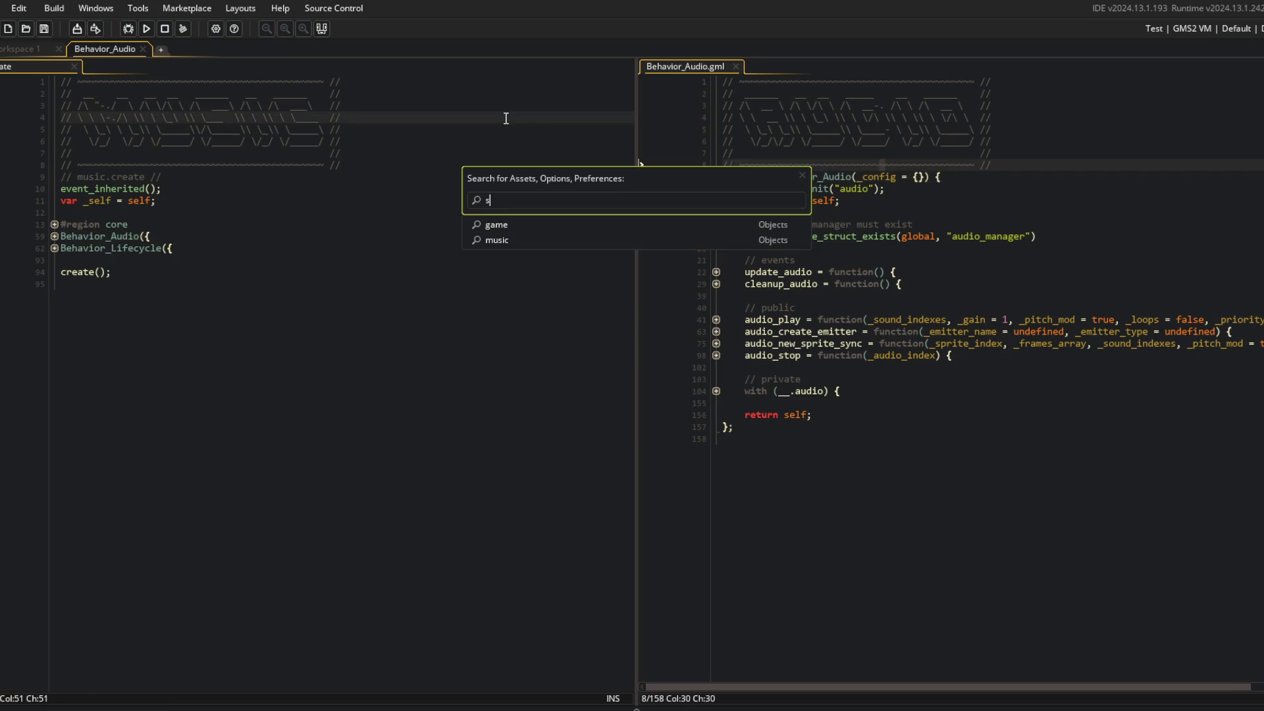
key(BackSpace)
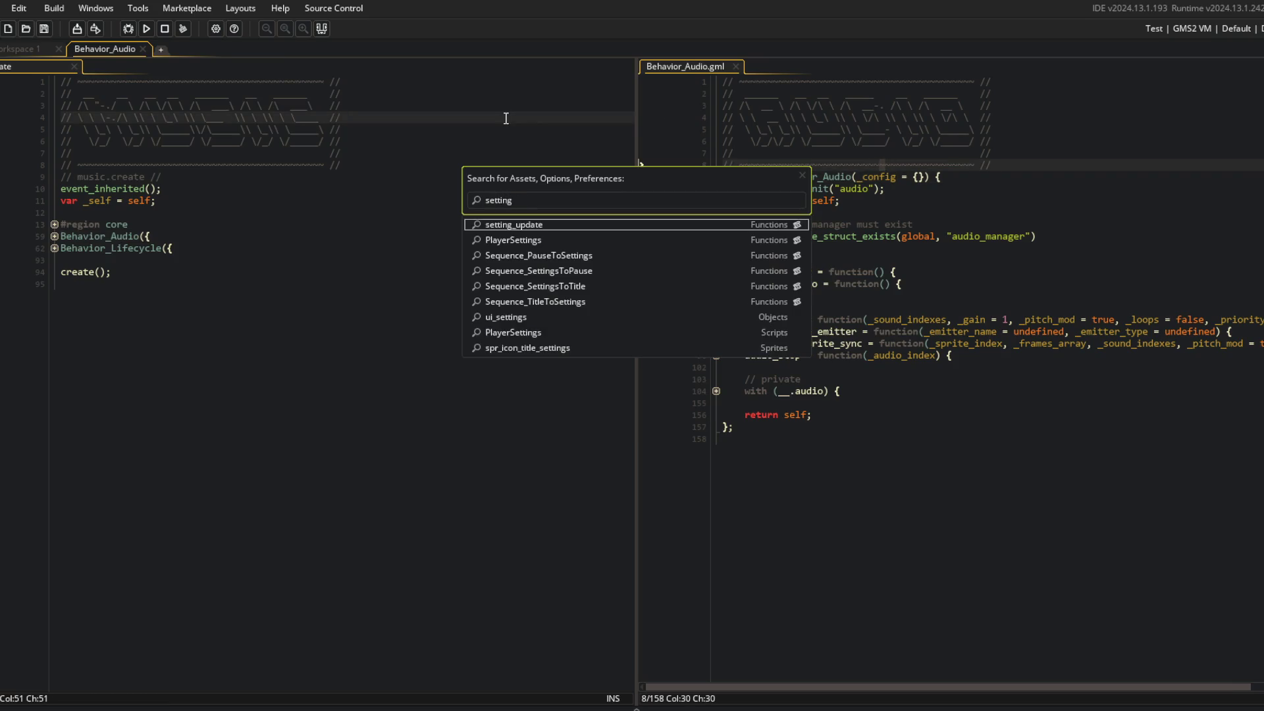
key(Down)
key(Return)
Set the default music_volume to 0.6 and ambient_volume to 0.4
key(Down)
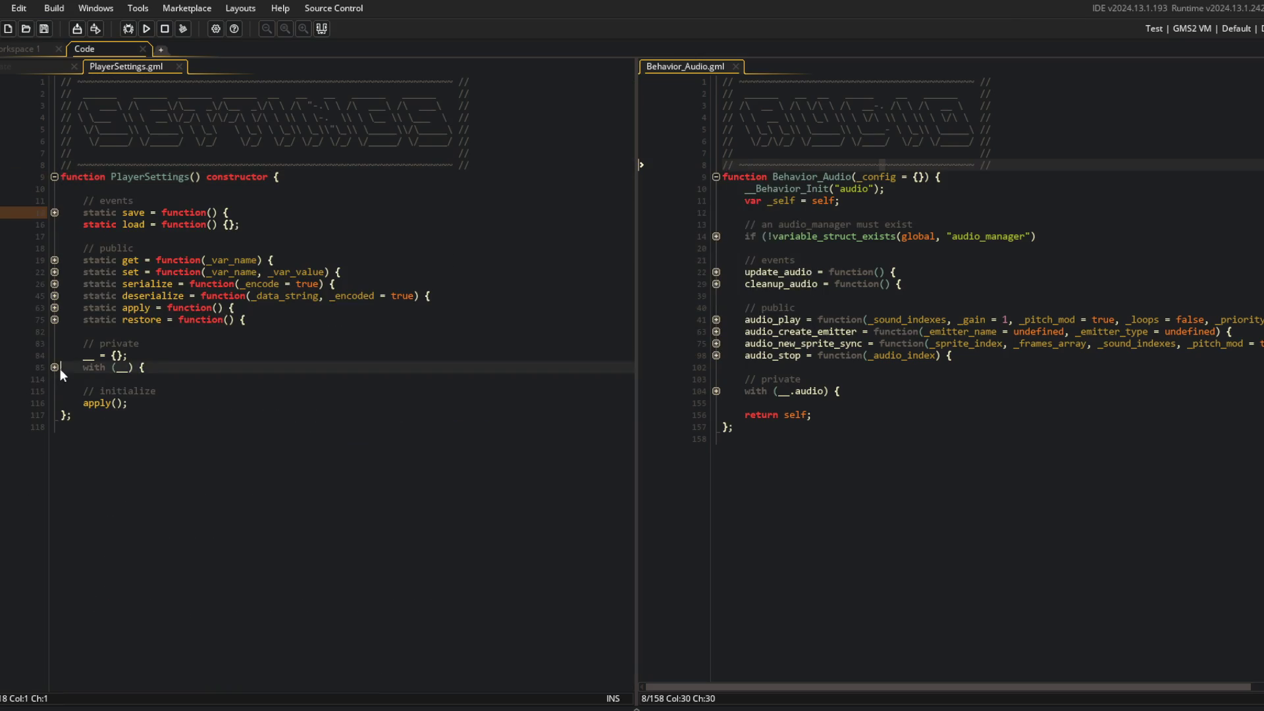
click(55, 367)
click(54, 379)
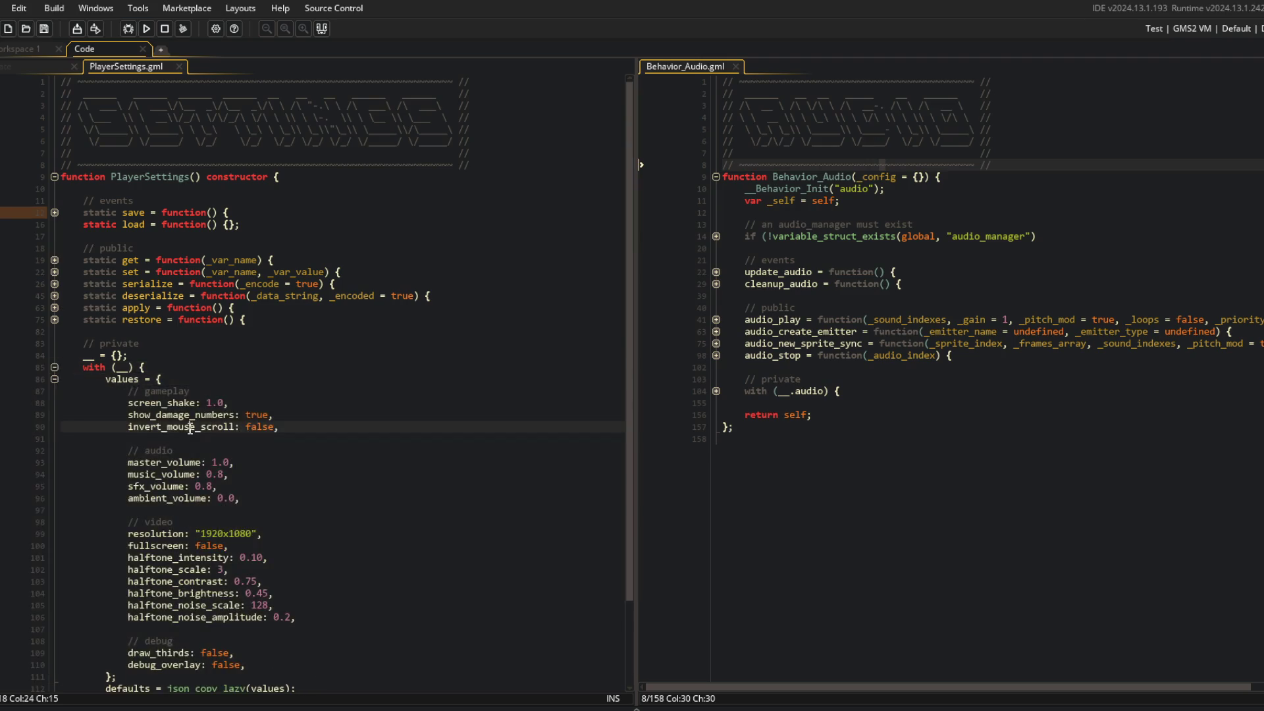
scroll(197, 382, down, 3)
click(228, 376)
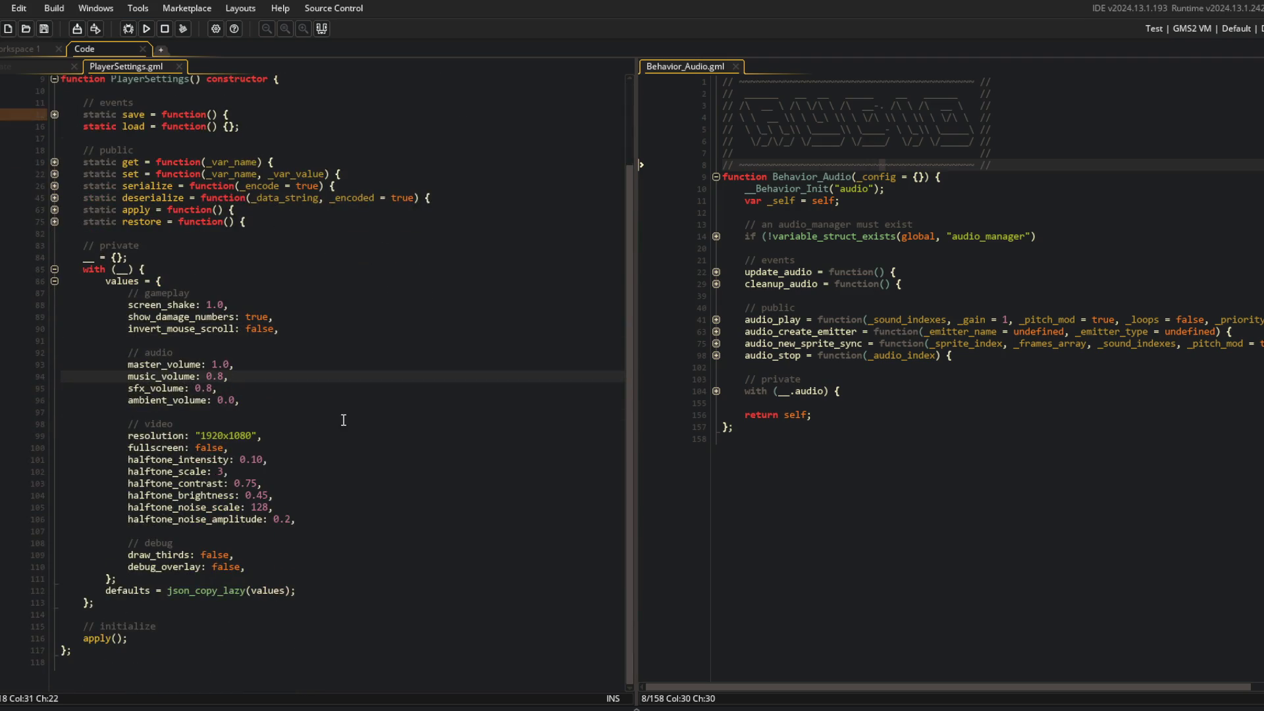
text(6)
key(Up)
key(Up)
key(Up)
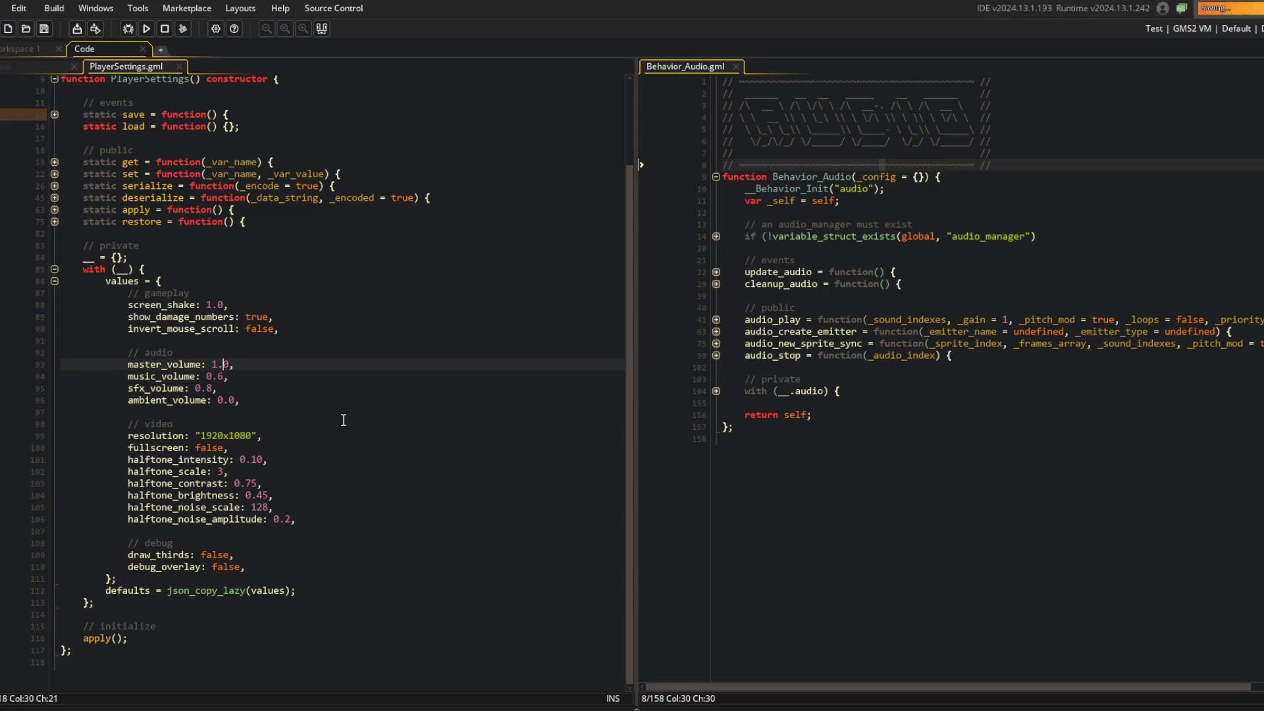
click(235, 395)
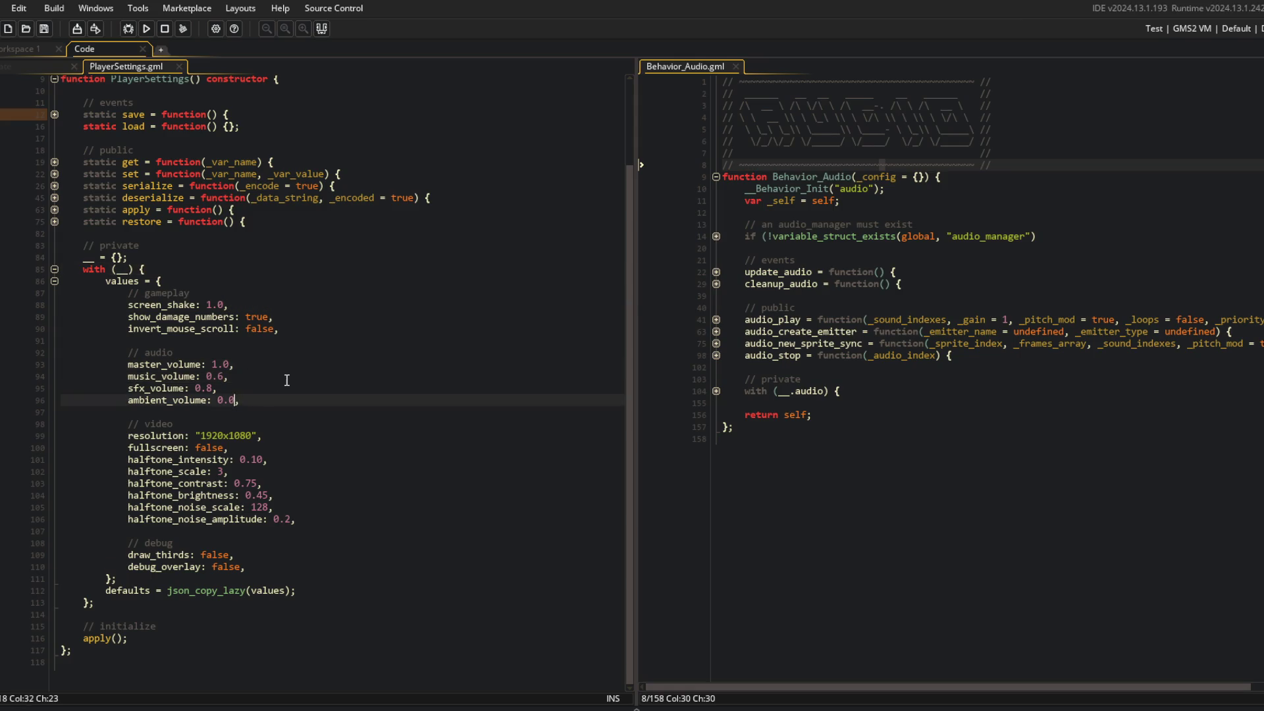
key(BackSpace)
text(4)
key(Up)
key(Up)
key(Up)
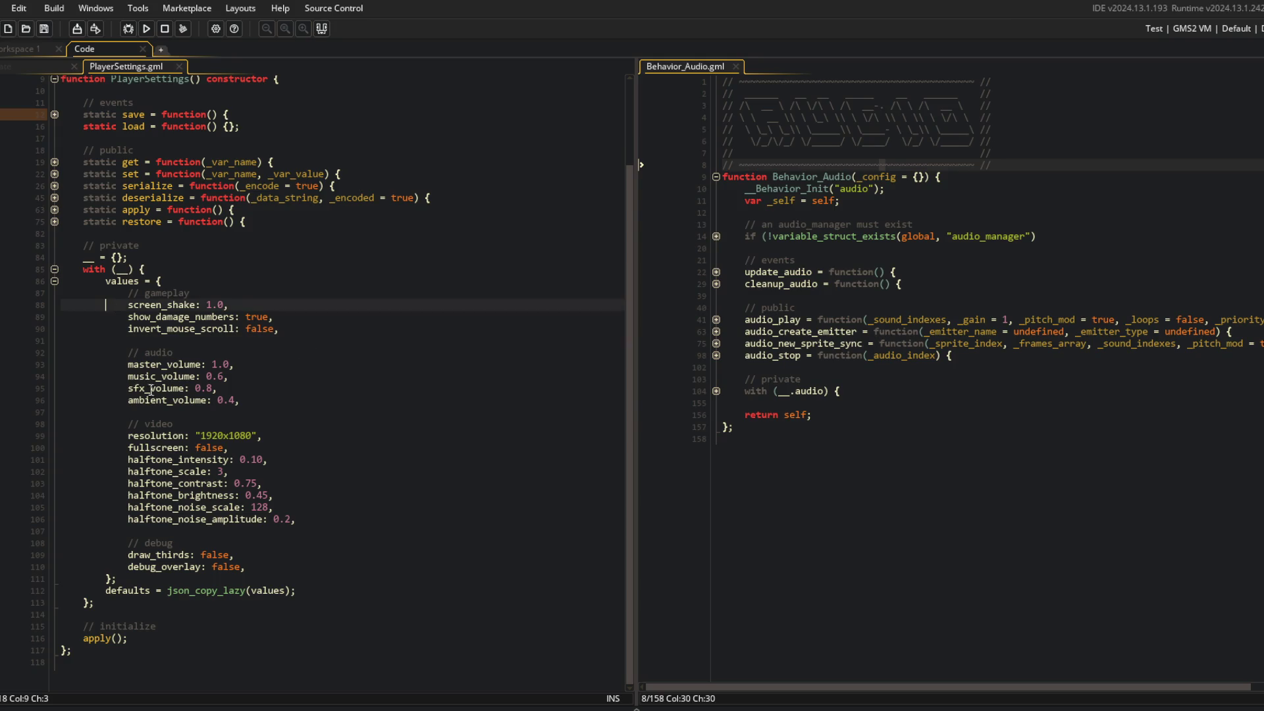
Search the whole project for every occurrence of ambient_volume
double_click(163, 400)
key(ctrl+shift+f)
click(318, 173)
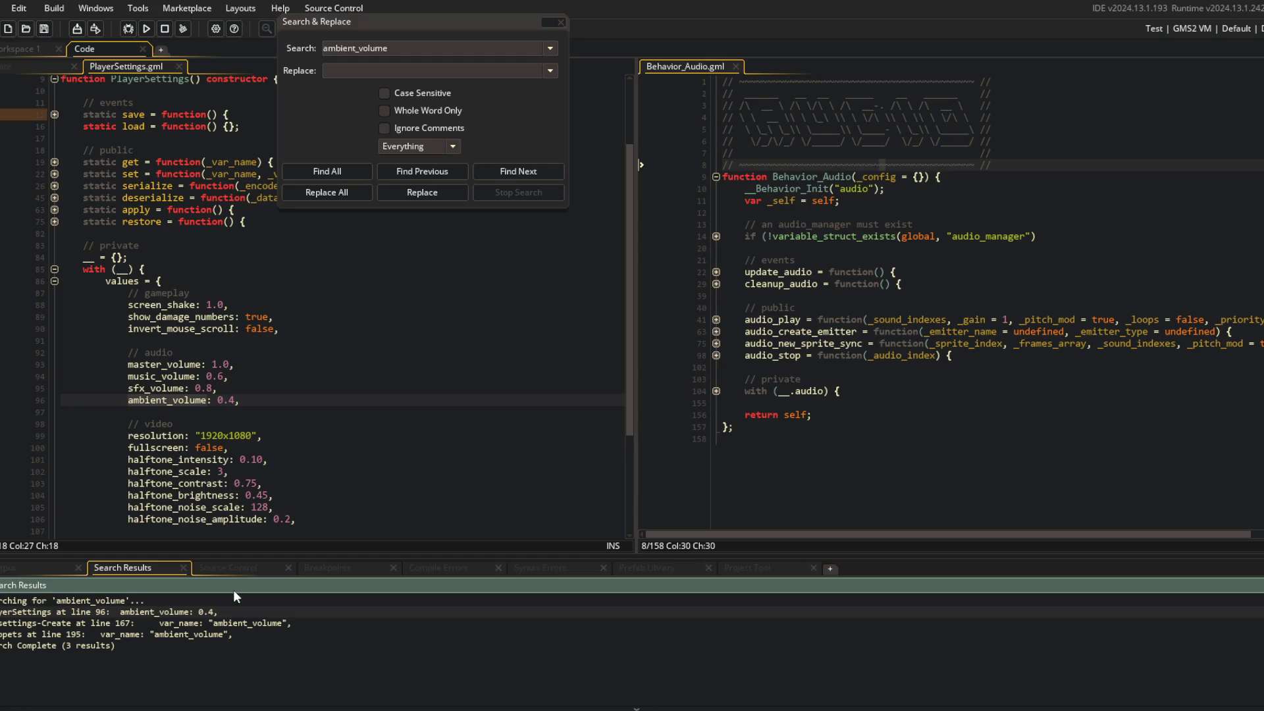
Filter the Asset Browser to Sounds and look at sfx_block_pull and sfx_menu_select
click(560, 22)
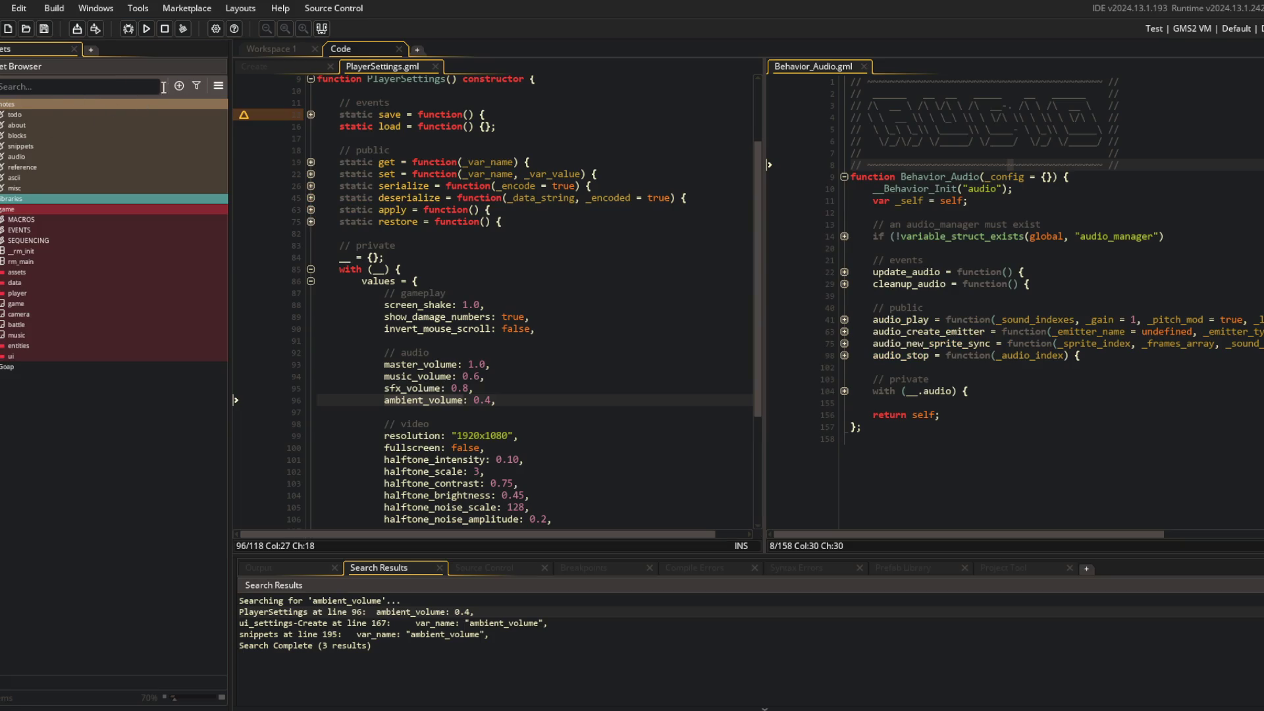
click(196, 86)
click(112, 371)
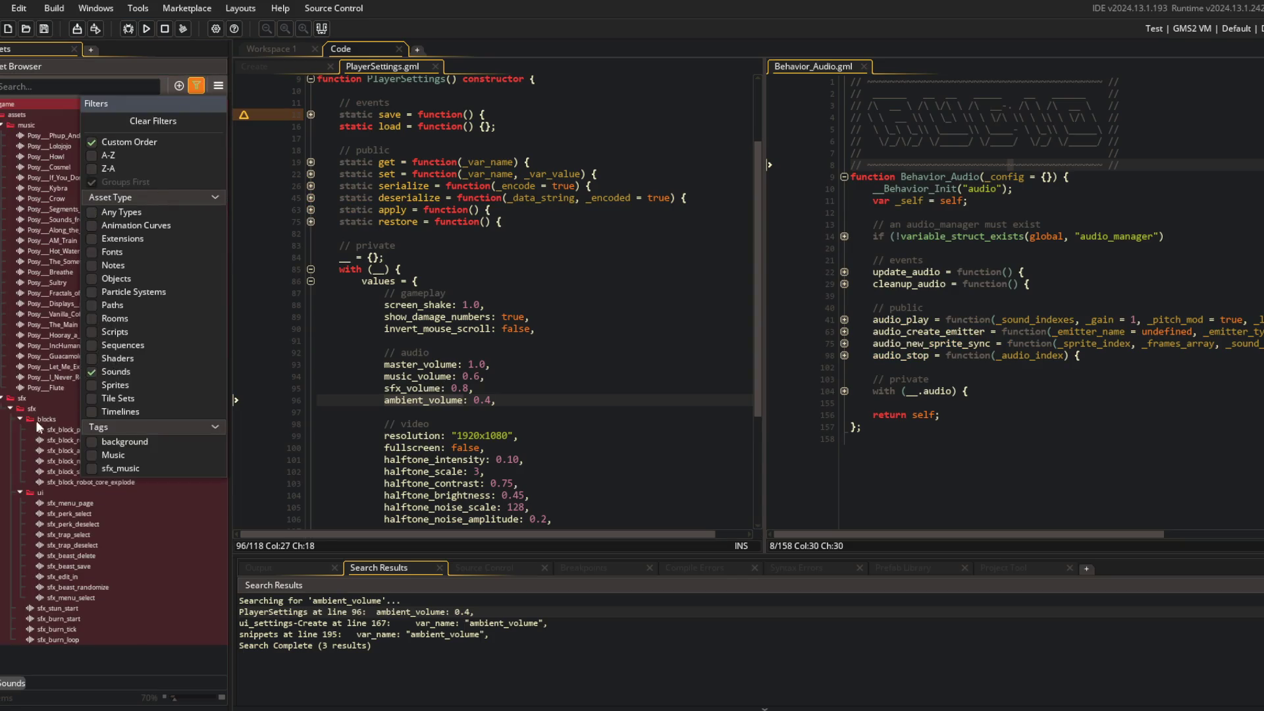
click(39, 428)
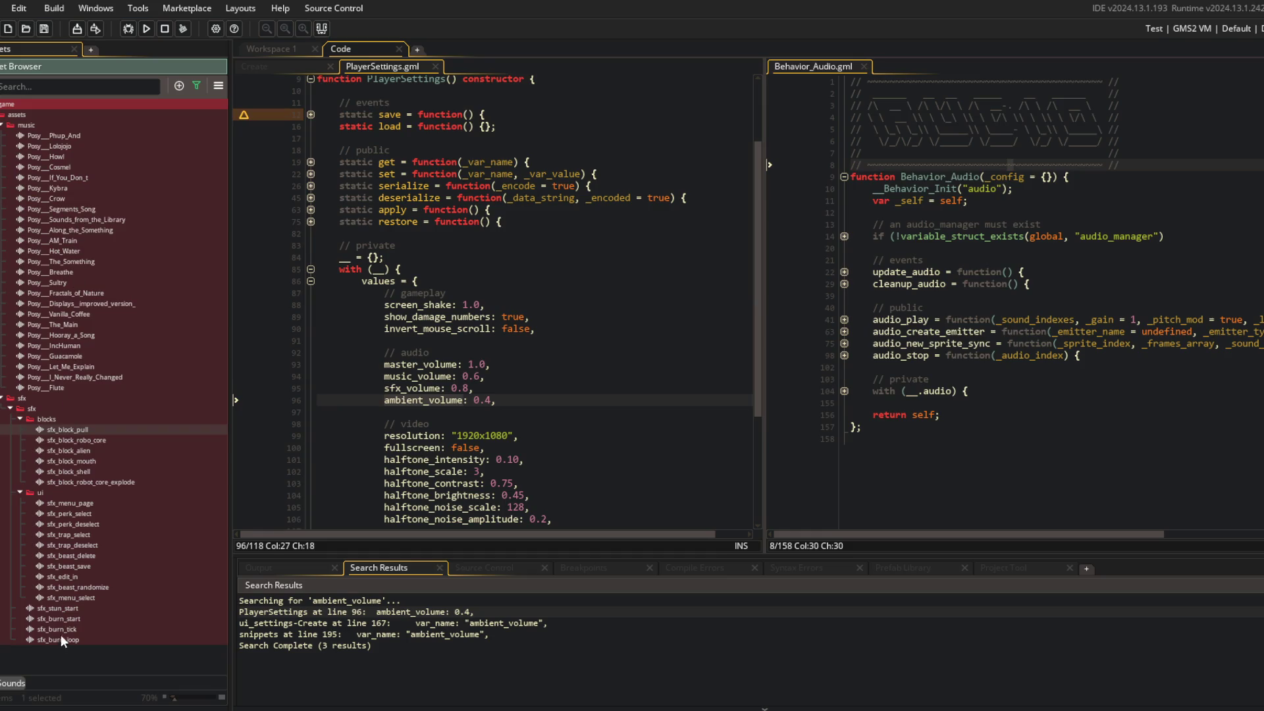
click(87, 596)
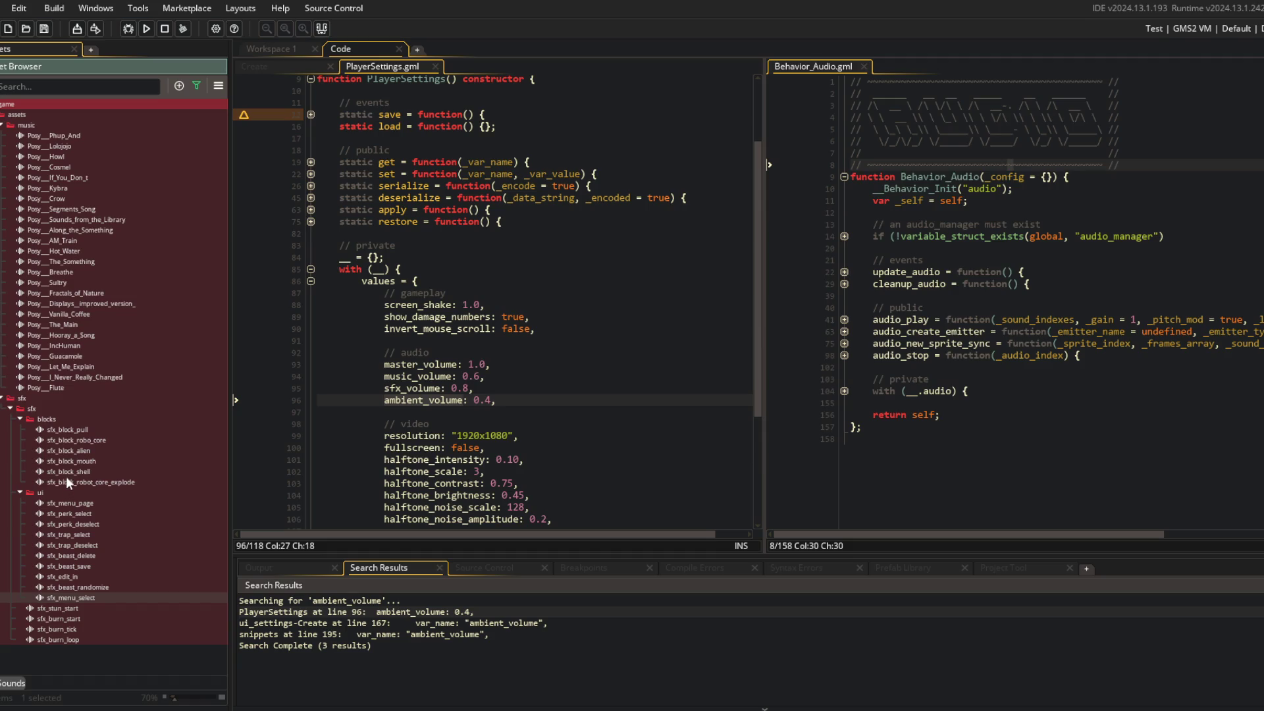
Clear the asset filters, collapse all asset groups, and return to the PlayerSettings code
click(201, 86)
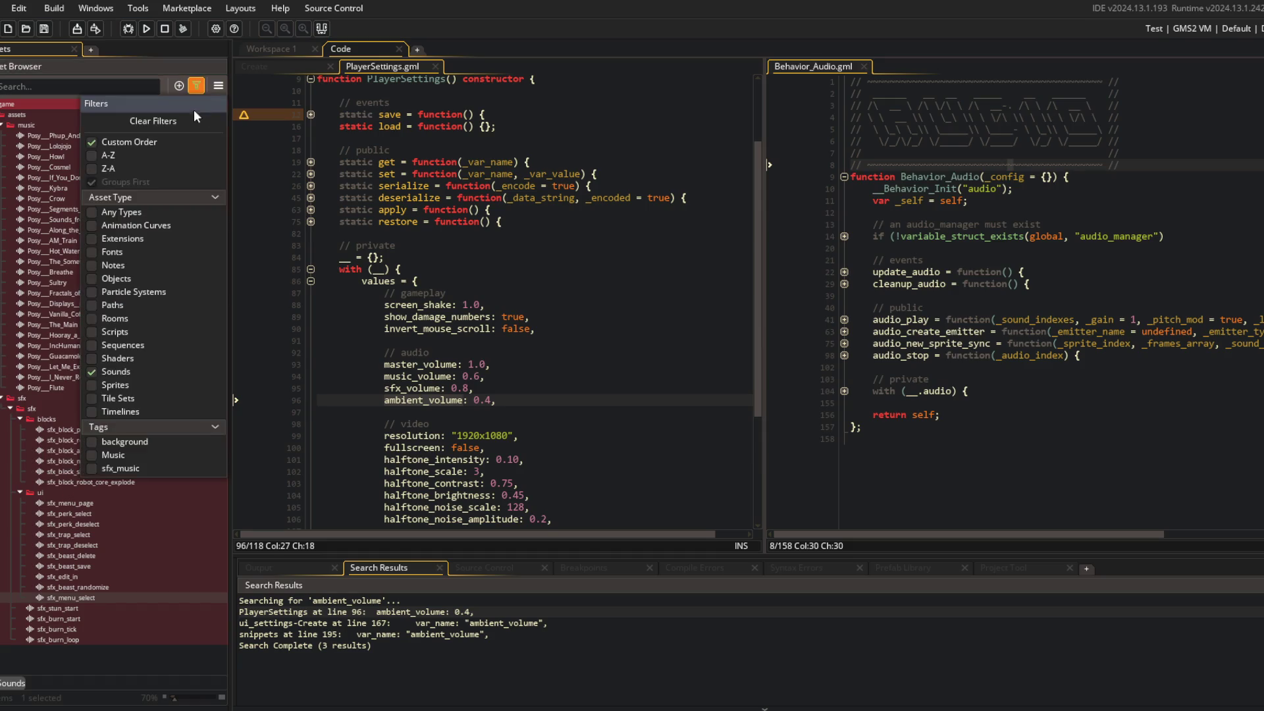
click(187, 125)
right_click(51, 119)
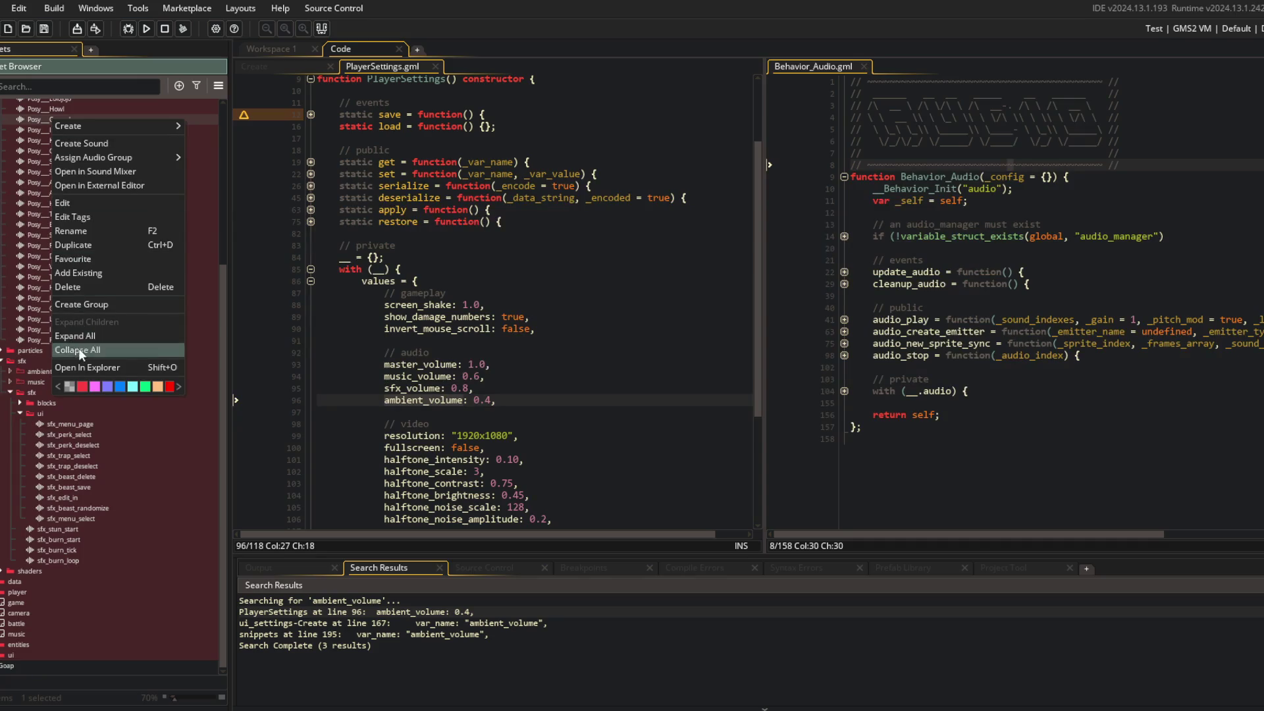
click(78, 350)
click(548, 253)
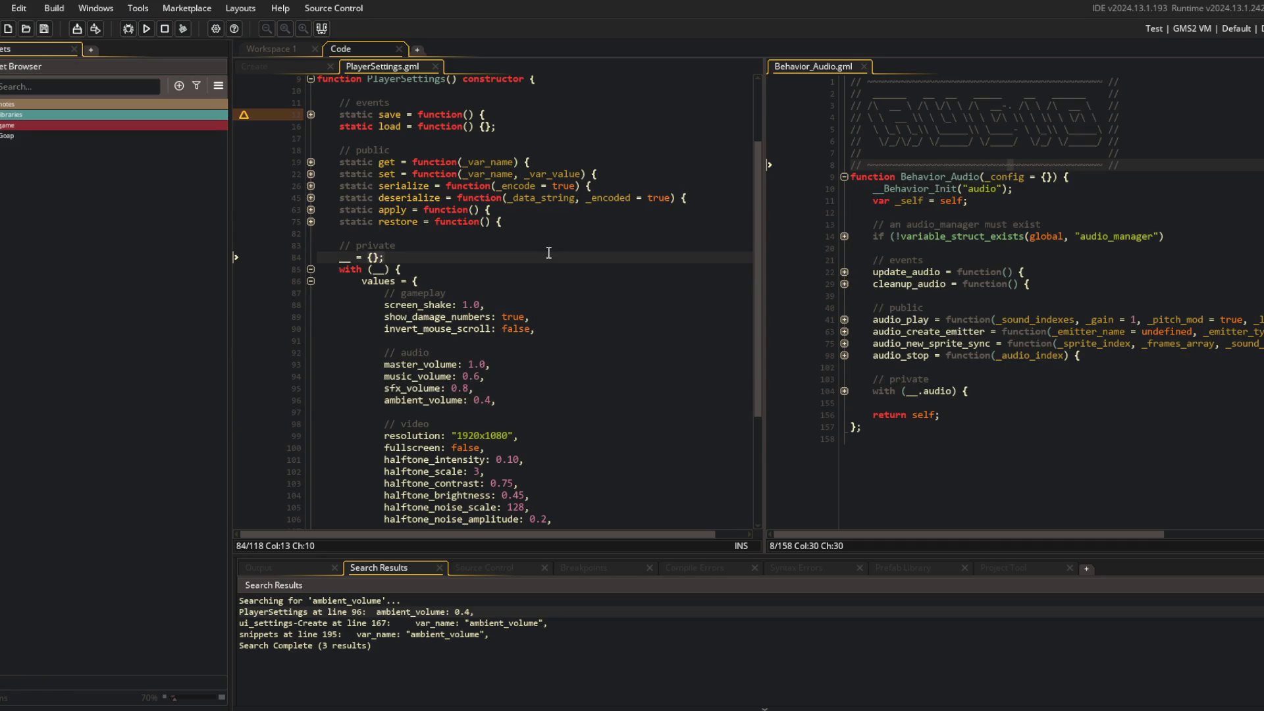
click(520, 269)
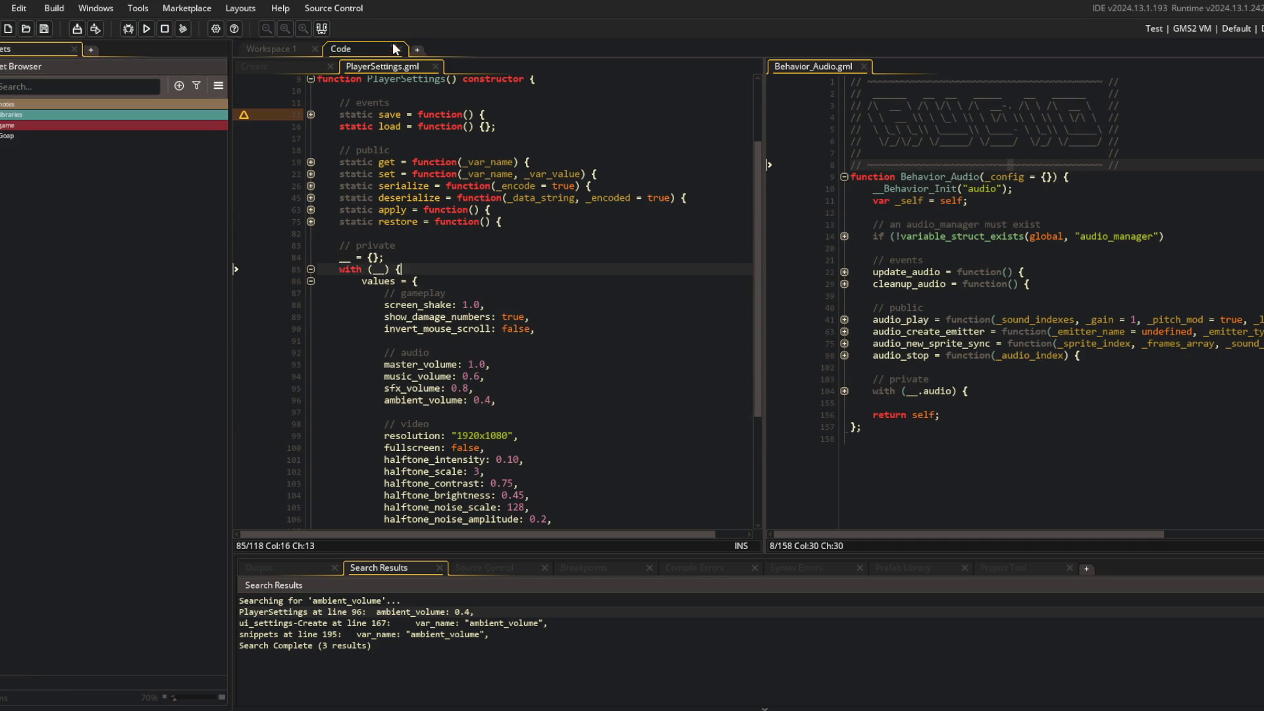
Unfold PlayerSettings' apply function, add a blank line after audio_master_gain, and save
click(322, 31)
click(386, 210)
scroll(331, 345, up, 3)
scroll(287, 380, down, 3)
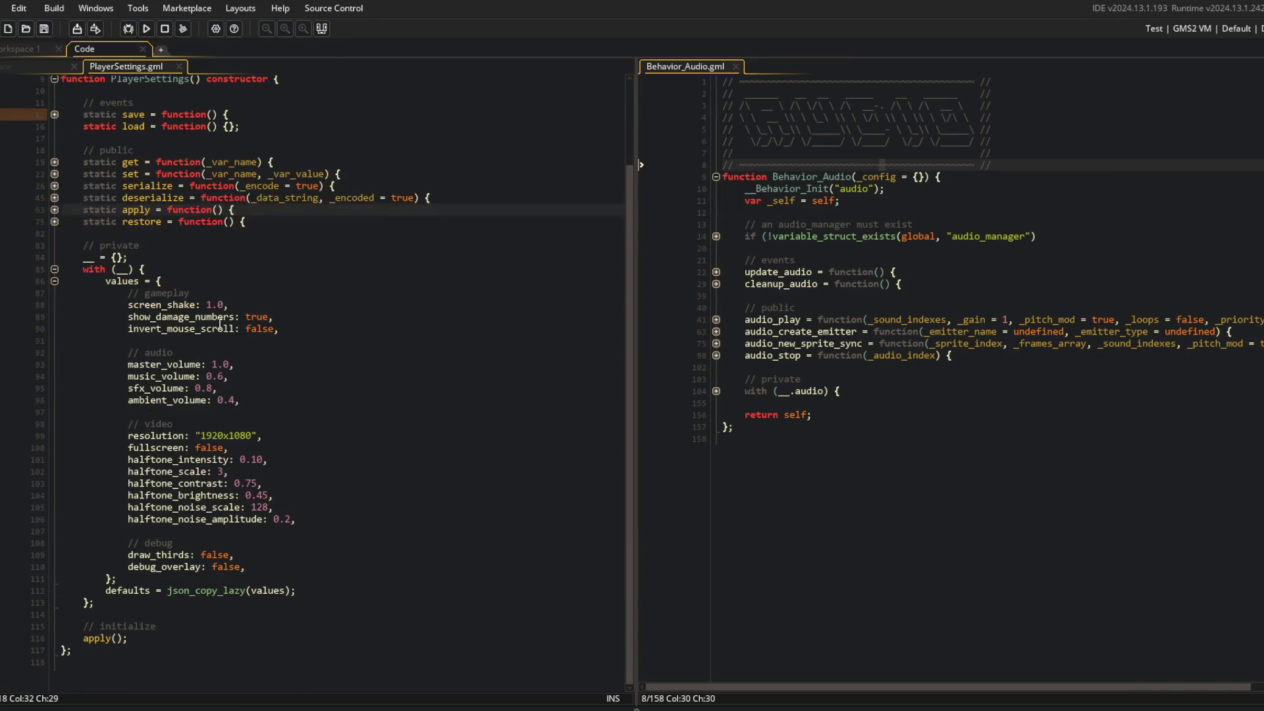
click(55, 209)
click(159, 222)
click(393, 226)
key(Return)
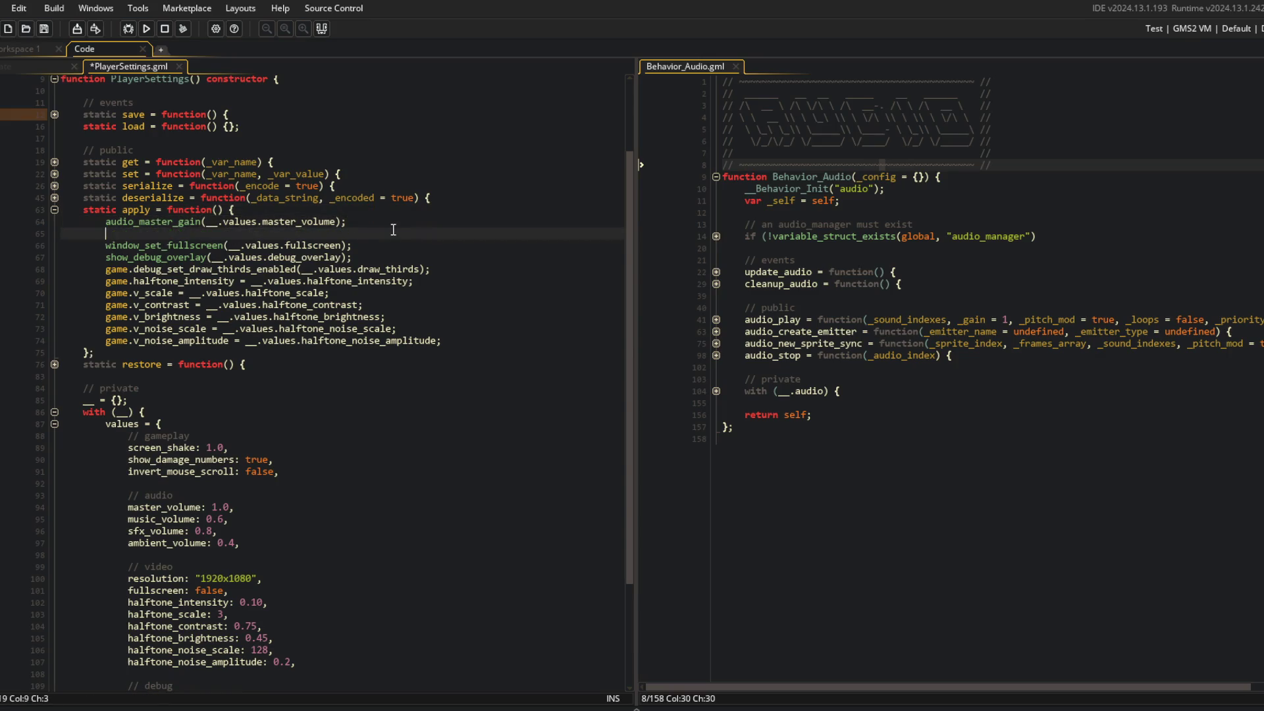
key(ctrl+s)
click(1004, 321)
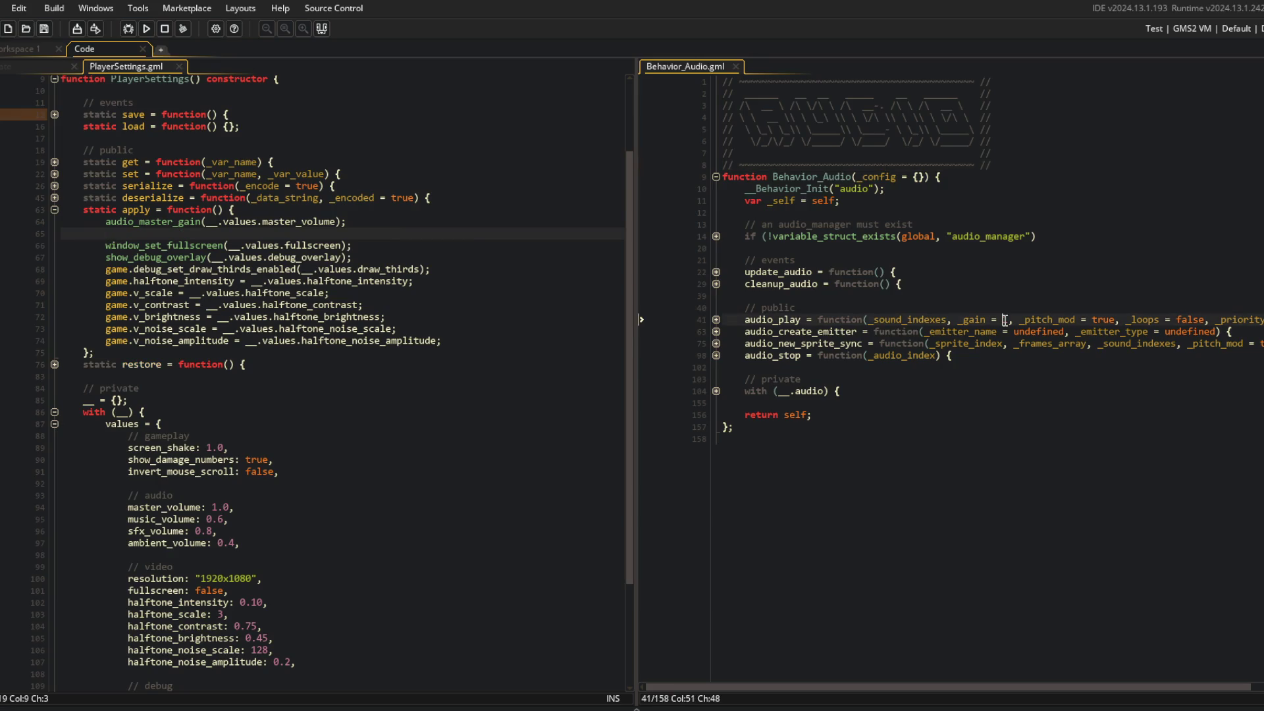
Open Behavior_AudioManager and copy the audio_manager_get_emitters_by_type function name
key(ctrl+t)
text(audiomana)
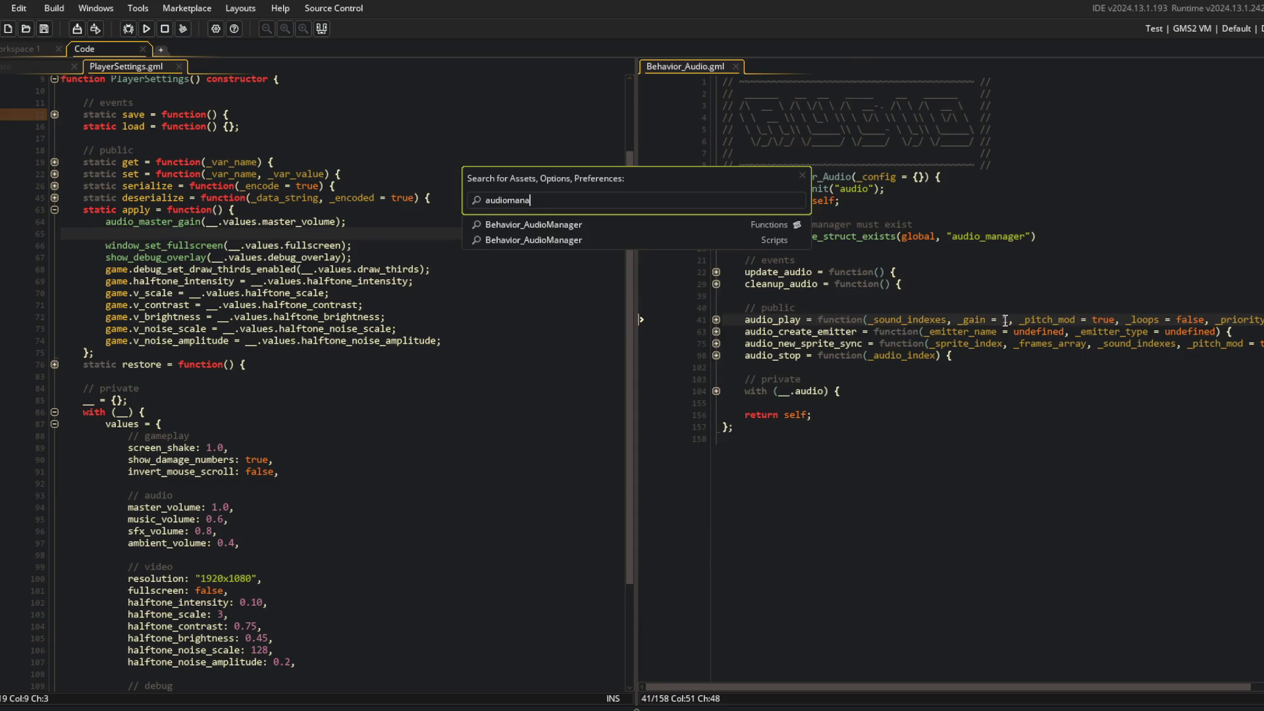
key(Return)
click(1003, 320)
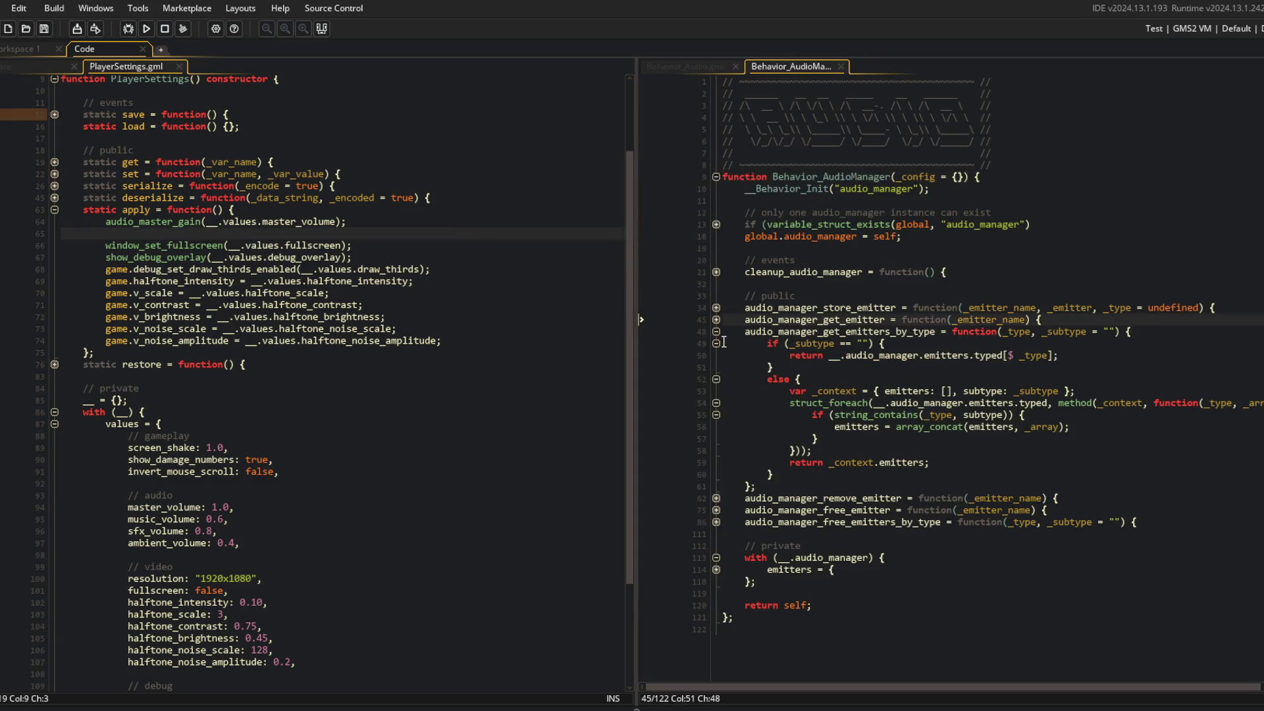
click(809, 332)
double_click(809, 331)
key(ctrl+c)
Add global.audio_manager.audio_manager_get_emitters_by_type(); on PlayerSettings line 65 and save
click(417, 241)
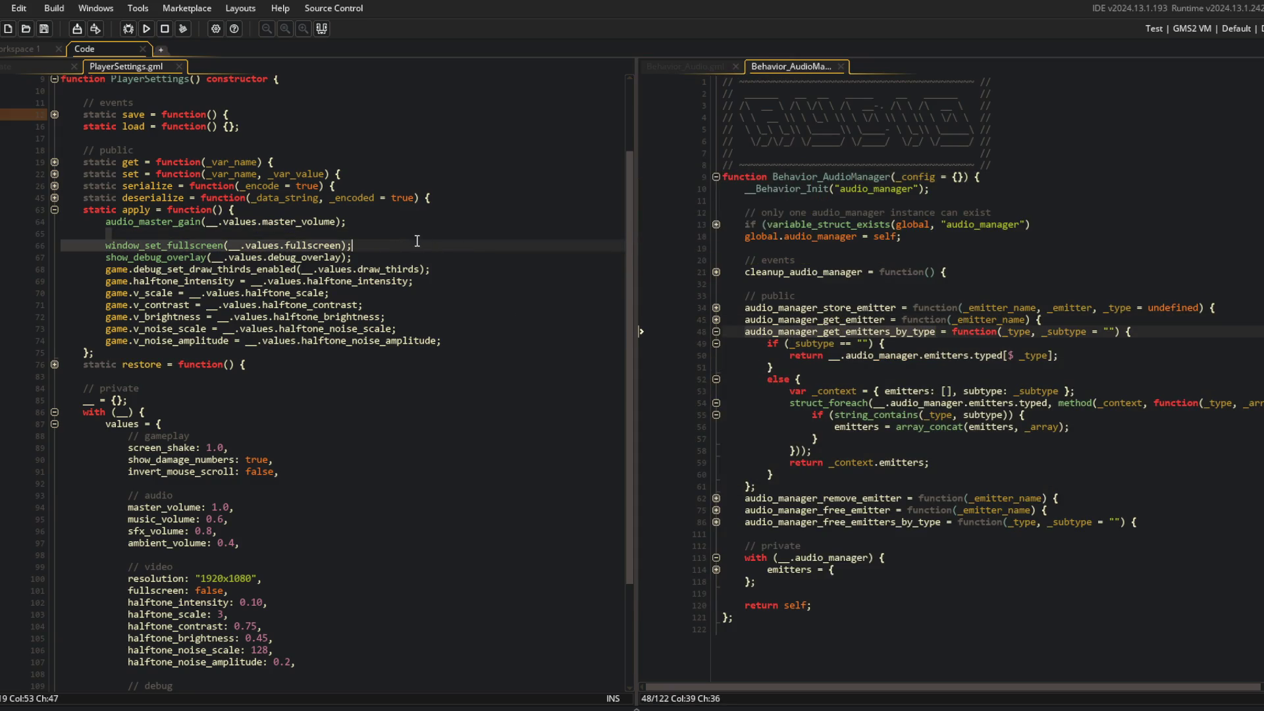
key(Up)
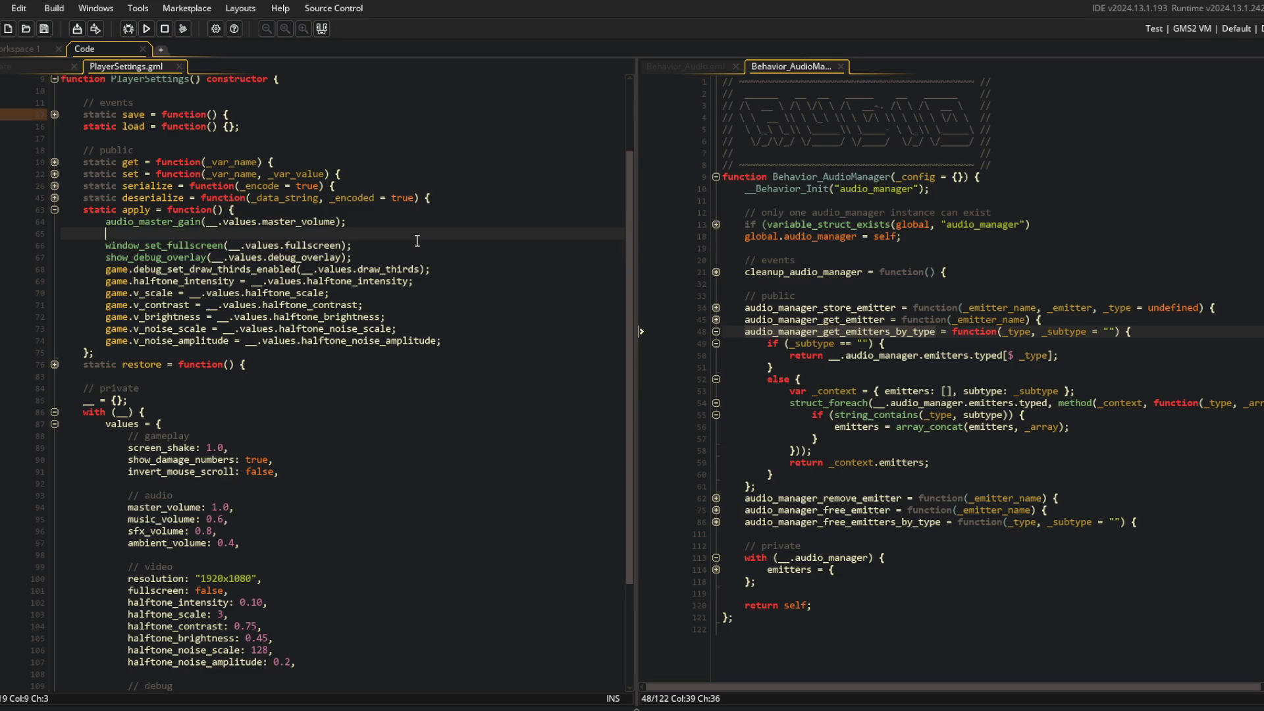
text(global.audio_)
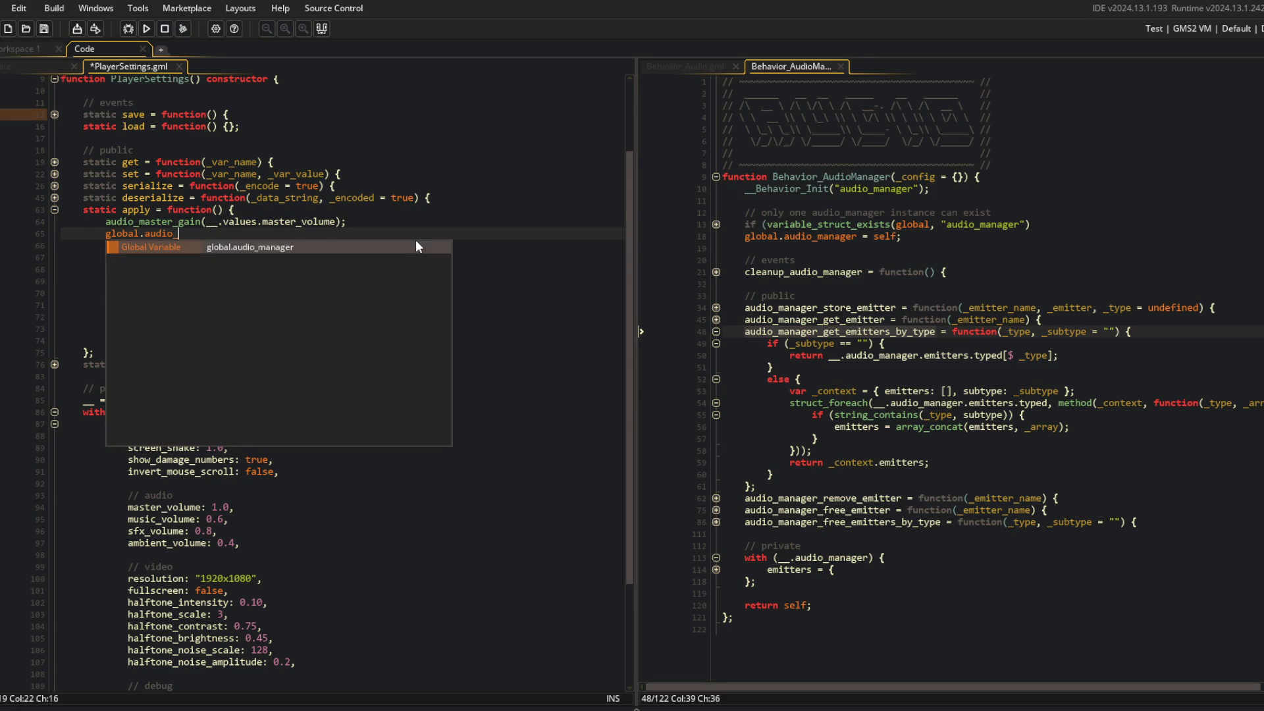
text(manager.)
key(ctrl+v)
key(ctrl+s)
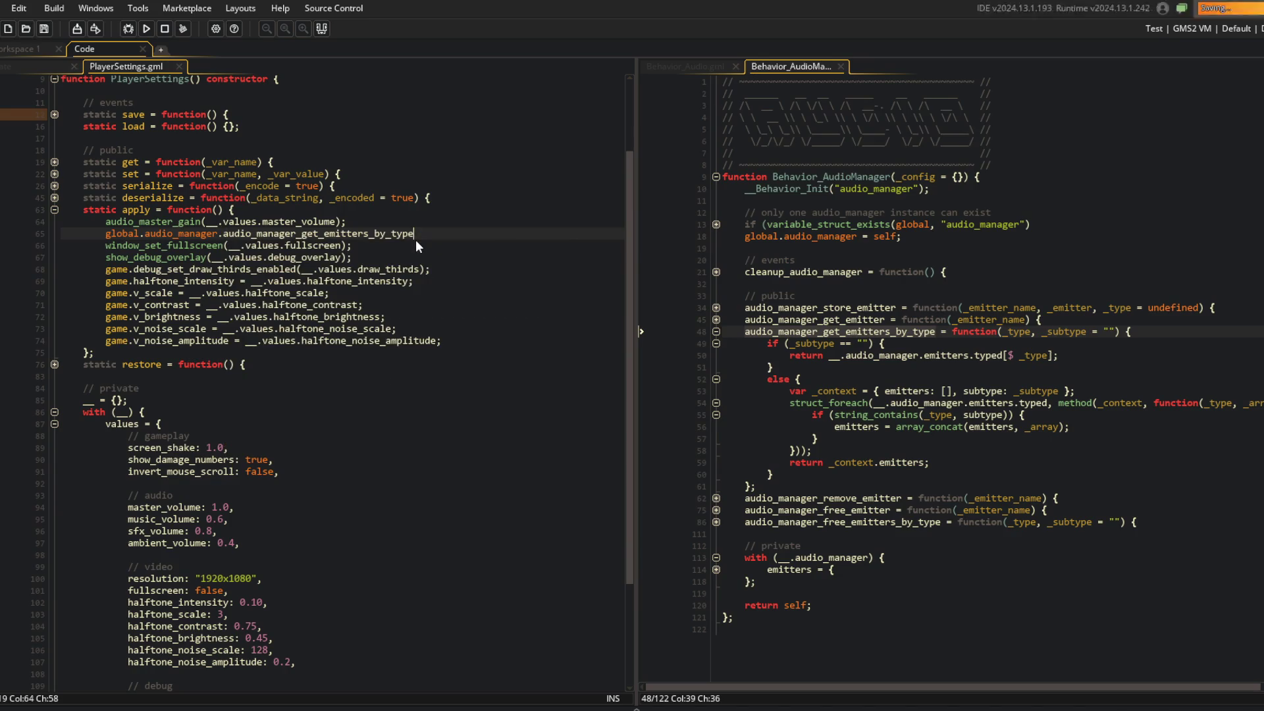
text(();)
key(ctrl+s)
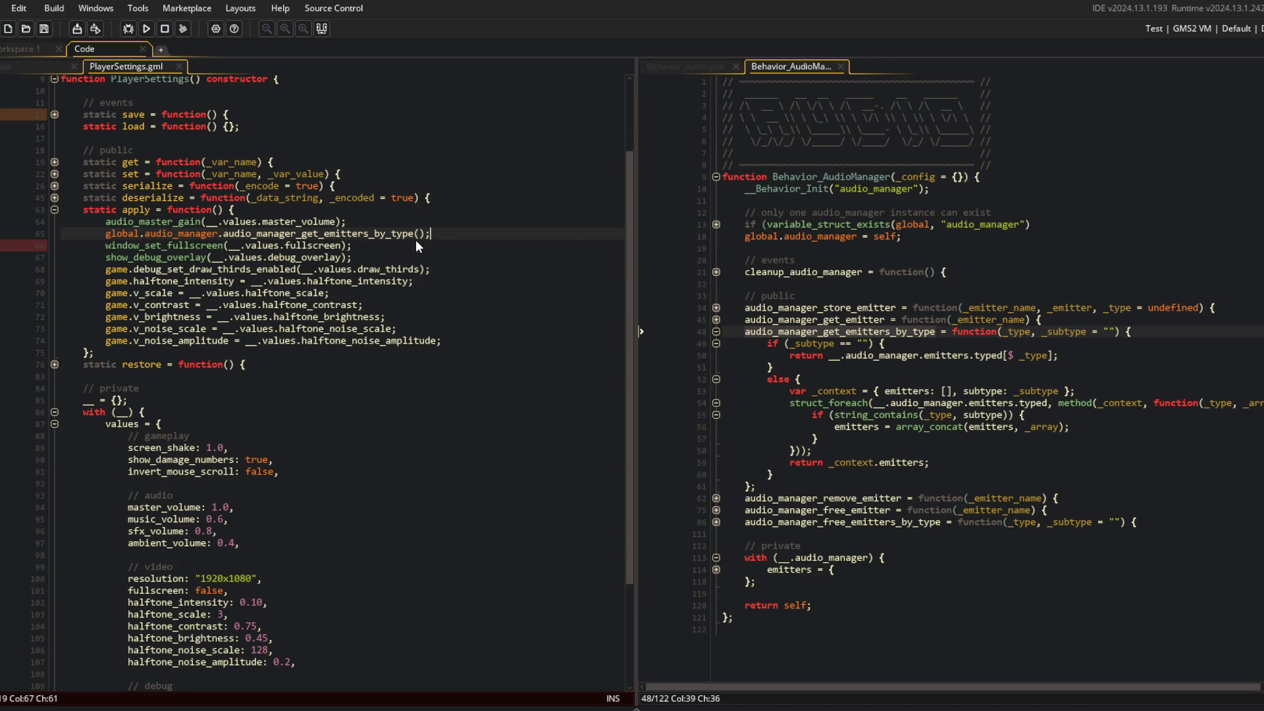
Start a project-wide search for audio_manager_store_emitter
click(823, 308)
double_click(824, 307)
key(ctrl+shift+f)
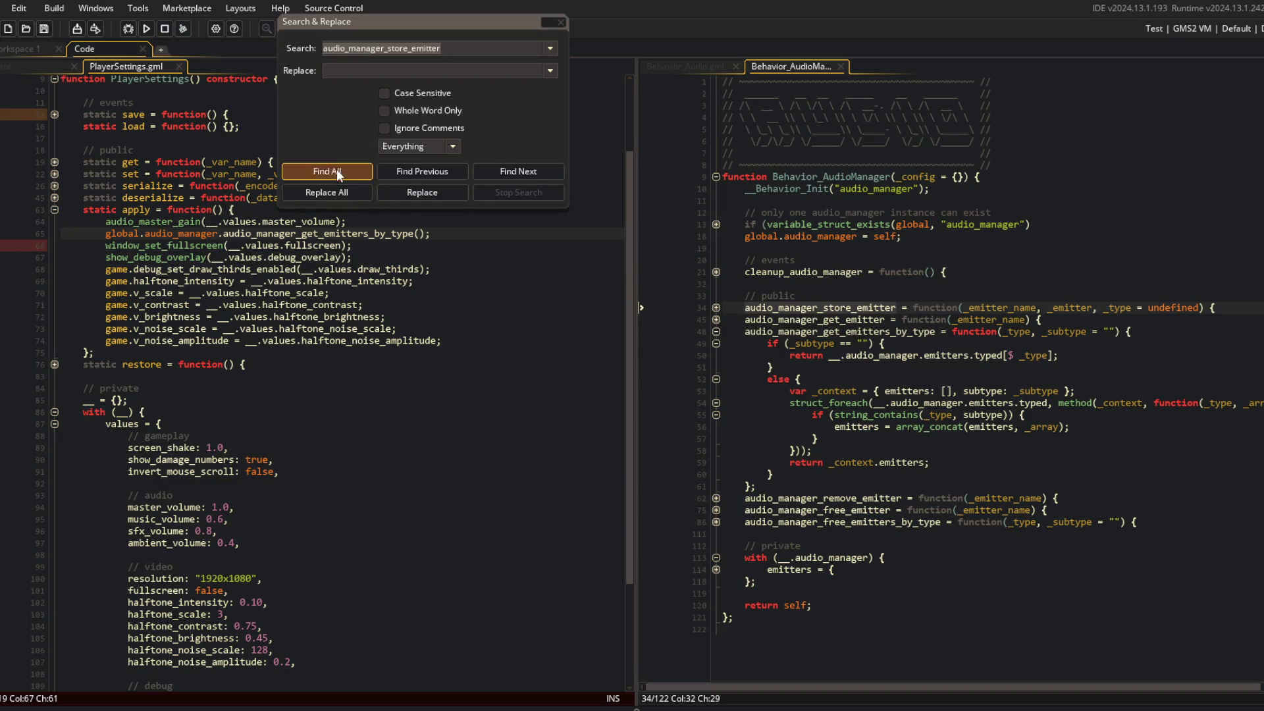
Replace every audio_manager_store_emitter in the project with store_emitter
click(326, 171)
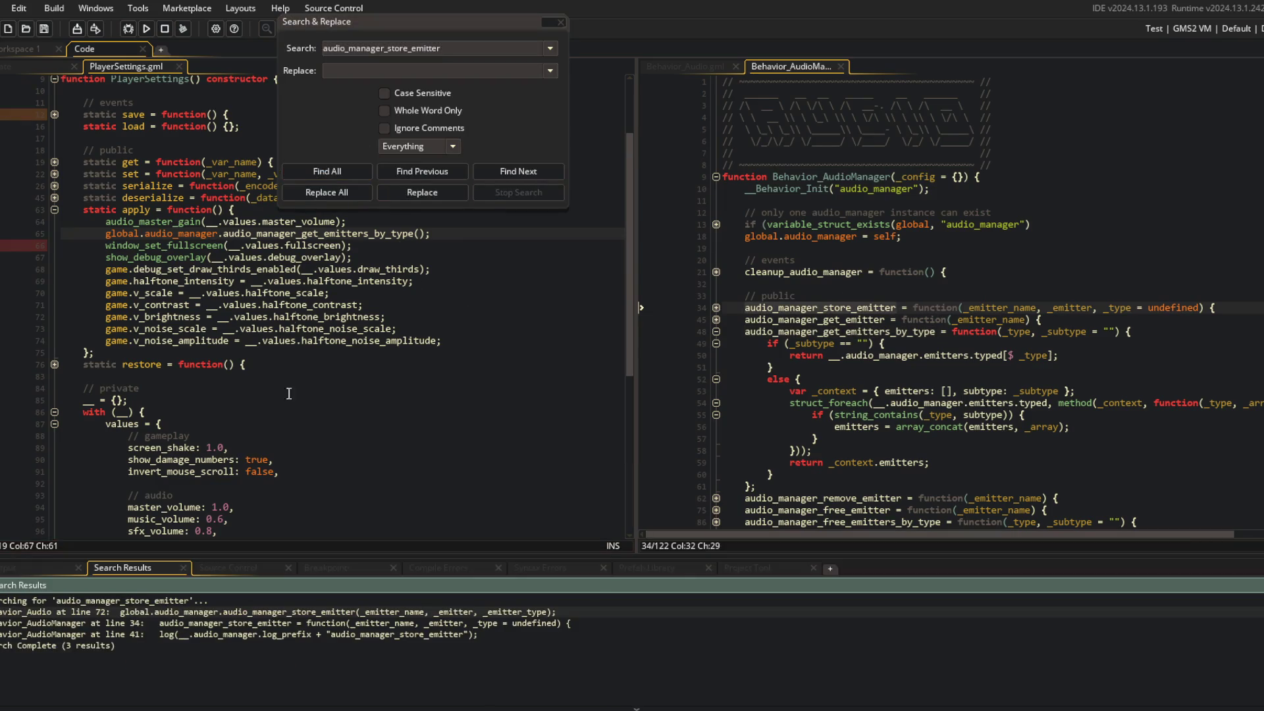
click(828, 309)
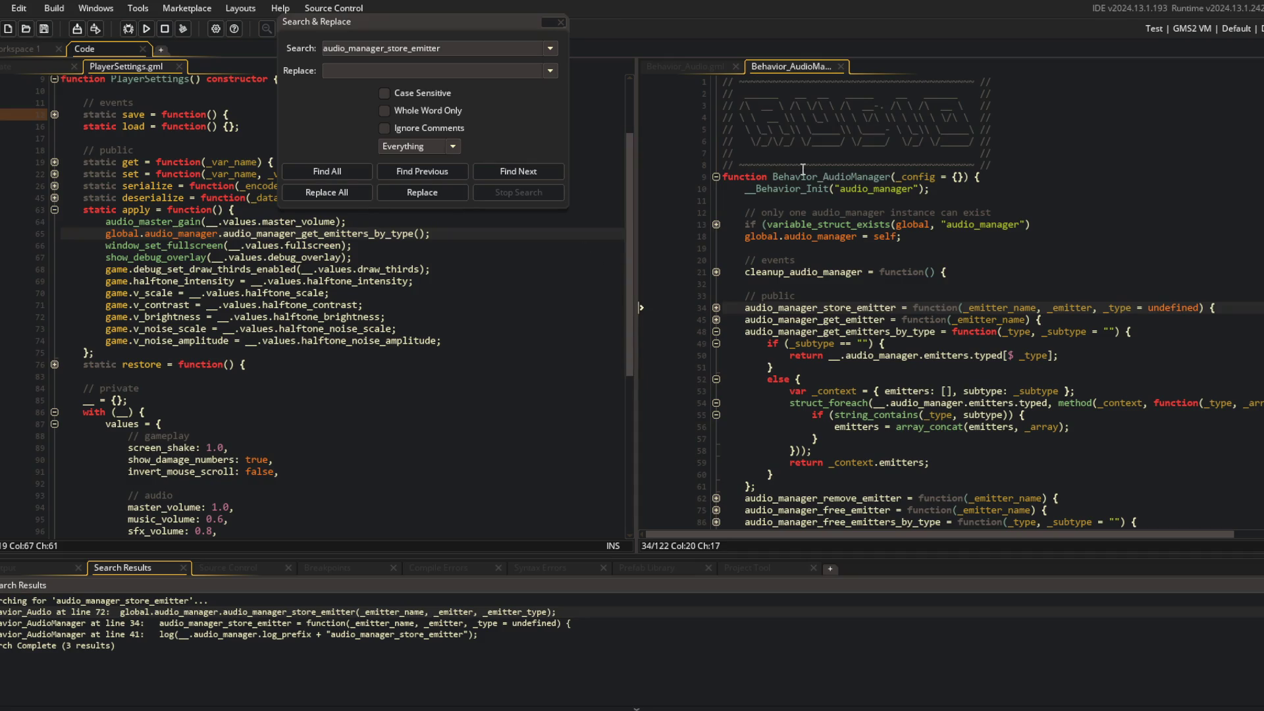
double_click(786, 308)
key(ctrl+c)
click(393, 71)
key(ctrl+v)
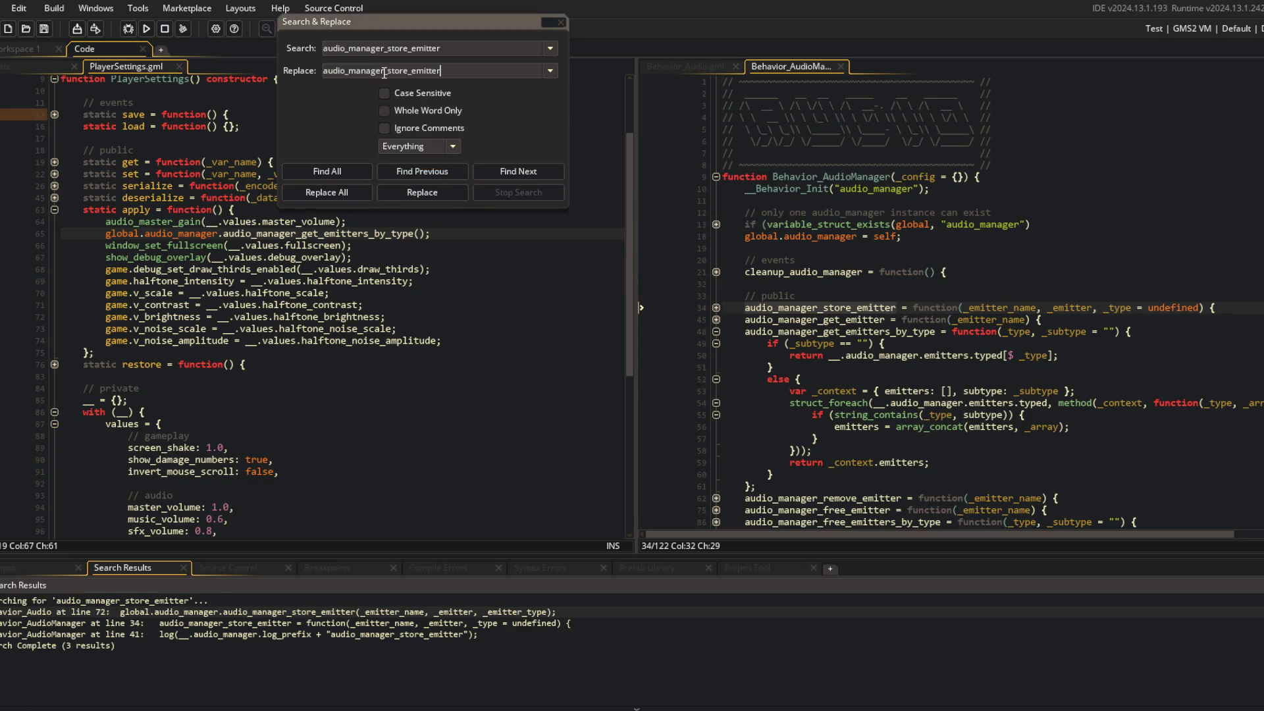
key(shift+Home)
key(BackSpace)
click(326, 189)
key(Return)
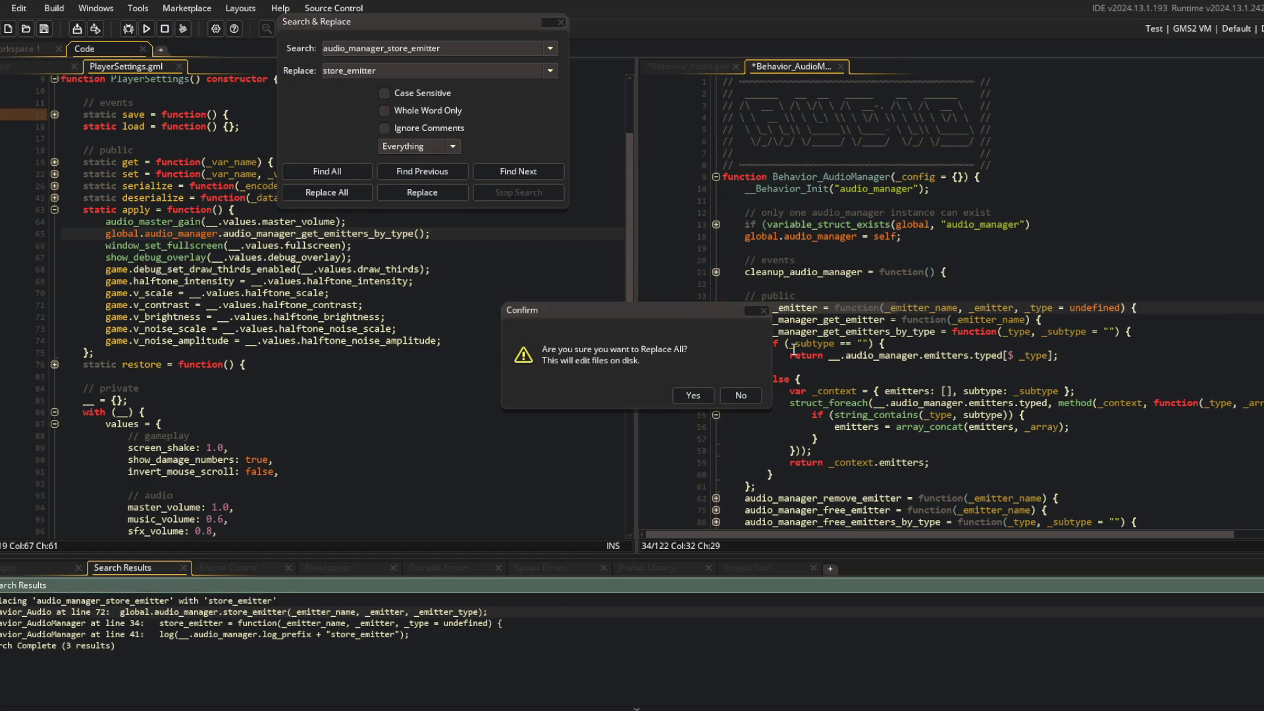
key(Return)
click(808, 321)
Search the project for all uses of the audio_manager_get_emitter name
double_click(808, 320)
key(ctrl+c)
key(ctrl+shift+f)
click(332, 172)
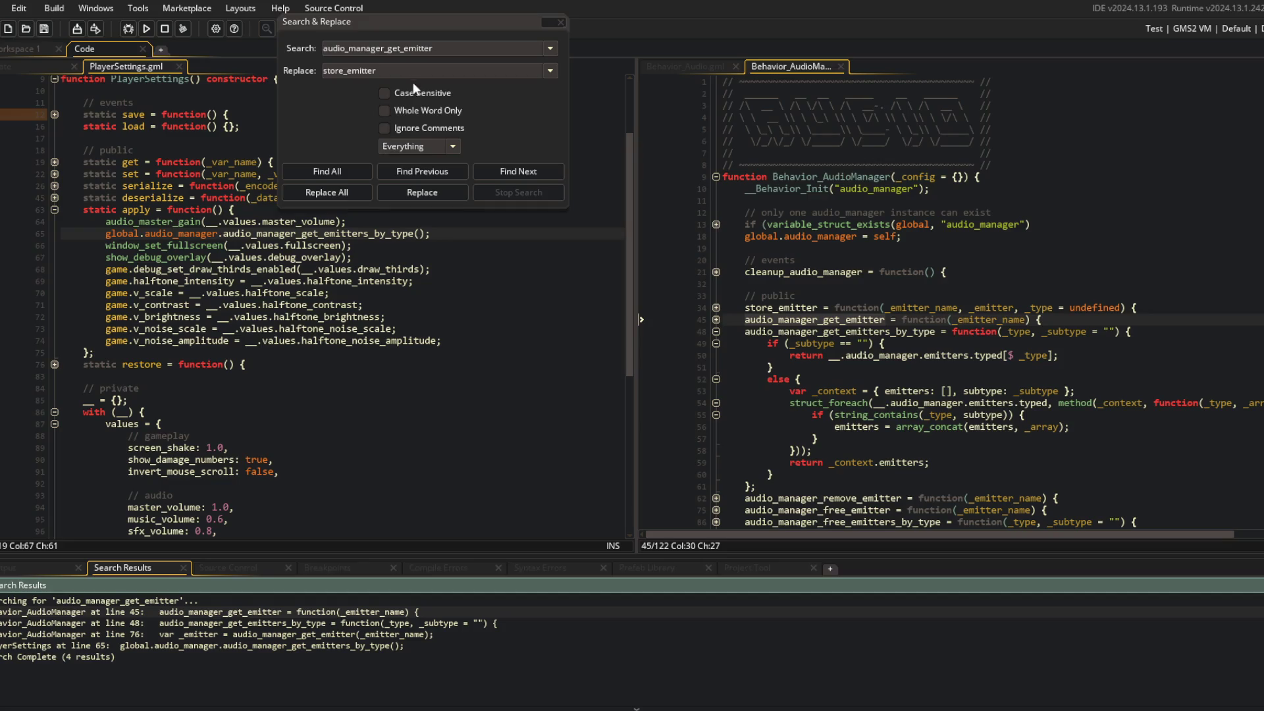
double_click(436, 48)
text(g)
key(BackSpace)
key(BackSpace)
text(_emi)
key(Return)
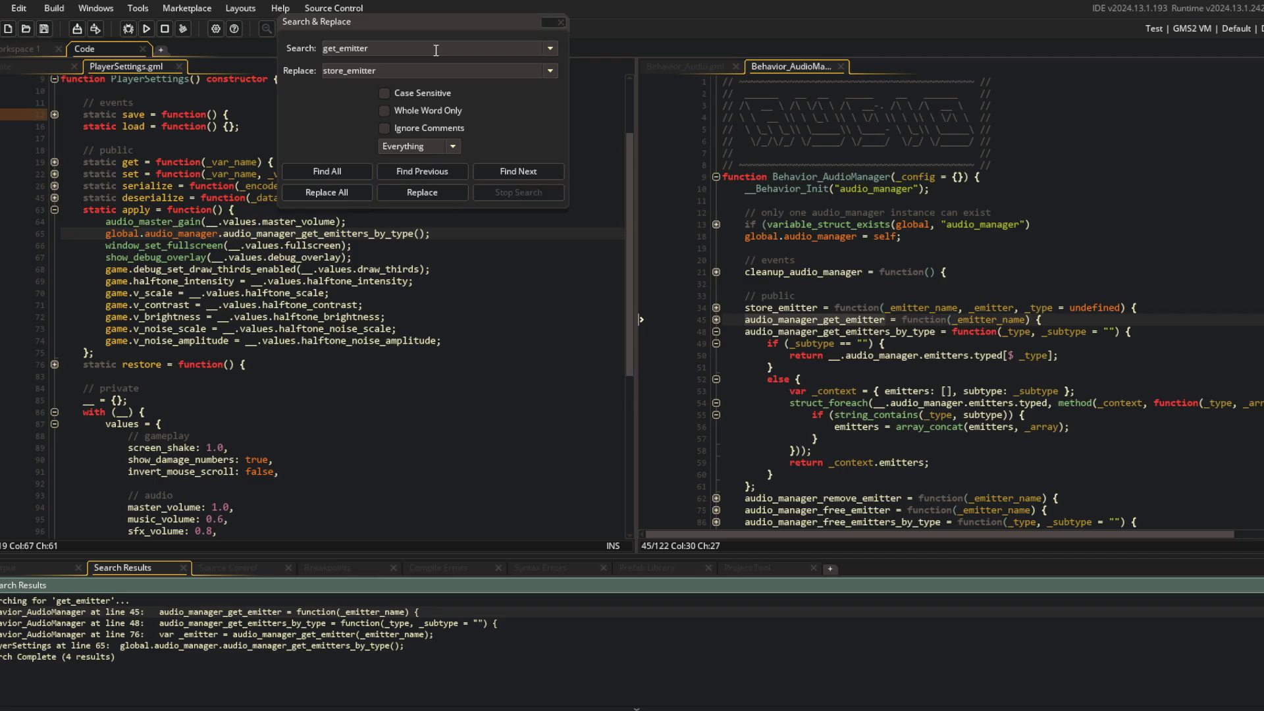
Replace every audio_manager_get_emitter with get_emitter, including get_emitters_by_type
double_click(374, 69)
key(ctrl+v)
click(389, 72)
key(shift+Home)
key(BackSpace)
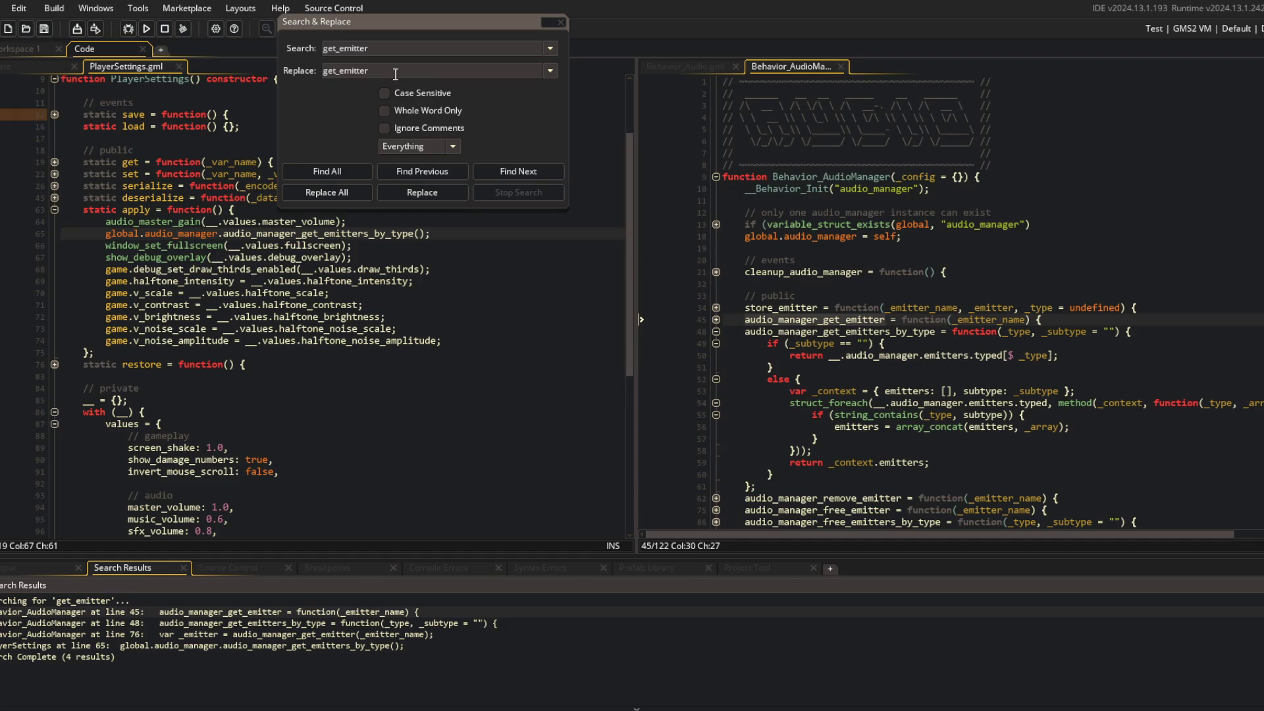
key(ctrl+a)
key(ctrl+v)
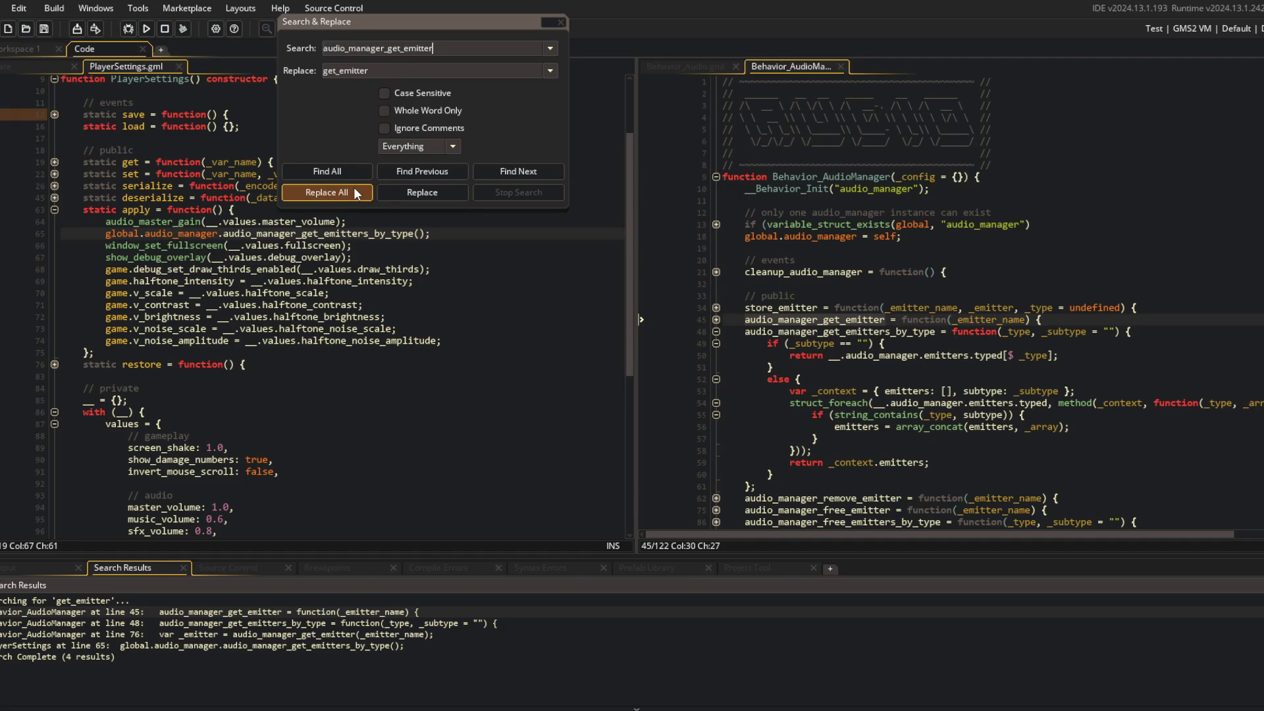
click(356, 192)
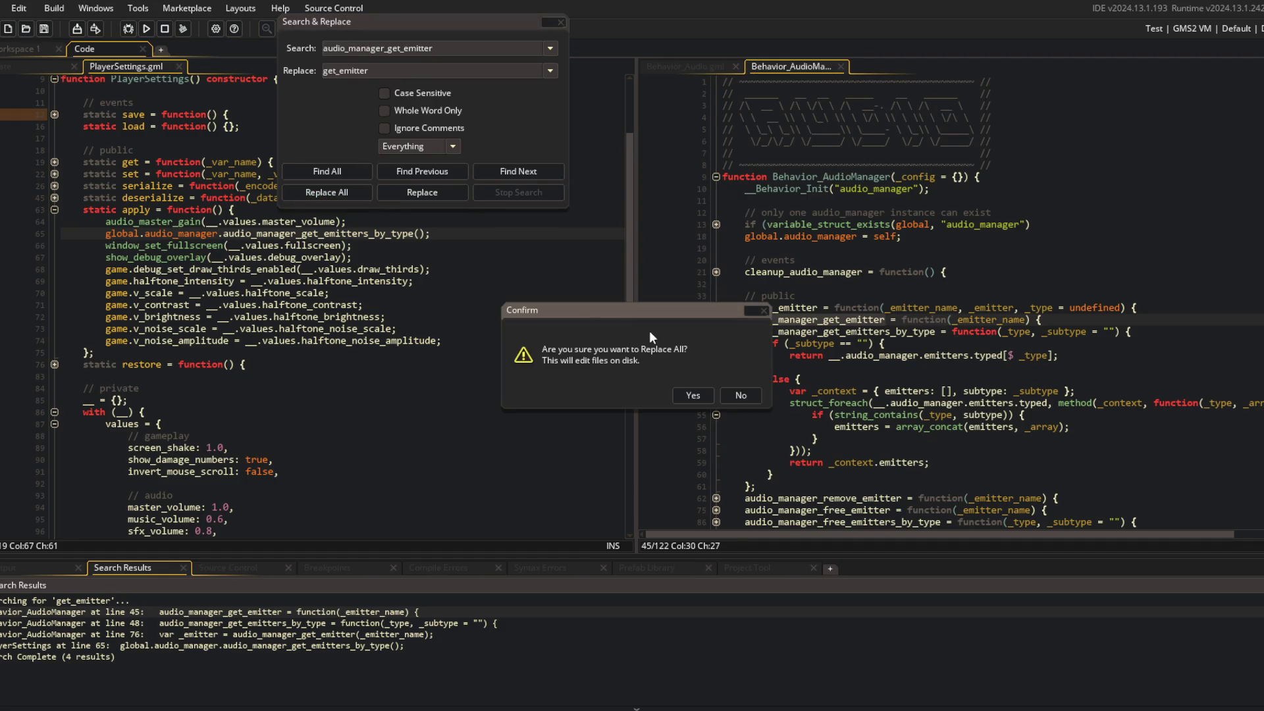
click(695, 396)
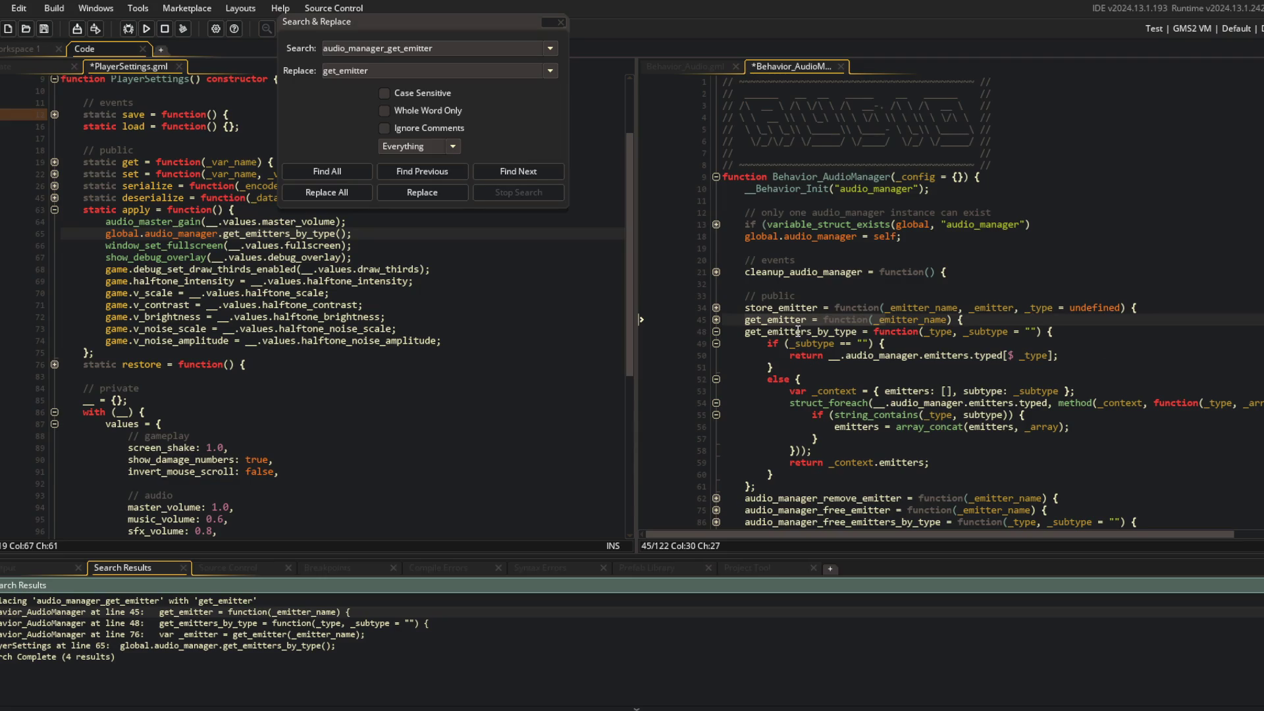
scroll(781, 329, down, 2)
double_click(820, 414)
key(ctrl+c)
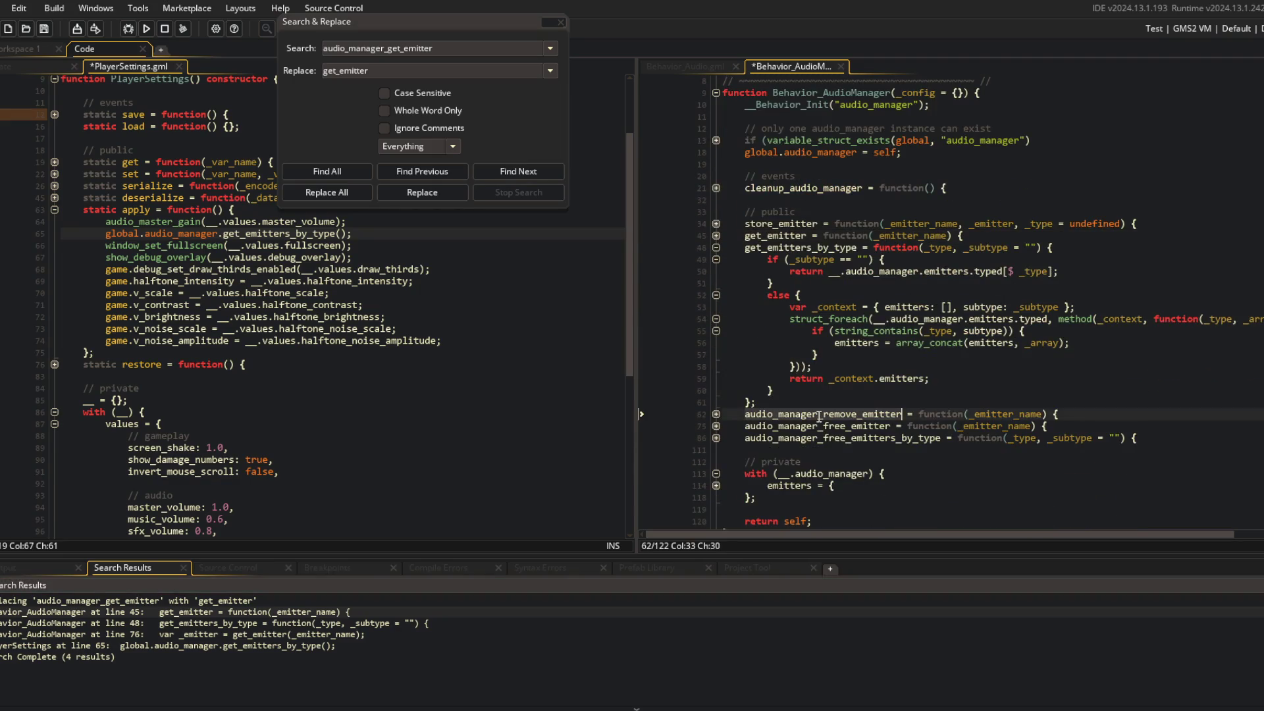
Rename audio_manager_remove_emitter to remove_emitter project-wide and list its occurrences
key(ctrl+f)
key(Tab)
key(ctrl+v)
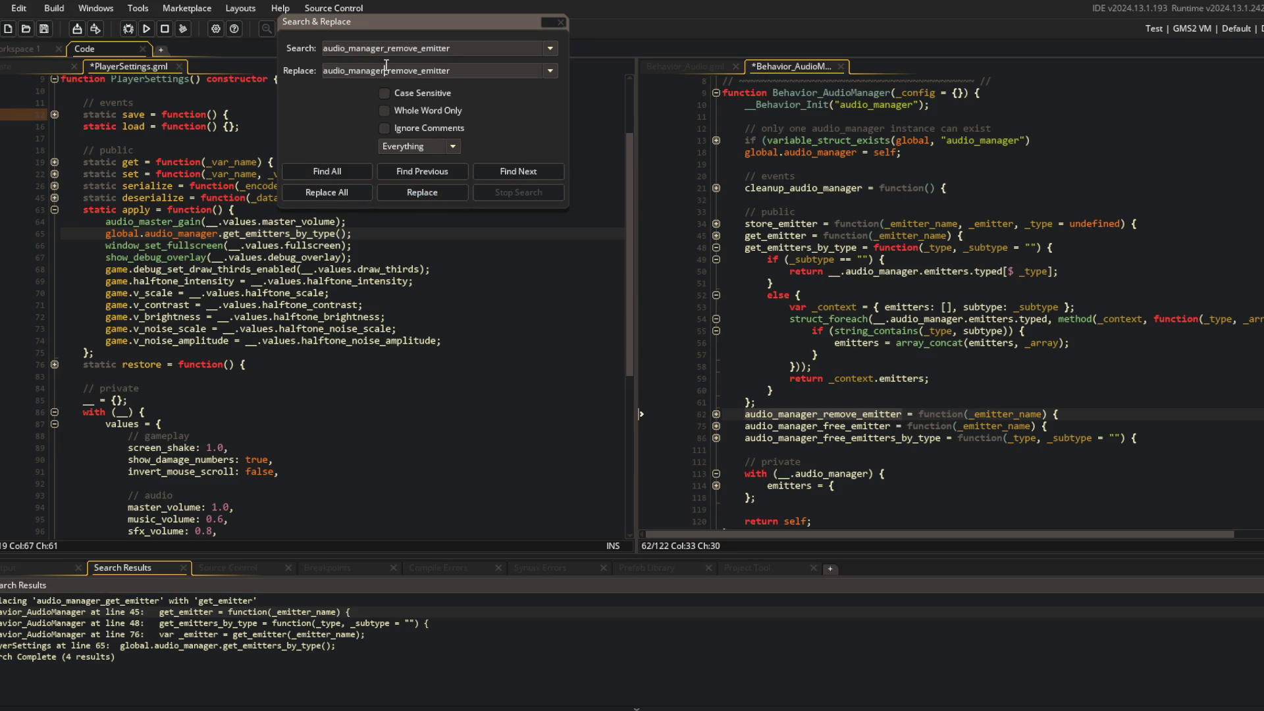
drag(386, 71, 323, 70)
key(BackSpace)
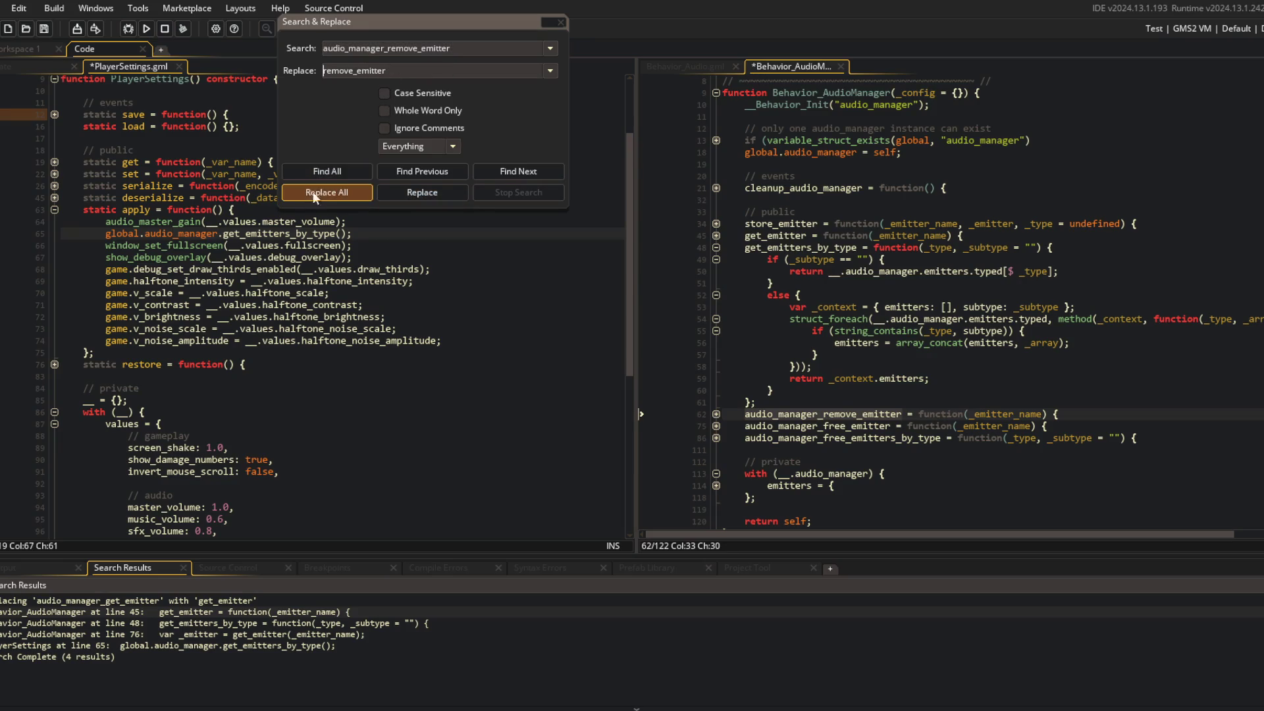
click(318, 194)
click(690, 394)
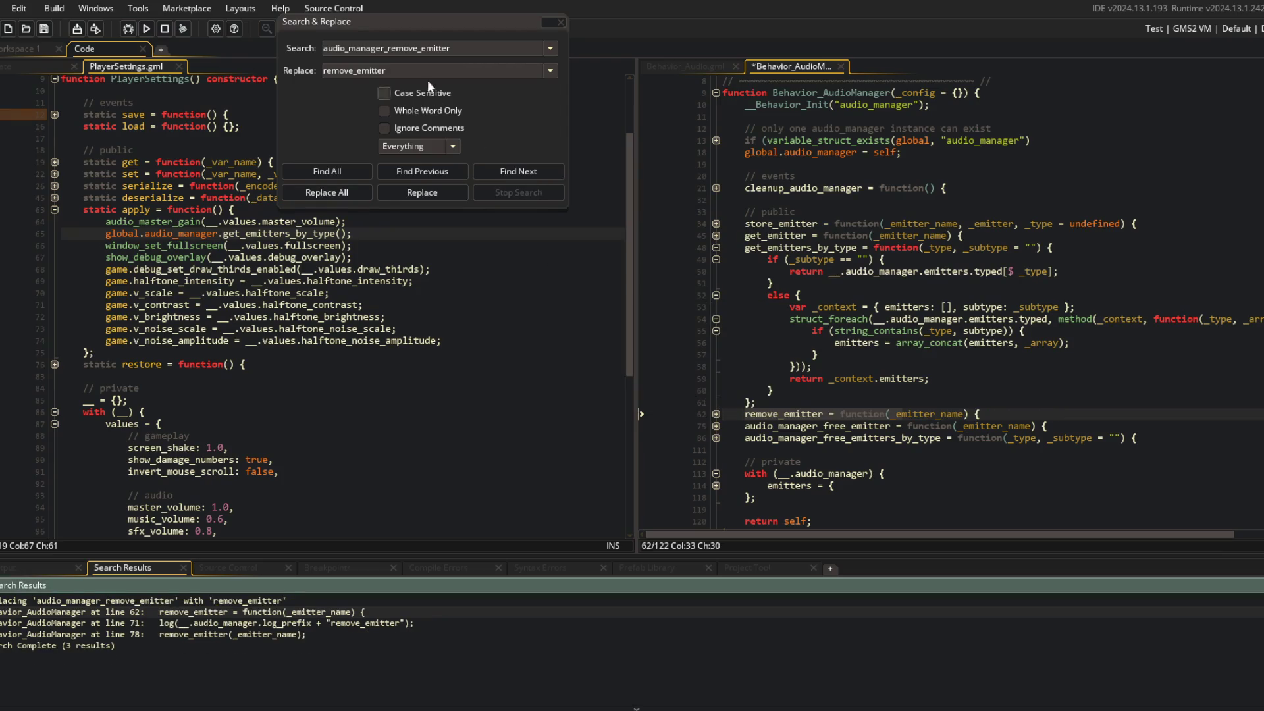
click(431, 58)
key(ctrl+c)
key(shift+Tab)
key(ctrl+v)
click(353, 170)
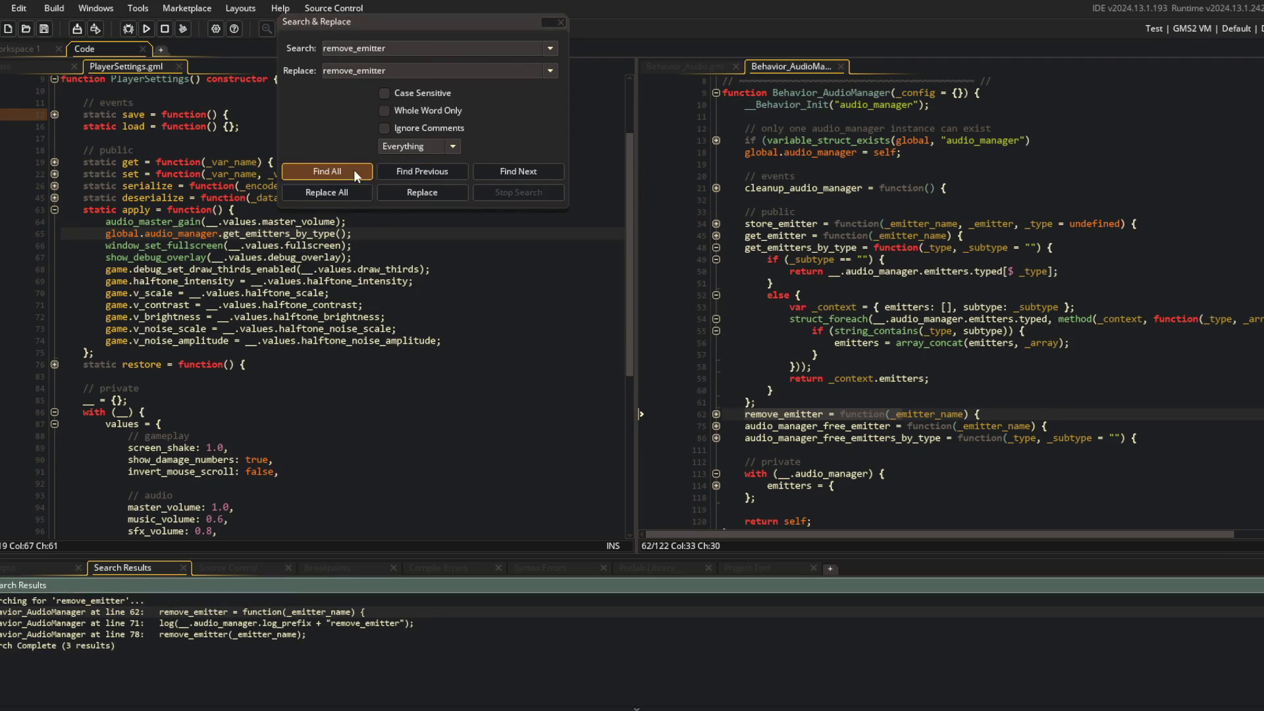
click(926, 261)
Search the project for the audio_manager_free_emitter name
double_click(778, 427)
key(ctrl+c)
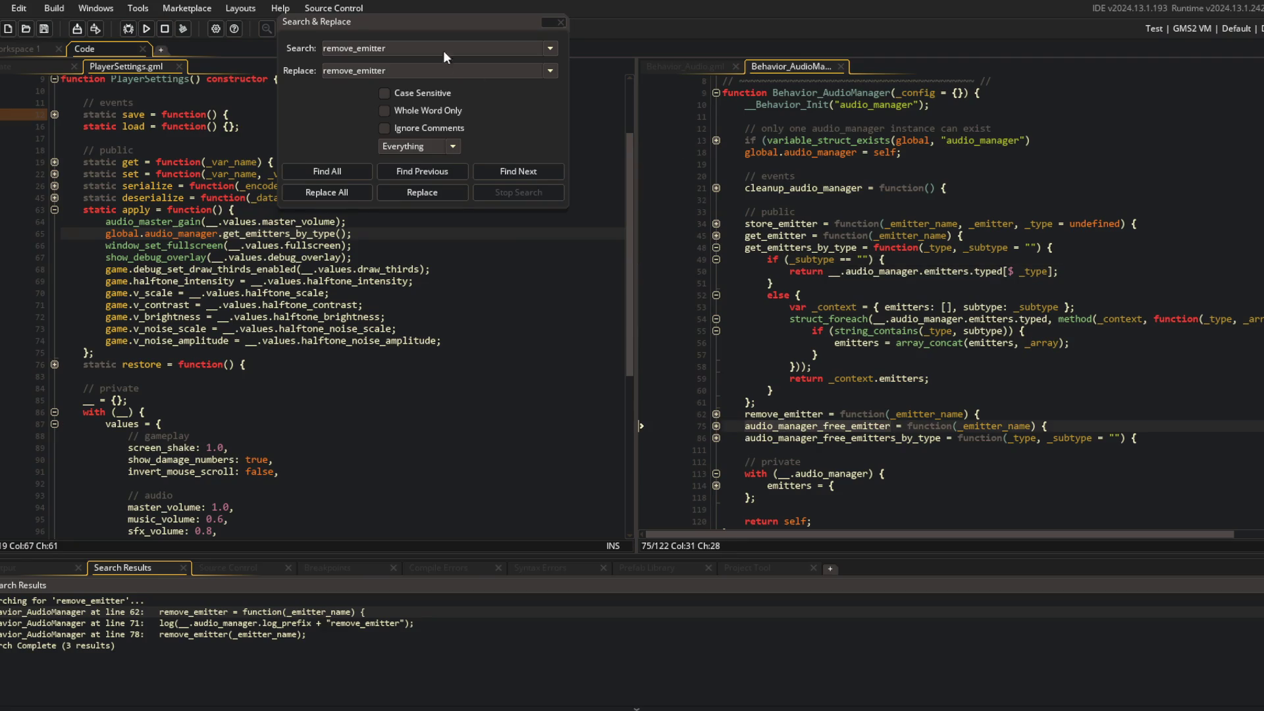
key(ctrl+f)
key(Tab)
key(ctrl+v)
click(386, 49)
key(ctrl+BackSpace)
key(Return)
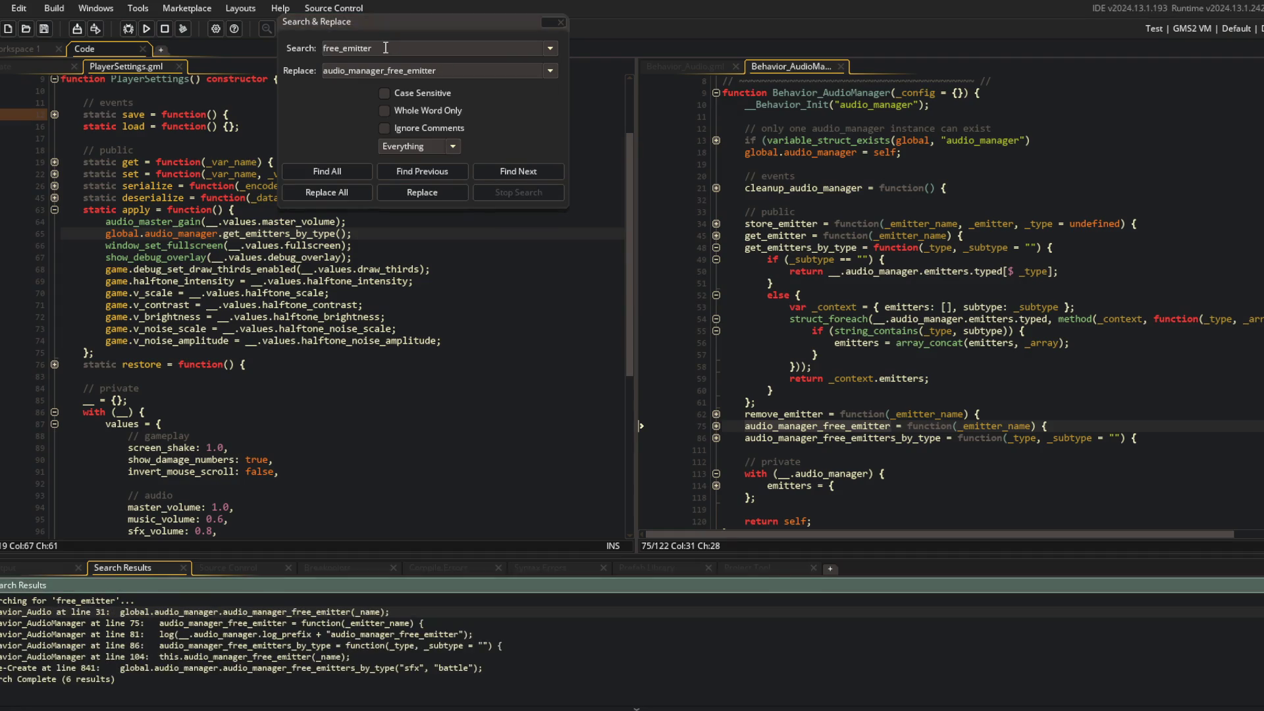
Replace every audio_manager_free_emitter with free_emitter
click(407, 51)
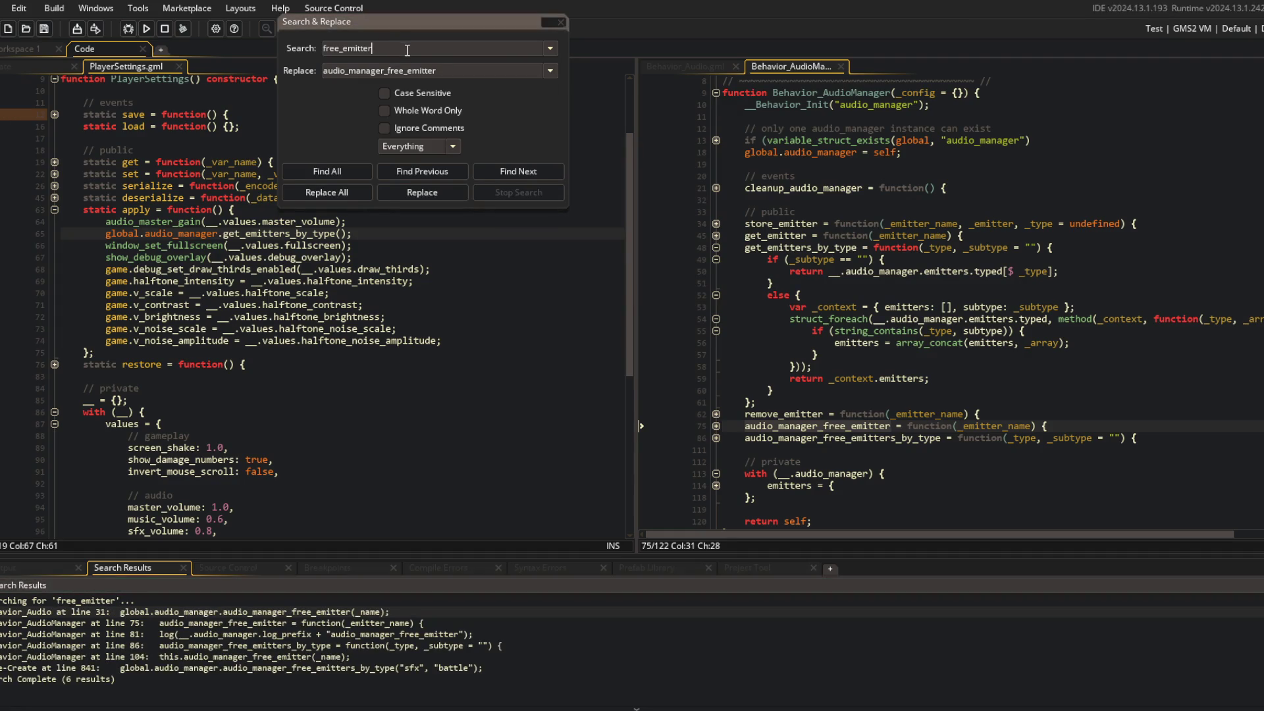
double_click(434, 48)
key(ctrl+v)
key(shift+Home)
key(BackSpace)
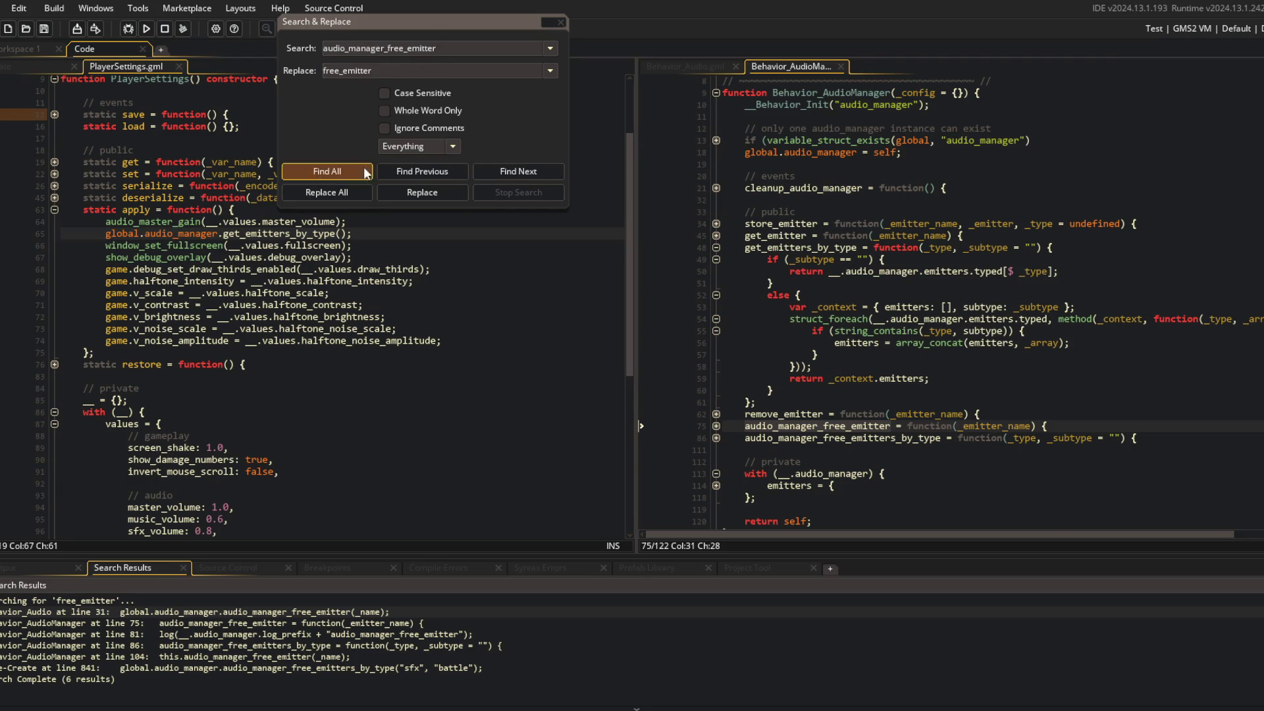
click(360, 192)
click(693, 395)
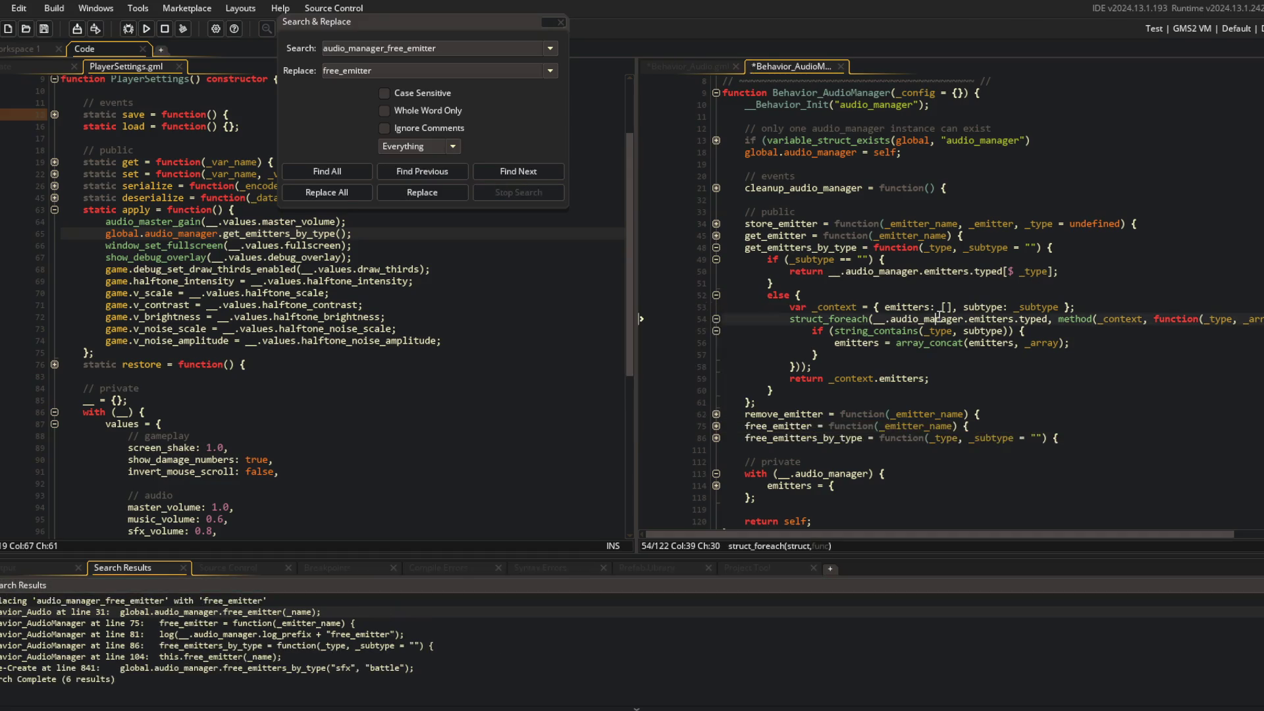
Collapse the get_emitters_by_type body and close the Search & Replace panel
scroll(790, 393, up, 3)
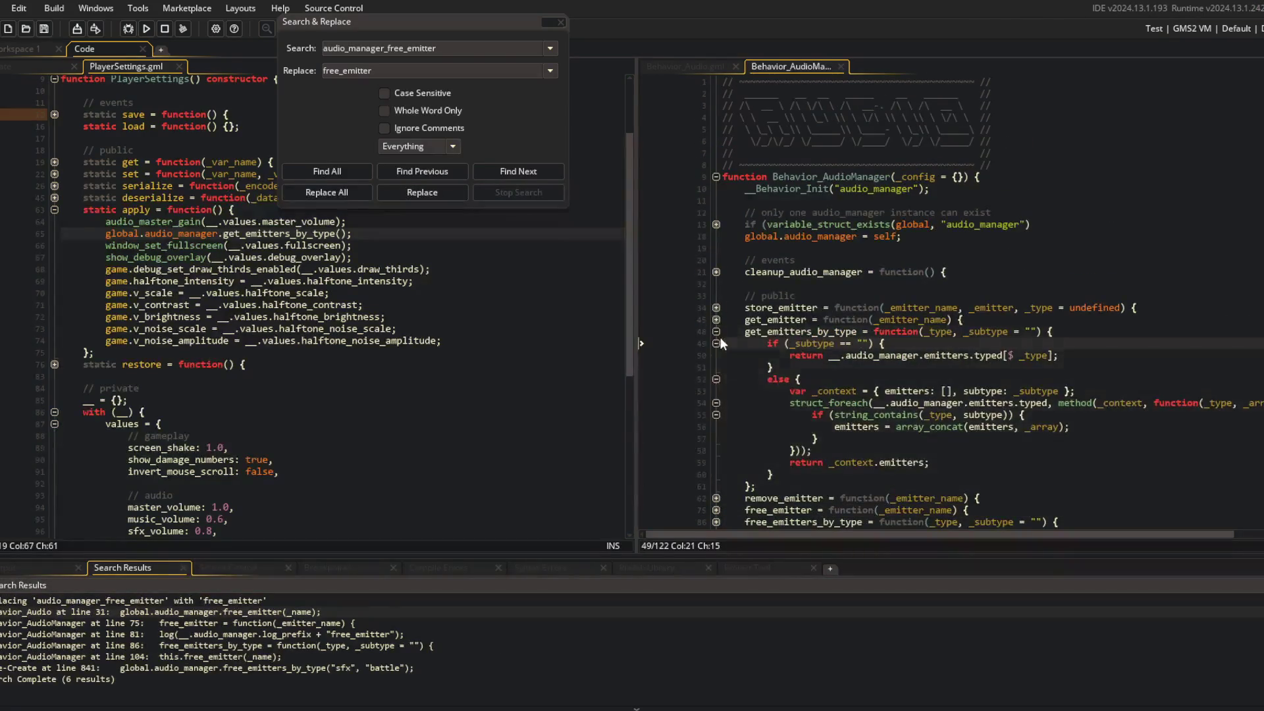
click(716, 332)
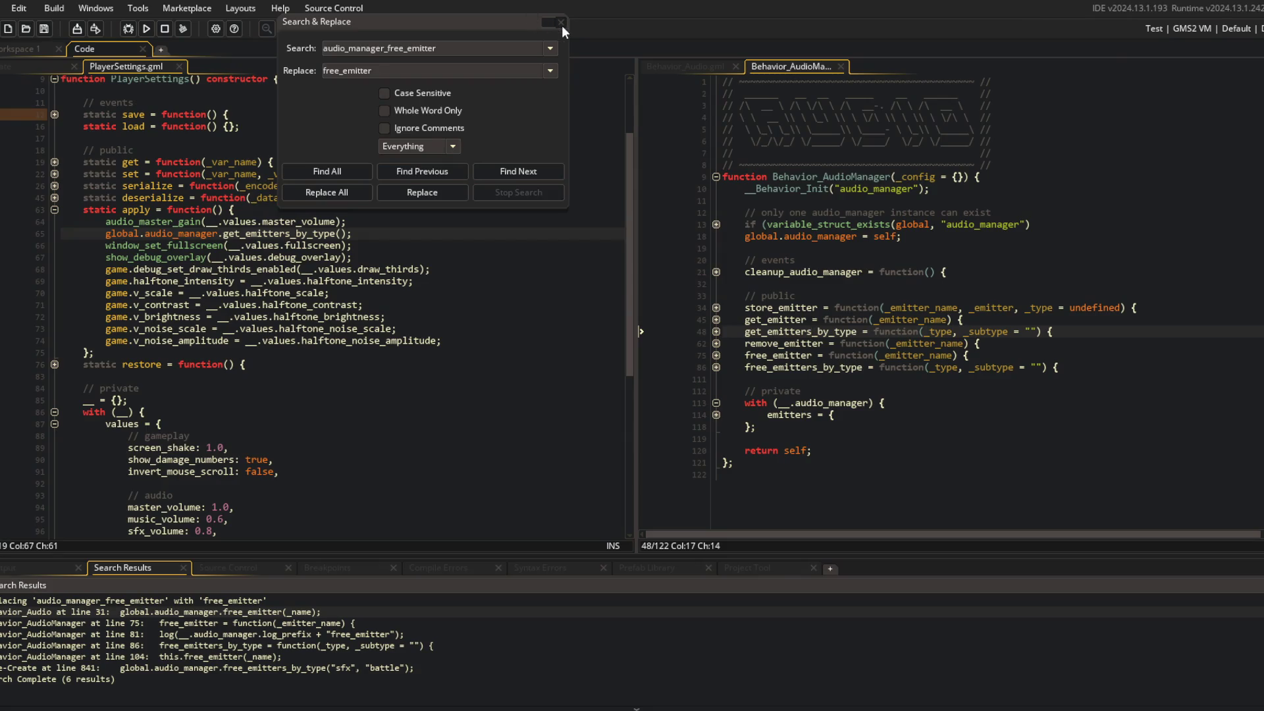
click(561, 22)
click(956, 237)
Fetch the "music" emitter into _emitter and apply music_volume via audio_emitter_gain
key(Left)
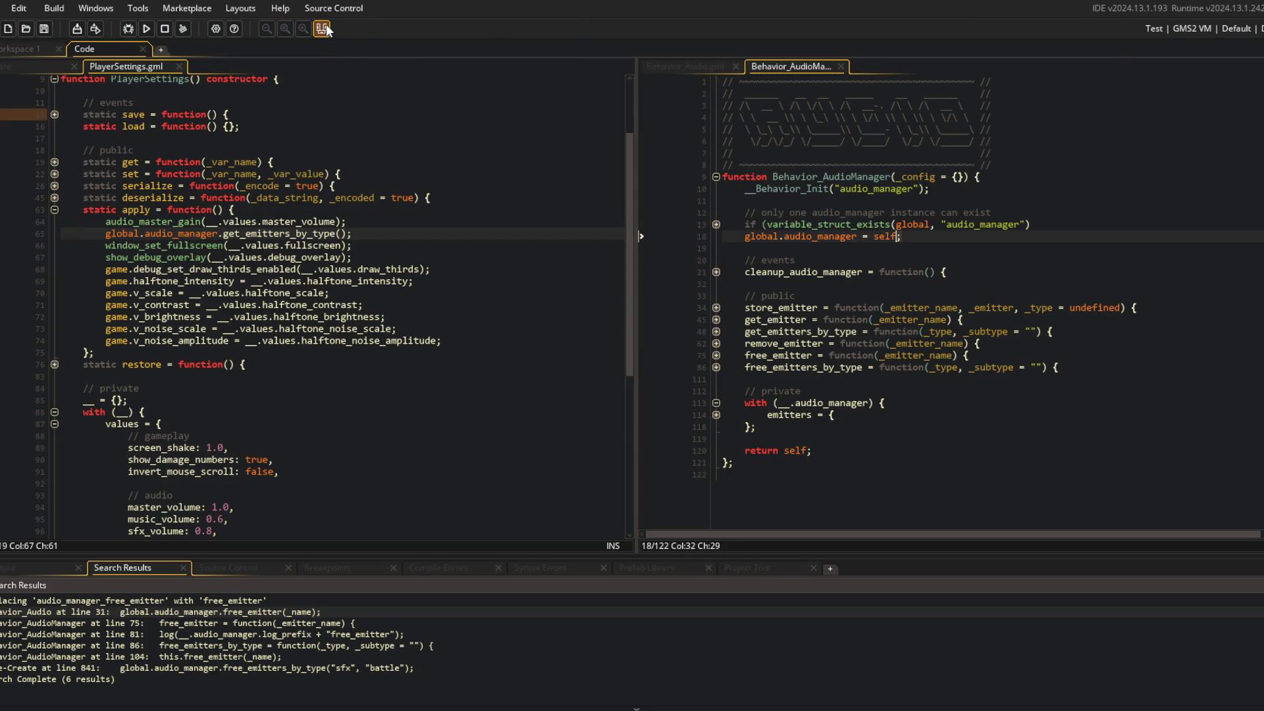
click(322, 29)
click(393, 238)
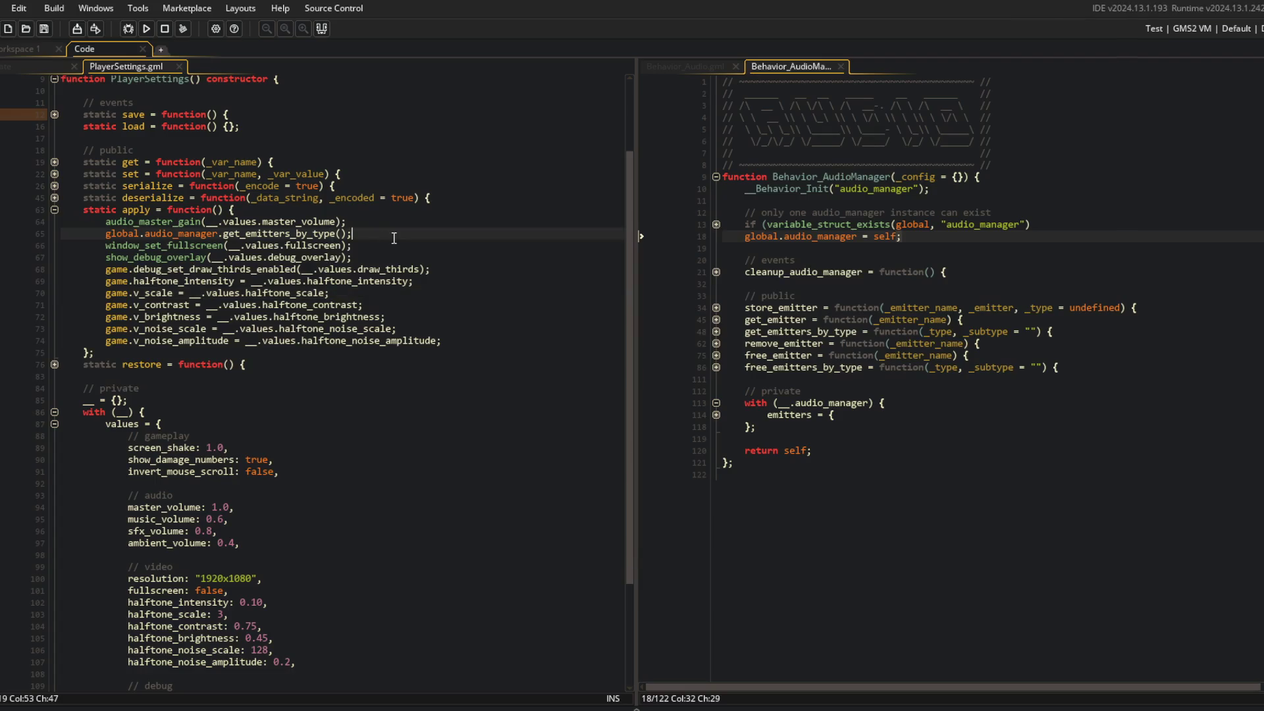
key(Left)
key(Left)
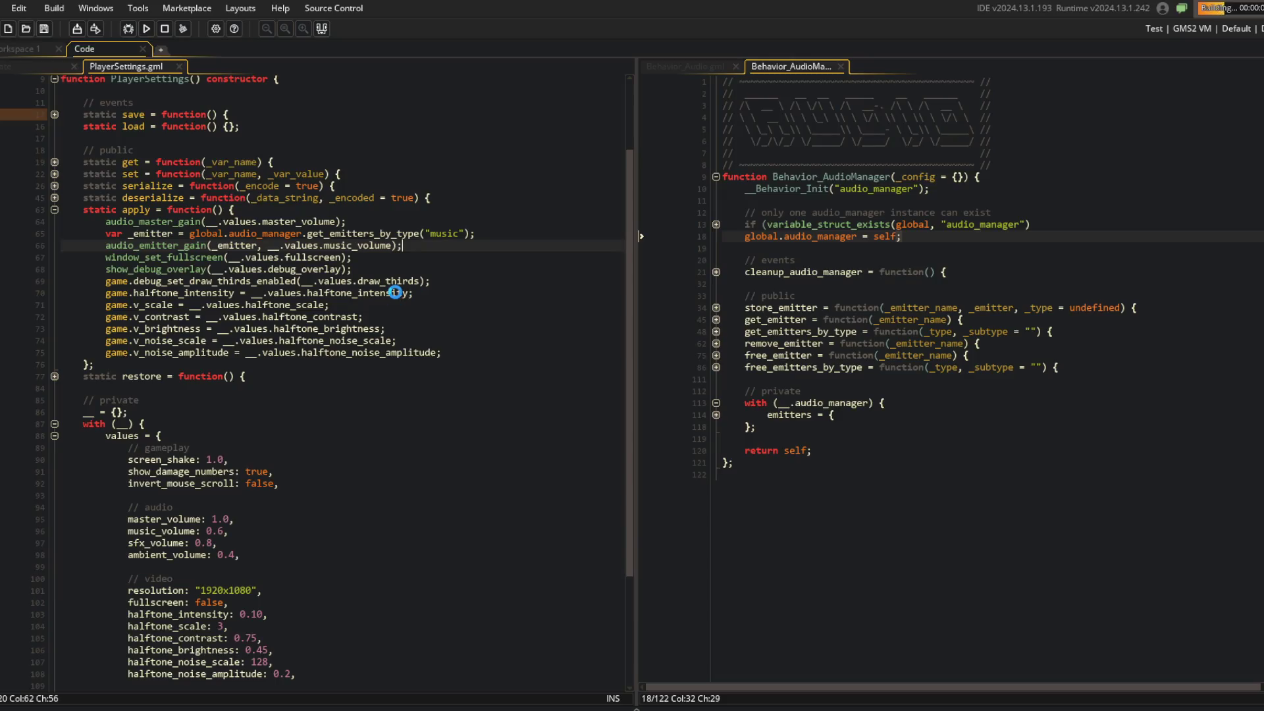
click(399, 296)
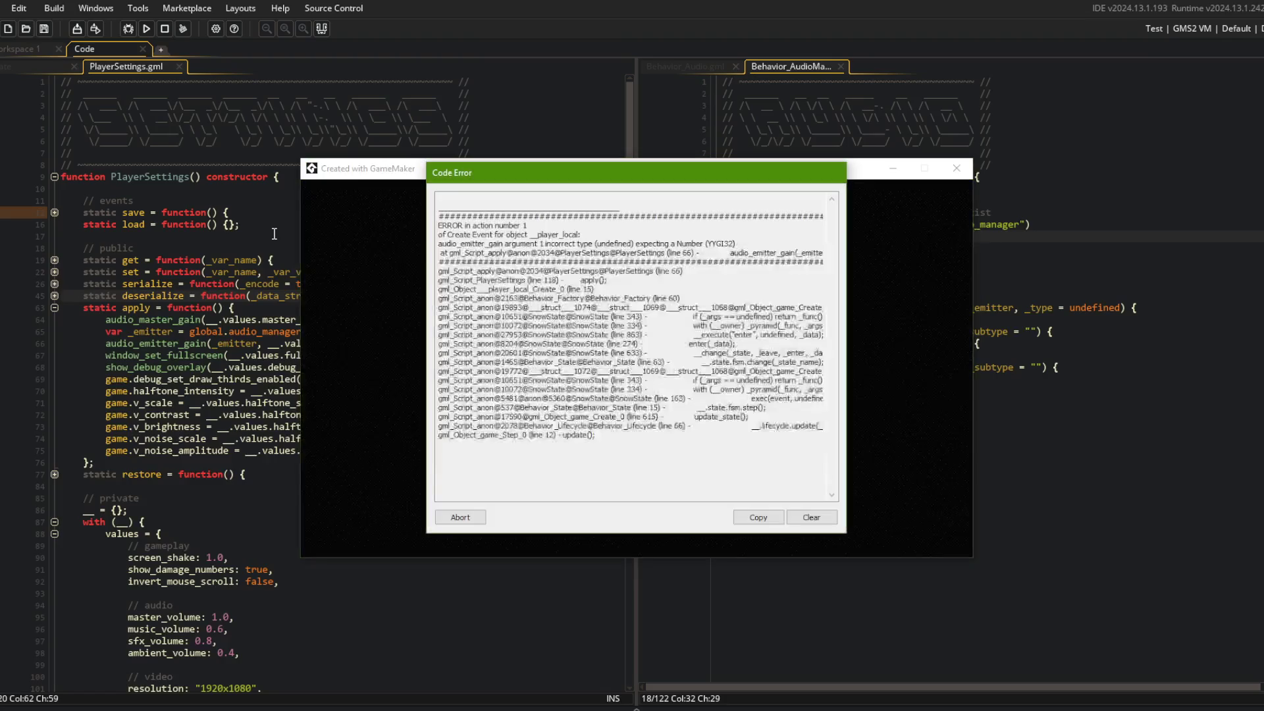
Read the undefined-emitter error from the test run and abort it
mouse_move(748, 247)
mouse_down()
mouse_move(461, 253)
mouse_move(829, 253)
mouse_up()
click(828, 253)
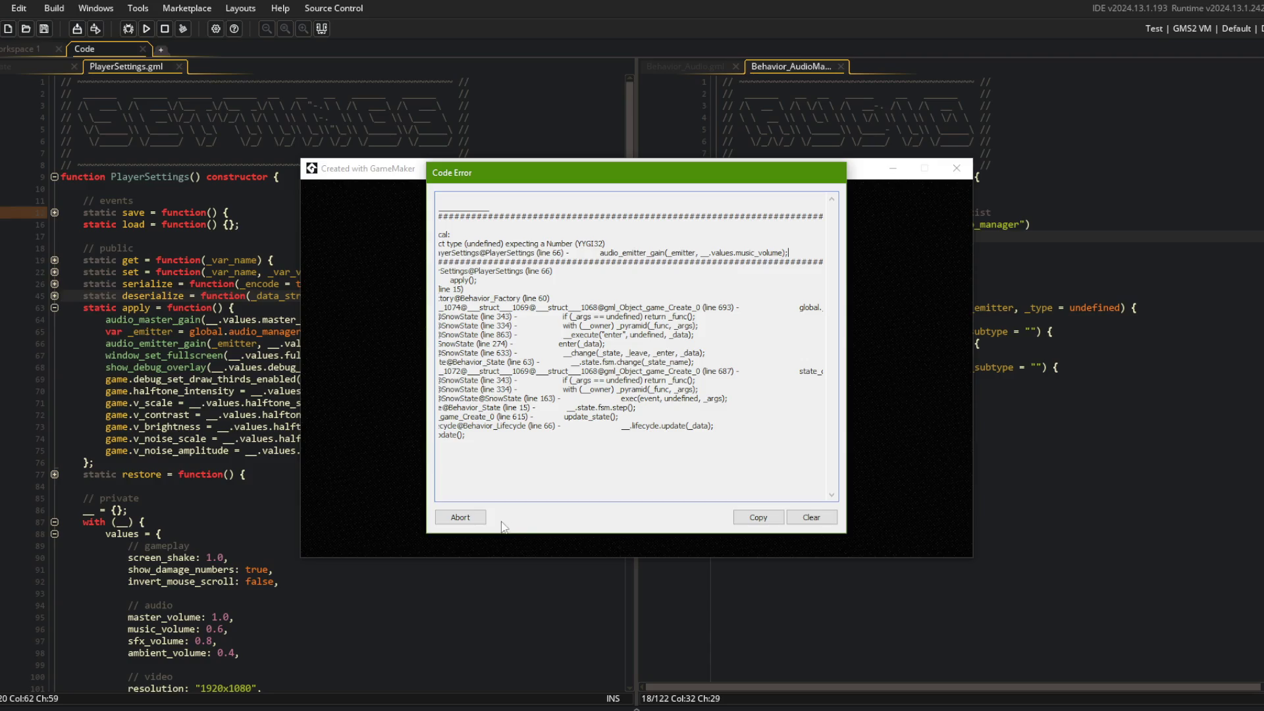
click(460, 518)
click(274, 331)
click(150, 355)
click(195, 331)
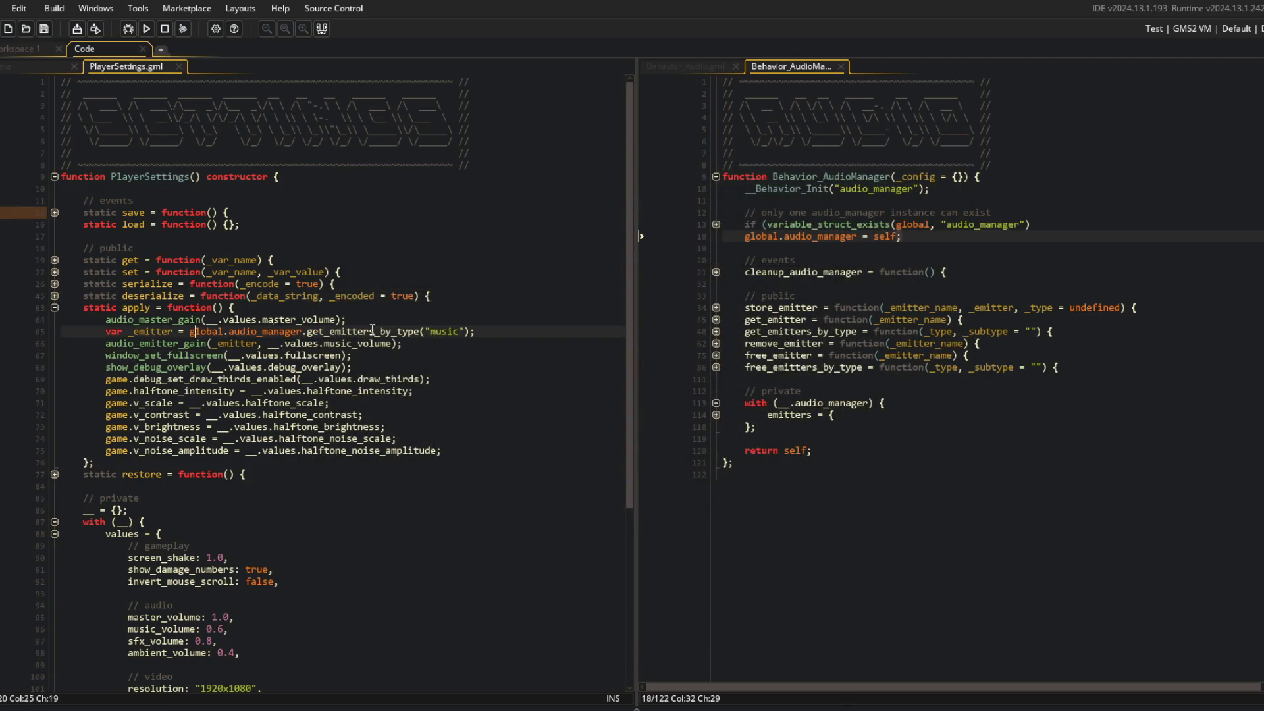
Wrap the music gain call in if (!is_undefined(_emitter)) { } and save
click(499, 332)
key(Return)
text(if (!is_undefined(_emitter))
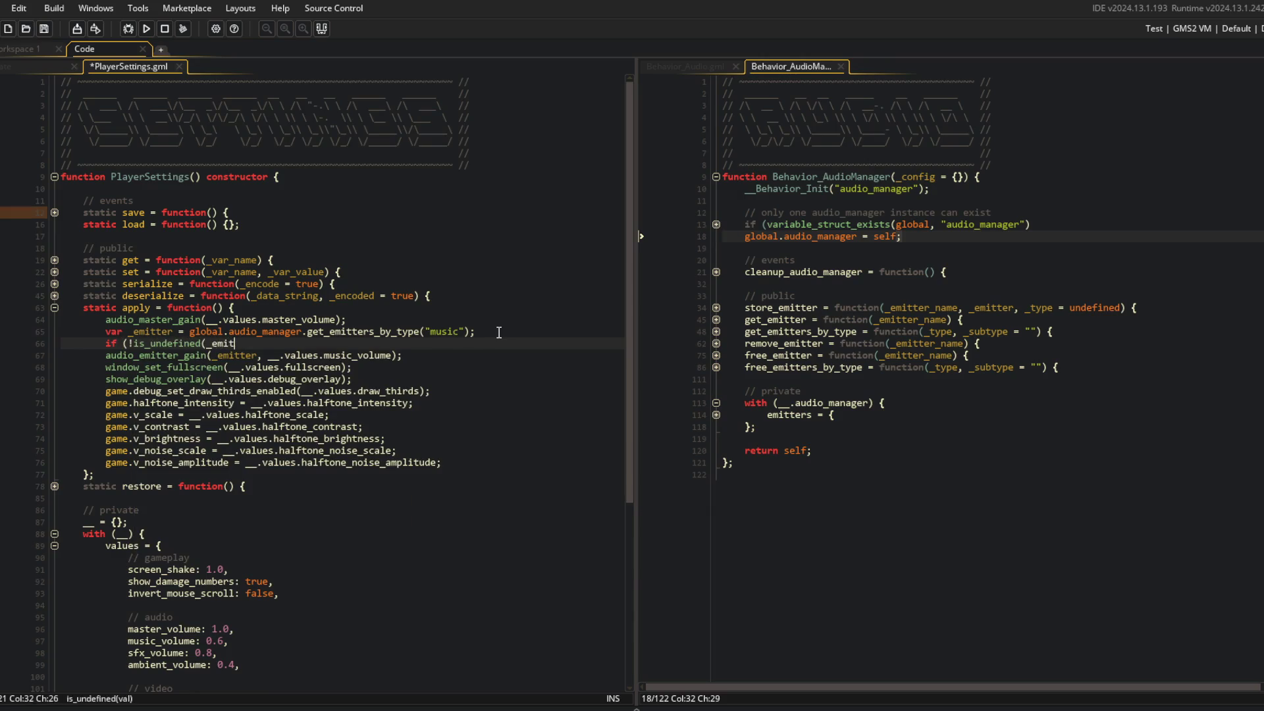
key(Down)
key(End)
key(Return)
text(})
key(ctrl+s)
Add // volumes and // debug section comments in the apply function
key(Up)
key(Up)
key(Up)
key(Up)
key(End)
key(Return)
key(Return)
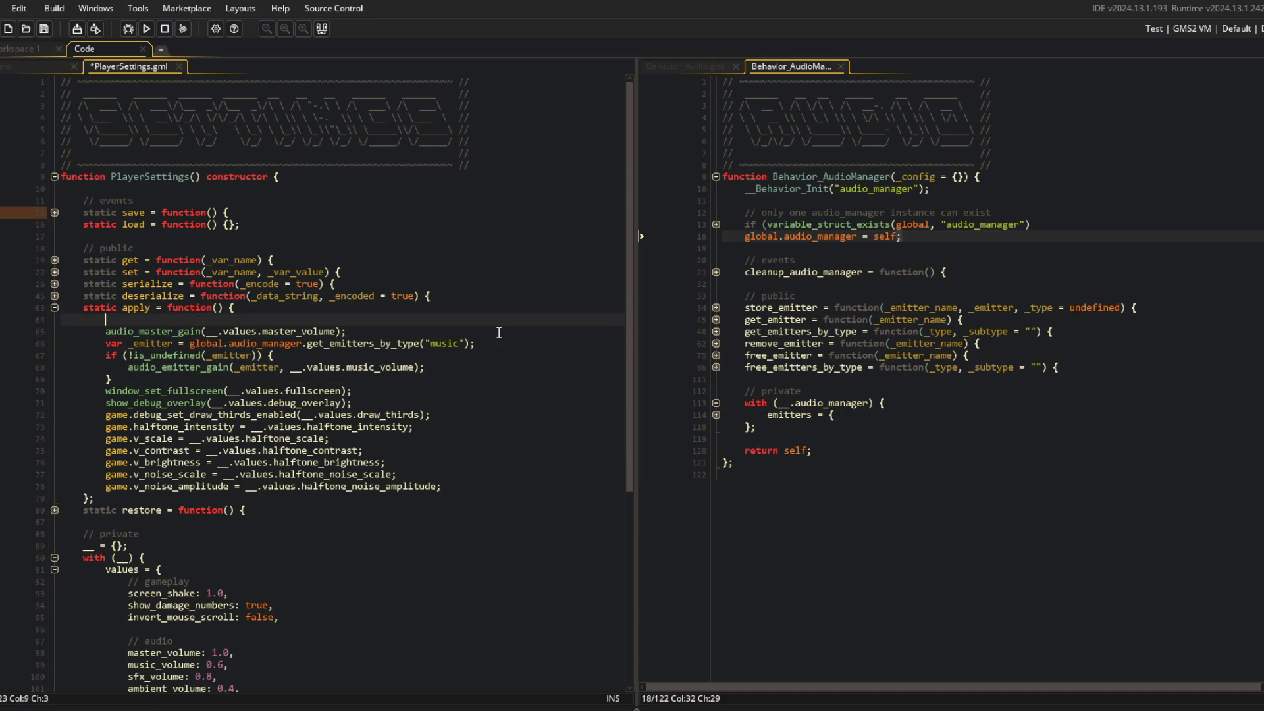
text(// volumes)
key(Down)
key(Down)
key(Down)
key(Return)
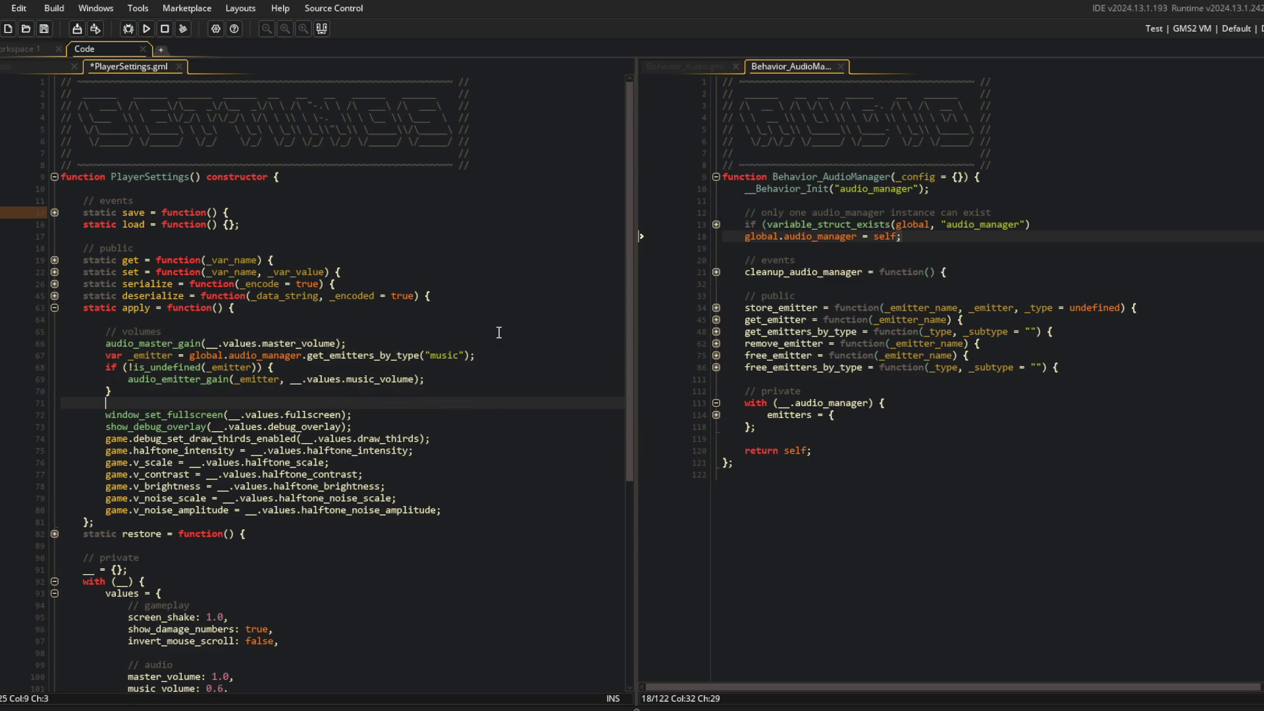
key(Return)
text(// debug)
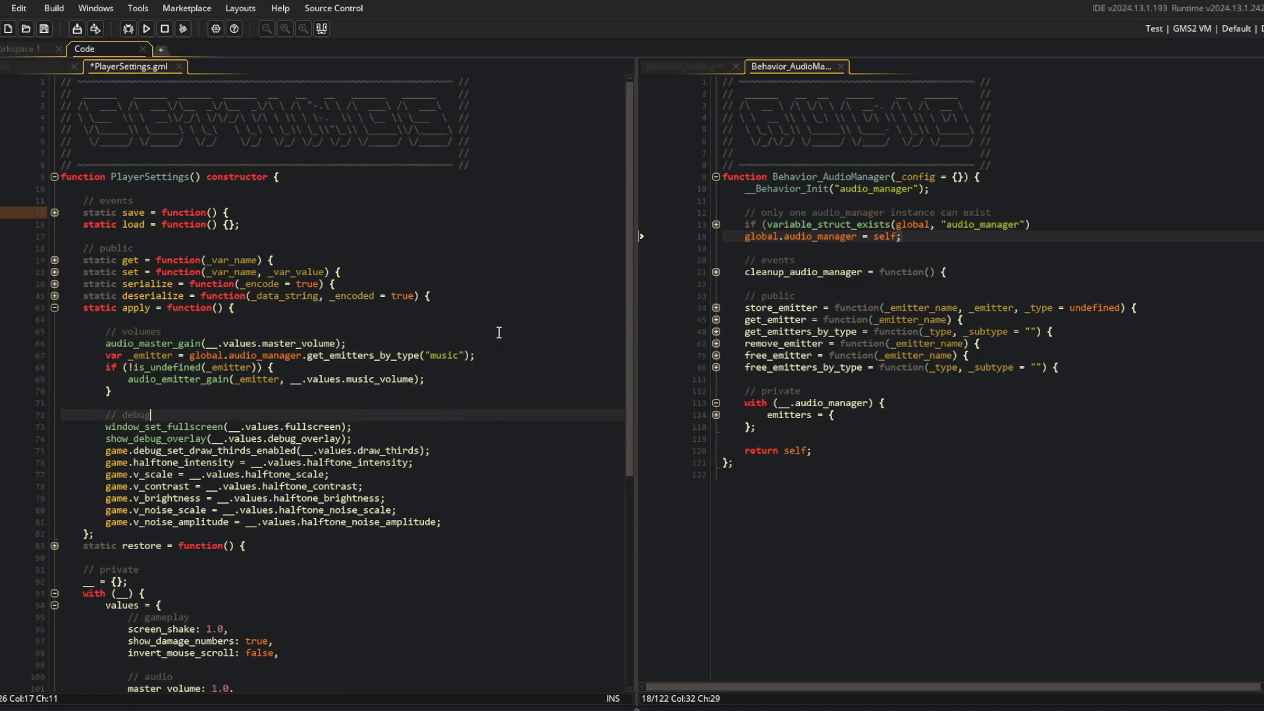
Add a // halftone comment before the halftone settings and run the game
key(Down)
key(Down)
key(Down)
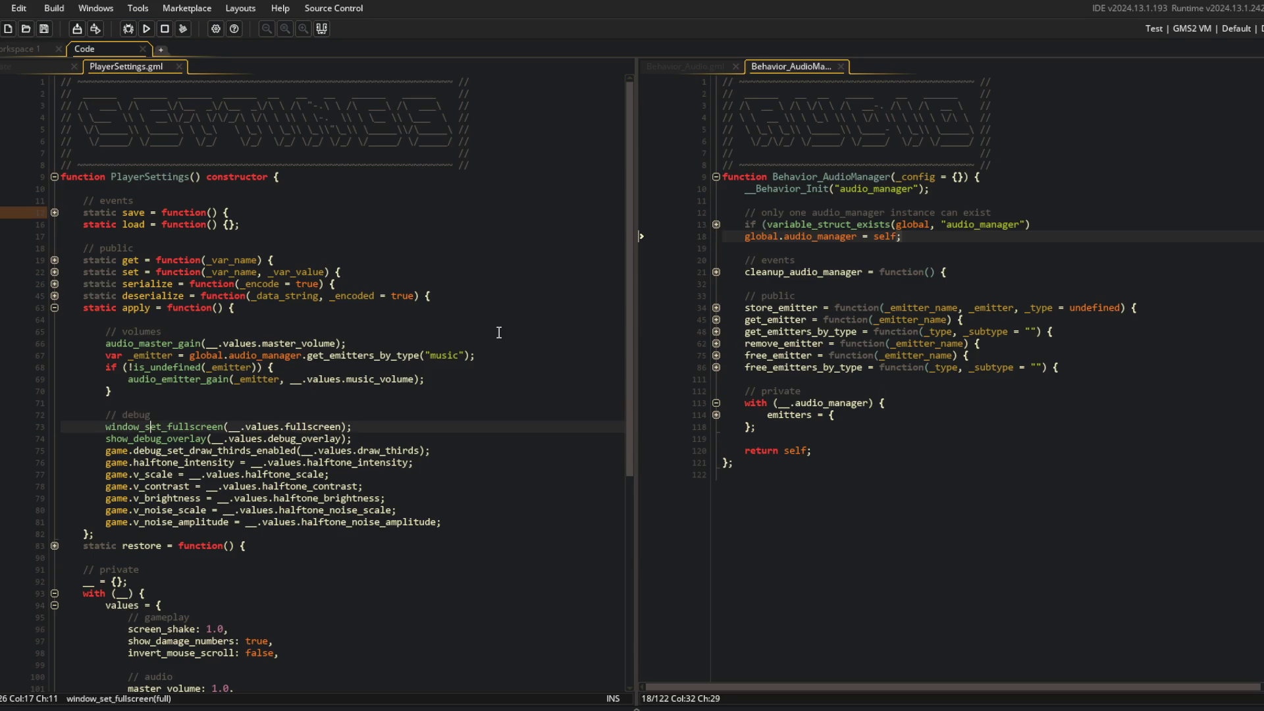
key(End)
key(Return)
key(Return)
text(// half)
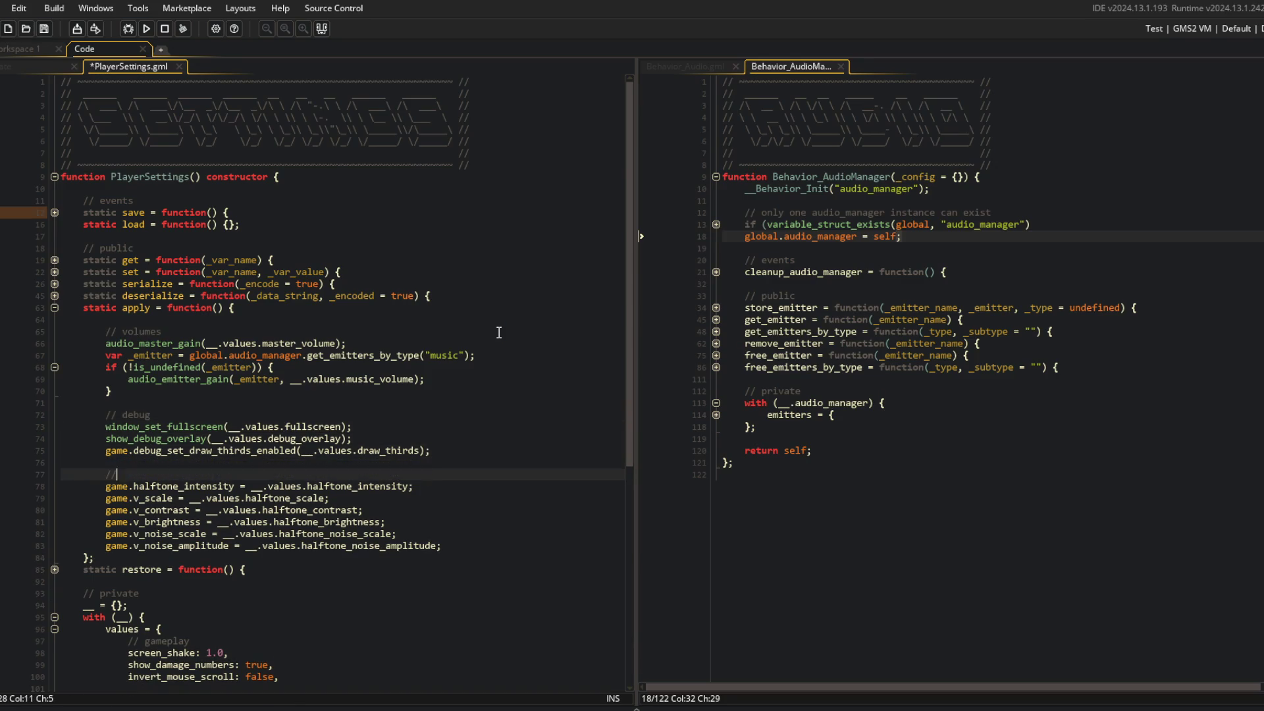
key(BackSpace)
key(BackSpace)
key(BackSpace)
text(lfto)
text(ne)
key(F5)
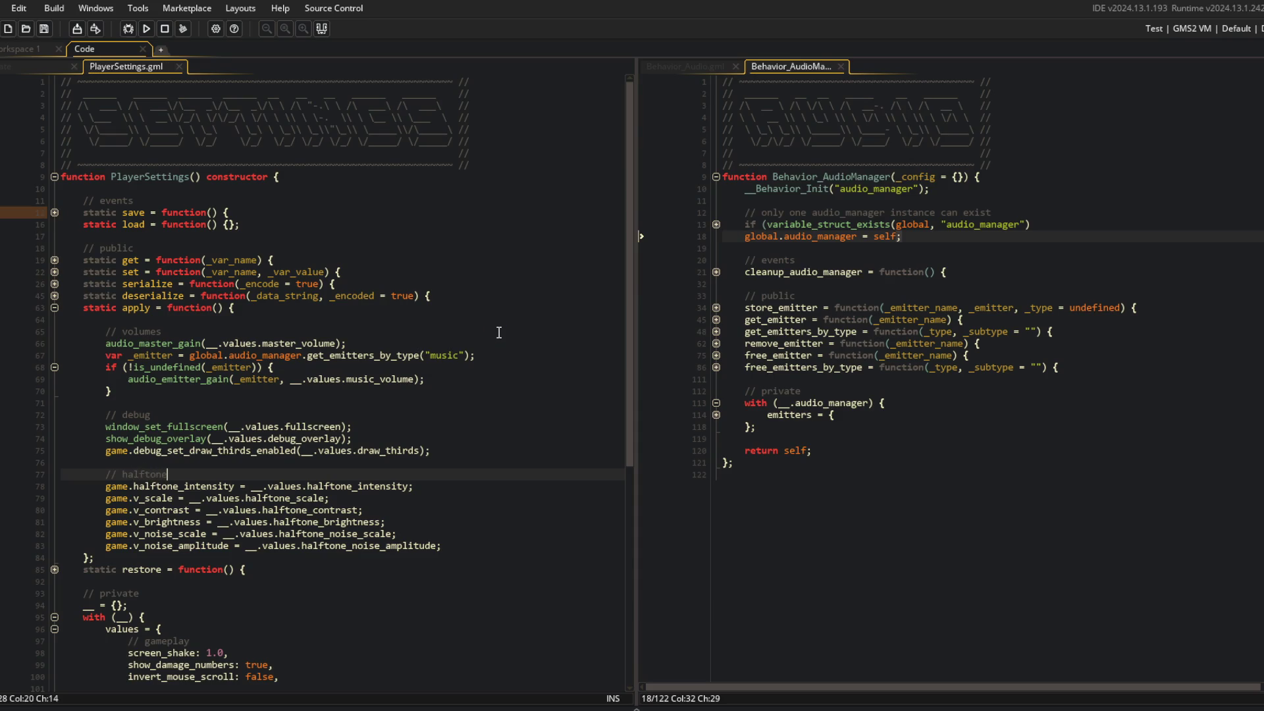
click(409, 257)
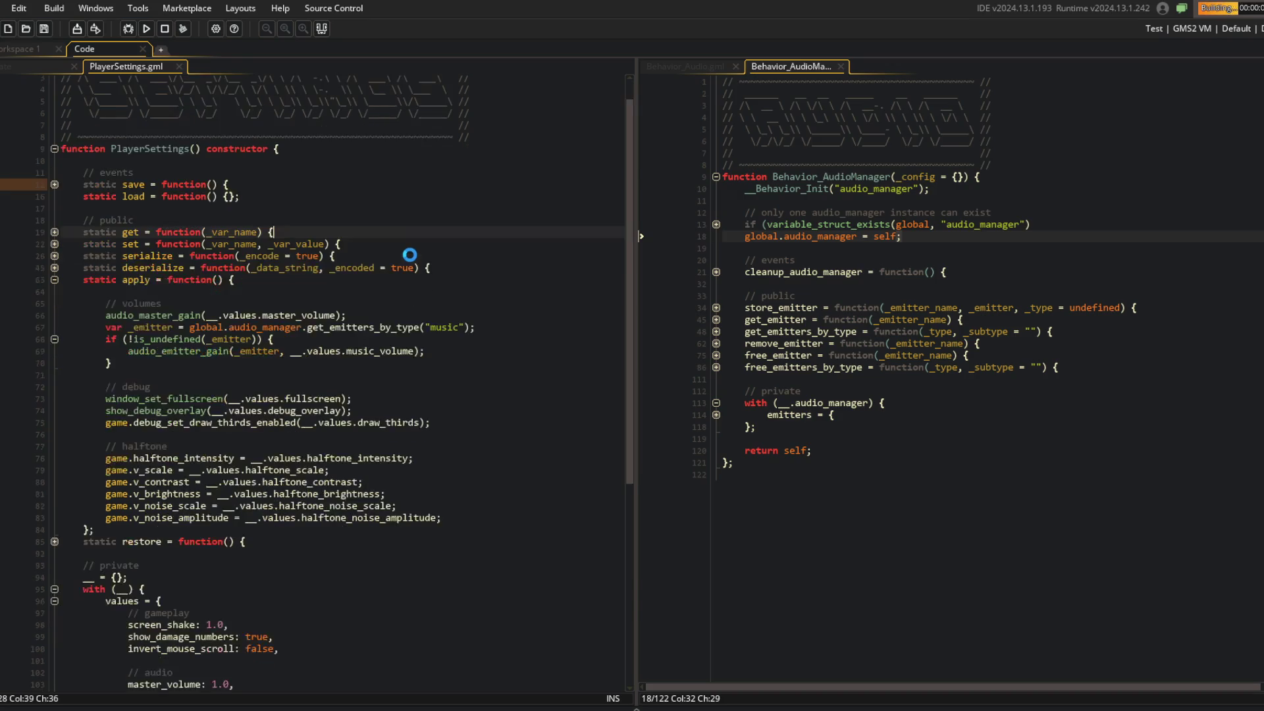
Close the test game and switch to the music object's Create event, unfolding Behavior_Lifecycle
scroll(361, 290, down, 4)
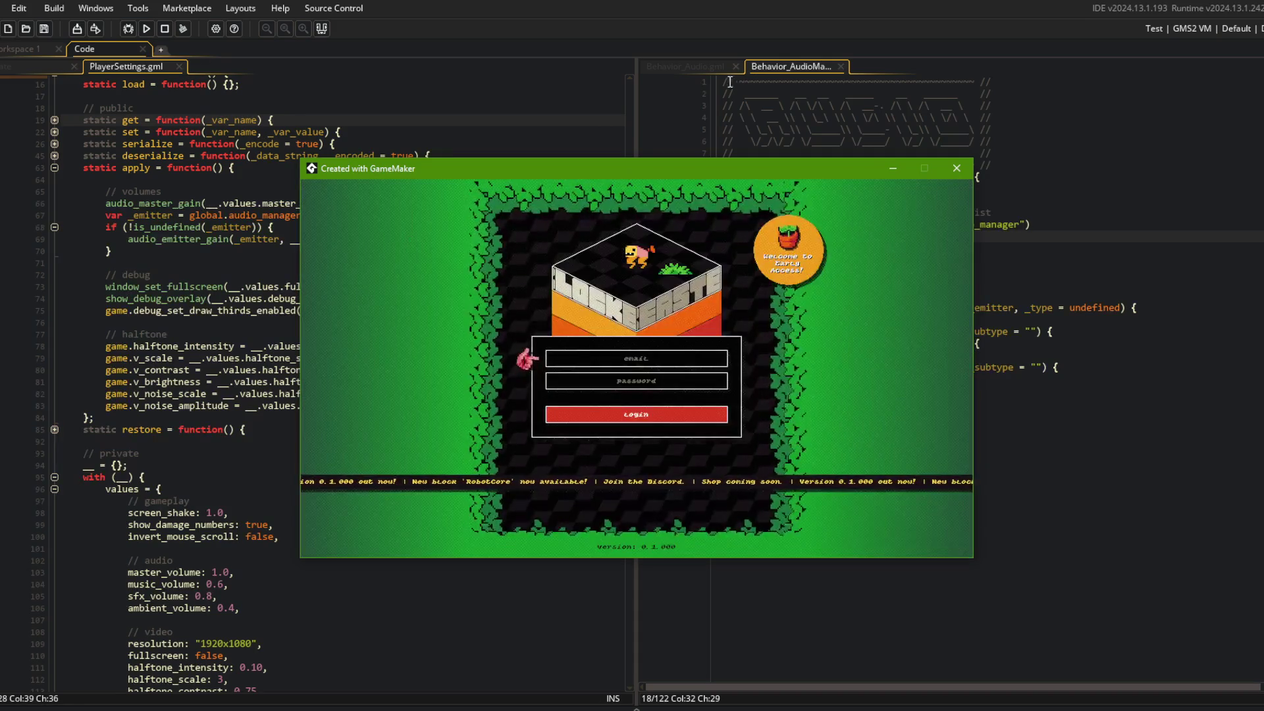
click(956, 168)
click(461, 191)
key(ctrl+Tab)
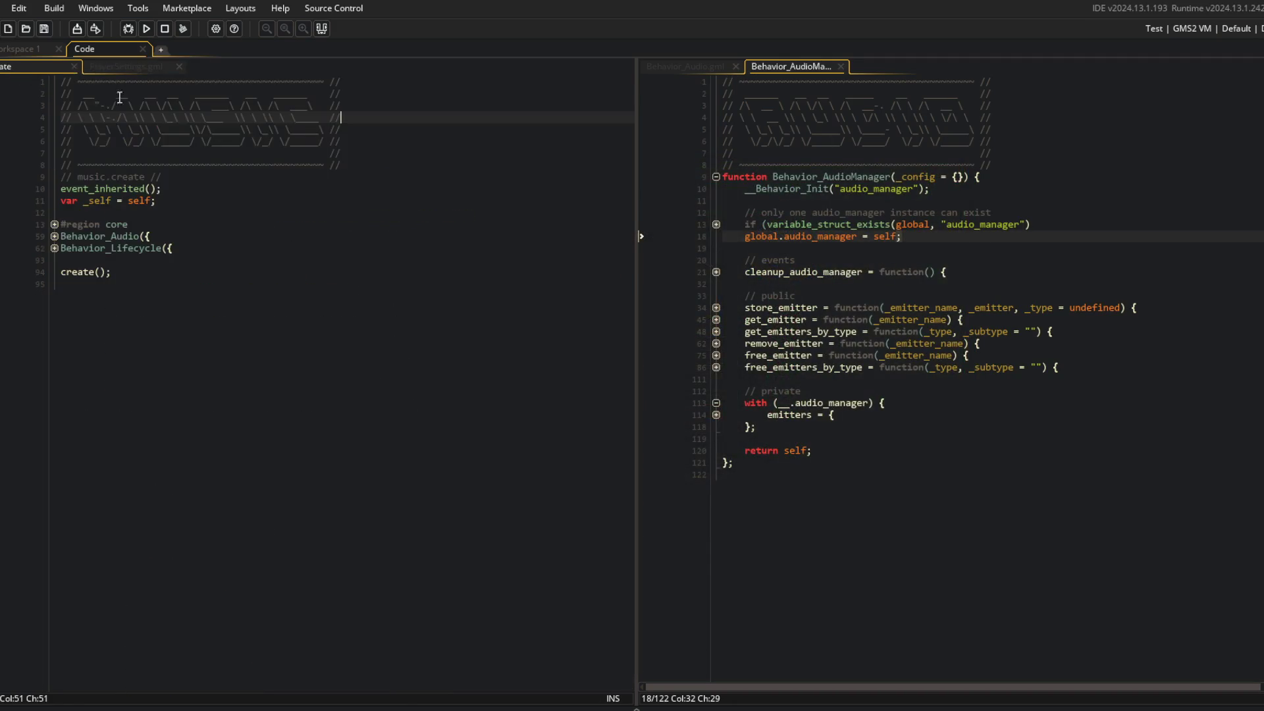
click(54, 236)
click(54, 235)
click(54, 248)
Expand the create method, core region and Behavior_Audio config, then open Behavior_Audio.gml beside it
click(55, 271)
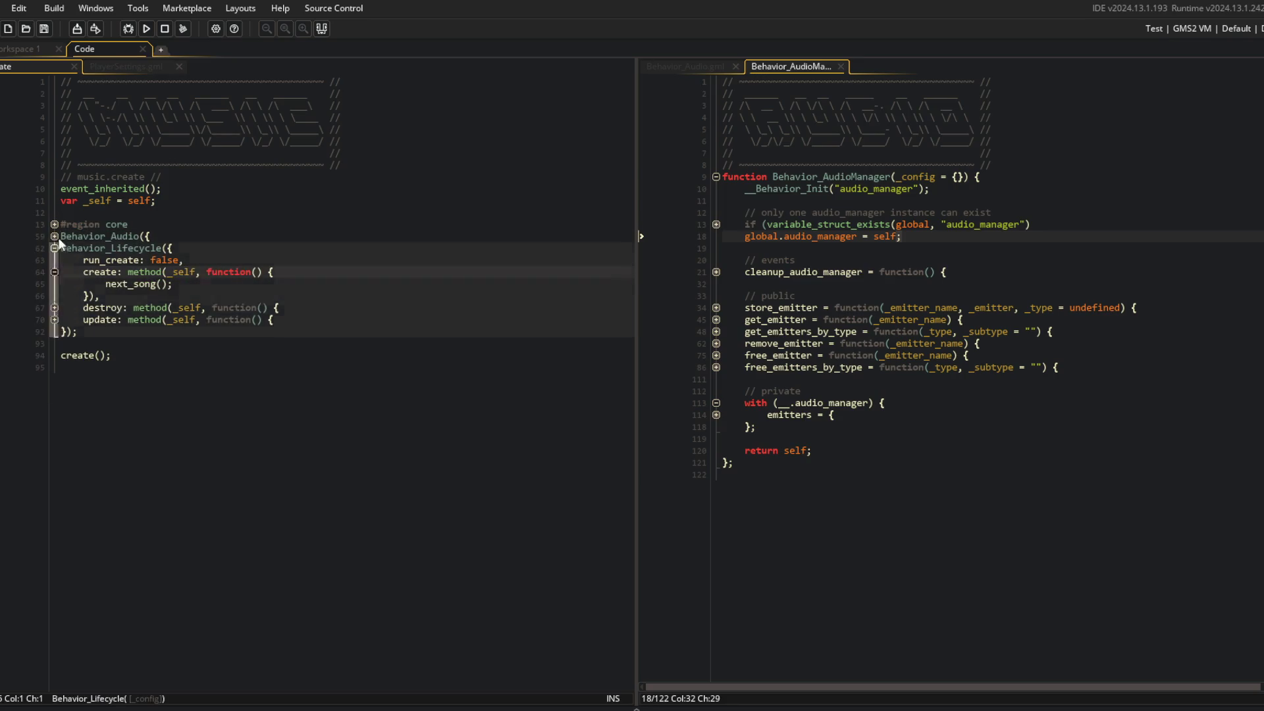
click(54, 224)
click(55, 260)
click(55, 260)
click(54, 296)
click(54, 297)
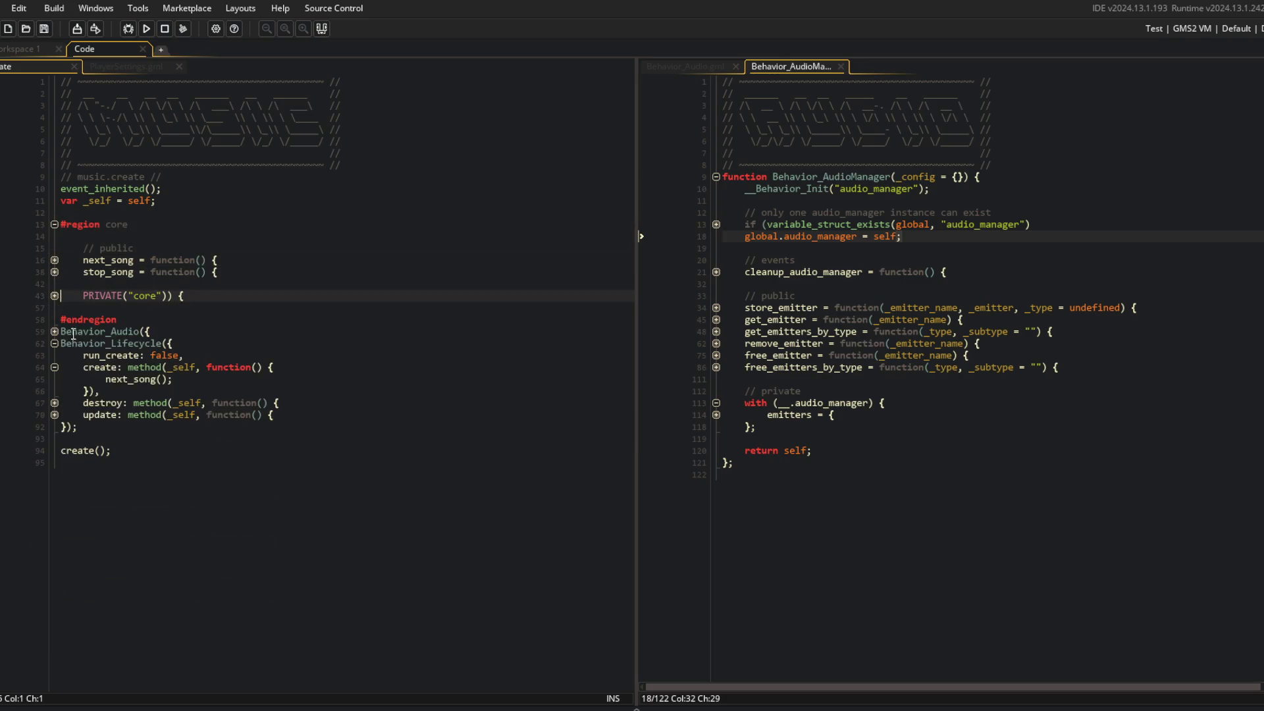
click(55, 332)
middle_click(110, 332)
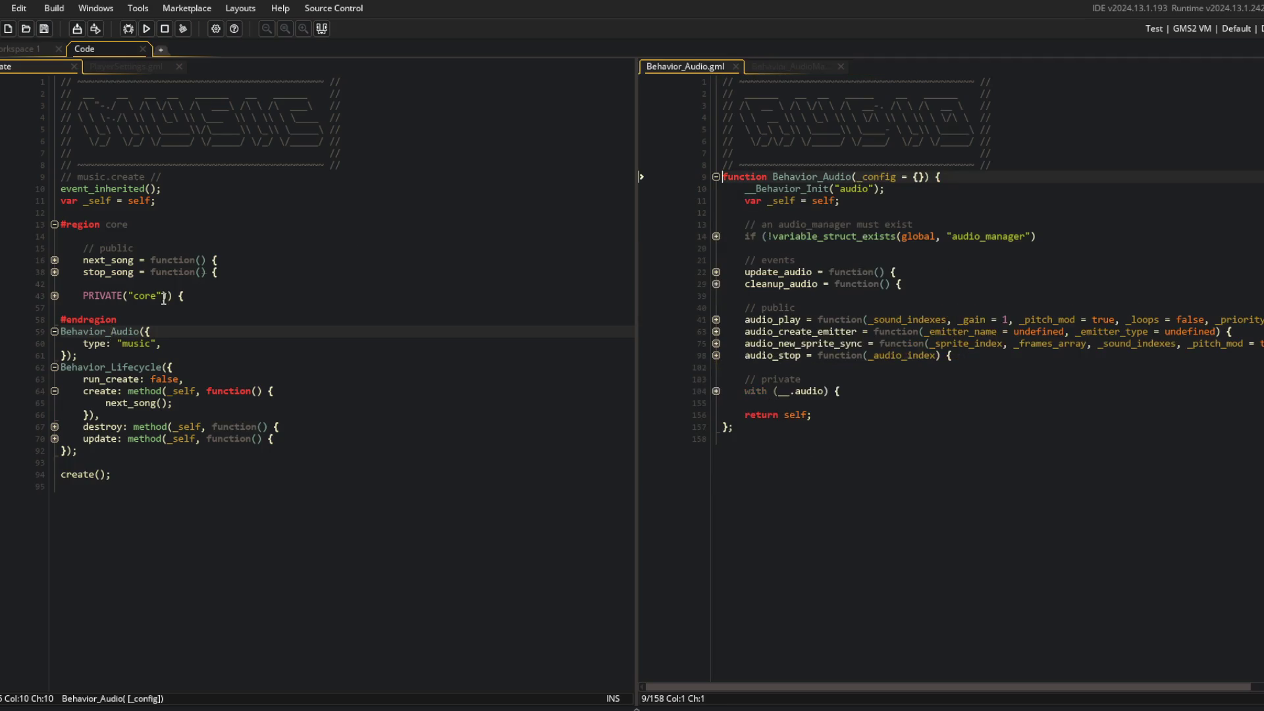
Examine the private audio setup and the default audio_create_emitter call in Behavior_Audio.gml
click(716, 391)
click(892, 415)
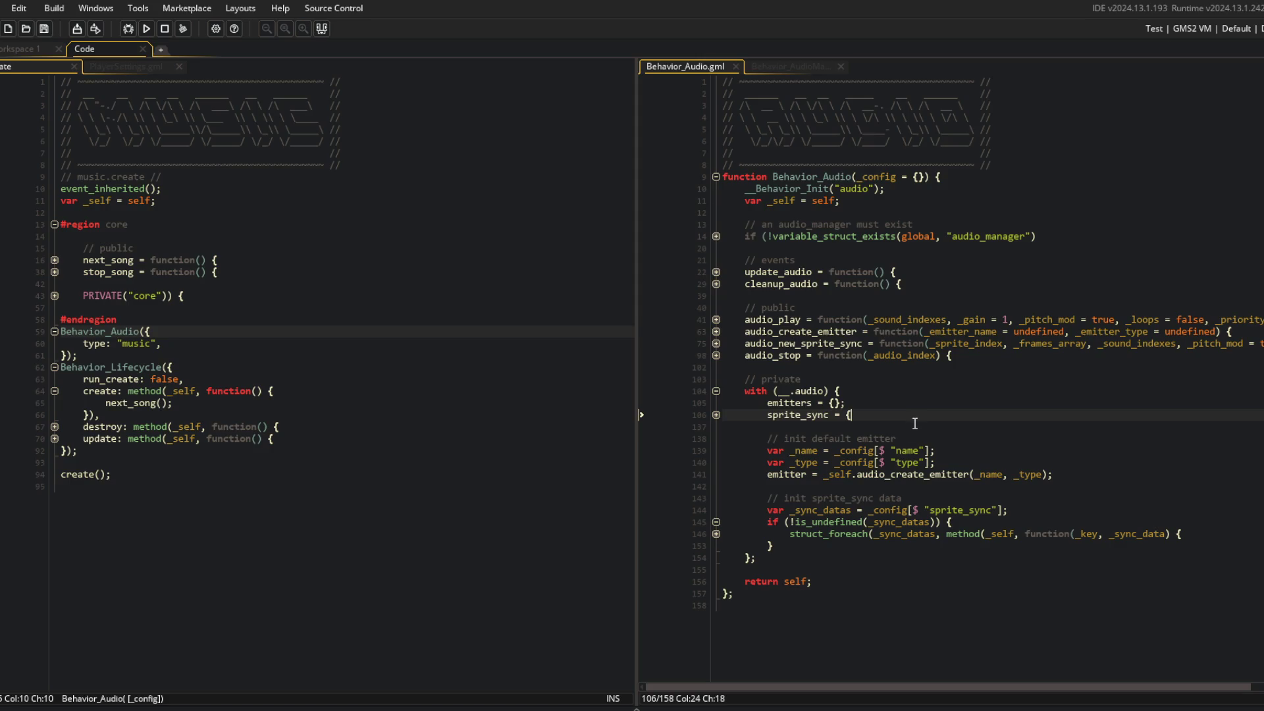
click(1094, 472)
click(908, 474)
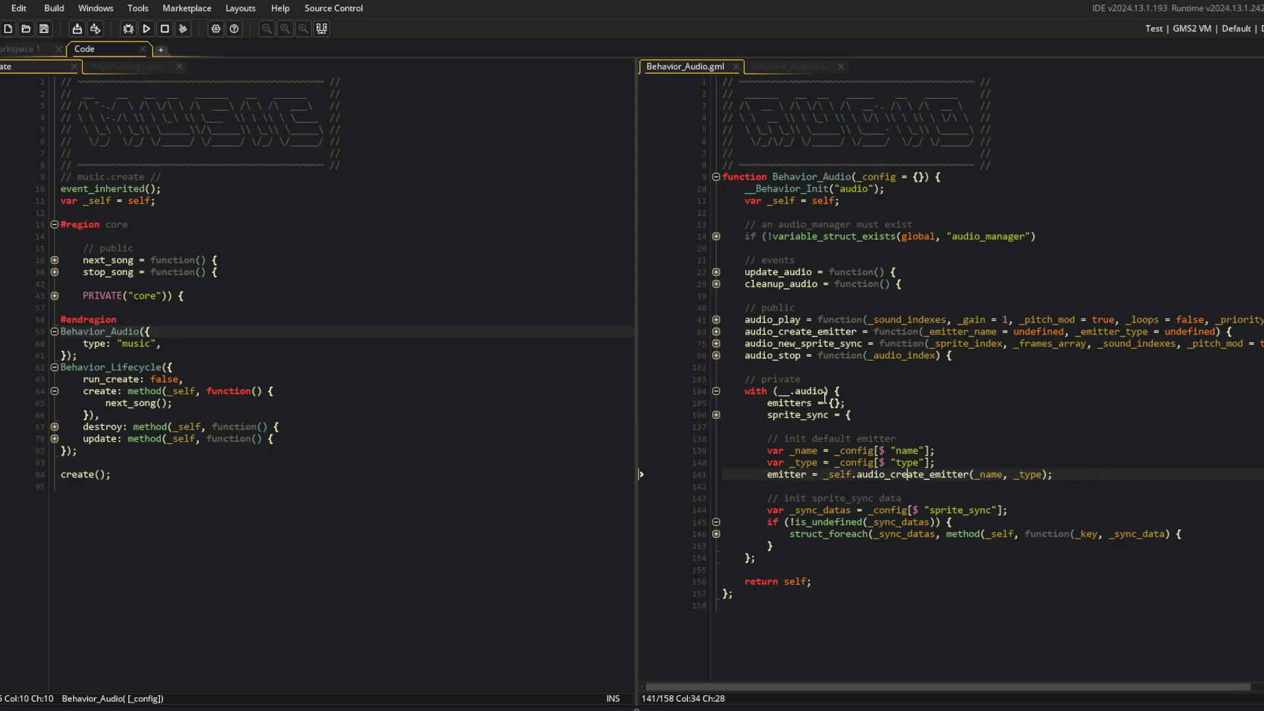
click(716, 332)
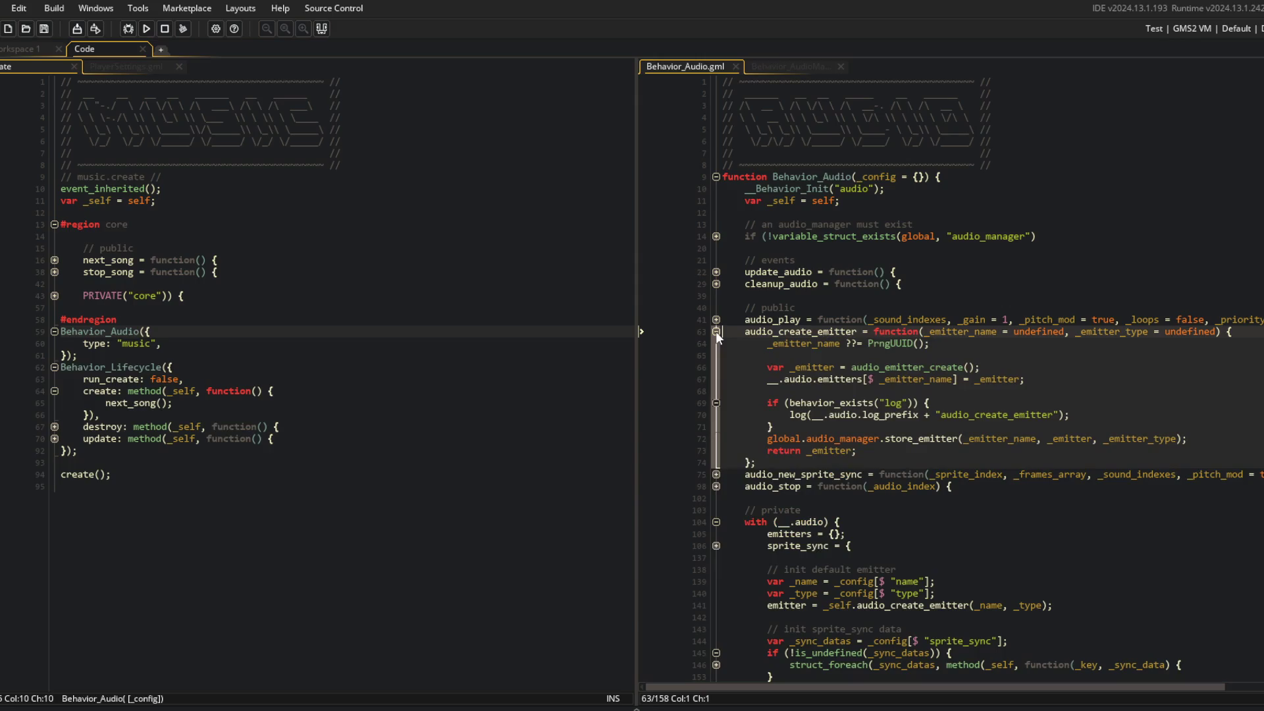
click(716, 332)
In Behavior_Audio.gml, read an optional config gain (default 1) and apply it via audio_emitter_gain, then save
click(960, 459)
key(Return)
text(var _ga)
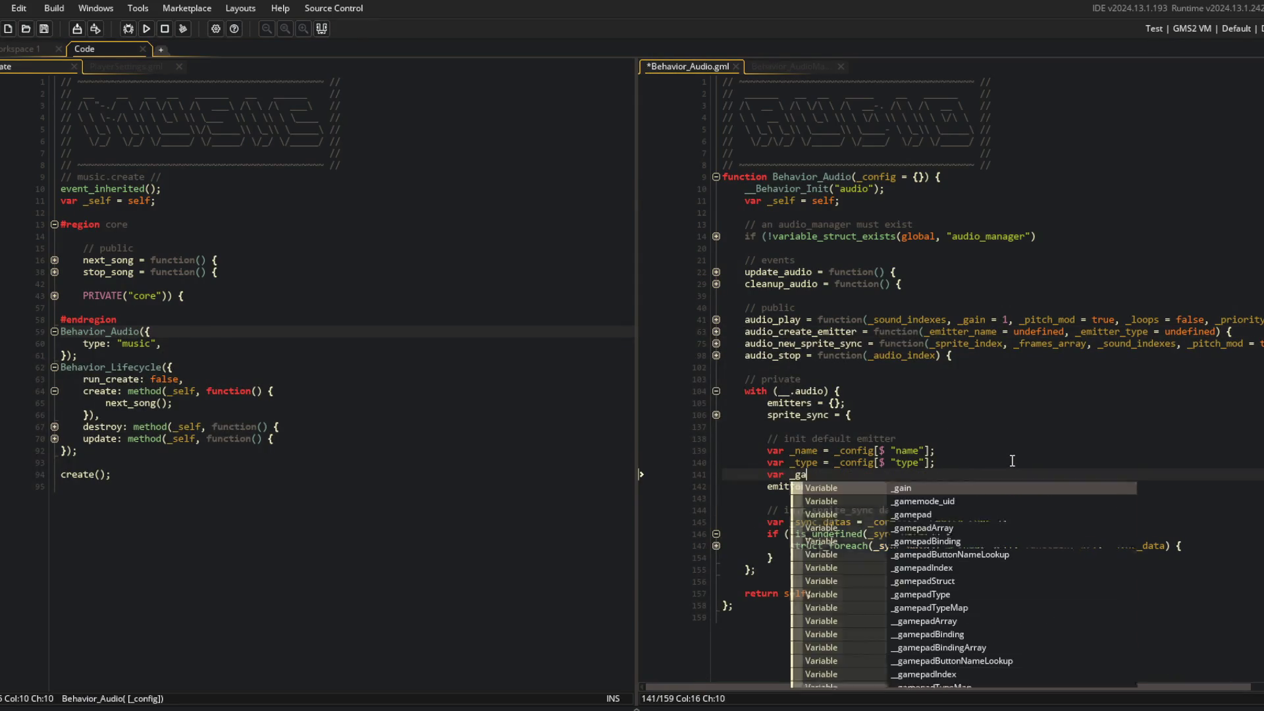
text(in = _config)
key(BackSpace)
text($ "gain"] ?? 1;)
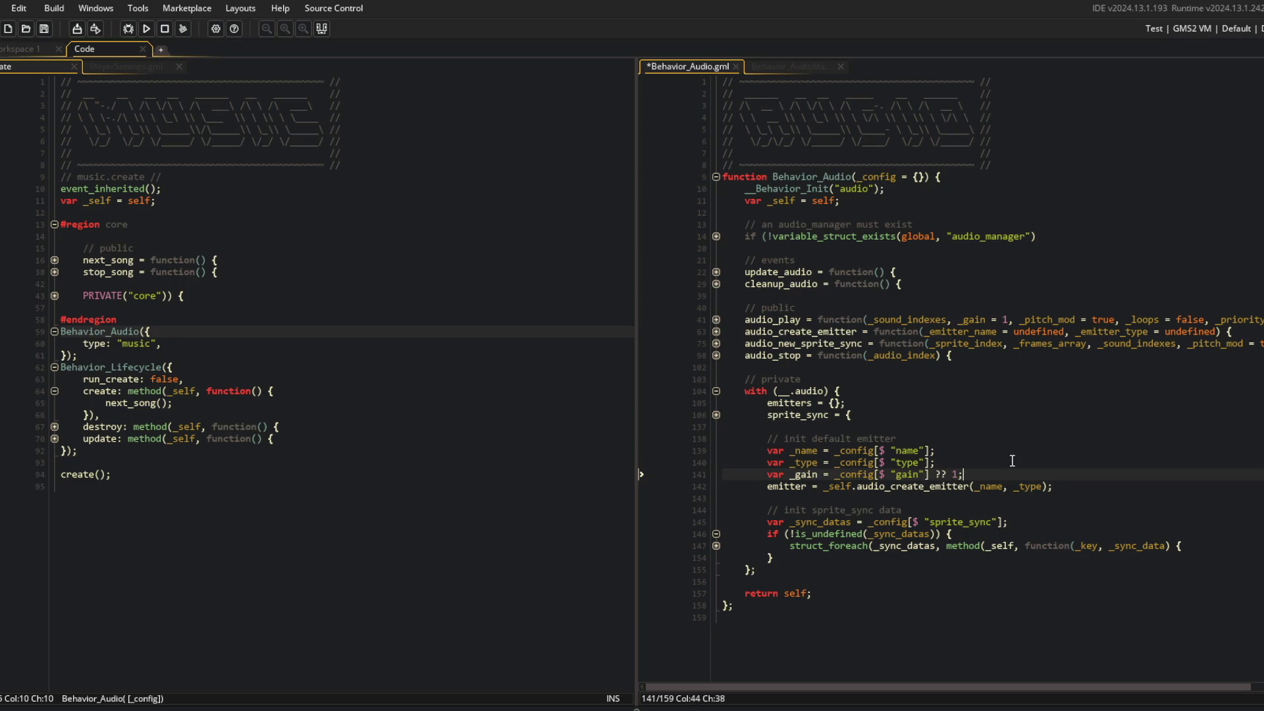
key(Down)
key(End)
key(Return)
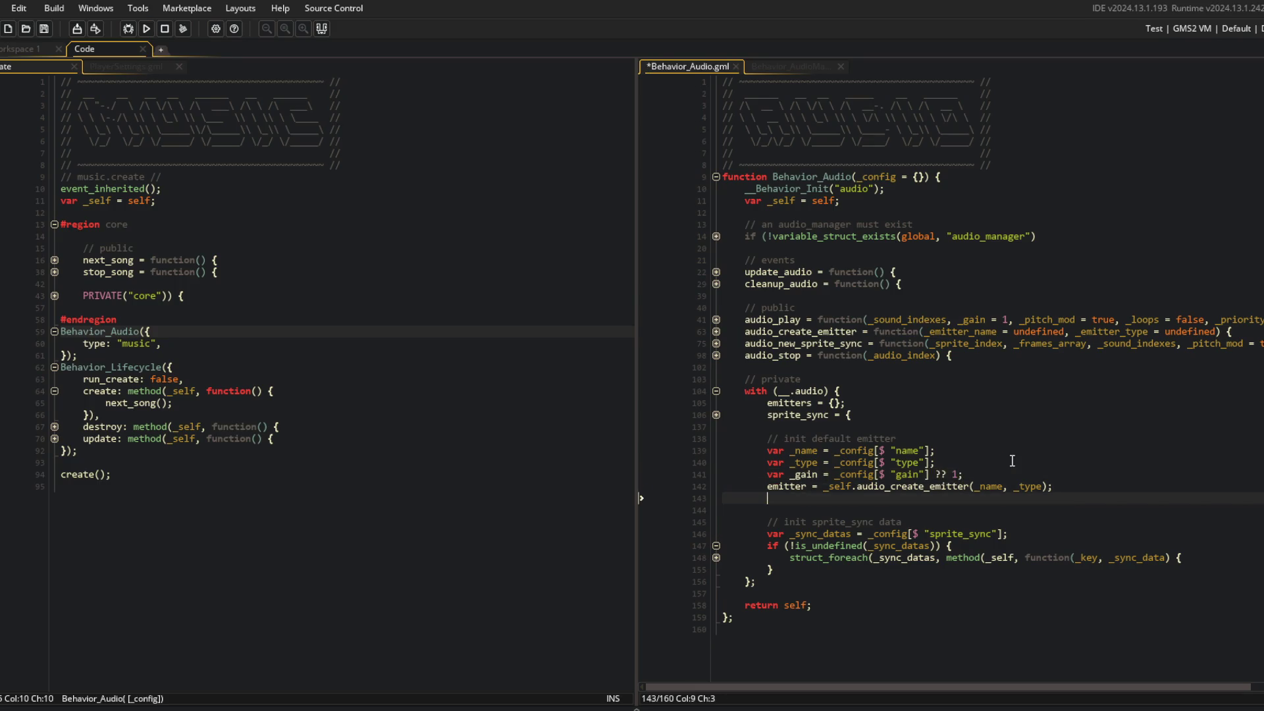
text(audio_emit)
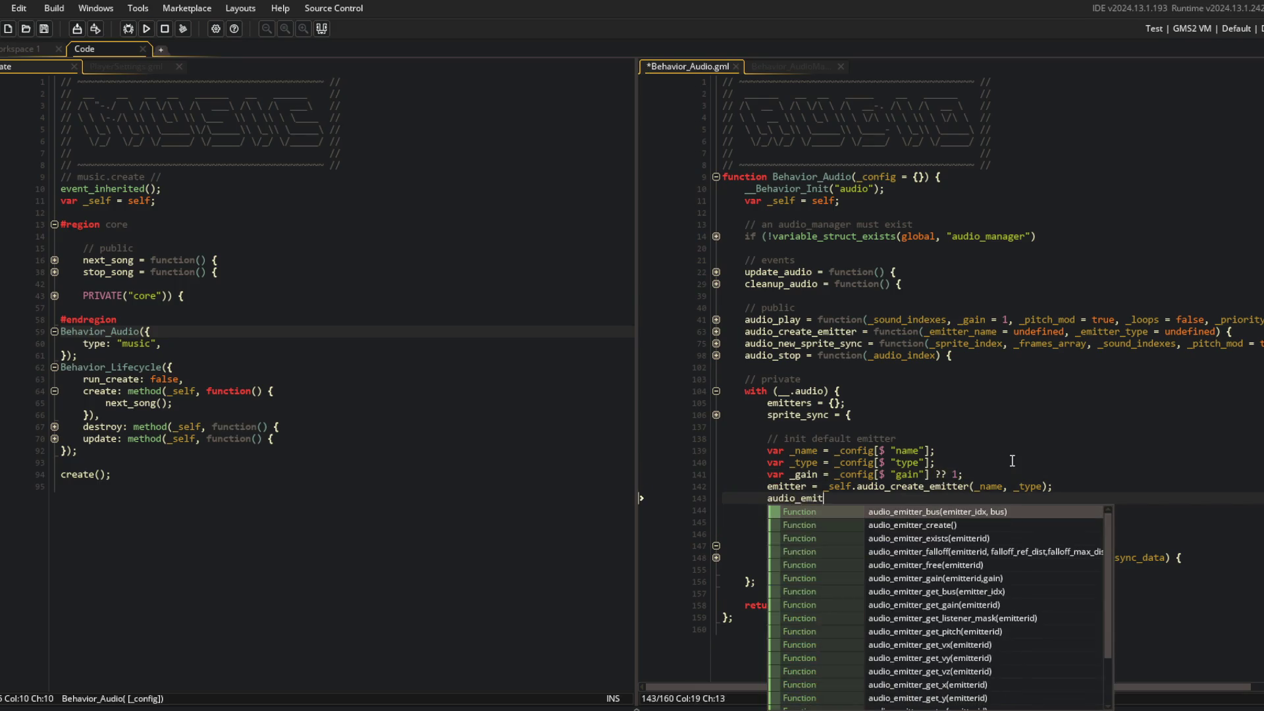
text(ter_gain(emitter, _gain);)
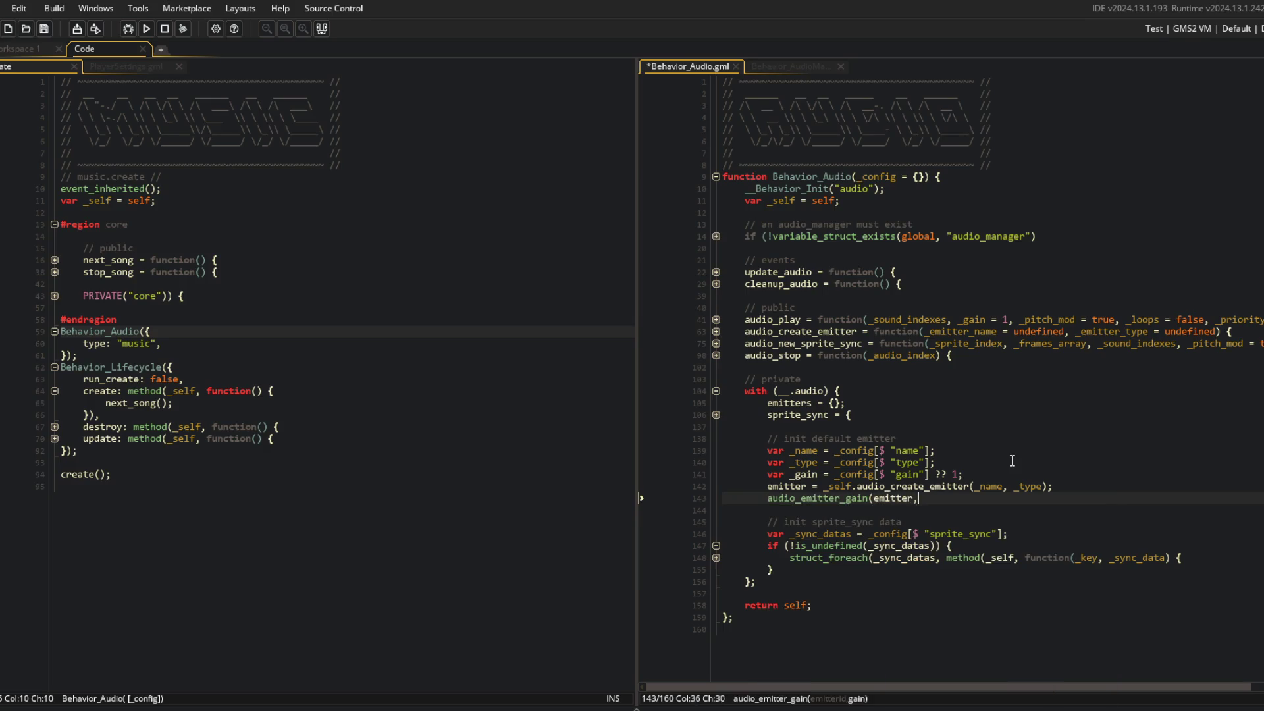
key(ctrl+s)
Add gain: SETTINGS.get("music_volume") to the music object's Behavior_Audio config
click(258, 337)
key(Return)
text(gain: SETTINGS)
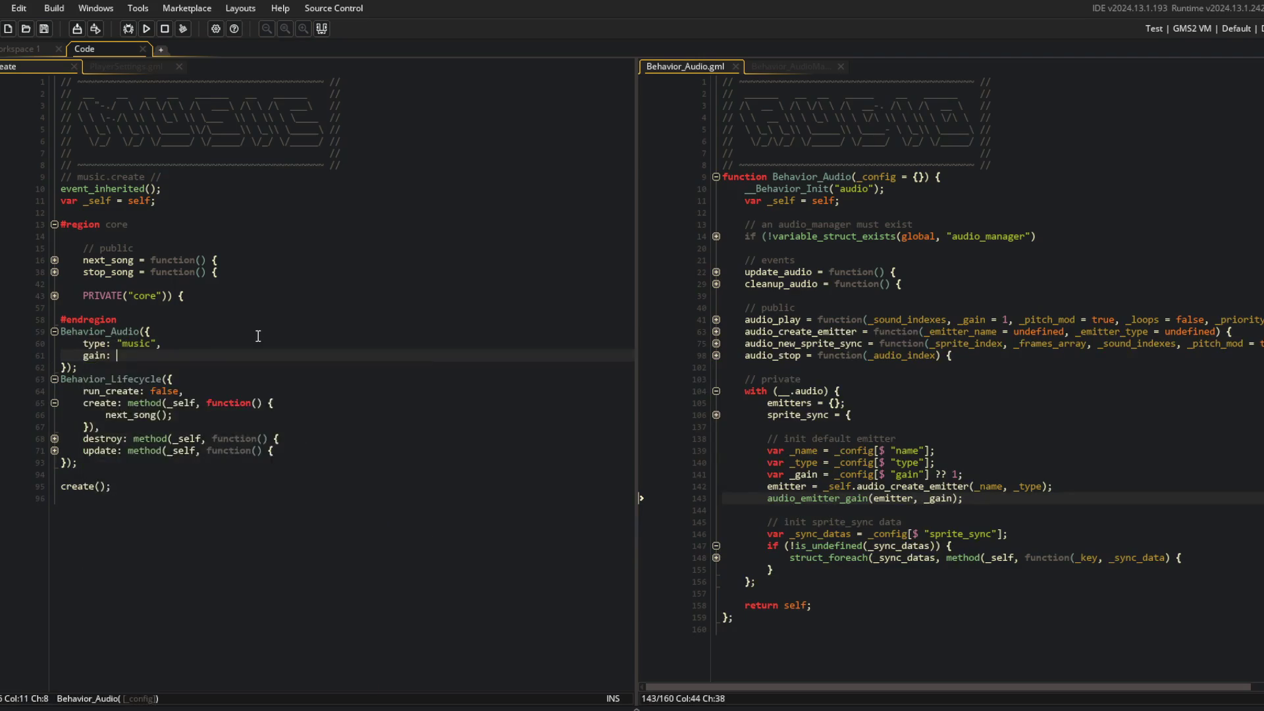
text(.)
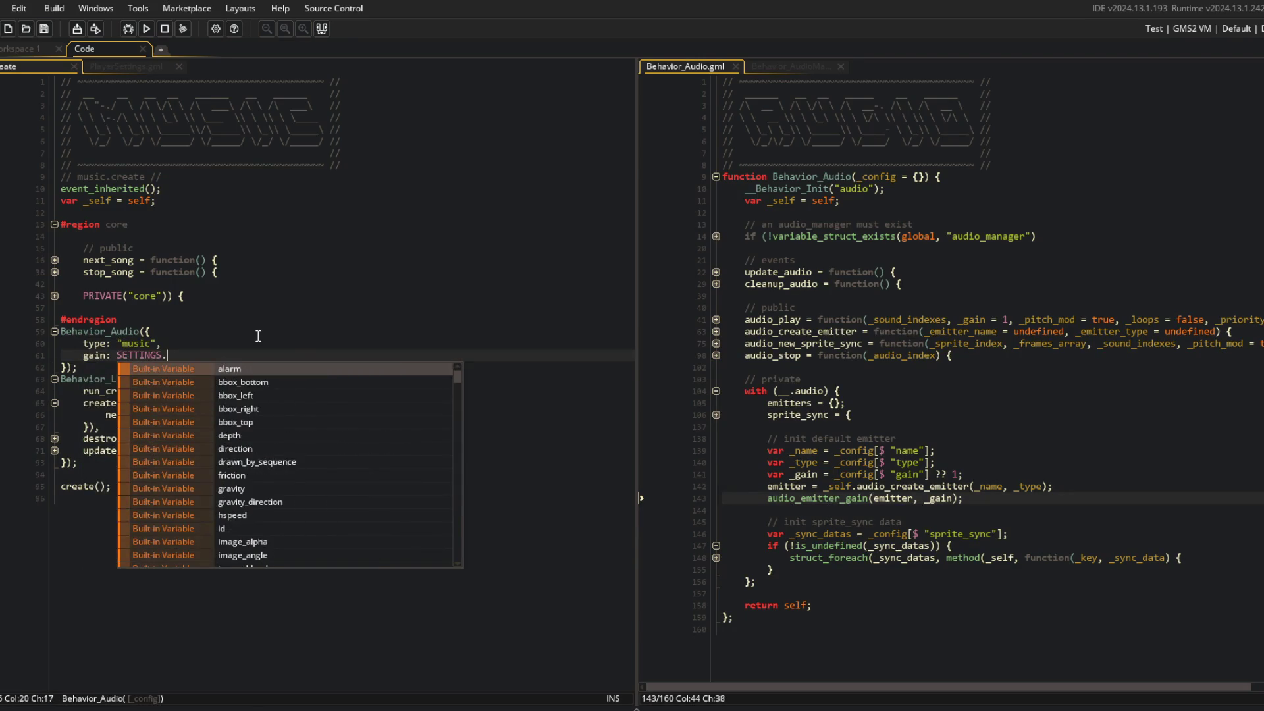
text(get("music_vo)
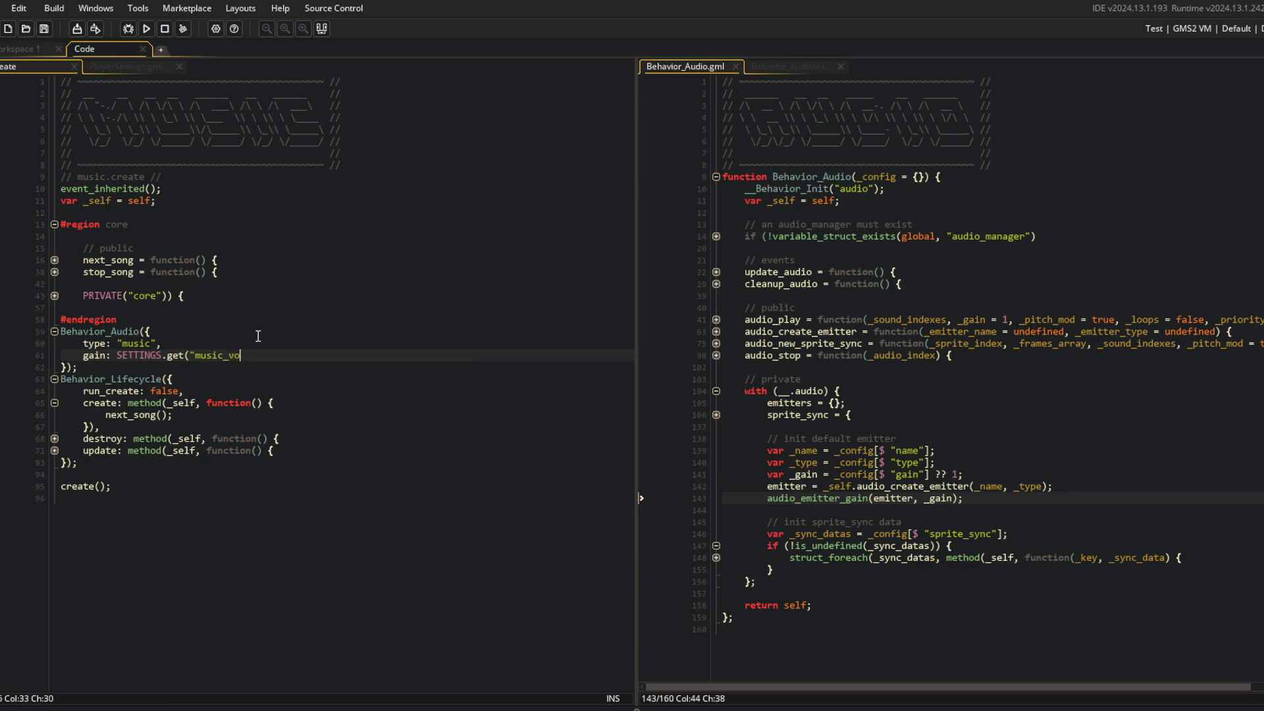
text(lume"),)
click(258, 336)
Run the game, log in, and change Music Volume in the Settings menu
click(146, 30)
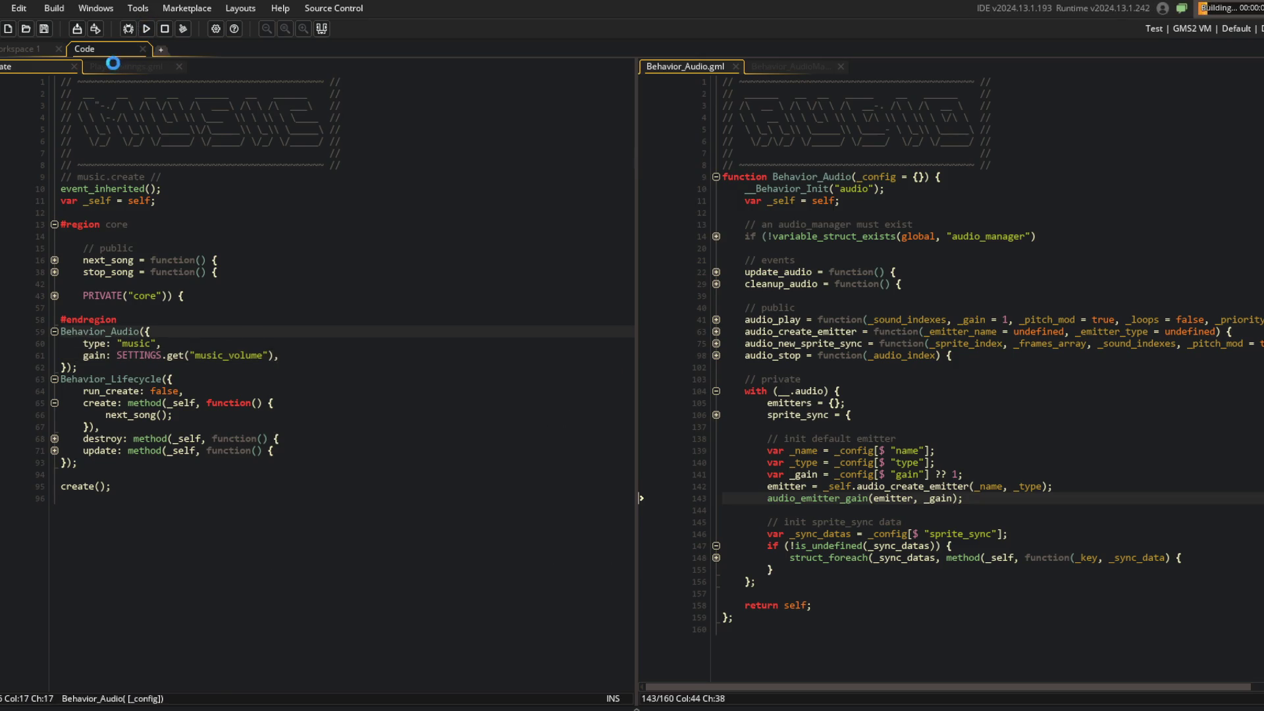
click(242, 212)
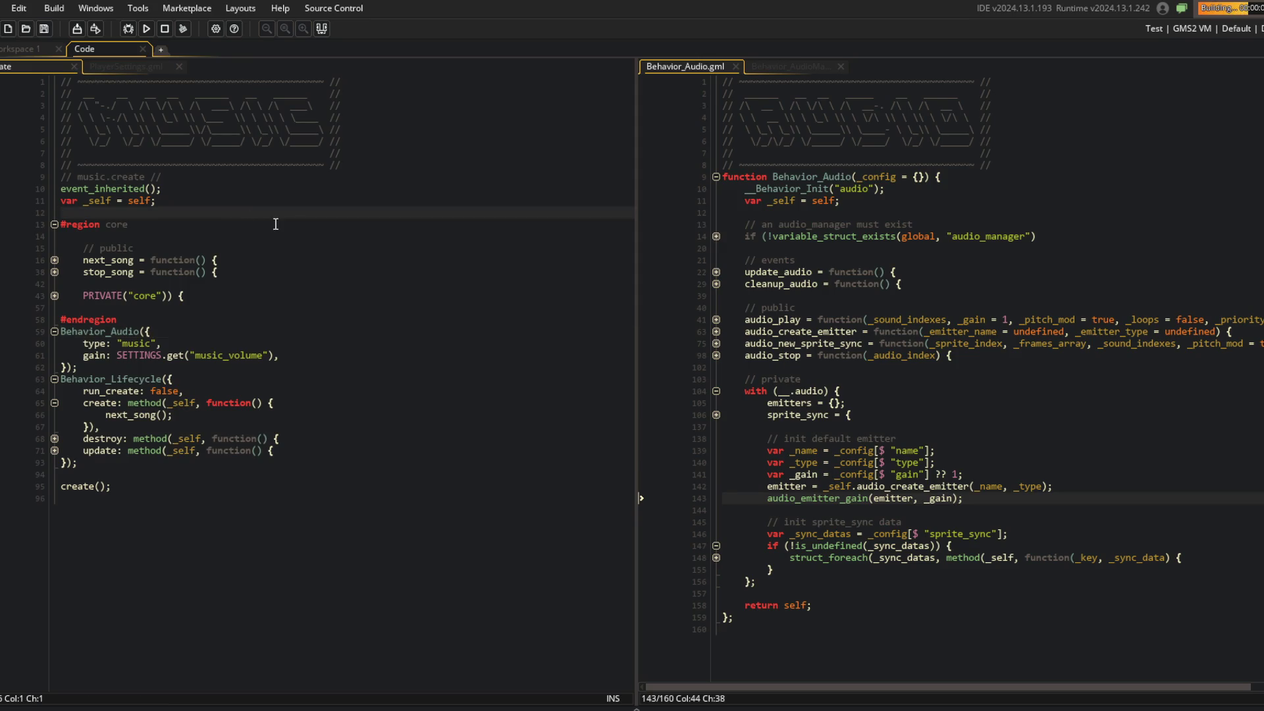
click(929, 367)
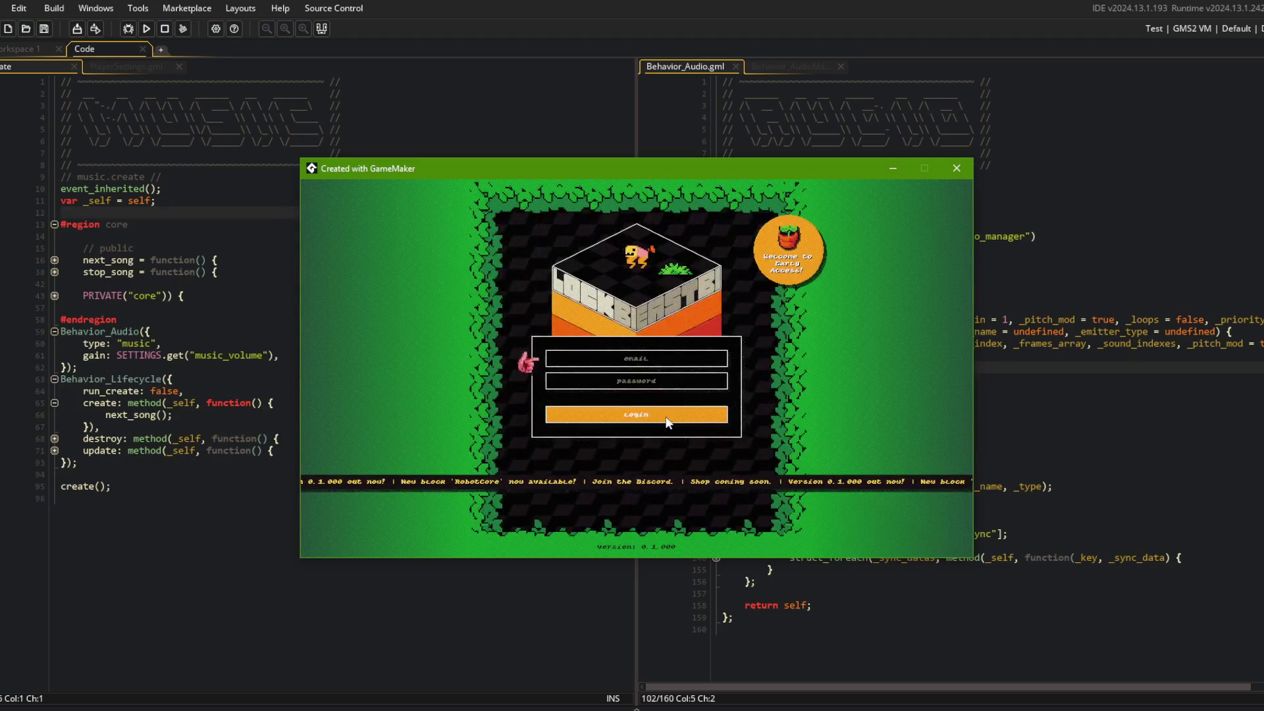
click(666, 417)
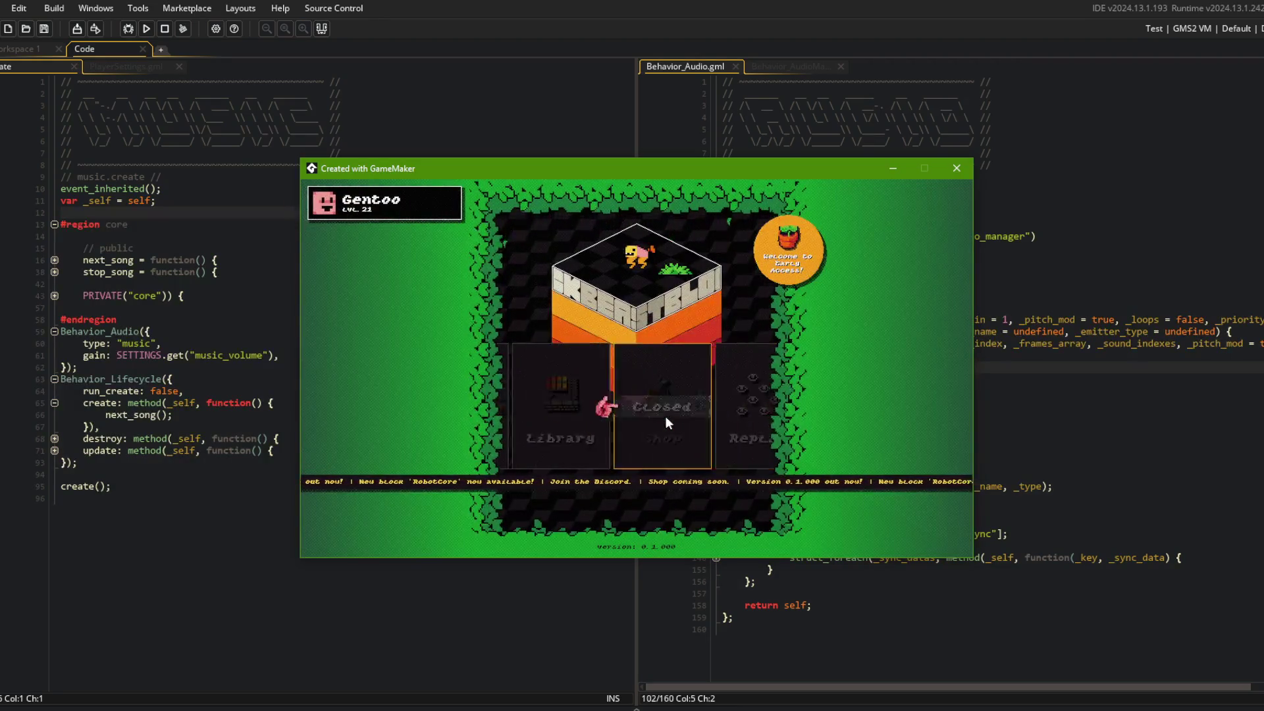
click(665, 416)
scroll(665, 416, down, 3)
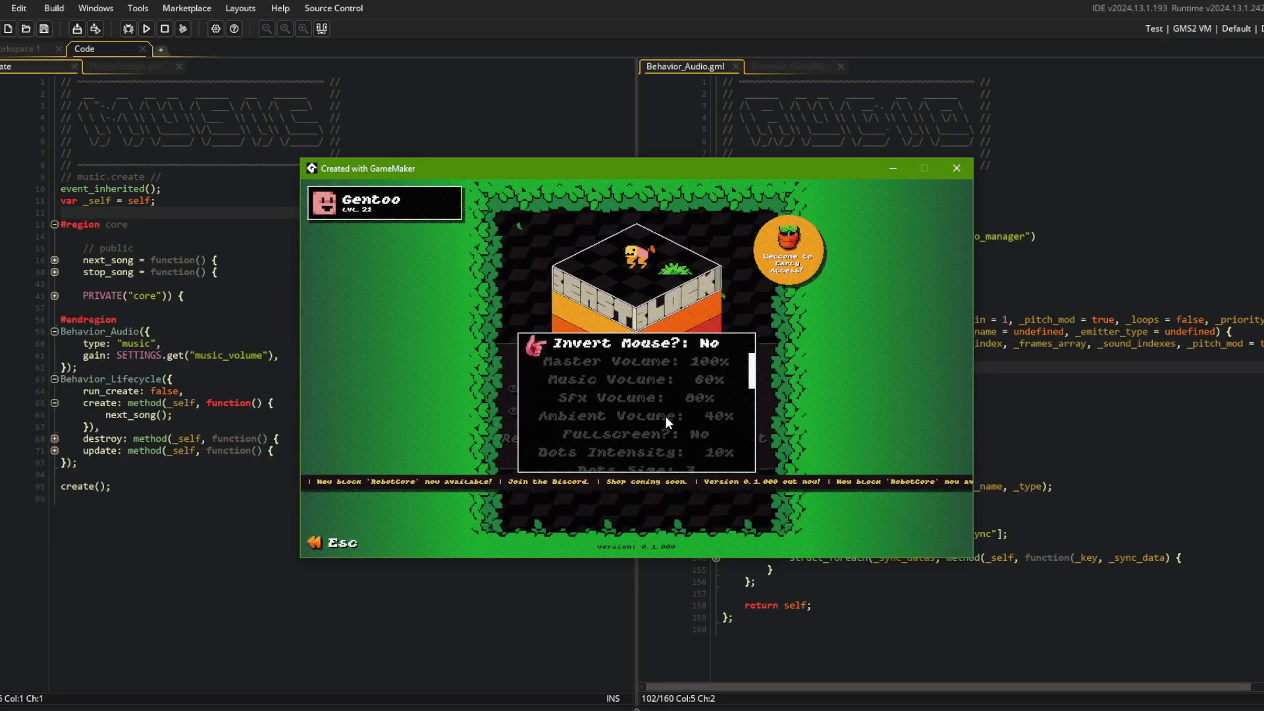
scroll(665, 416, down, 1)
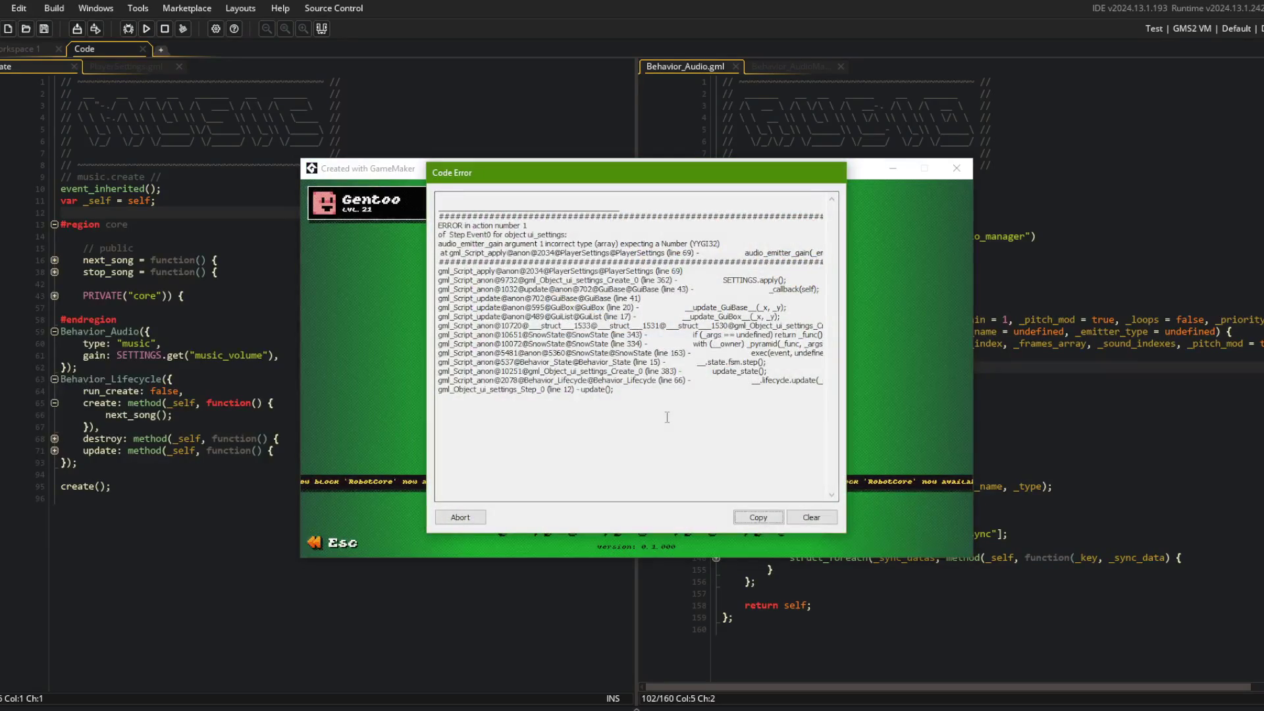
Read the audio_emitter_gain array error, abort the game, and open PlayerSettings.gml at line 69
drag(768, 253, 844, 251)
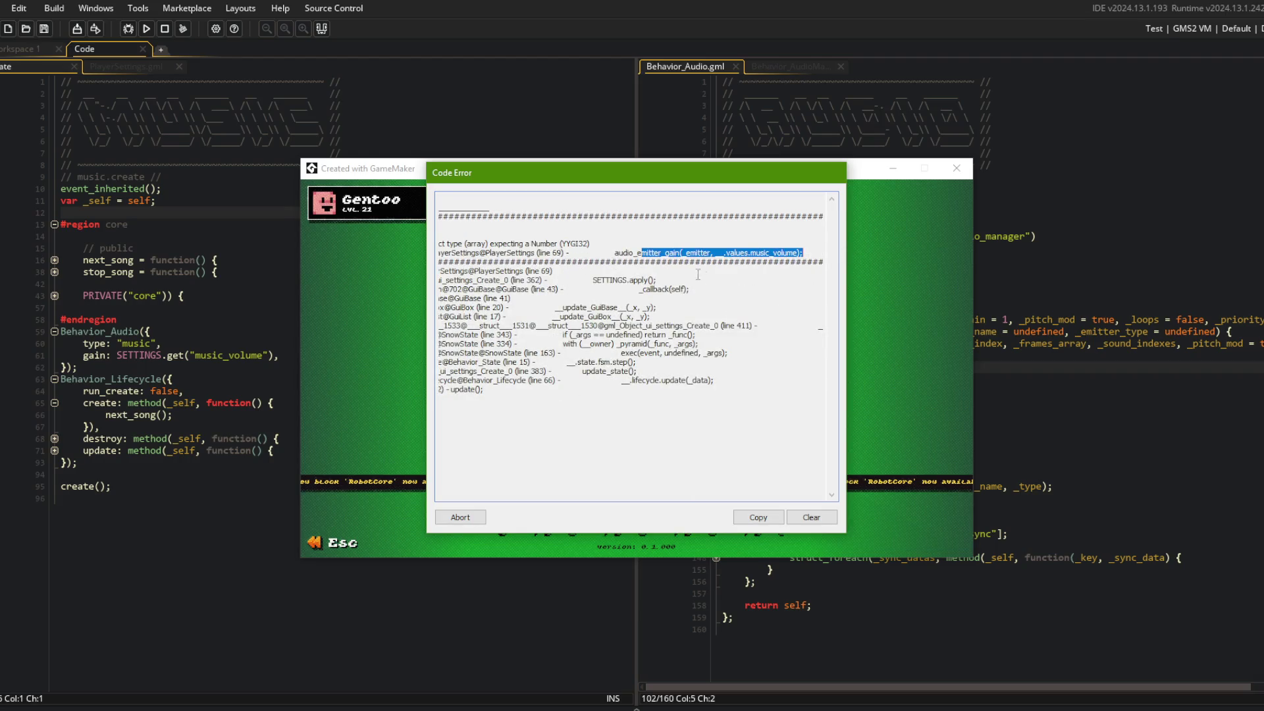
click(697, 253)
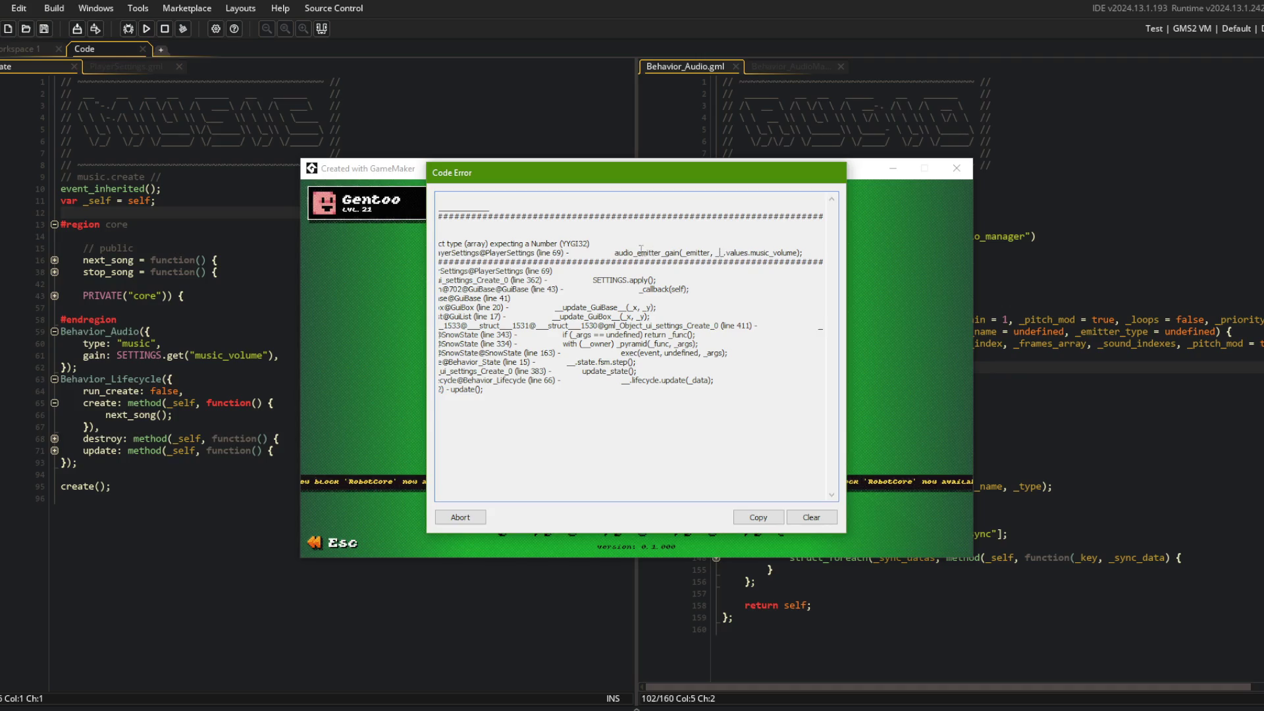
drag(548, 252, 454, 253)
click(538, 254)
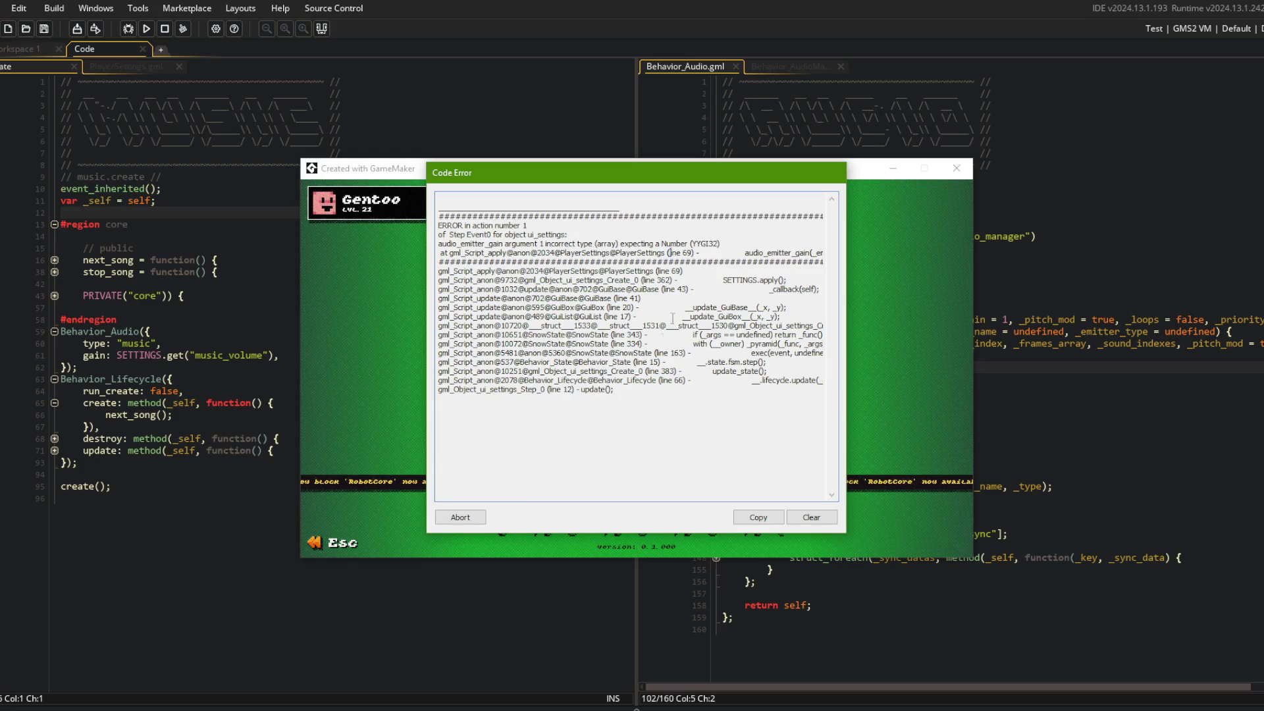
click(472, 517)
click(145, 69)
click(196, 227)
click(183, 239)
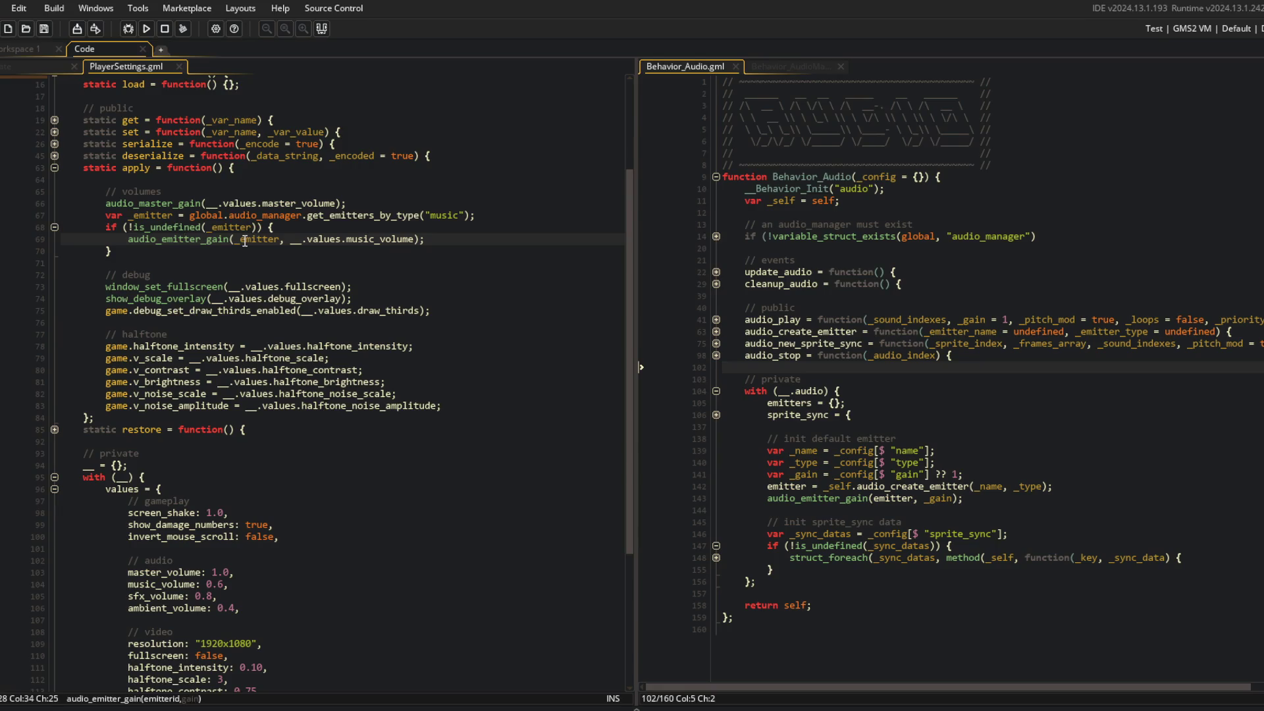
Check in the AudioManager code that get_emitters_by_type returns a list of emitters
click(317, 217)
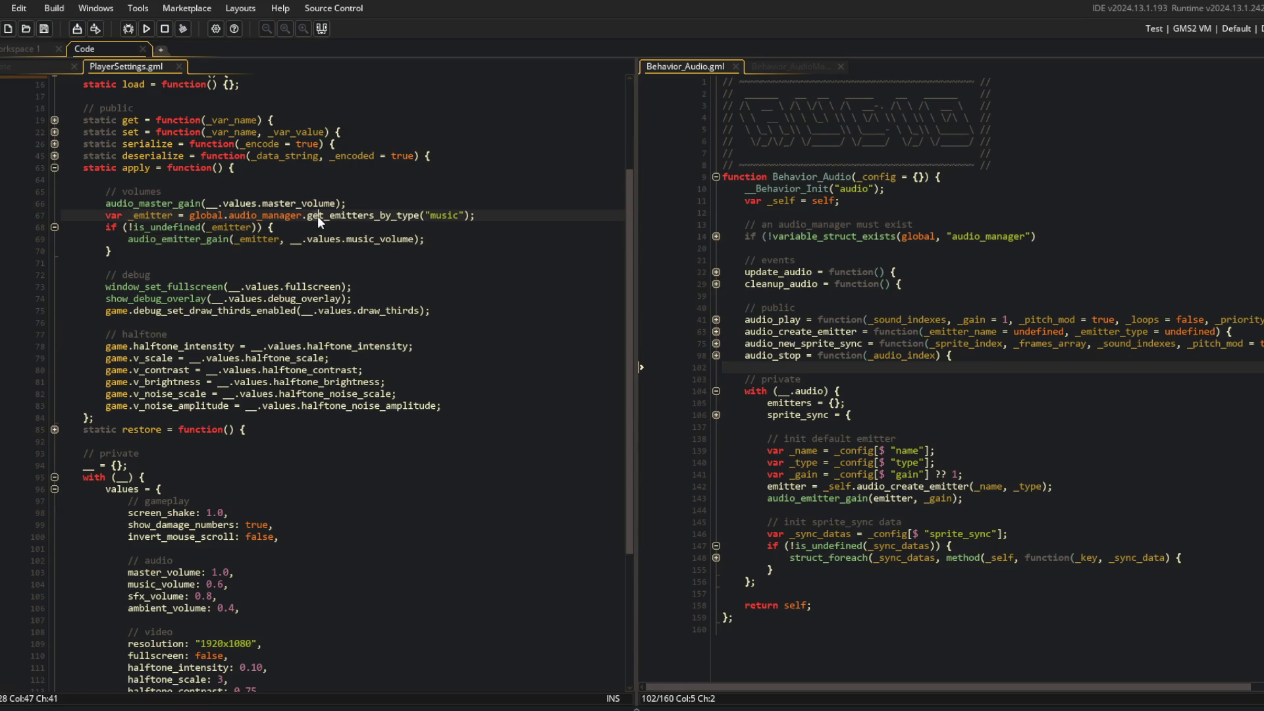
key(ctrl+Left)
key(ctrl+Left)
click(790, 66)
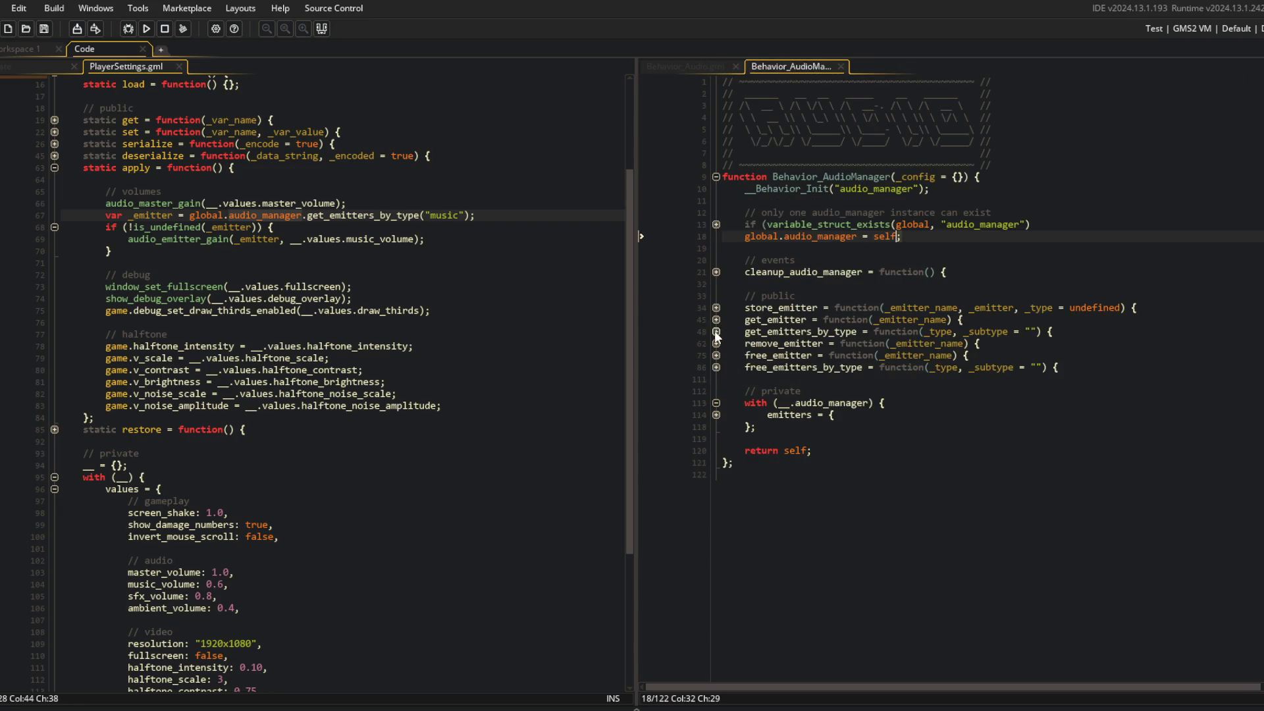
click(716, 332)
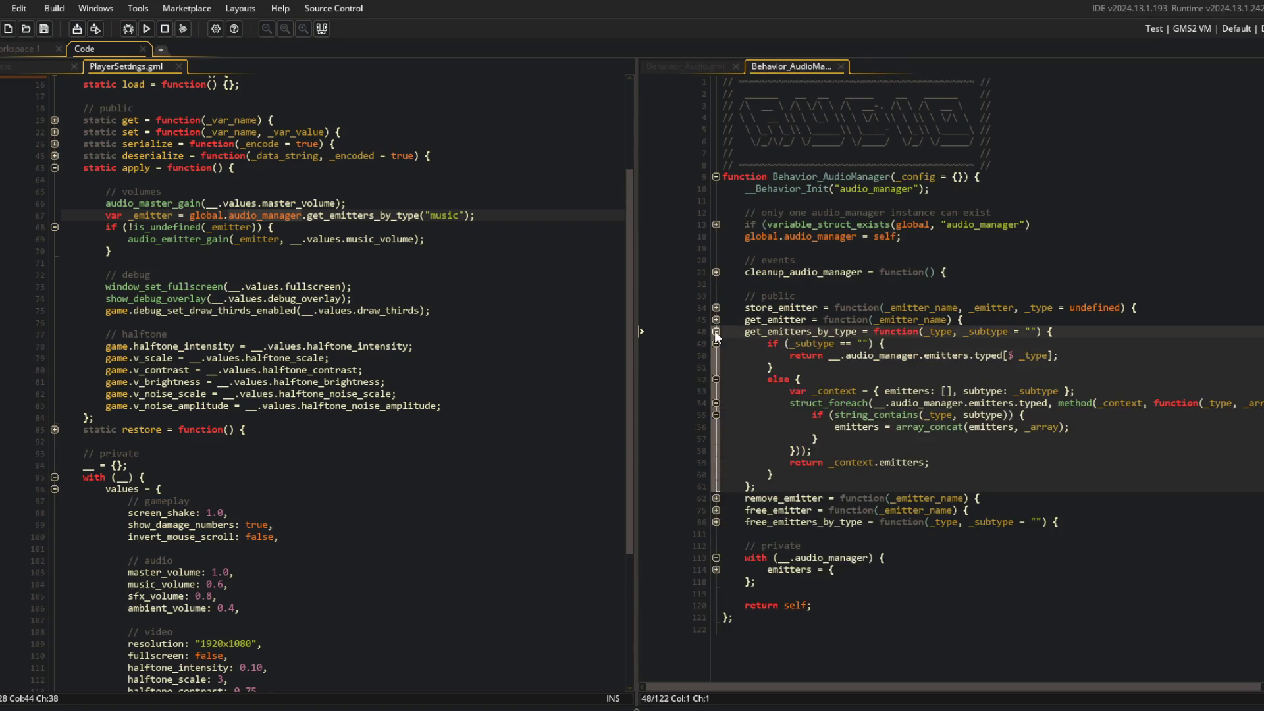
click(716, 332)
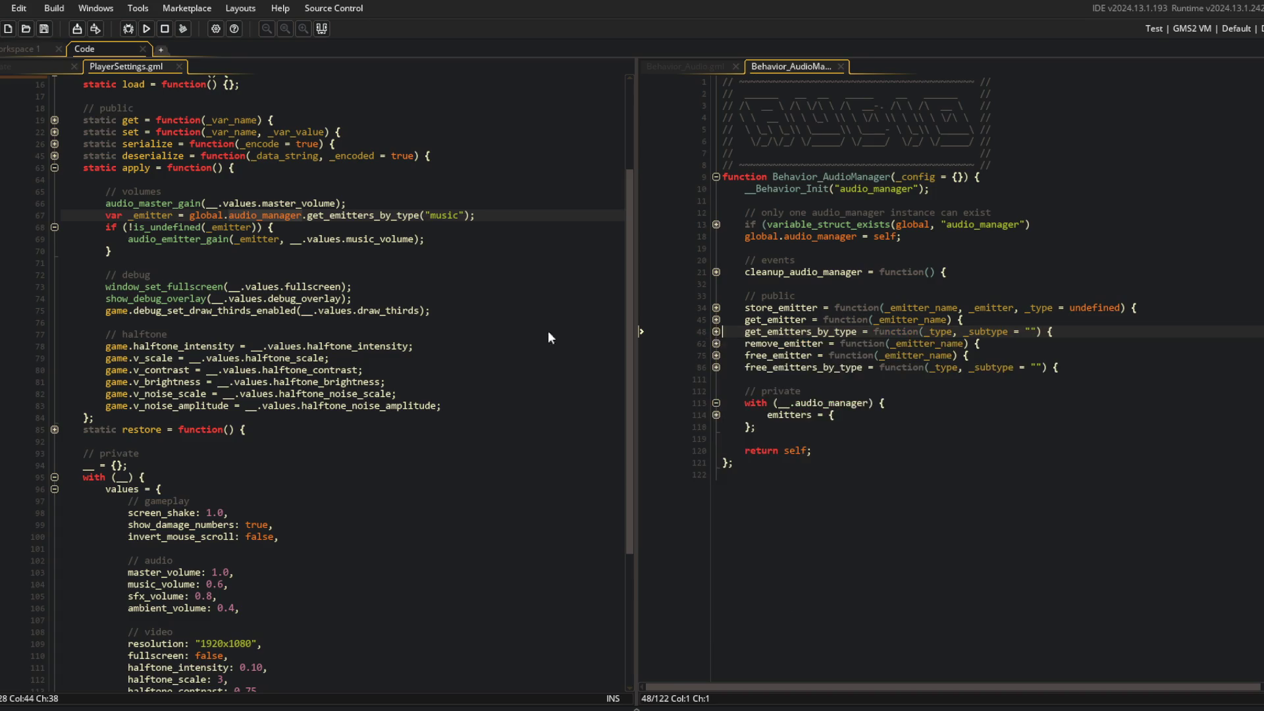
Wrap the audio_emitter_gain call in an array_foreach callback over _emitters
click(301, 226)
key(Left)
key(Left)
key(Left)
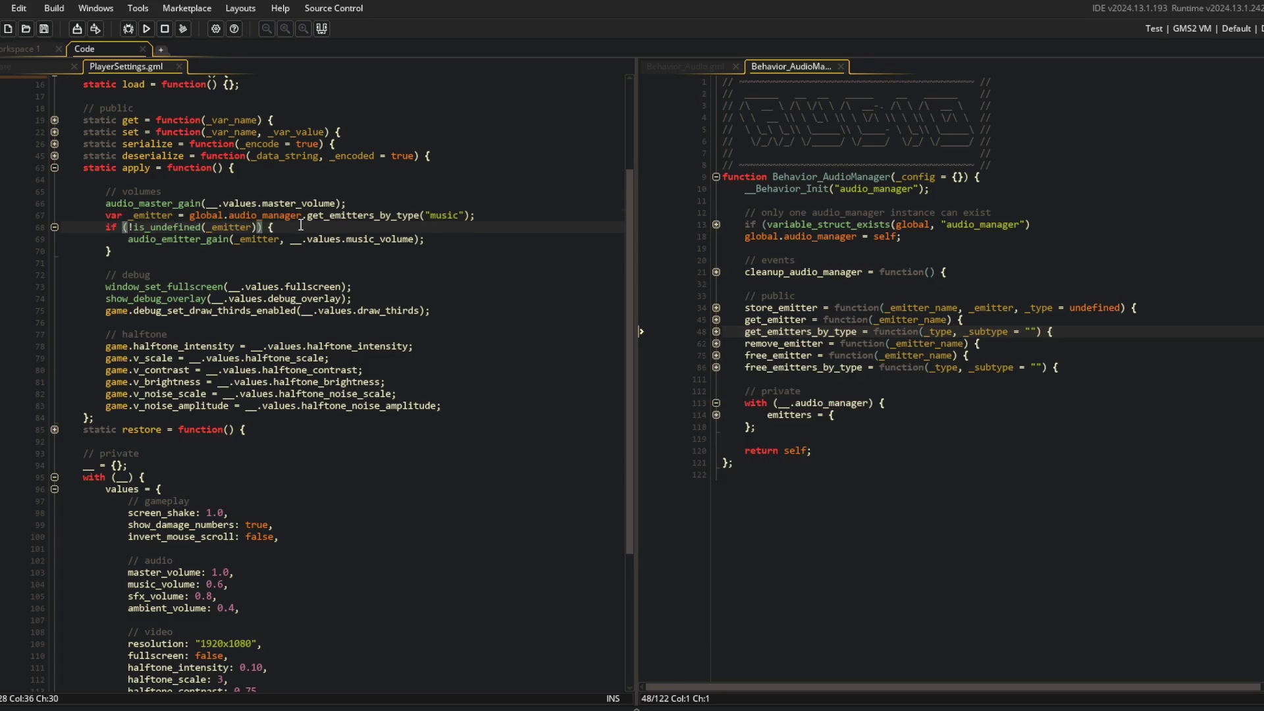
key(End)
key(Return)
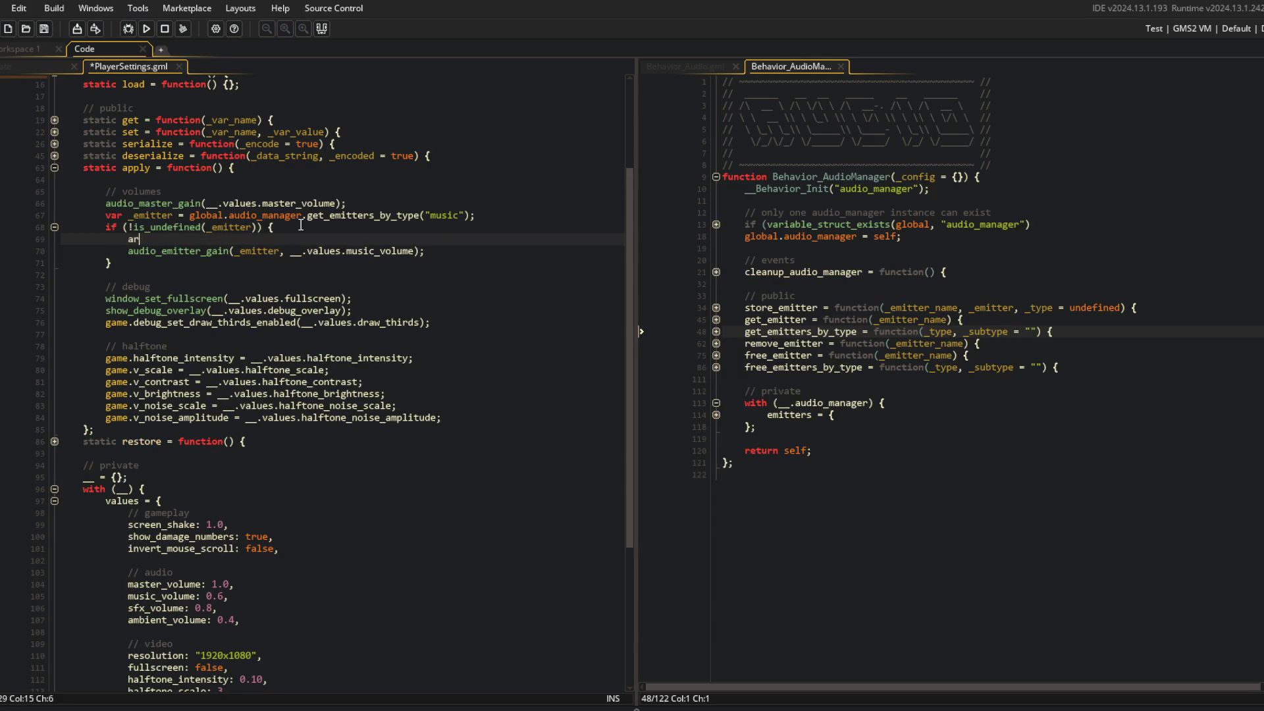
text((_)
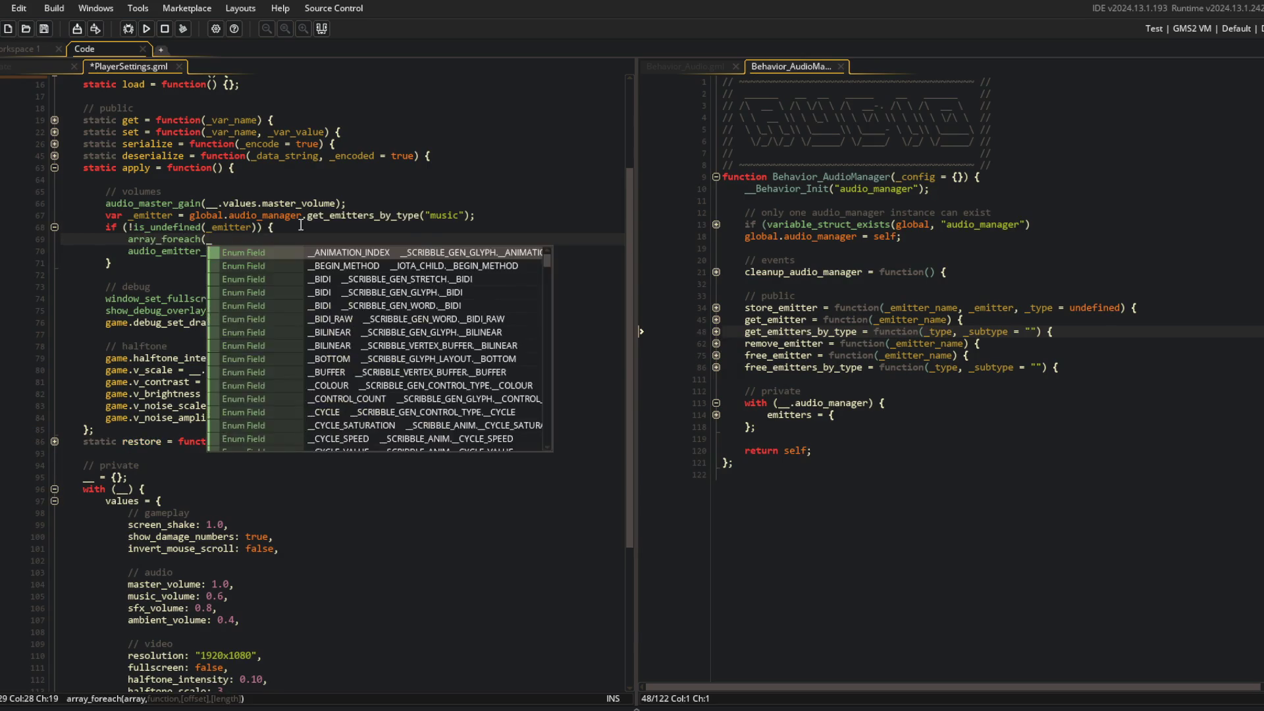
text(emitters, function)
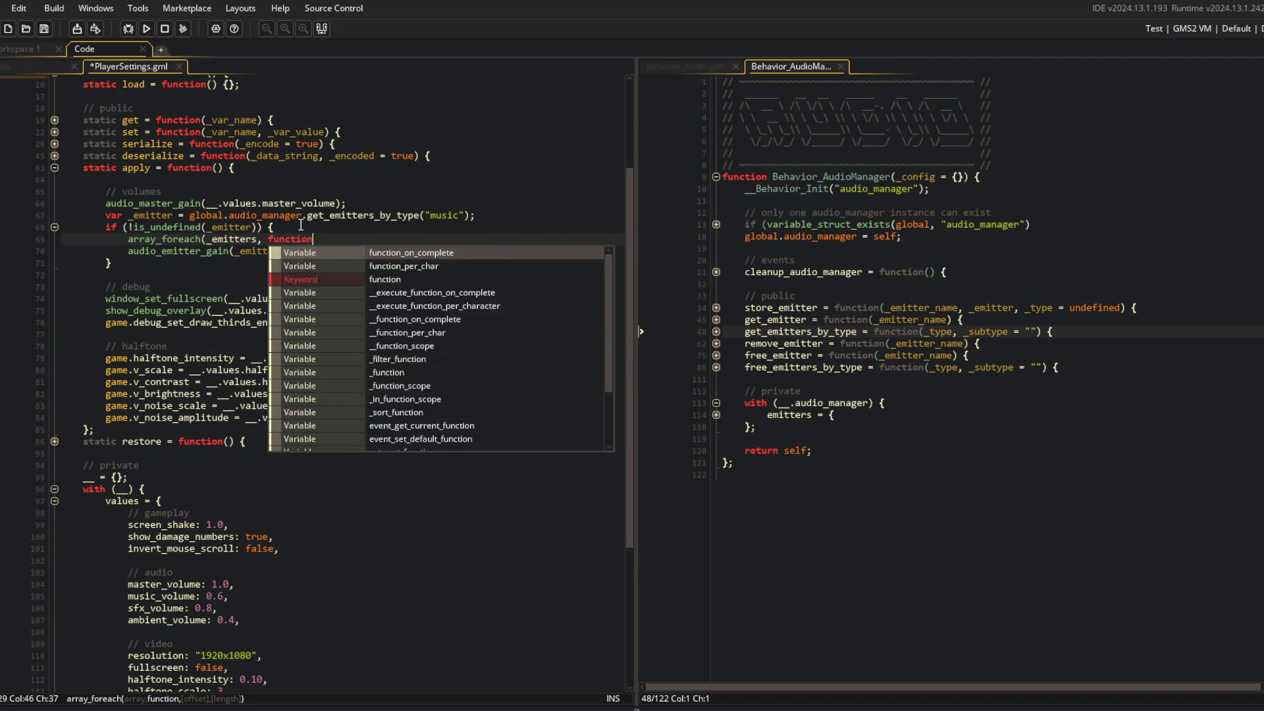
text((_emitter) {)
key(Down)
key(Home)
key(Tab)
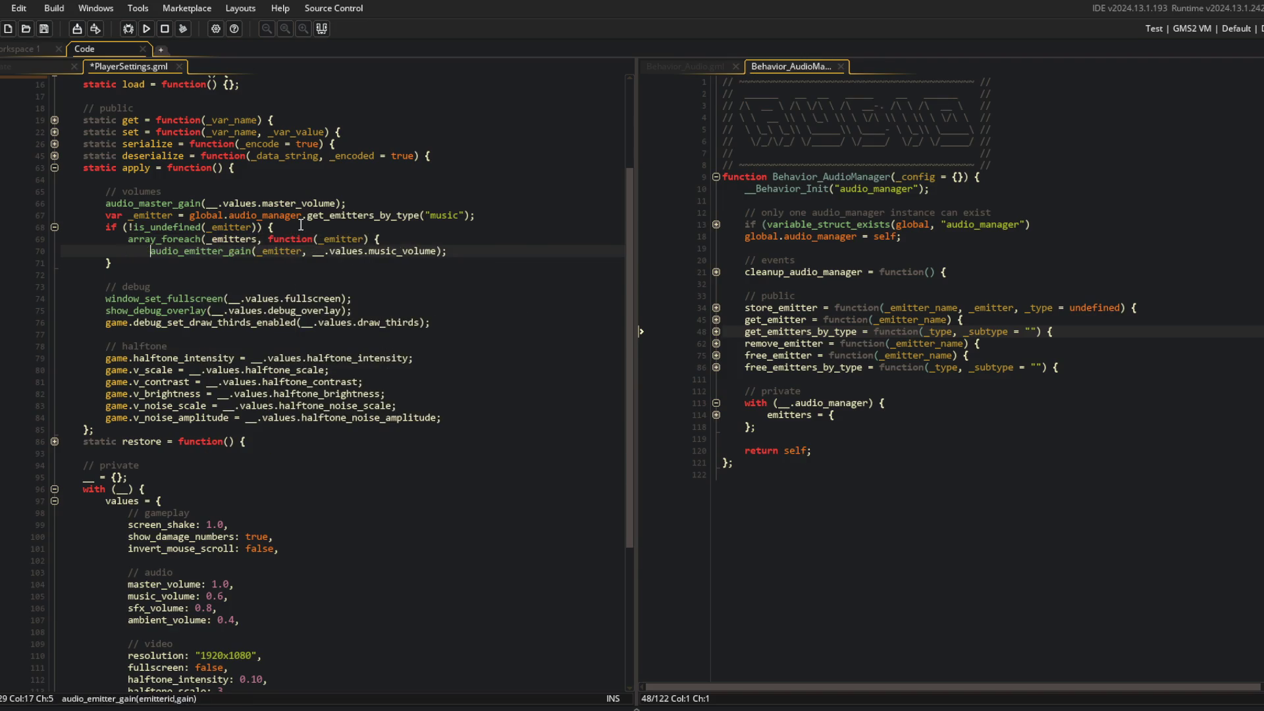
key(End)
key(Return)
text(})
key(ctrl+s)
text();)
Rename the _emitter variable and its is_undefined check to _emitters
key(ctrl+s)
key(Up)
key(Up)
key(Up)
text(s)
key(Down)
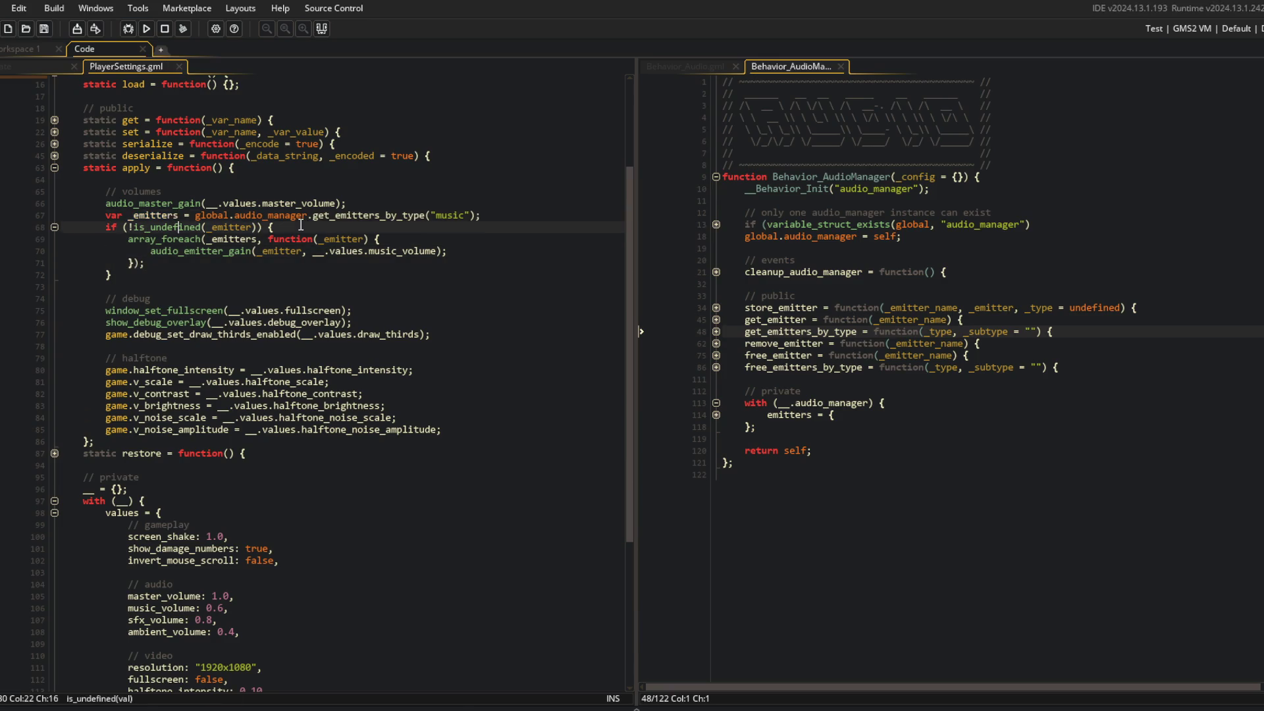
text(s)
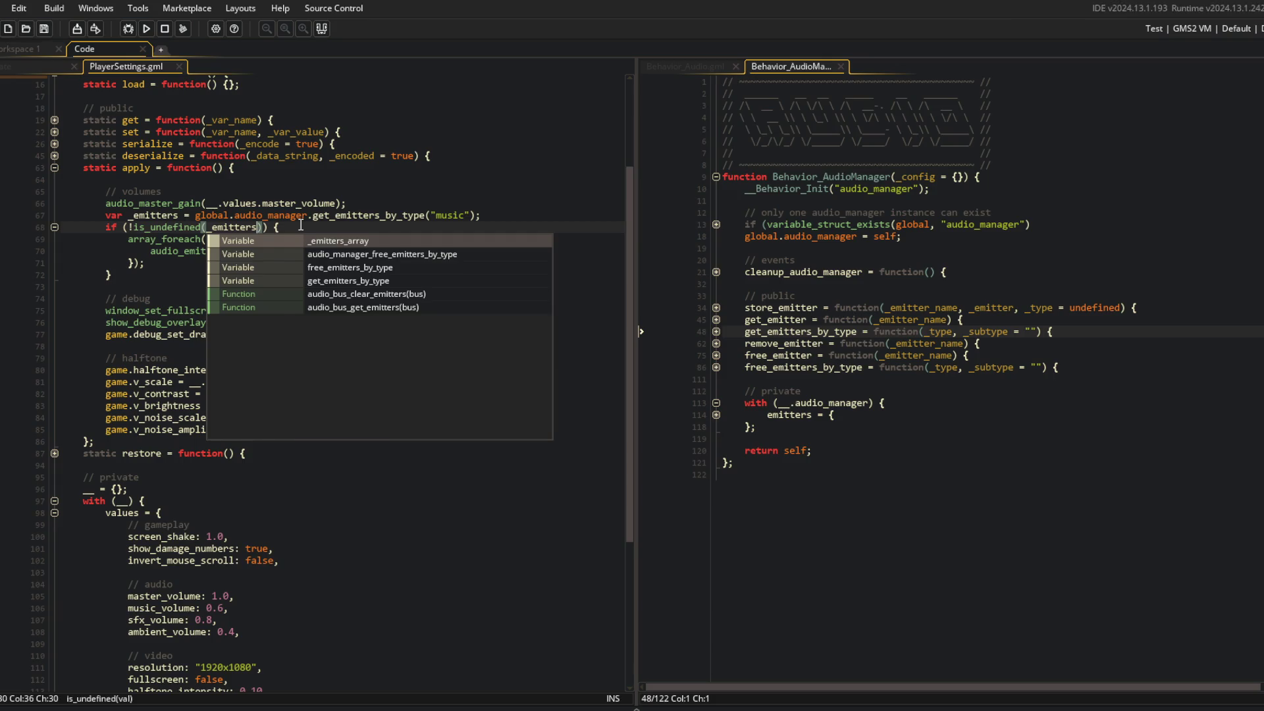
Move audio_master_gain below the emitter block, save PlayerSettings, and run the game
key(Escape)
key(Home)
key(Up)
key(Up)
key(shift+End)
key(ctrl+x)
key(Down)
key(Down)
key(Down)
key(End)
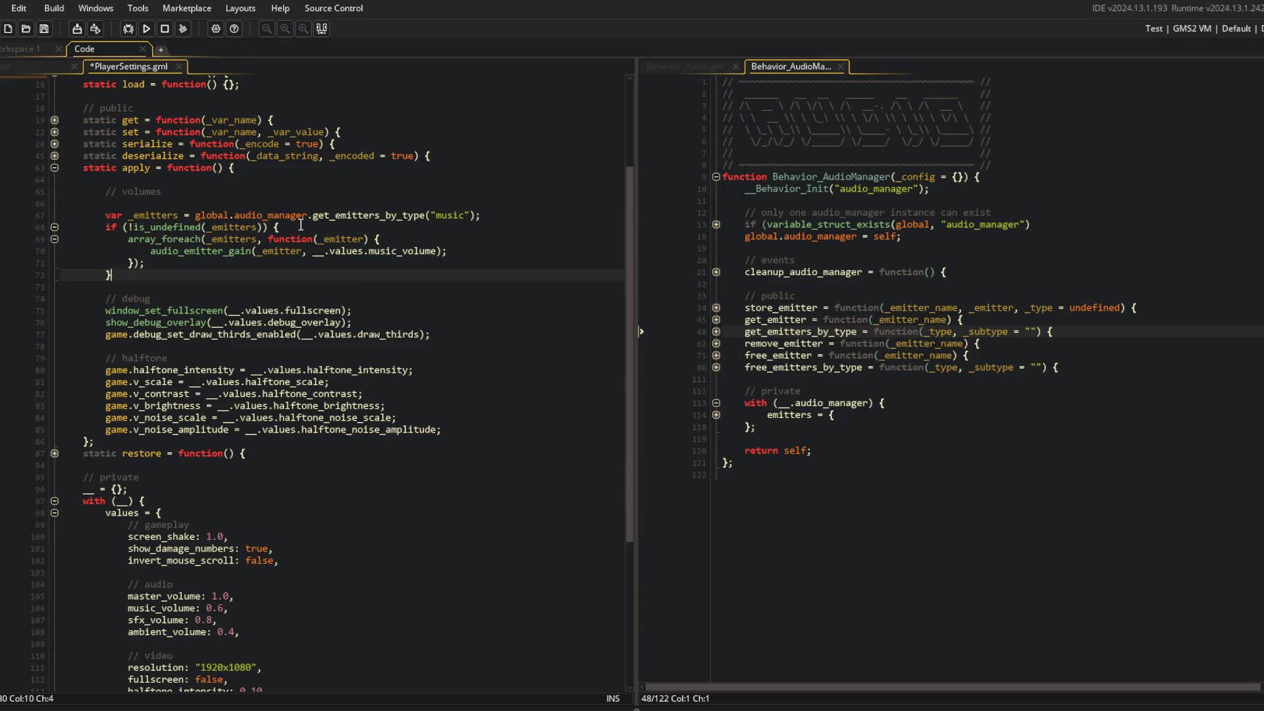
key(Return)
key(ctrl+v)
key(ctrl+s)
key(Up)
key(Up)
key(Up)
key(Delete)
key(F5)
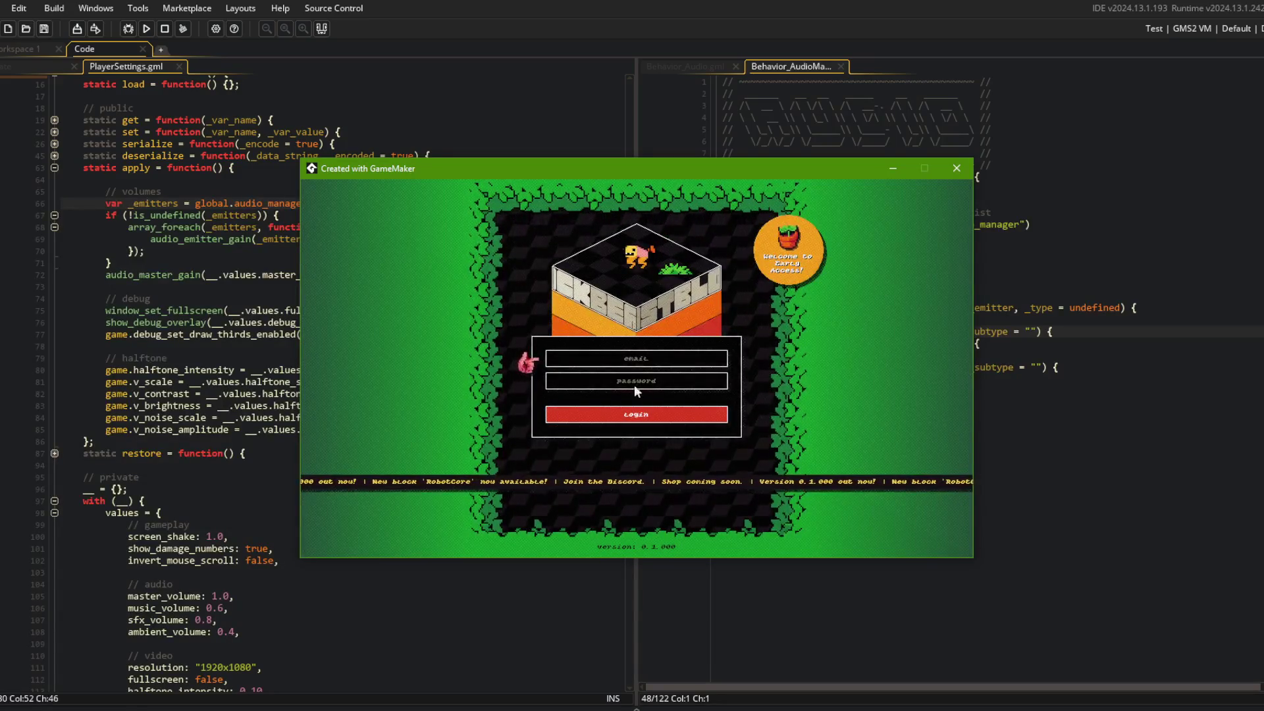
Log in to the game, open Settings and lower the Music Volume
click(661, 410)
key(Right)
key(Right)
key(Return)
key(Down)
key(Down)
key(Up)
key(Up)
key(Down)
key(Down)
key(Down)
key(Down)
key(Left)
key(Left)
key(Left)
key(Right)
key(Right)
key(Right)
key(Right)
key(Right)
key(Right)
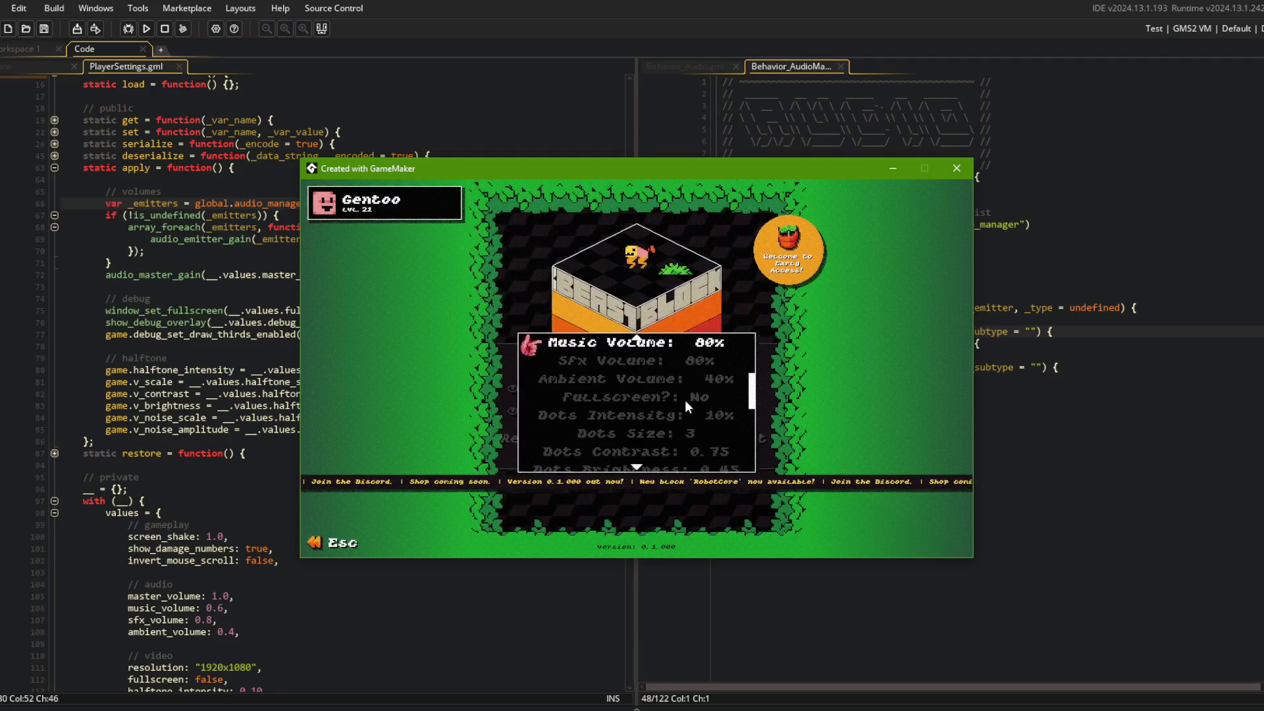
Lower Music Volume further, test Master Volume and restore it to 100%, then leave Settings
key(Left)
key(Left)
key(Up)
key(Left)
key(Left)
key(Left)
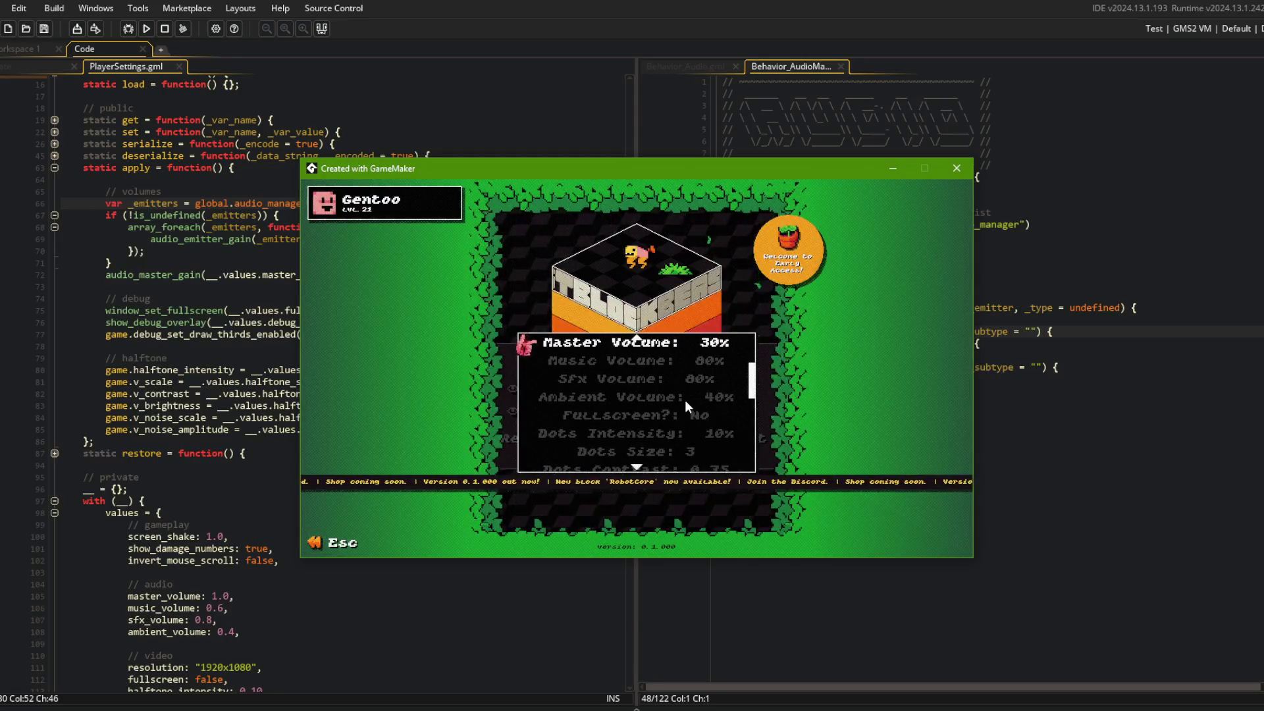
key(Right)
key(Right)
key(Right)
key(Down)
key(Up)
key(Escape)
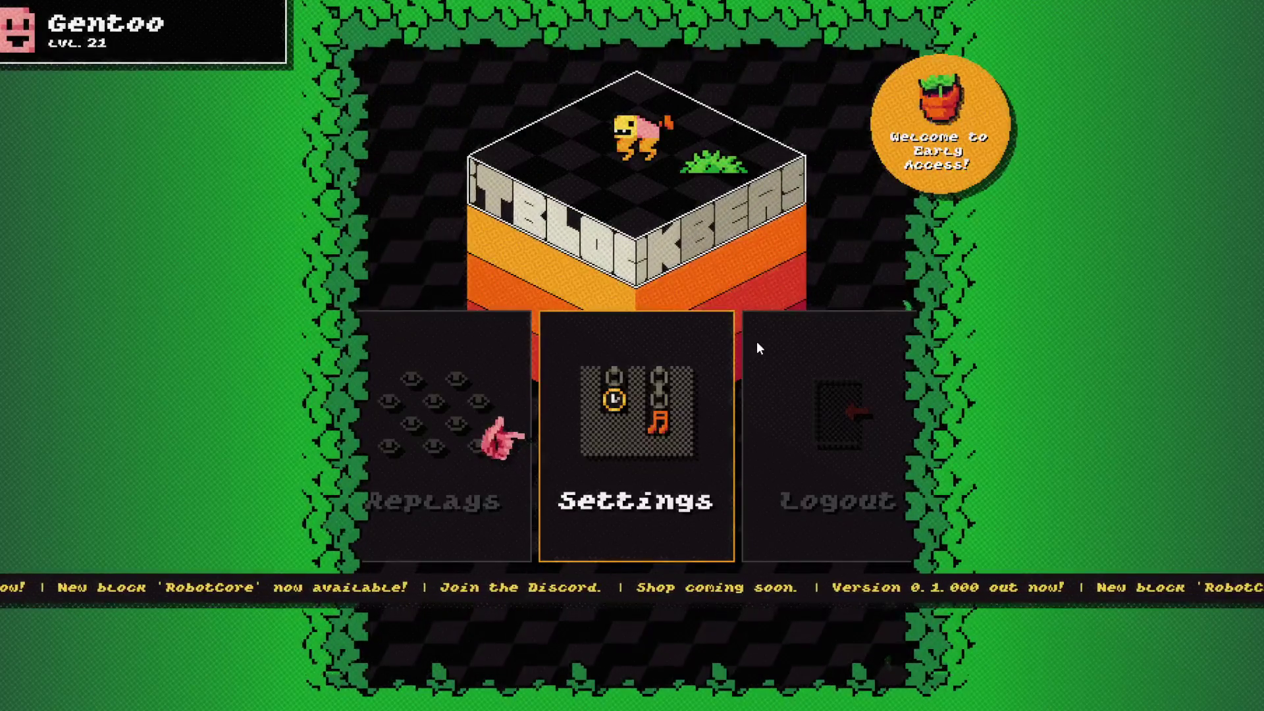
Open the Beasts screen and the FREE beast's editor to view the Robot Core block
key(Left)
key(Left)
key(Left)
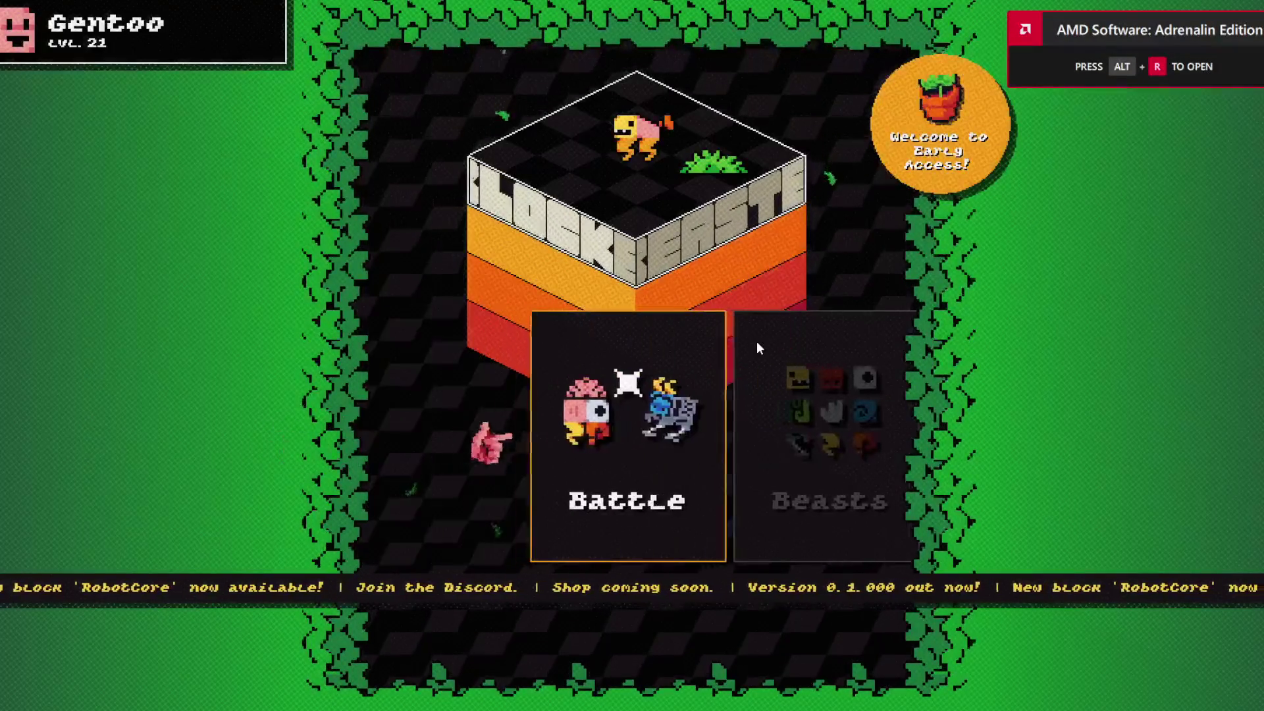
key(Right)
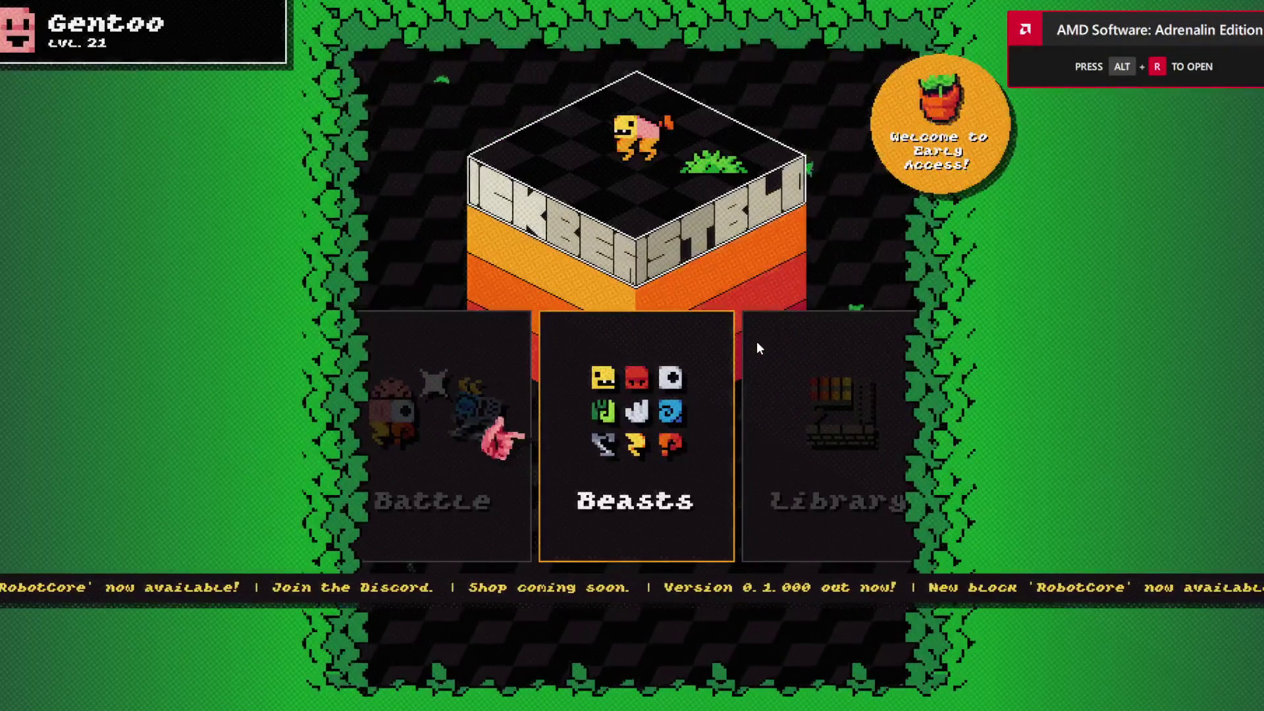
key(Return)
key(Left)
key(Left)
key(Return)
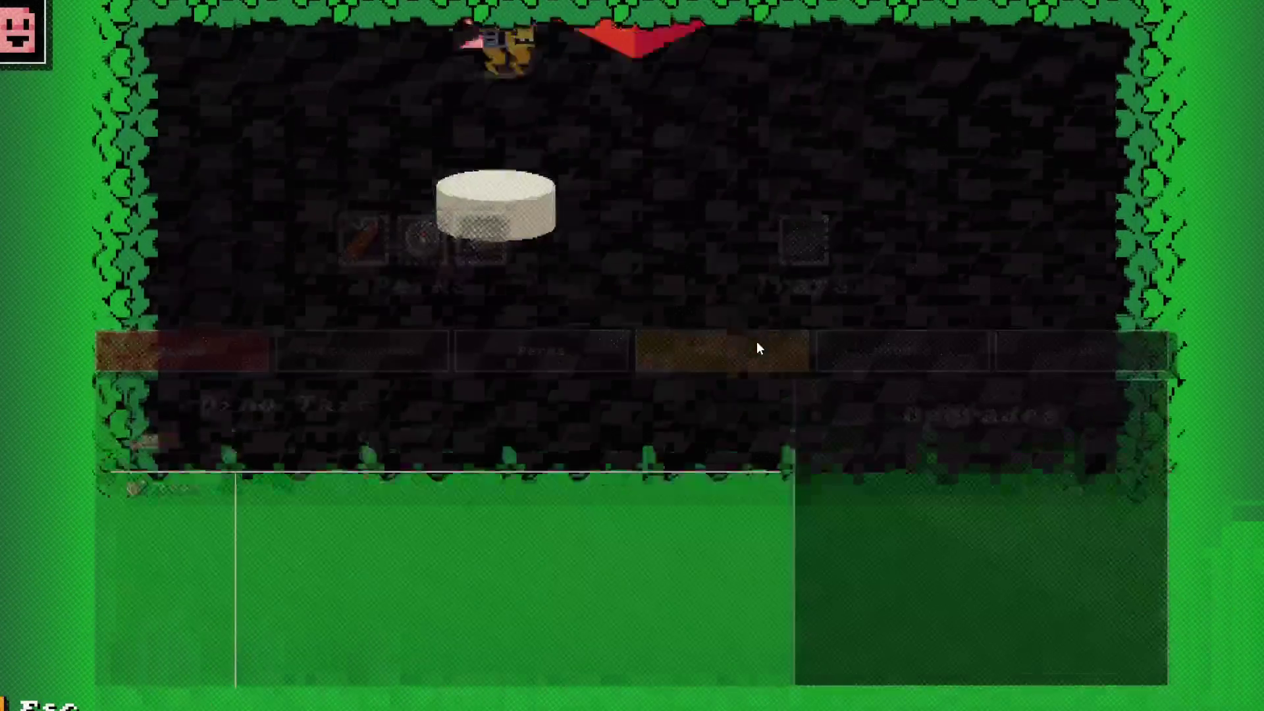
key(Right)
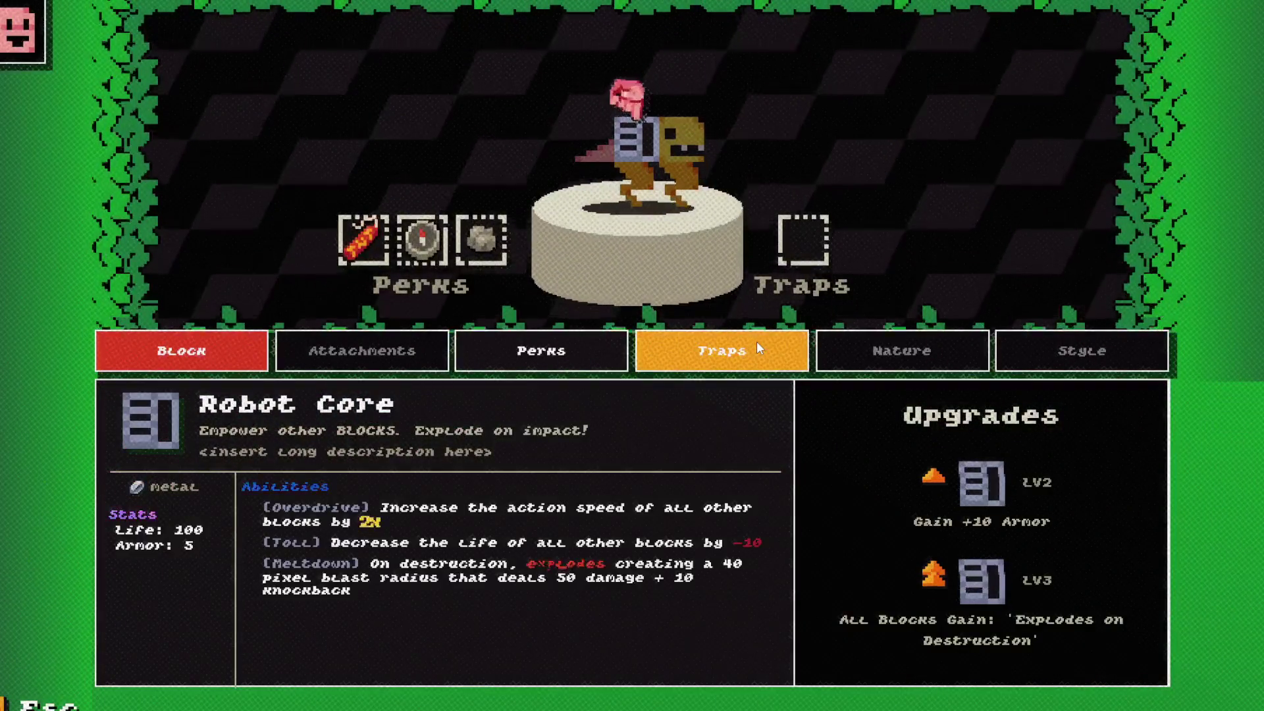
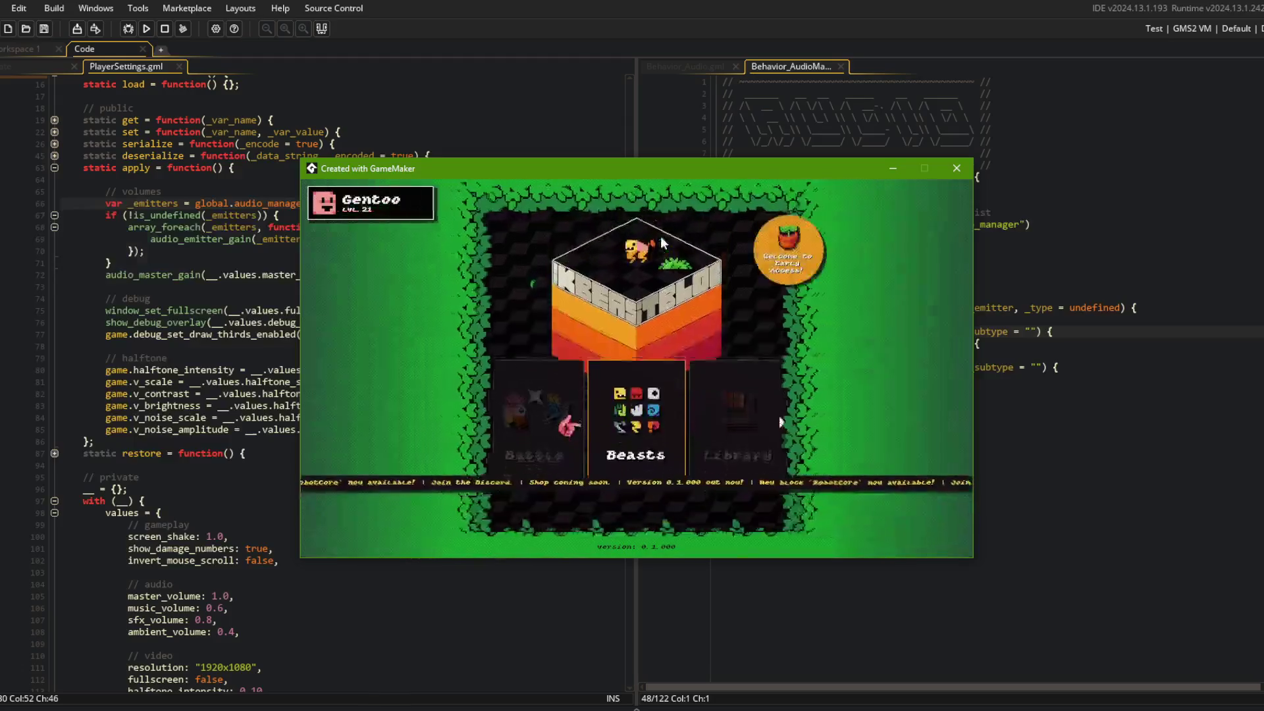
Open the in-game Settings list and leave Master Volume at 100% after testing it
key(Right)
key(Right)
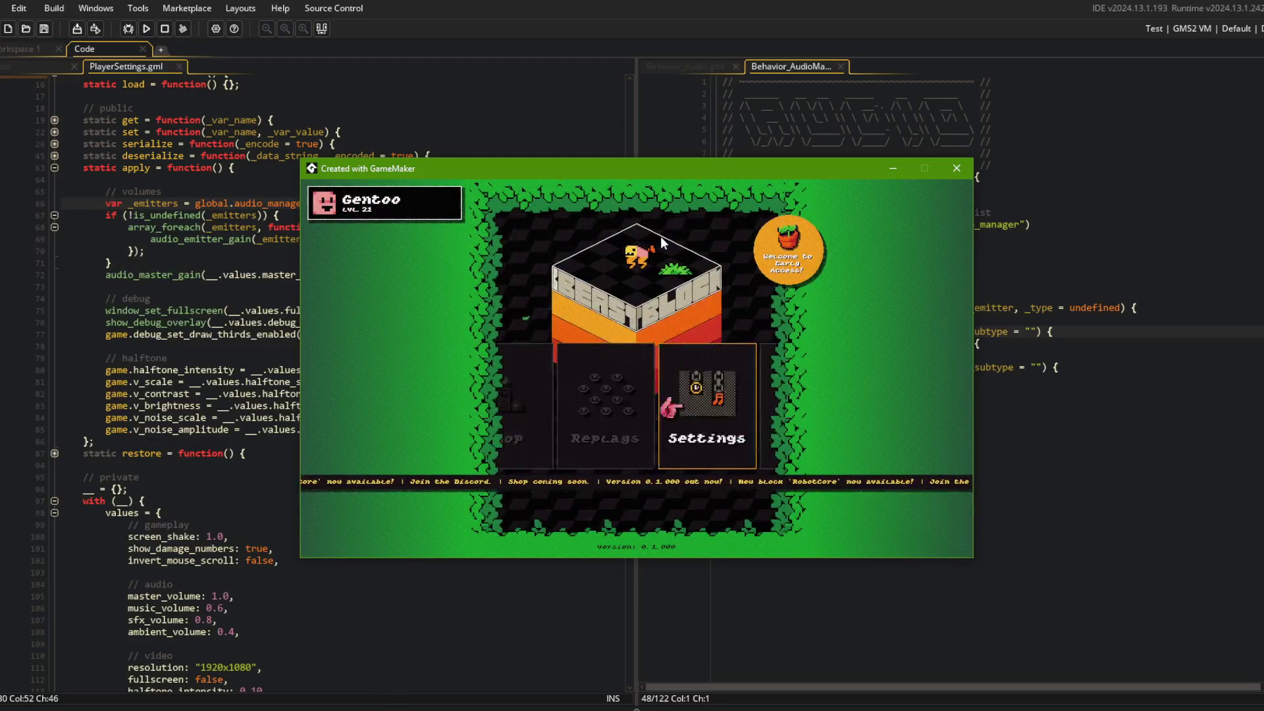
key(Return)
key(Down)
key(Down)
key(Down)
key(Up)
key(Left)
key(Down)
key(Up)
key(Up)
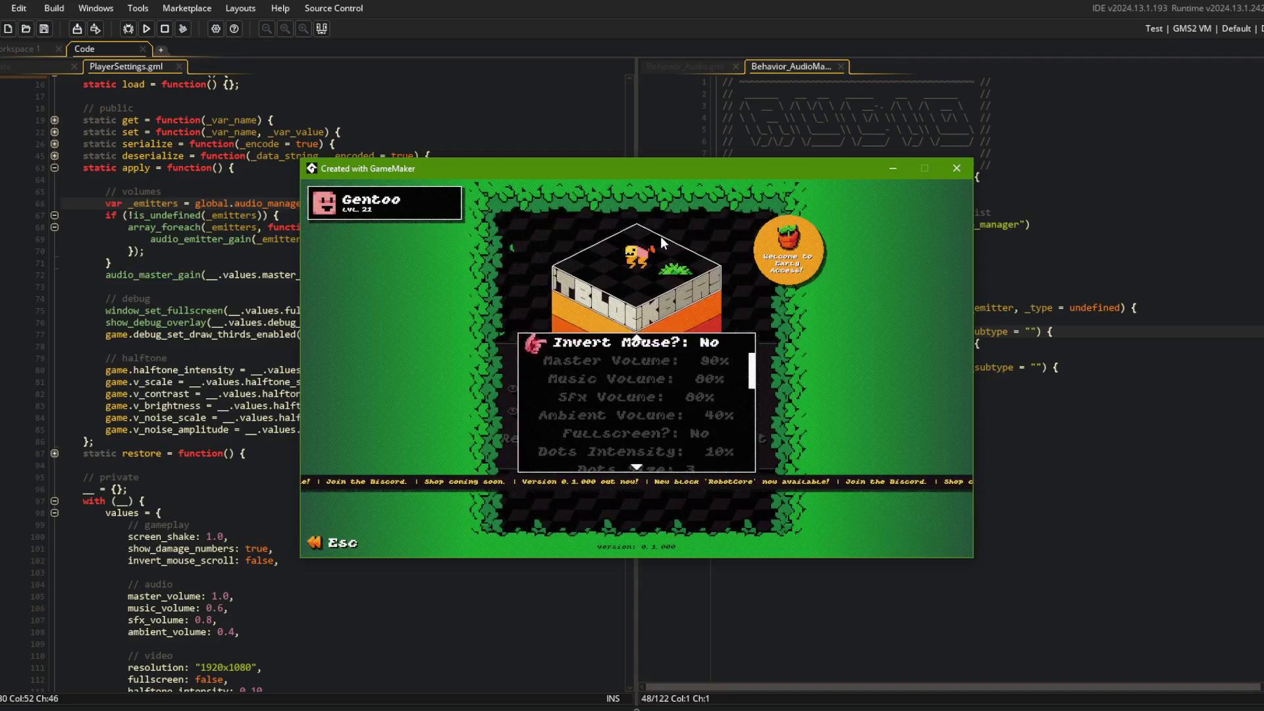
key(Down)
key(Right)
Step Music Volume down from 80% to 50%
key(Down)
key(Left)
key(Left)
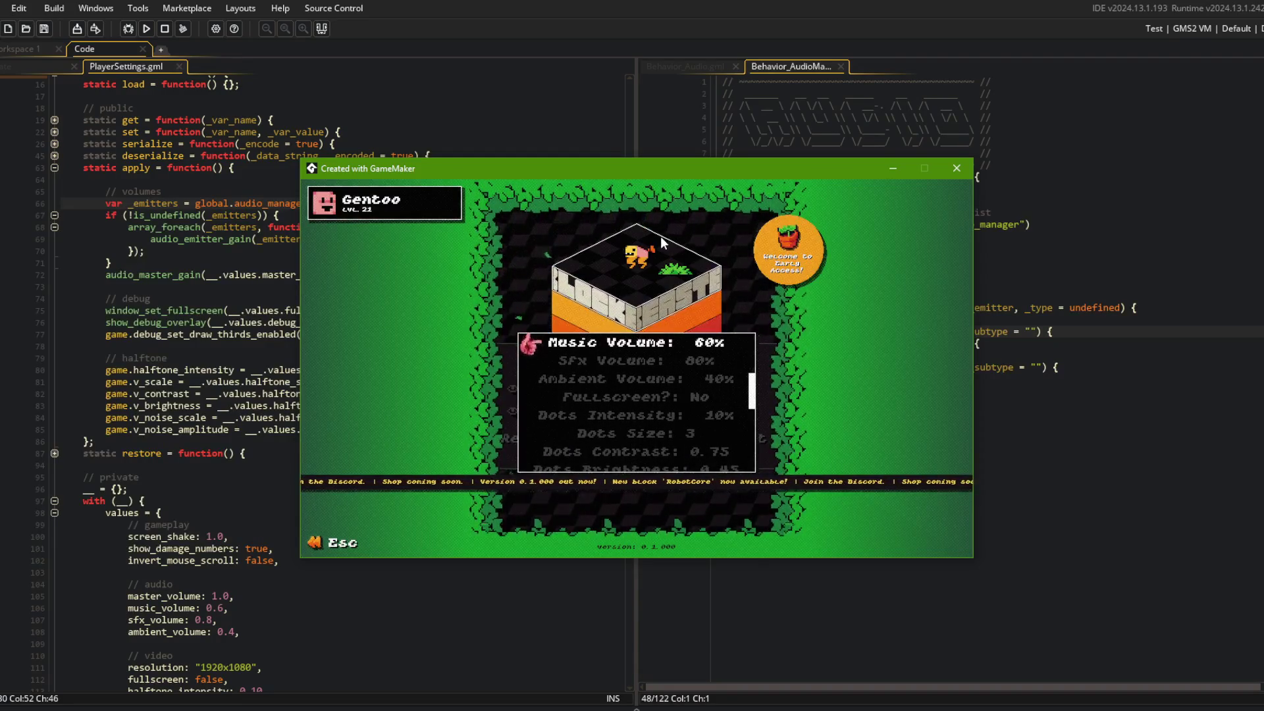
key(Down)
key(Up)
key(Up)
key(Down)
key(Down)
key(Up)
key(Left)
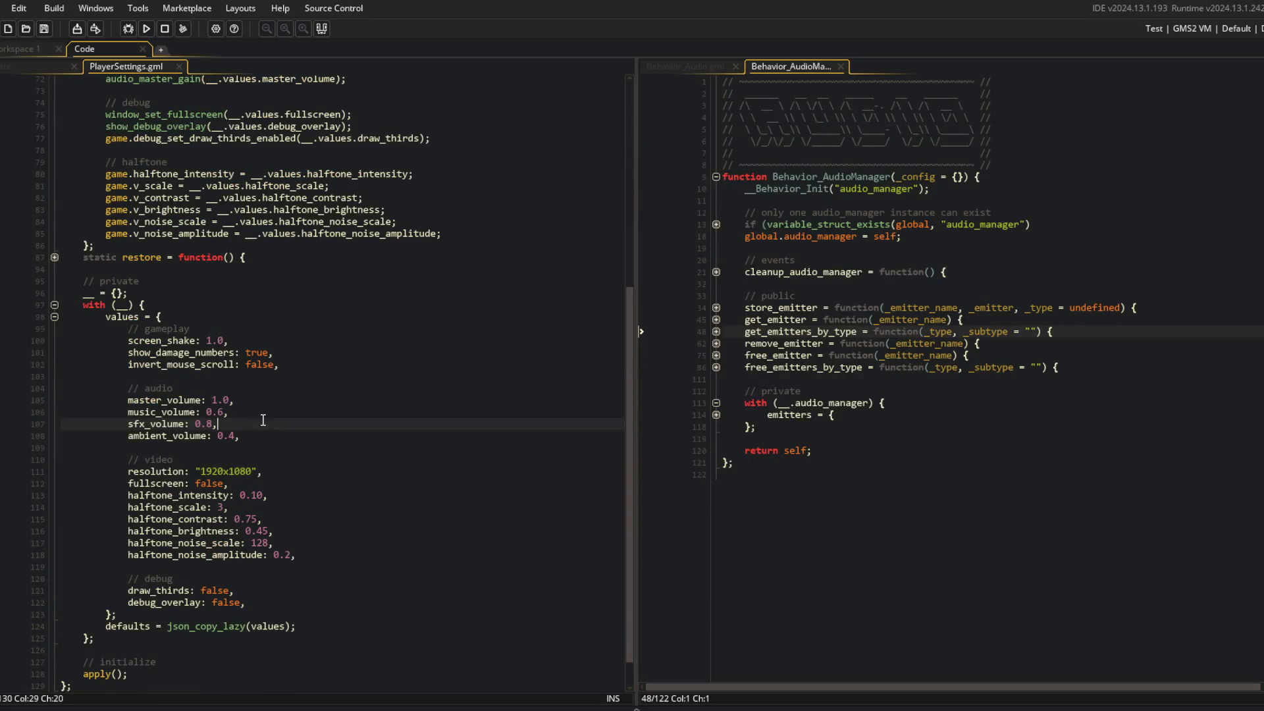
Edit the default music_volume value, then return to the music object's create code
key(Delete)
text(5)
click(322, 255)
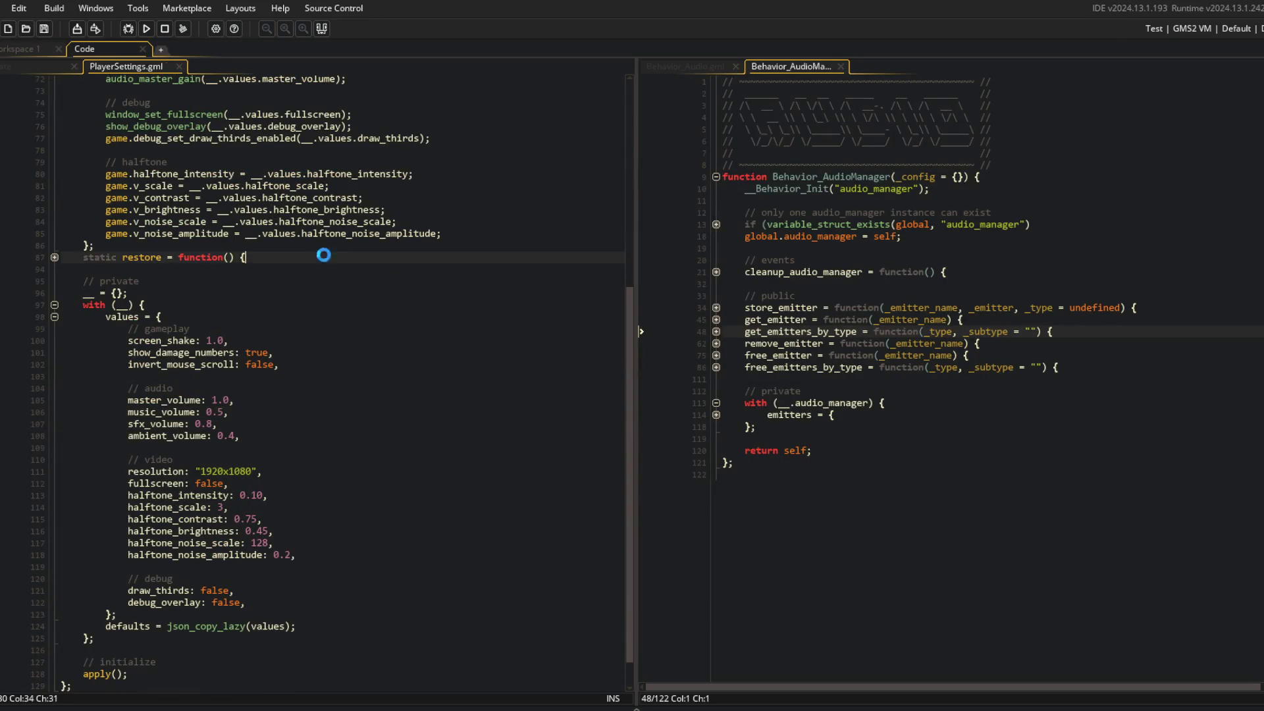
click(45, 66)
Stage all project changes in Command Prompt with git add
click(162, 176)
key(alt+Tab)
drag(527, 340, 534, 353)
text(git add .)
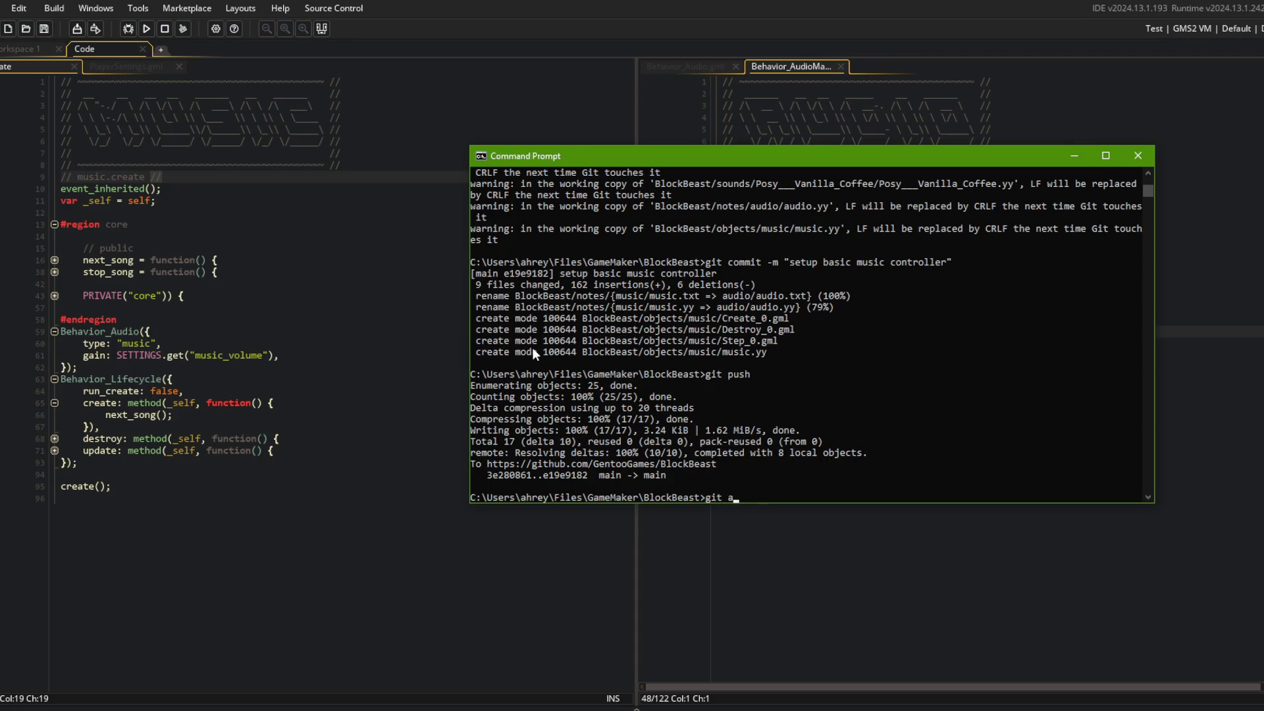
key(Return)
Commit as "settings now properly influence music volume" and push
text(git commit -m "settings now properly influence mus)
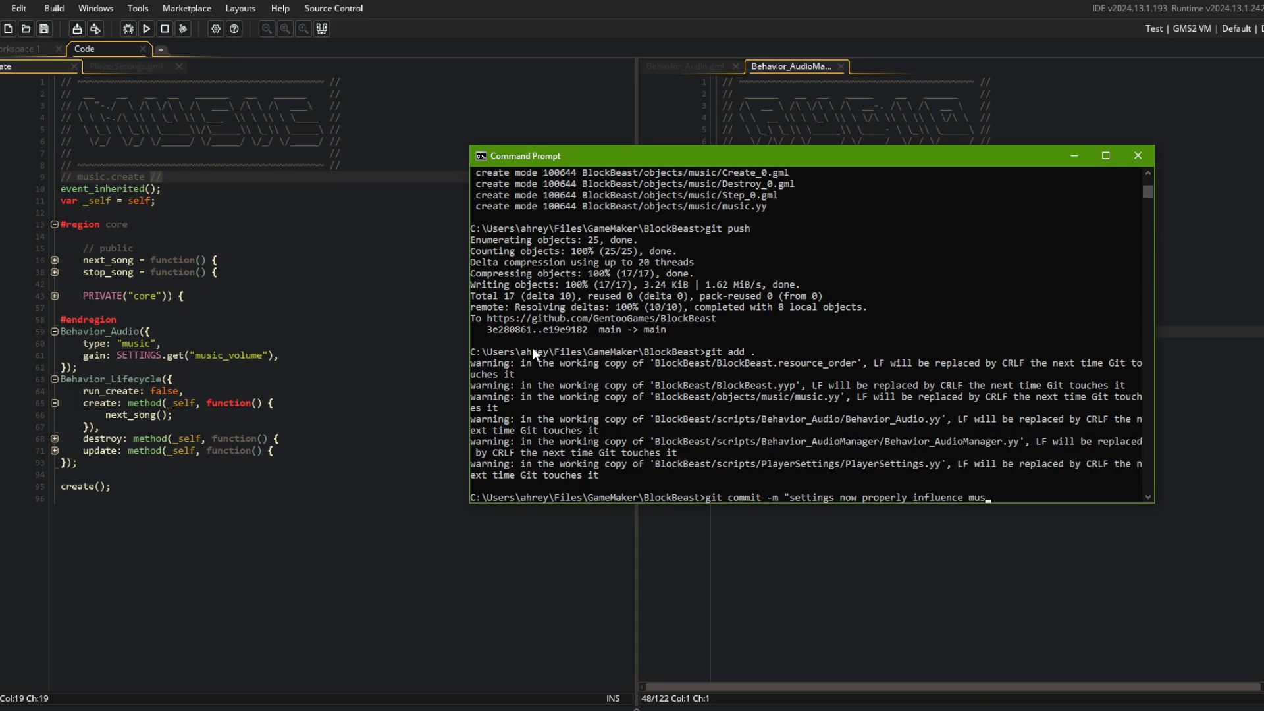
text(ic volume")
key(Return)
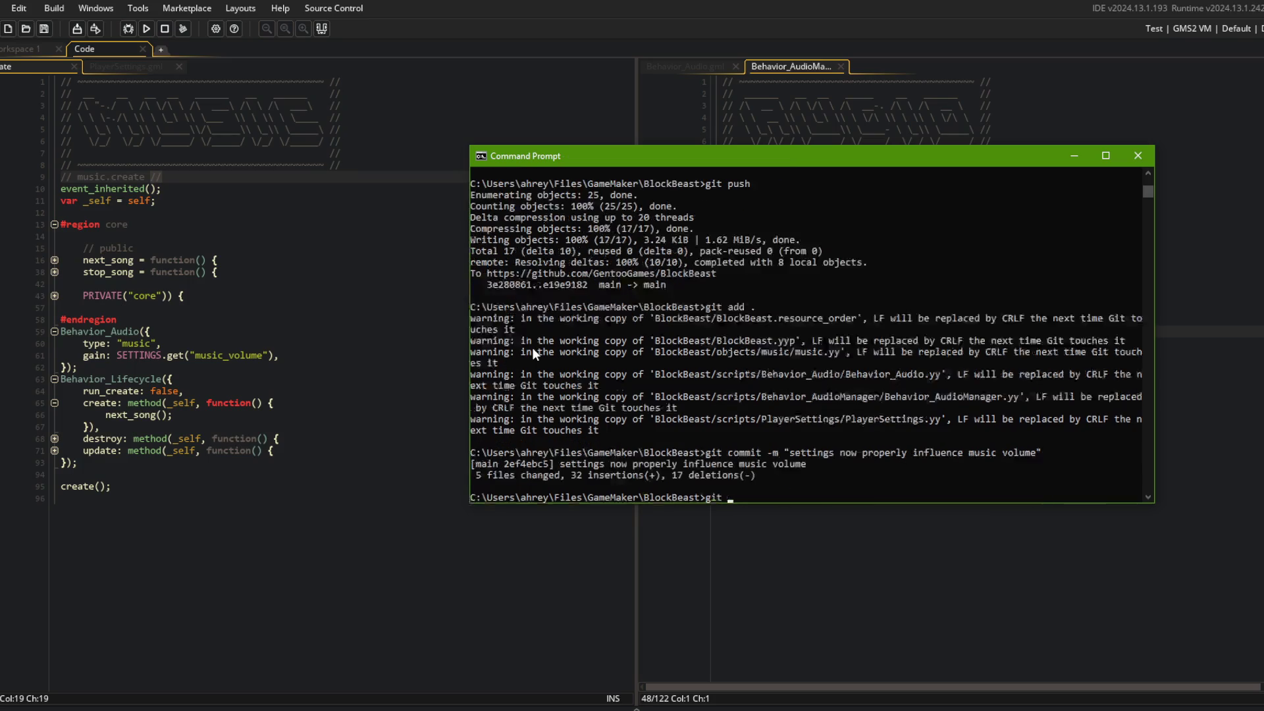
text(git push)
key(Return)
key(alt+Tab)
click(117, 320)
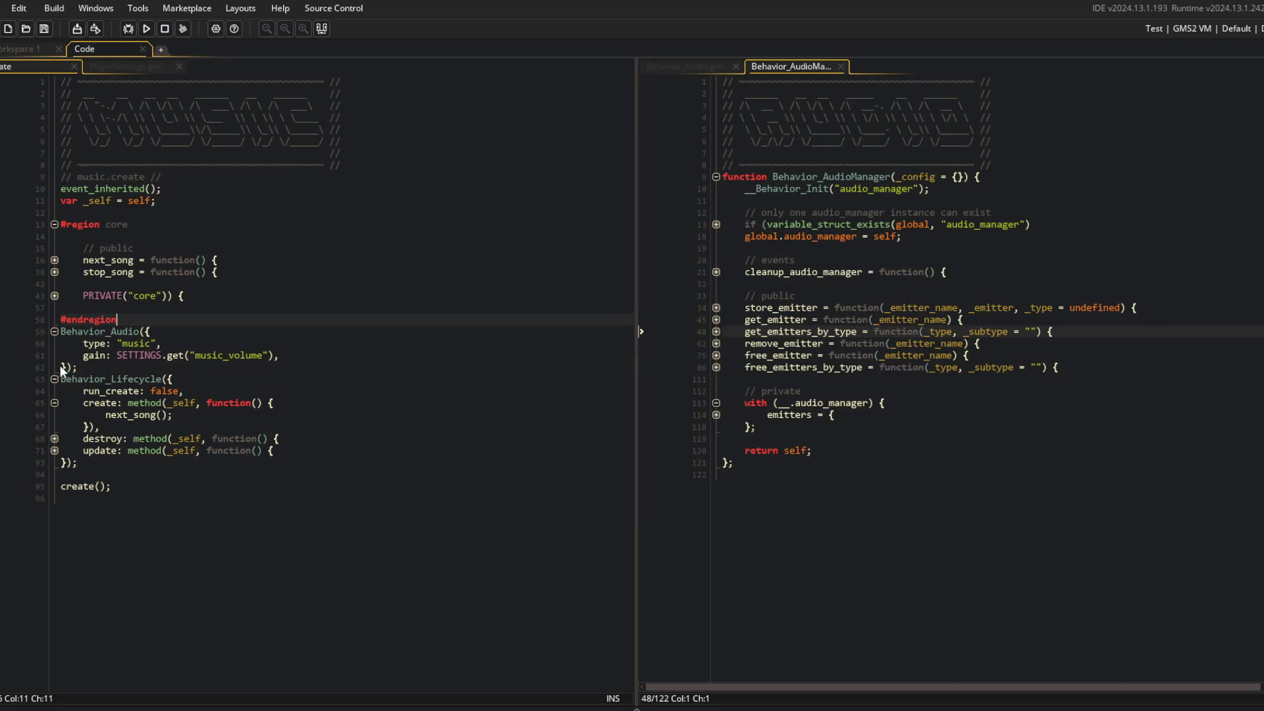
Add an empty get_time_between method below get_music_indexes in the PRIVATE core block
click(54, 331)
click(55, 296)
click(289, 308)
key(End)
key(Return)
text(g )
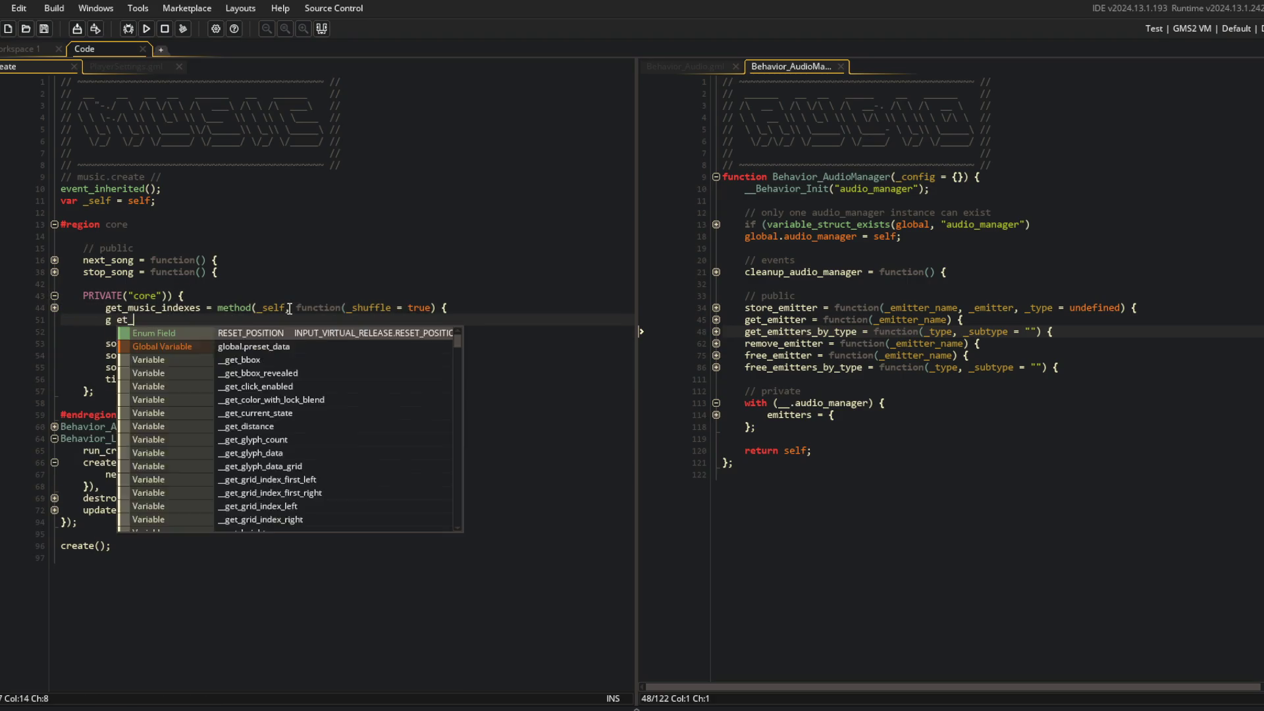
text(time_betwe)
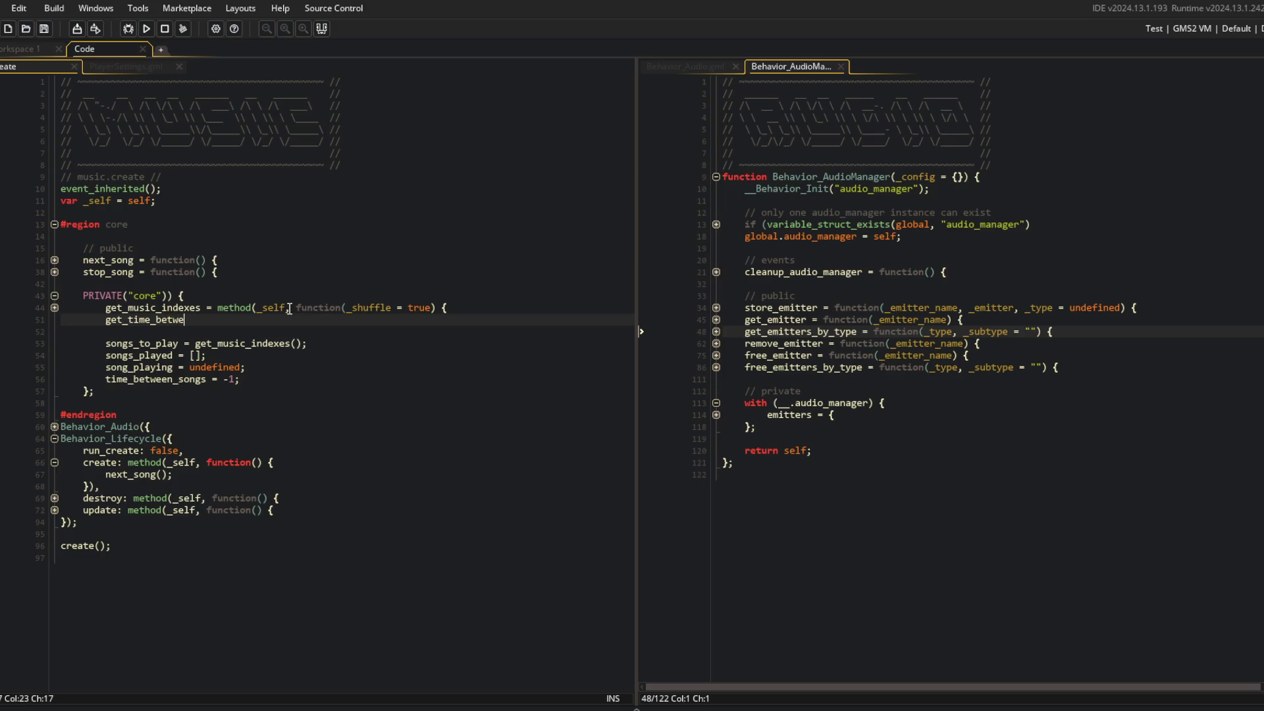
text(od(_self,)
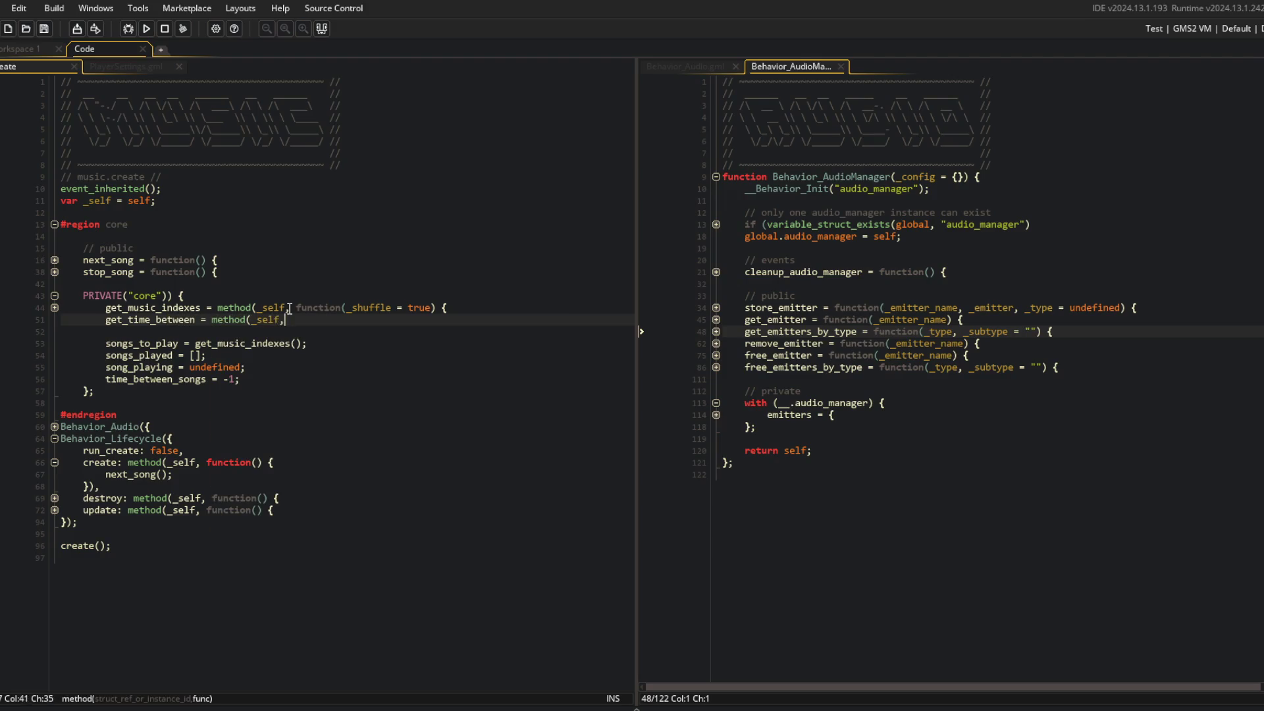
text( function() {)
key(Return)
key(Return)
text(});)
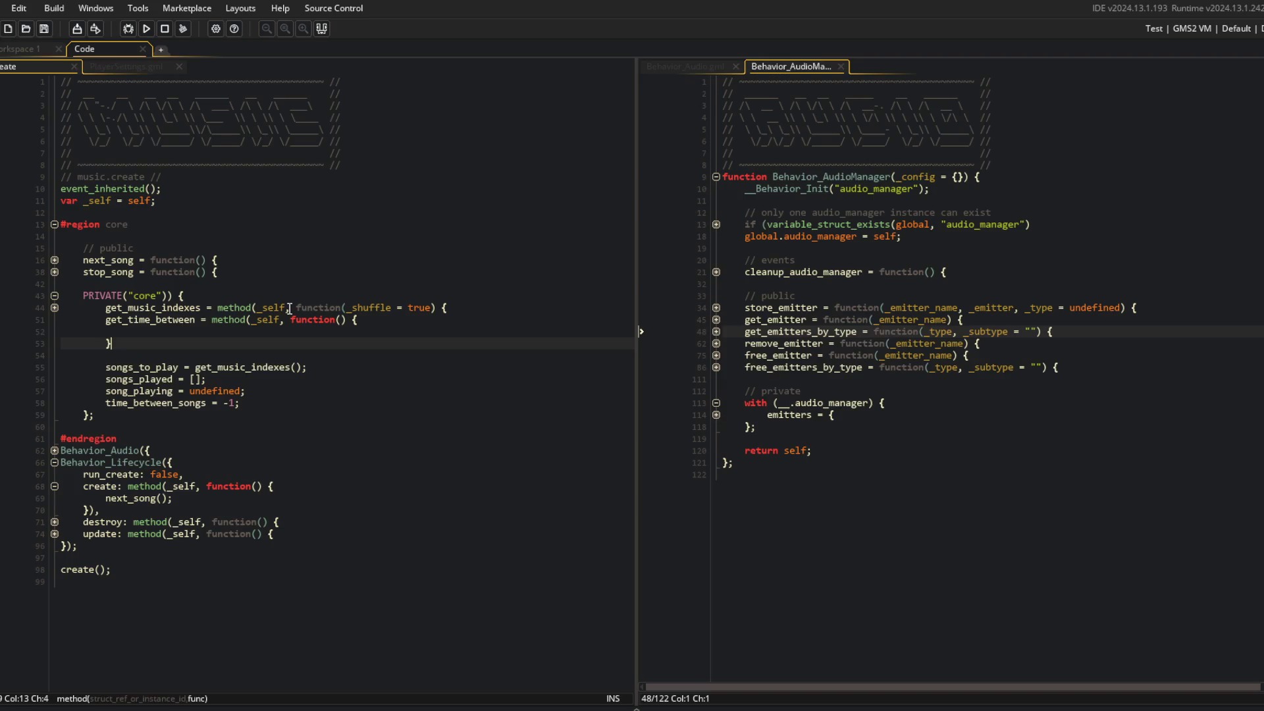
Delete the M-key stop_song check from the update block
click(55, 522)
click(54, 524)
click(53, 533)
click(55, 605)
scroll(151, 531, down, 2)
click(55, 495)
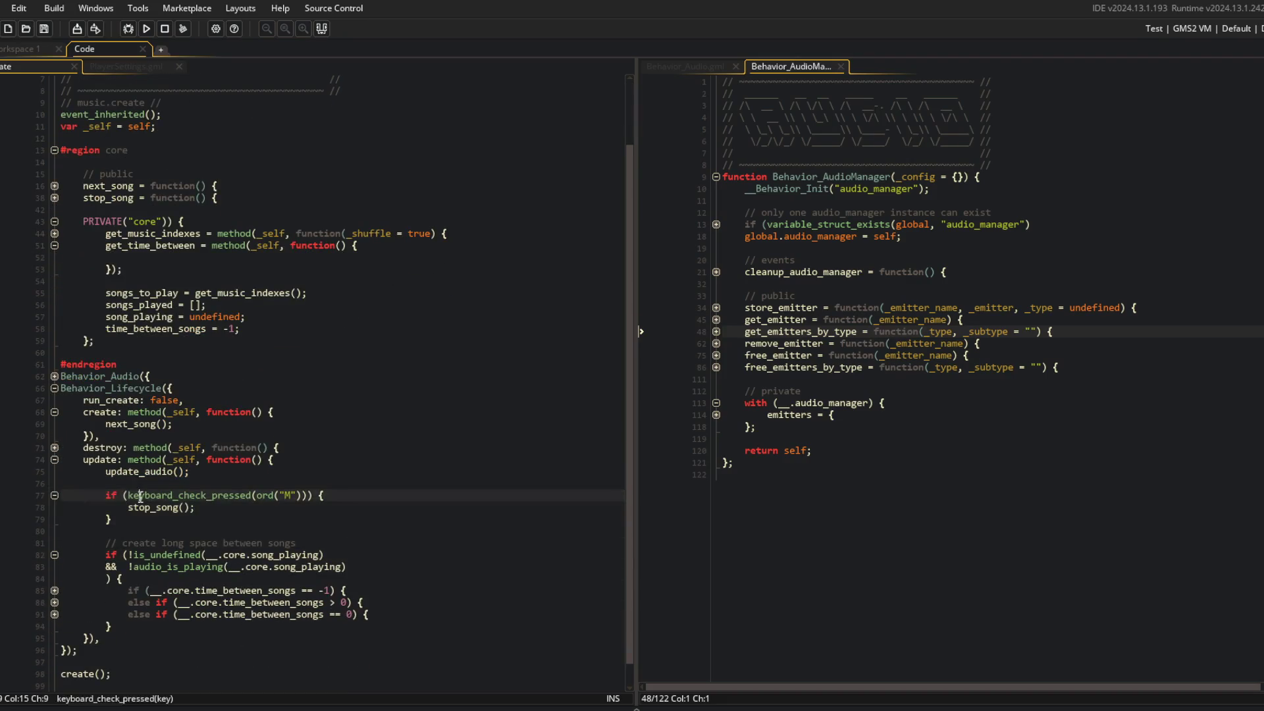
drag(229, 530, 228, 474)
key(BackSpace)
Replace the irandom_range delay with a call to .core.get_time_between()
click(55, 567)
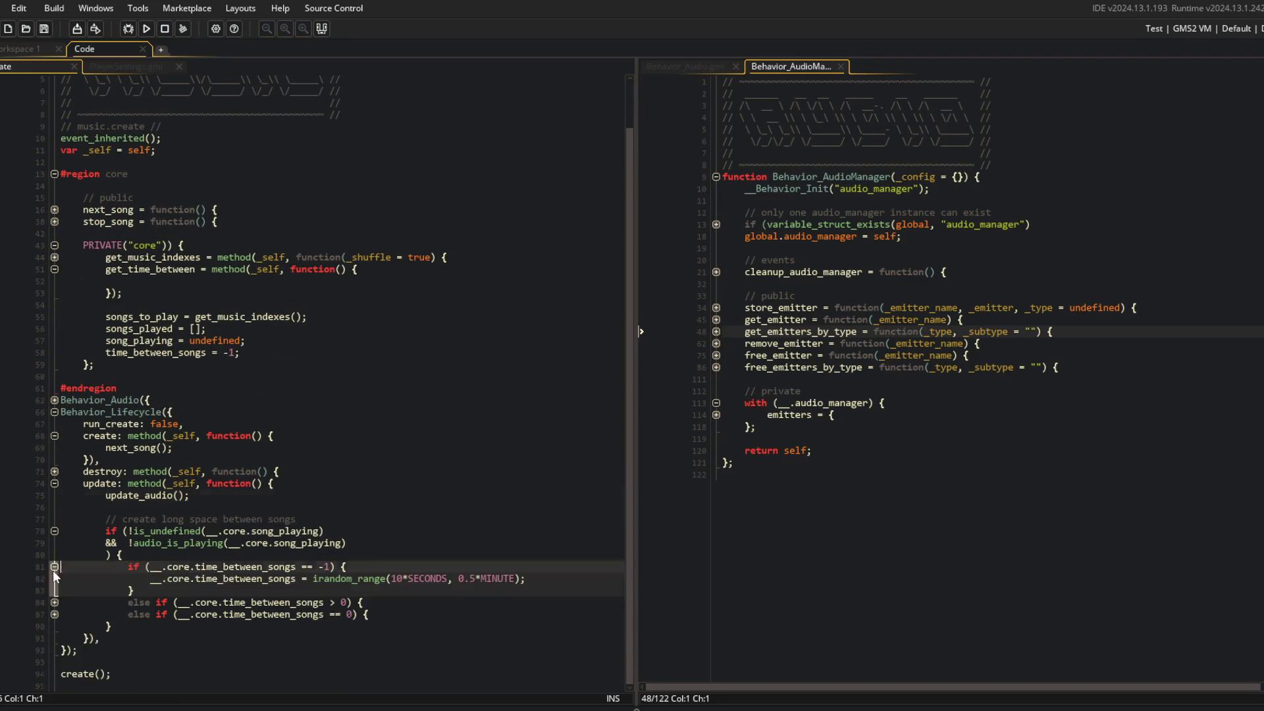
click(55, 602)
click(308, 579)
key(shift+End)
key(ctrl+c)
key(BackSpace)
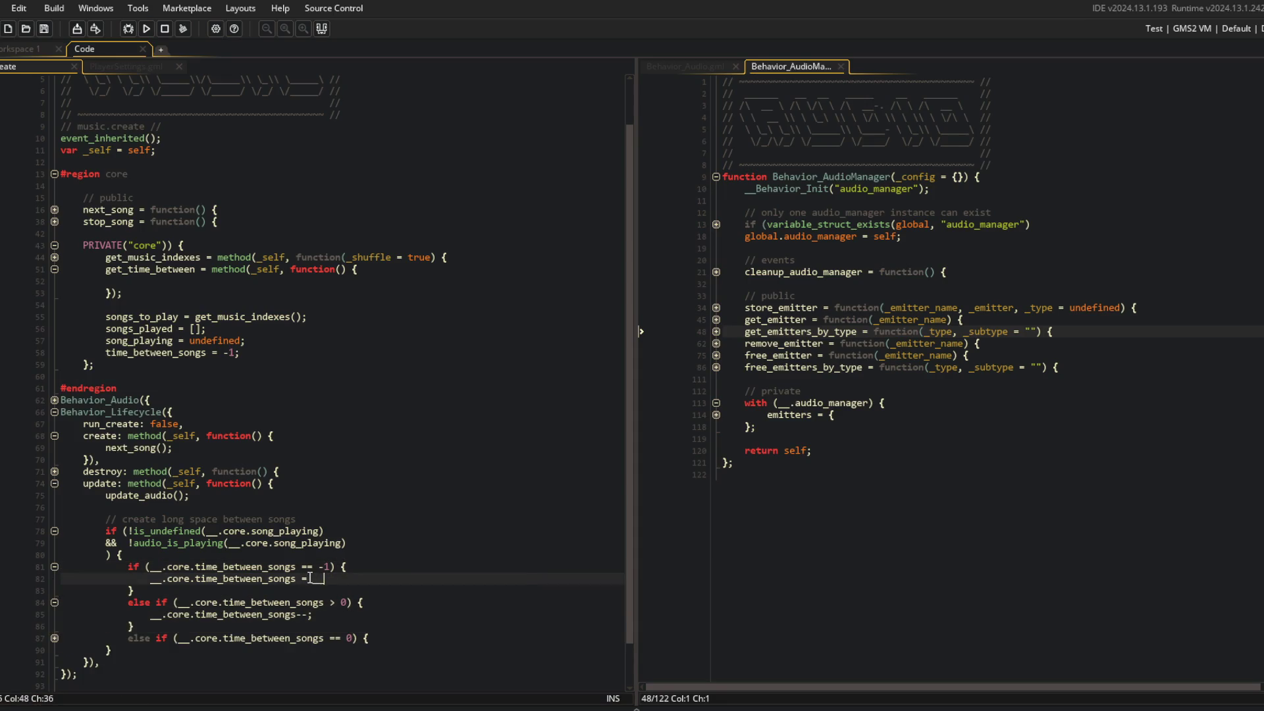
text(.core.get_tim)
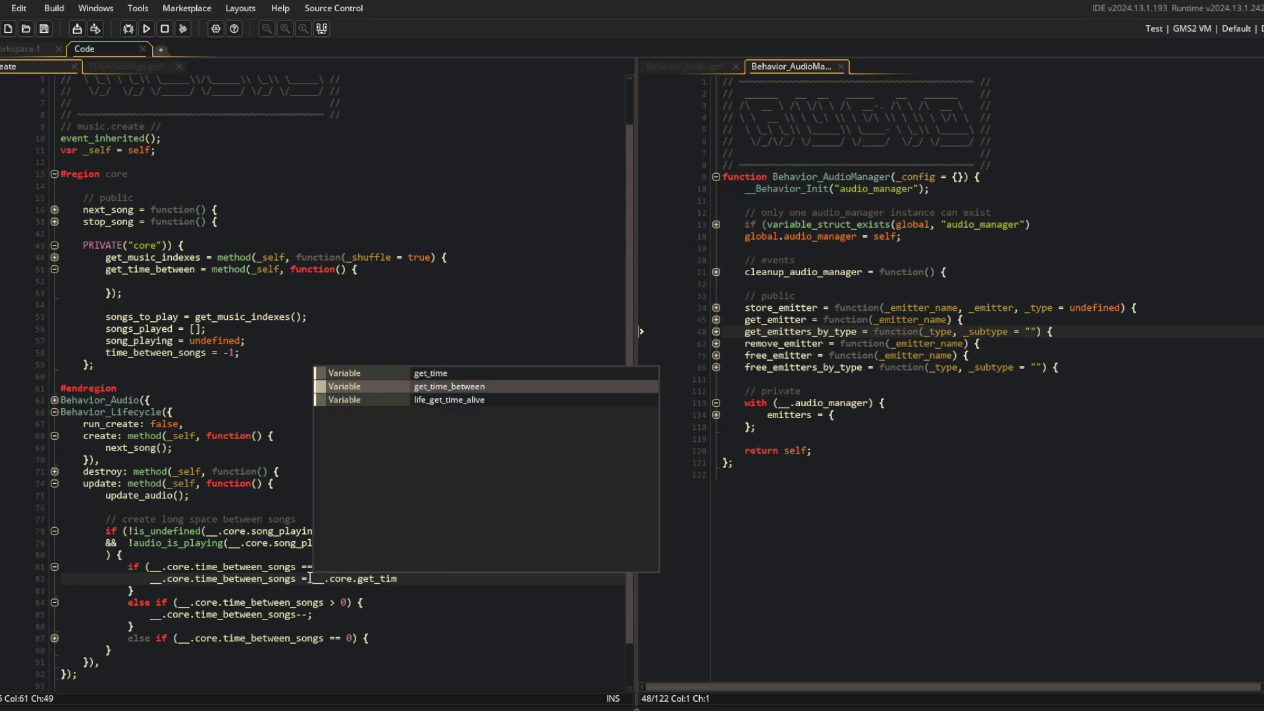
key(Return)
text(();)
Make get_time_between return the pasted irandom_range delay
click(211, 281)
key(ctrl+v)
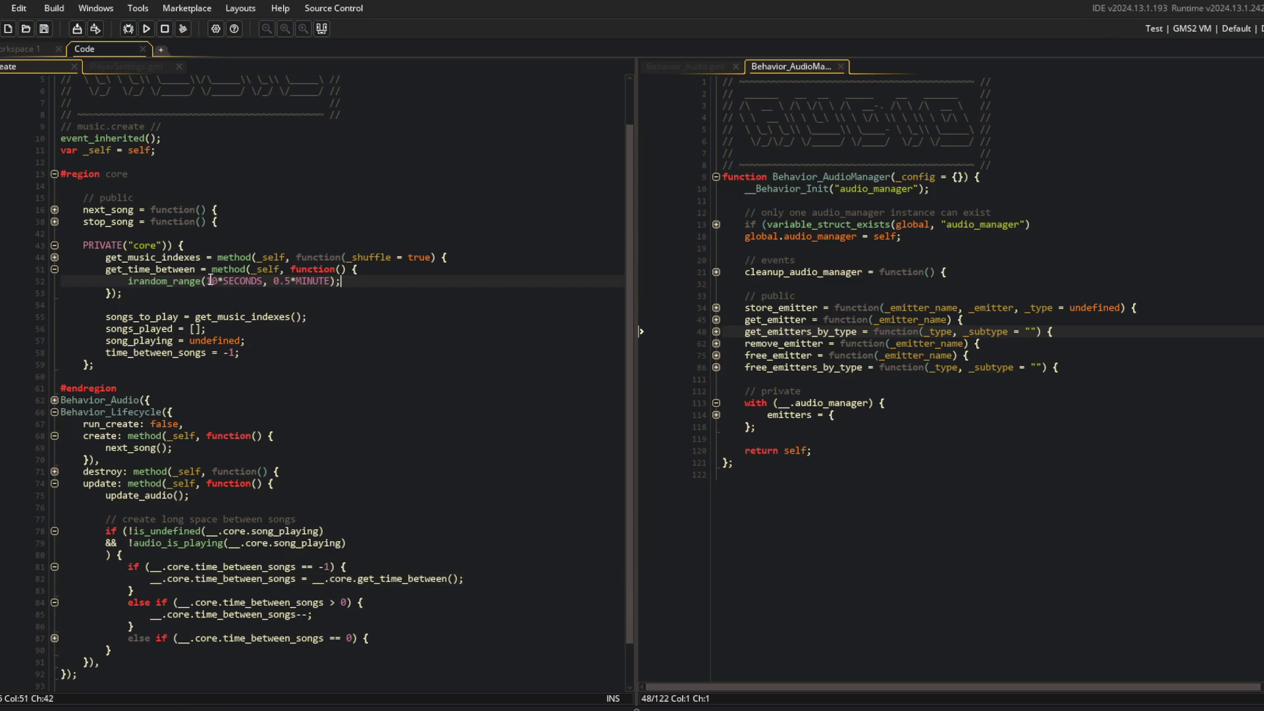
key(Home)
text(return)
Add if (SETTINGS.get("music_volume") == 0) return 1; at the top of get_time_between
key(Home)
key(Return)
key(Up)
text(if (SETTINGS.)
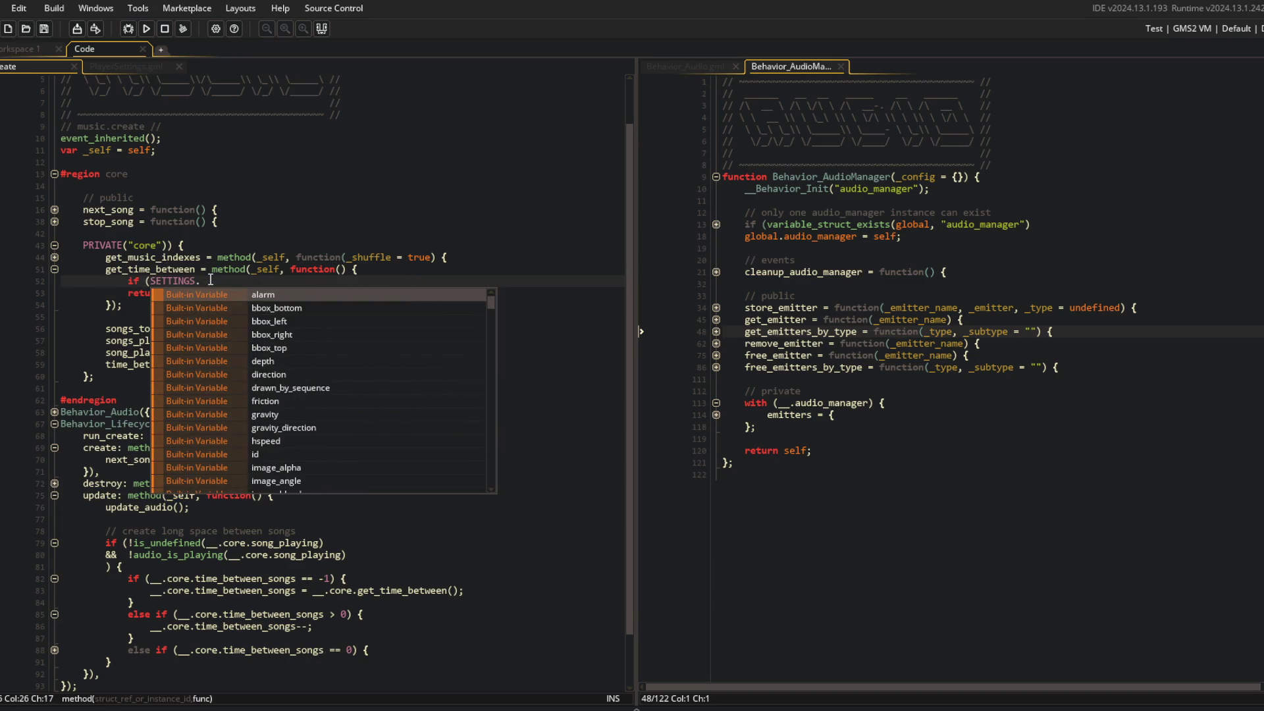
text(get("mu)
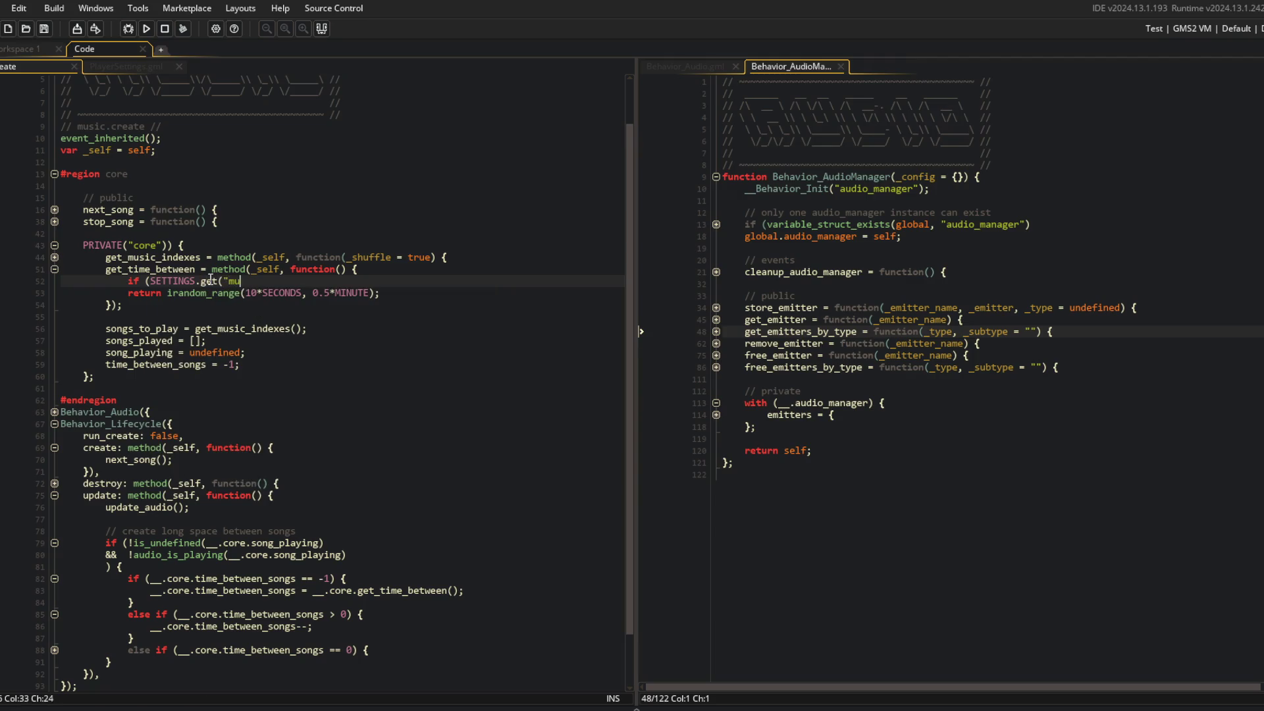
text(sic_volume")) {)
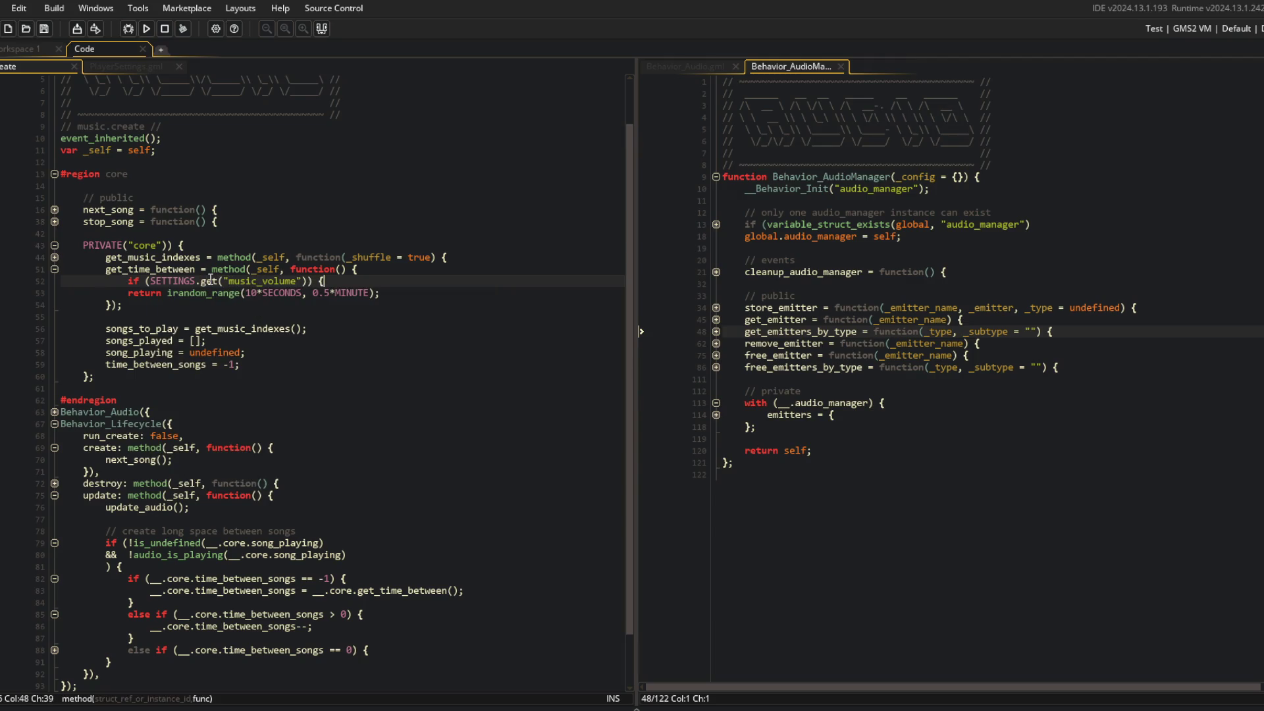
key(Return)
text(return )
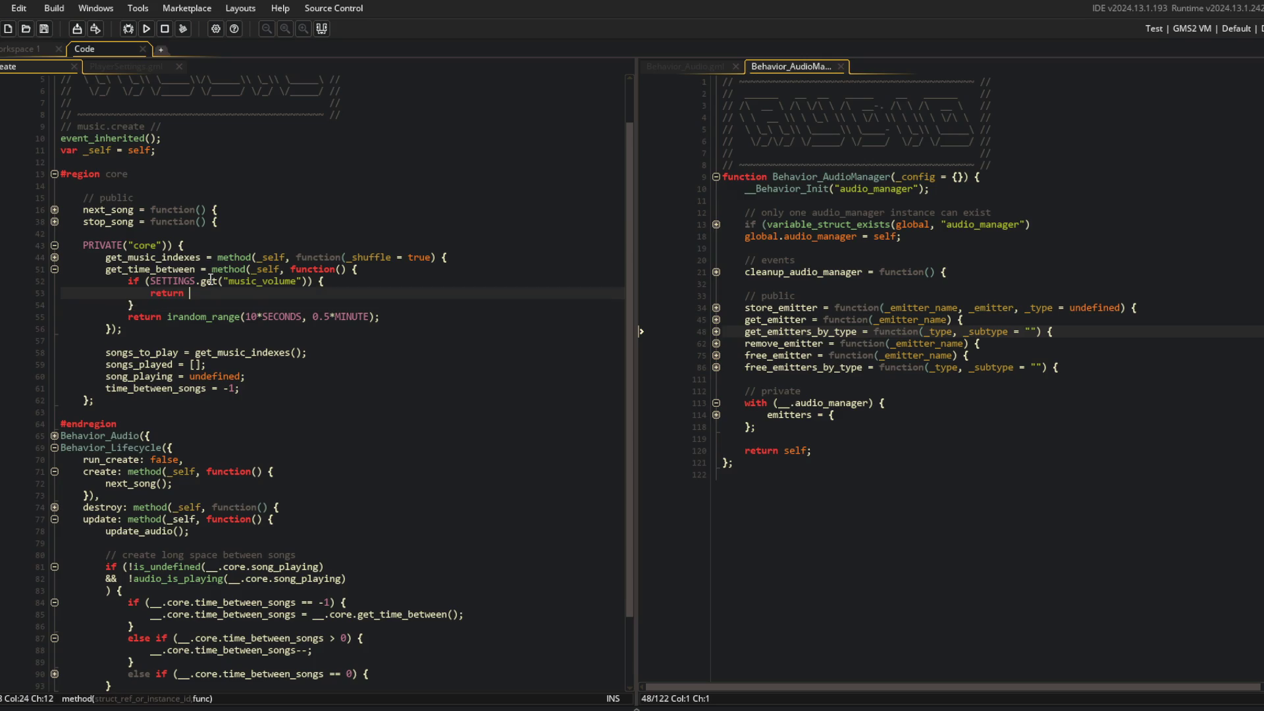
text(1;)
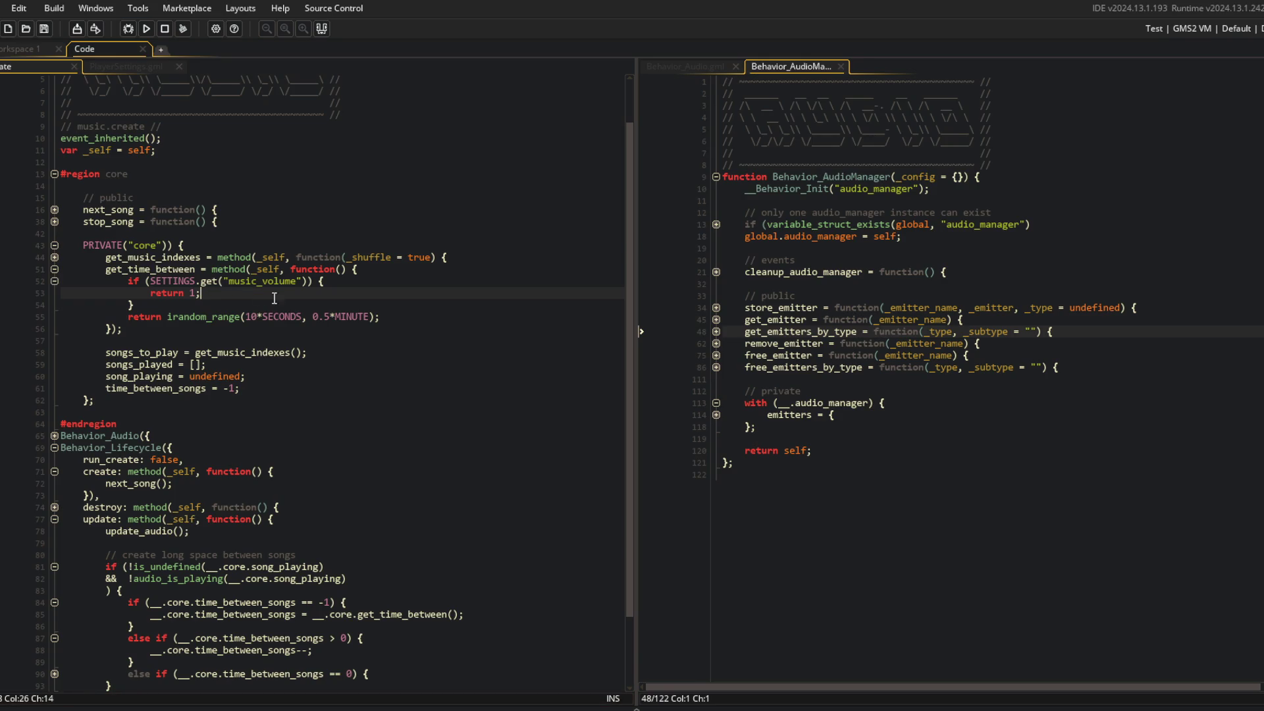
click(311, 282)
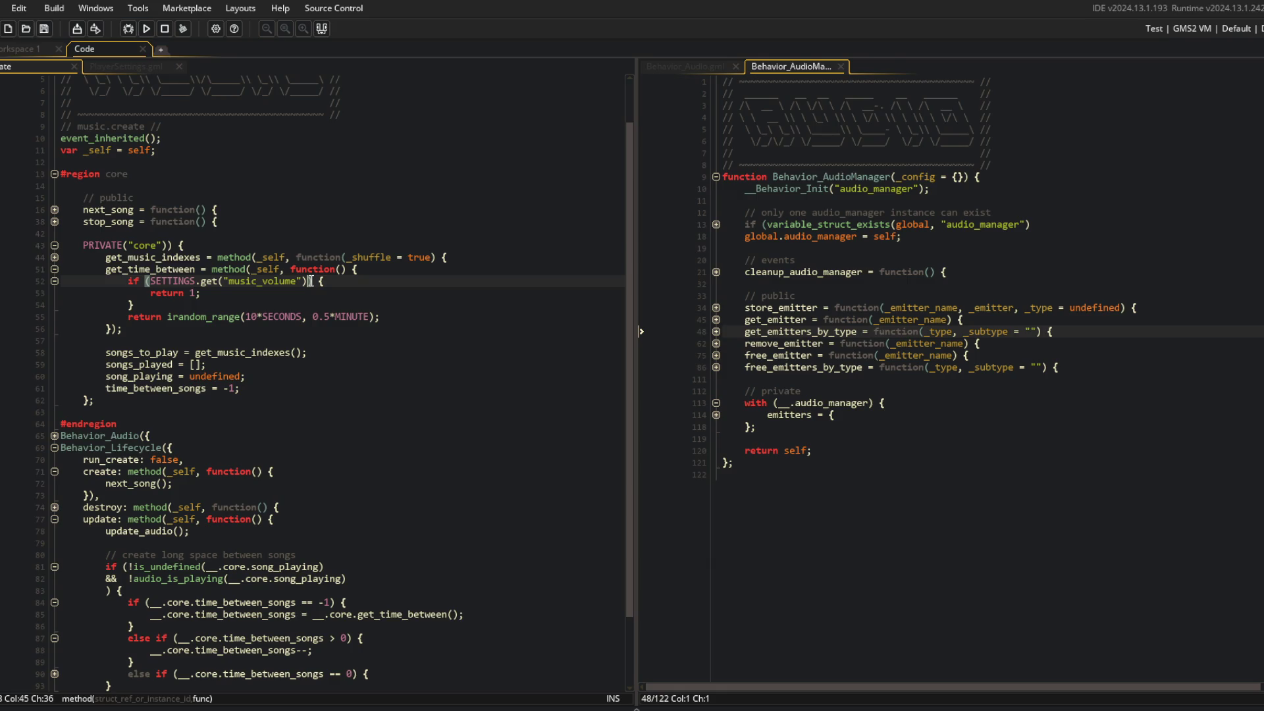
text(== 0)
click(315, 269)
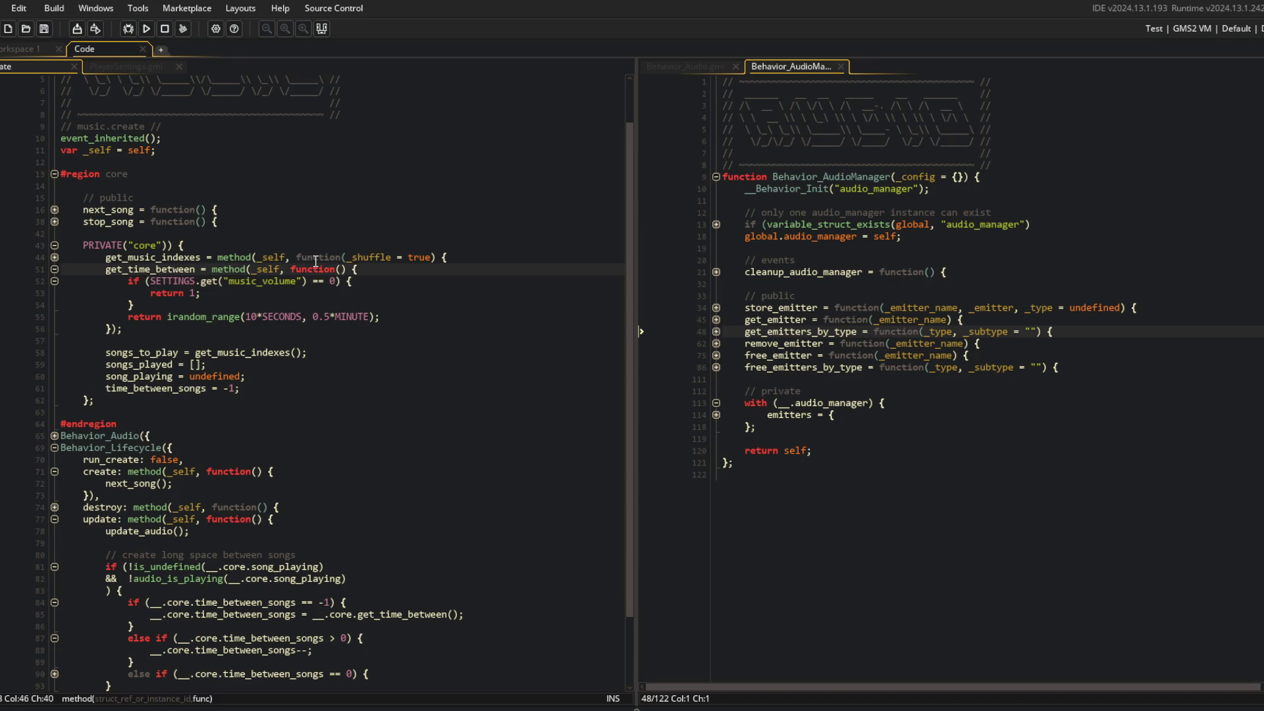
click(185, 281)
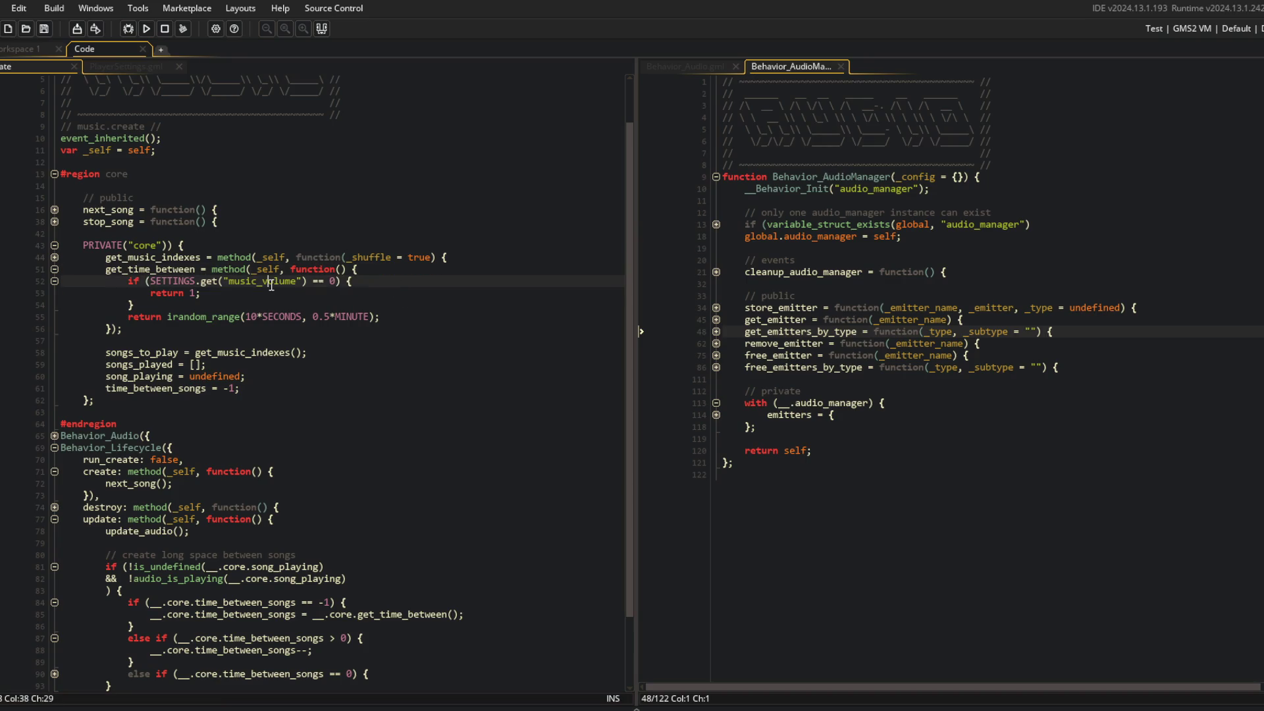
Review the music_volume == 0 check and the braces of the new if block
double_click(259, 282)
click(342, 317)
click(390, 279)
key(Left)
scroll(276, 438, down, 1)
scroll(383, 469, up, 1)
click(382, 464)
scroll(378, 461, up, 1)
click(241, 415)
click(372, 345)
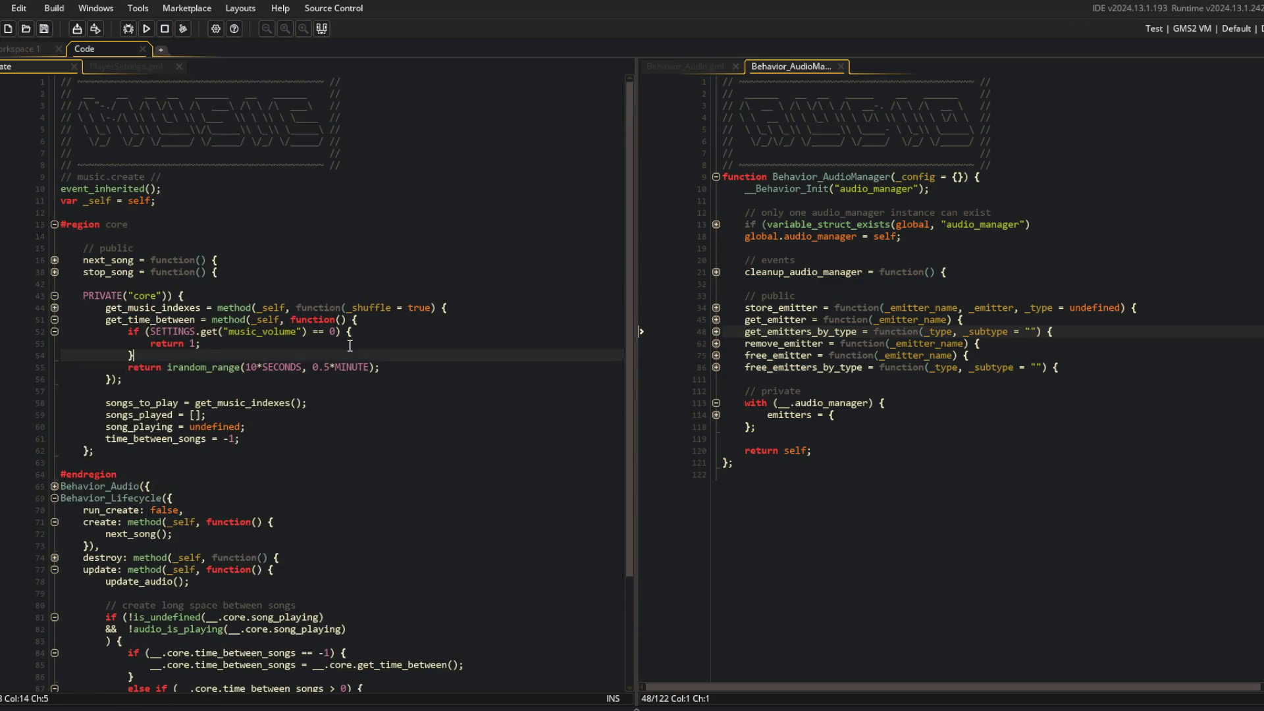
scroll(273, 388, down, 4)
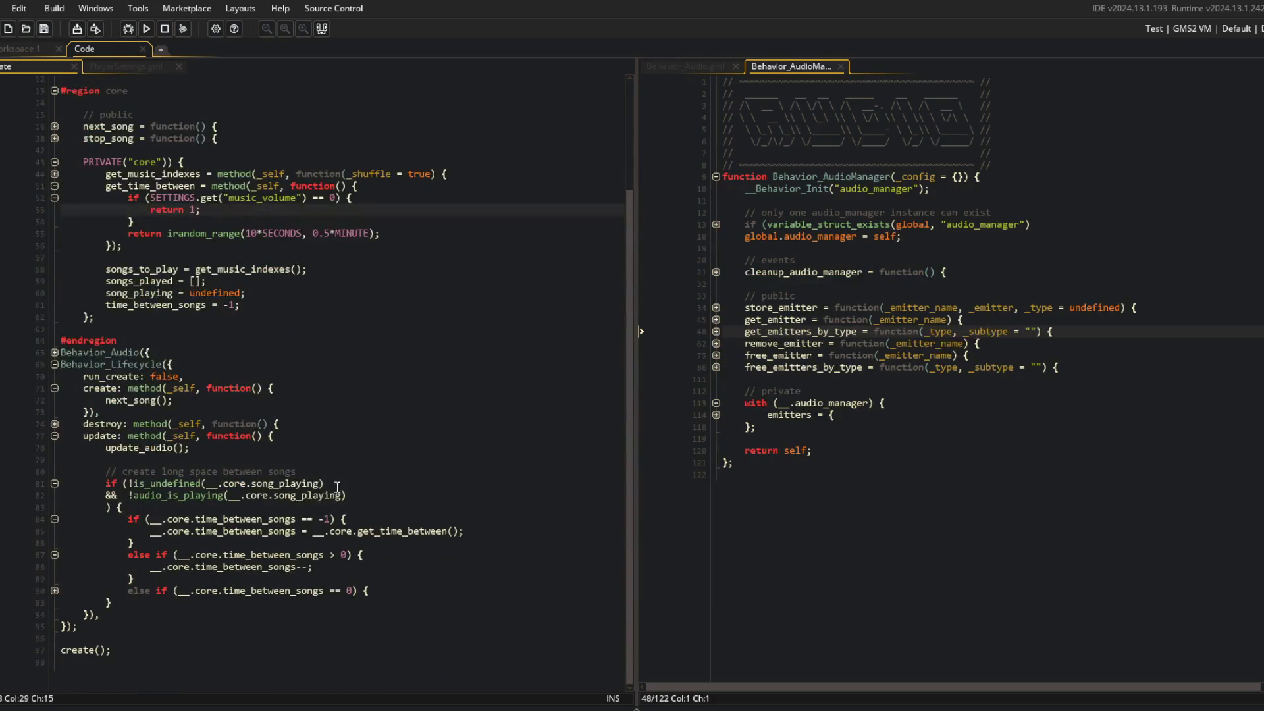
Inspect the time_between_songs == 0 branch and the get_time_between method body
click(55, 590)
click(192, 510)
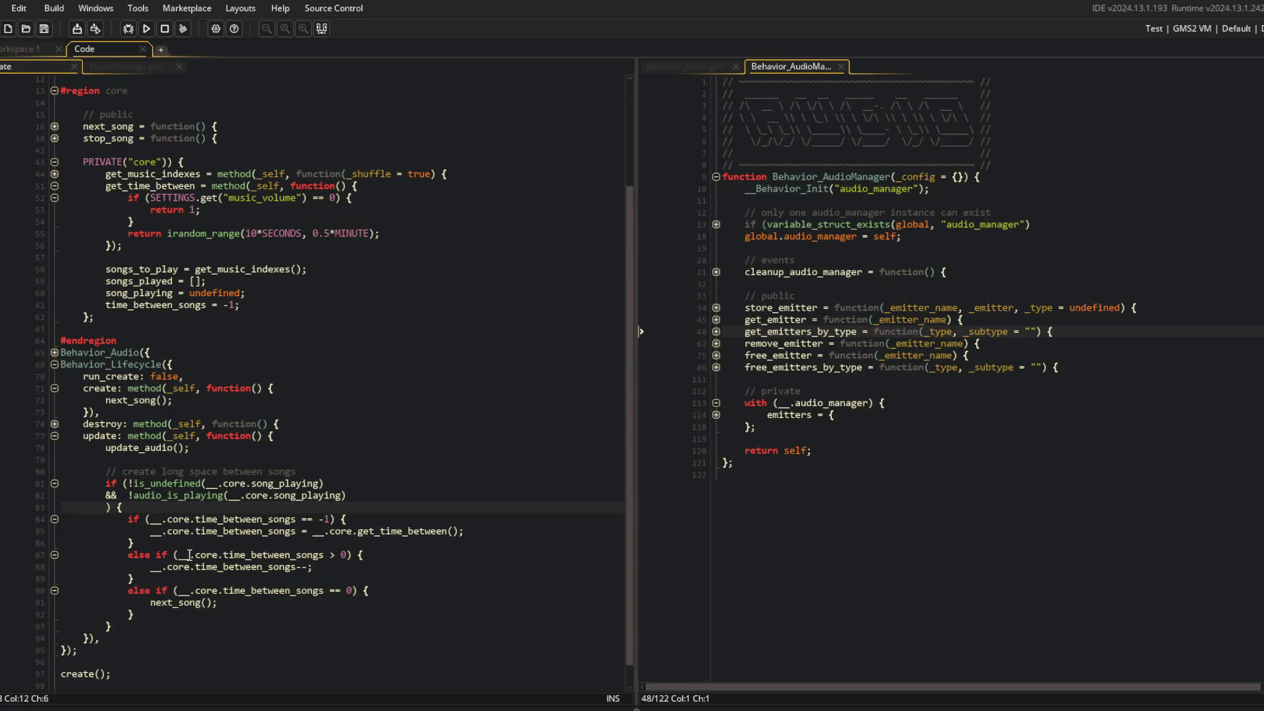
click(428, 577)
key(Down)
key(Down)
key(Down)
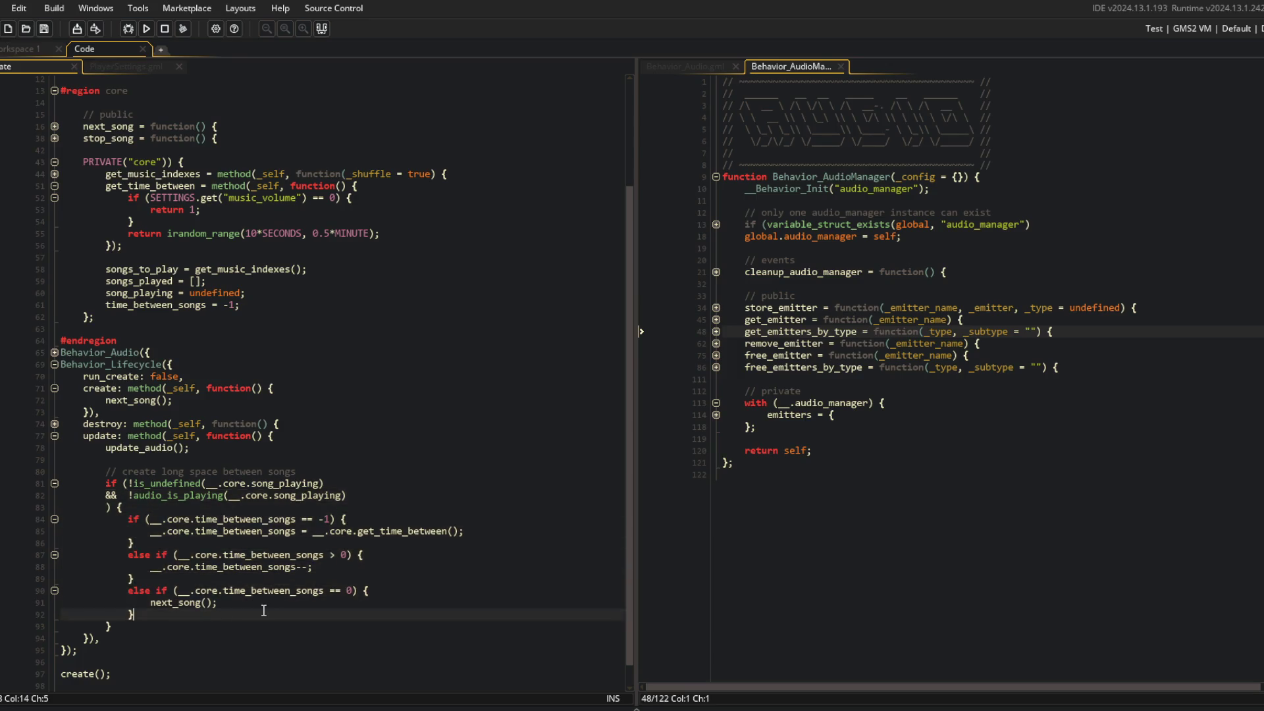
scroll(188, 438, up, 1)
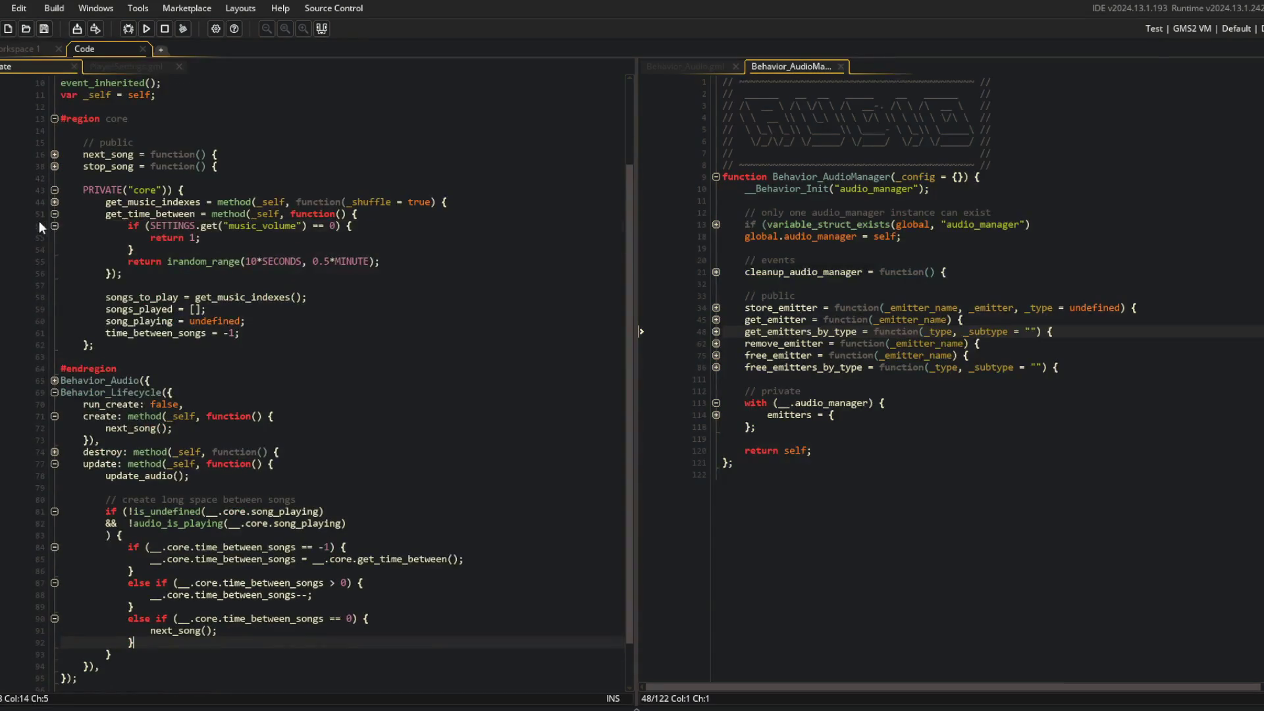
click(55, 214)
click(322, 300)
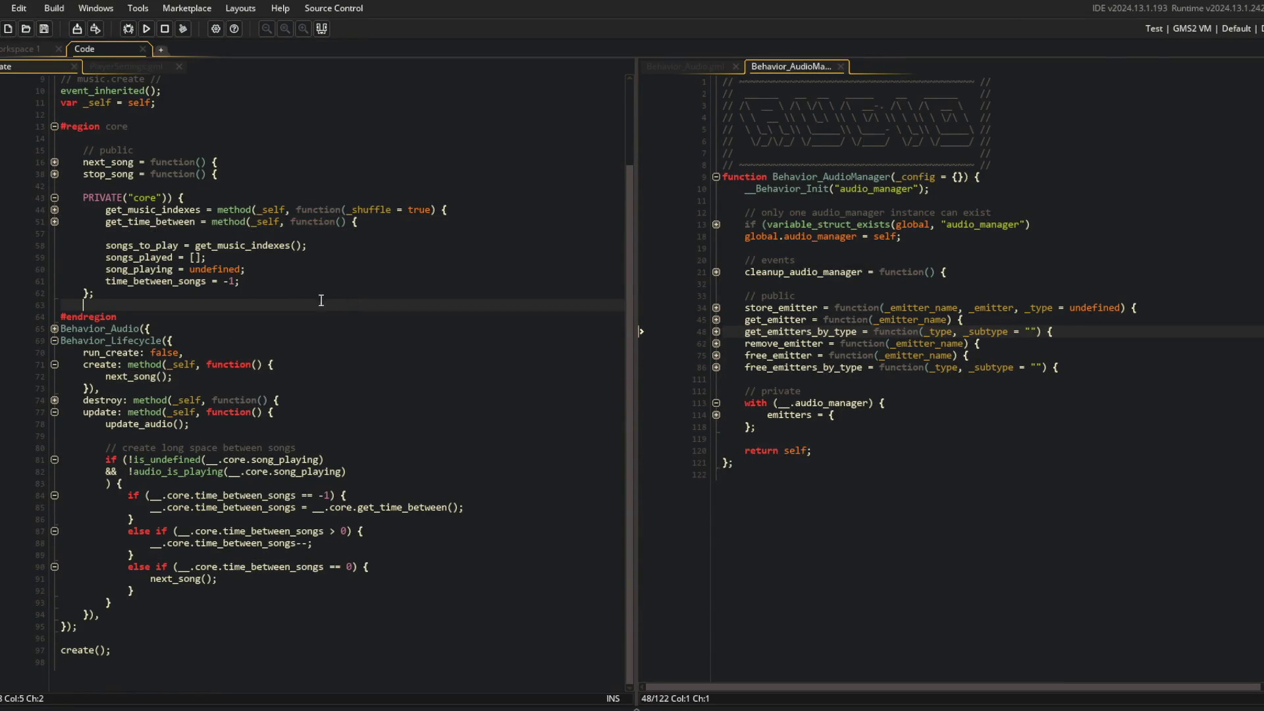
click(54, 222)
click(224, 235)
drag(223, 234, 300, 234)
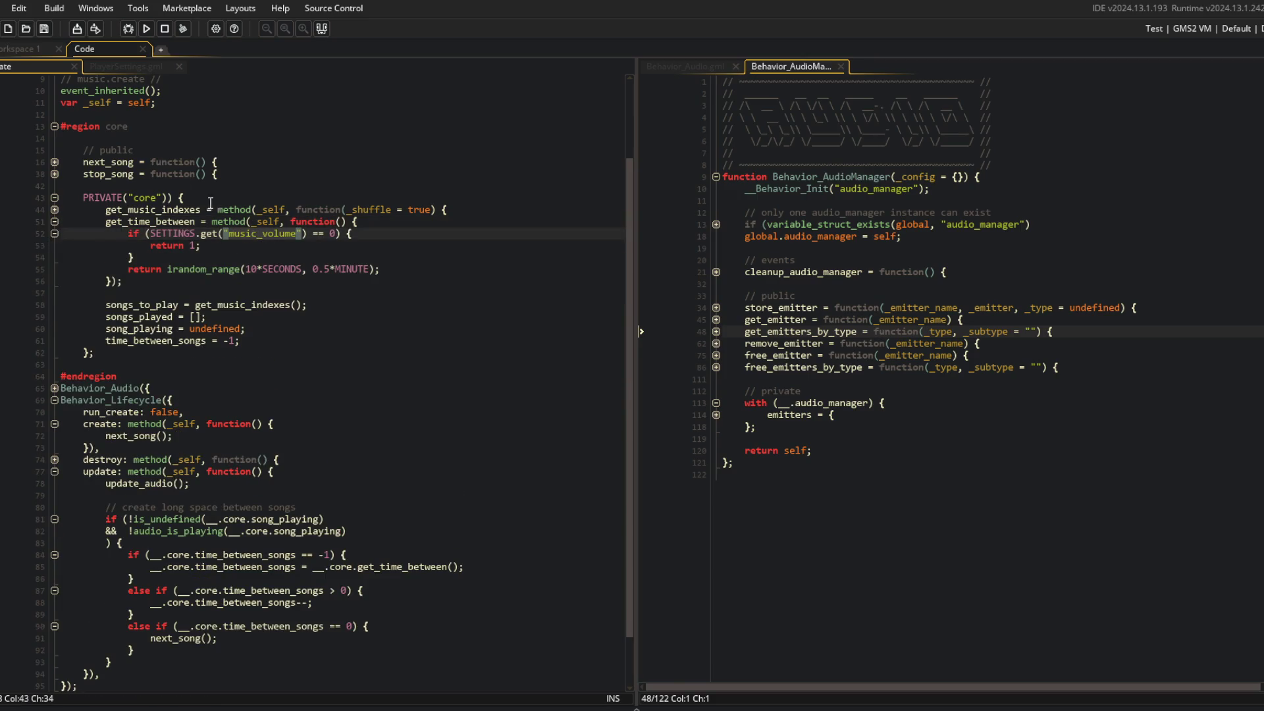
Check how music_volume is used in the PlayerSettings script
key(ctrl+Tab)
double_click(146, 412)
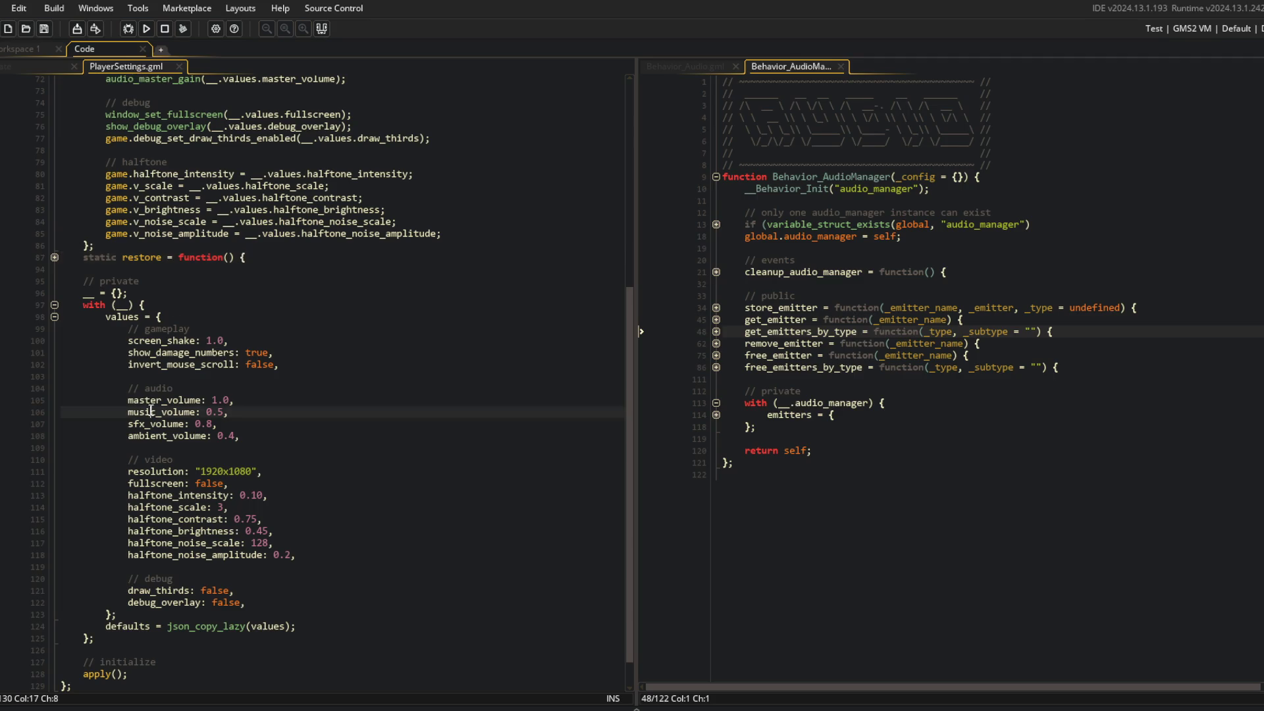
scroll(151, 382, up, 9)
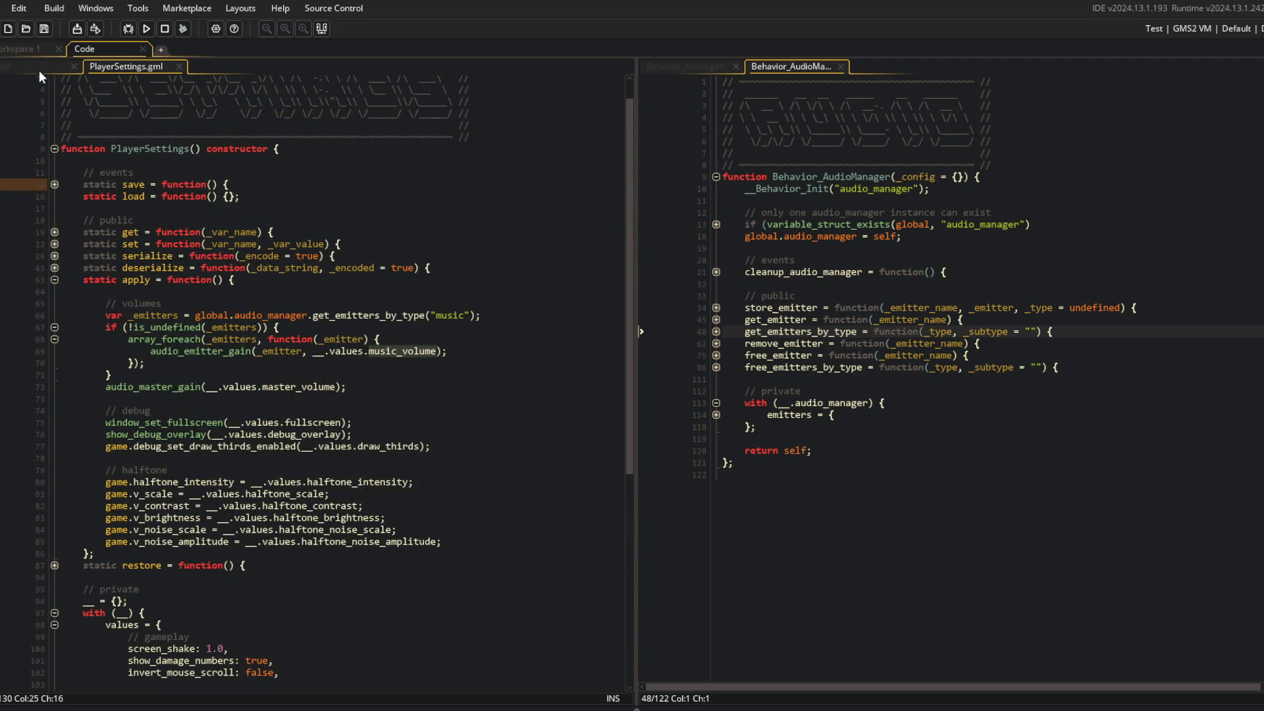
Look over the get_time_between check in the music Create event once more
click(40, 68)
click(214, 257)
click(294, 258)
click(324, 234)
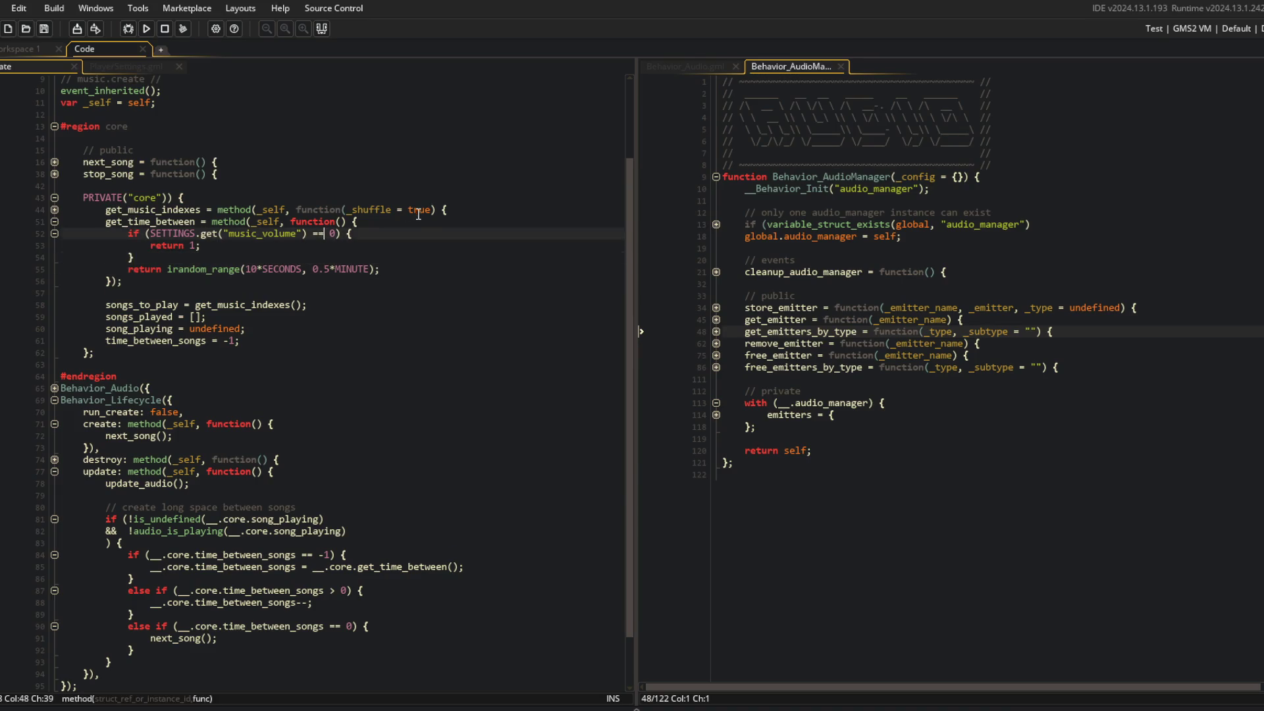
click(425, 138)
click(239, 125)
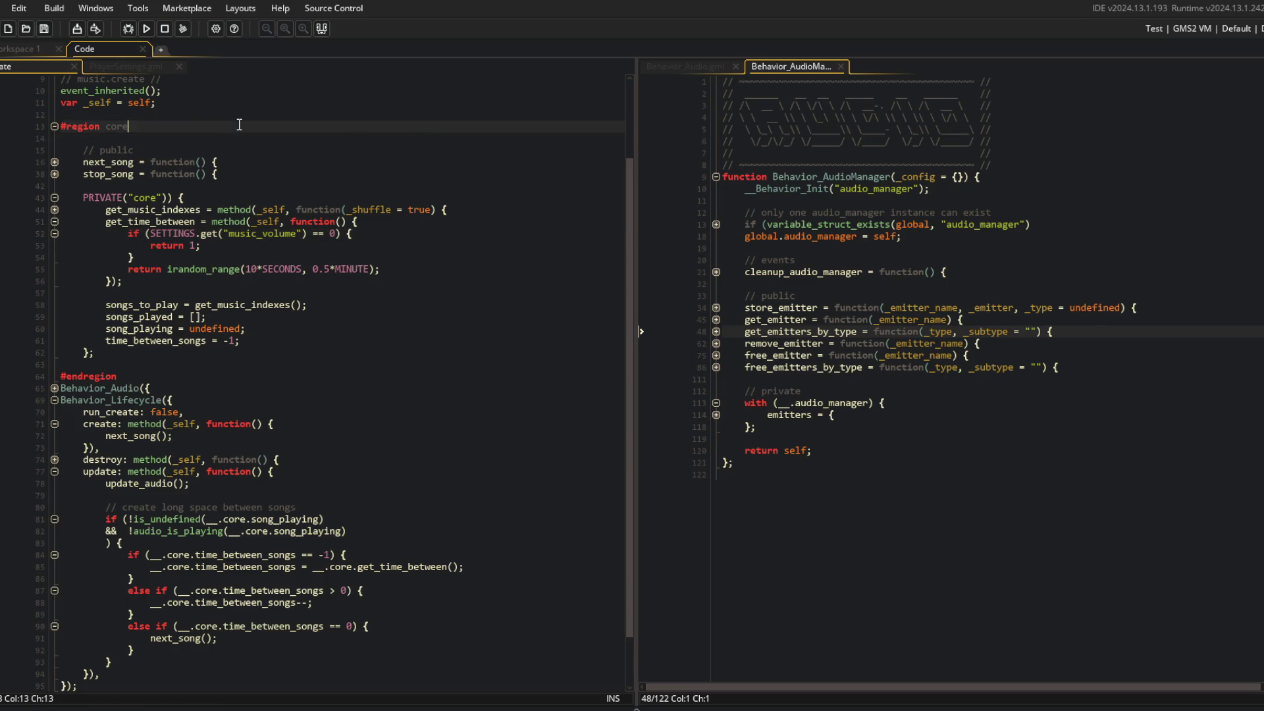
key(alt+Tab)
click(448, 293)
Stage all changes in Command Prompt with git add
key(alt+Tab)
click(573, 329)
key(Escape)
text(git add .)
key(Return)
Commit as "if music volume off, dont space out songs for intuitive settings interaction" and push
text(git)
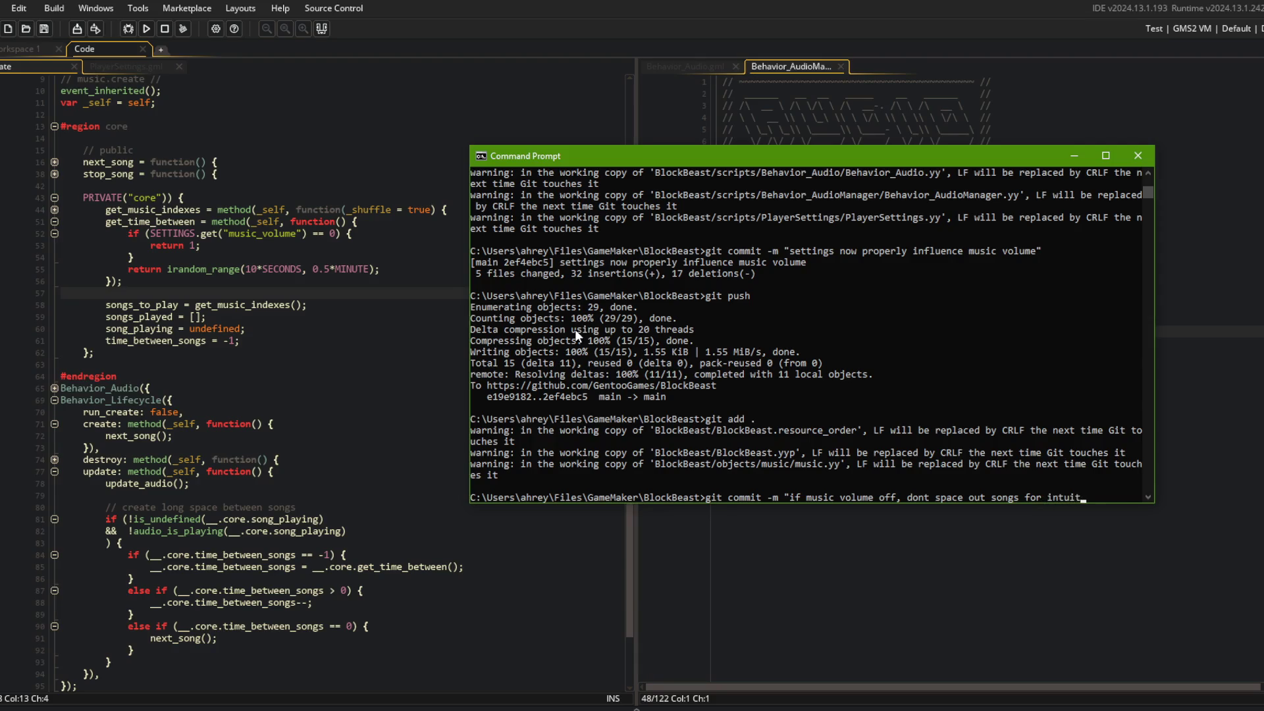
text(settings interaction")
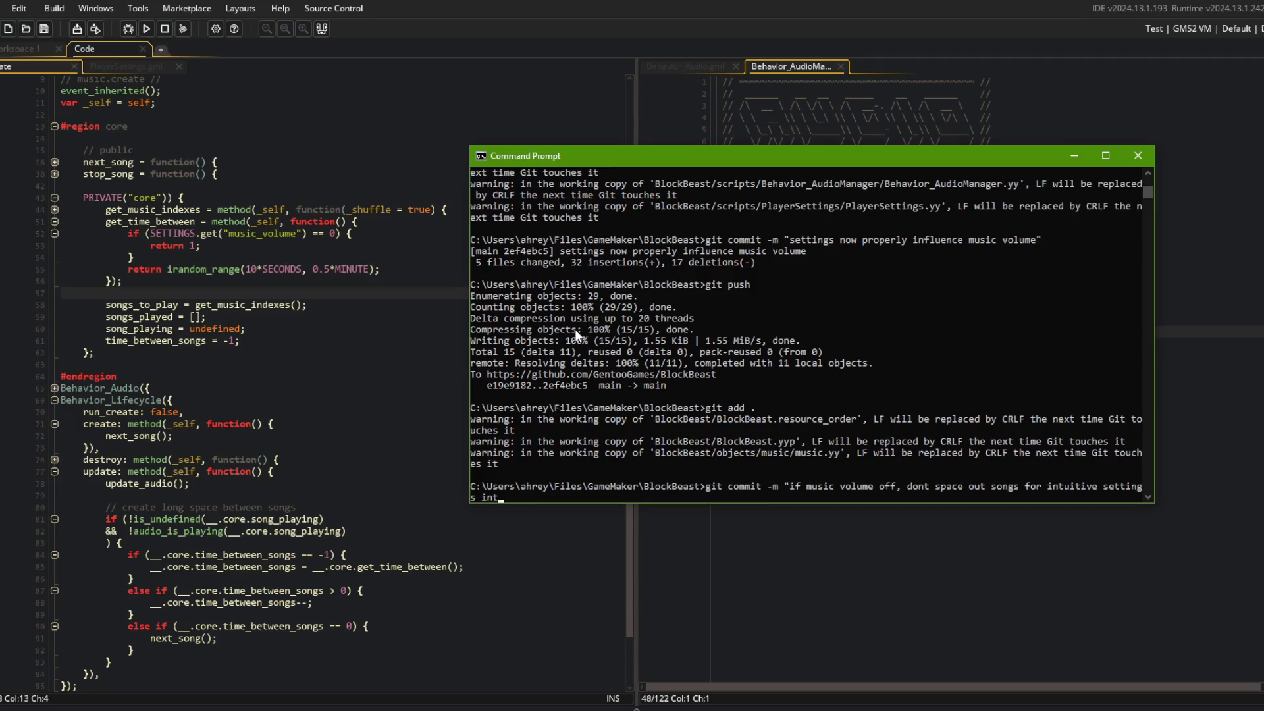
key(Return)
text(git push)
key(Return)
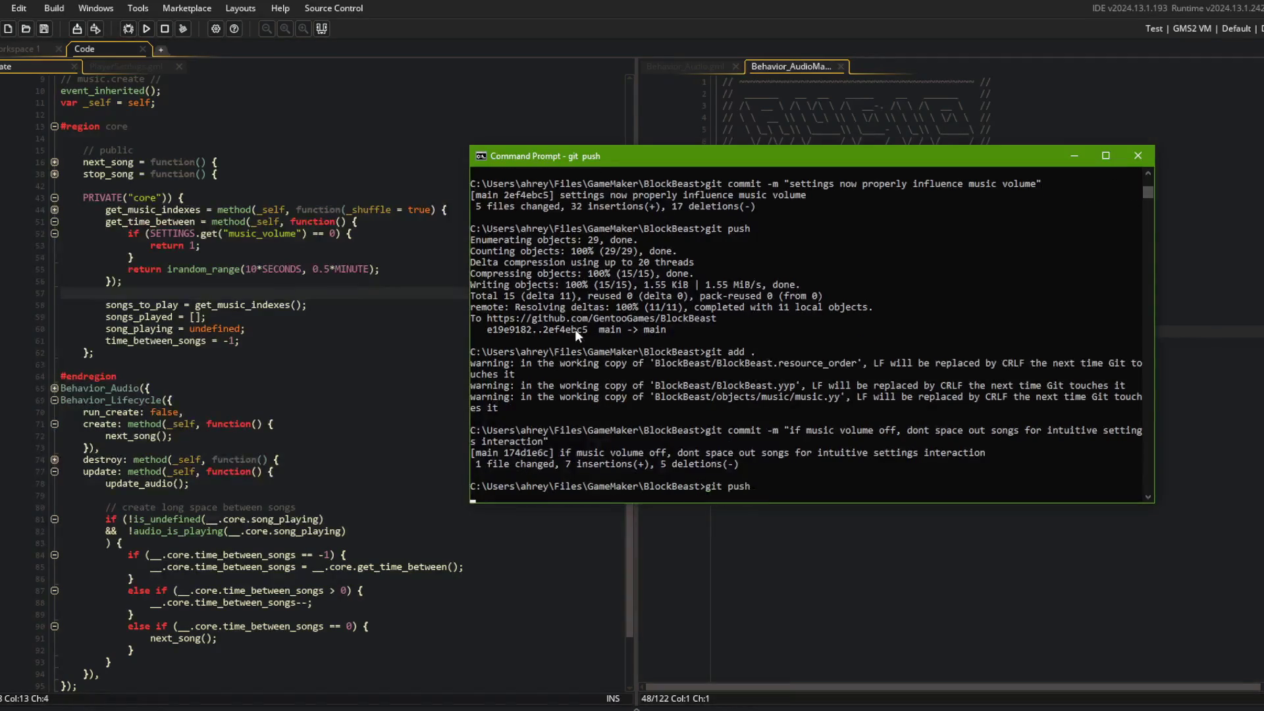
click(330, 176)
click(130, 258)
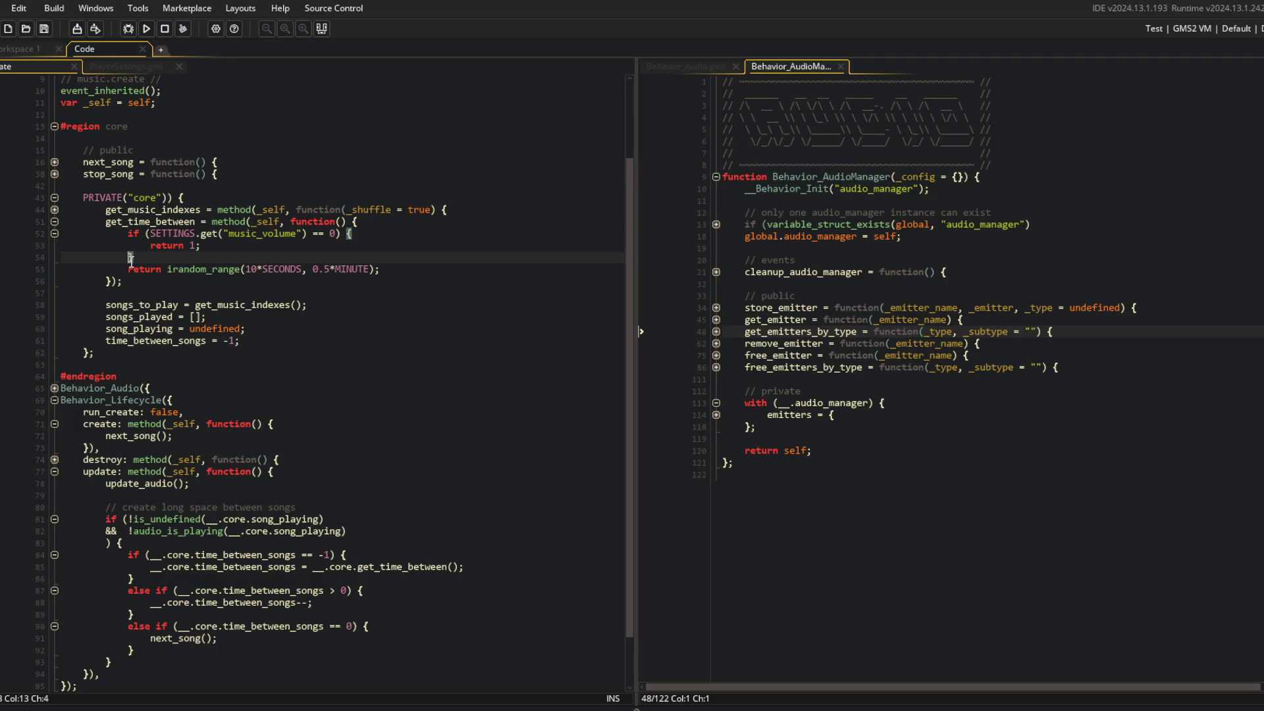
Set the Behavior_Audio gain to (IS_DEV) ? 0 : SETTINGS.get("music_volume")
click(55, 221)
click(54, 221)
click(54, 222)
click(267, 353)
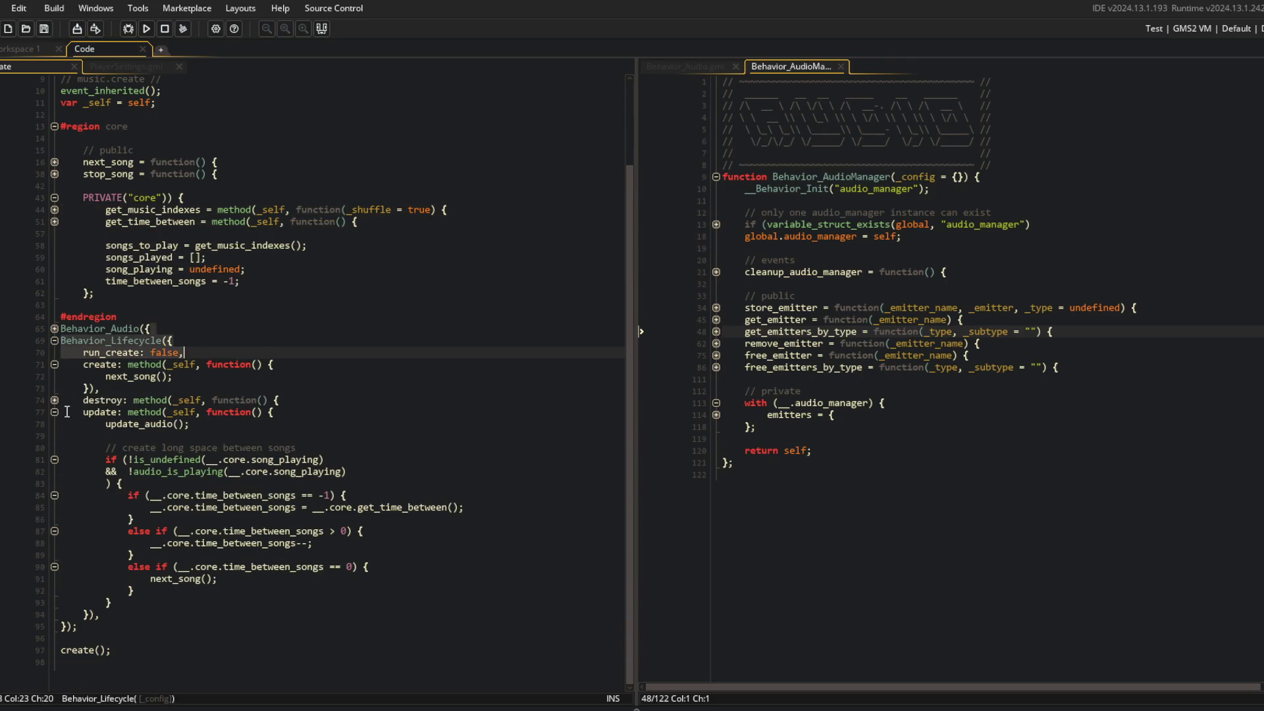
click(54, 341)
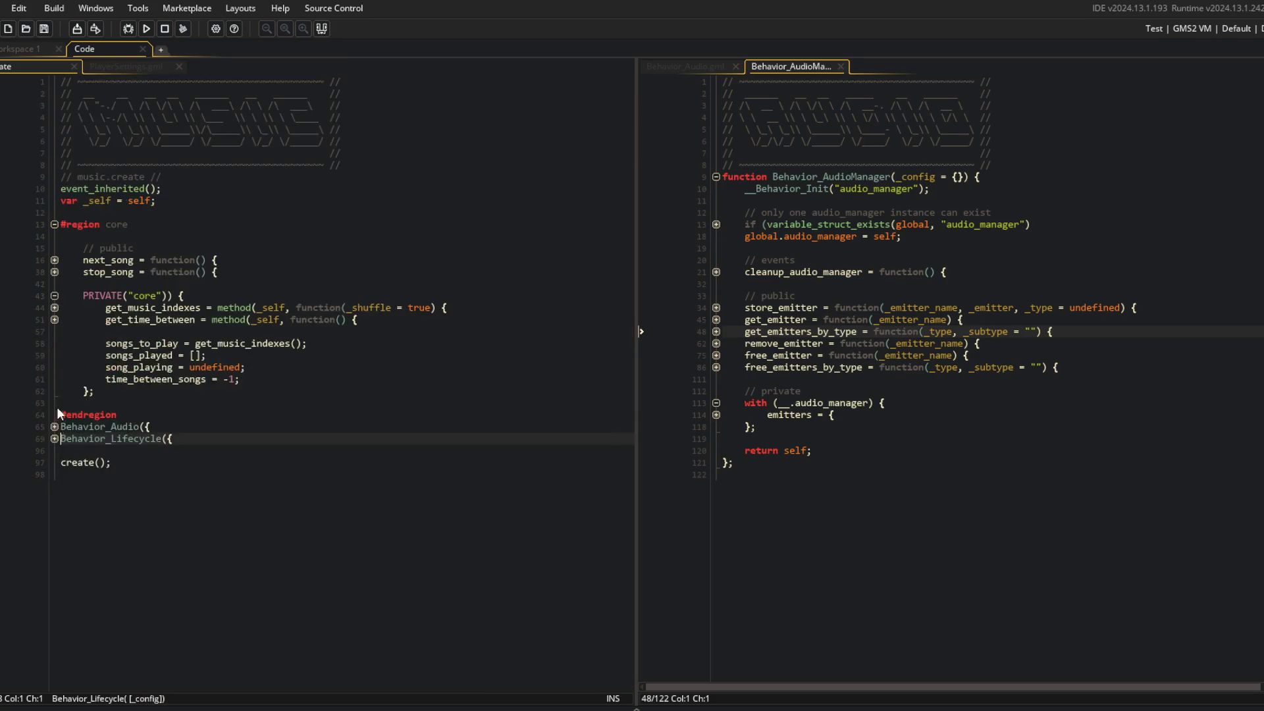
click(54, 427)
click(118, 450)
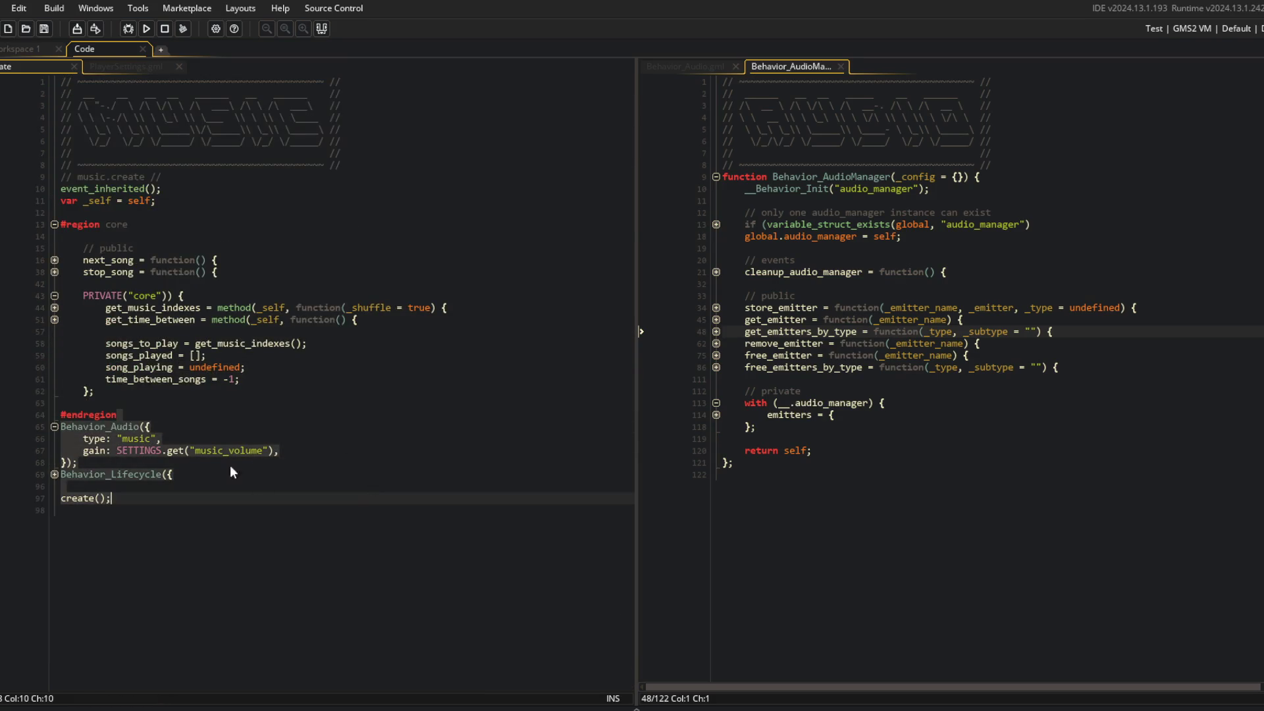
text(IS_DEV ? )
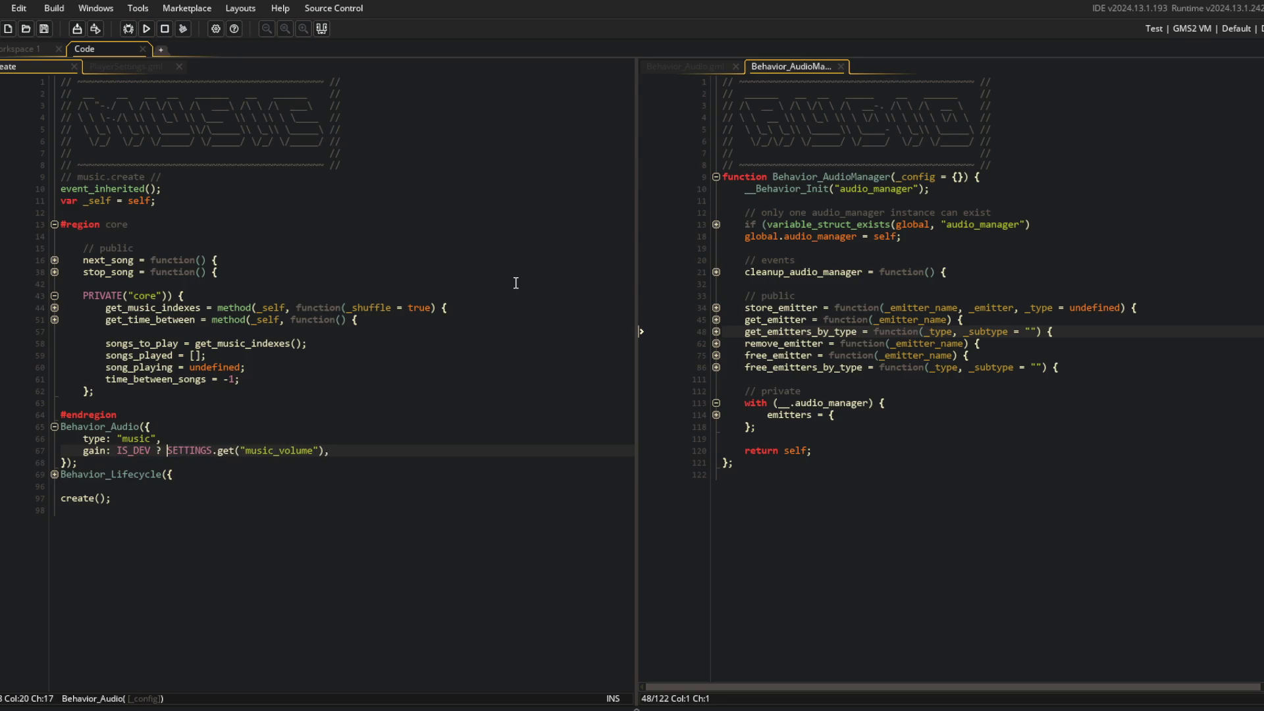
text(0 :)
key(Home)
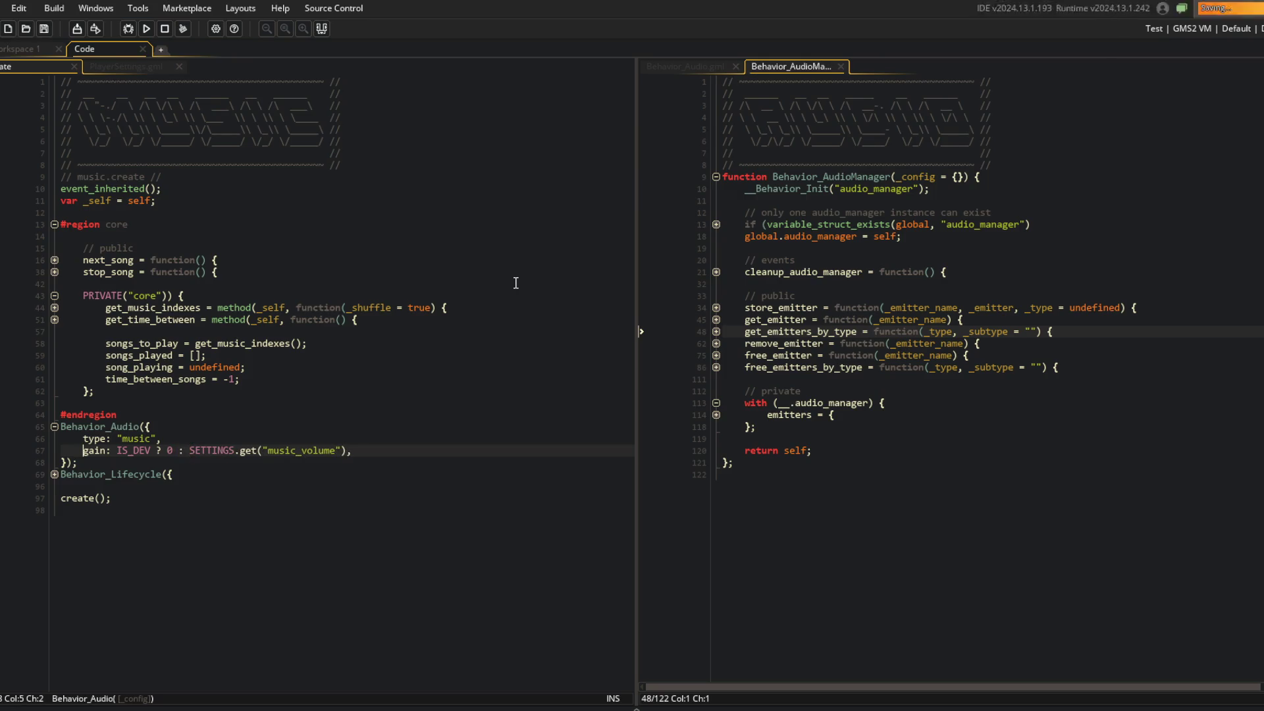
key(ctrl+Right)
text(()
key(ctrl+Right)
text())
Run the game with F5, log in, lower Music Volume from 50% to 40%, and close it
key(F5)
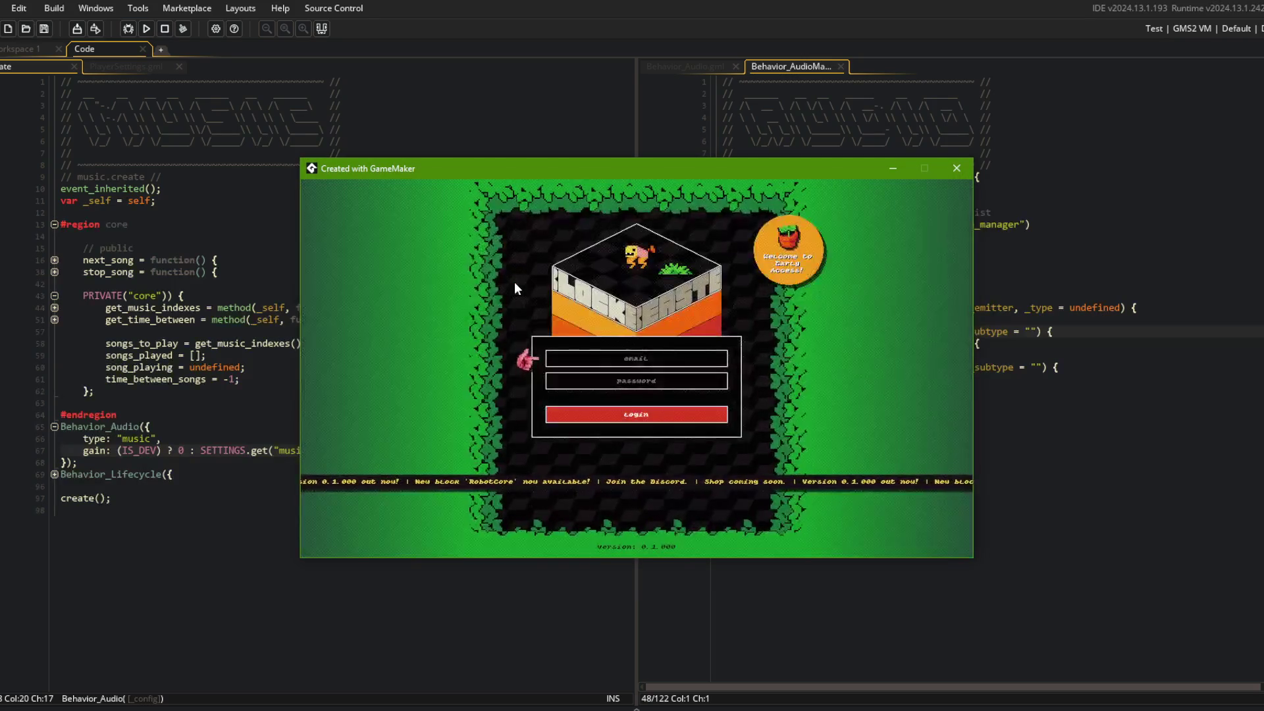
click(661, 415)
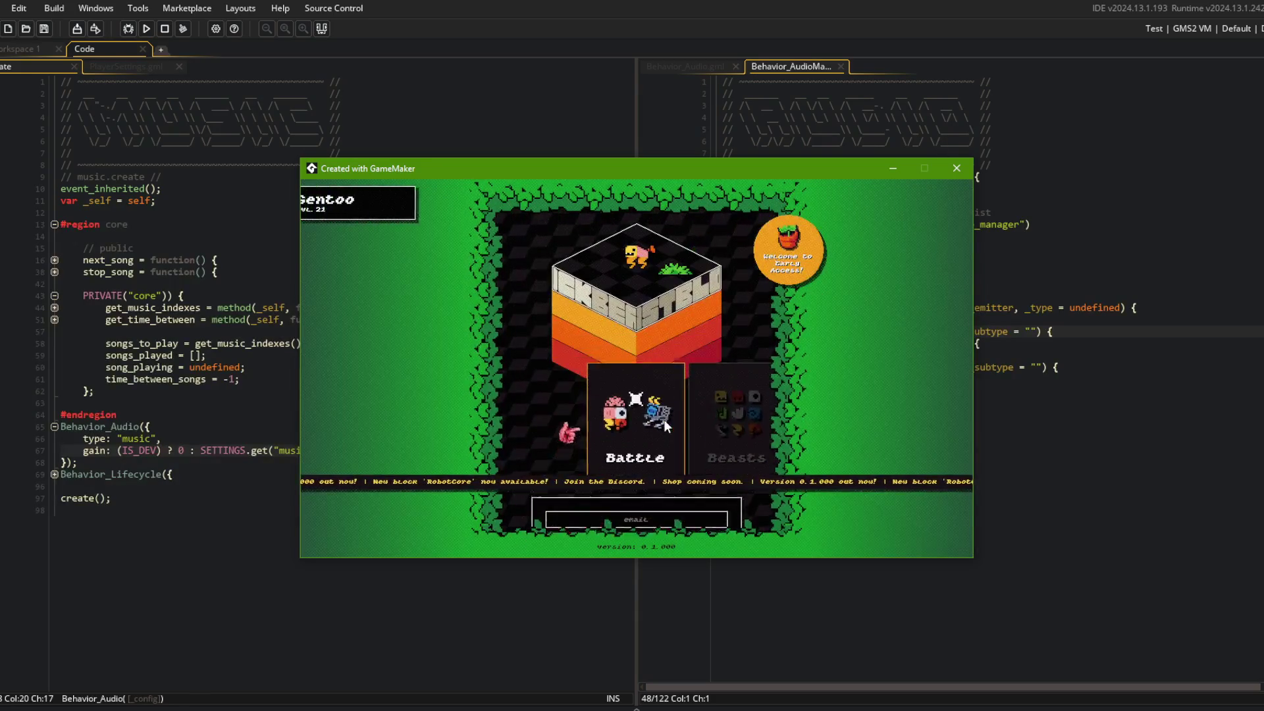
key(Right)
key(Right)
key(Right)
key(Return)
key(Down)
key(Down)
key(Down)
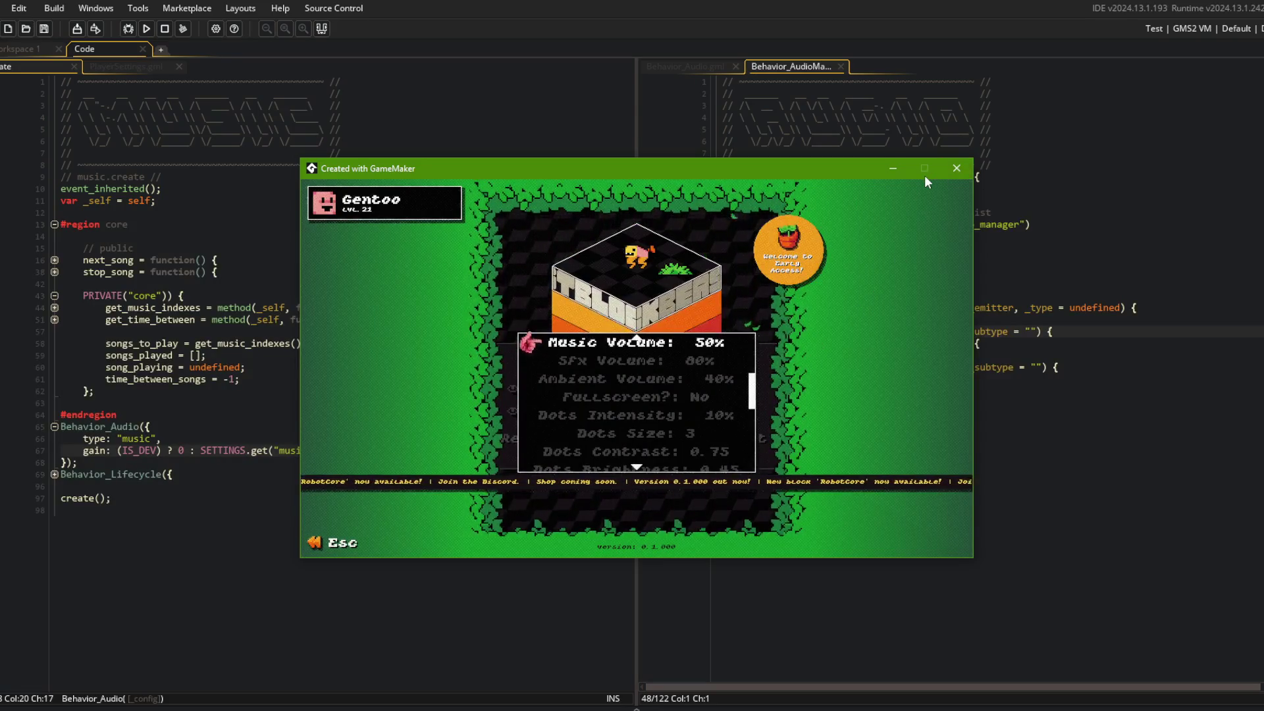
key(Left)
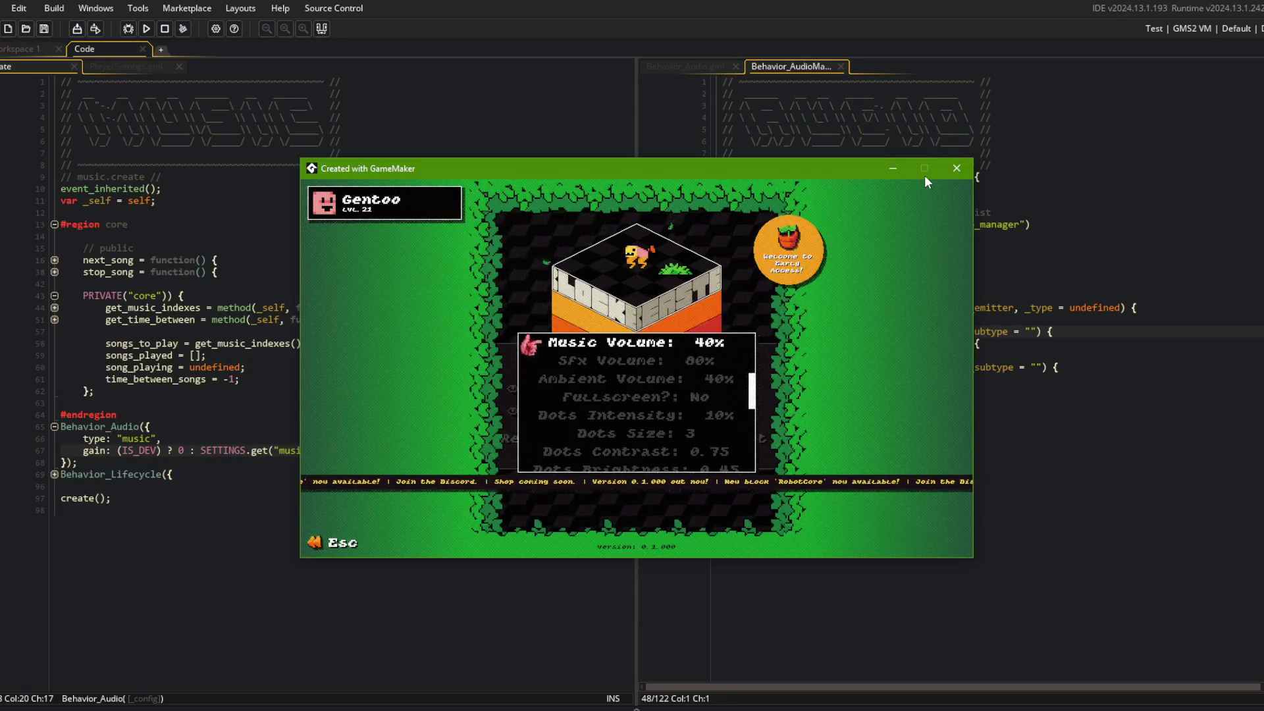
click(957, 168)
click(370, 320)
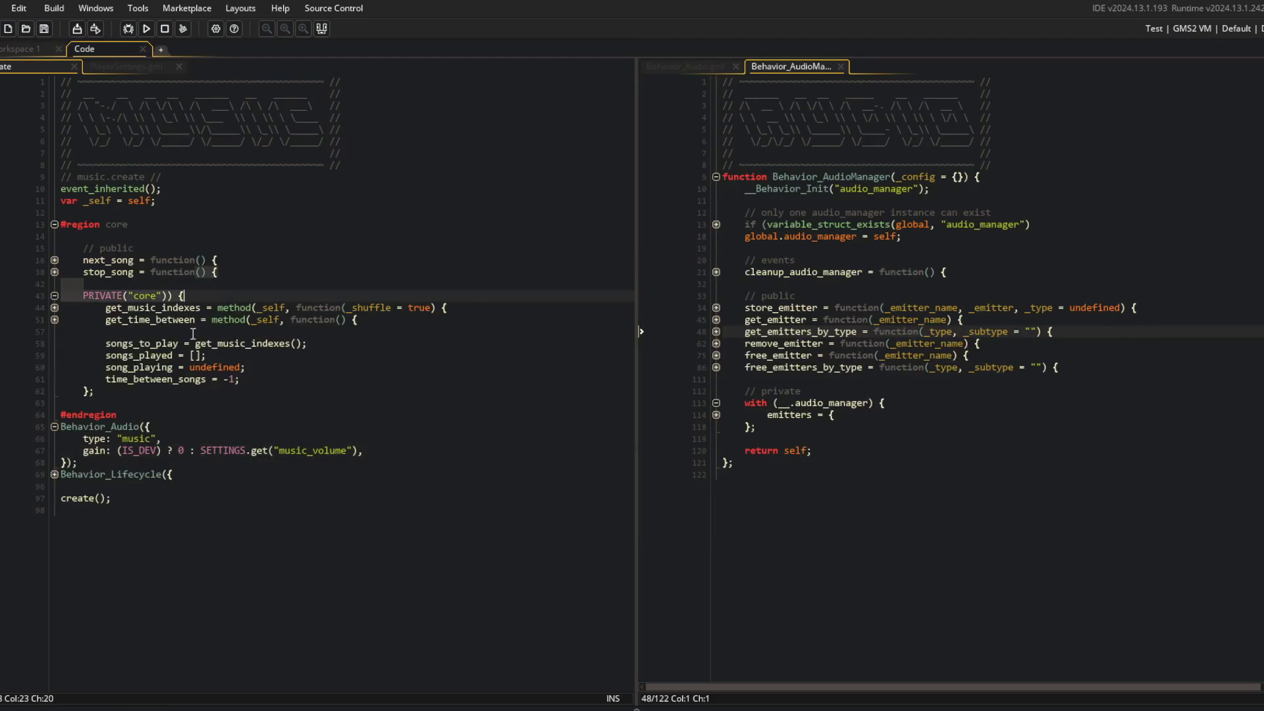
Remove the '(IS_DEV) ? 0 : ' check so the gain line uses plain music_volume
click(190, 454)
key(Down)
key(Up)
key(shift+End)
key(ctrl+v)
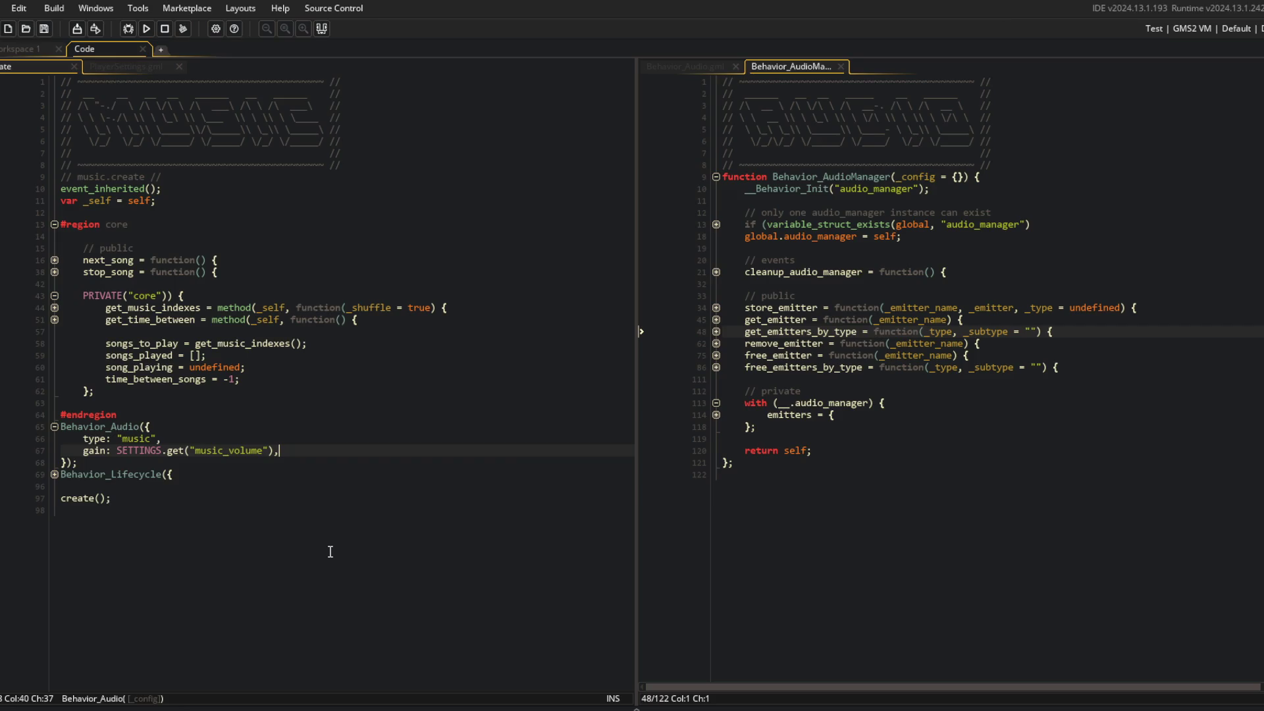
In PlayerSettings.gml, fold the apply and save functions to reach the get function
click(126, 67)
scroll(357, 421, down, 15)
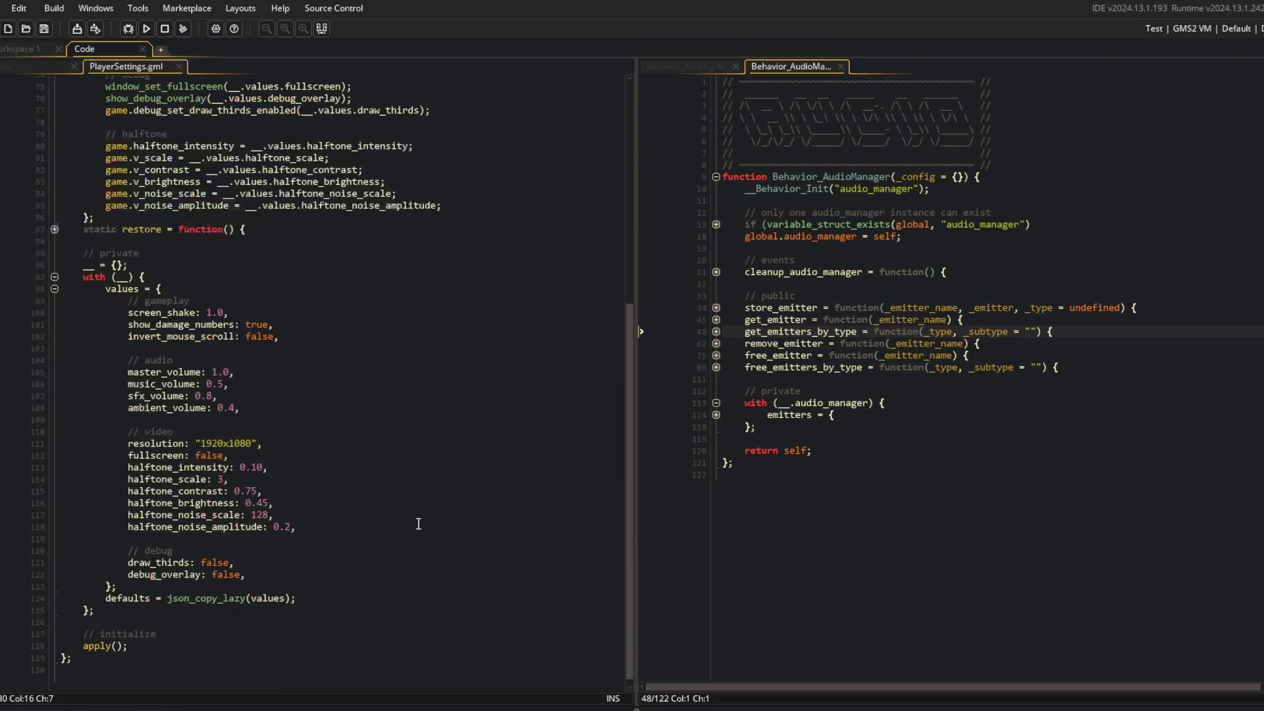
scroll(356, 421, up, 5)
click(54, 209)
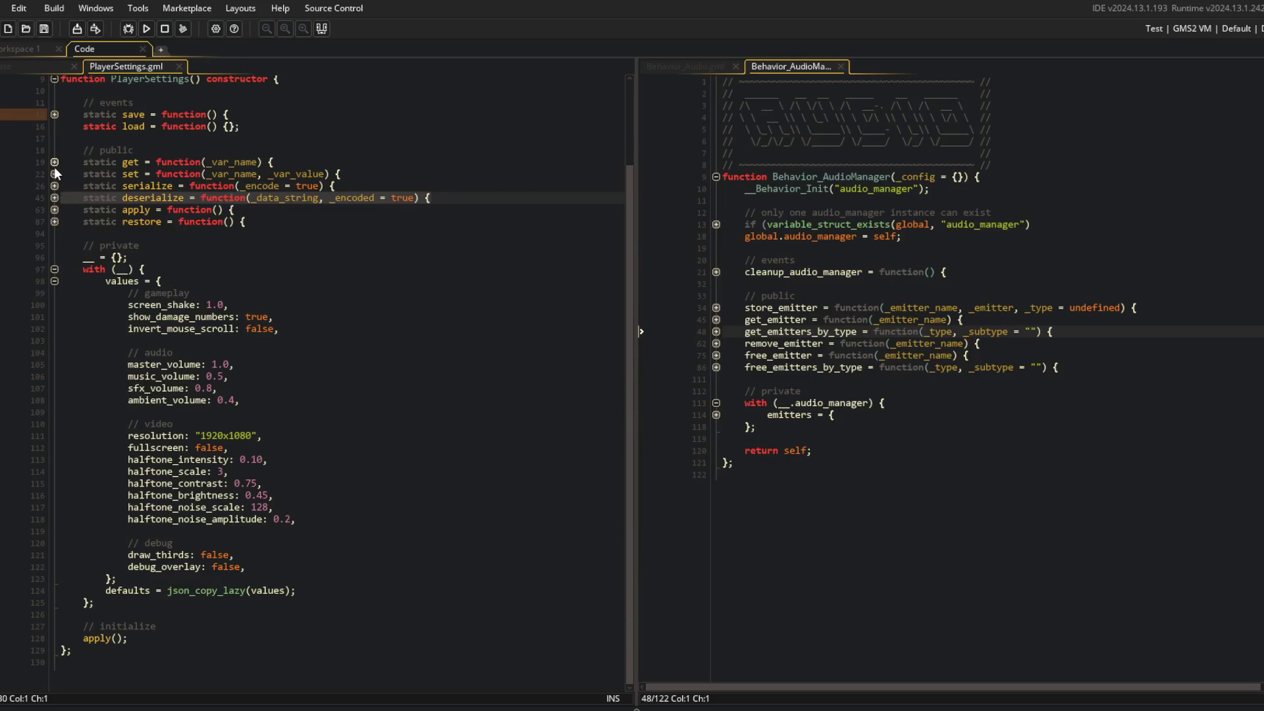
click(54, 115)
click(55, 114)
click(159, 161)
Change the music_volume default on line 106 to IS_DEV ? 0 : 0.5 and save
click(183, 293)
click(230, 376)
click(207, 376)
text(IS_DEVI)
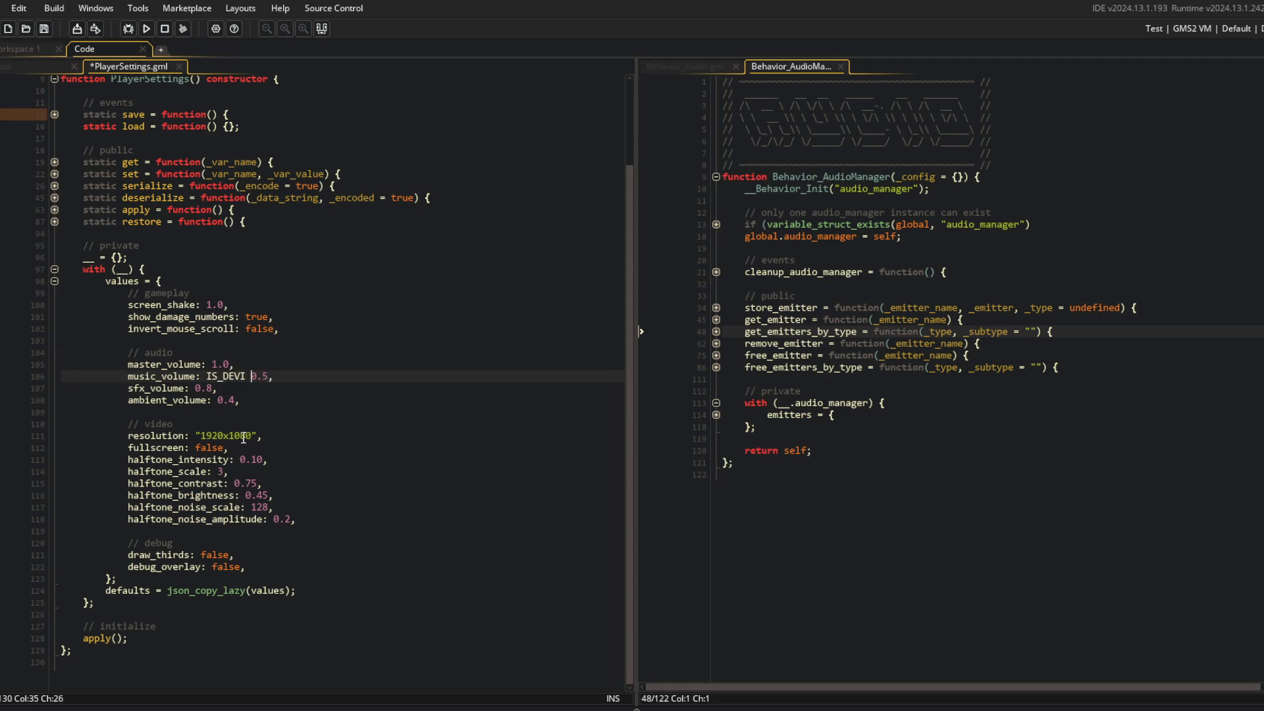
key(BackSpace)
key(BackSpace)
text(? 0 :)
key(ctrl+s)
Start a build and run of the game, returning to the PlayerSettings script
click(224, 304)
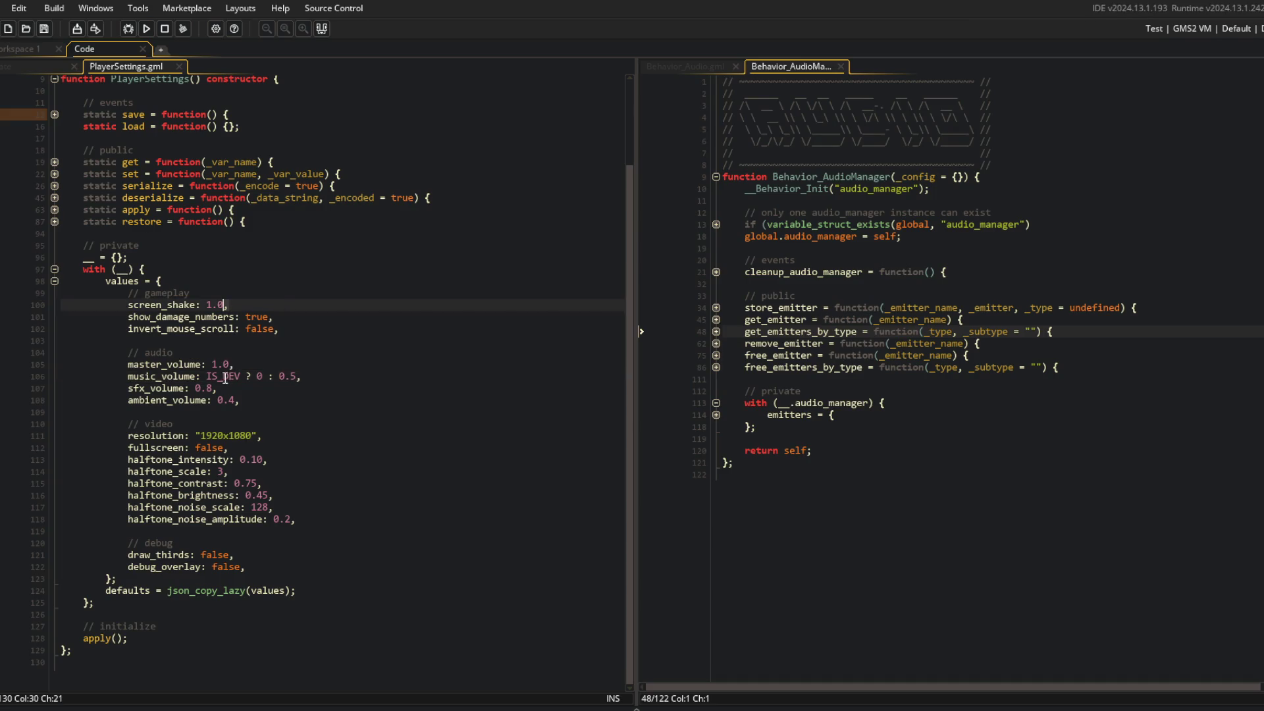
click(284, 296)
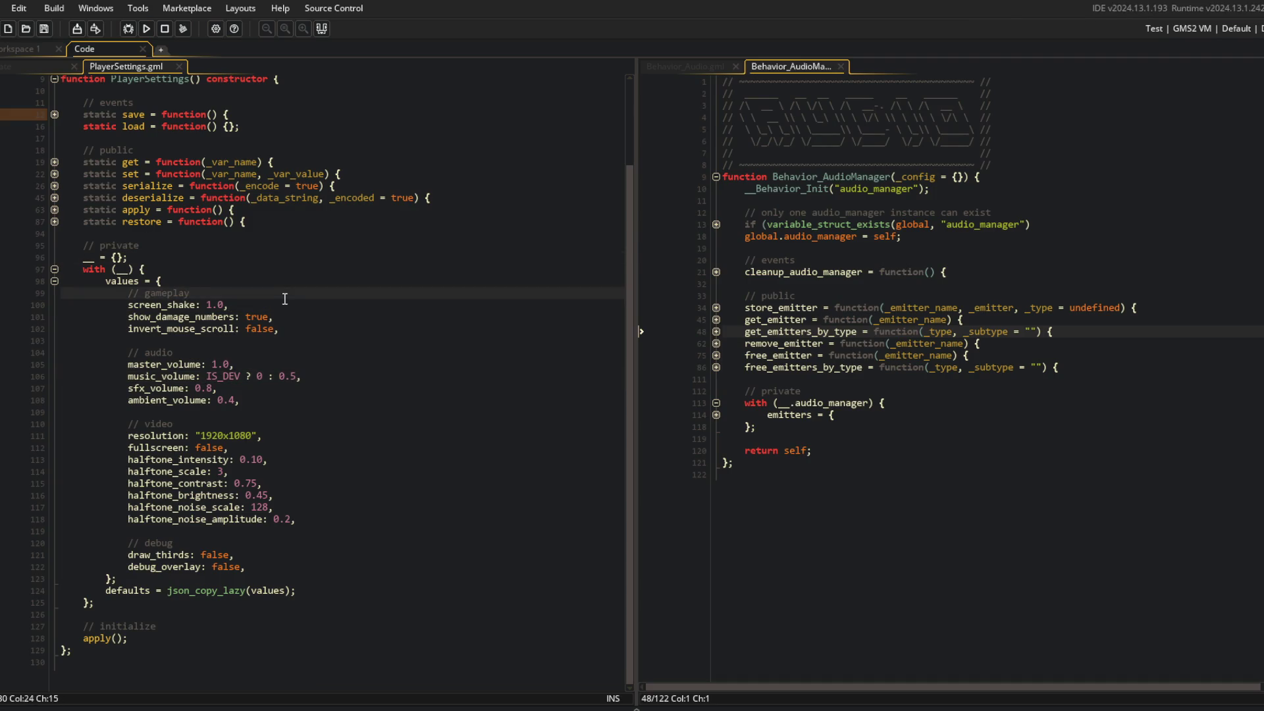
click(259, 399)
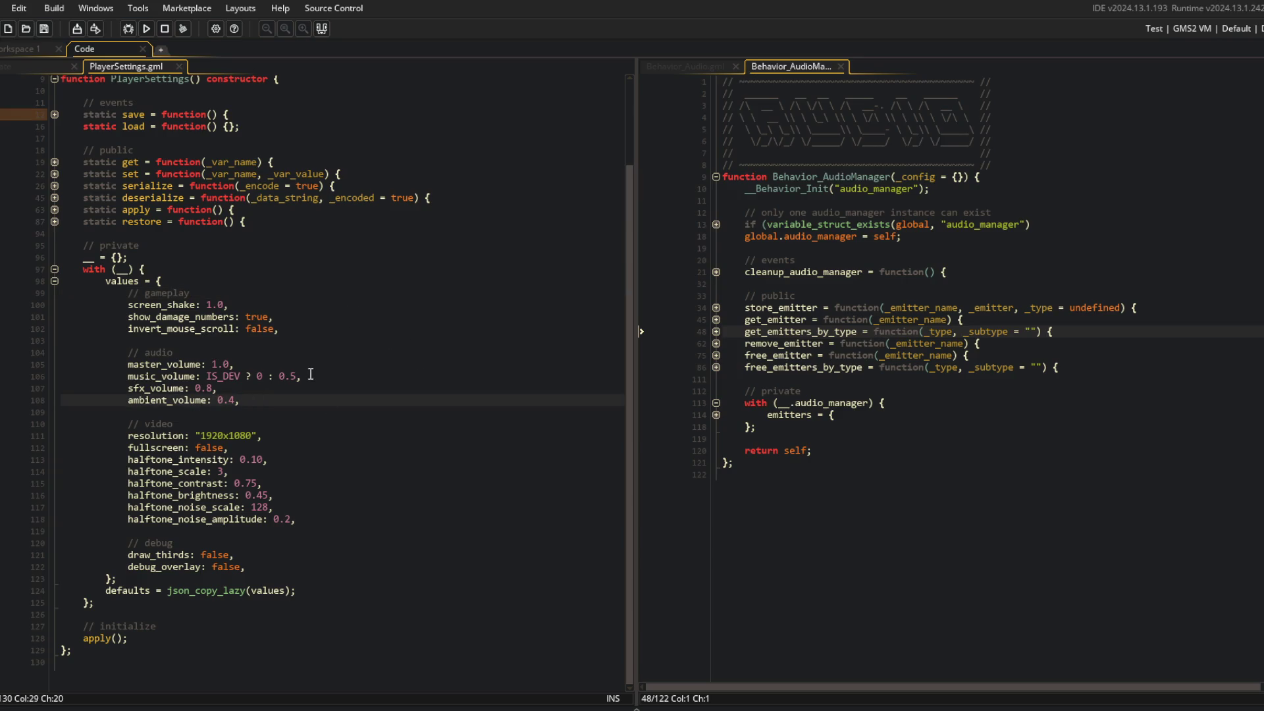
click(146, 29)
click(41, 68)
click(107, 67)
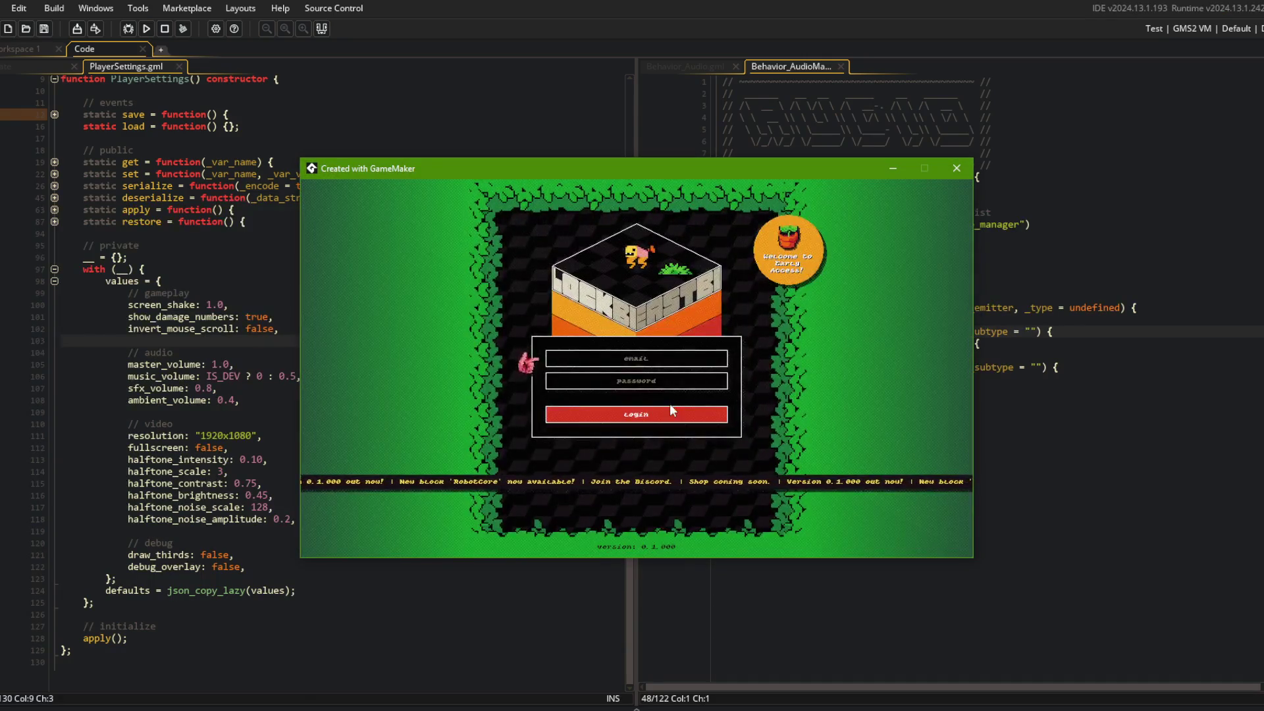
Log in to the running game, open Settings, and raise Music Volume to 20%
click(667, 414)
click(638, 417)
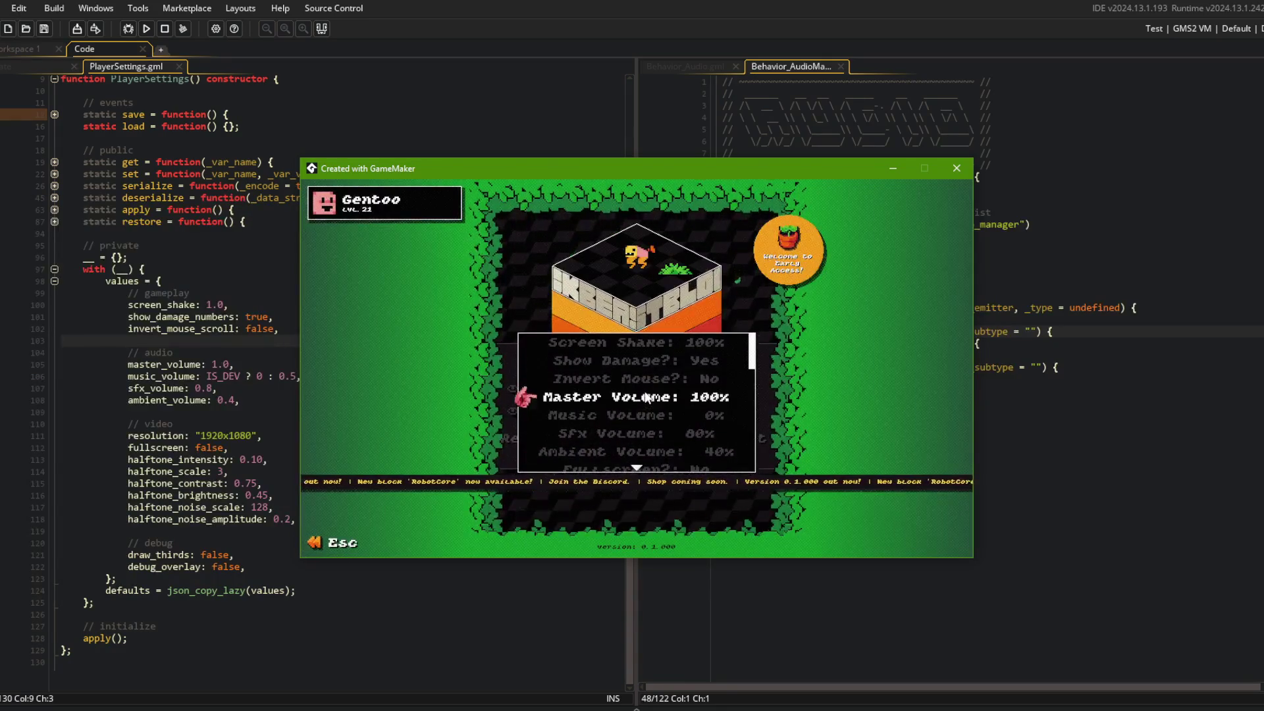
key(Right)
key(Right)
key(Right)
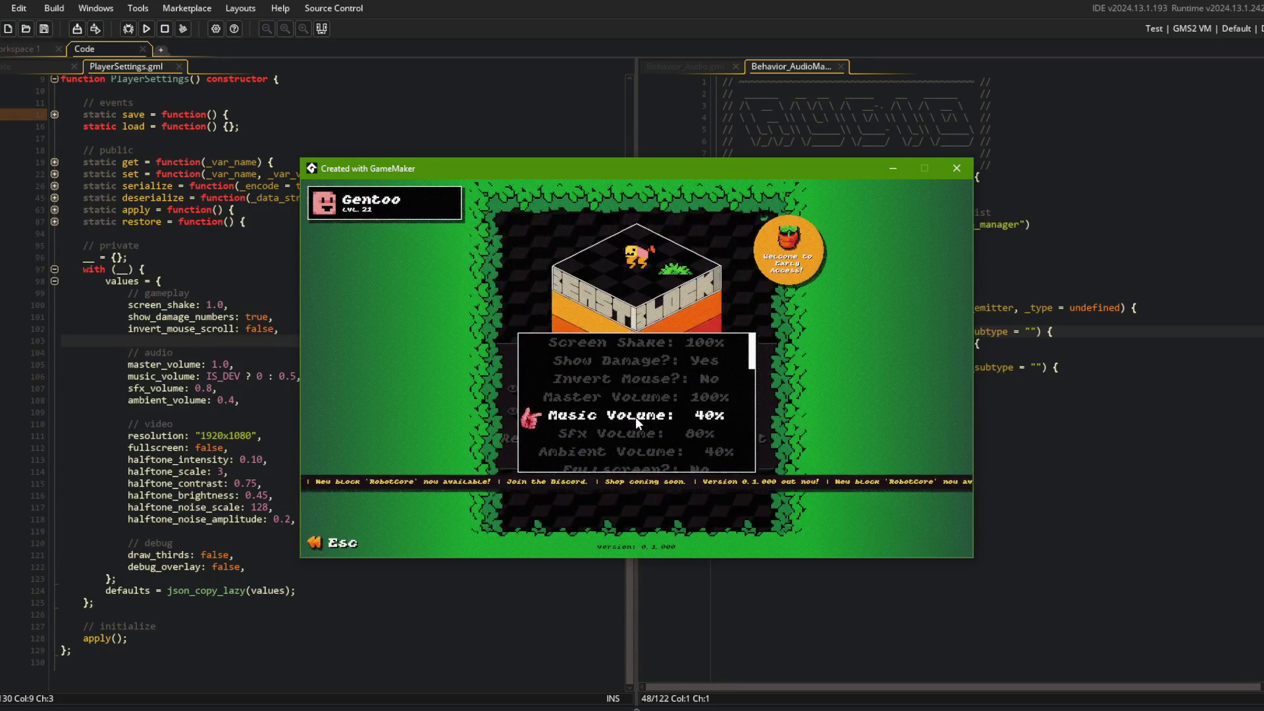
key(Right)
key(Right)
key(Right)
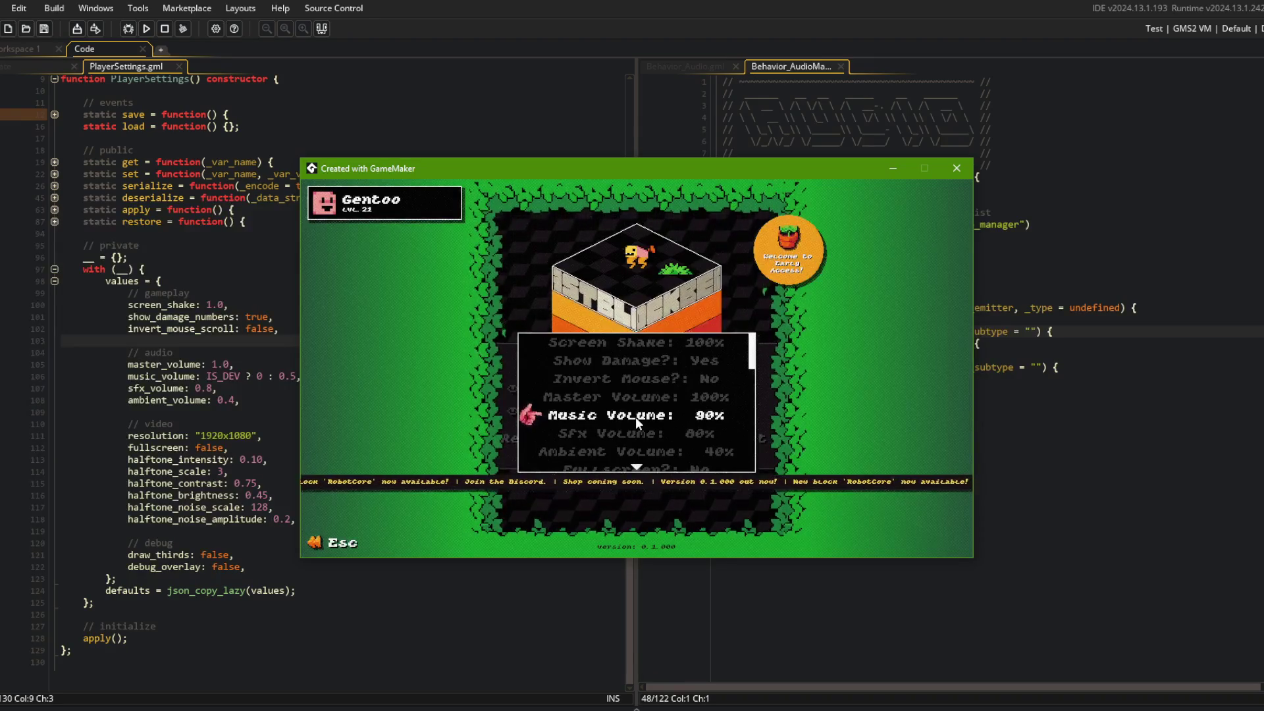
key(Right)
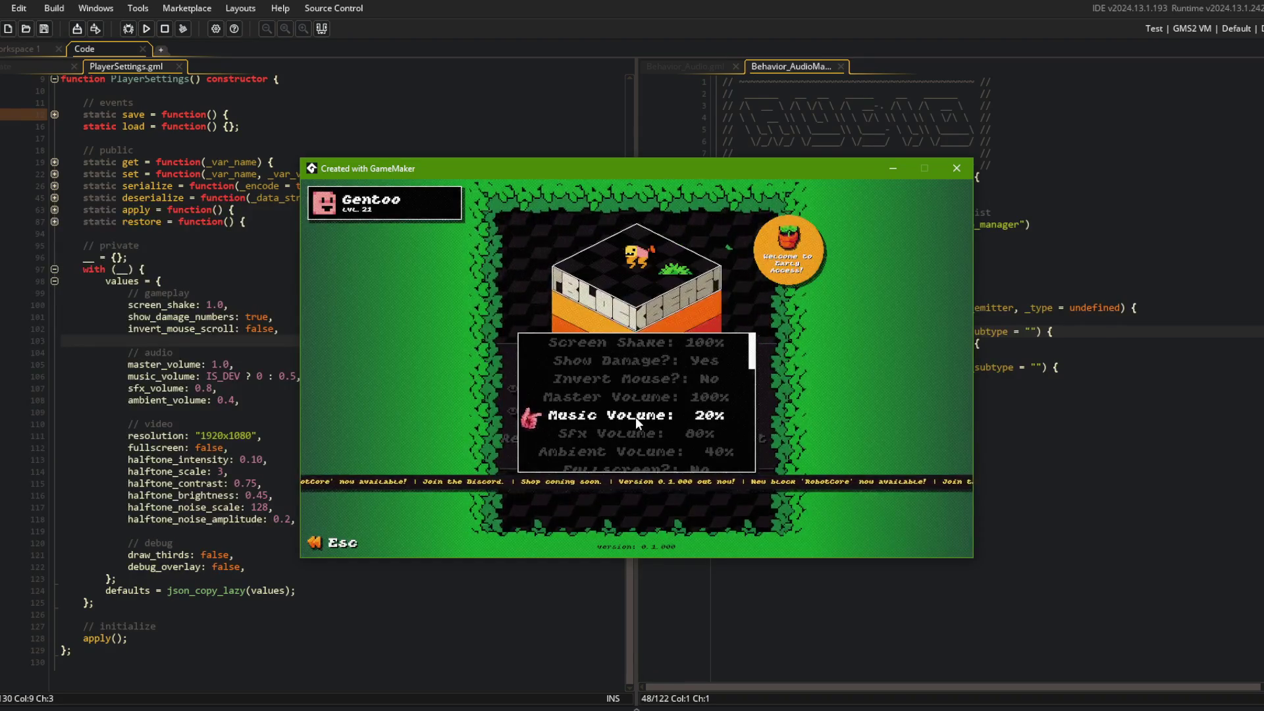
Push Music Volume up to 100%, back out to the menu, and close the game window
scroll(634, 416, down, 2)
scroll(634, 417, up, 1)
scroll(634, 417, down, 2)
scroll(634, 417, up, 3)
scroll(635, 417, down, 1)
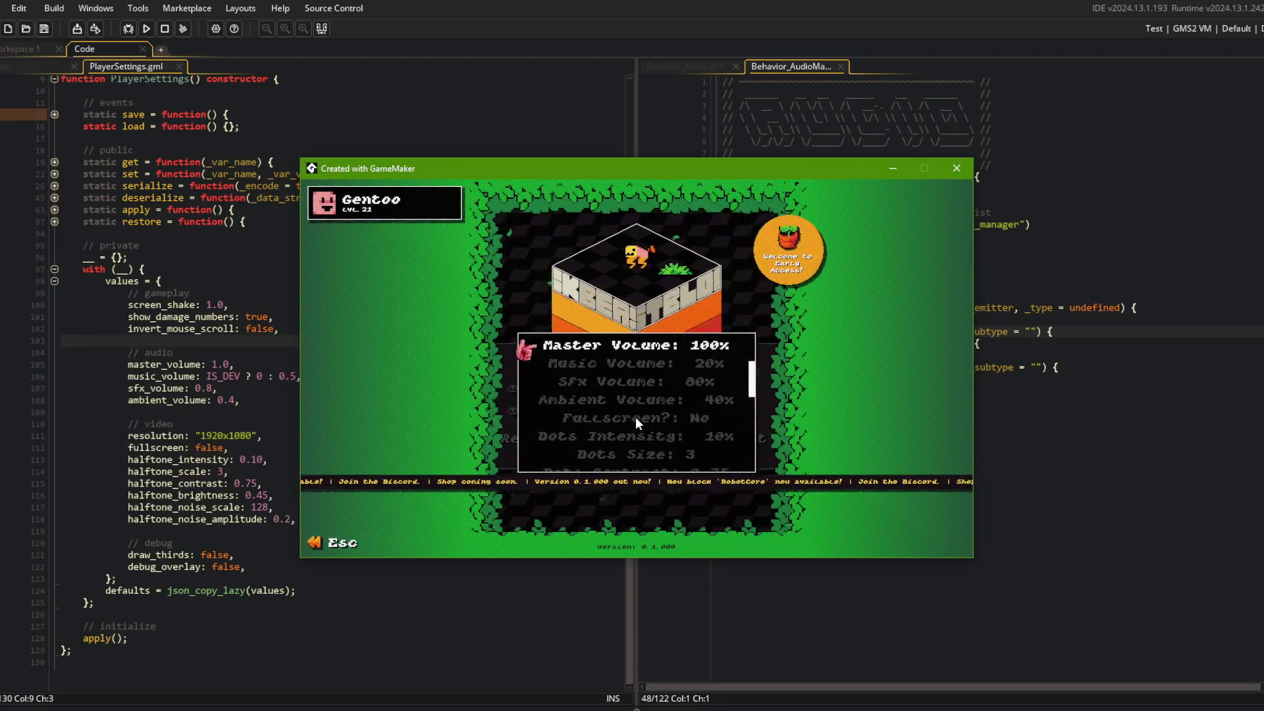
scroll(635, 416, down, 1)
key(Right)
key(Right)
key(Right)
key(Right)
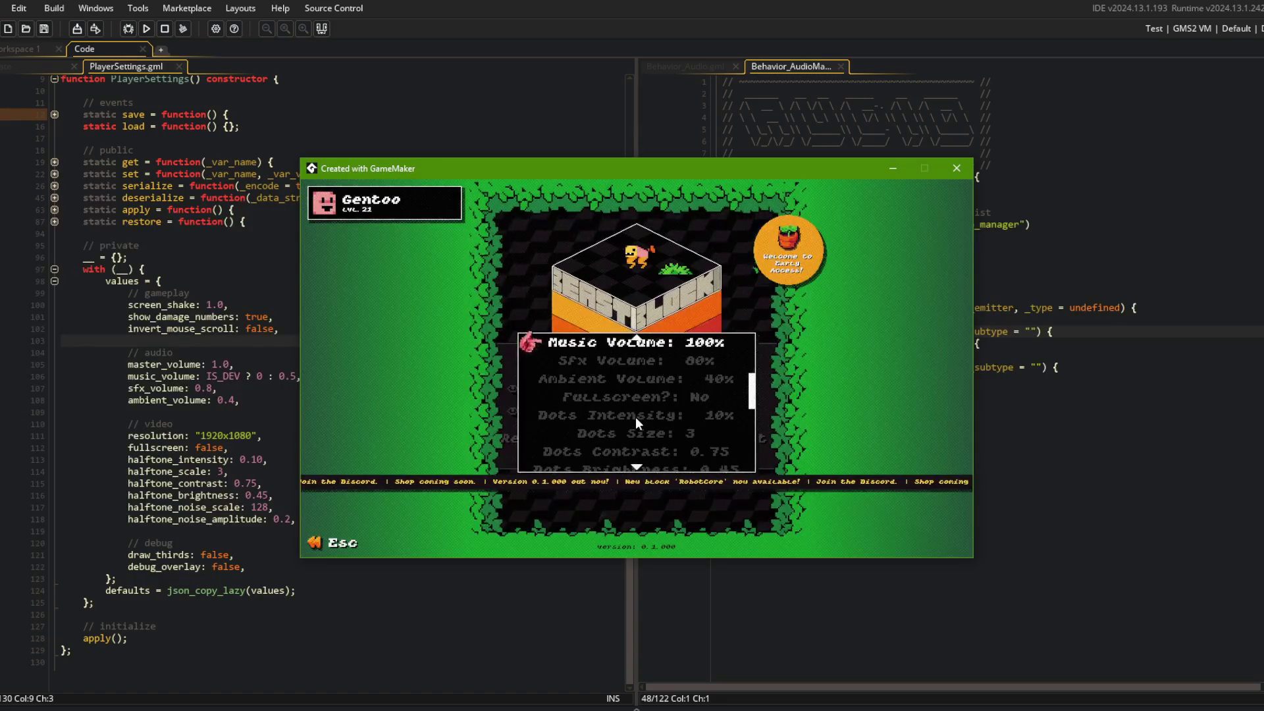
key(Escape)
scroll(635, 416, up, 2)
scroll(635, 416, up, 3)
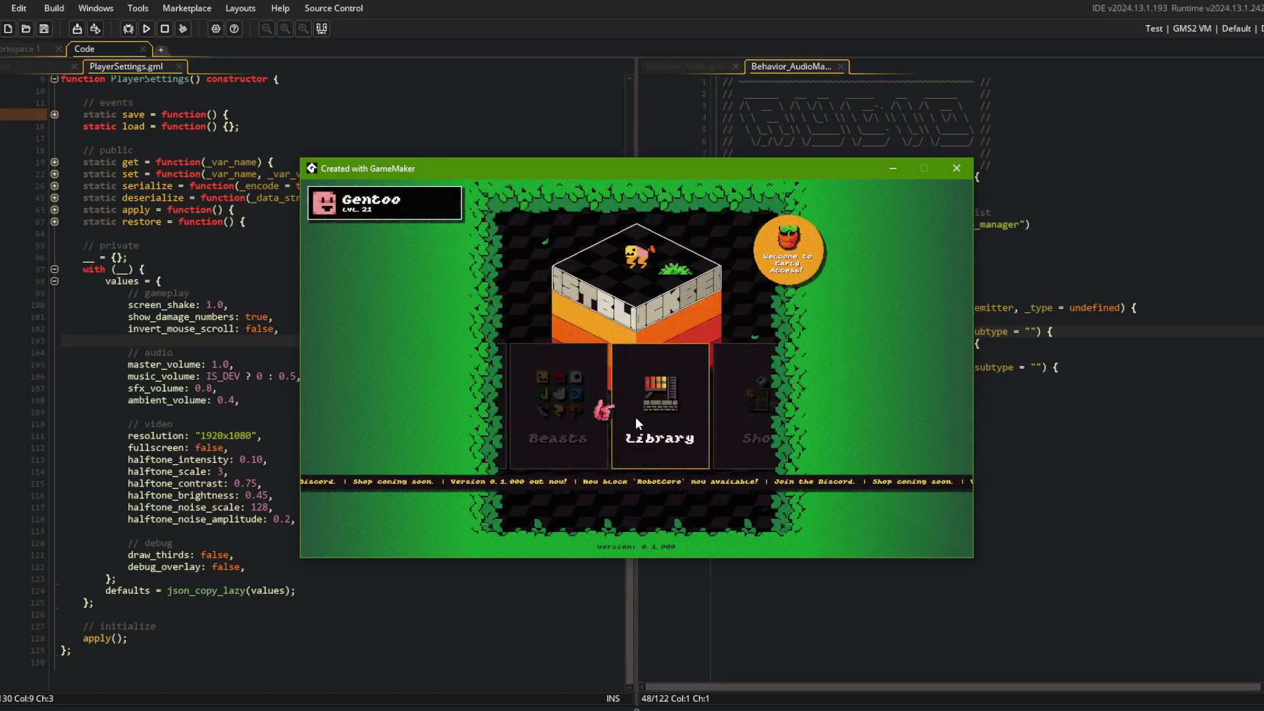
scroll(634, 417, down, 2)
scroll(635, 417, up, 1)
scroll(635, 416, up, 1)
scroll(634, 416, down, 3)
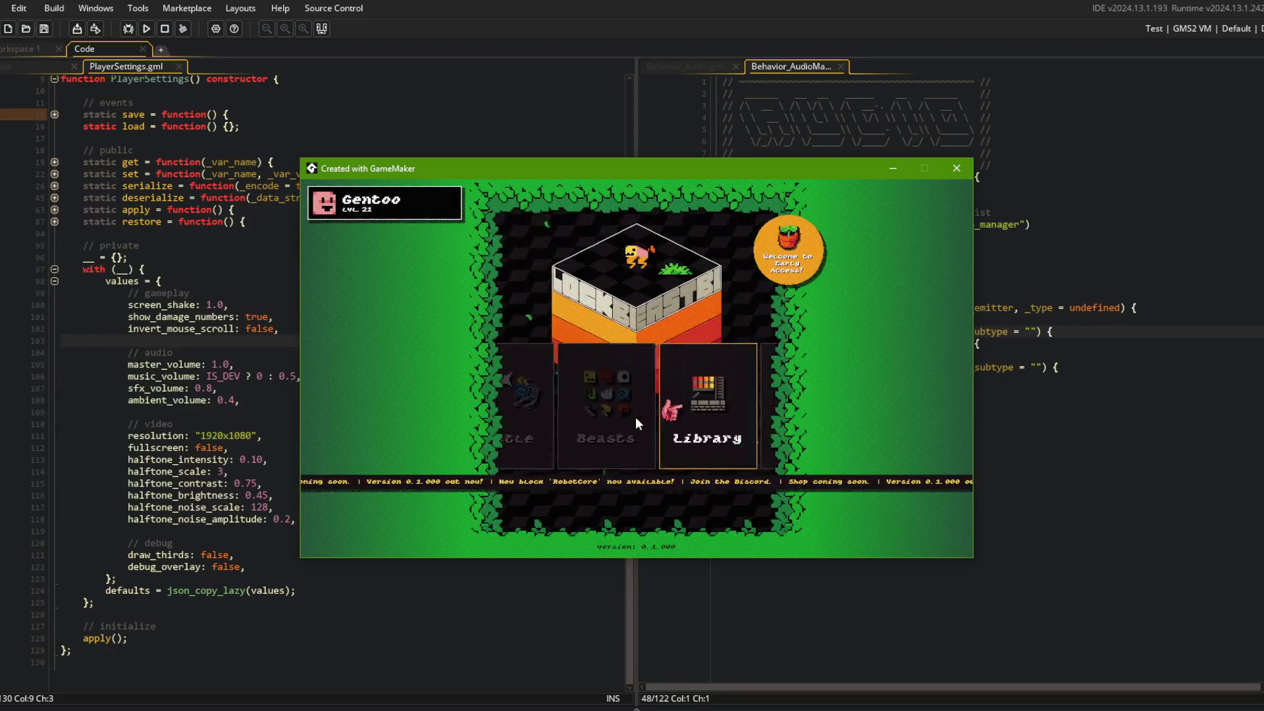
scroll(634, 417, up, 3)
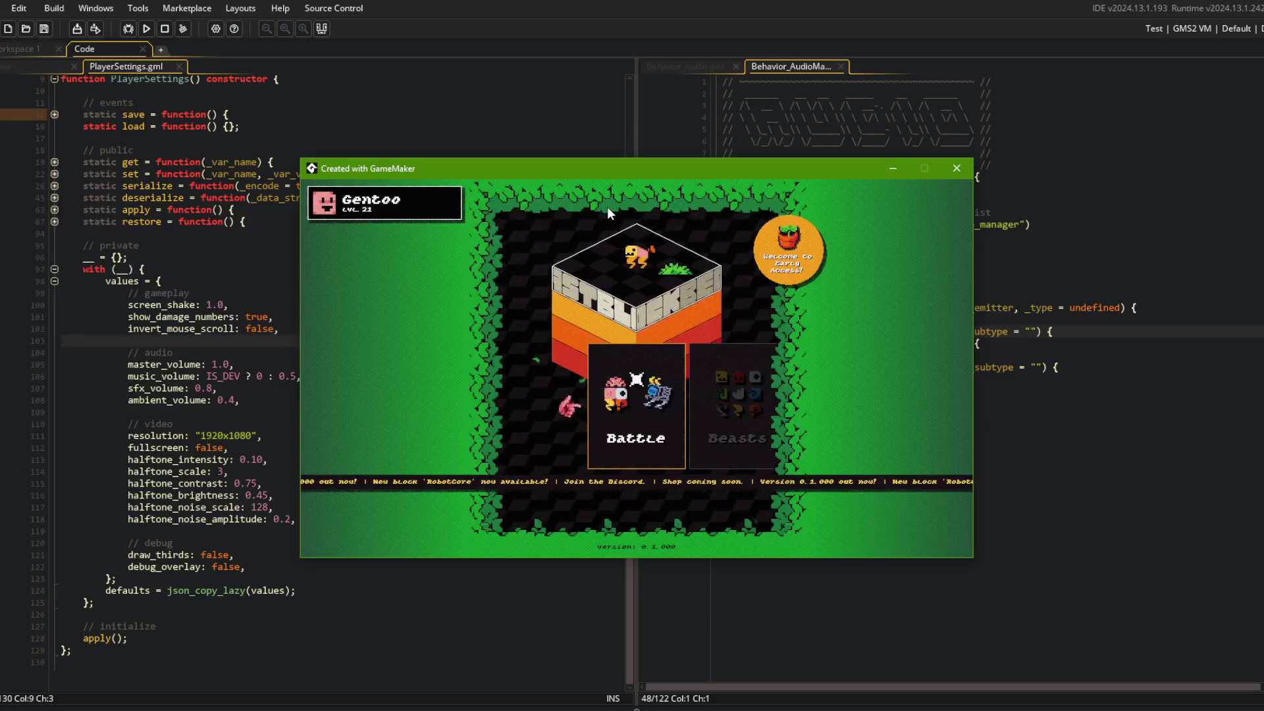
click(945, 171)
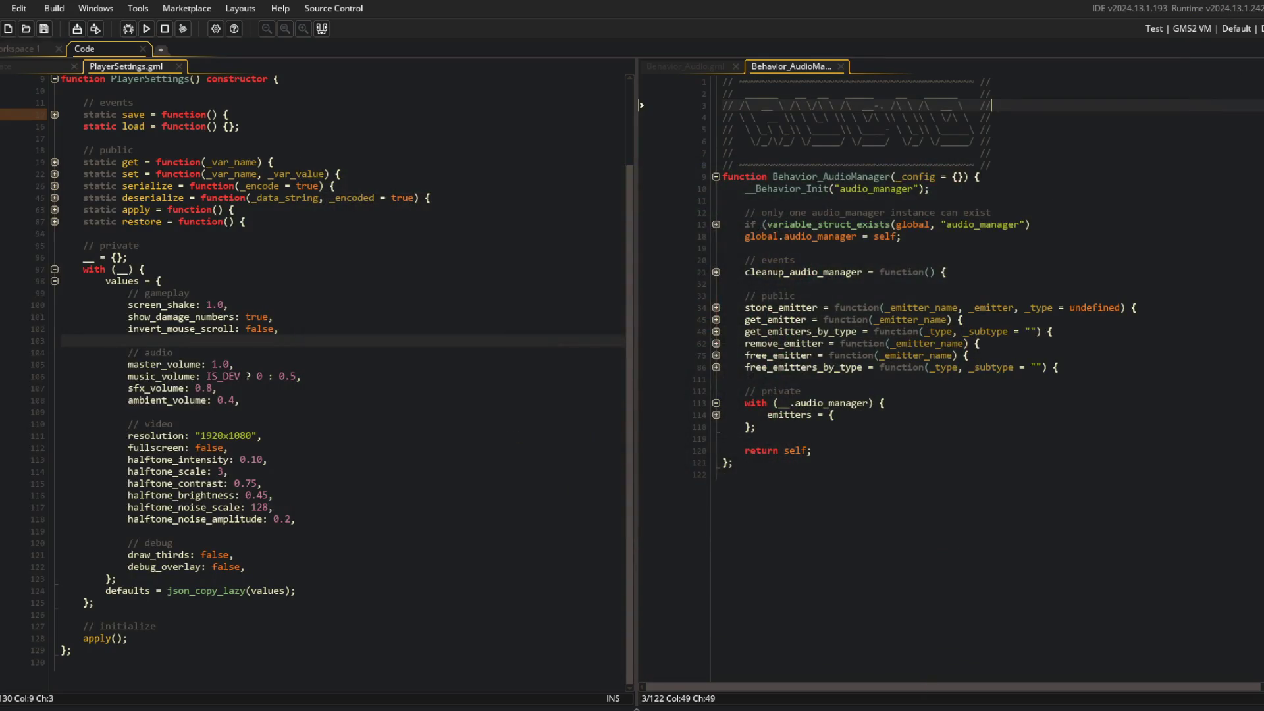
Check the build target, rebuild and run the game, and widen the audio manager code pane
click(1192, 29)
click(1119, 380)
click(335, 231)
click(147, 28)
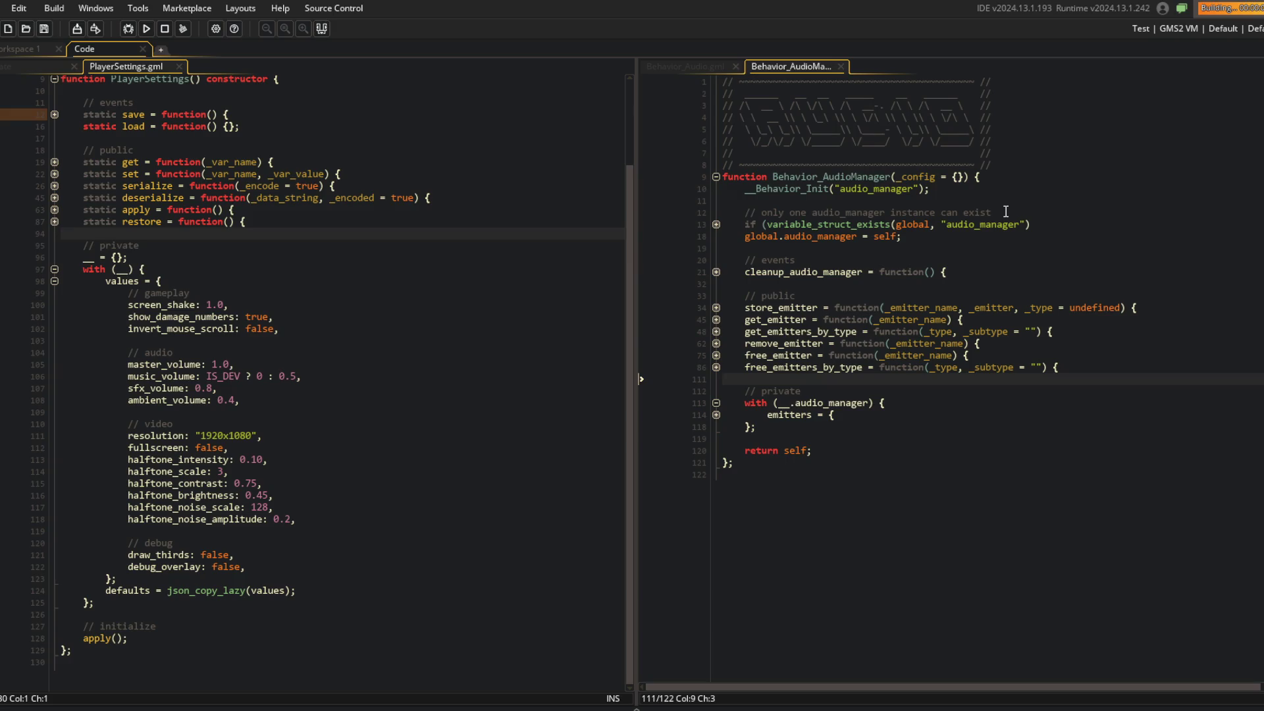
drag(633, 329, 528, 329)
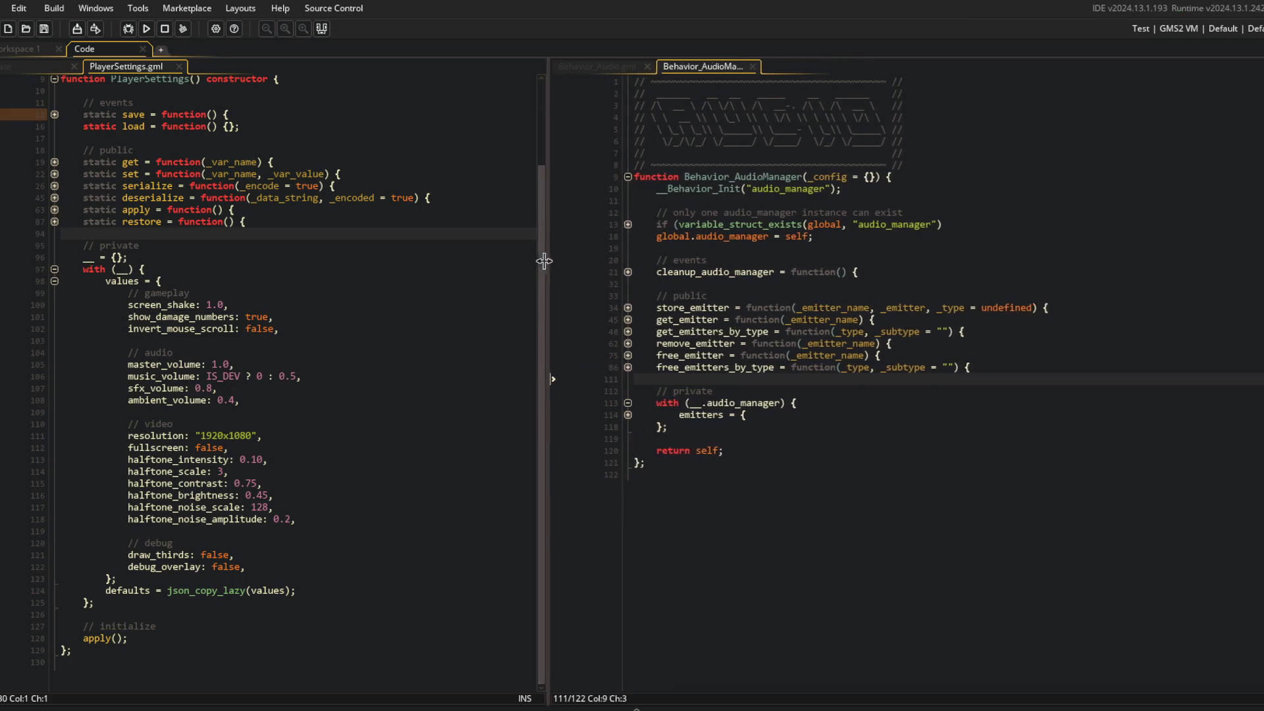
click(717, 505)
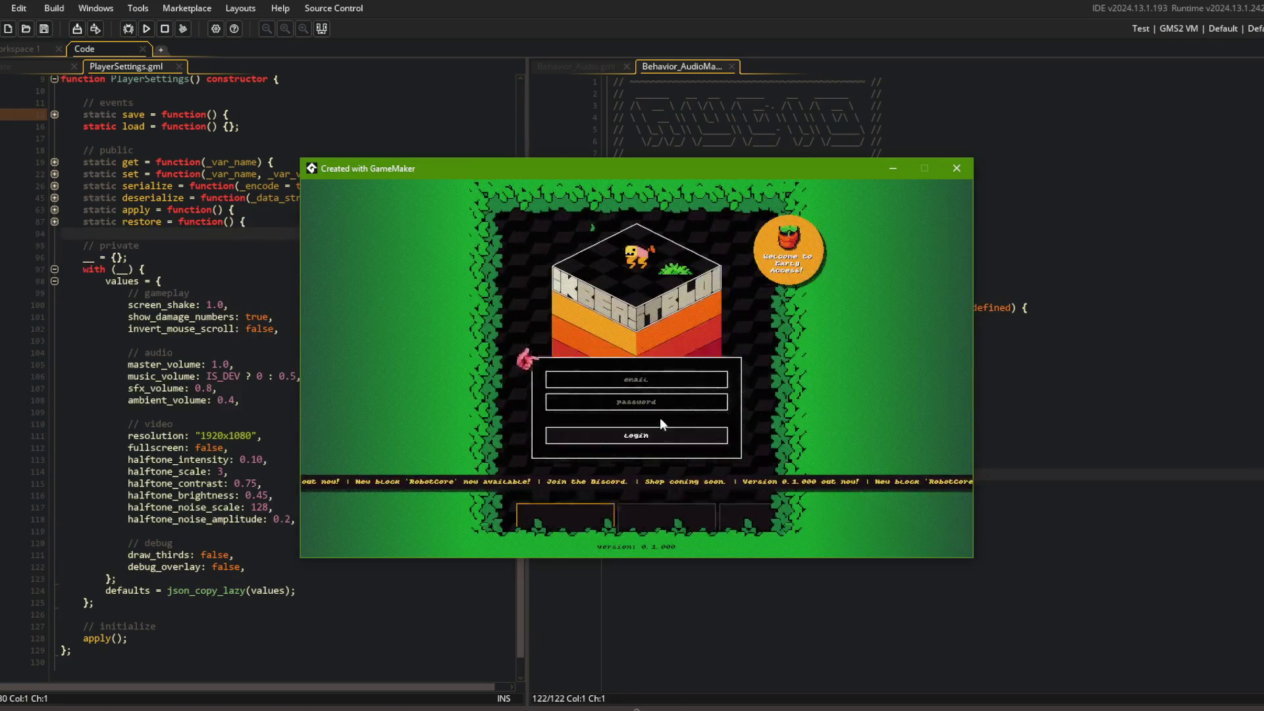
Log in to the game and glance at the Replays screen before returning to the menu
click(660, 415)
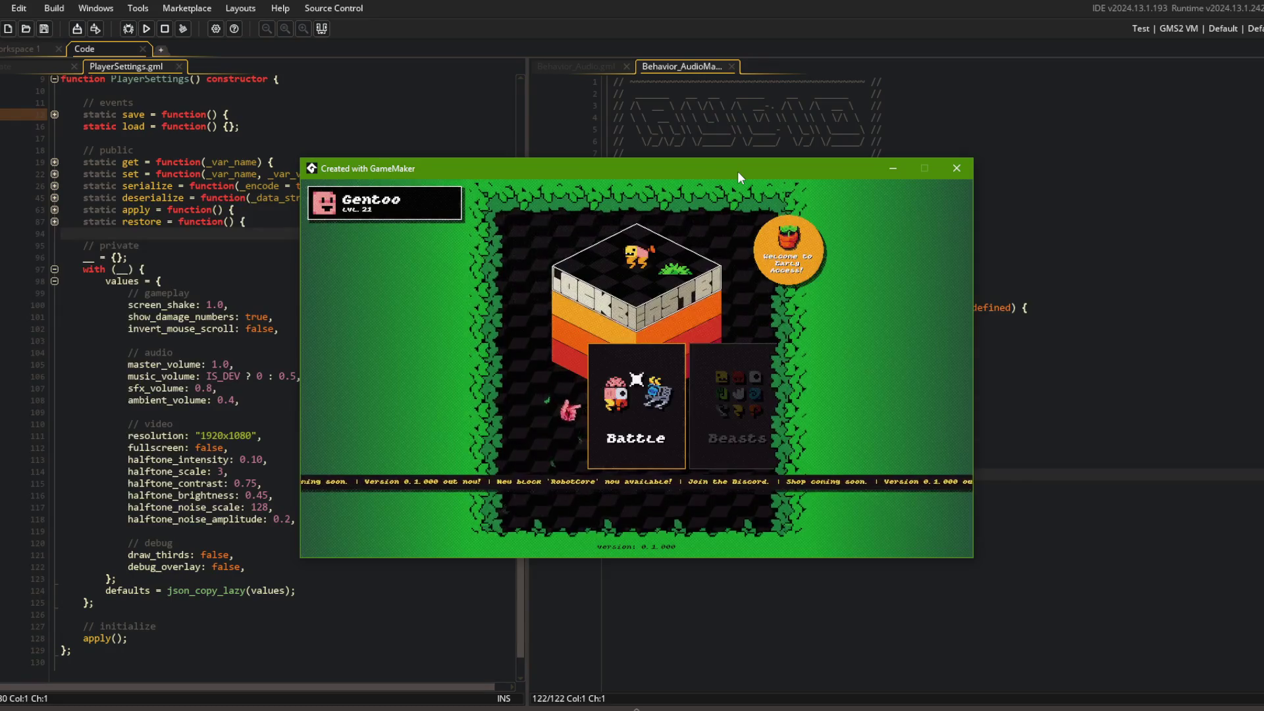
click(725, 428)
scroll(721, 427, down, 2)
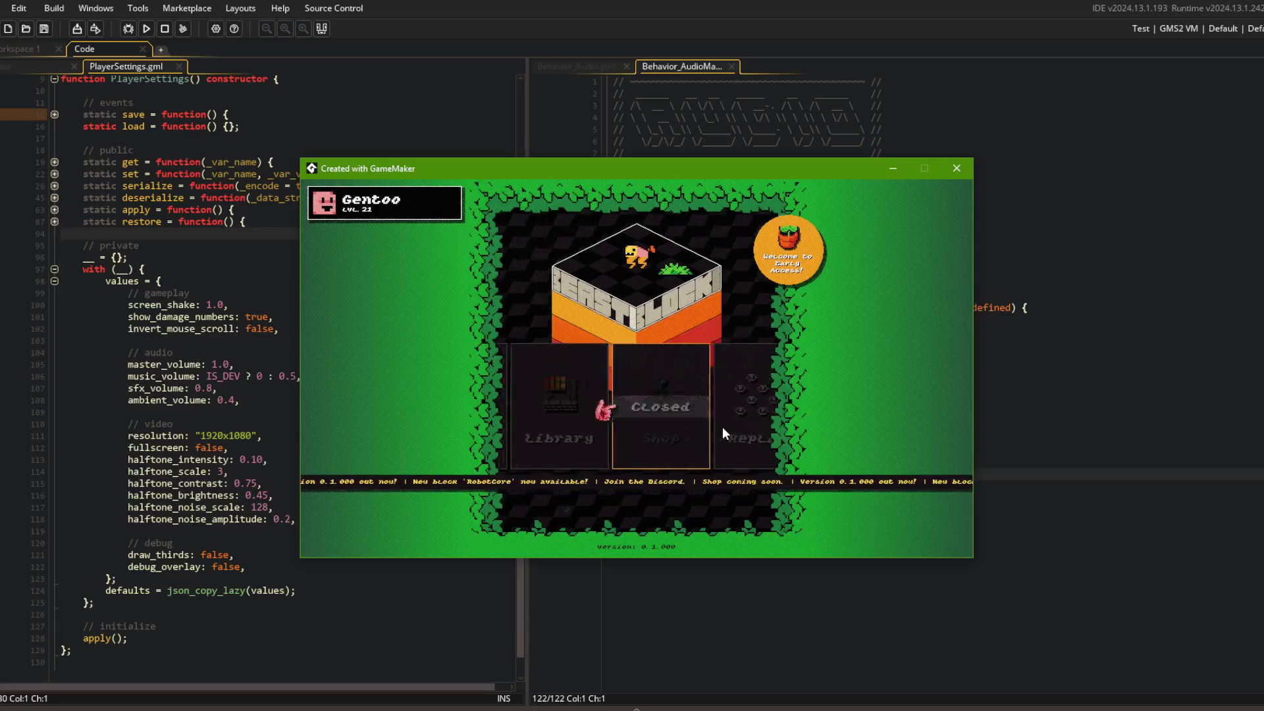
click(685, 425)
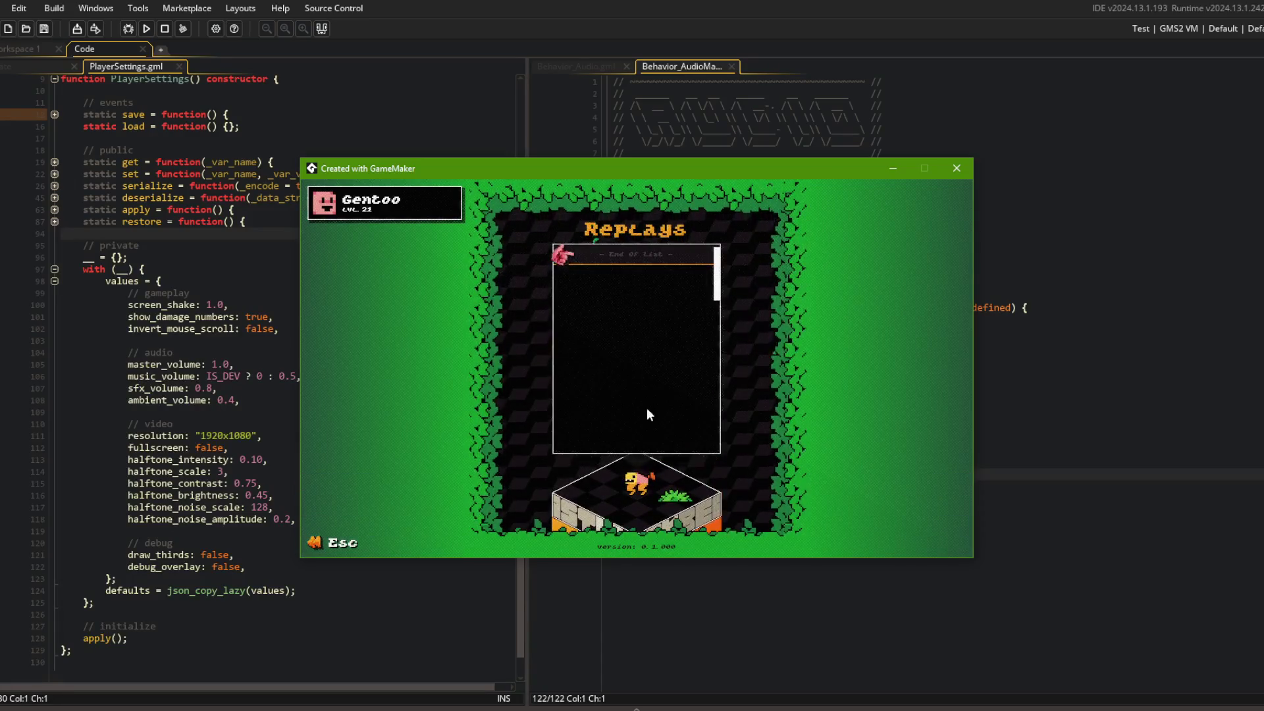
key(Escape)
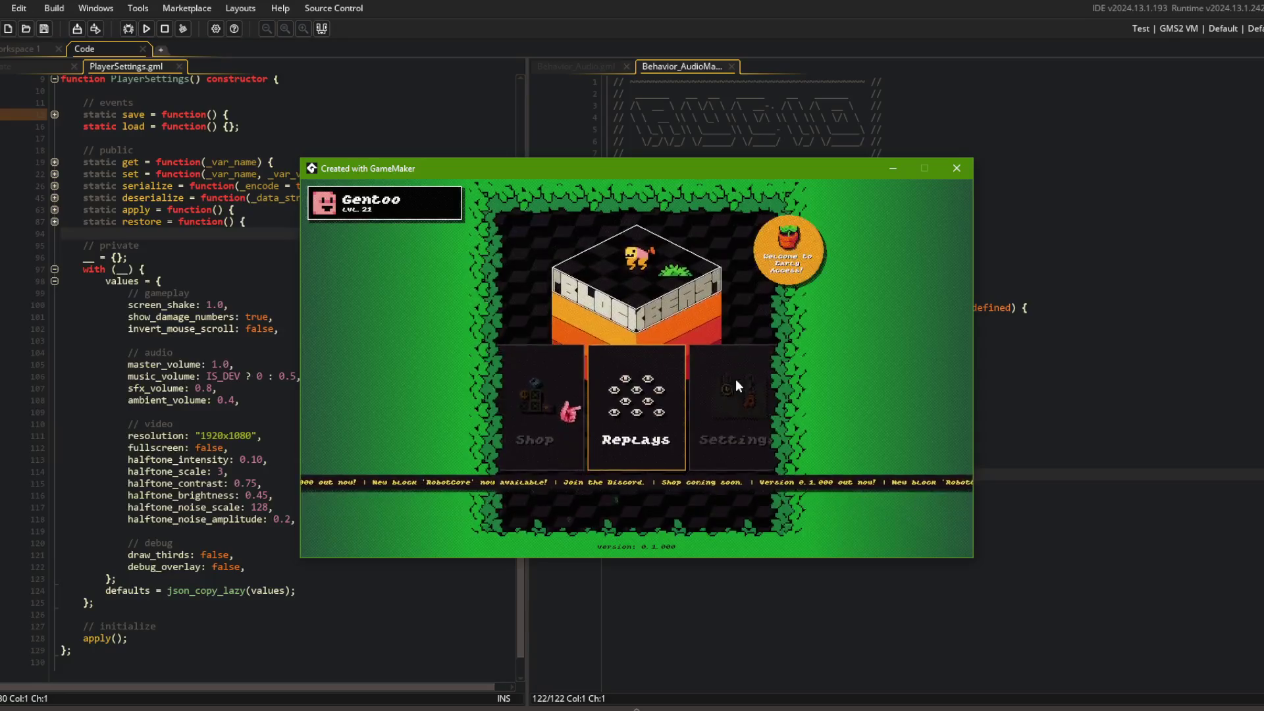
Raise Music Volume from 50% to 100% in Settings, then close the game window
click(627, 390)
scroll(626, 391, down, 2)
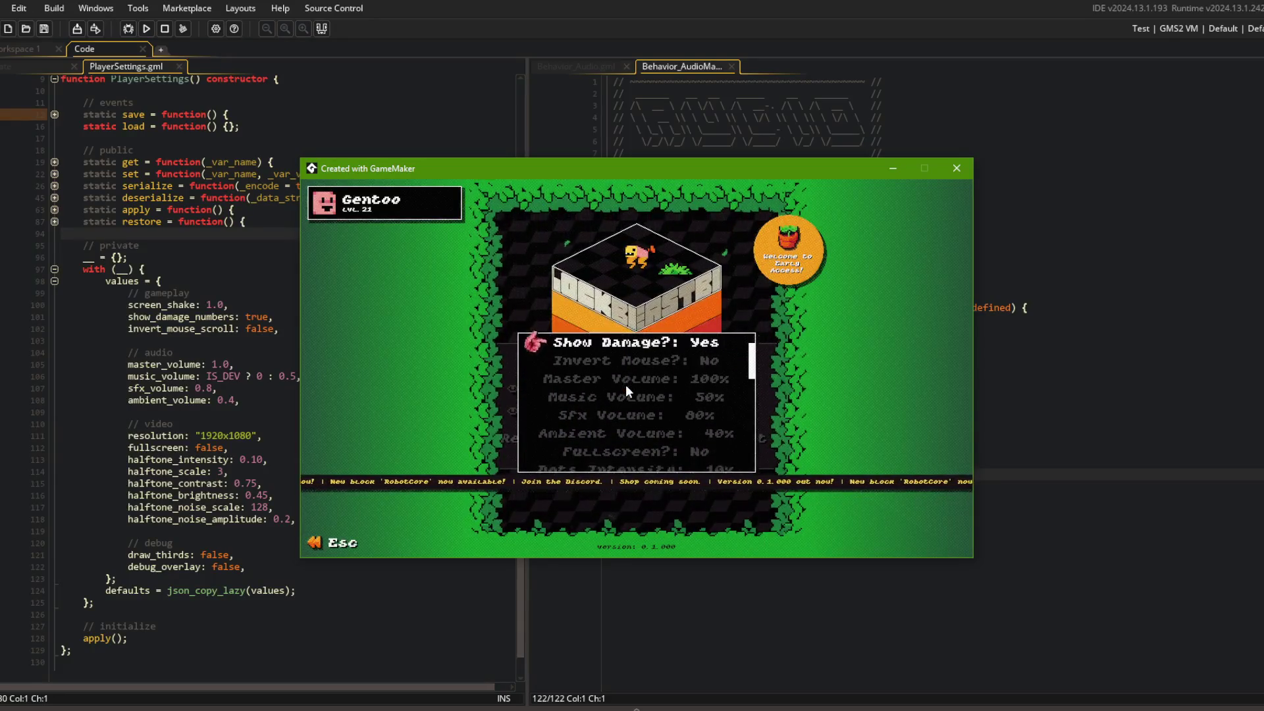
scroll(626, 391, down, 2)
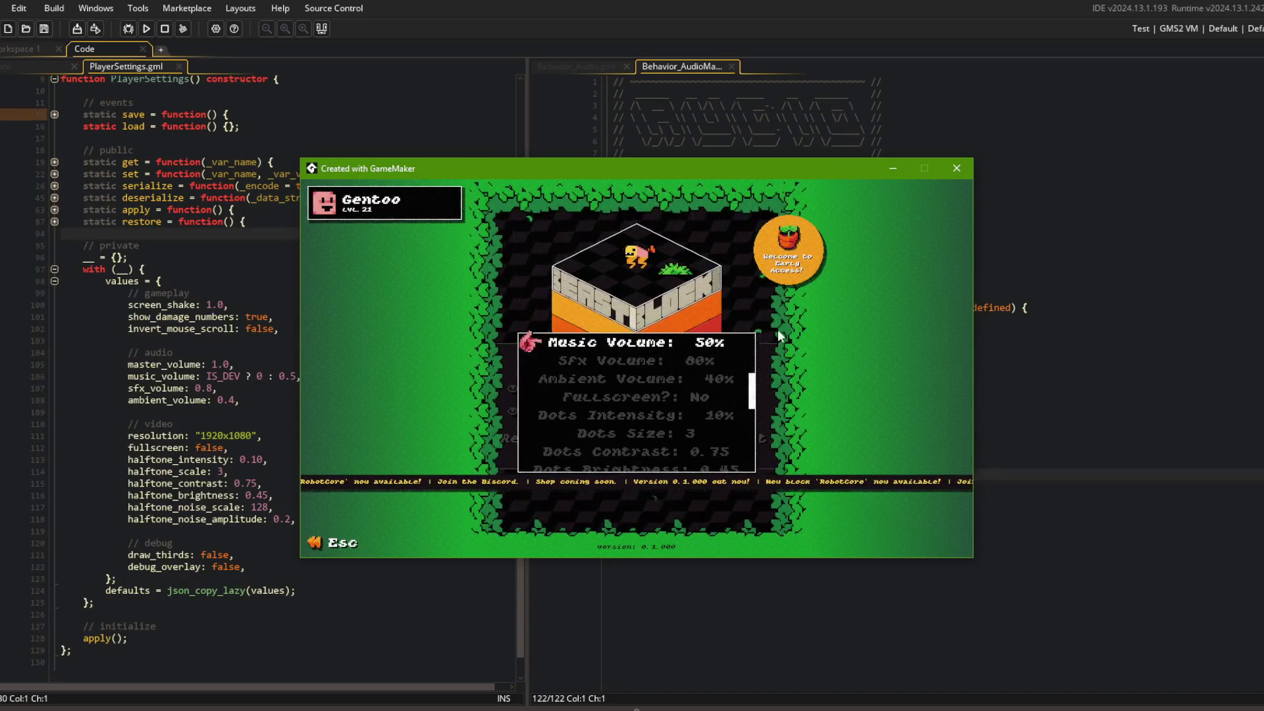
key(Up)
key(Right)
key(Right)
key(Right)
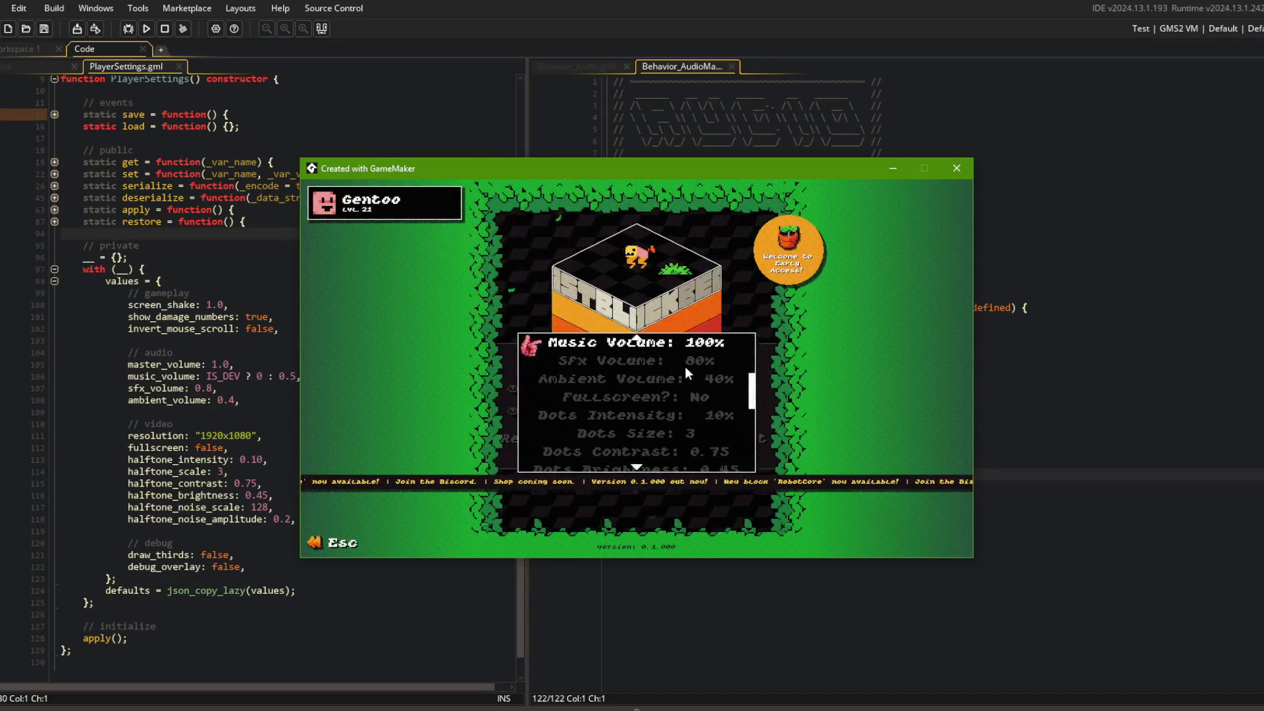
key(Escape)
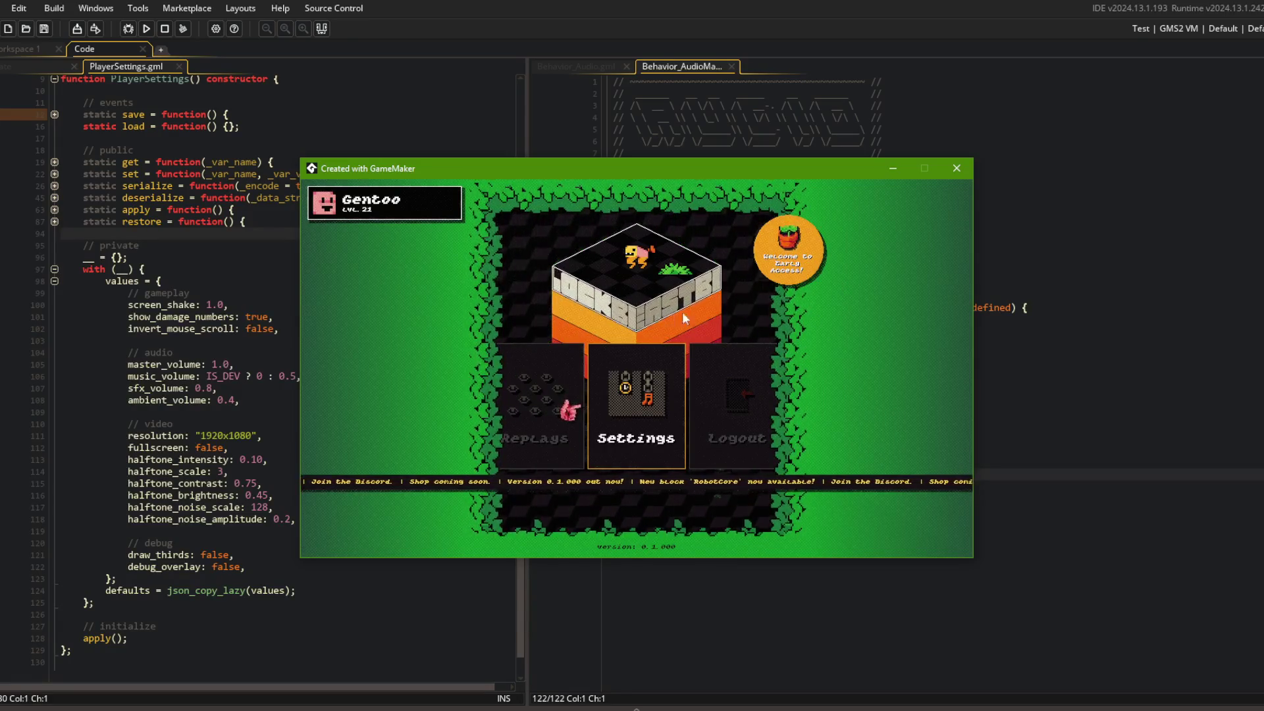
key(Left)
key(Left)
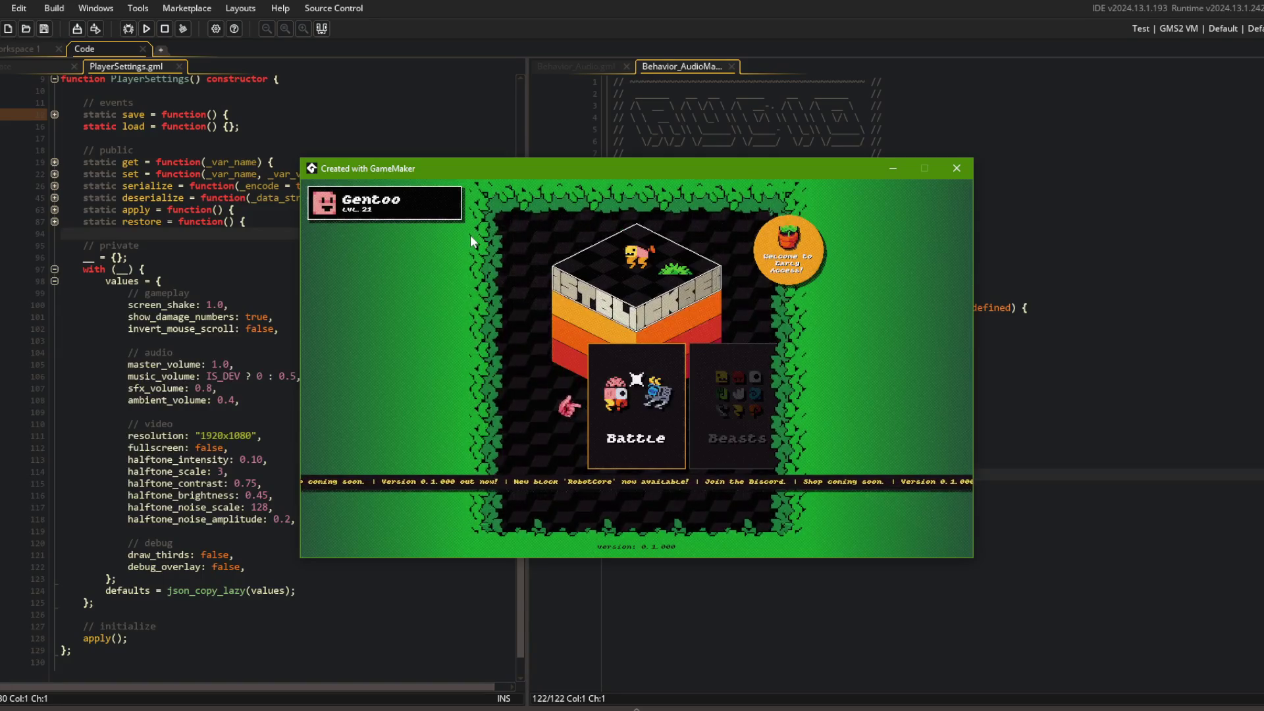
click(956, 168)
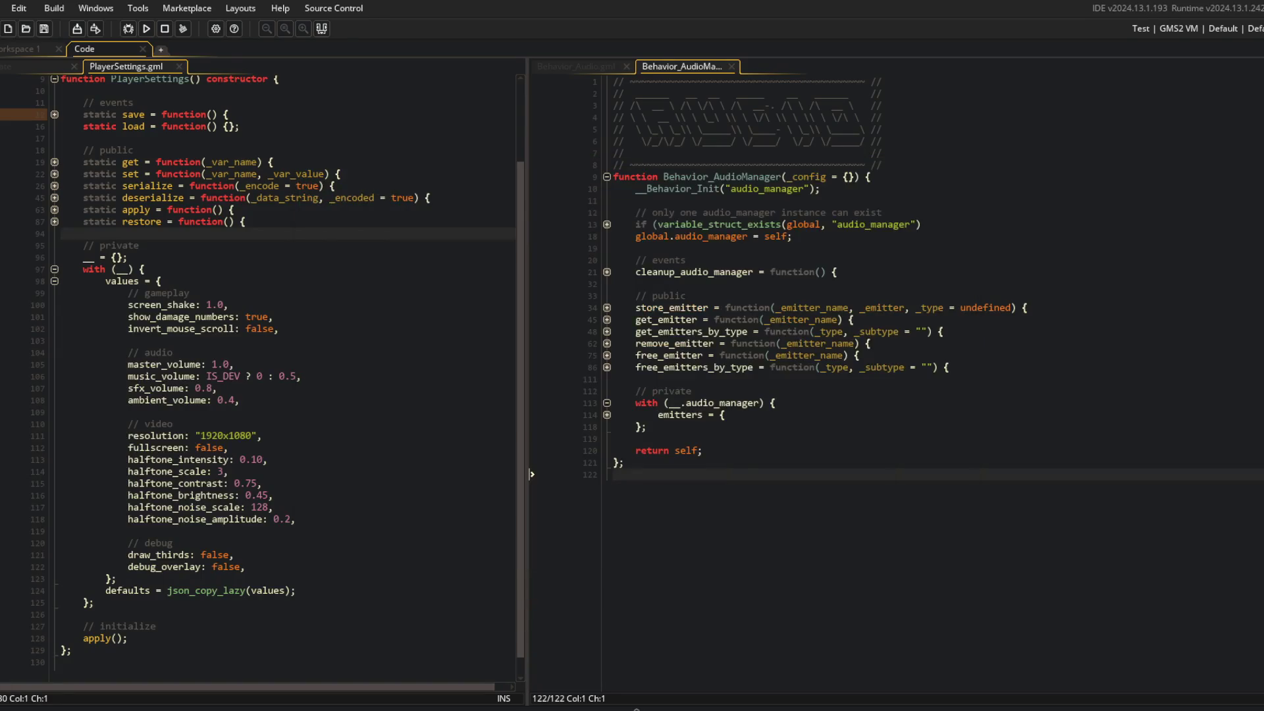
Rerun the game in the Dev configuration and open Battle's beast selection
click(1141, 28)
click(1206, 81)
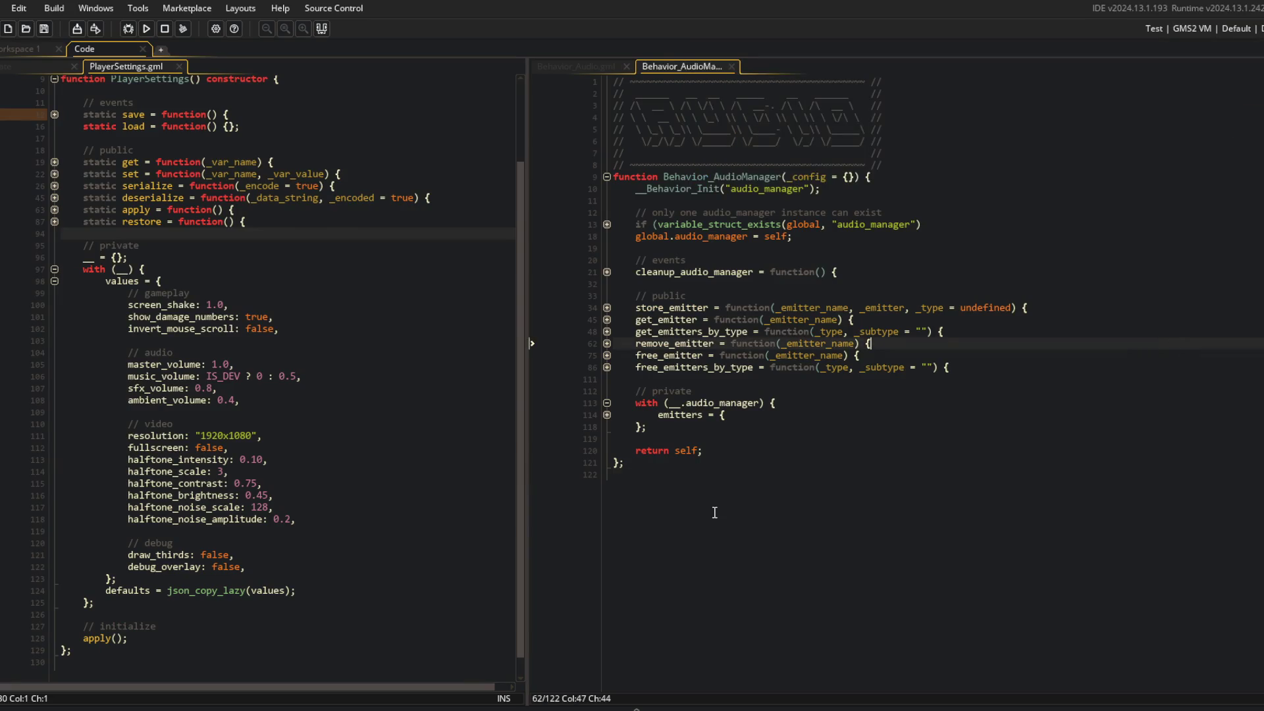
click(681, 408)
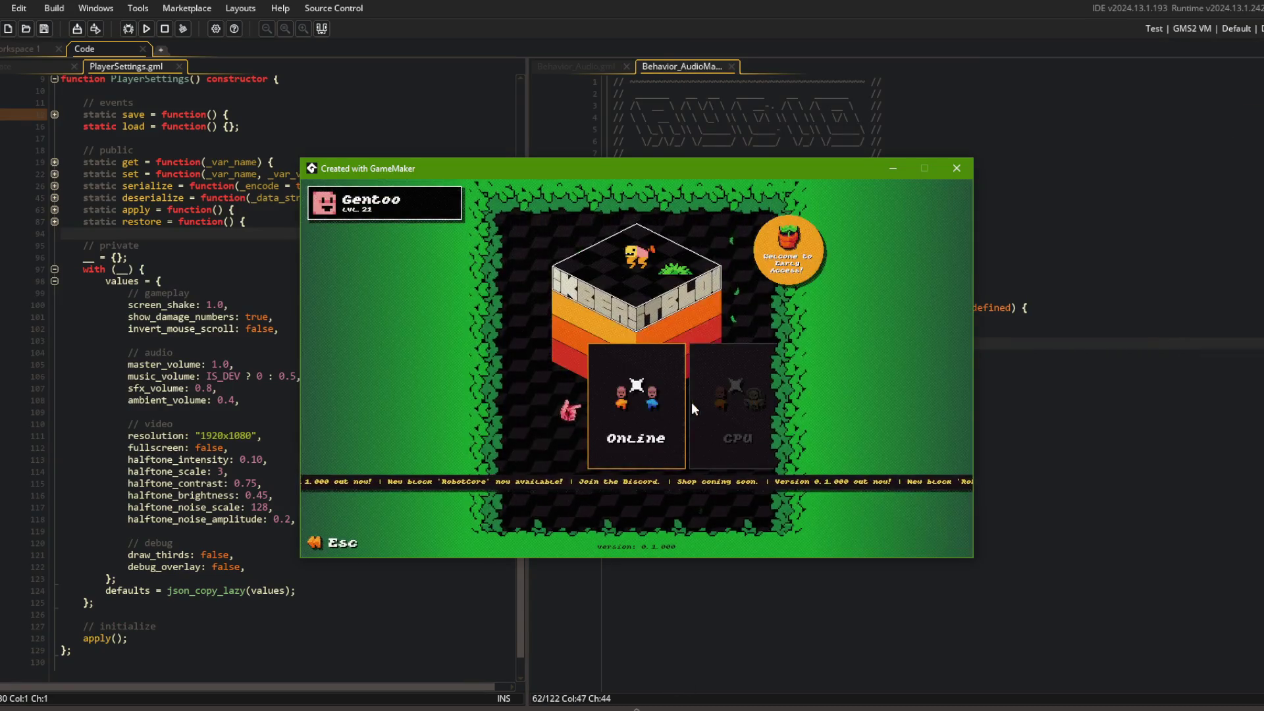
key(Escape)
key(Right)
click(653, 408)
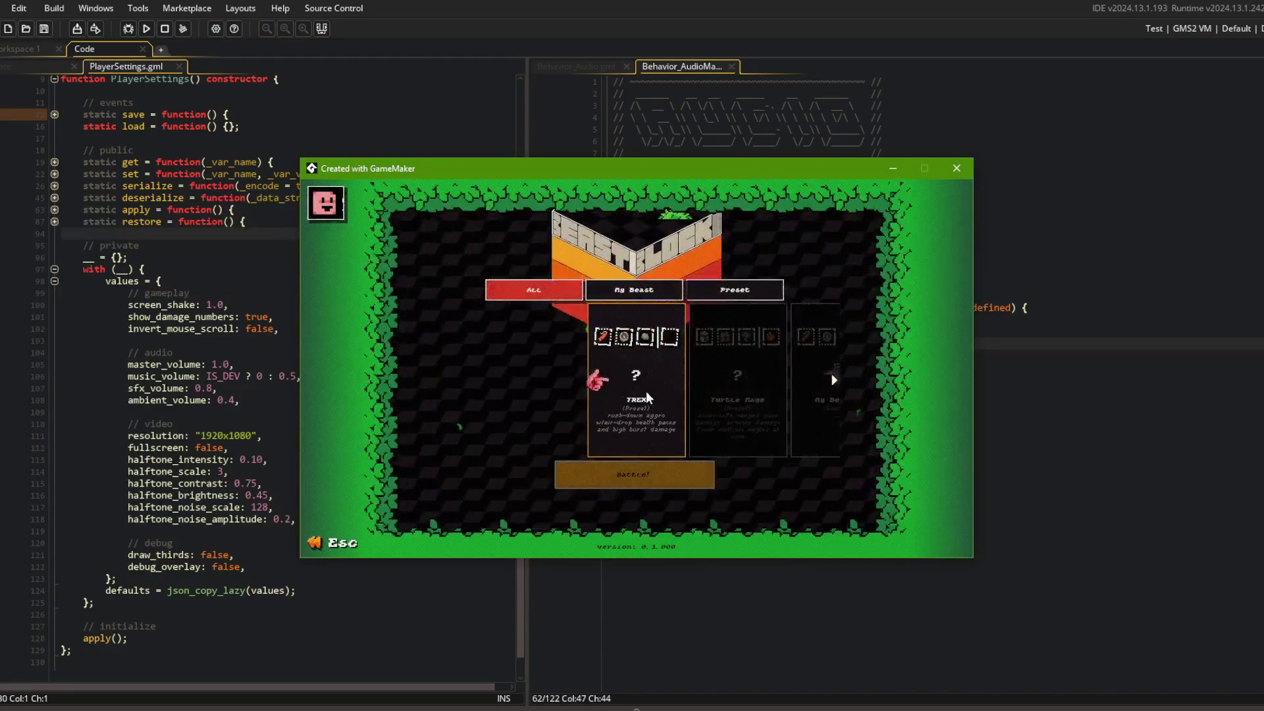
Browse the beasts, open My Beast 1 in the beast editor, then return to the main menu
key(Right)
key(Right)
key(Left)
key(Left)
key(Left)
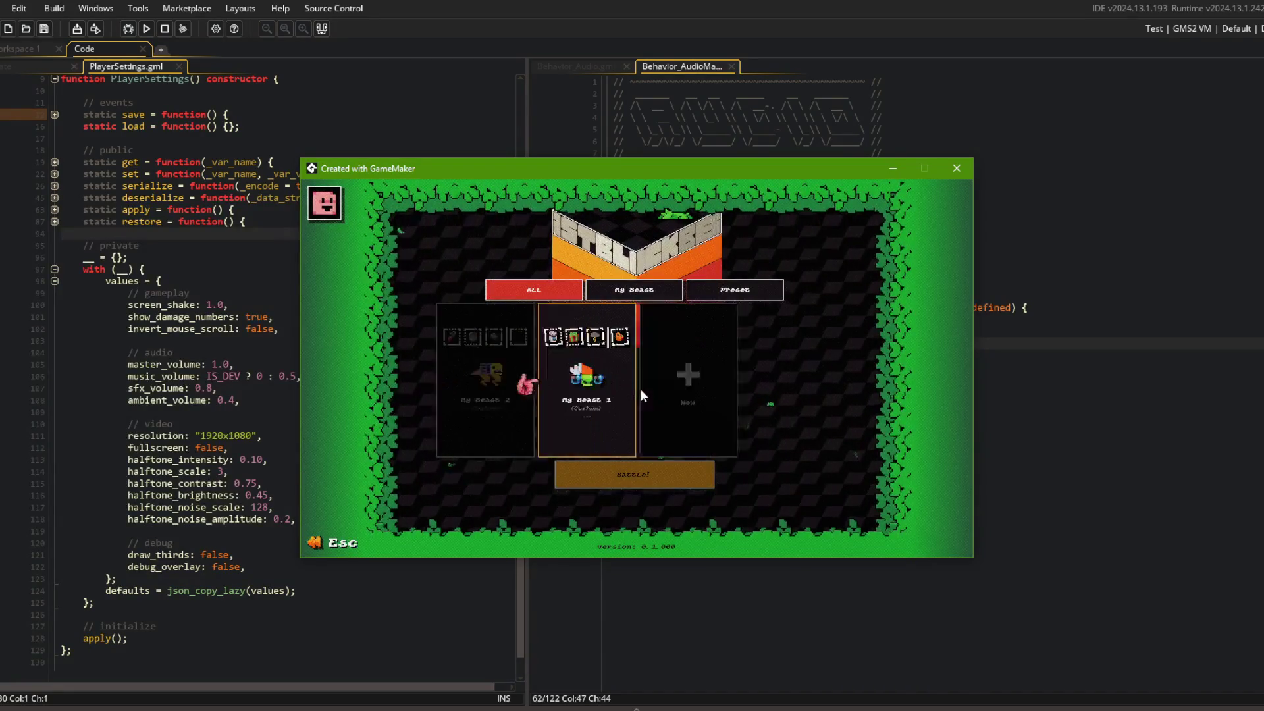
key(Right)
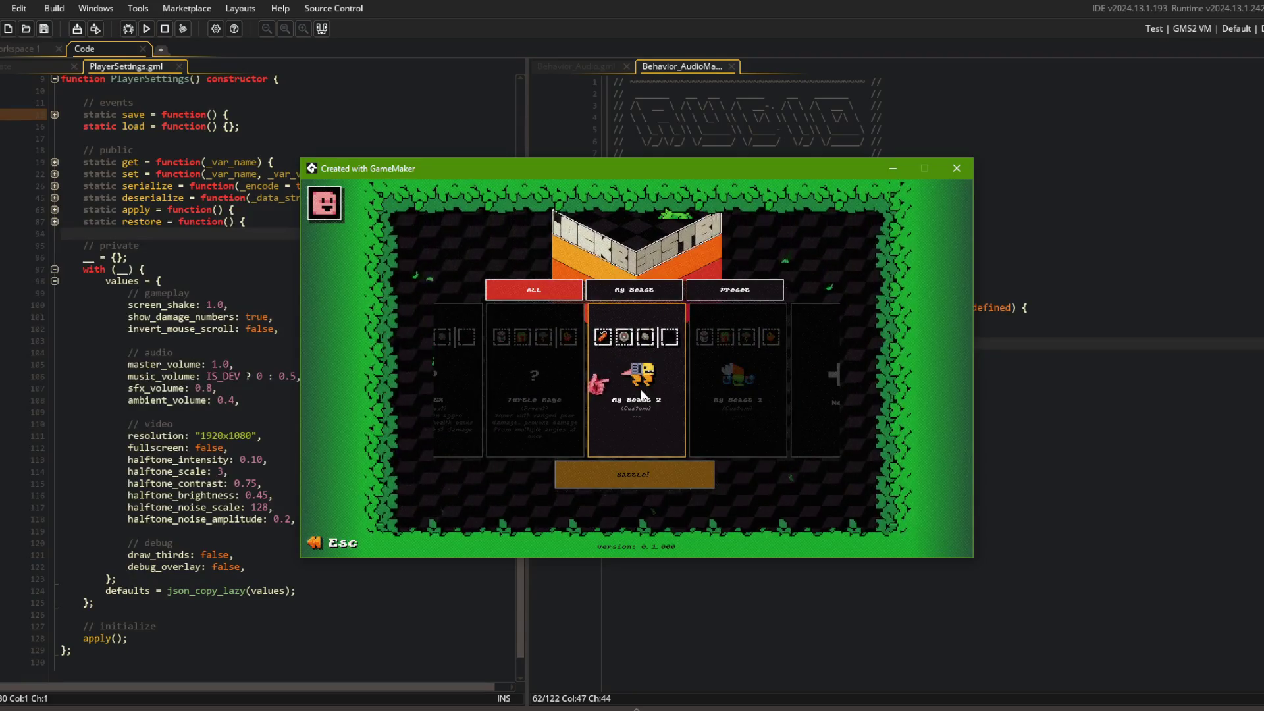
key(Right)
key(Left)
key(Right)
click(636, 392)
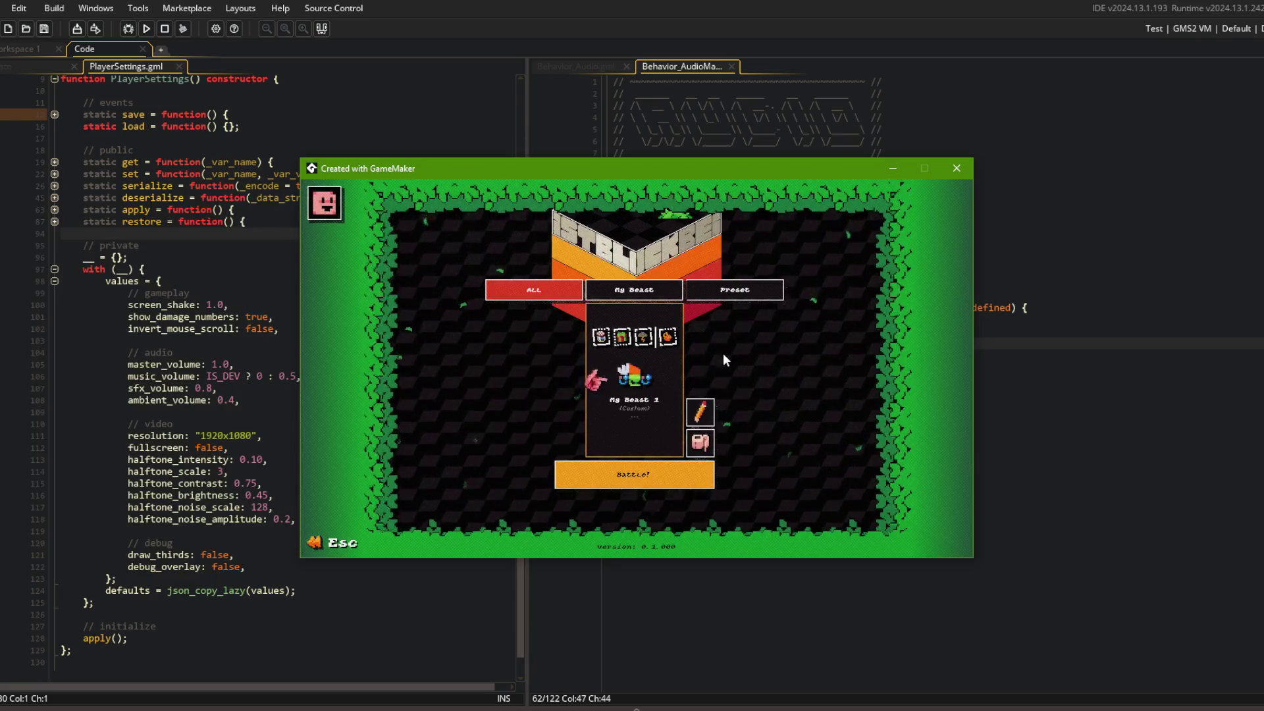
click(701, 410)
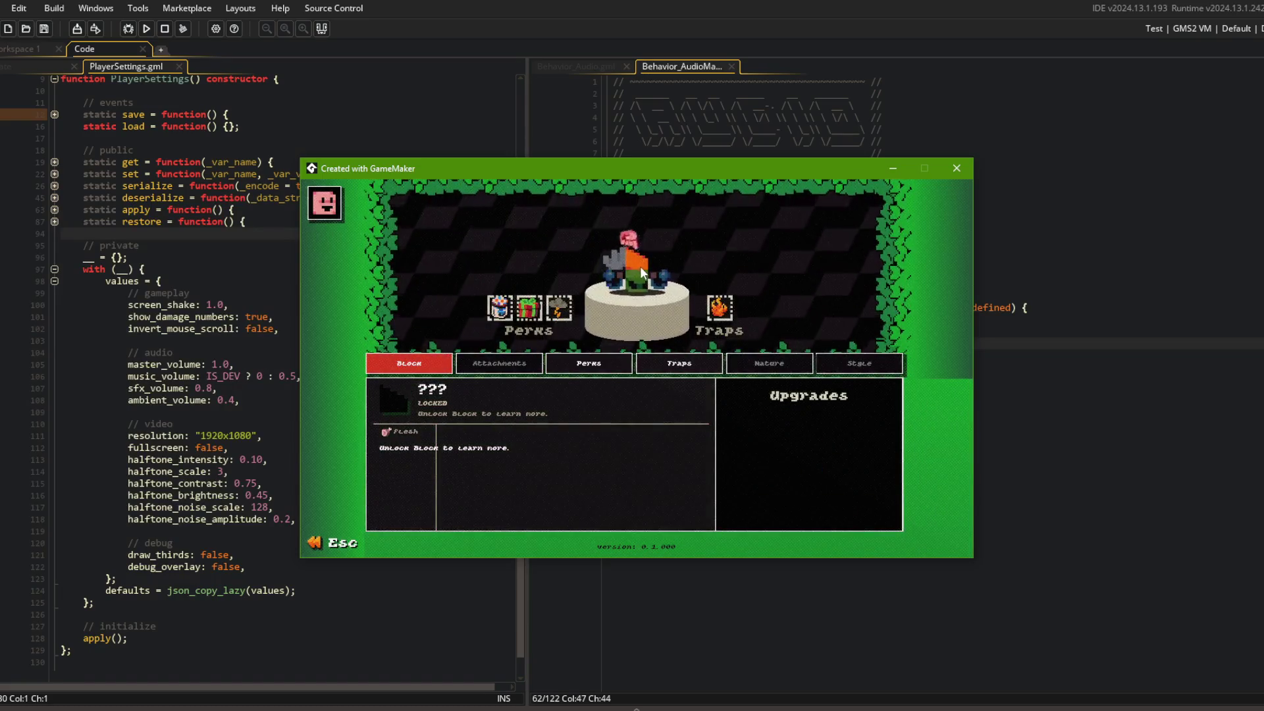
key(Escape)
key(Escape)
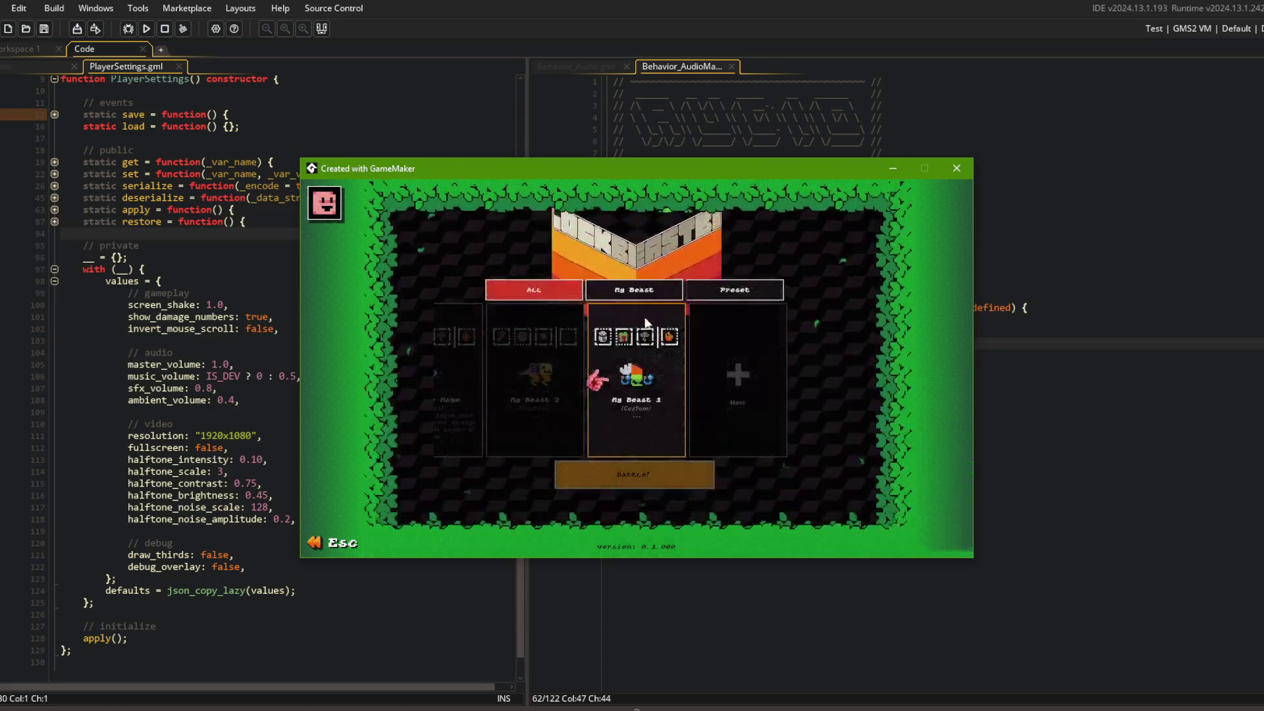
Open the Library and view the yellow block and chomper block details
key(Left)
key(Right)
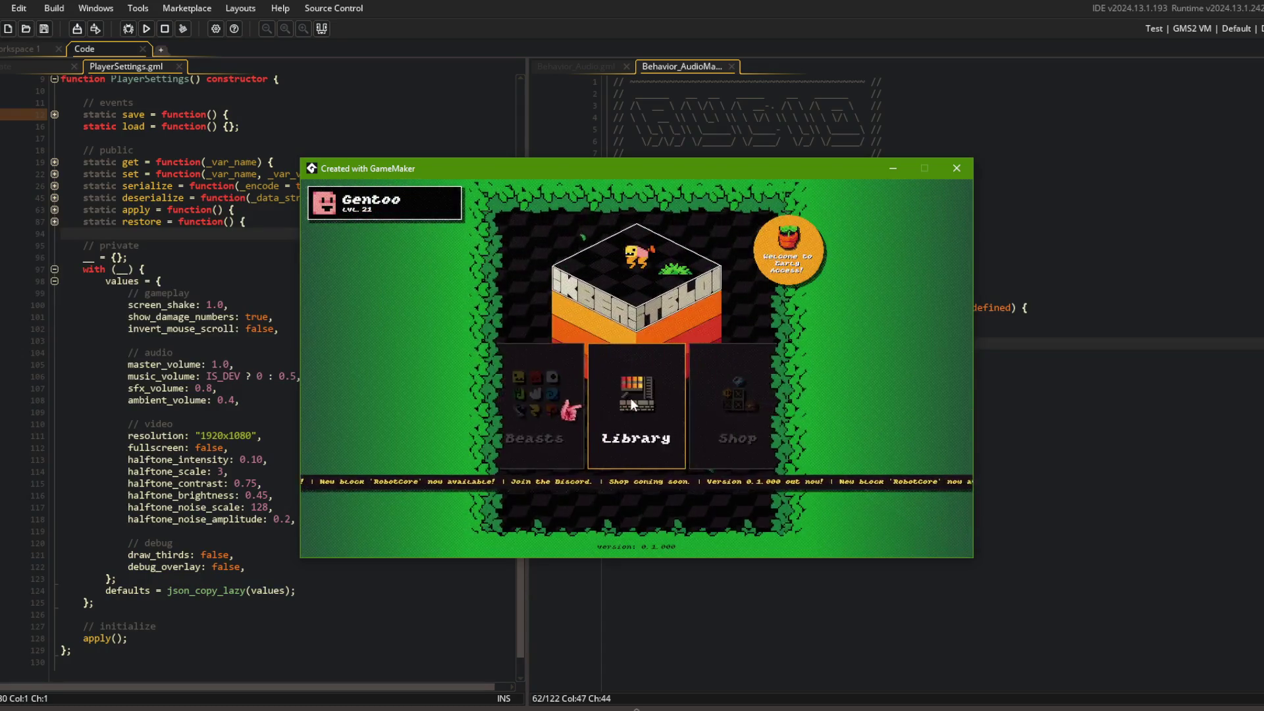
click(630, 397)
scroll(616, 389, up, 10)
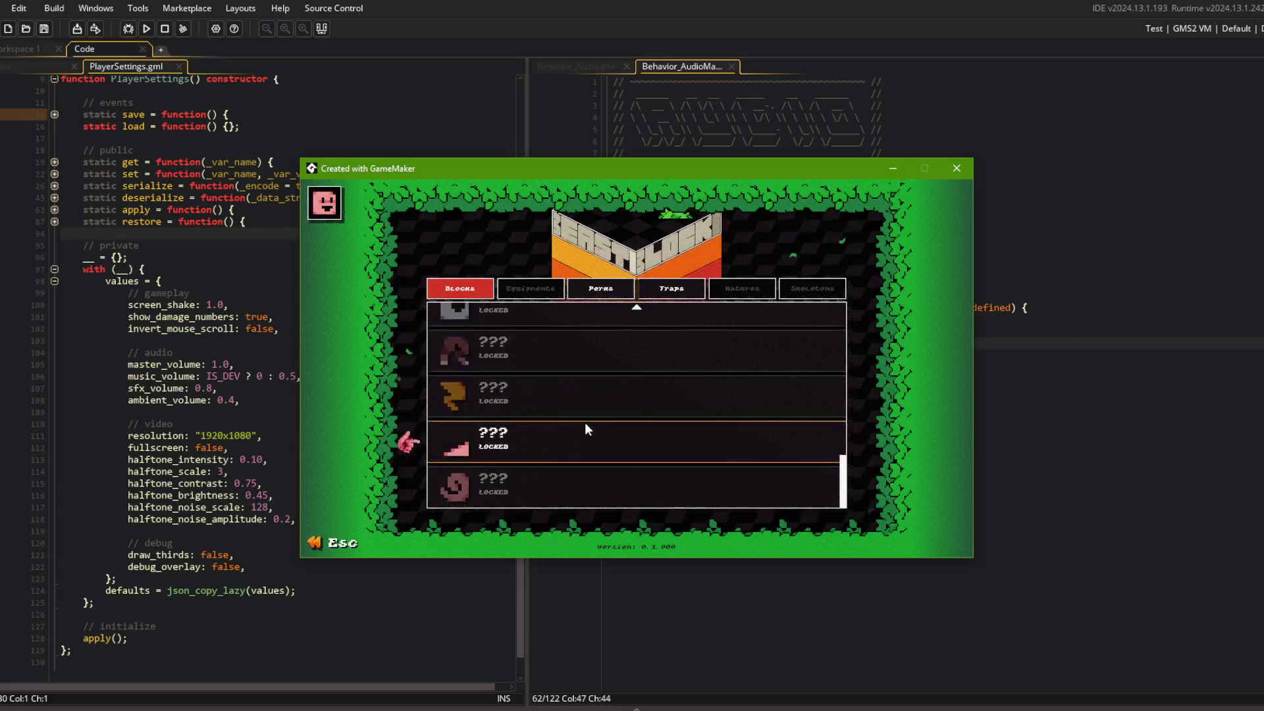
scroll(587, 366, down, 10)
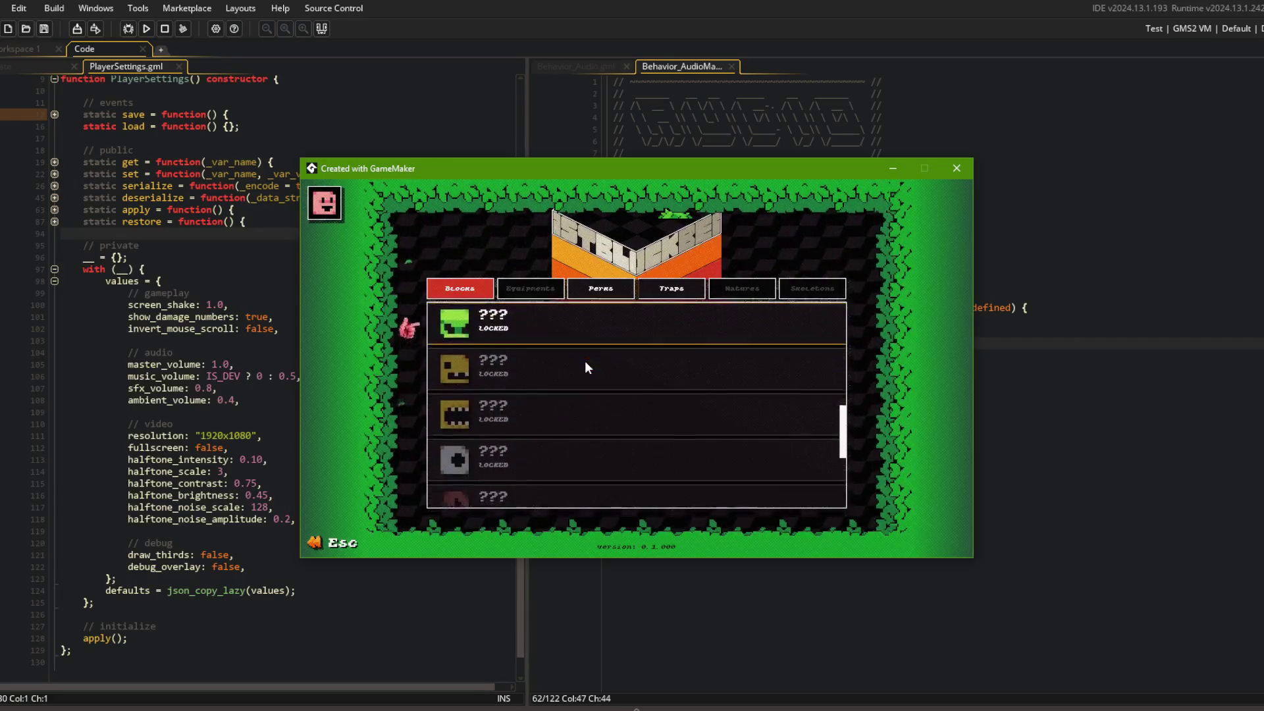
scroll(471, 409, up, 10)
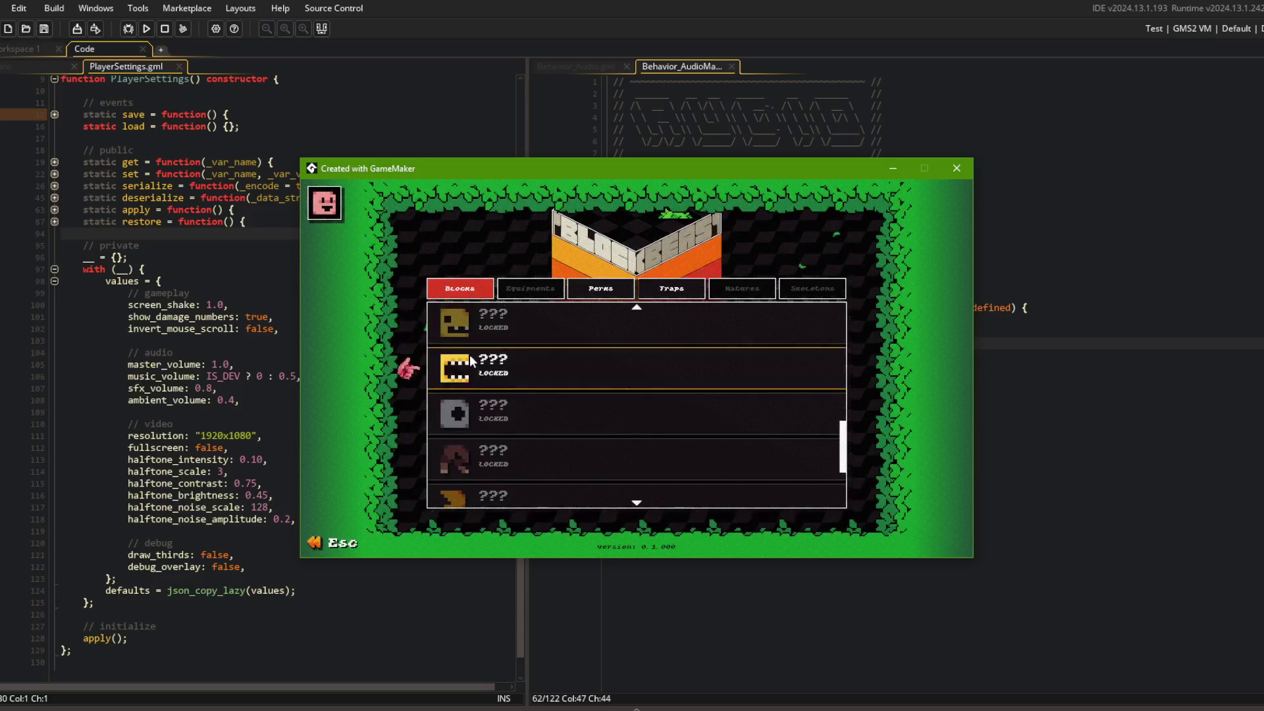
click(512, 332)
click(539, 326)
click(536, 362)
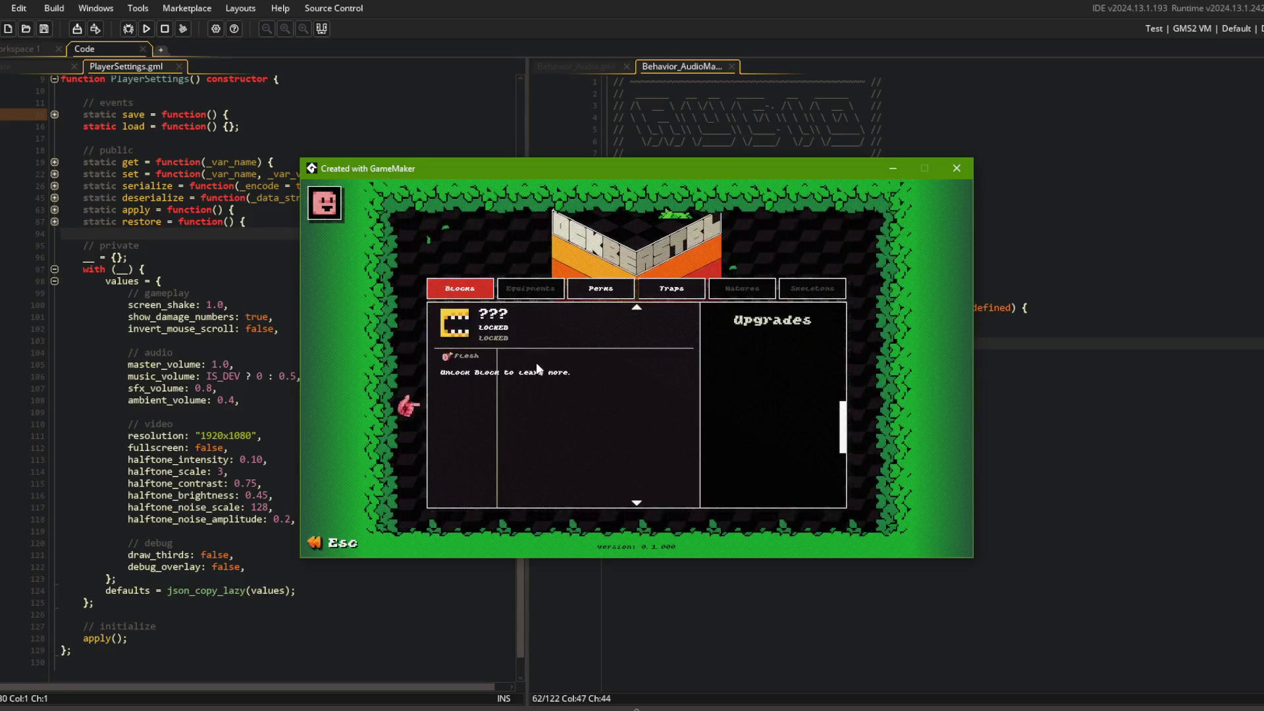
click(561, 331)
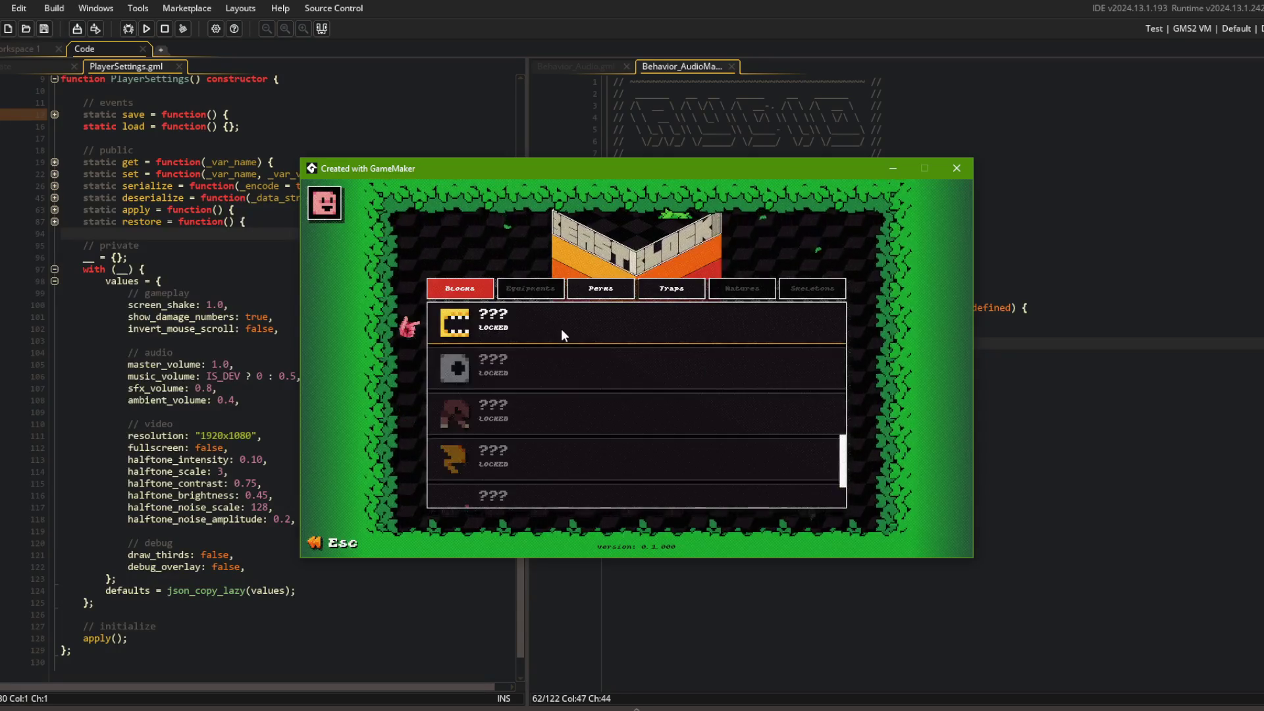
scroll(561, 329, down, 5)
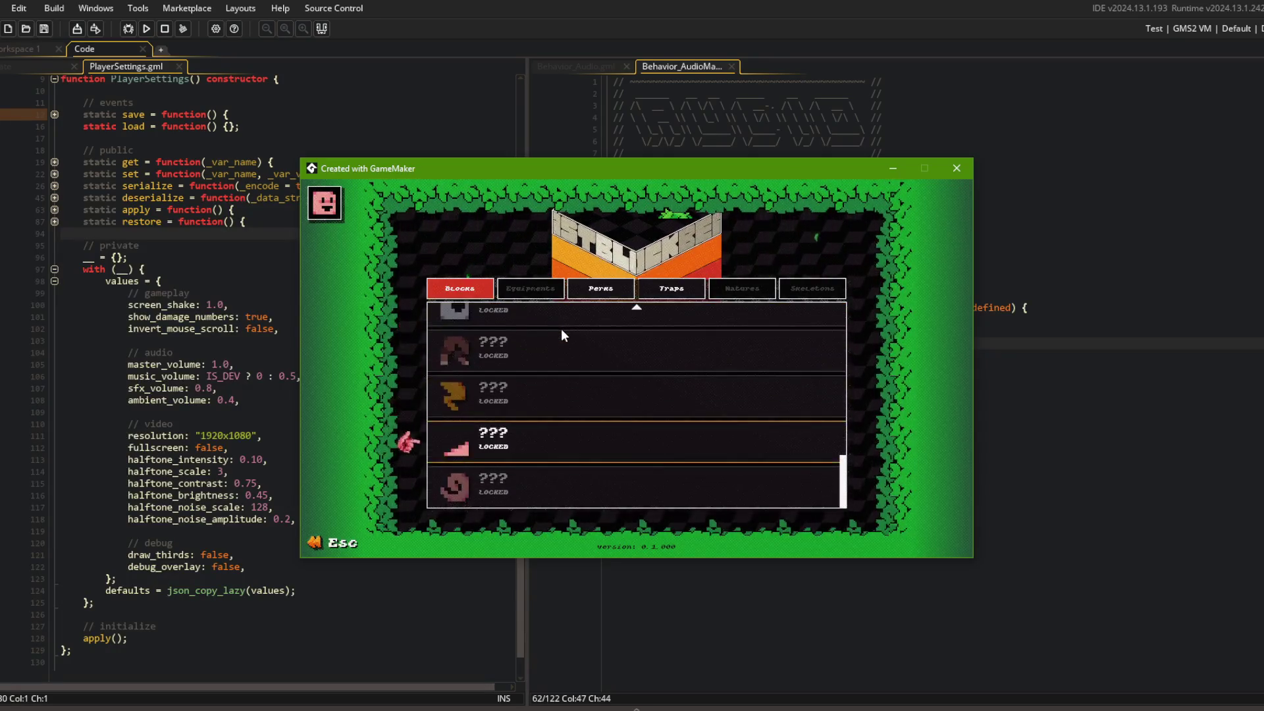
View the gift, fire, storm-cloud and rock perk details, then leave and close the game
click(596, 295)
click(653, 284)
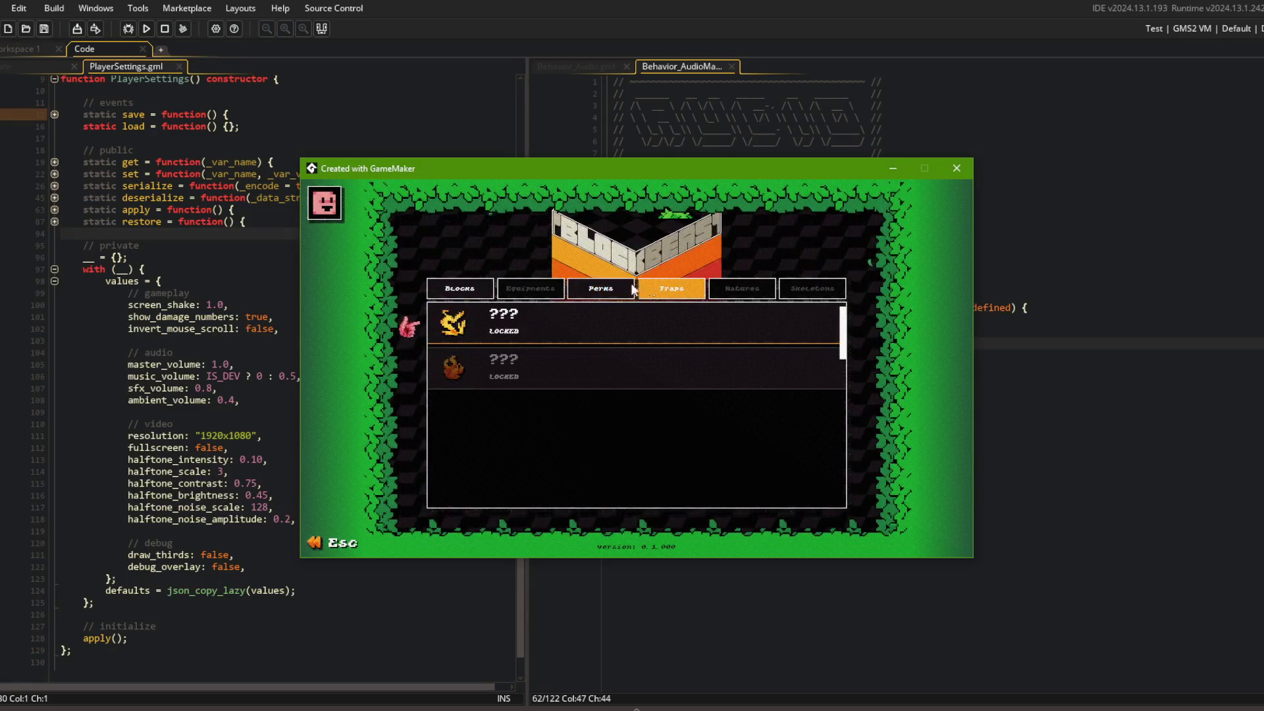
click(596, 290)
click(570, 369)
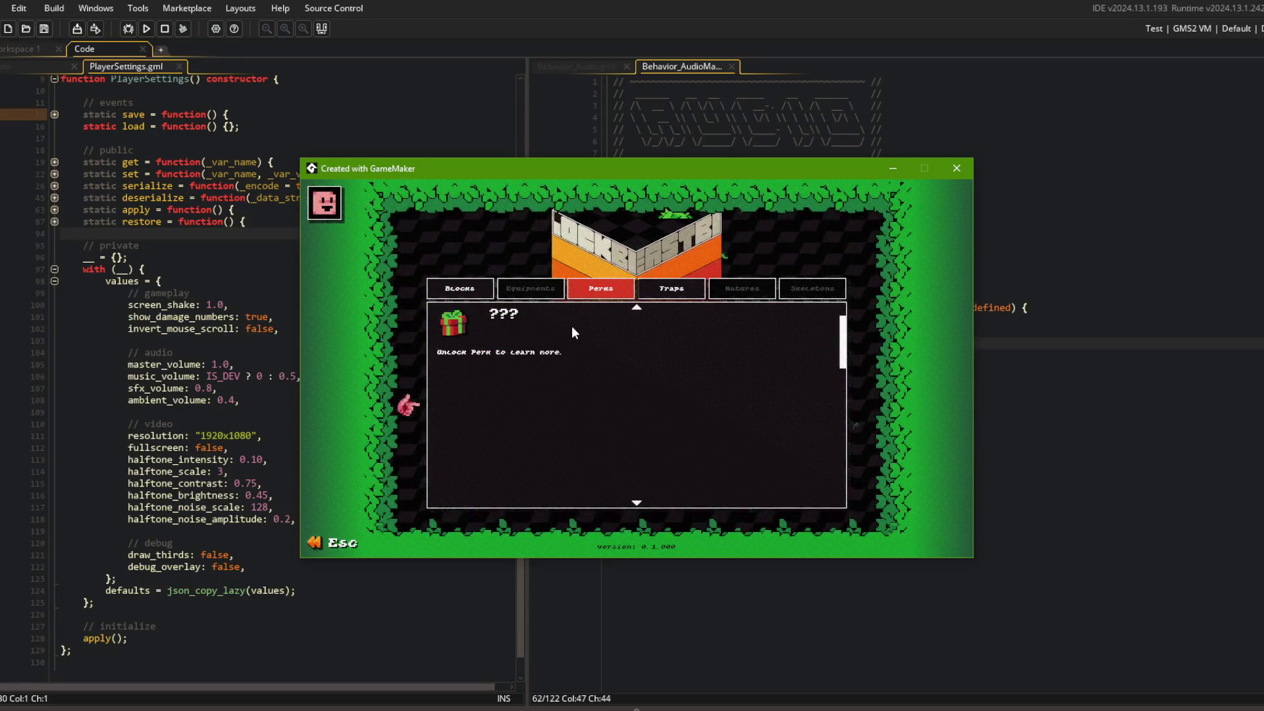
click(571, 327)
click(570, 358)
click(570, 333)
click(571, 357)
click(574, 331)
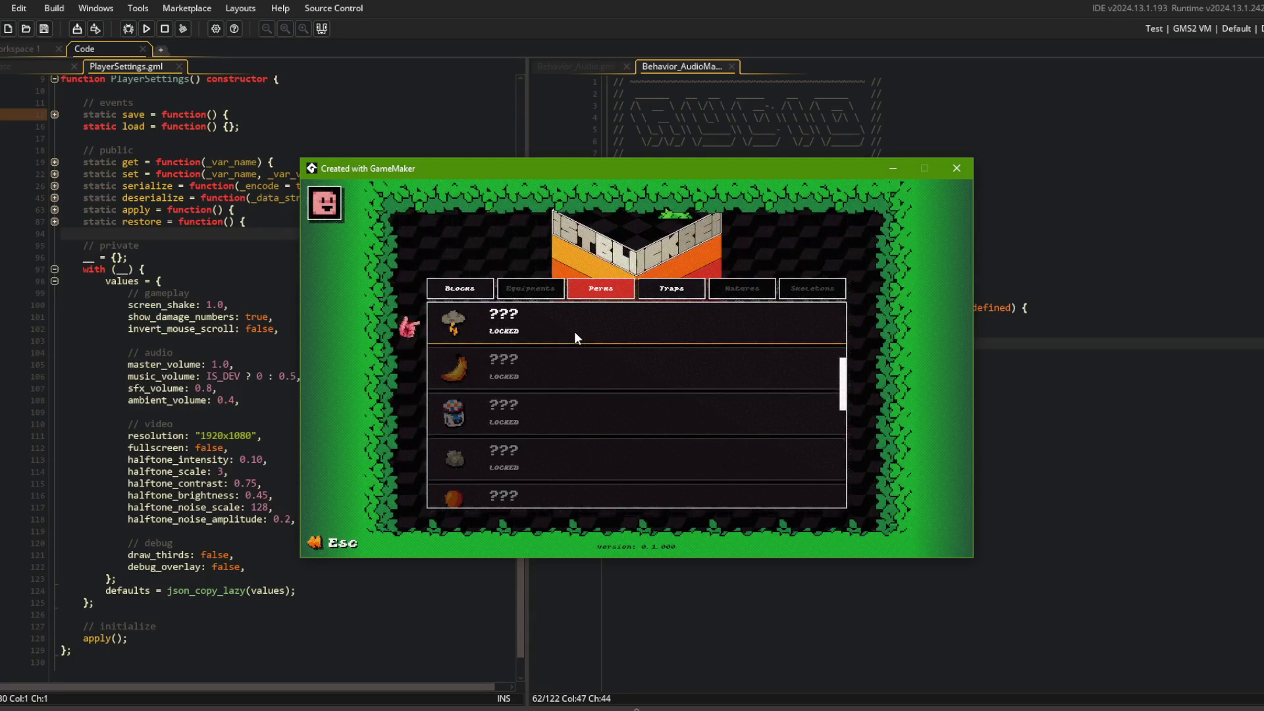
click(563, 357)
click(563, 357)
scroll(562, 352, up, 3)
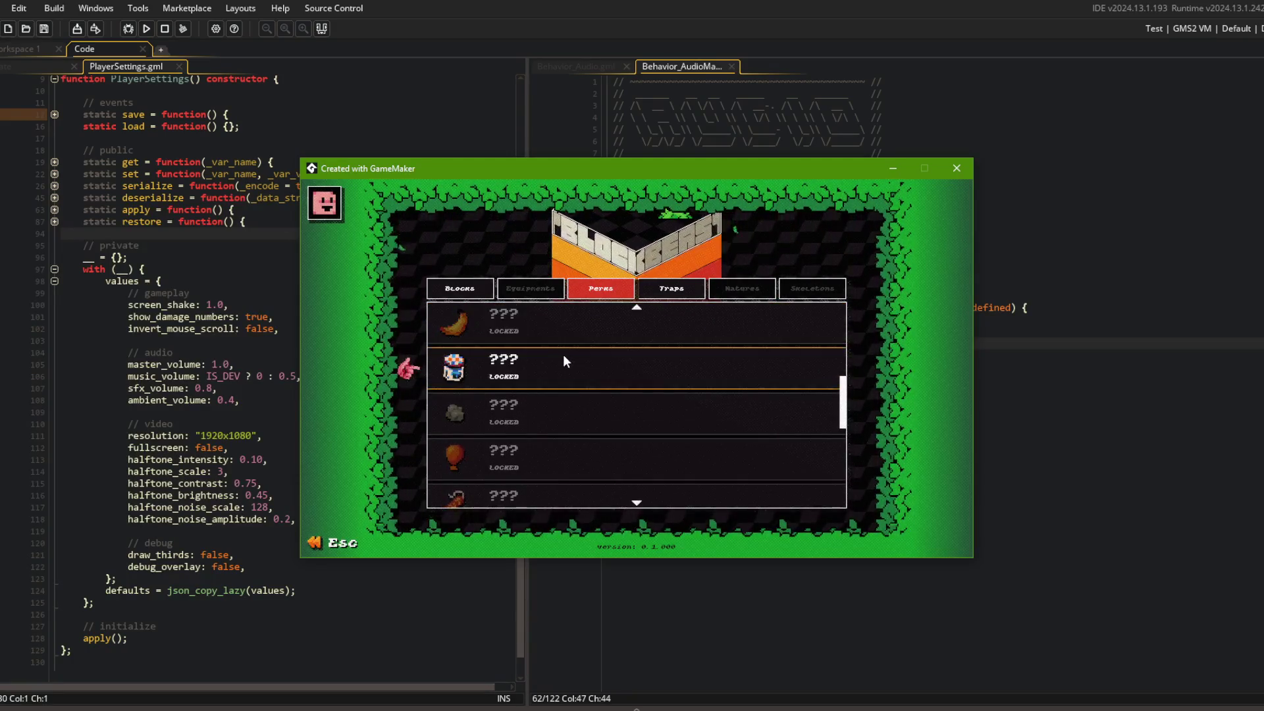
key(Escape)
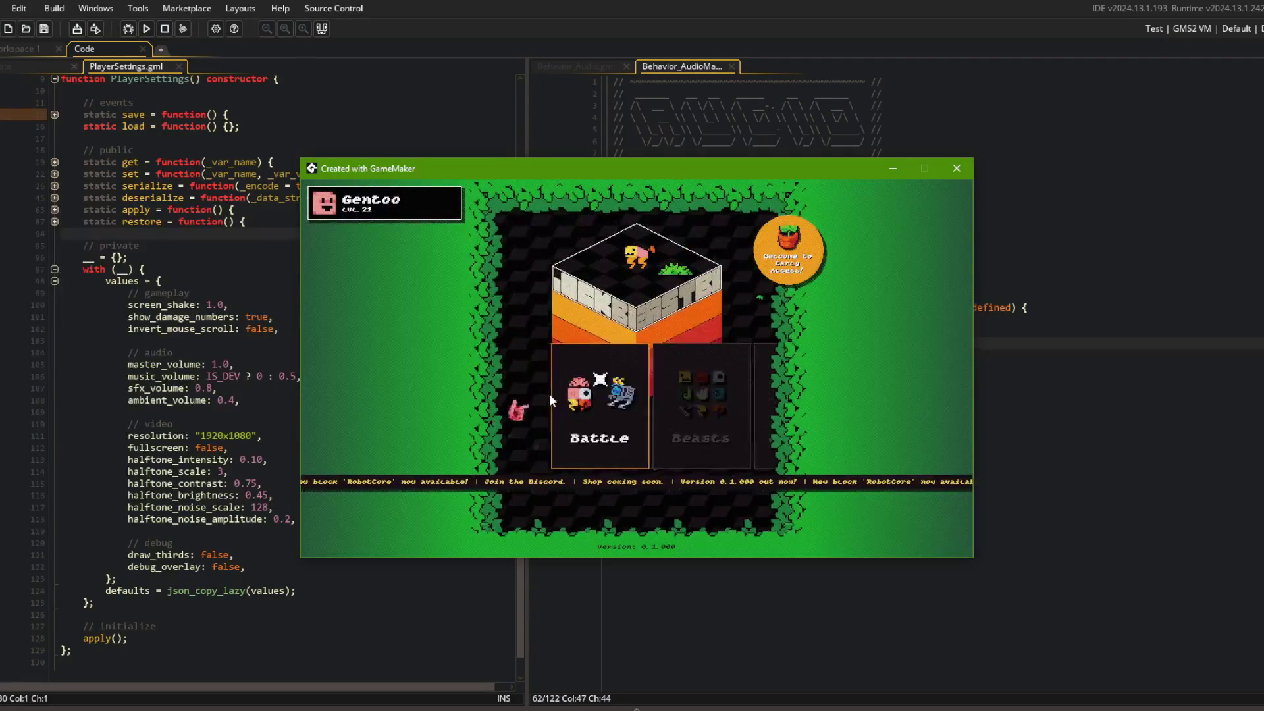
click(951, 167)
In the music Create code, add an IS_DEV block after update_audio() in the lifecycle update
click(823, 140)
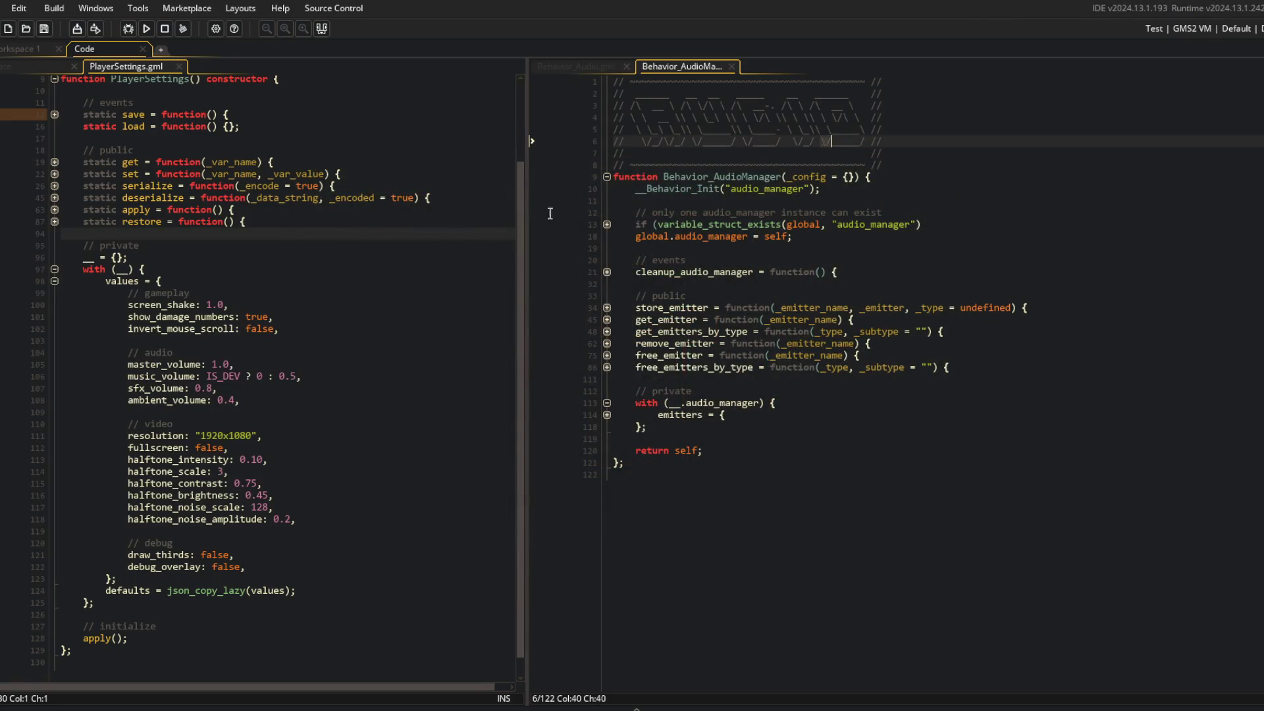
click(26, 63)
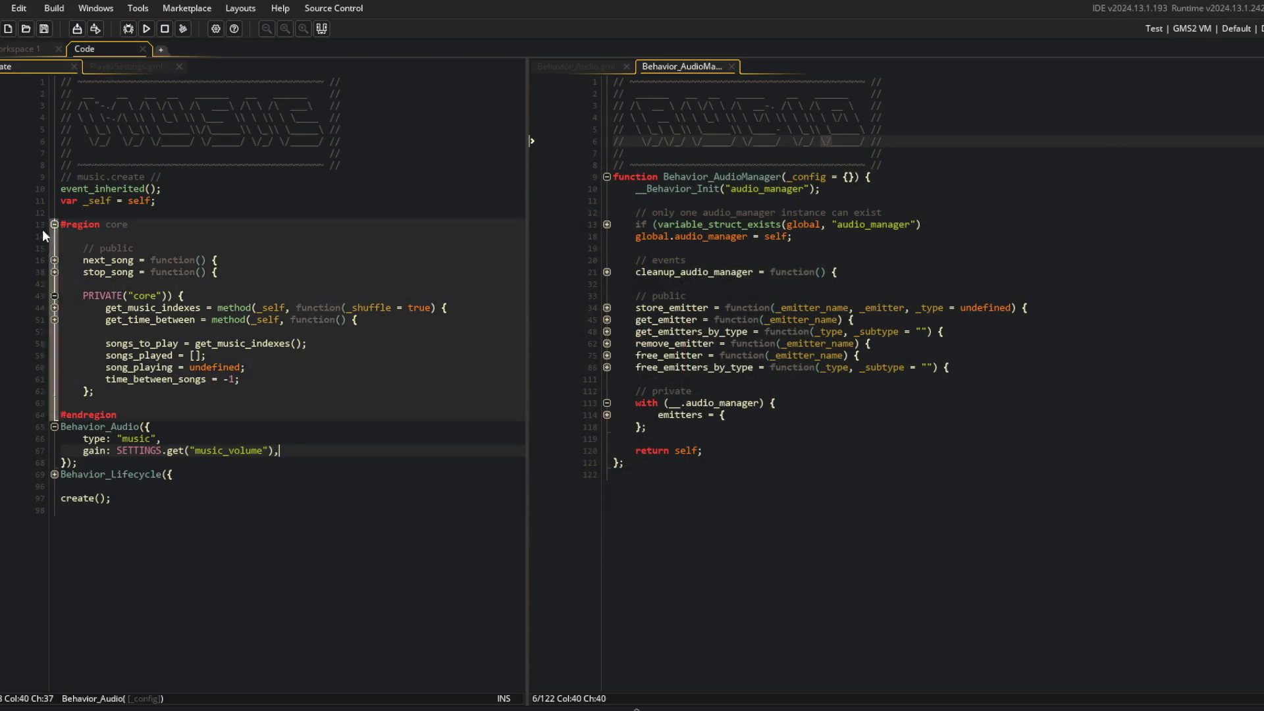
click(53, 261)
click(53, 260)
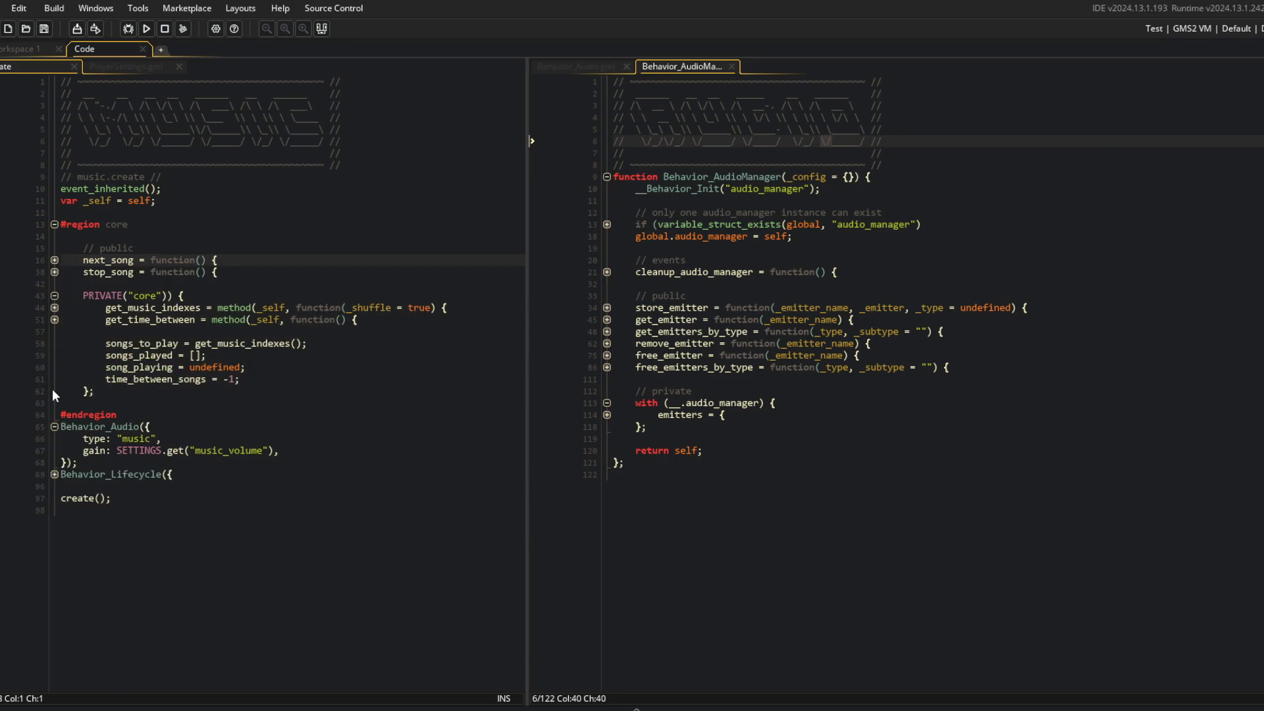
click(54, 474)
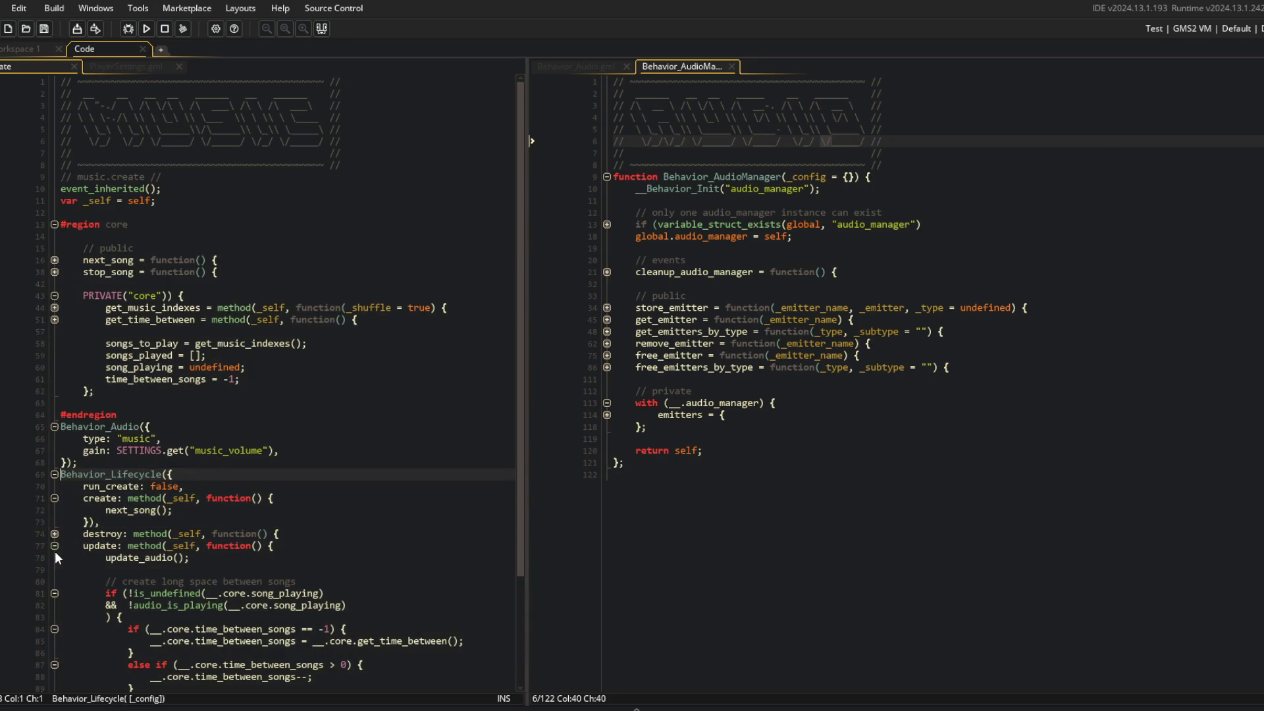
click(182, 559)
scroll(341, 451, down, 3)
scroll(340, 451, up, 2)
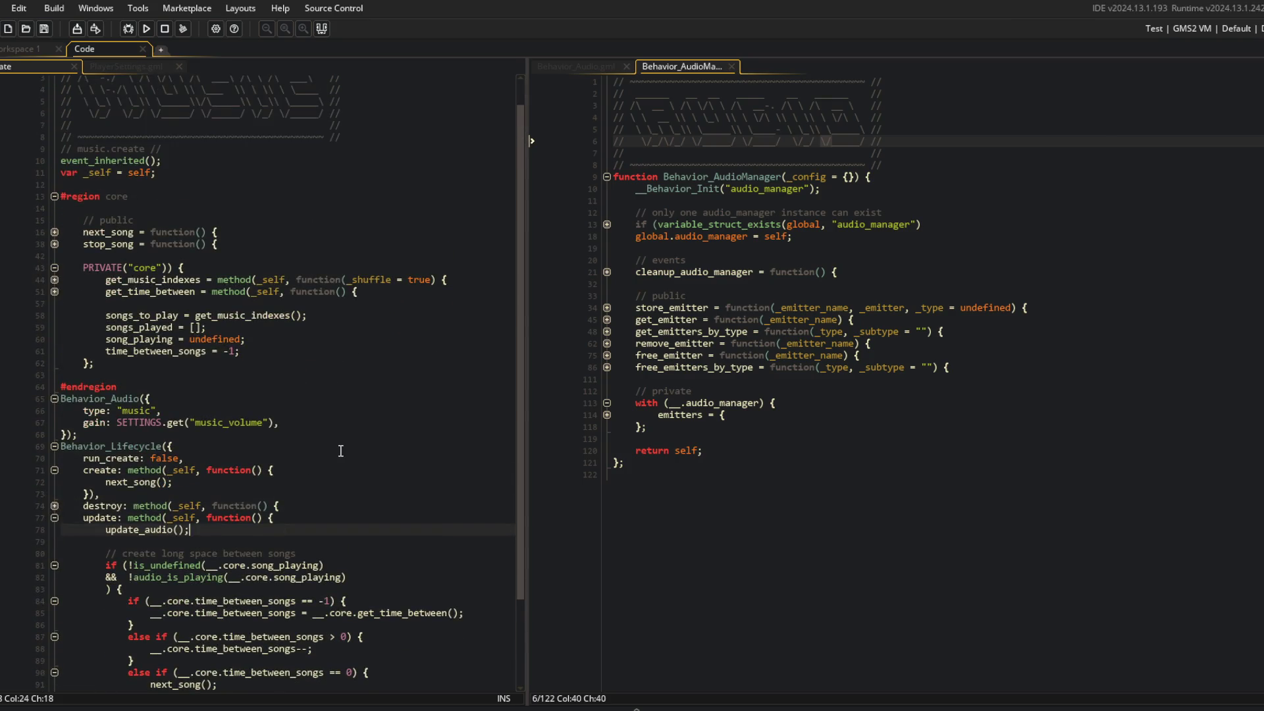
key(Return)
key(Return)
text(if ()
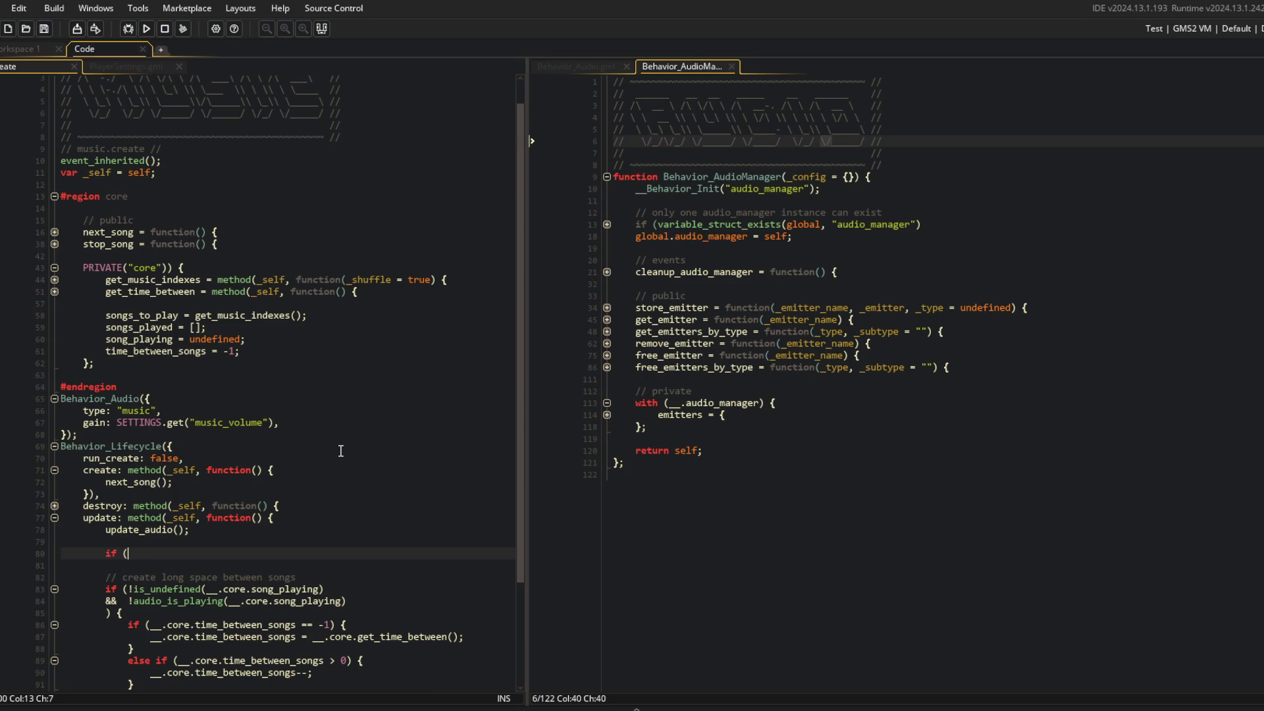
text(IS_DEV)
key(BackSpace)
text(&)
key(BackSpace)
key(BackSpace)
text() {)
key(Return)
Add a Right-arrow-with-Shift hotkey that calls next_song(), then test-run the game
text(f (keyboard_check_presse)
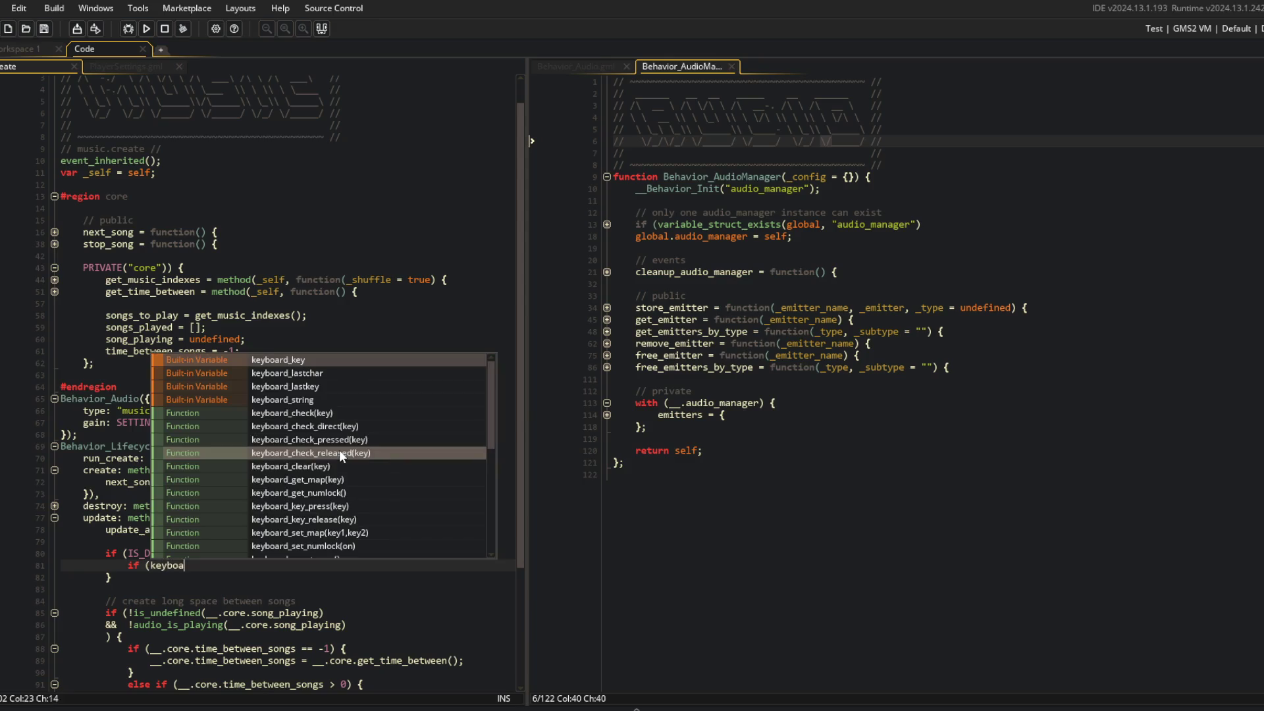
text(d()
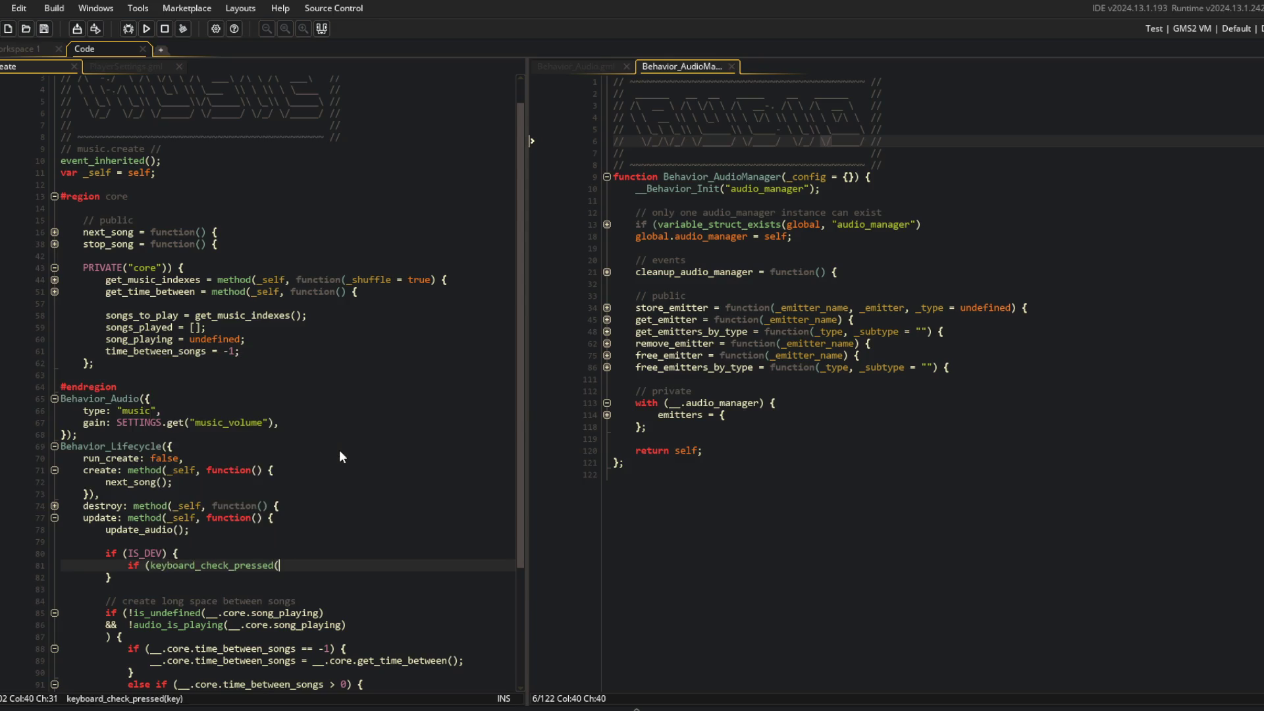
text(vk_right) && )
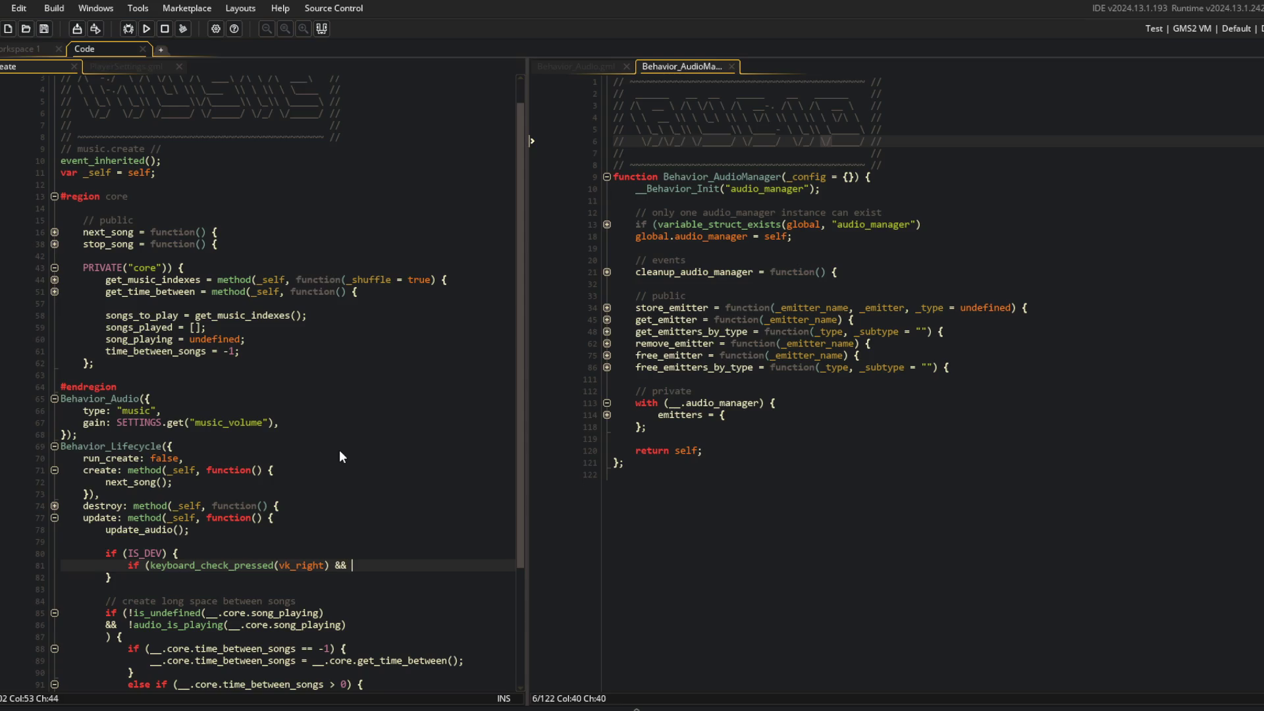
text(keyboard_check(vks_)
key(BackSpace)
key(BackSpace)
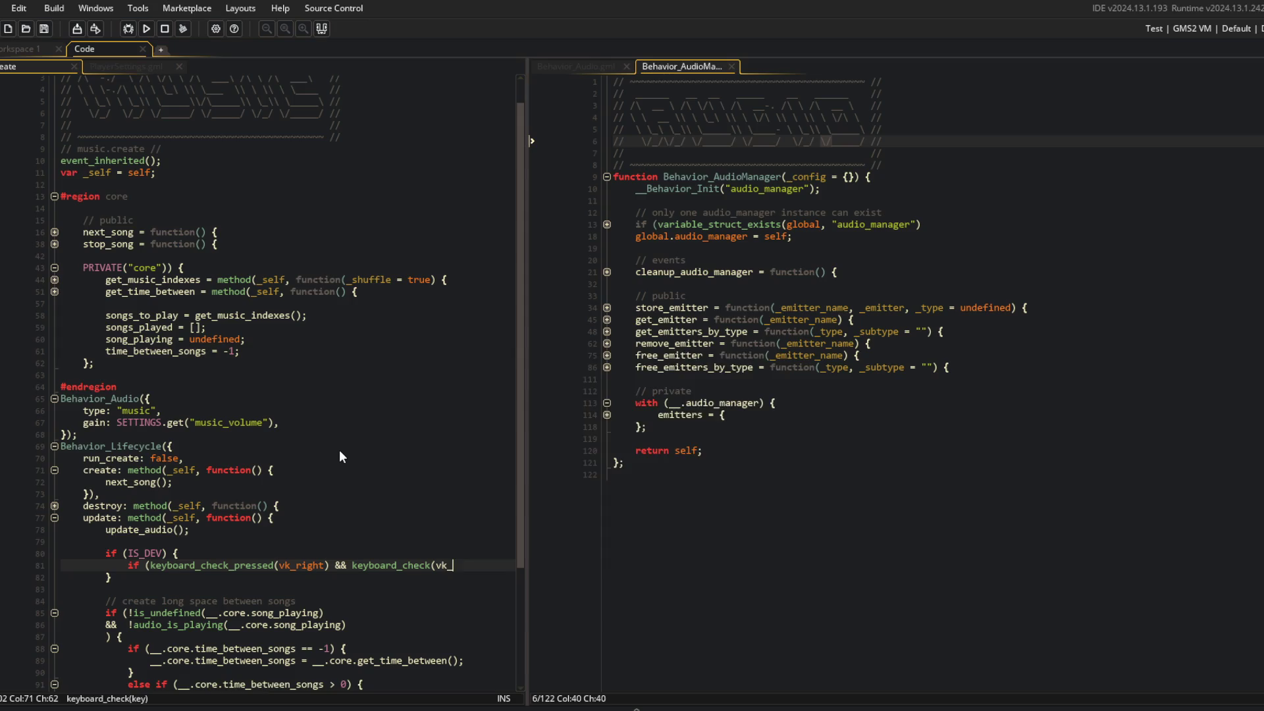
text(_shift)) {)
key(Return)
key(Return)
text(})
key(Up)
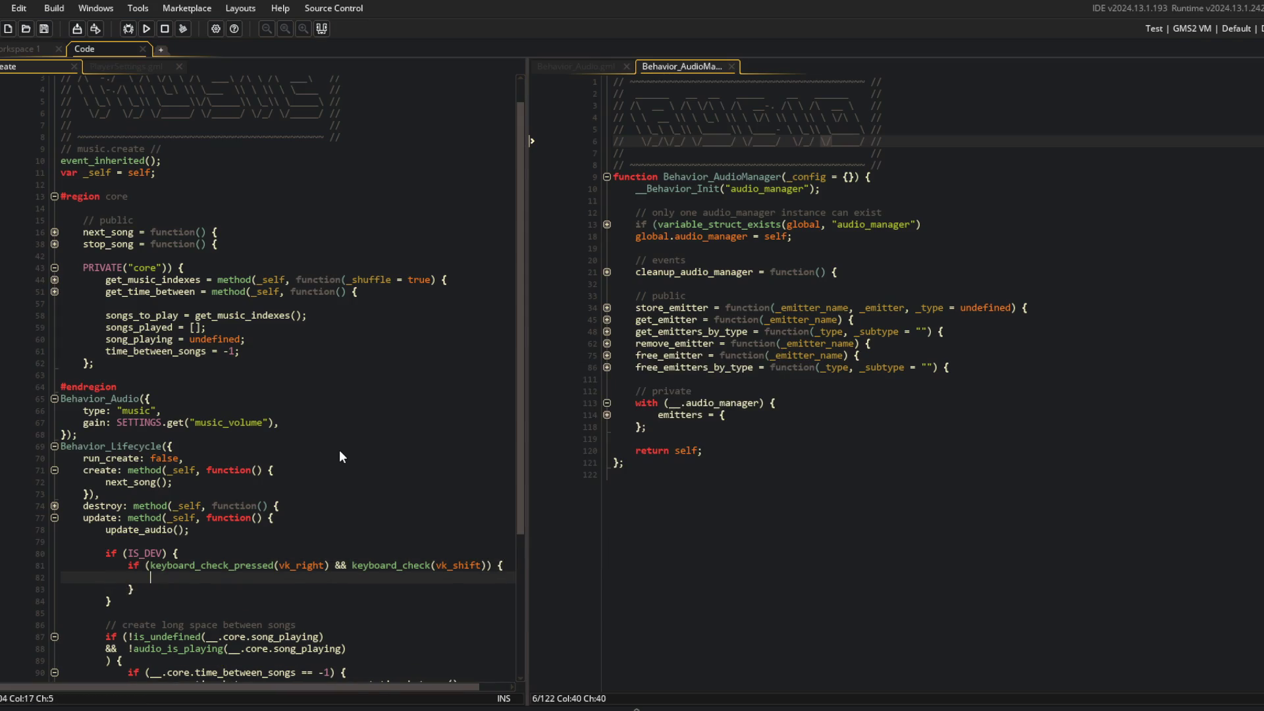
text(next_song();)
click(395, 435)
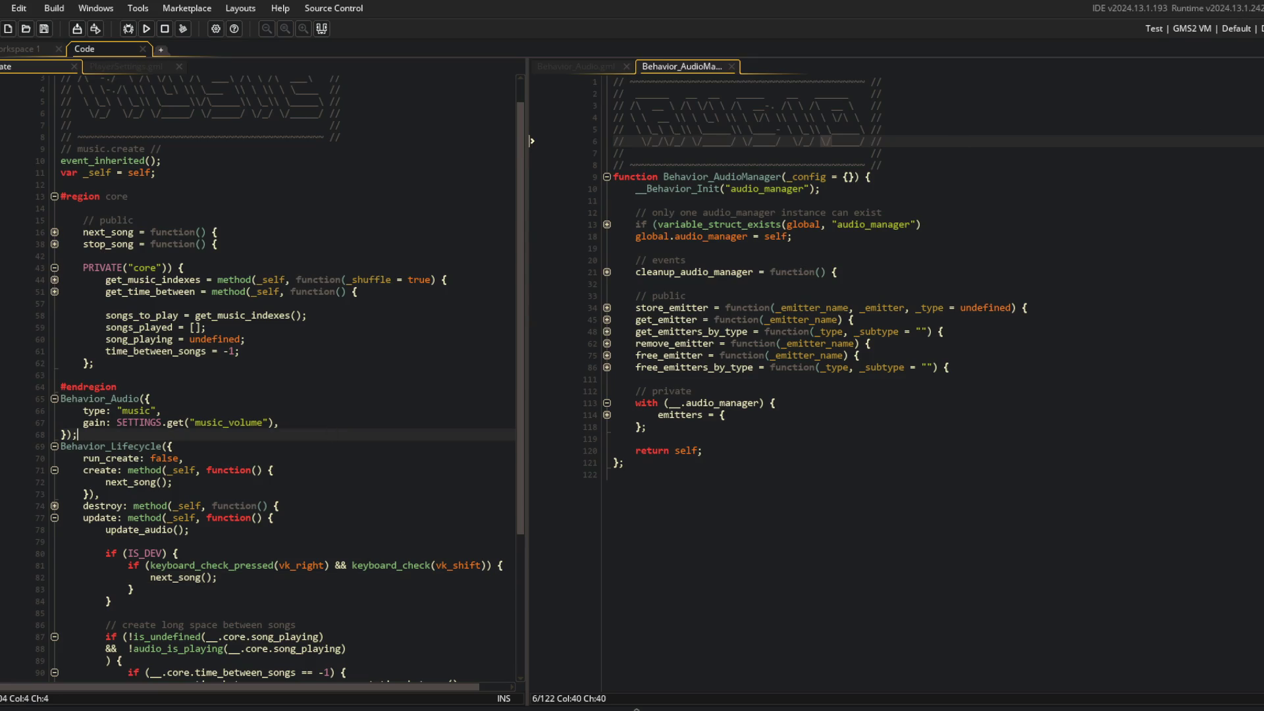
click(147, 29)
Nest the Right-arrow check inside its own keyboard_check(vk_shift) block
click(285, 280)
click(366, 566)
key(End)
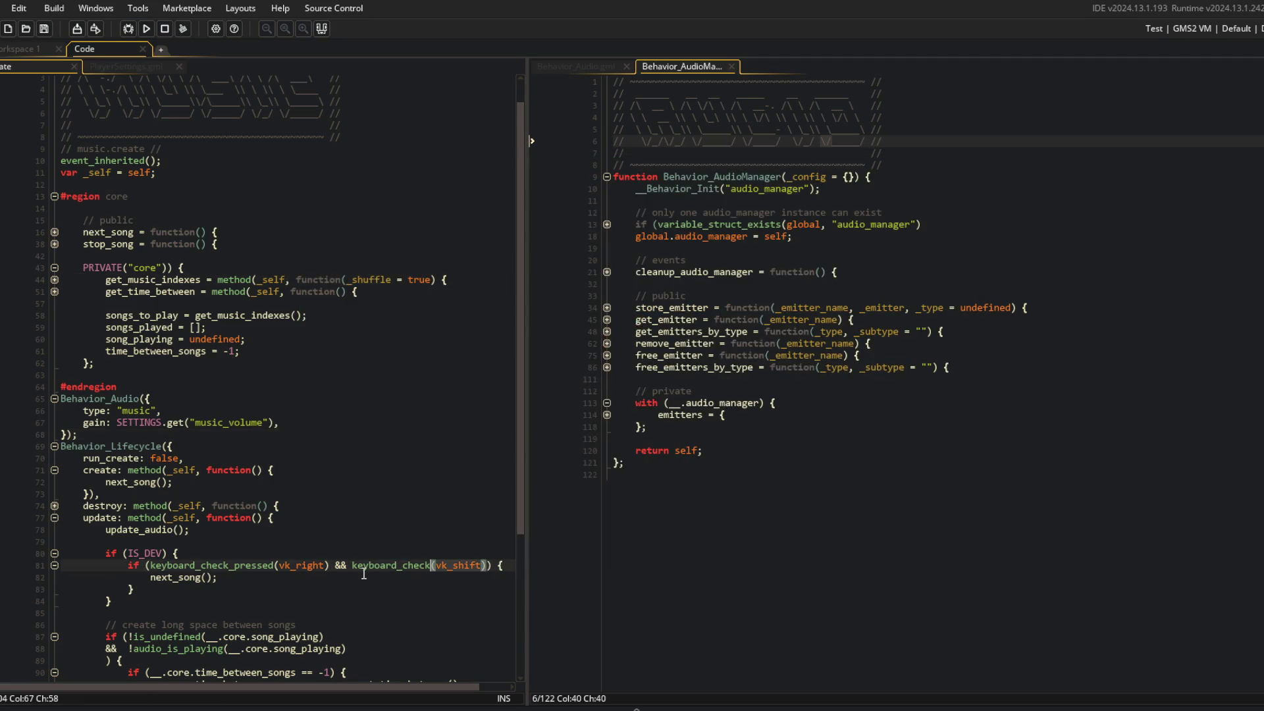
key(ctrl+BackSpace)
key(ctrl+BackSpace)
key(Home)
key(Return)
key(Up)
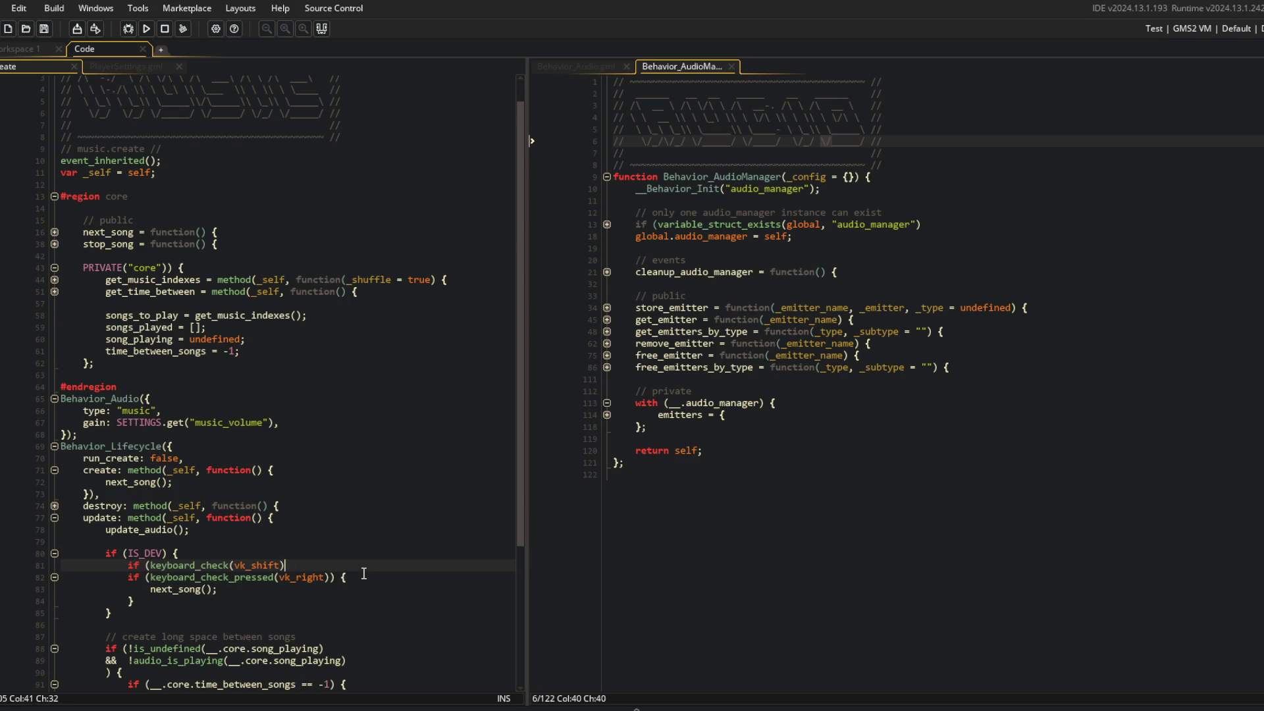
text({)
key(Down)
key(Home)
key(shift+Down)
key(shift+Down)
key(shift+Down)
key(Tab)
key(Up)
key(End)
key(Return)
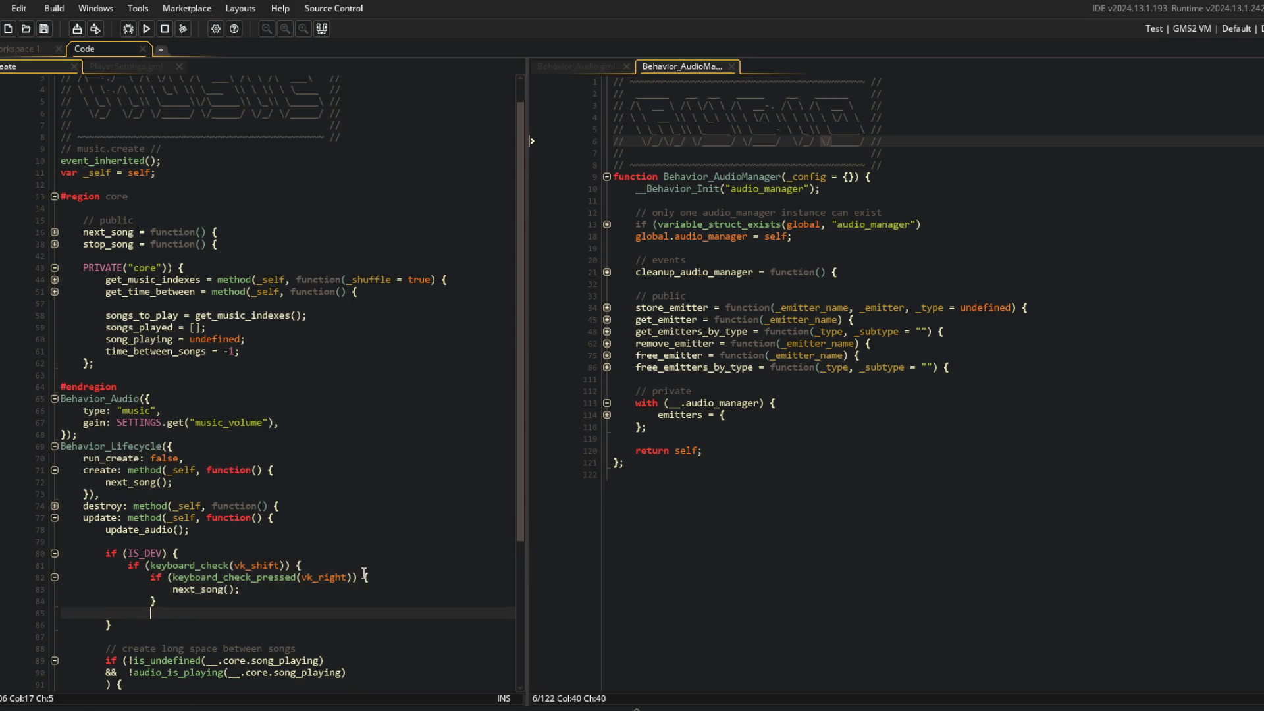
Add an M-key check in the Shift block calling SETTINGS.set("music_volume", 1.0)
key(Up)
key(Up)
key(Up)
key(End)
key(Return)
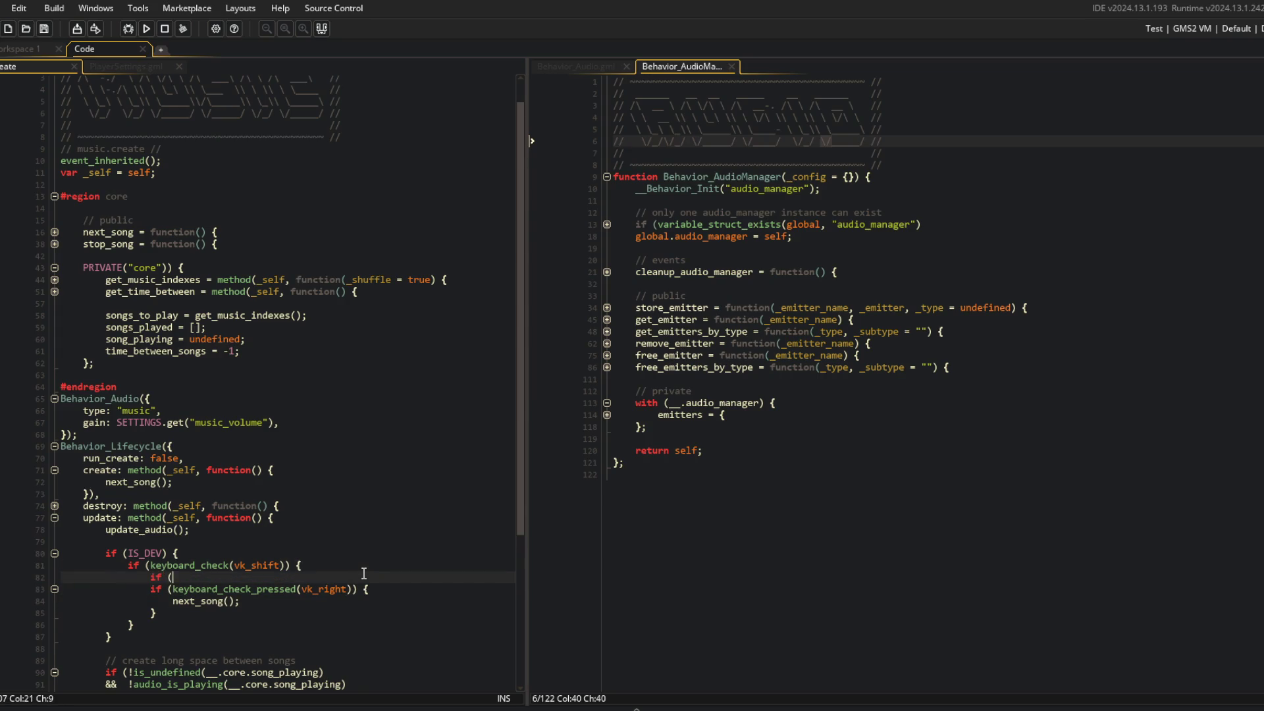
text(k_pressed(ord("M"))) {)
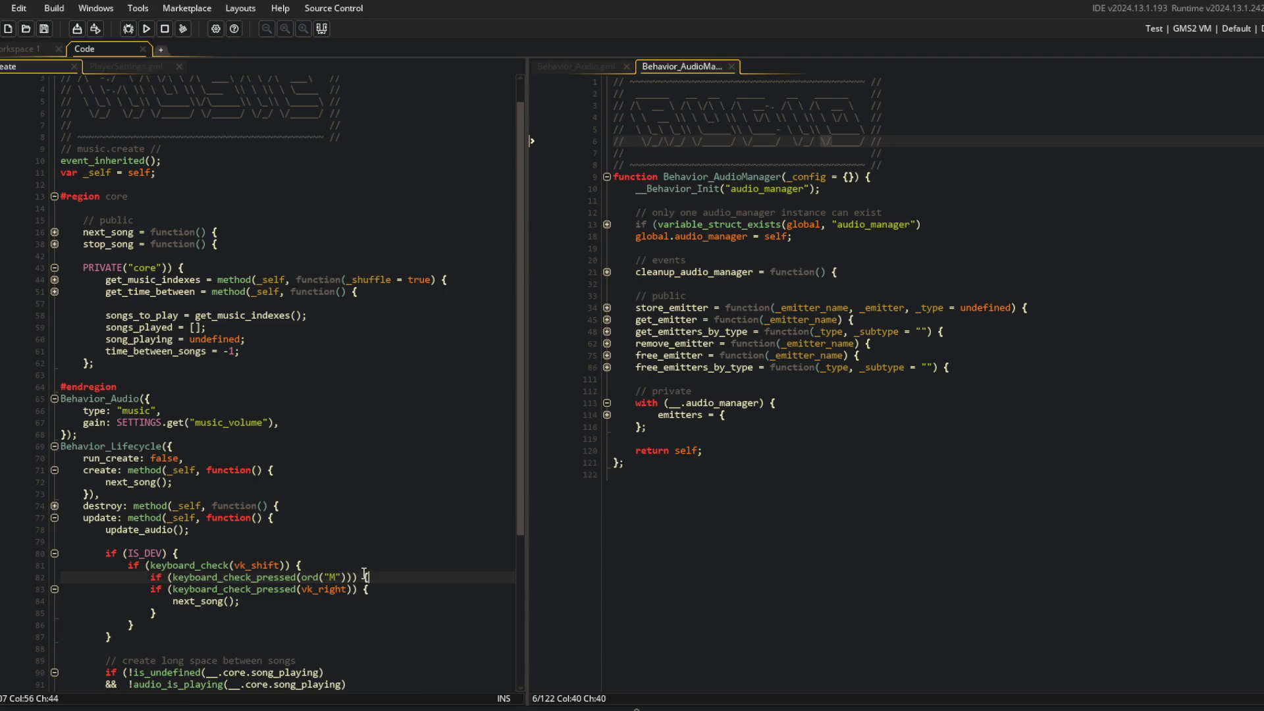
key(Return)
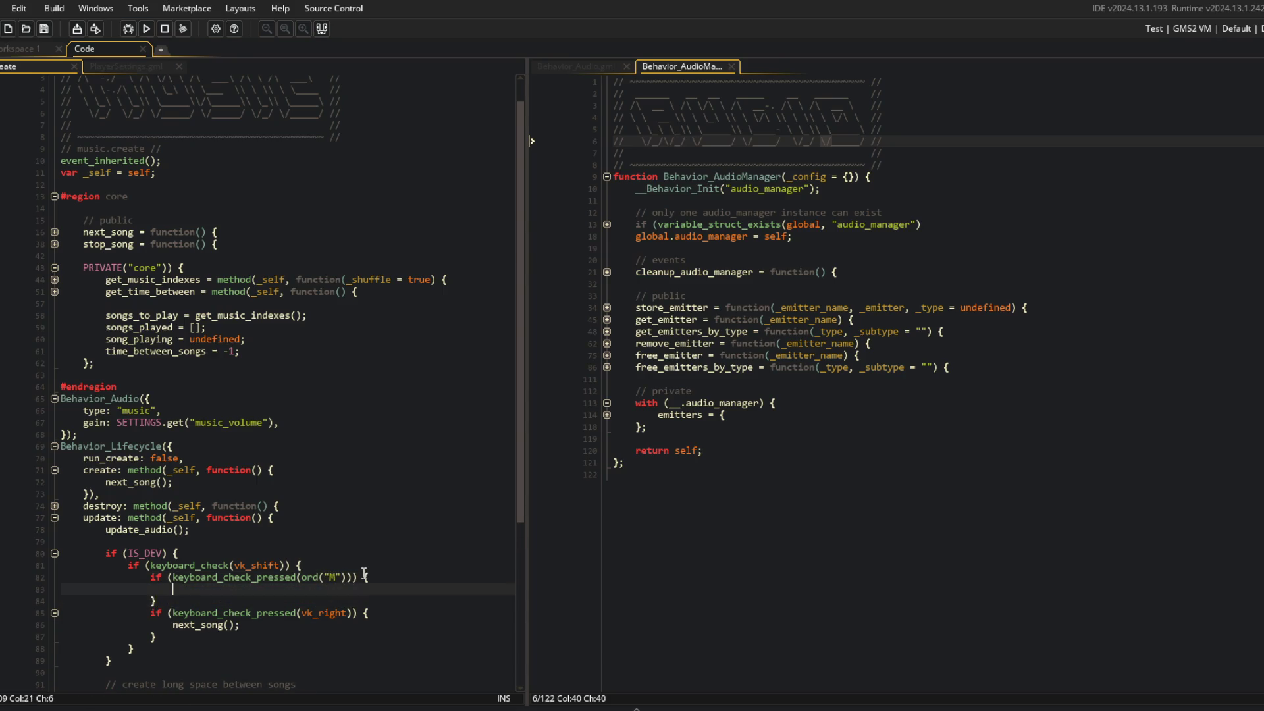
text(SETTINGS.set("music_volume", 1.0)
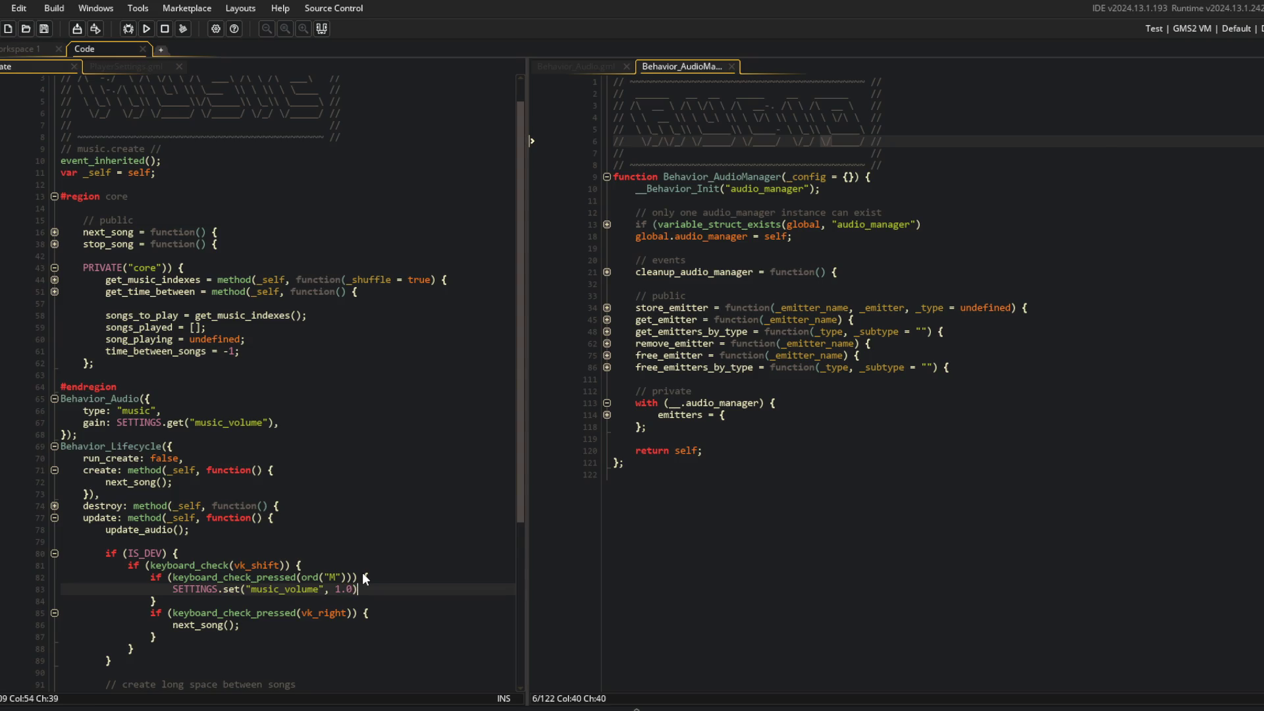
text(;)
key(Return)
key(ctrl+z)
Switch over to the PlayerSettings.gml code
click(365, 459)
scroll(366, 455, down, 2)
scroll(366, 454, up, 3)
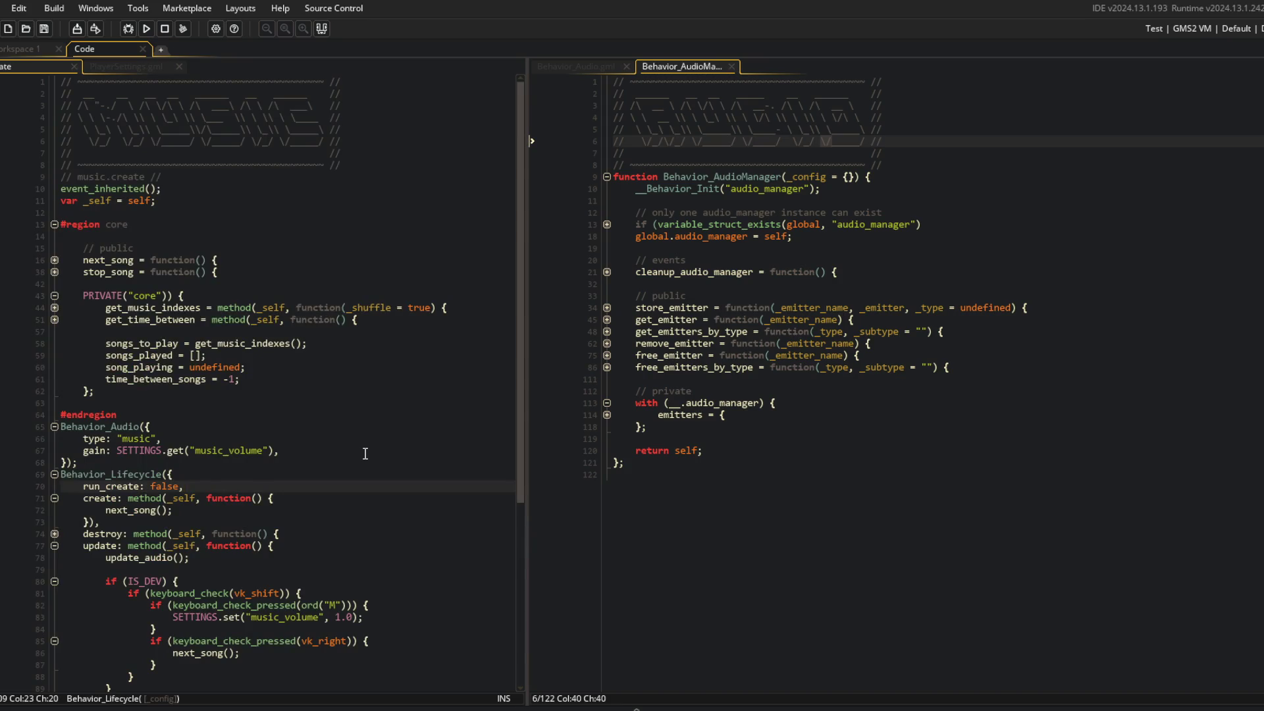
scroll(312, 301, down, 5)
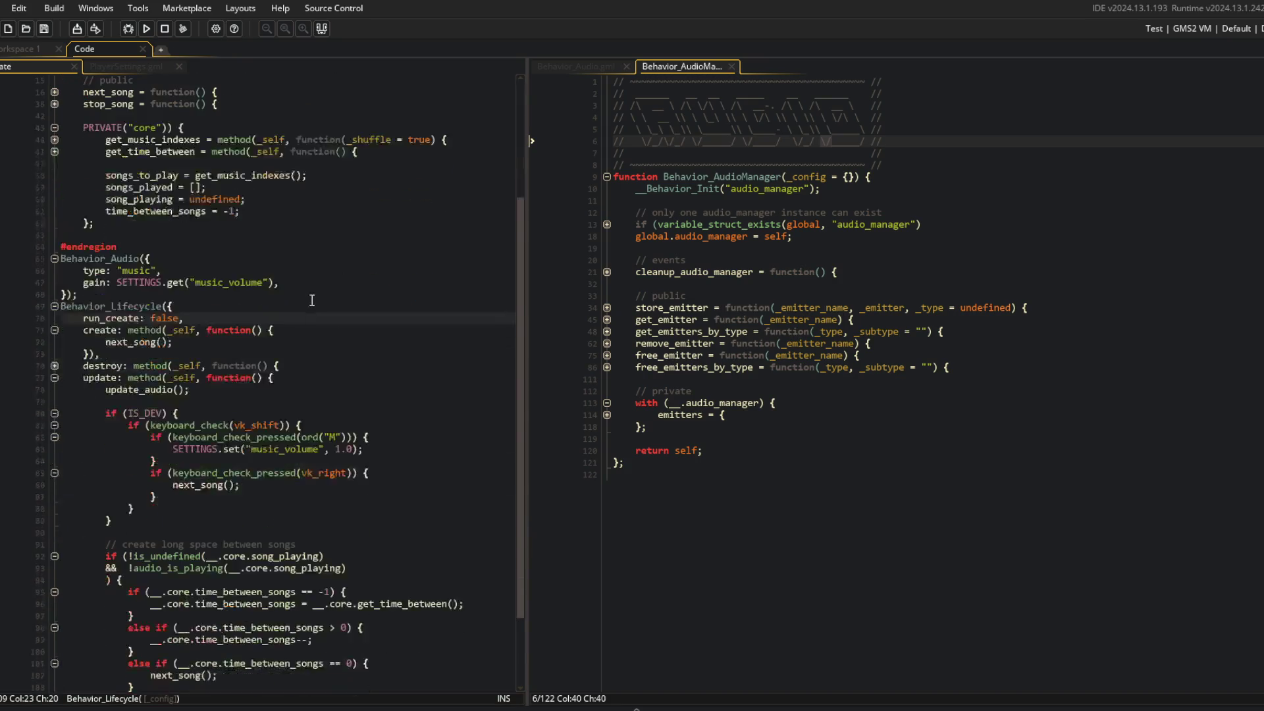
click(126, 66)
scroll(138, 257, up, 2)
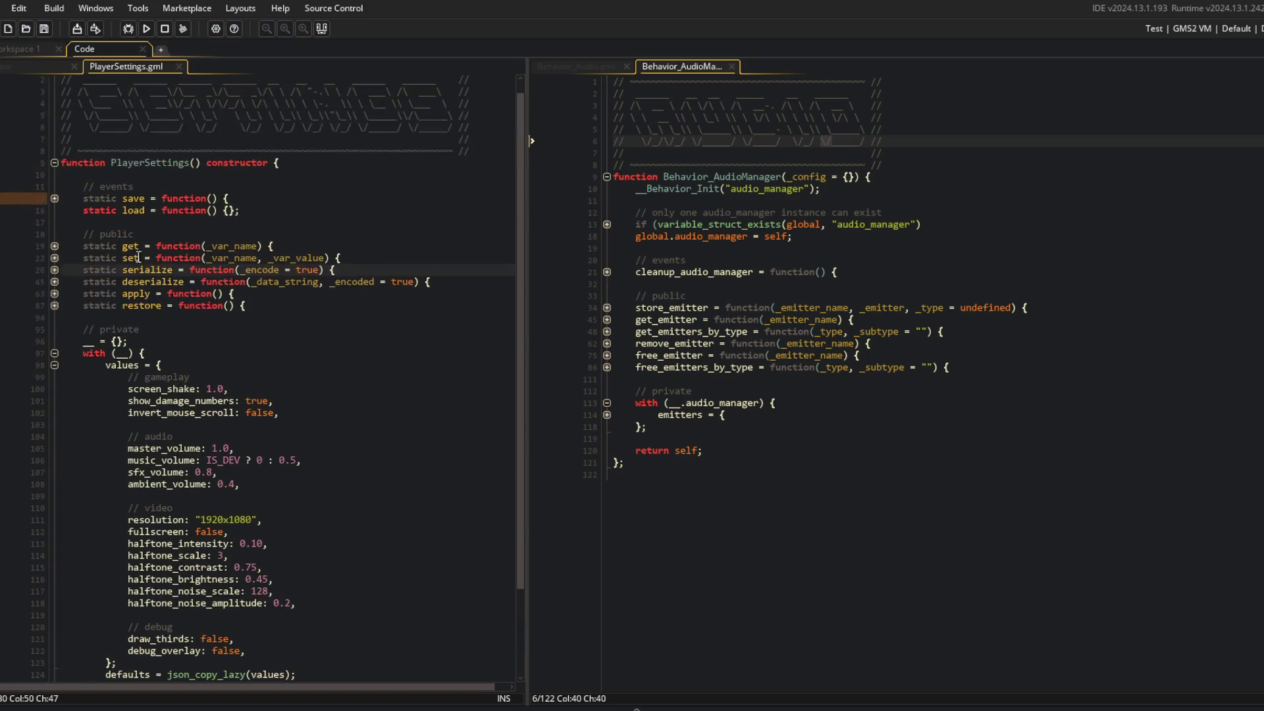
Inspect the music emitter gain lines in PlayerSettings' static apply function
click(54, 293)
click(169, 329)
drag(100, 330, 235, 378)
click(235, 377)
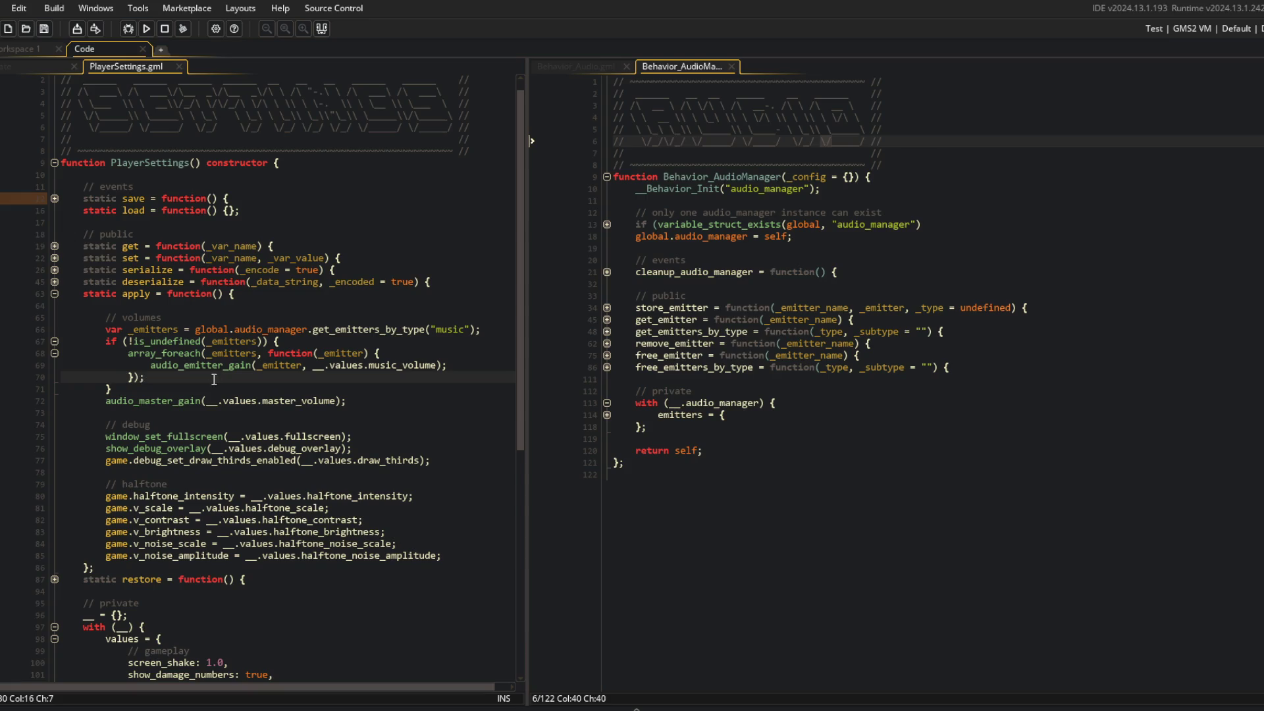
click(13, 66)
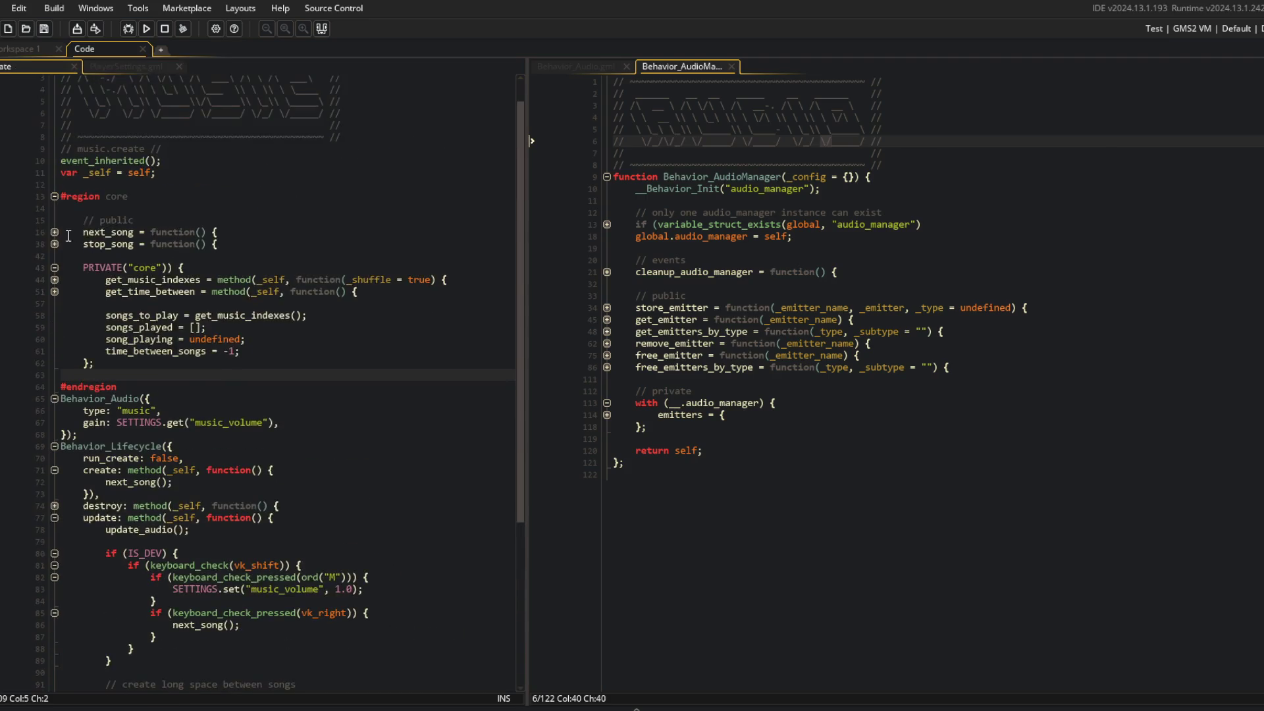
click(127, 64)
click(31, 65)
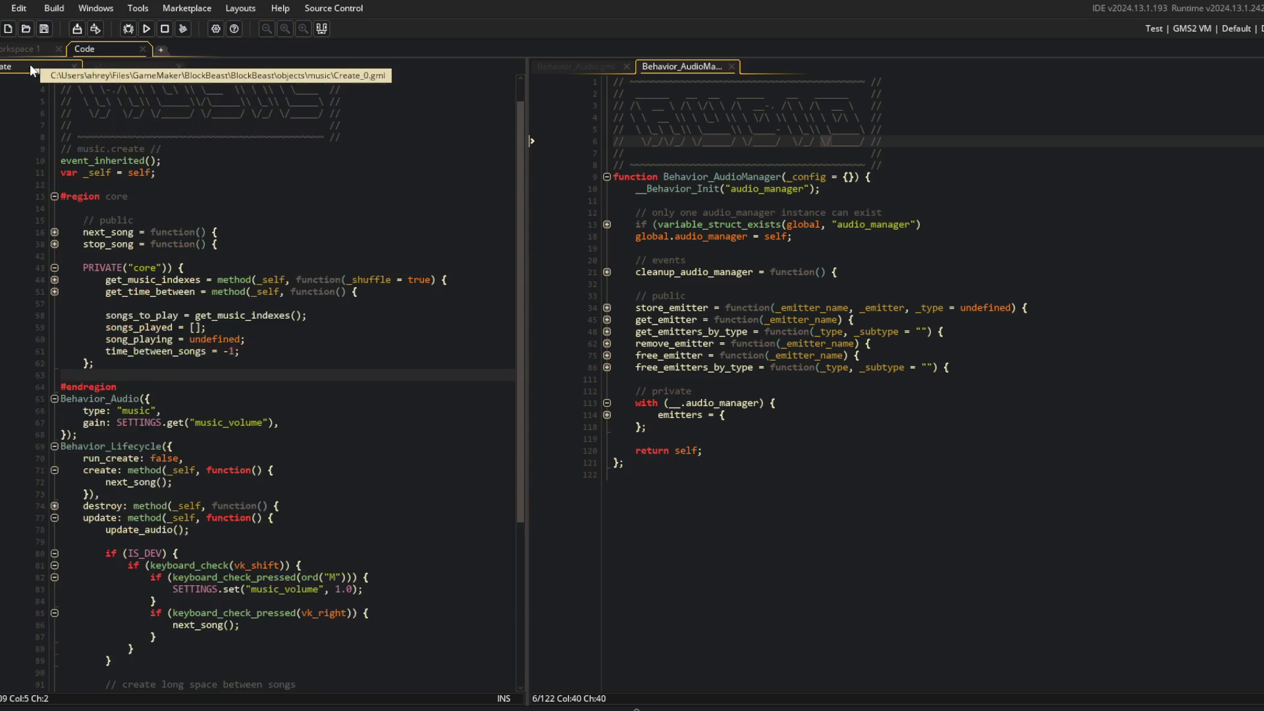
Add an empty set_volume(_volume) function below stop_song in the music Create code
click(251, 245)
key(Return)
text(set_)
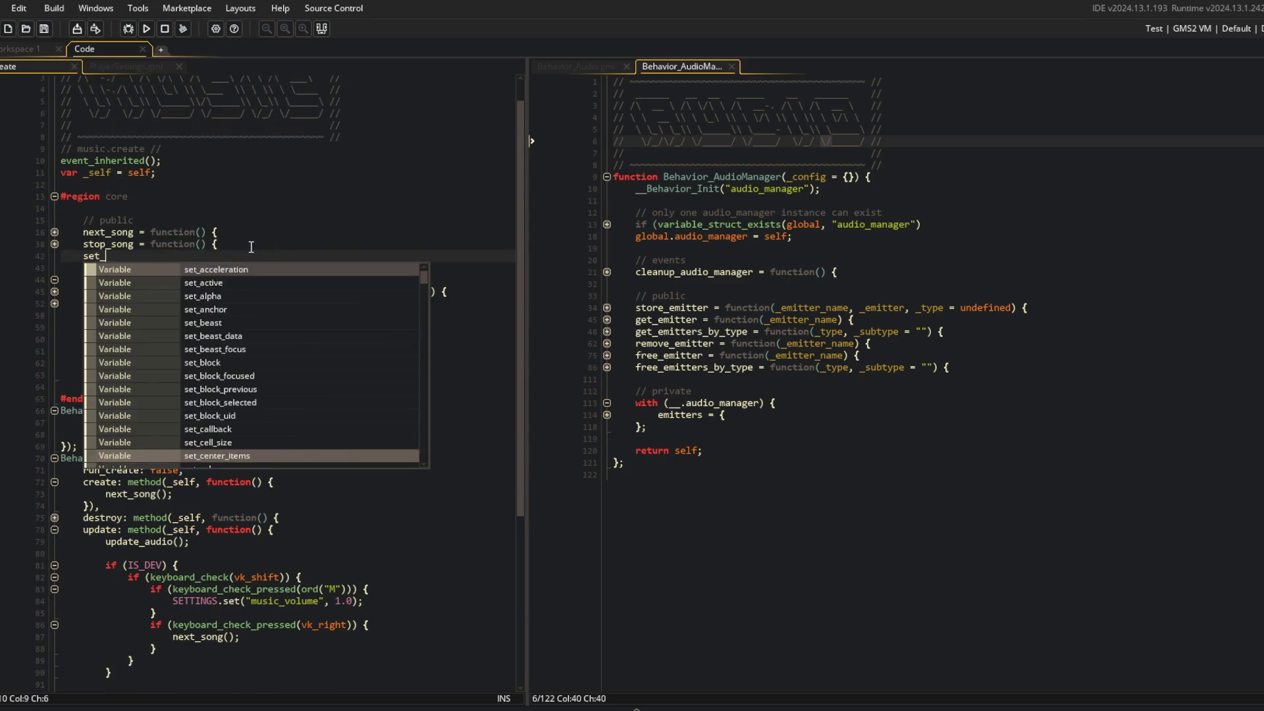
text(volume = function() {)
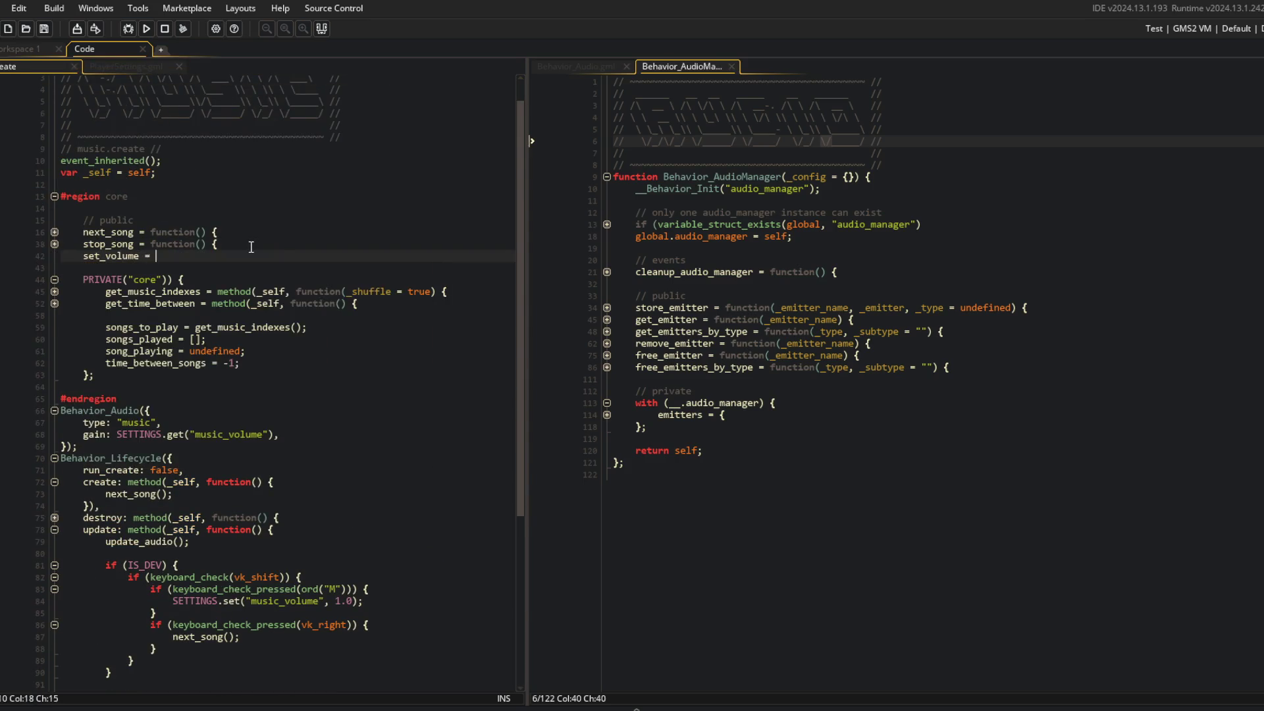
key(Return)
key(Return)
key(Up)
key(Up)
text(vol)
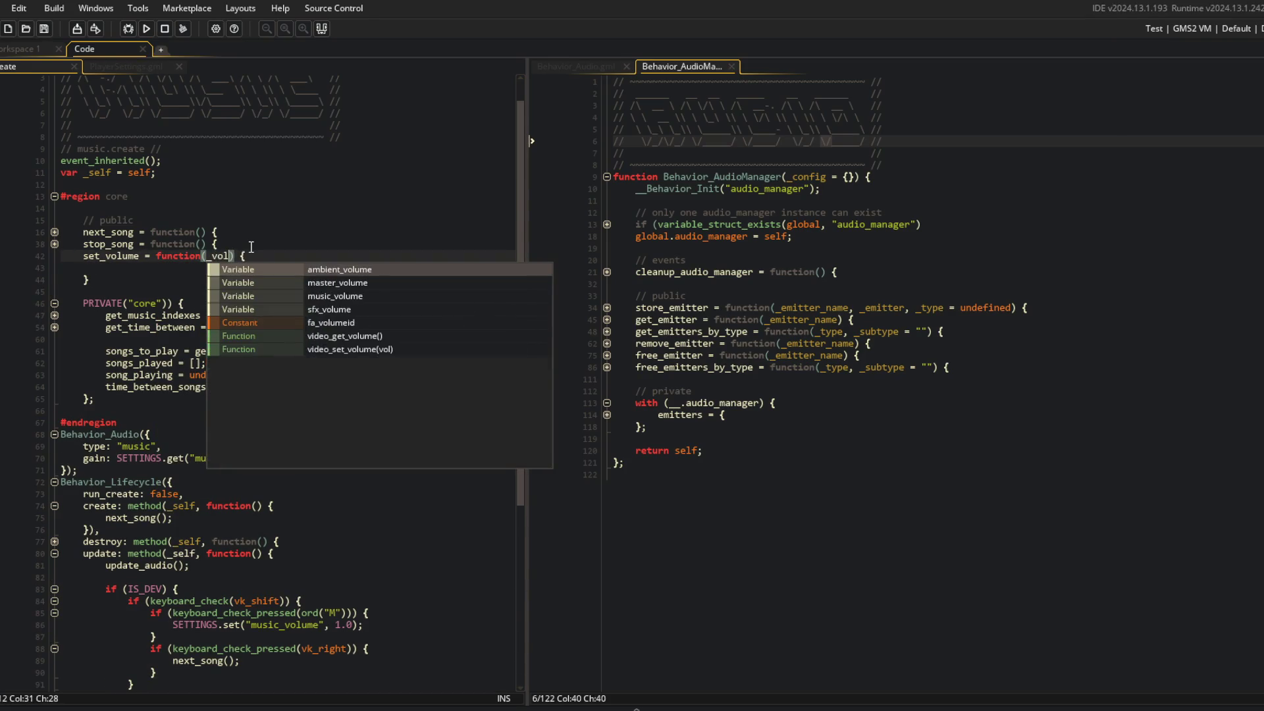
key(Escape)
key(Down)
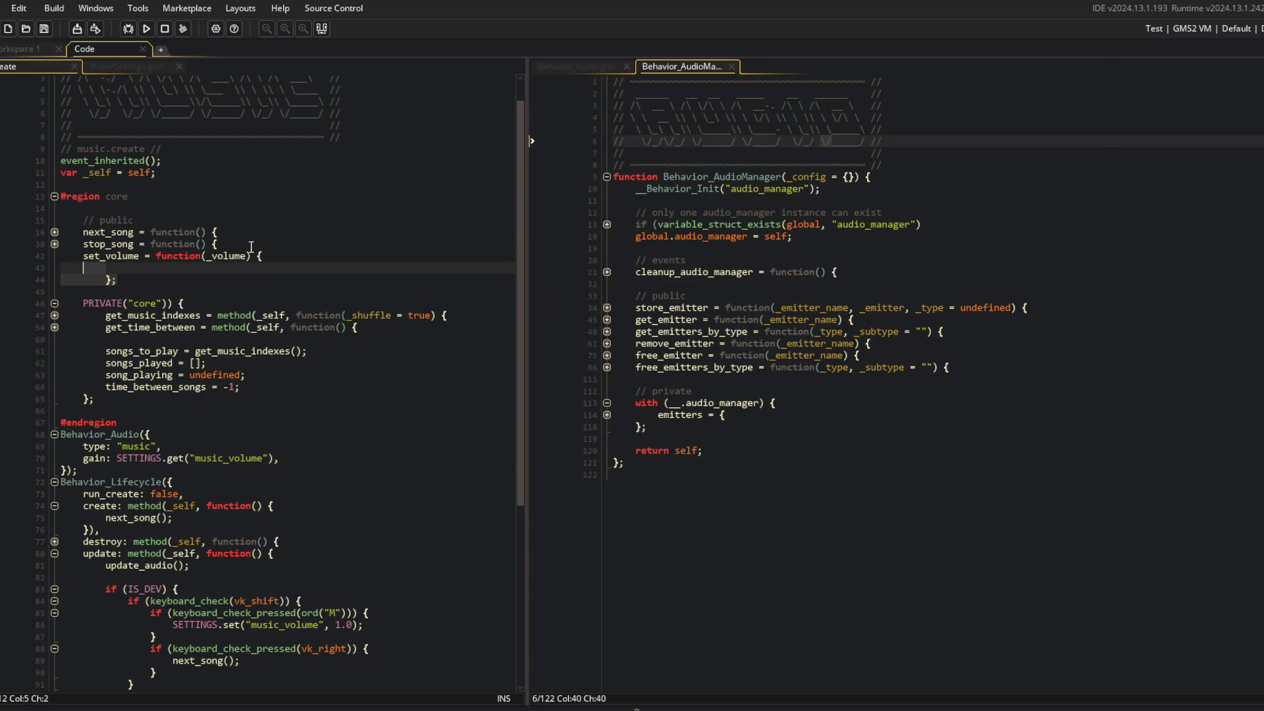
key(Down)
key(shift+Tab)
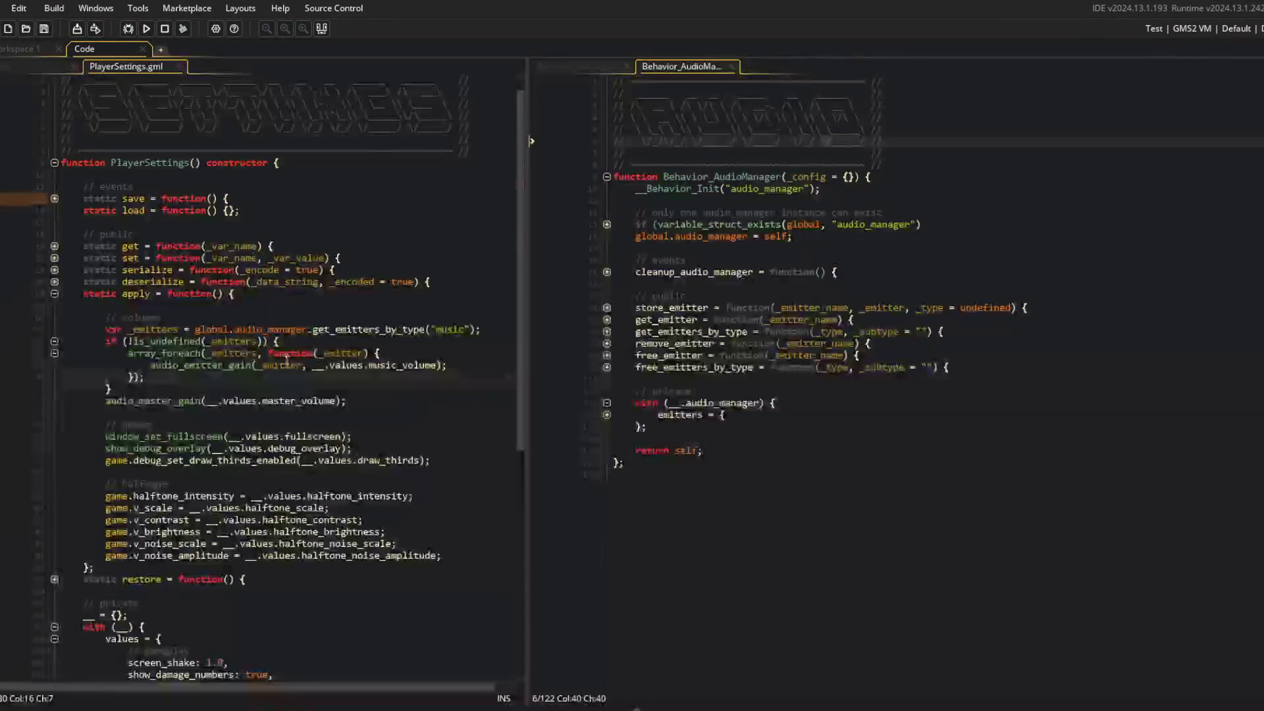
Paste the emitter-gain loop from apply into set_volume, wrapping its callback in method({ _volume }, ...)
mouse_move(106, 330)
mouse_down()
mouse_move(198, 342)
mouse_move(144, 377)
mouse_up()
key(ctrl+c)
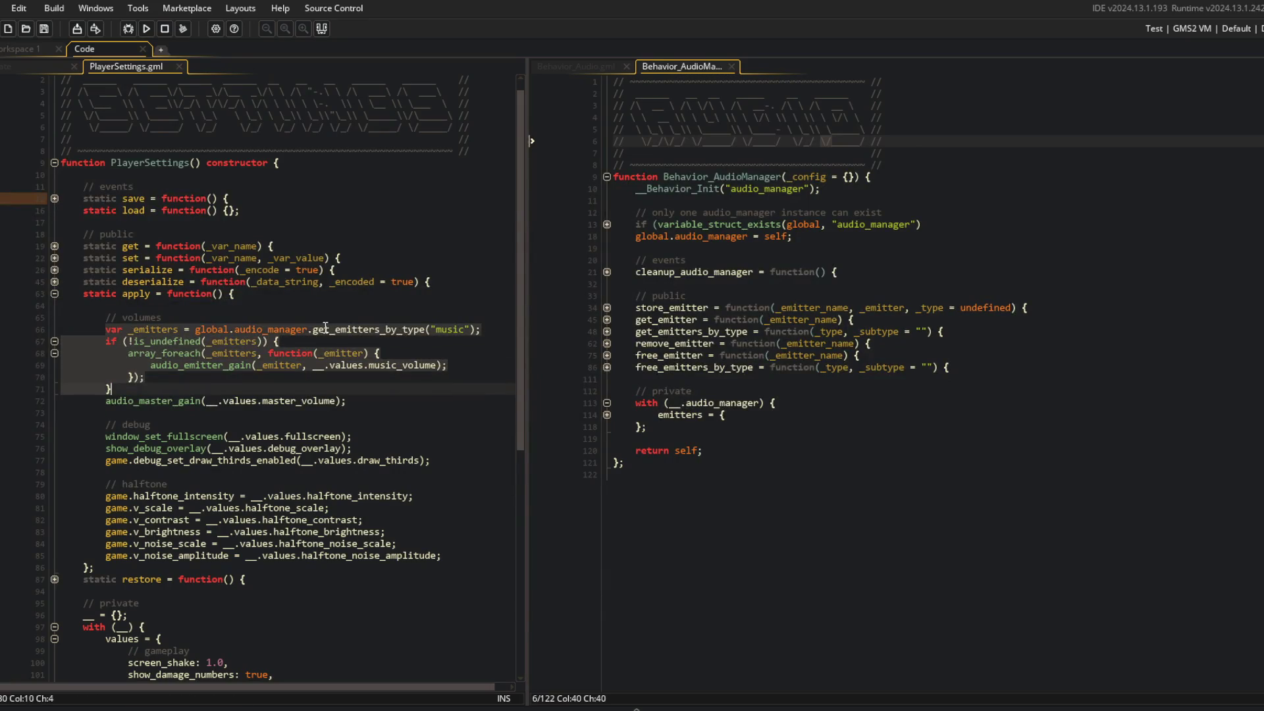
key(ctrl+Tab)
key(ctrl+v)
key(Up)
key(Up)
key(Up)
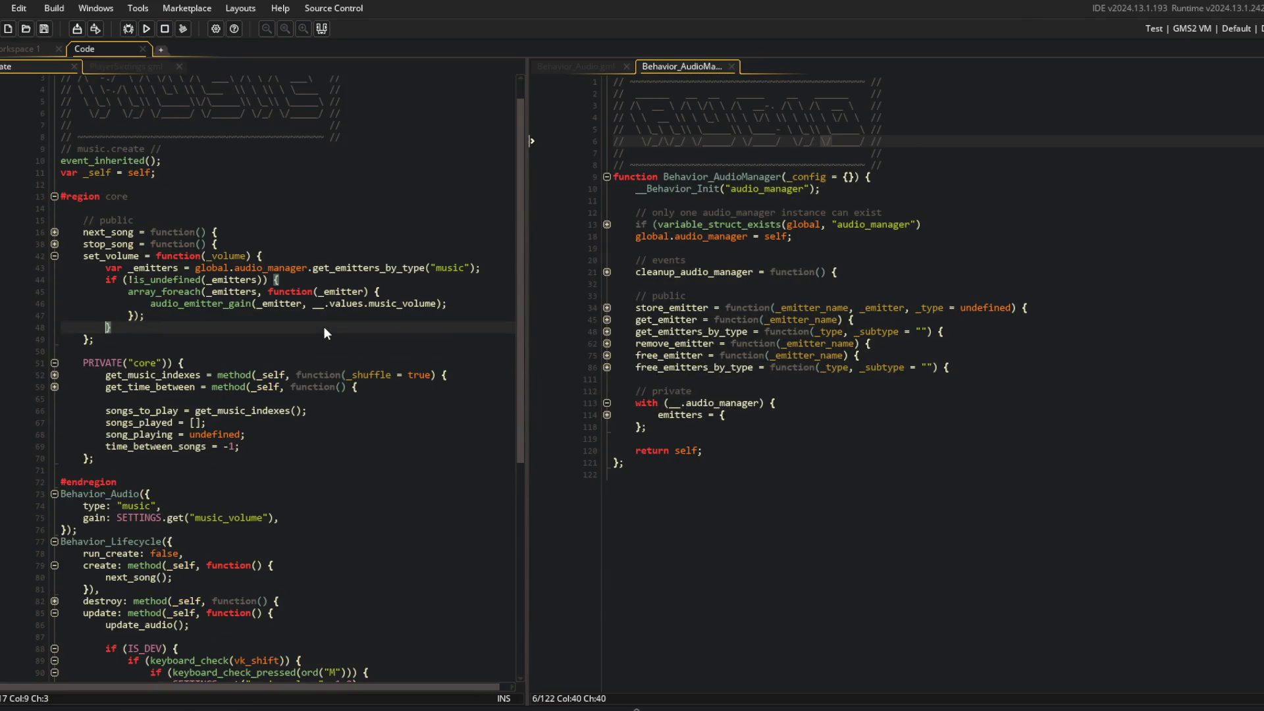
key(End)
key(Down)
key(Down)
key(Down)
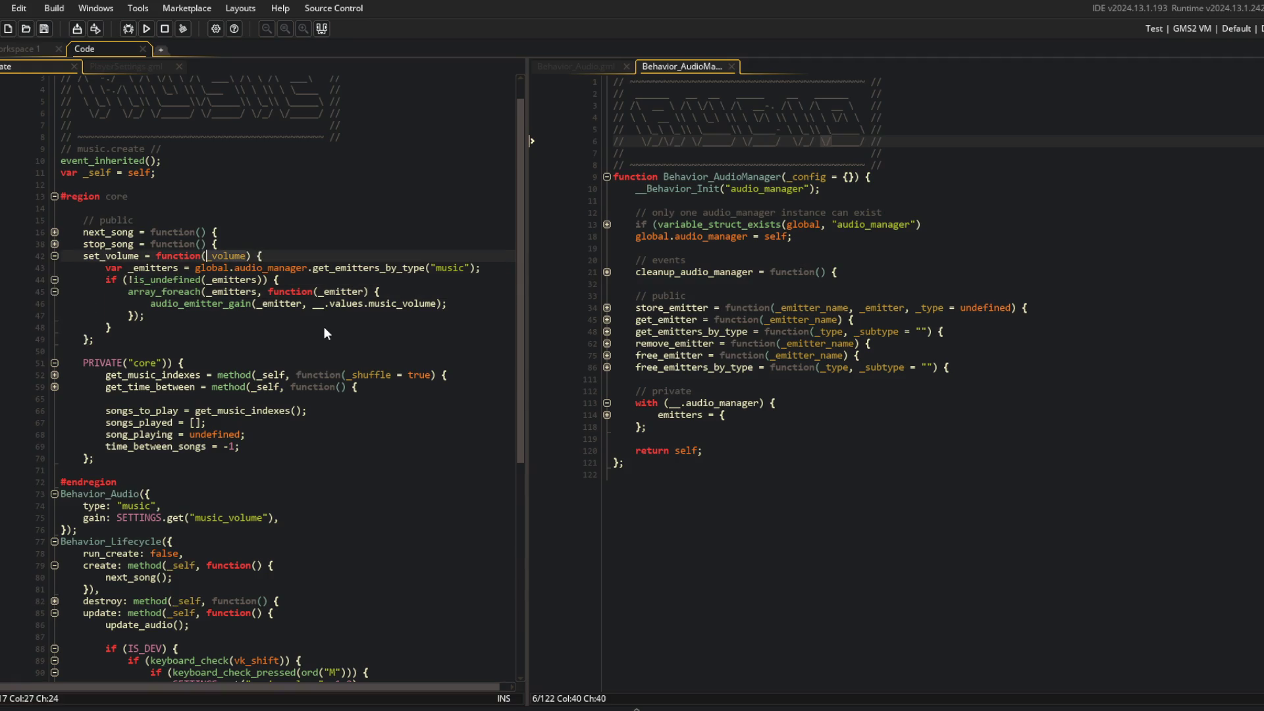
key(Right)
key(Right)
text(method({ _volume)
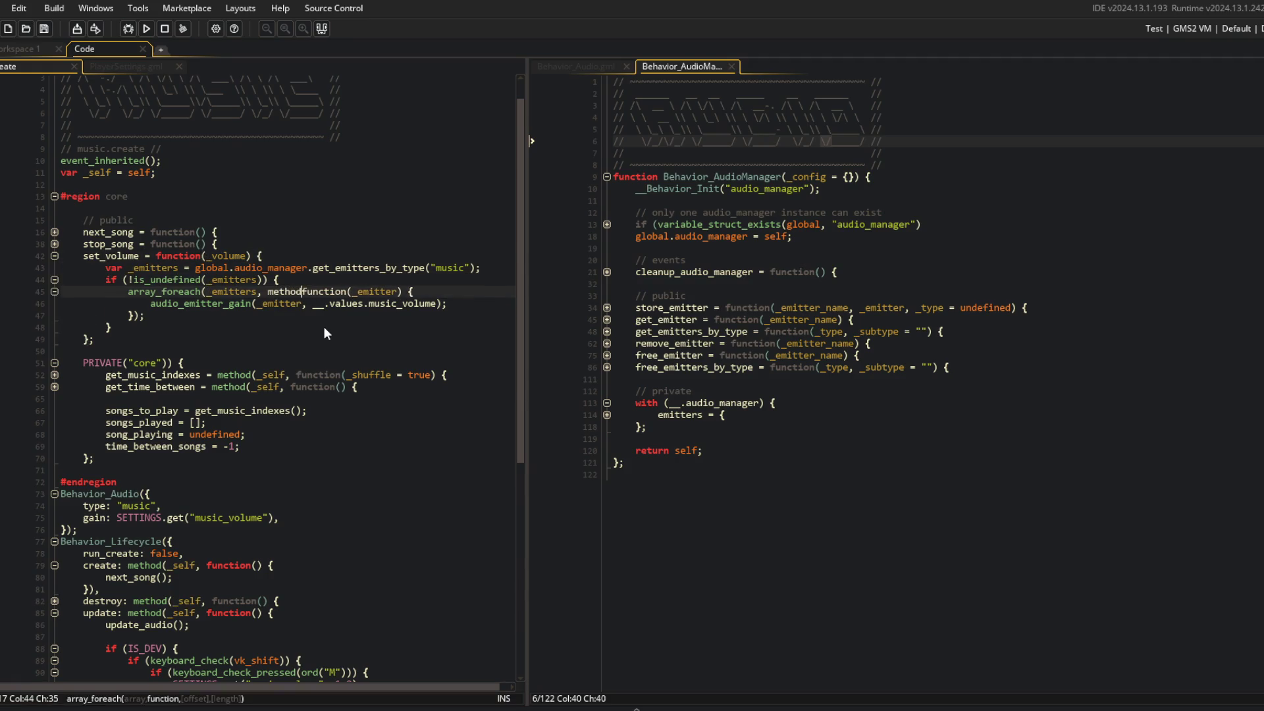
text( },)
key(Down)
key(Down)
key(Left)
key(Left)
text())
key(End)
Use _volume as the emitter gain, end with return self, and fold the function
key(Up)
key(End)
key(Left)
key(Left)
key(ctrl+BackSpace)
key(ctrl+BackSpace)
key(ctrl+BackSpace)
text(_volume)
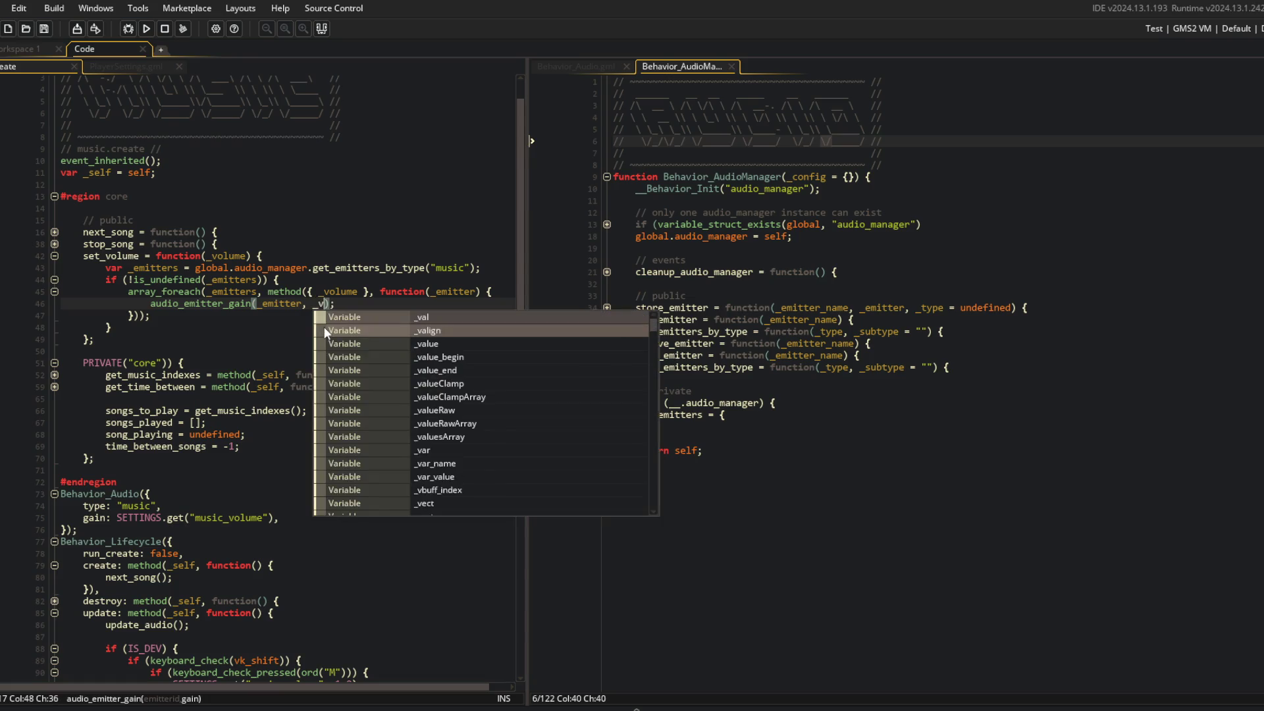
key(Down)
key(Down)
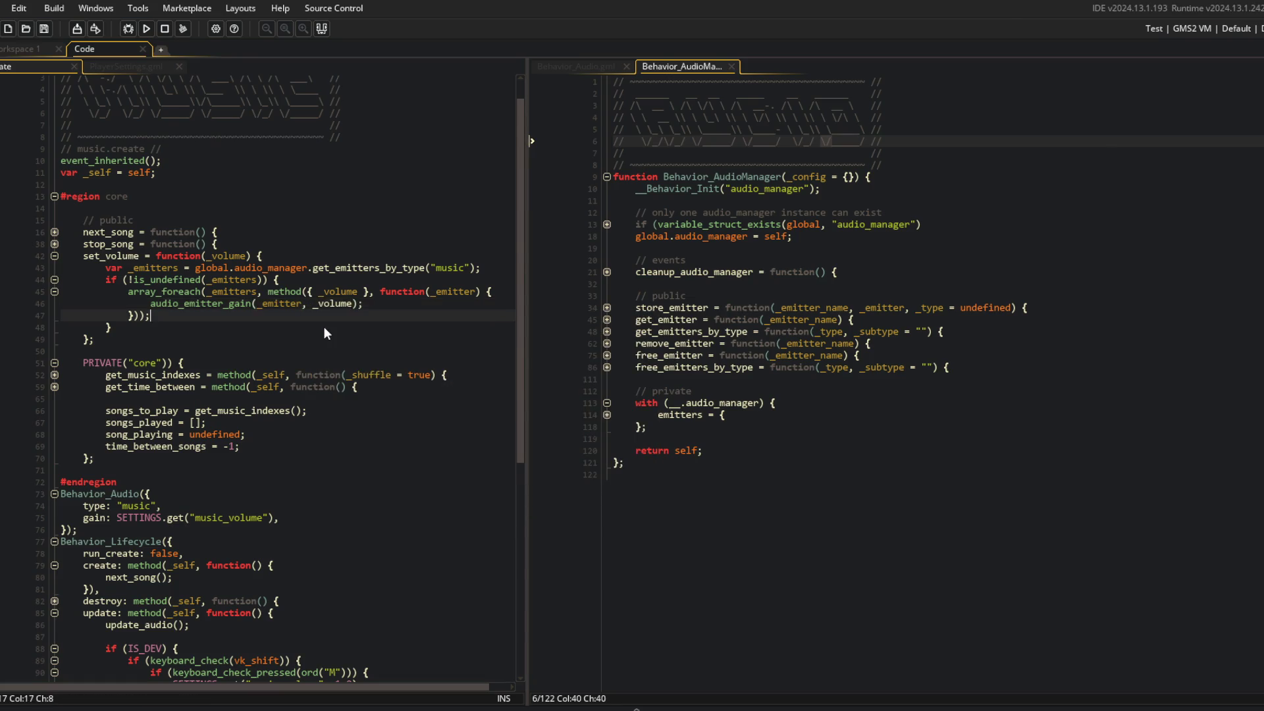
key(Return)
text(return self;)
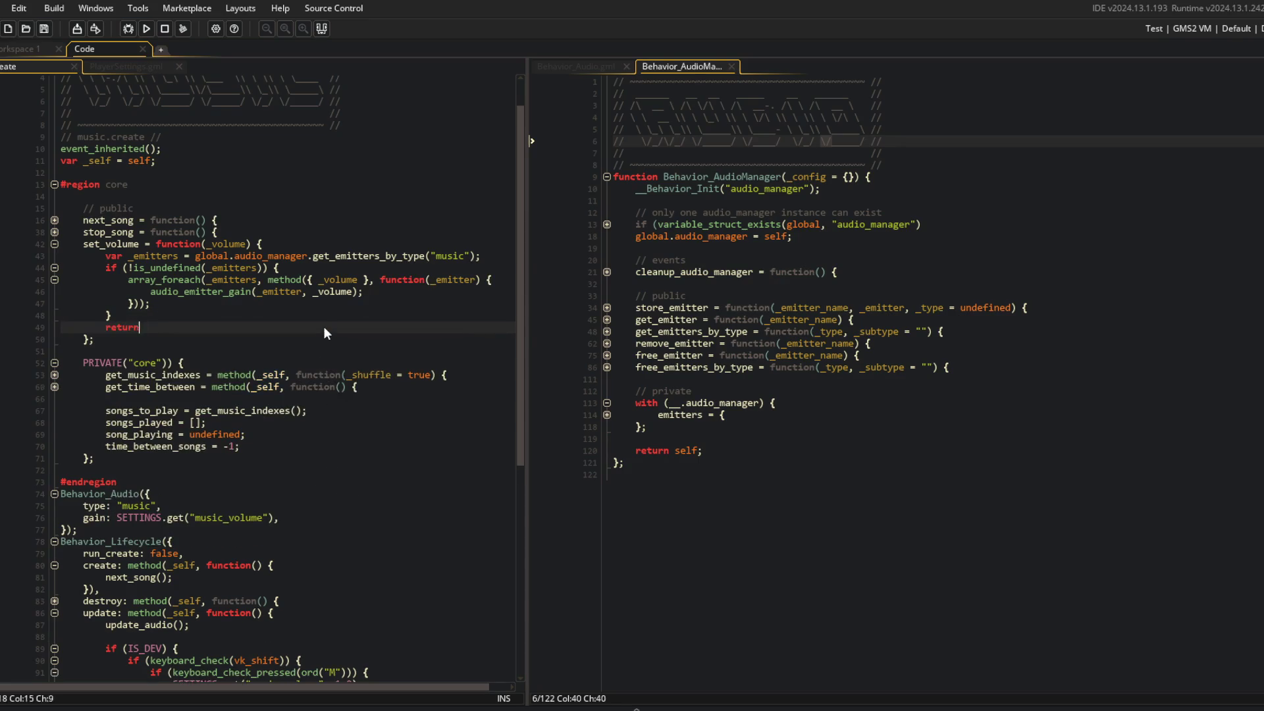
click(299, 268)
click(316, 249)
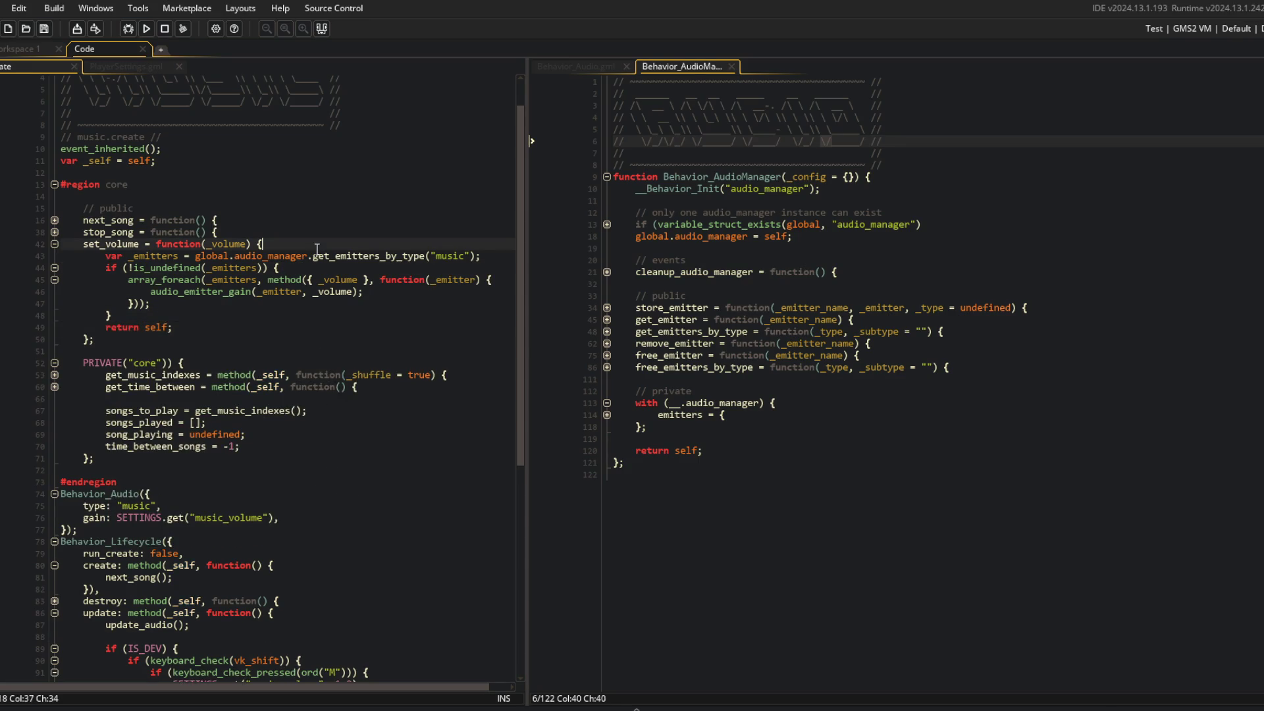
key(ctrl+m)
key(ctrl+Tab)
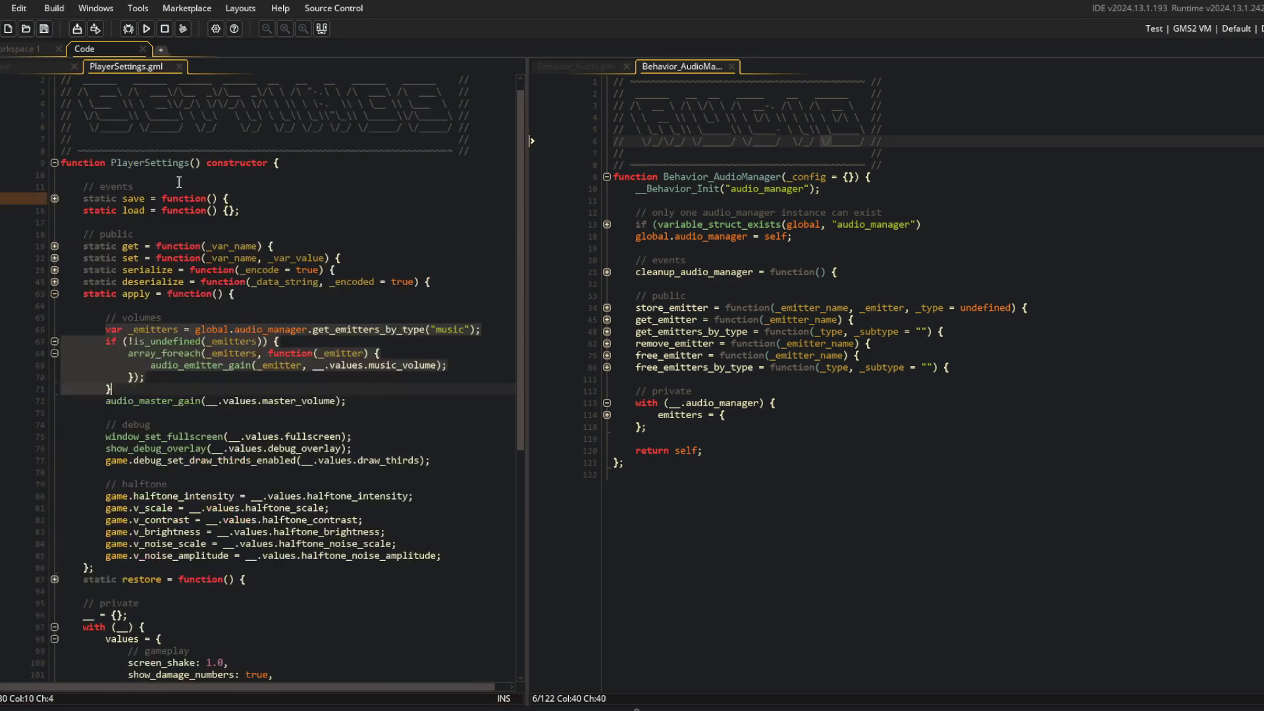
Replace apply's emitter loop with music.set_volume(__.values.music_volume)
click(214, 317)
key(Return)
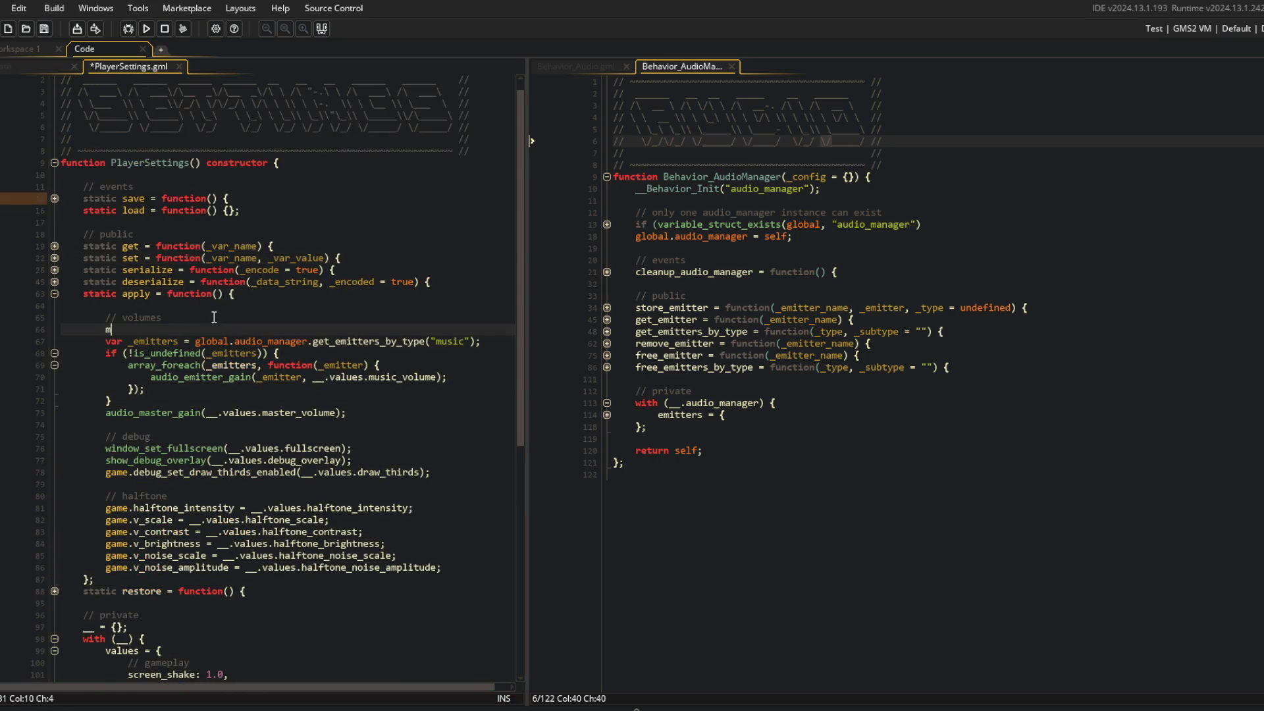
text(music.set_volum)
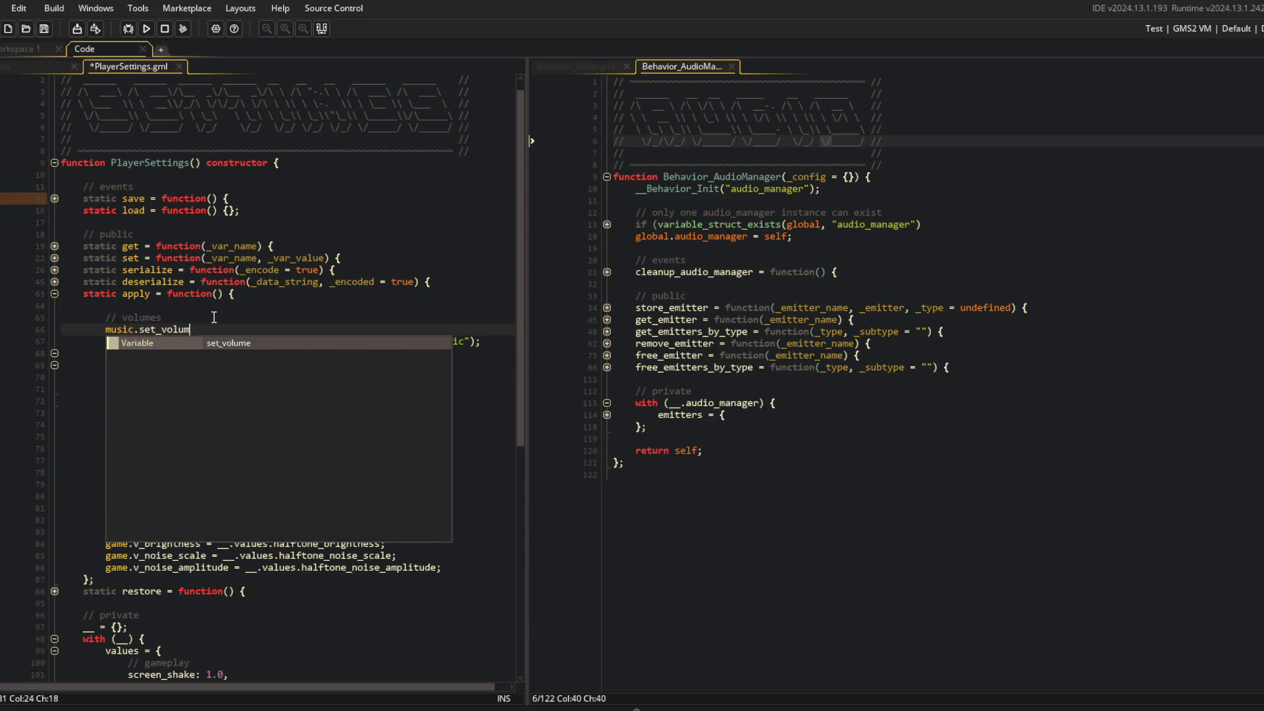
text(e(__.values.music_volume);)
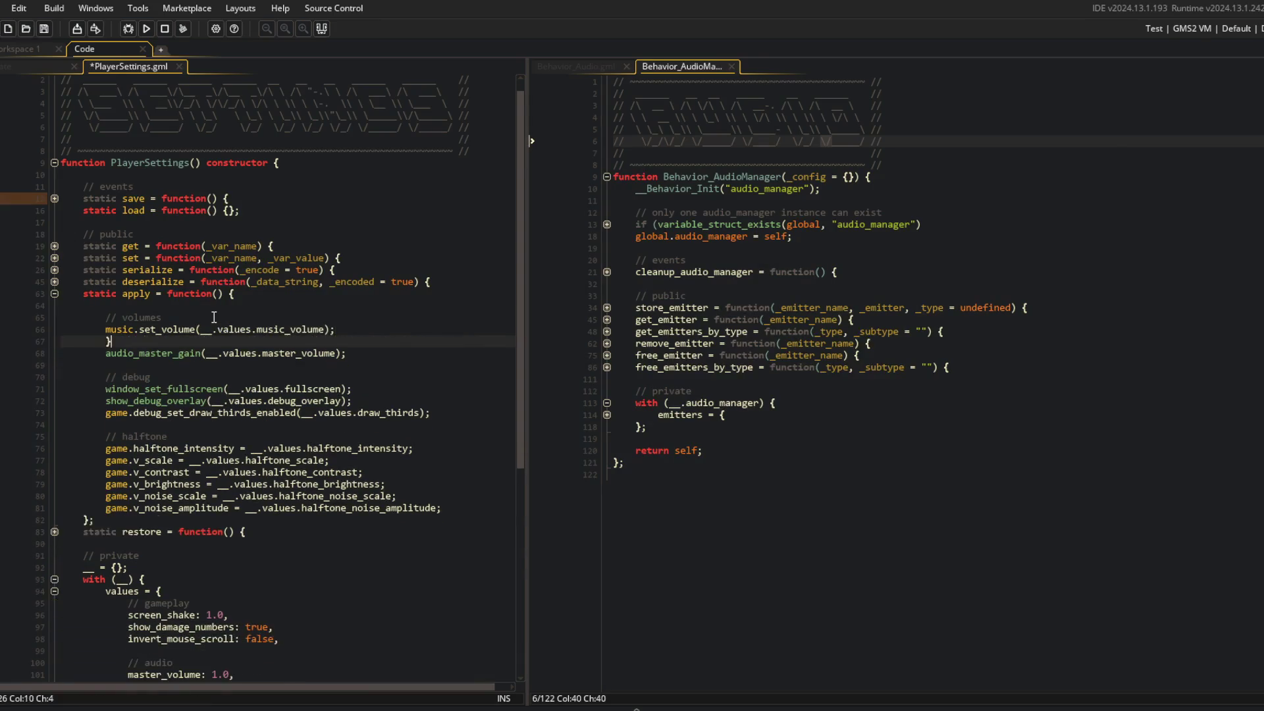
click(212, 314)
key(ctrl+d)
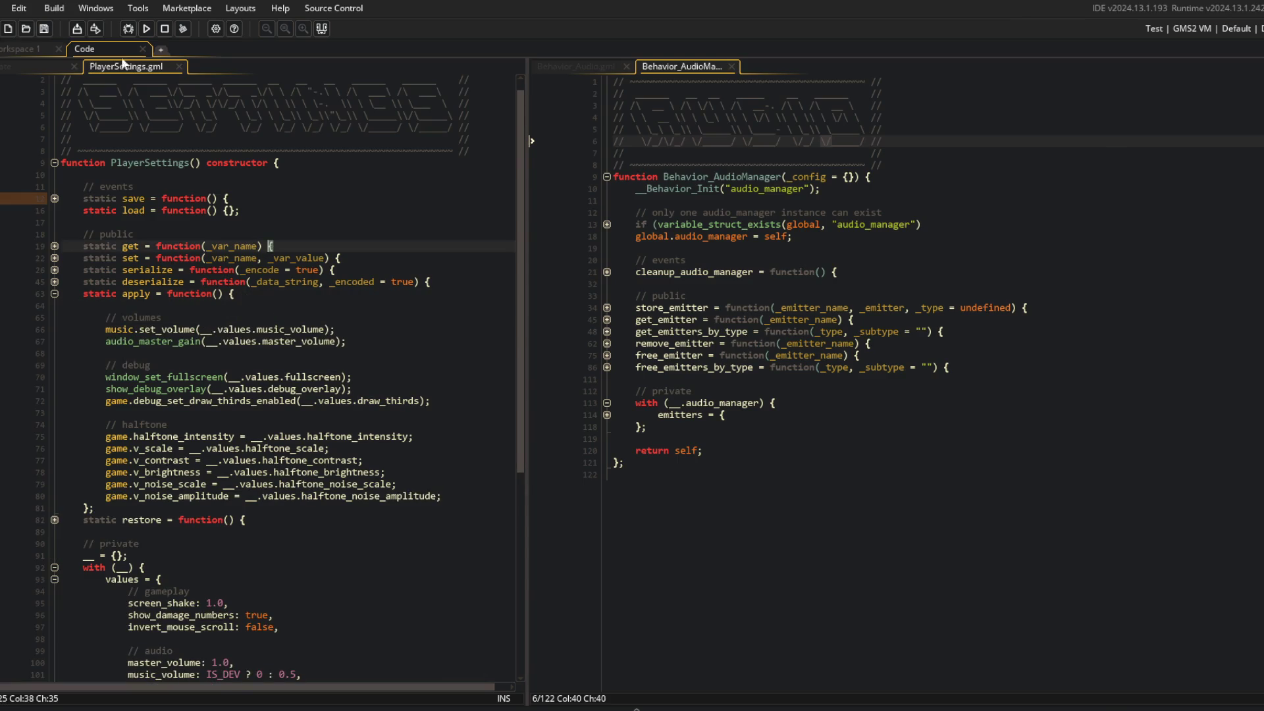
click(66, 64)
click(114, 64)
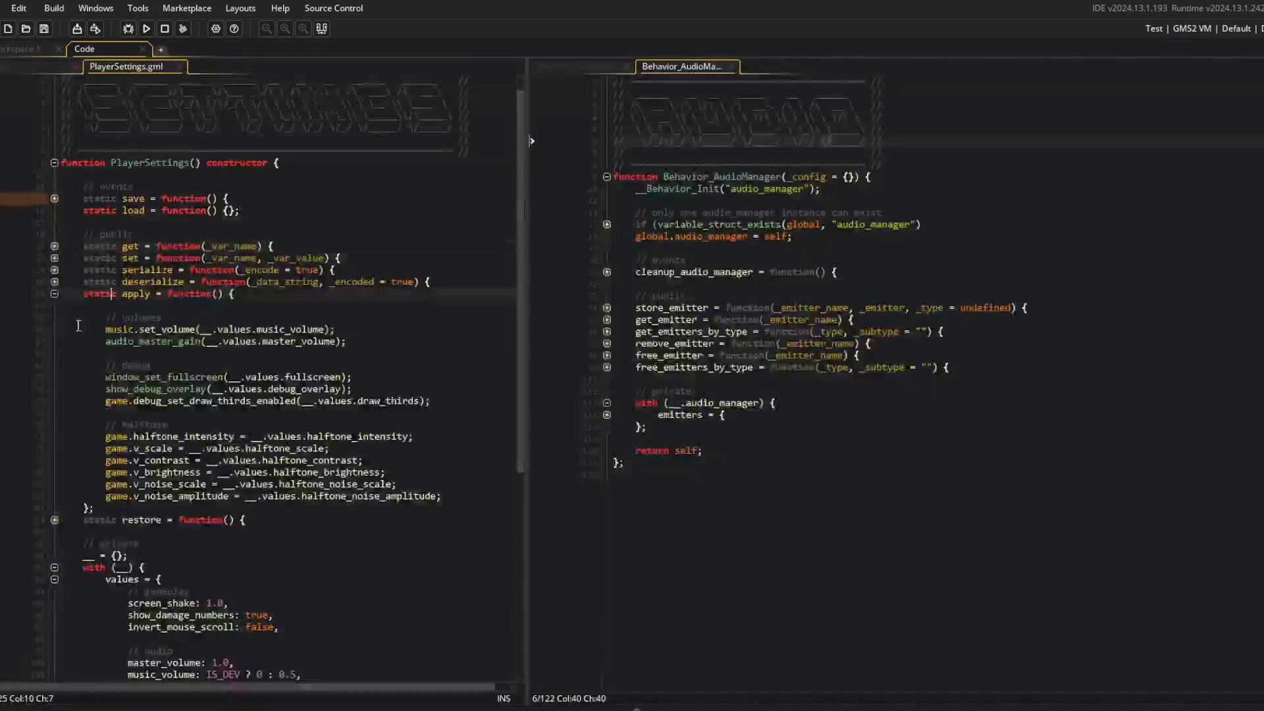
click(40, 66)
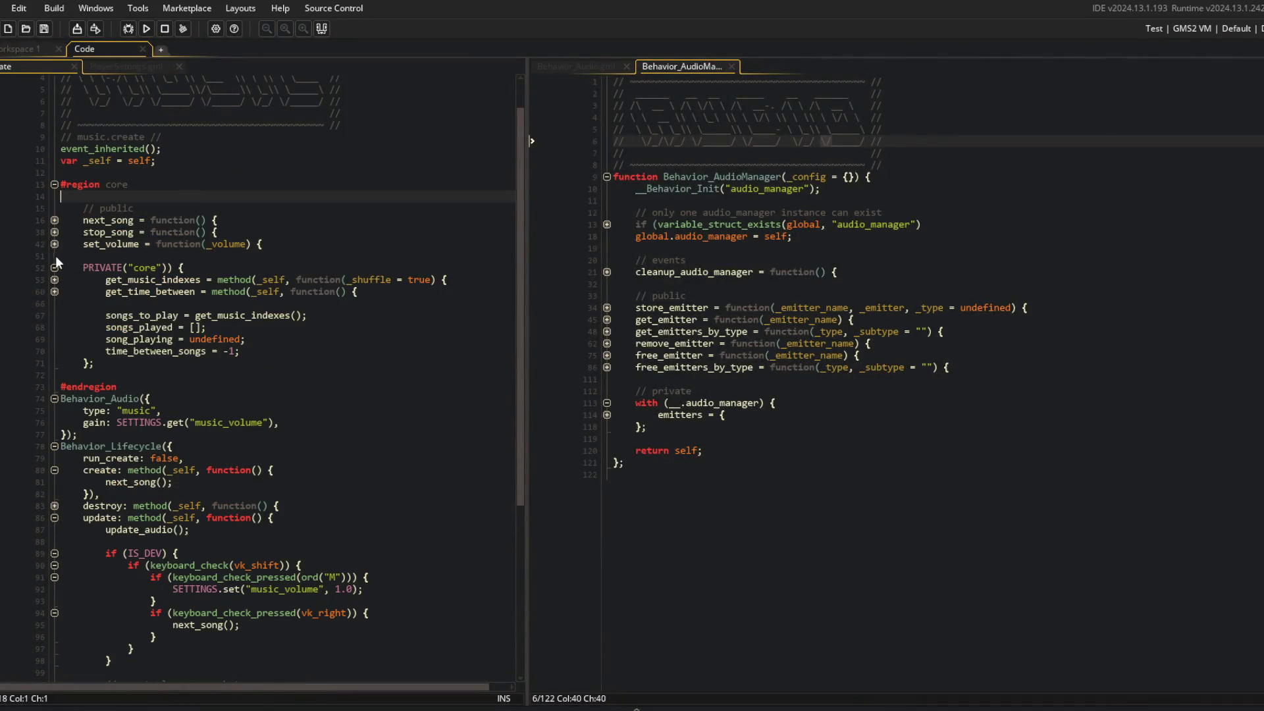
After checking SETTINGS' set function, add SETTINGS.set("music_volume", _volume); before return self
click(54, 243)
click(166, 65)
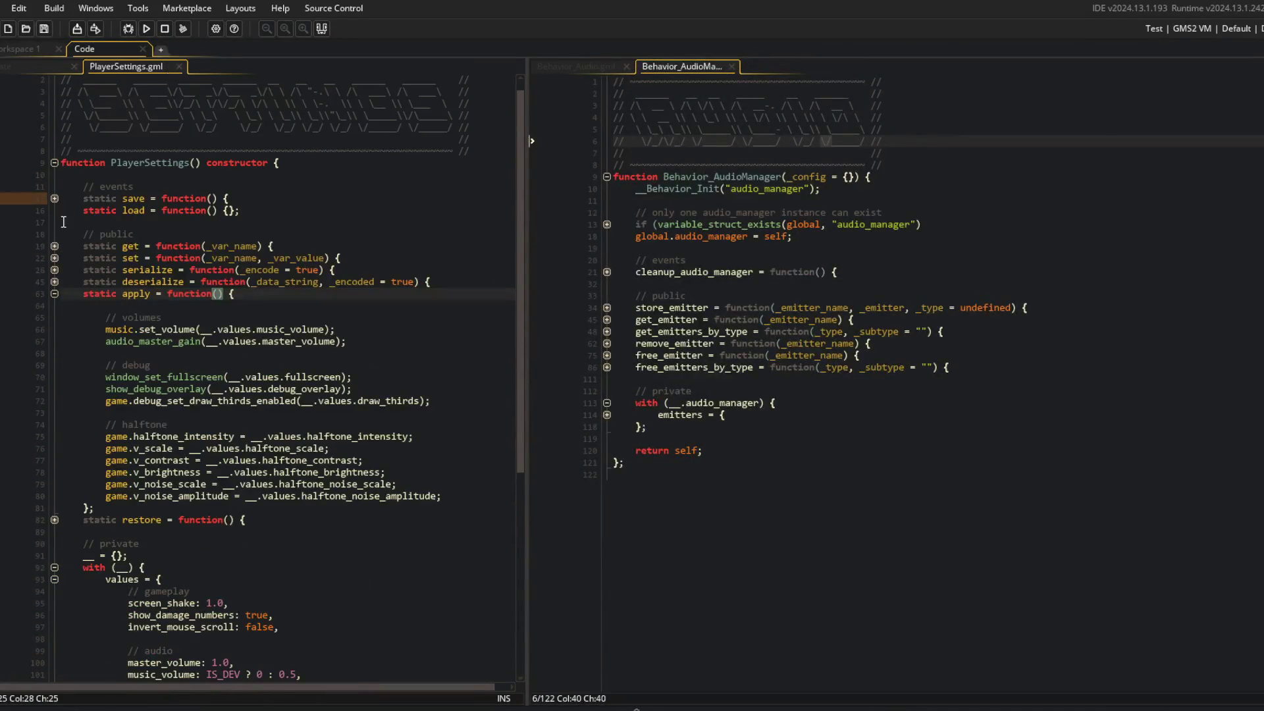
click(54, 258)
click(53, 258)
click(29, 66)
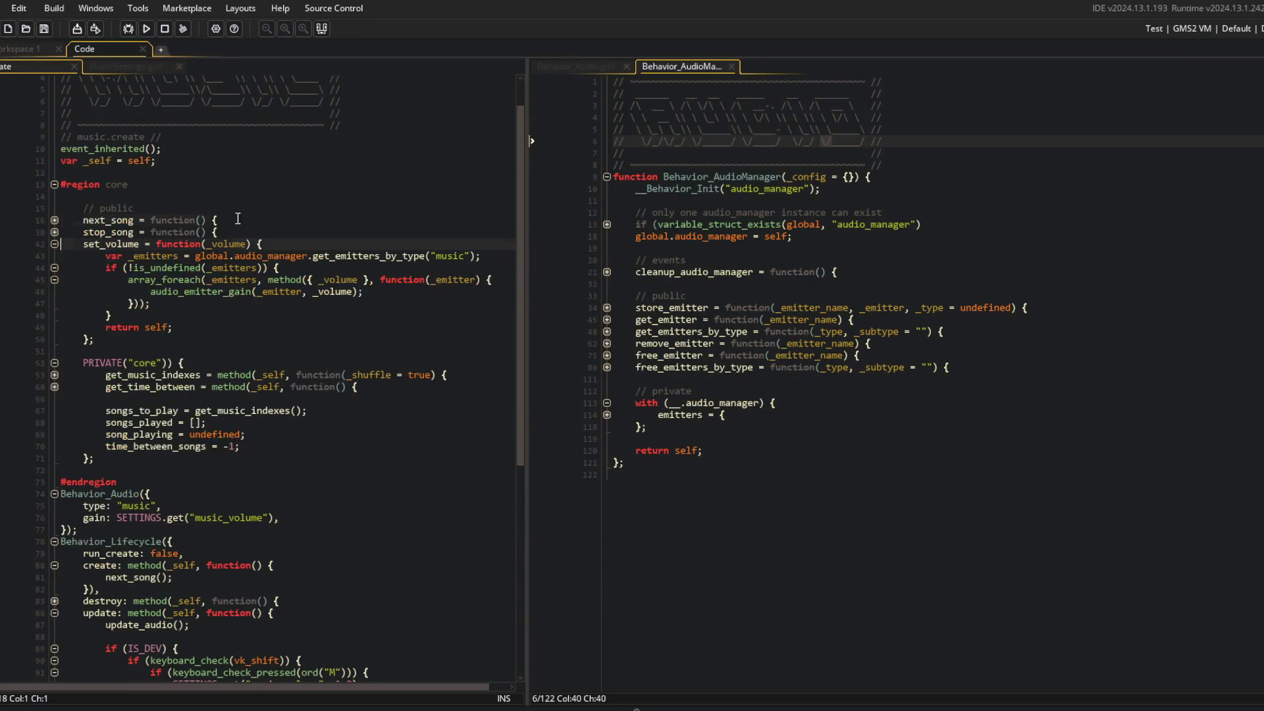
click(187, 314)
key(Return)
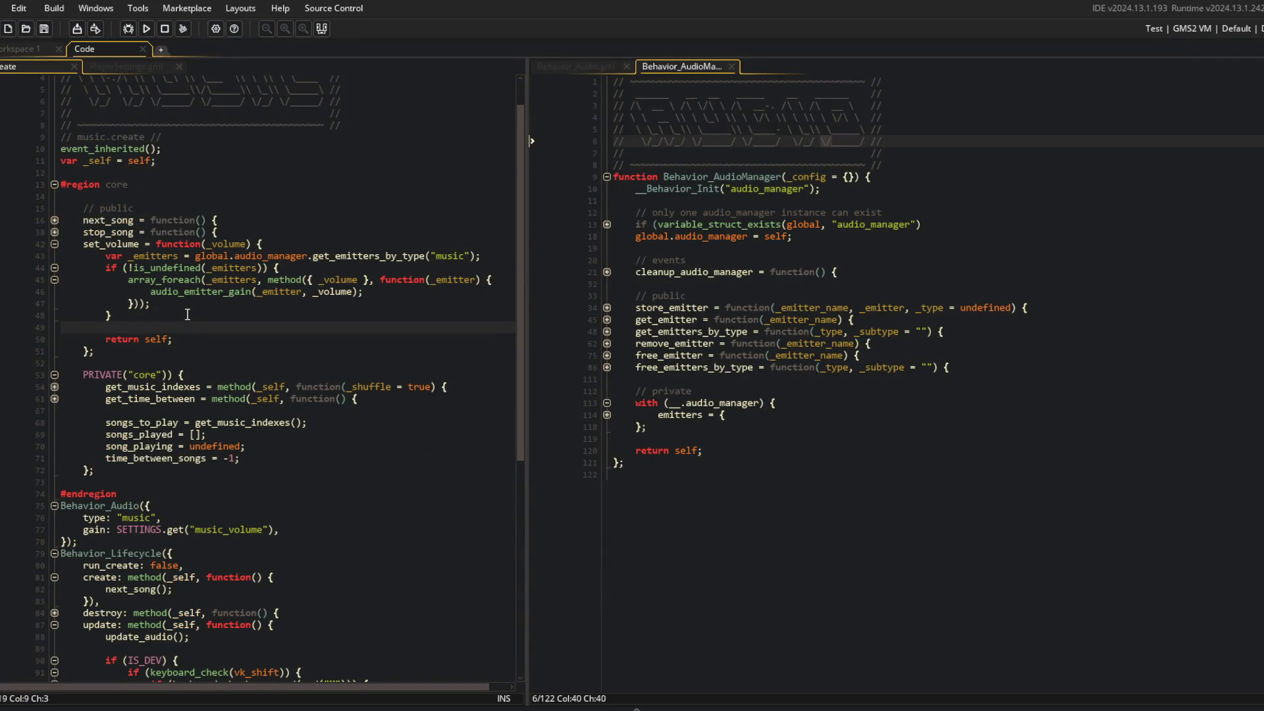
text(SETTINGS.set("music_volume)
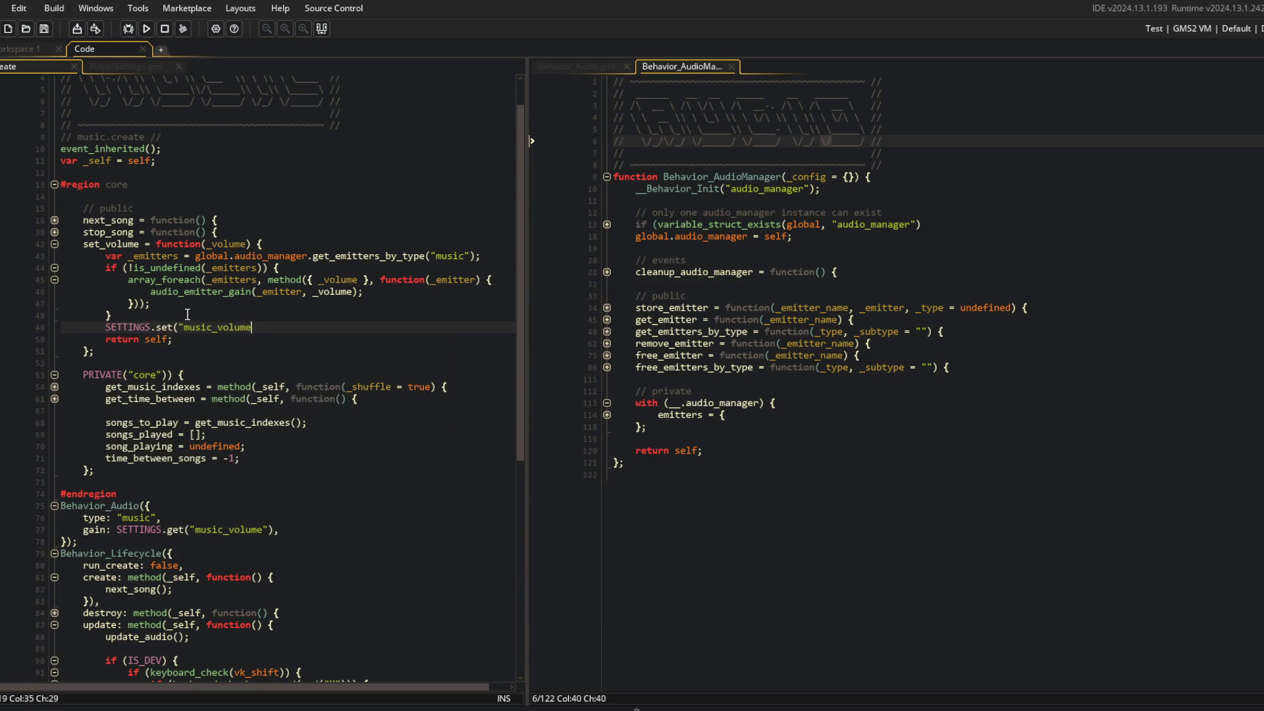
key(BackSpace)
key(BackSpace)
key(BackSpace)
text(me);)
Collapse the set_volume and Behavior_Audio folds
click(213, 256)
click(55, 245)
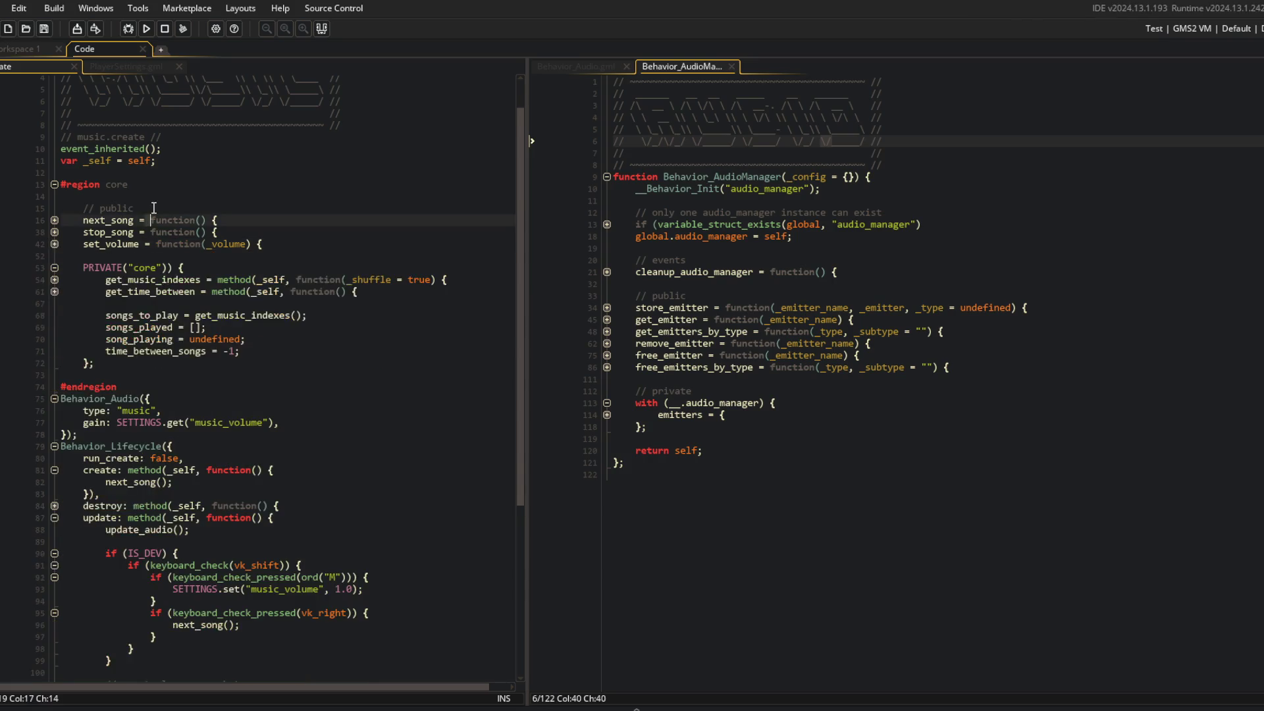
scroll(65, 257, down, 4)
click(65, 259)
click(55, 260)
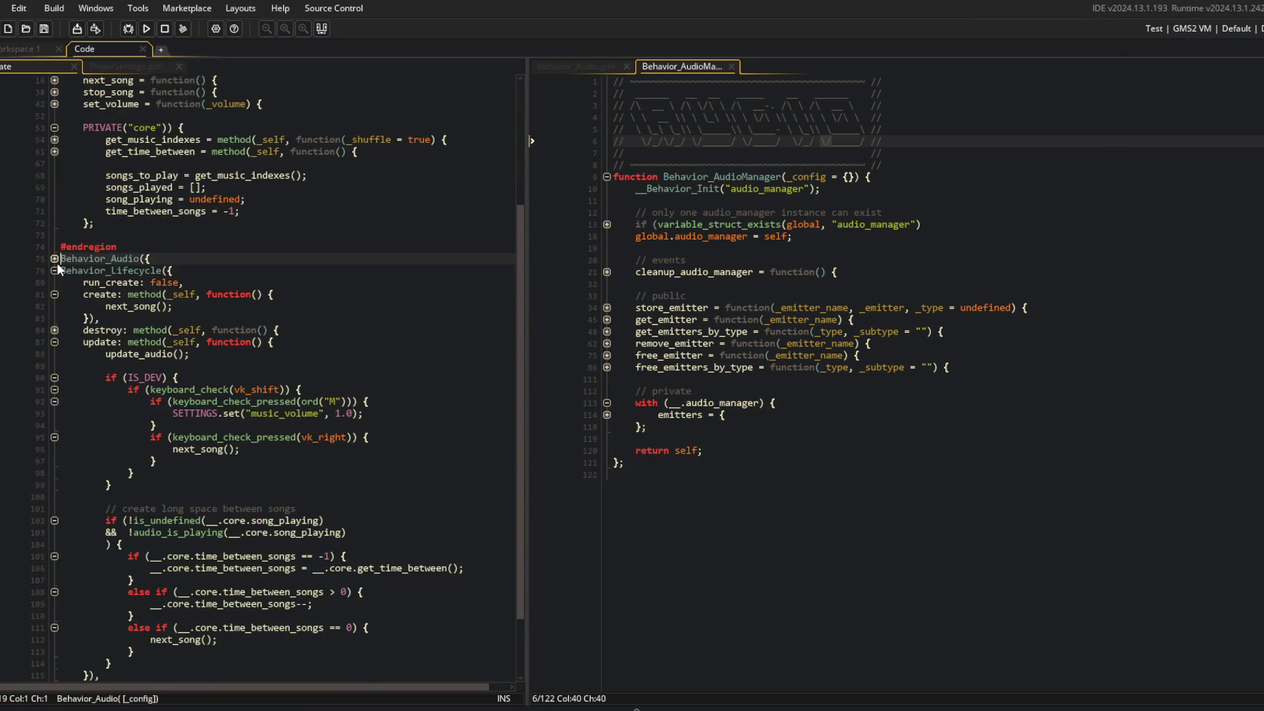
Replace the dev hotkey's SETTINGS.set music_volume call with set_volume(1.0)
scroll(108, 261, up, 5)
scroll(105, 289, down, 6)
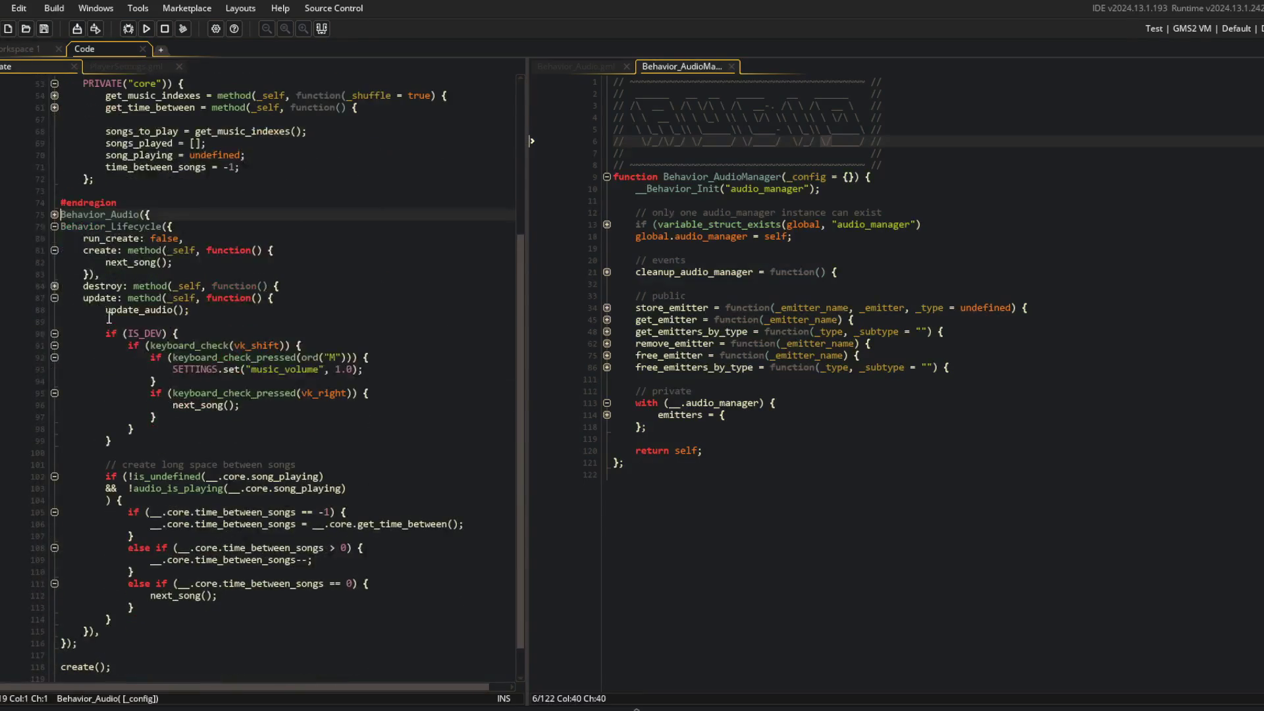
click(52, 215)
click(54, 215)
scroll(54, 217, up, 4)
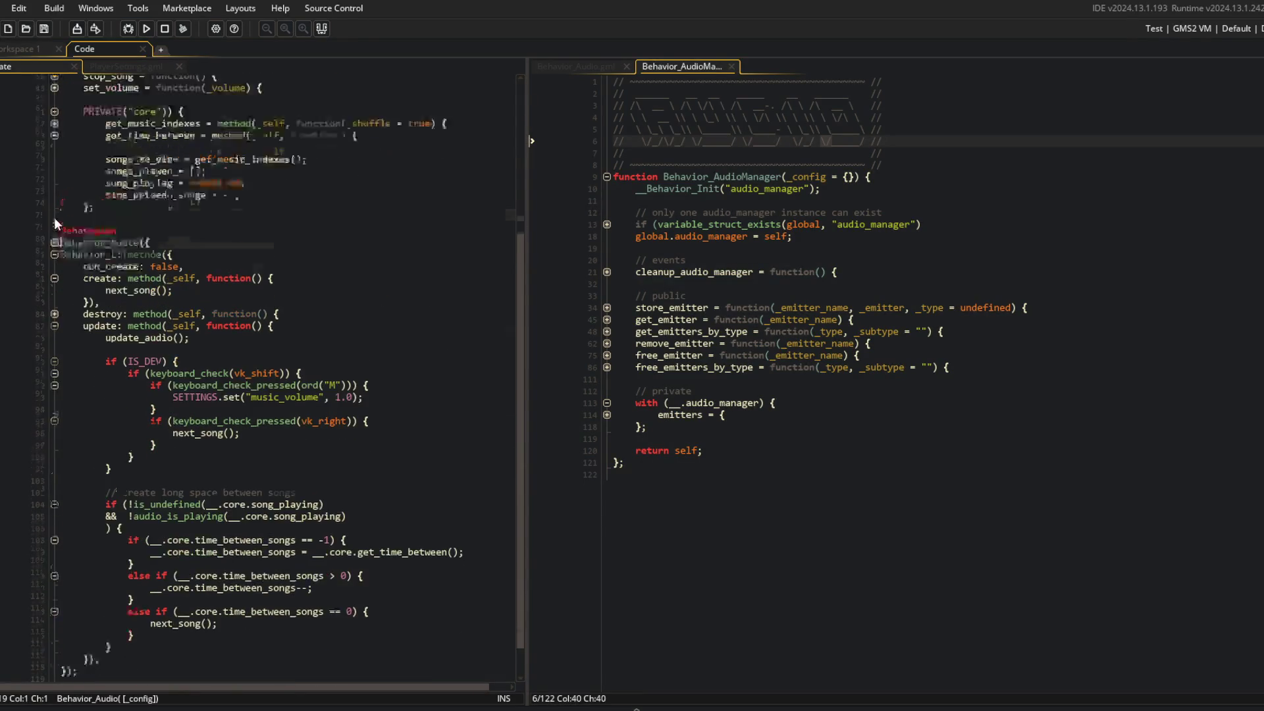
click(92, 207)
click(54, 141)
scroll(164, 263, up, 1)
click(398, 341)
key(shift+Home)
key(BackSpace)
text(set)
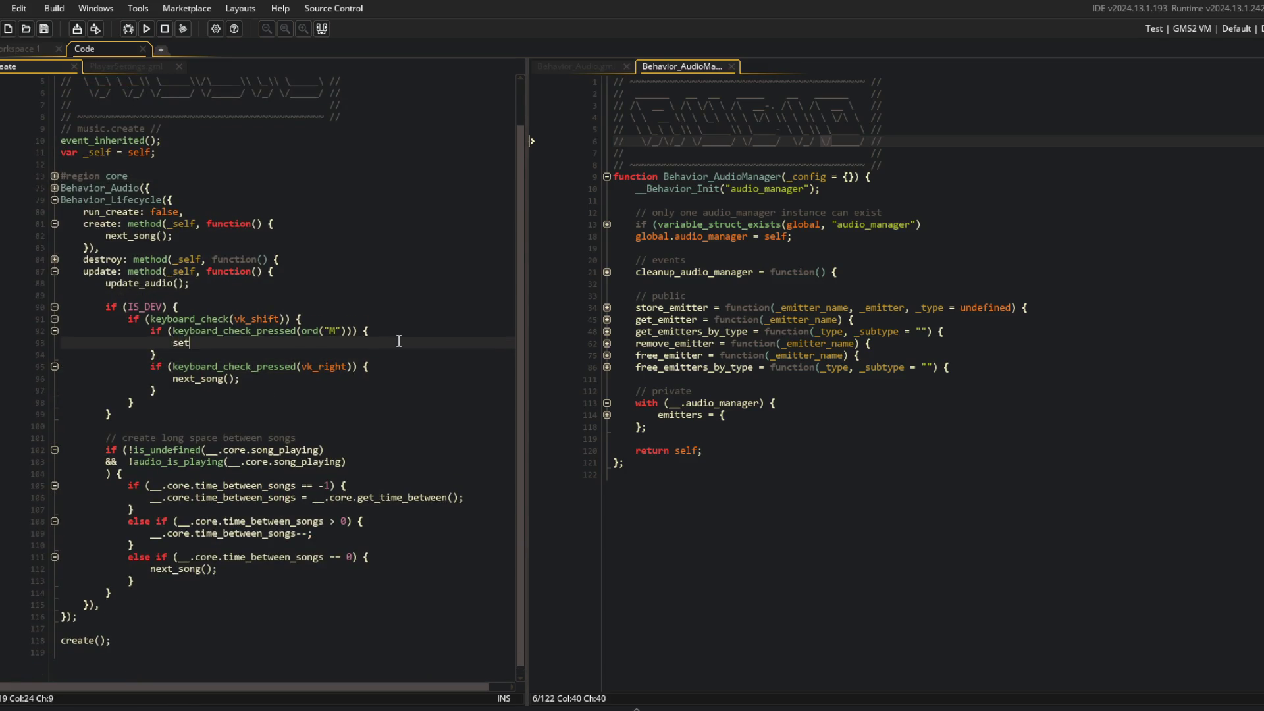
text(_volume(1.0);)
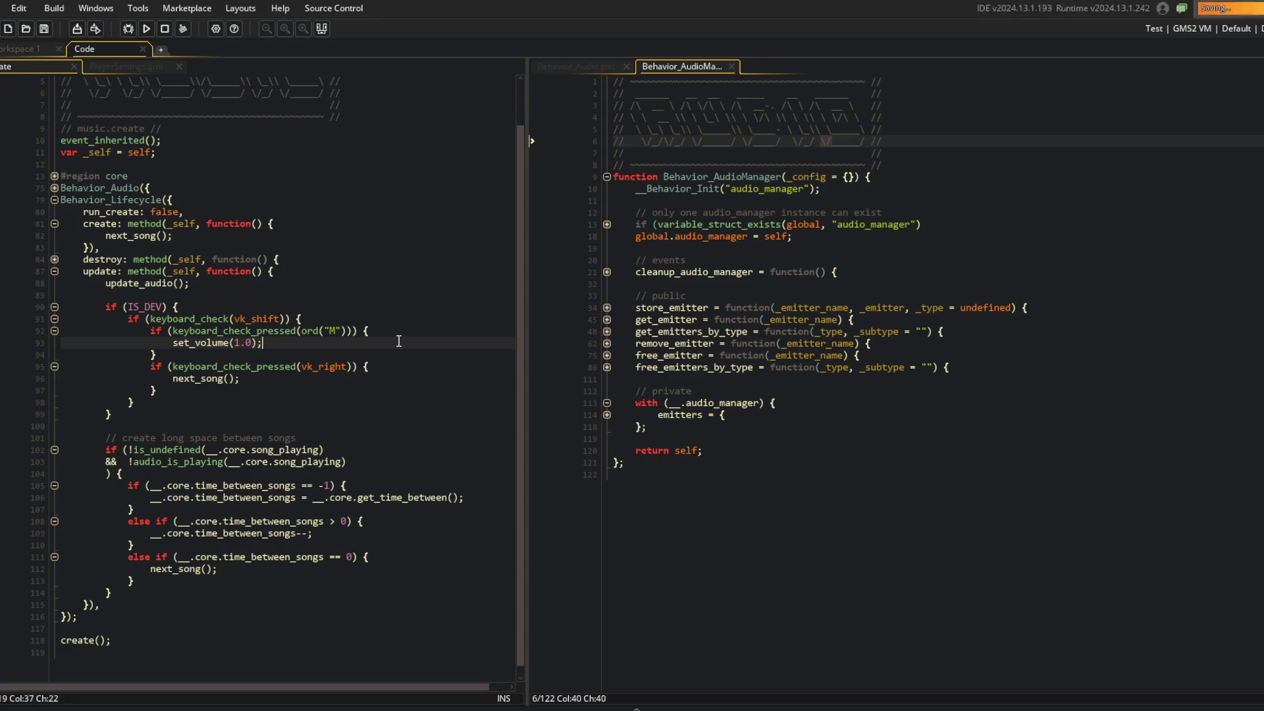
Run the game with F5 and dismiss the code error raised in PlayerSettings apply
key(F5)
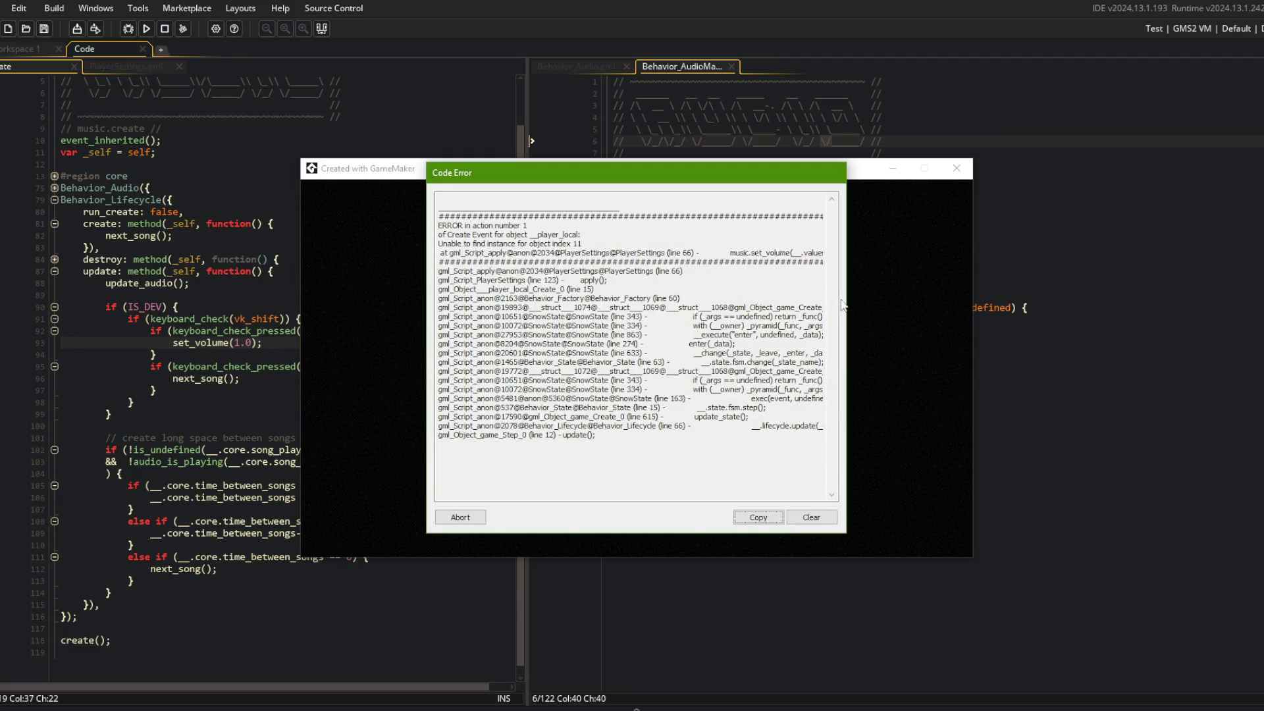
click(460, 518)
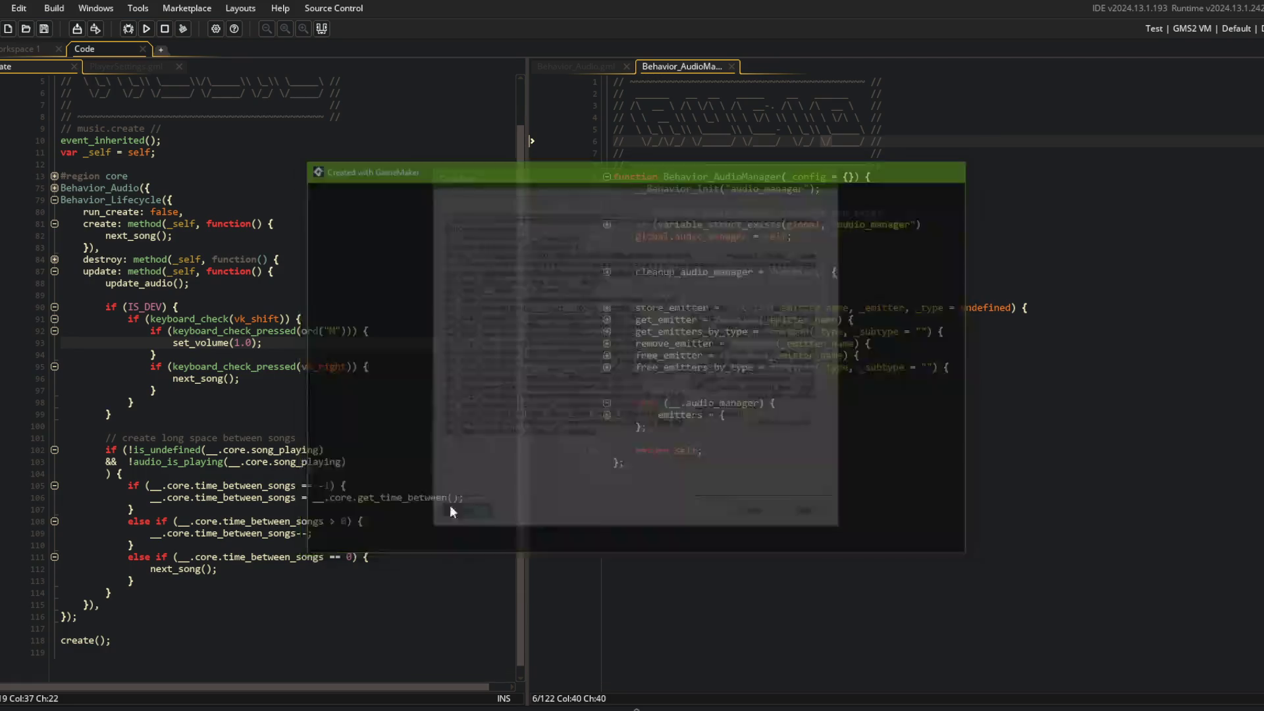
click(31, 48)
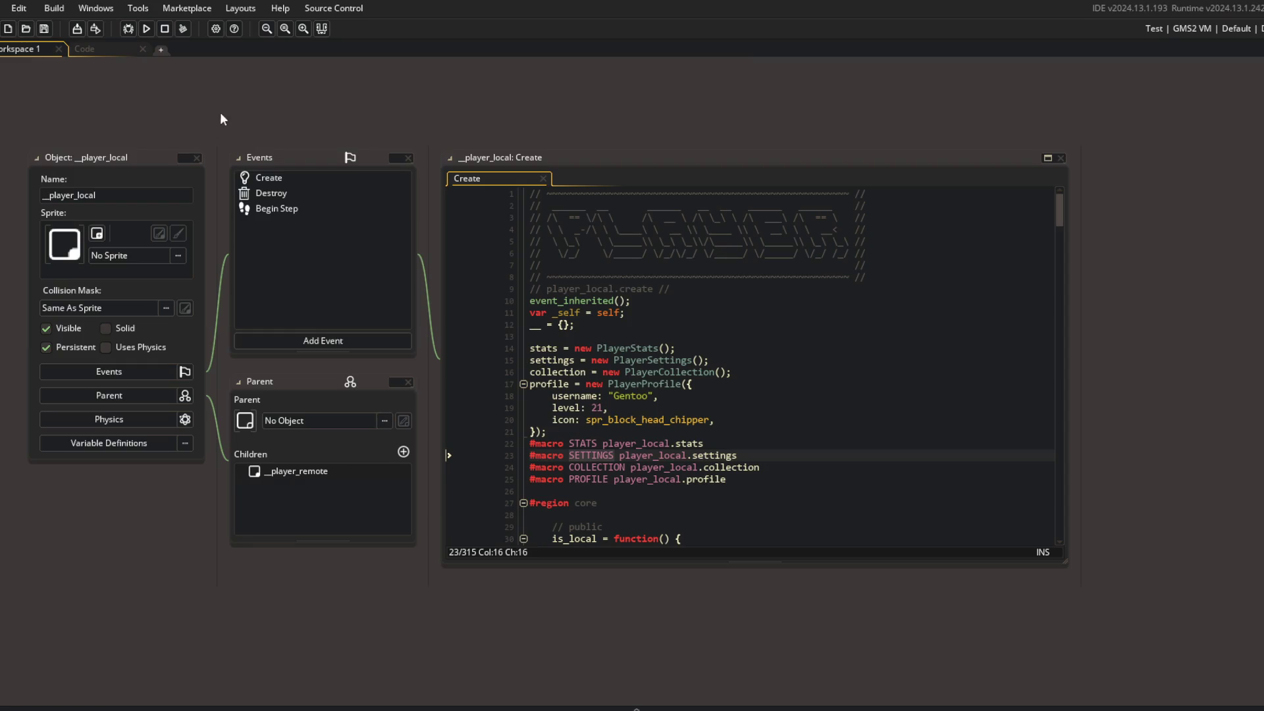
Open the PlayerSettings constructor source and review its set, deserialize and music.set_volume lines
middle_click(649, 355)
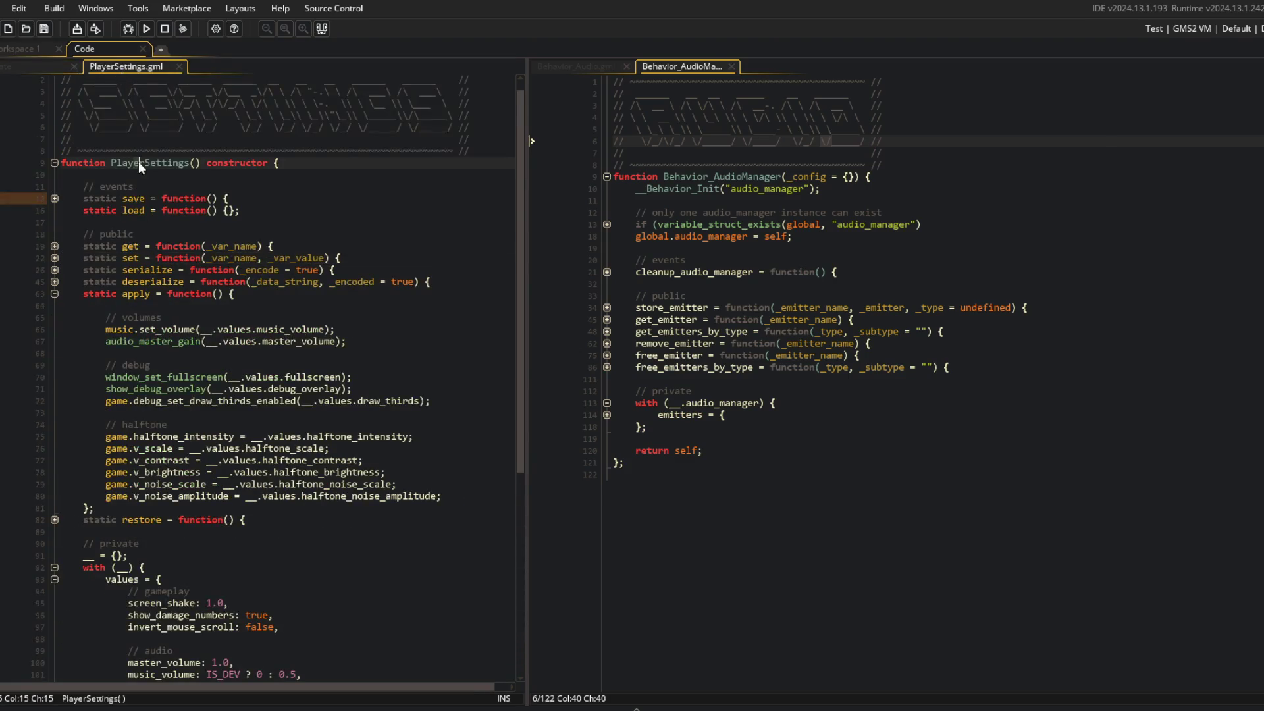
click(52, 259)
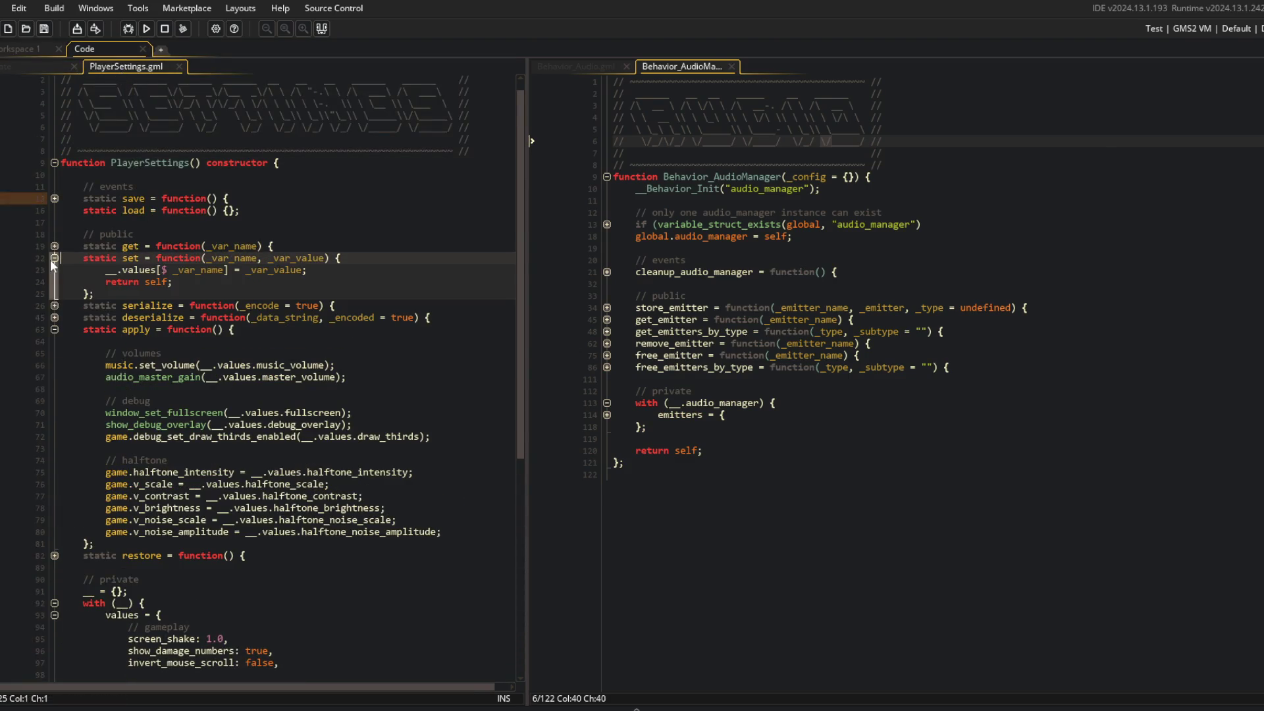
click(50, 259)
click(271, 257)
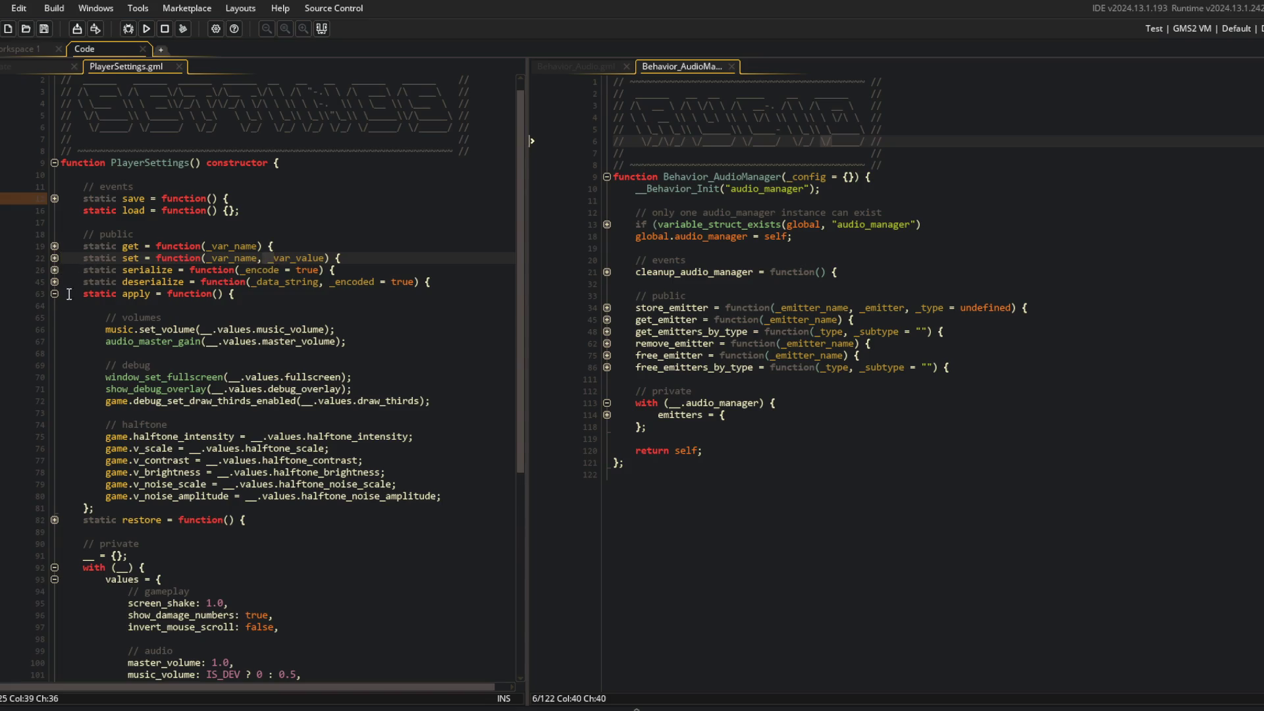
click(112, 329)
click(186, 283)
click(187, 306)
click(134, 330)
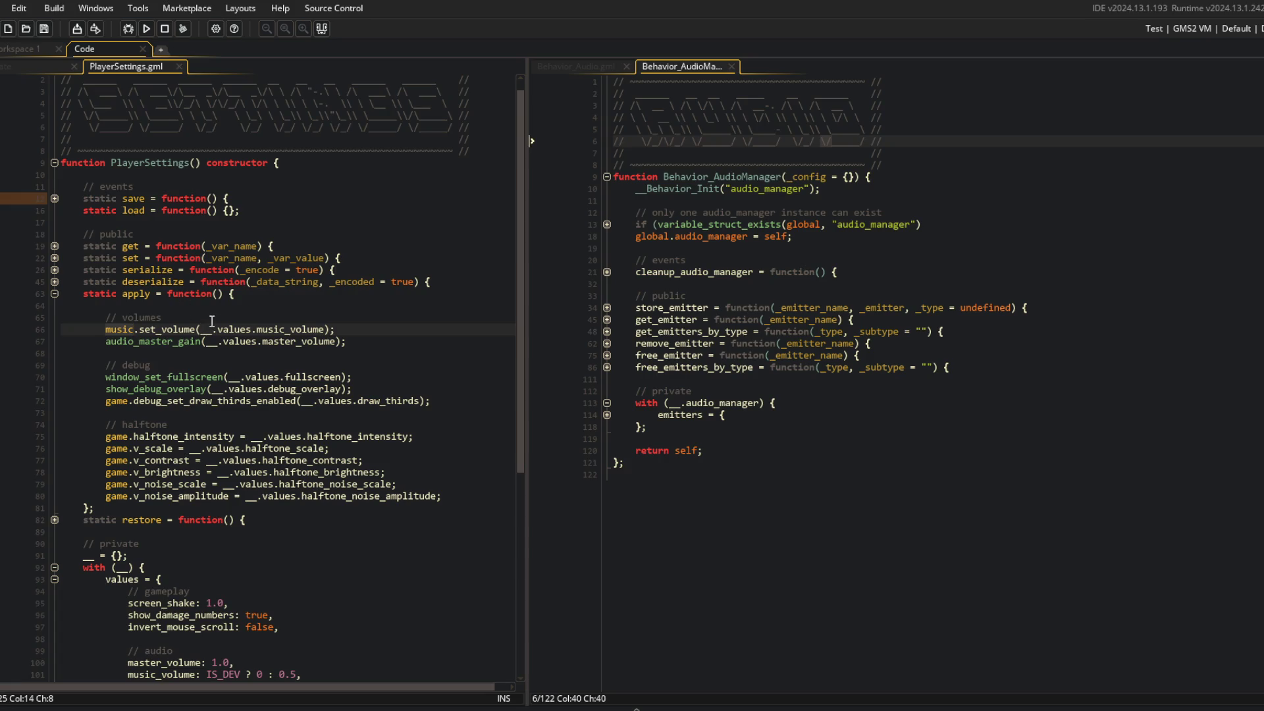
click(176, 306)
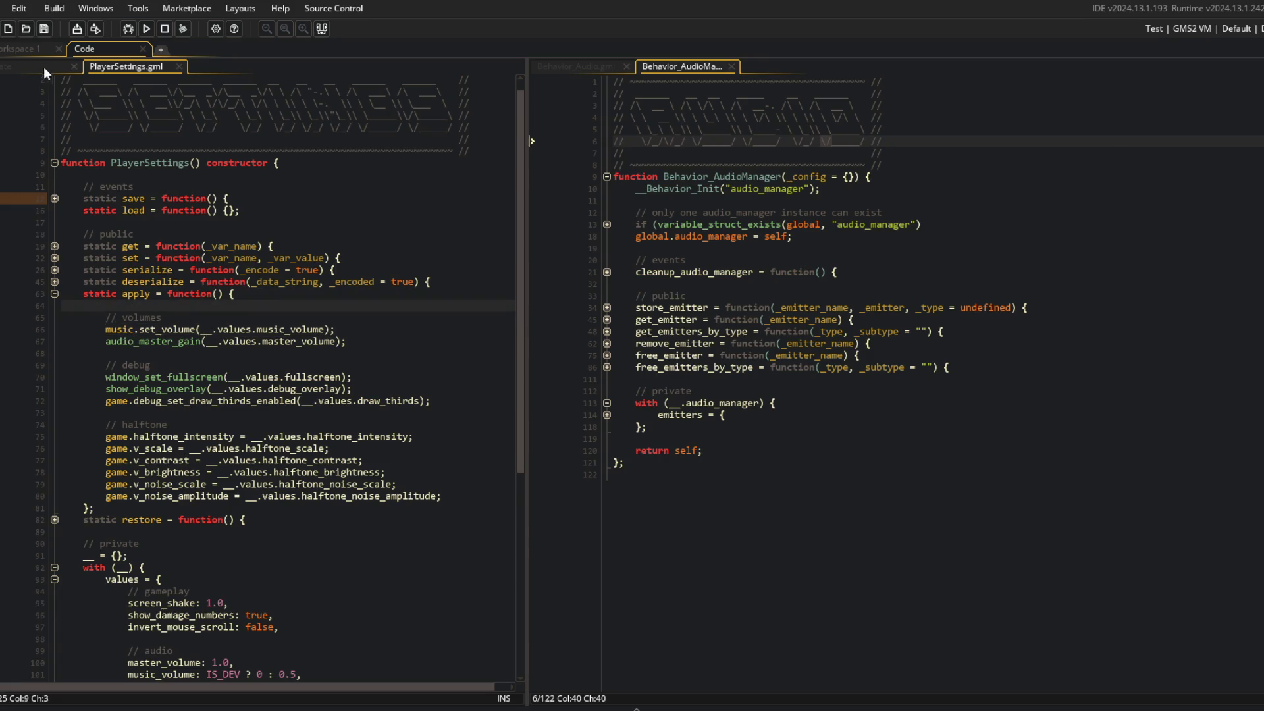
Open the game object's Create code in its own tab and unfold the create_players state
click(29, 48)
key(ctrl+t)
text(game)
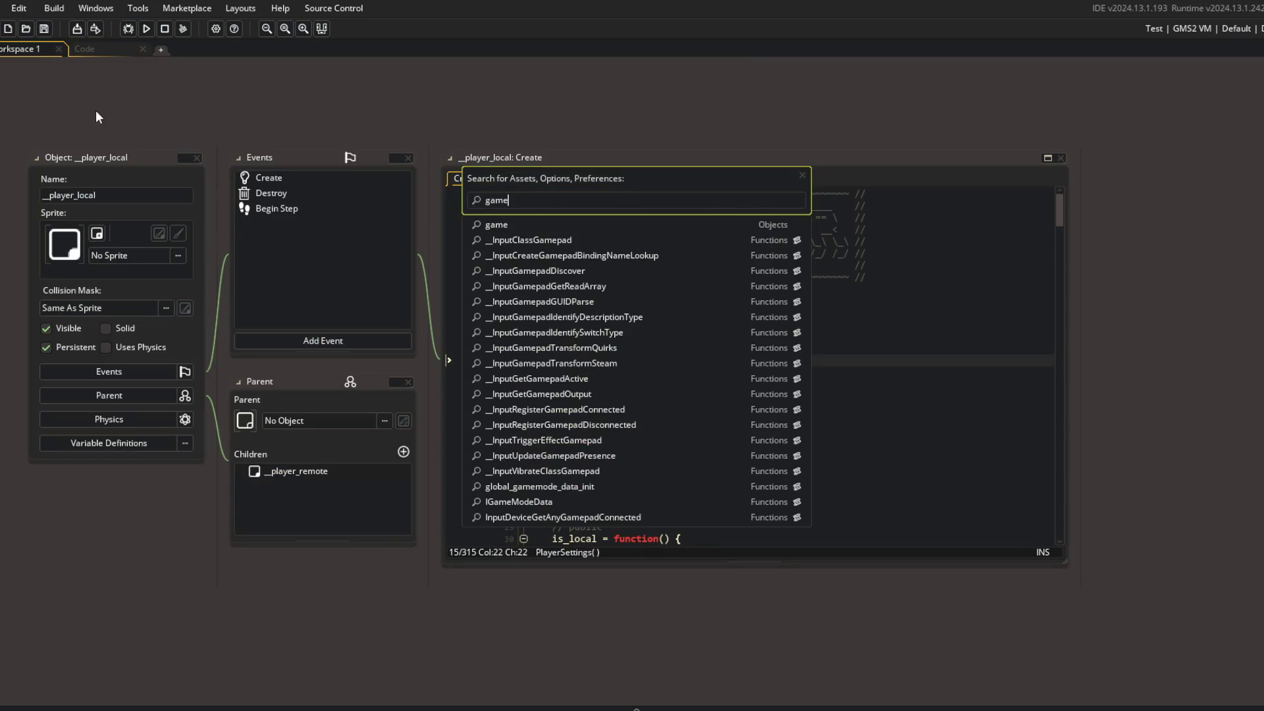
key(Return)
click(1048, 173)
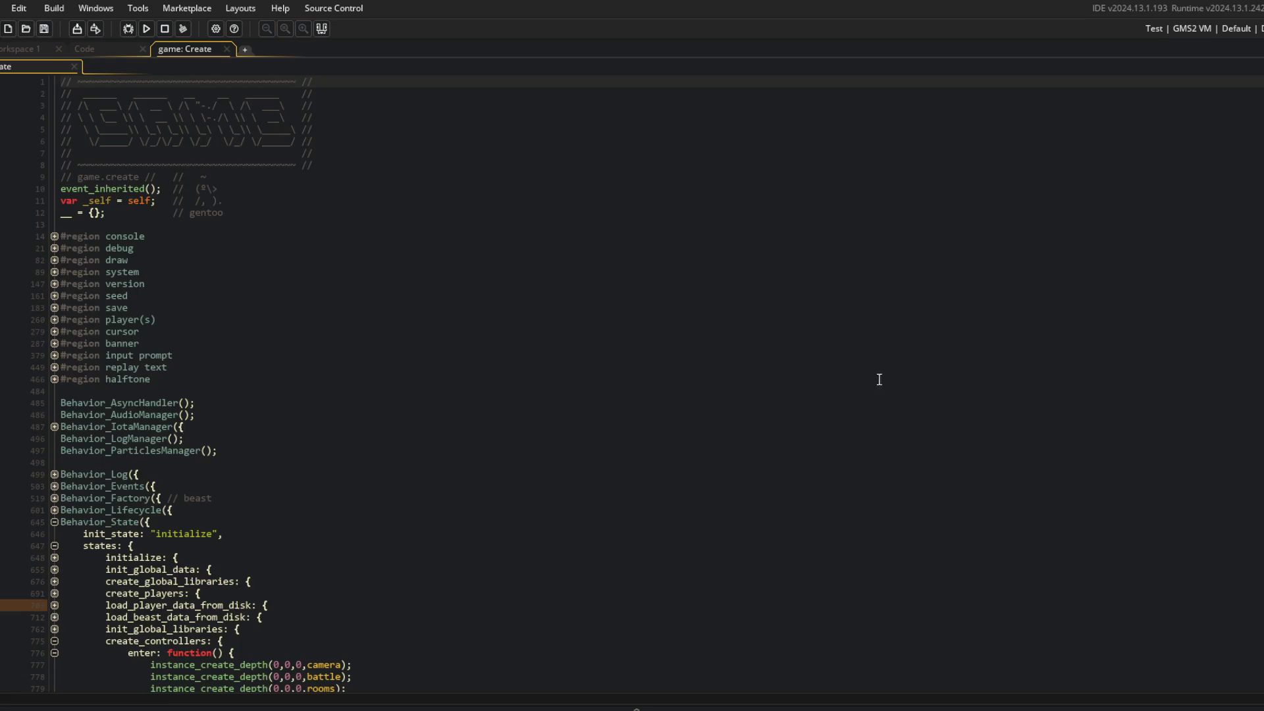
scroll(879, 379, down, 10)
click(408, 372)
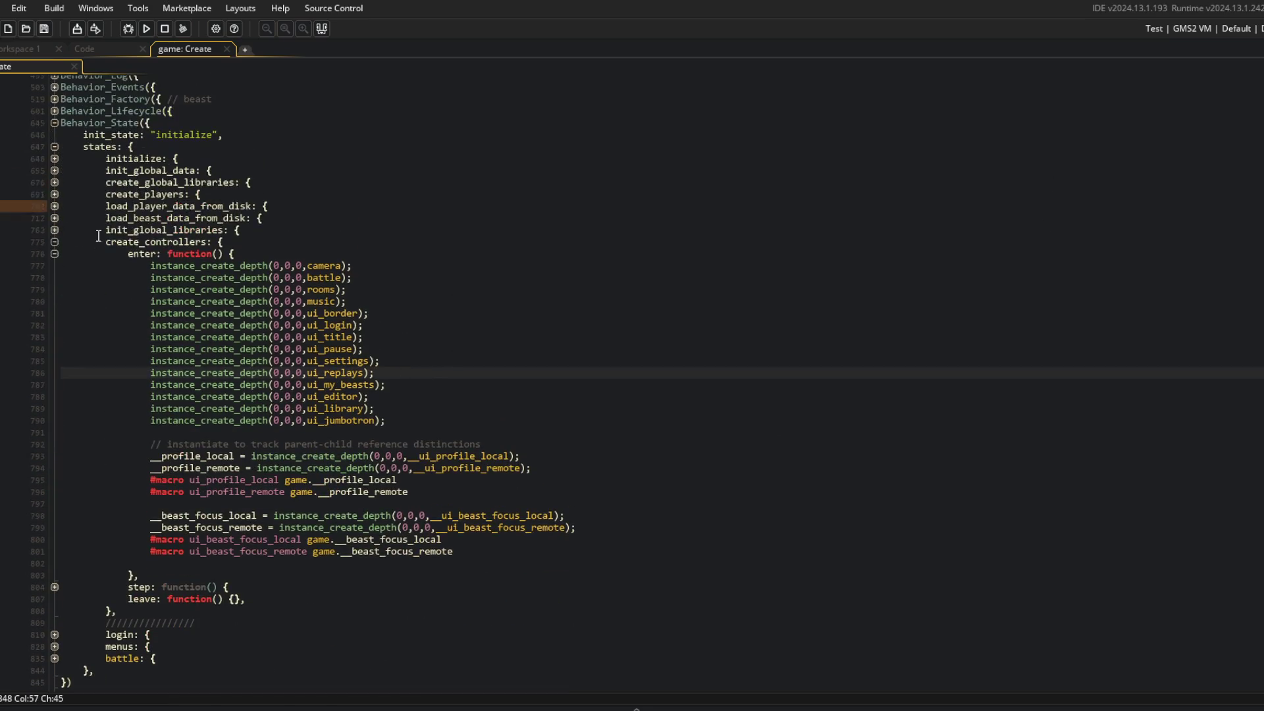
click(54, 194)
click(53, 206)
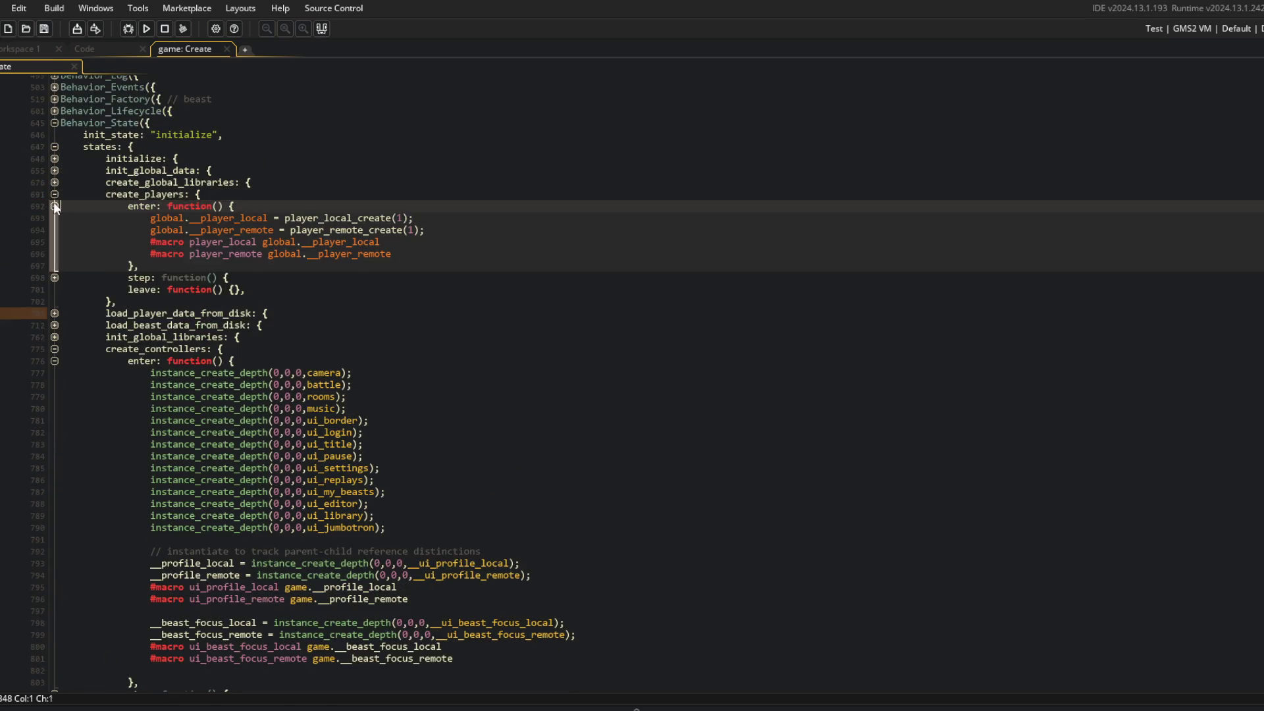
double_click(219, 242)
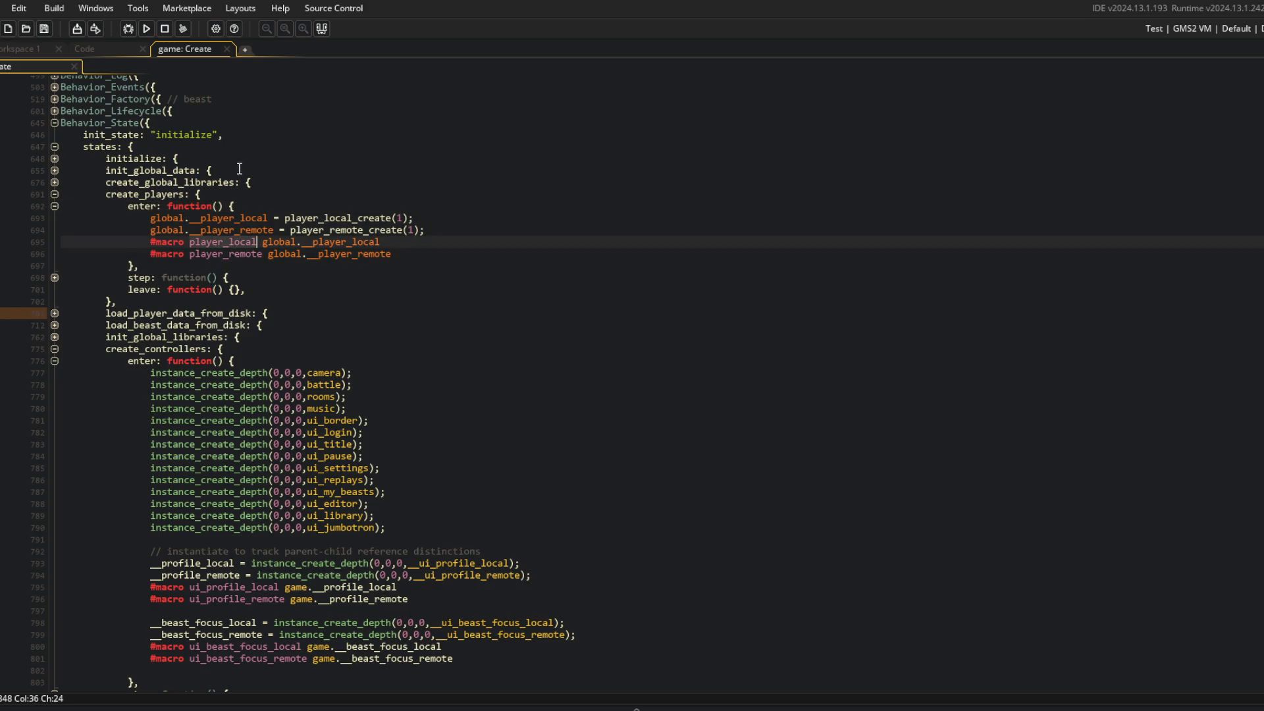
Fold _player_local's core, save, host, seed and beast(s) regions plus its Behavior_Events/Factory/Input/Iota blocks
click(33, 46)
key(ctrl+t)
text(player_local)
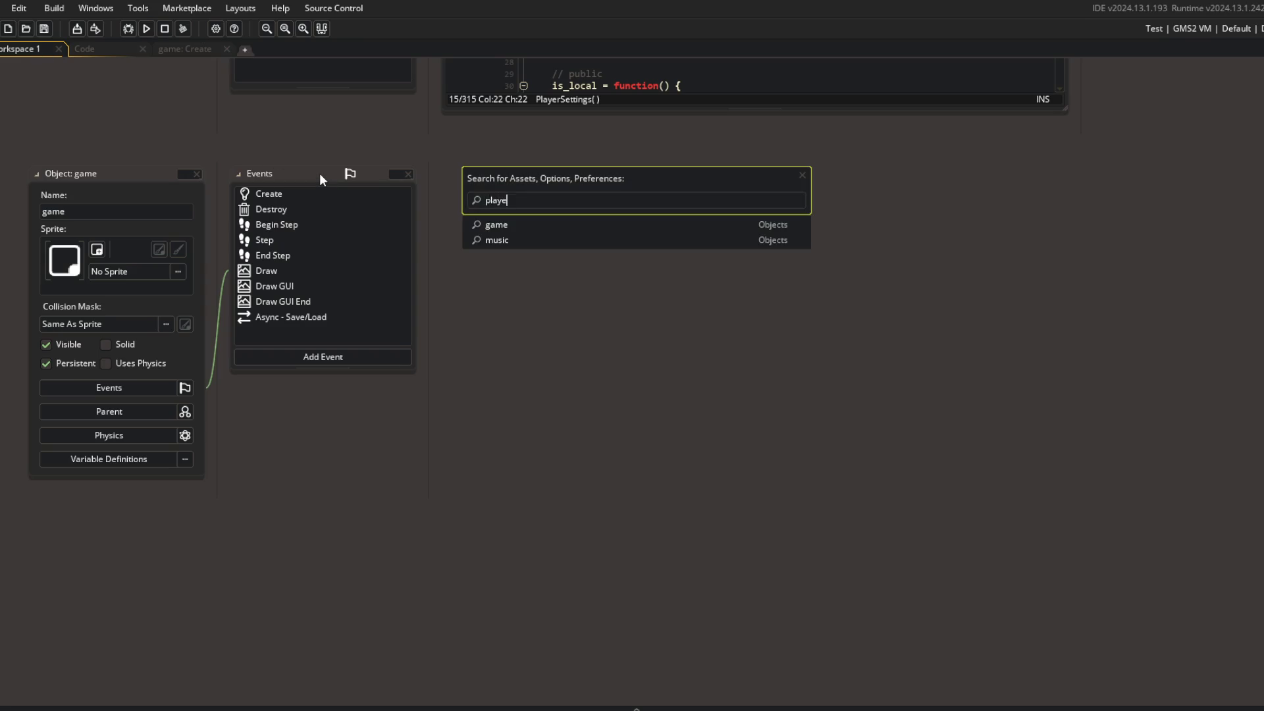
key(Return)
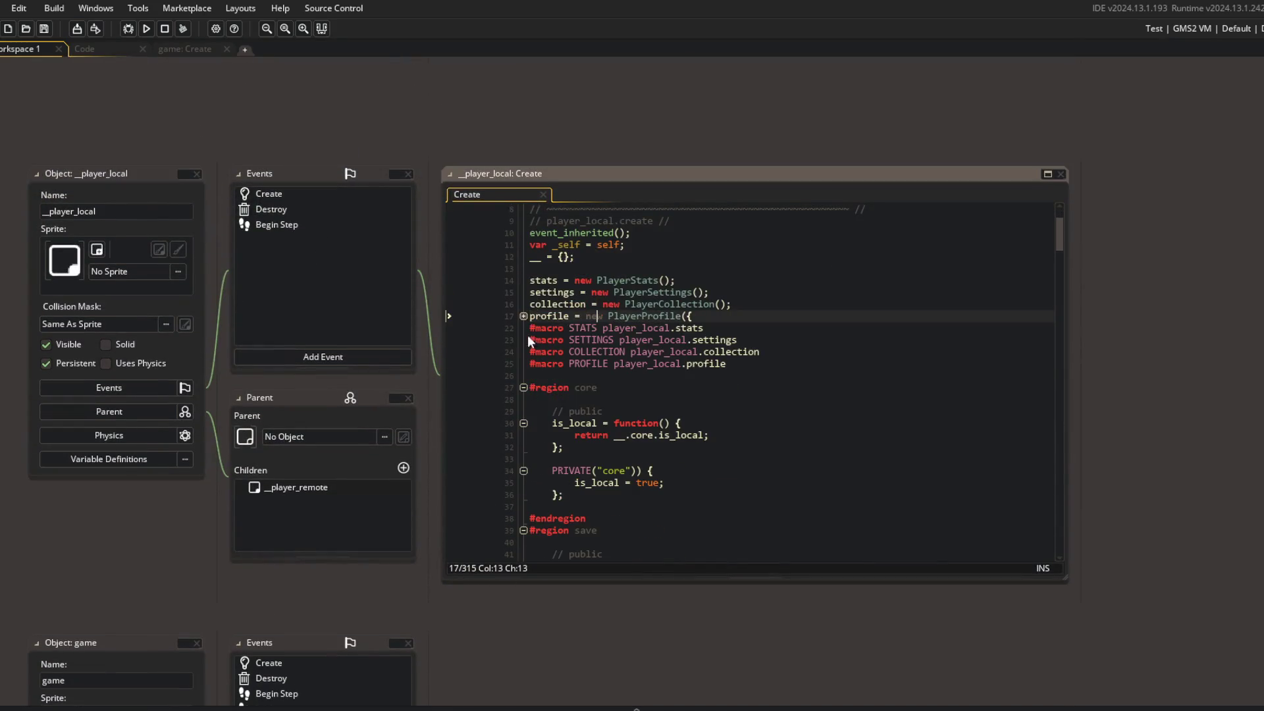
click(524, 387)
click(523, 399)
click(557, 410)
click(524, 411)
click(524, 422)
click(523, 434)
click(523, 446)
click(523, 459)
click(523, 470)
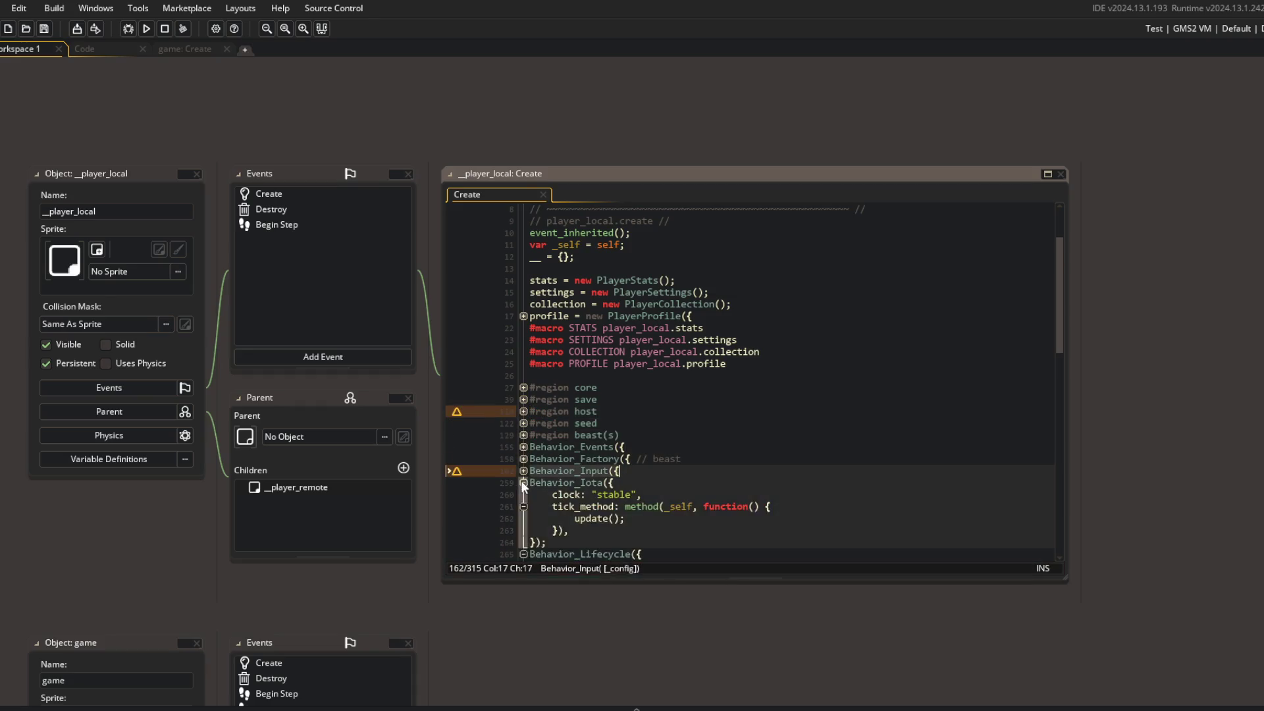
click(524, 482)
click(610, 434)
Check the PlayerSettings reference on line 15 and return to the Code workspace
click(149, 51)
click(187, 50)
click(33, 47)
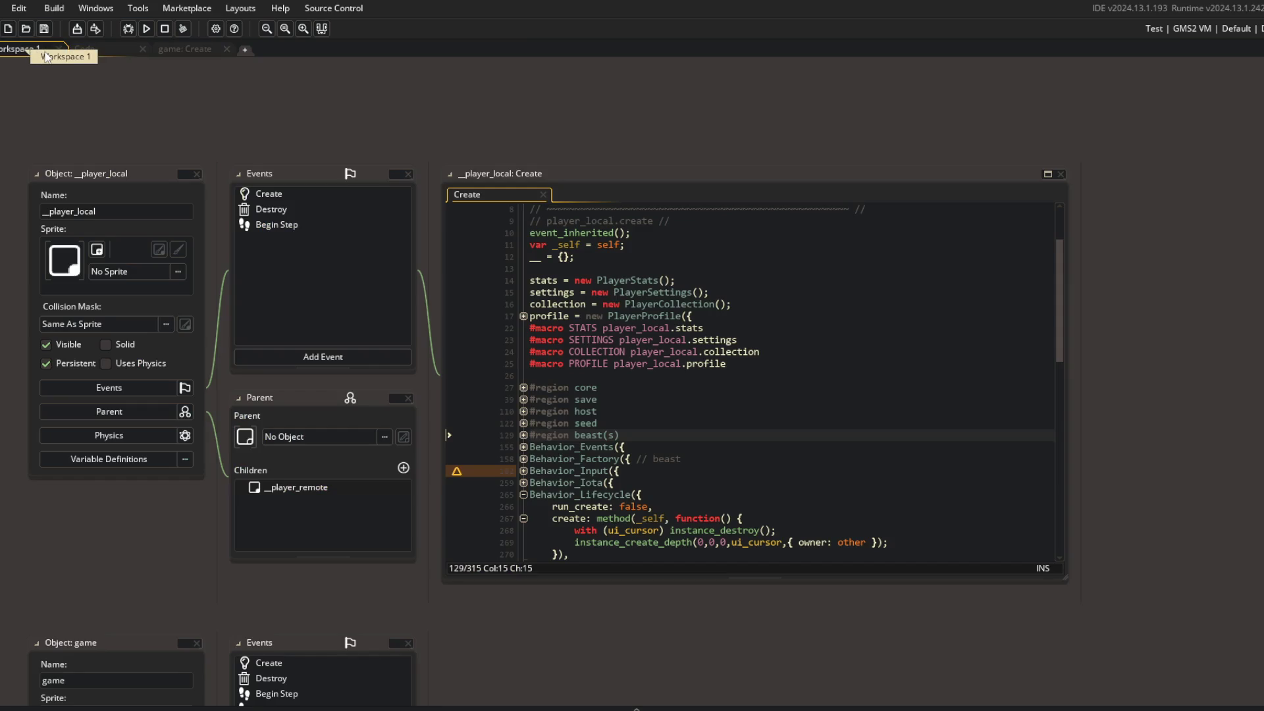
click(614, 292)
click(109, 48)
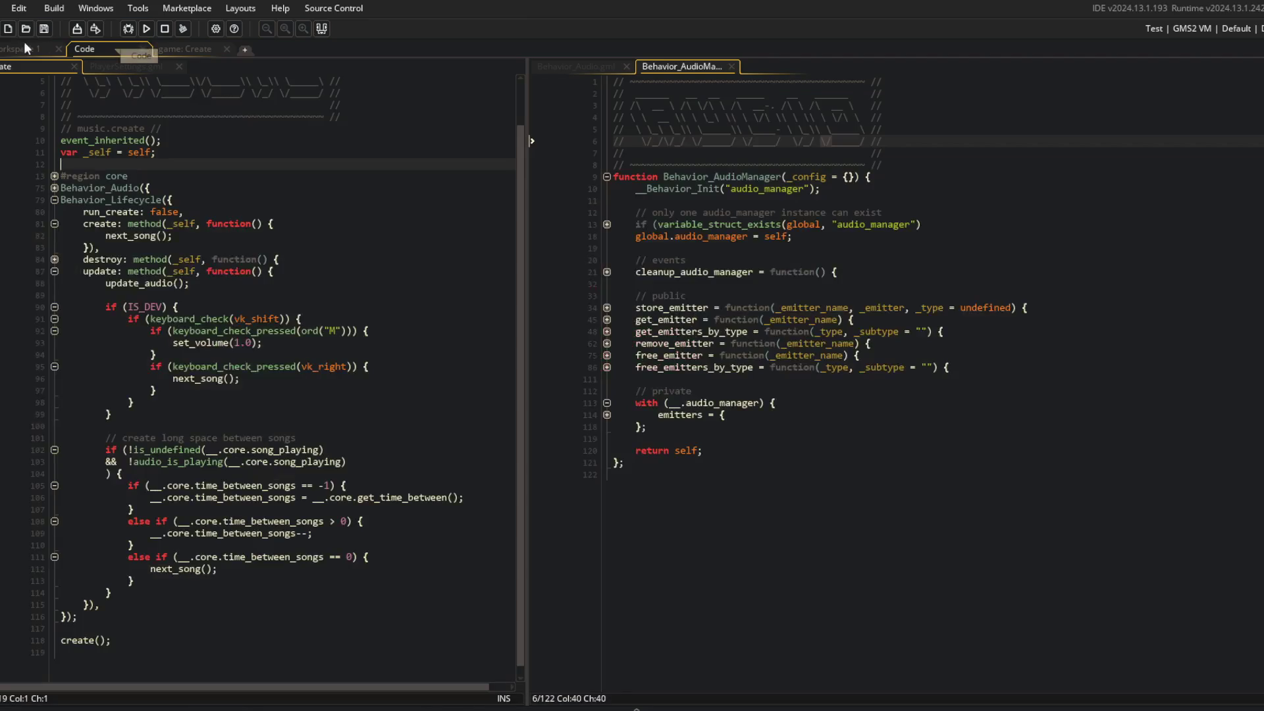
In game Create, unfold the load_player_data_from_disk and load_beast_data_from_disk states and the load callback
click(178, 48)
scroll(118, 294, down, 4)
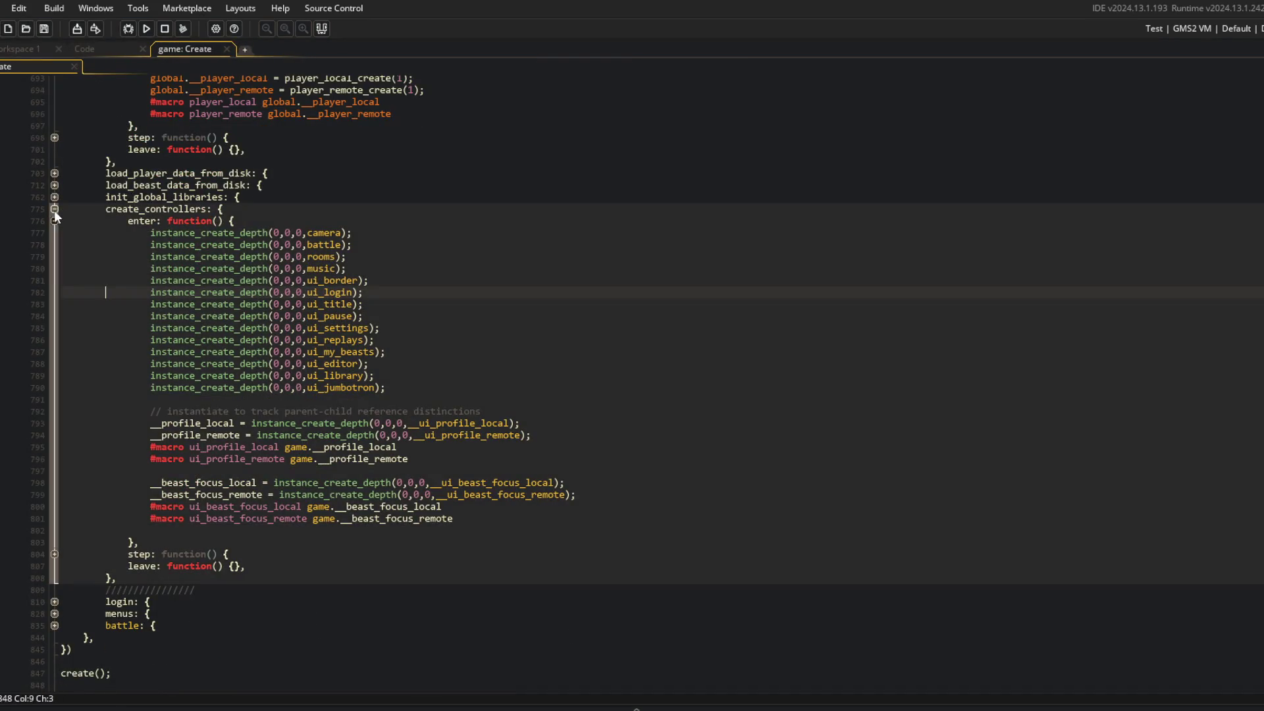
click(54, 210)
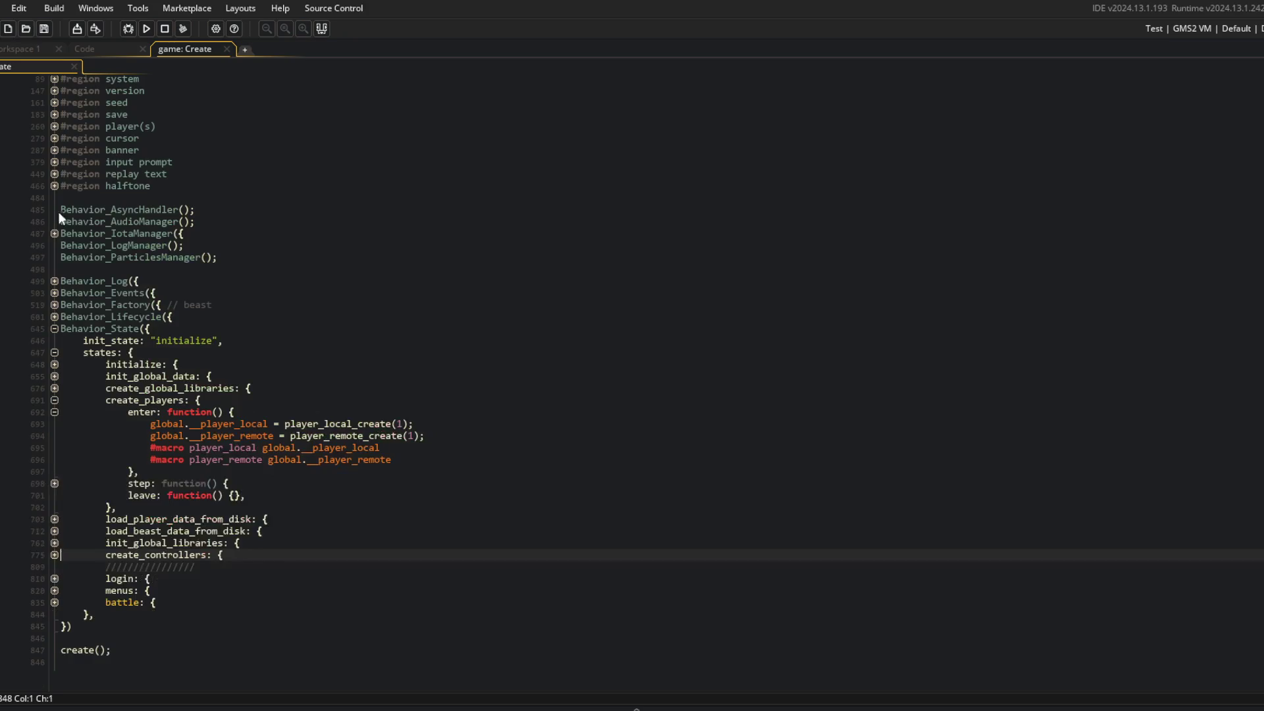
click(54, 520)
click(54, 531)
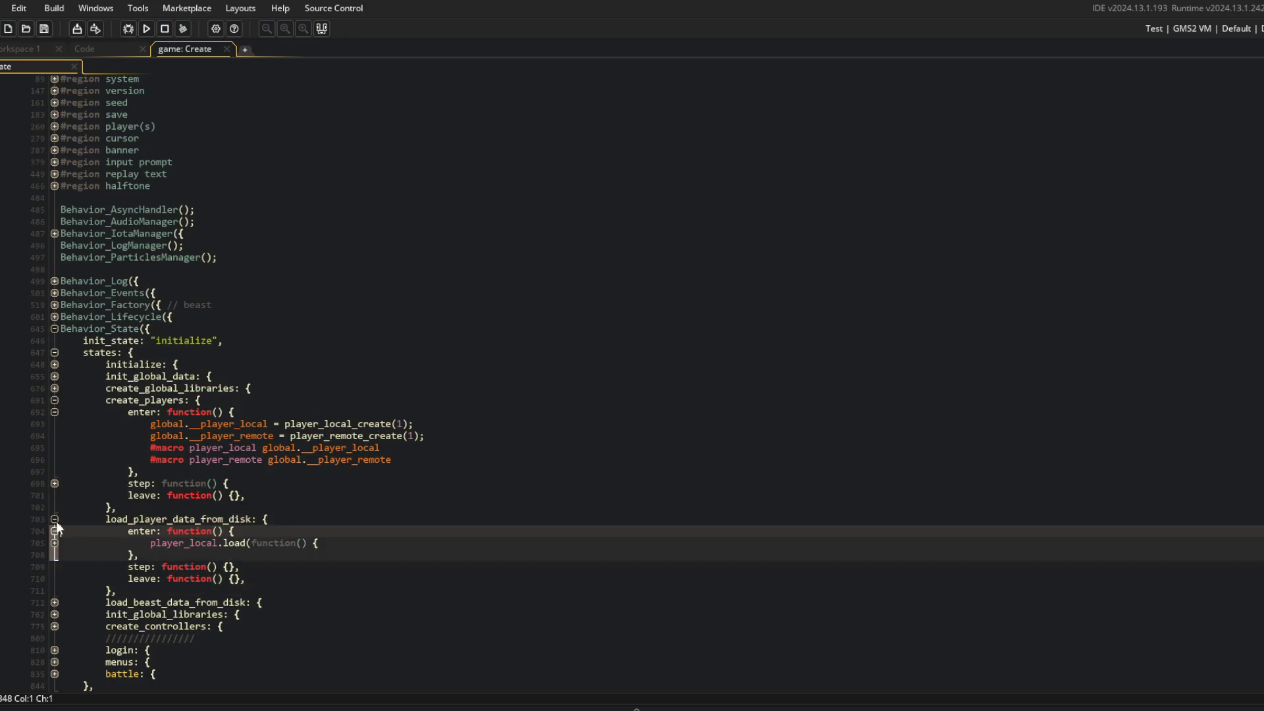
scroll(142, 462, down, 2)
click(53, 472)
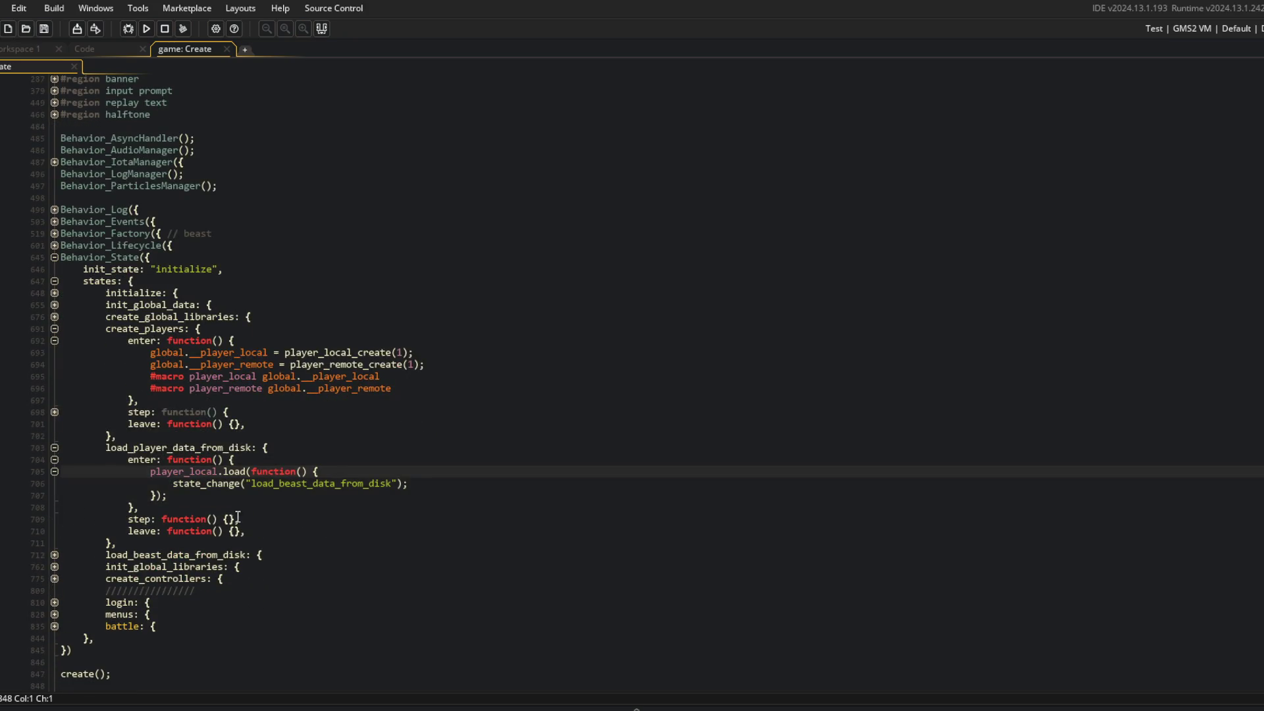
click(56, 556)
click(54, 568)
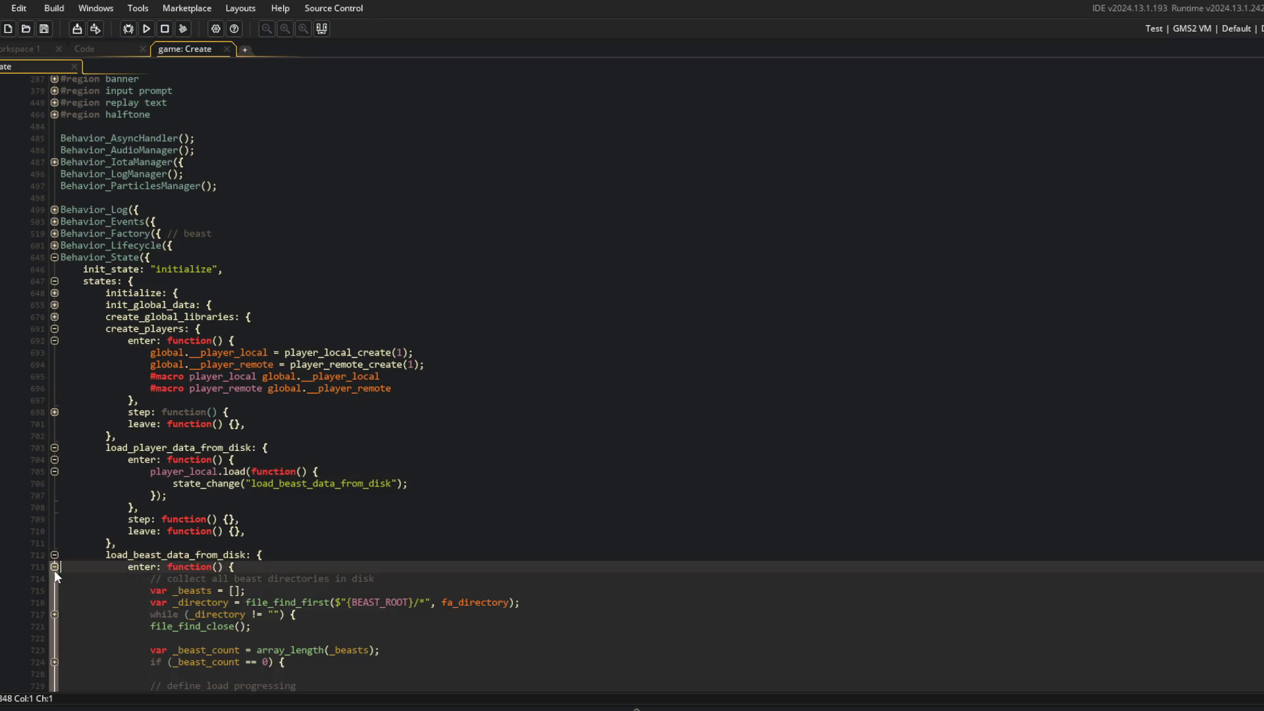
scroll(57, 570, down, 5)
click(260, 345)
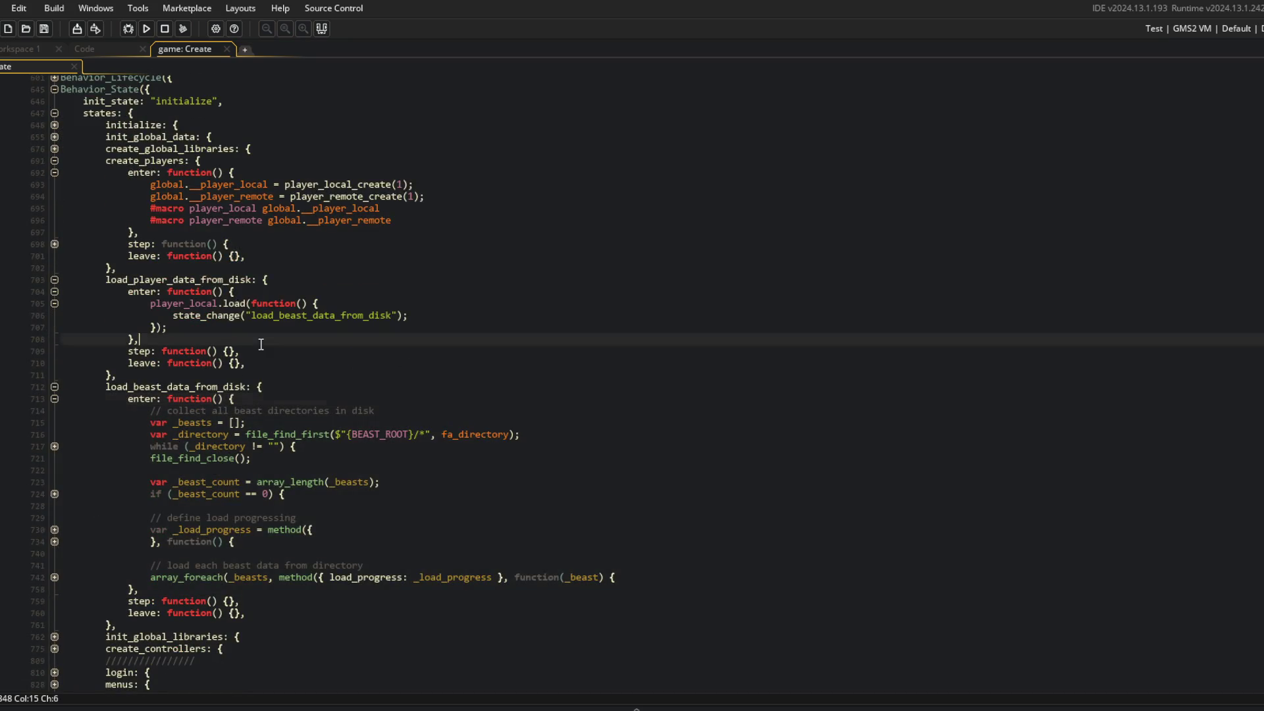
click(190, 306)
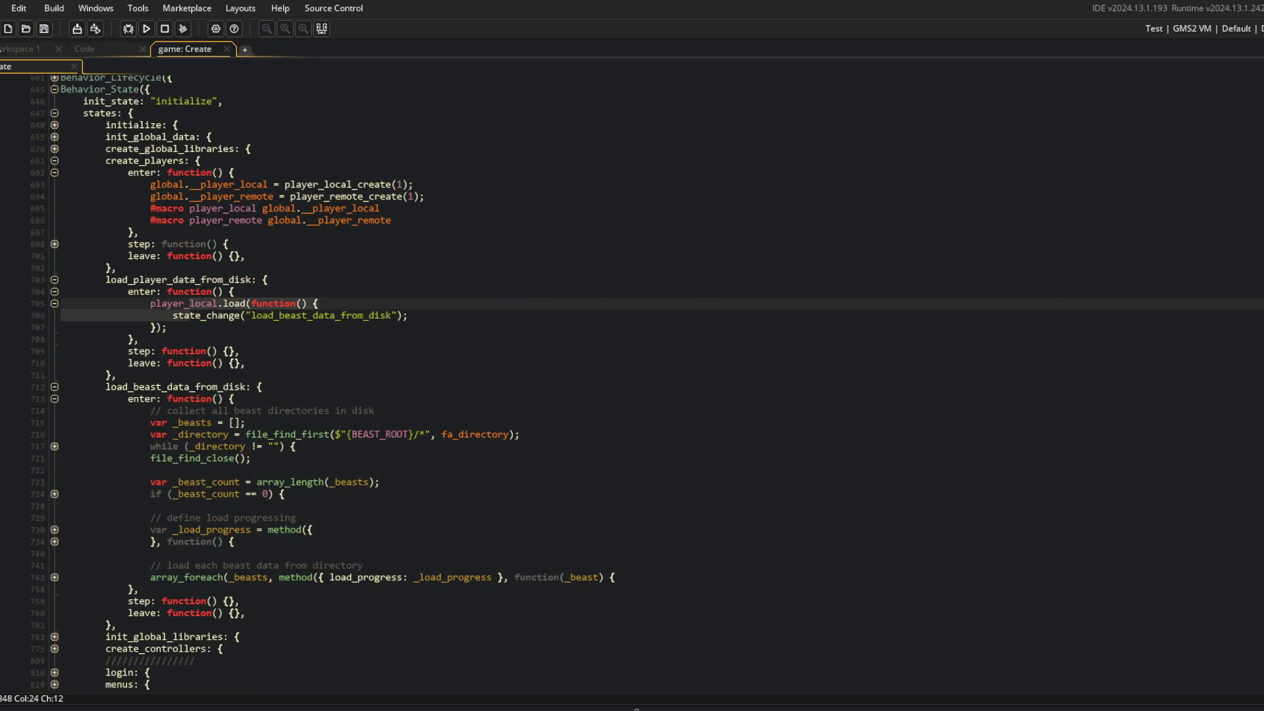
Expand the save region in _player_local's Create code to review its save and load functions
key(ctrl+Tab)
scroll(638, 294, down, 2)
scroll(539, 355, up, 3)
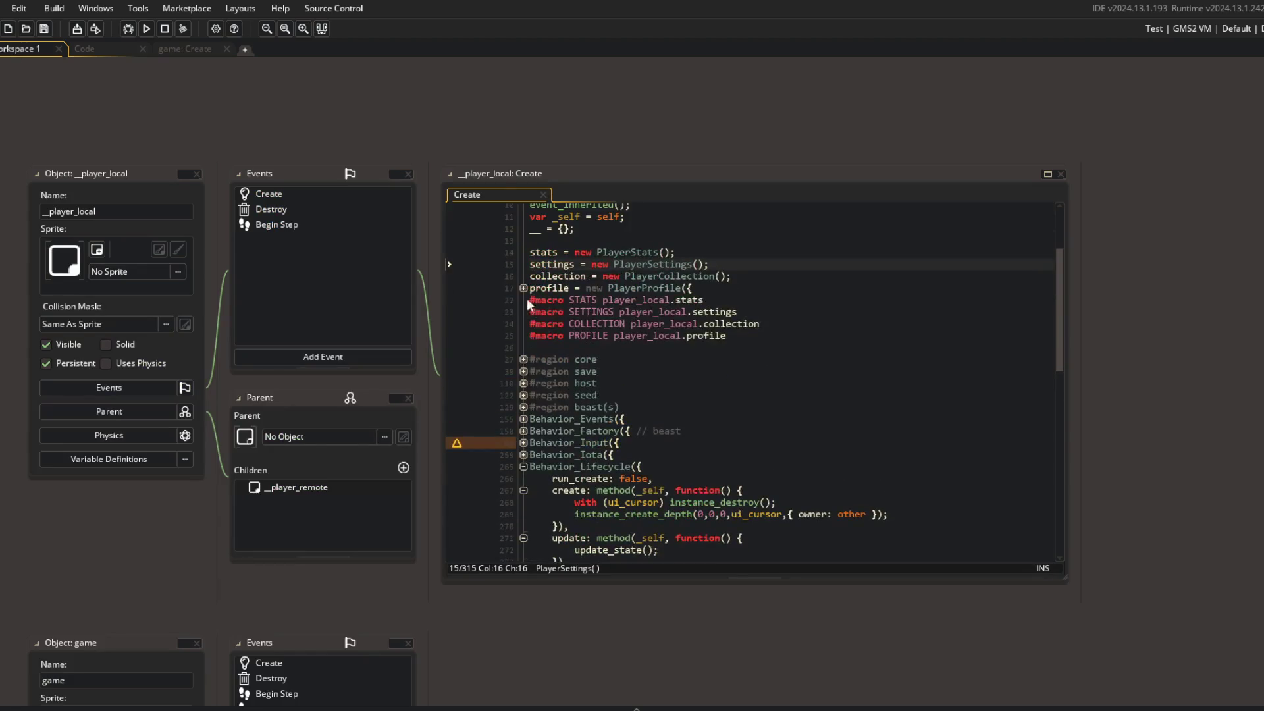
click(524, 371)
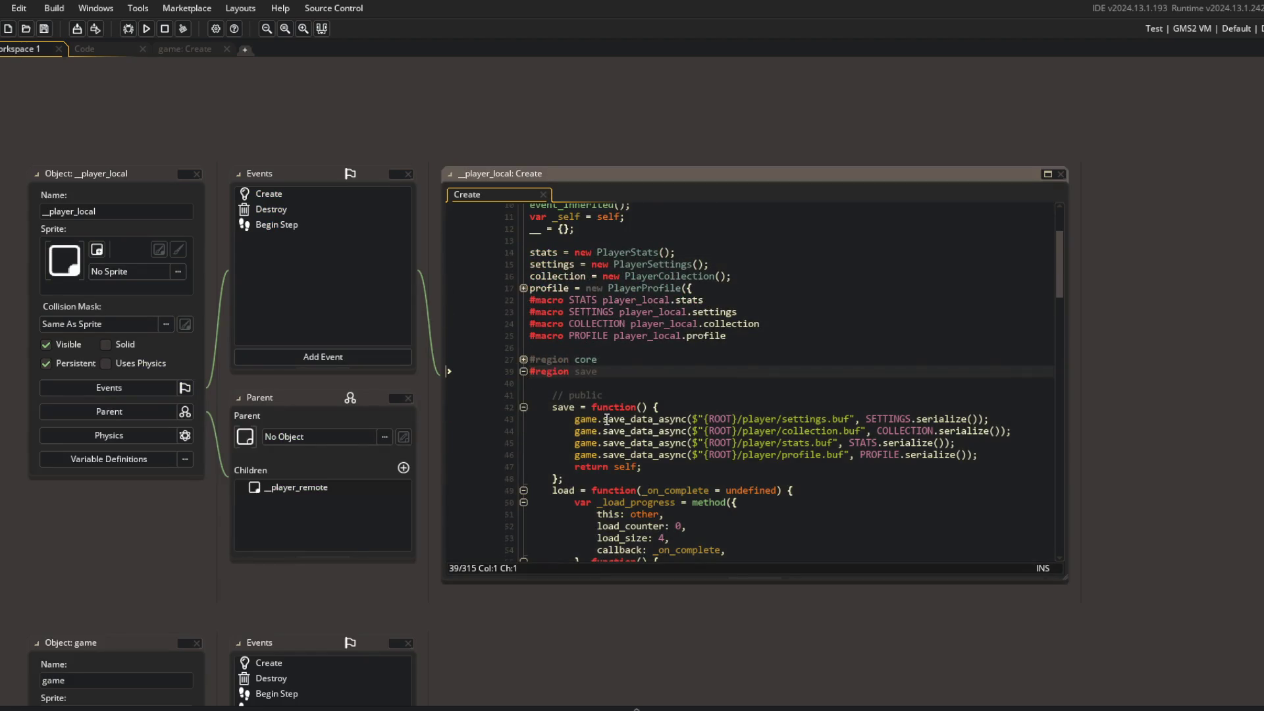
scroll(652, 399, down, 3)
scroll(652, 399, down, 2)
click(799, 431)
scroll(474, 258, up, 2)
scroll(474, 258, up, 1)
Show PlayerSettings.gml in the Code workspace's left editor
click(161, 51)
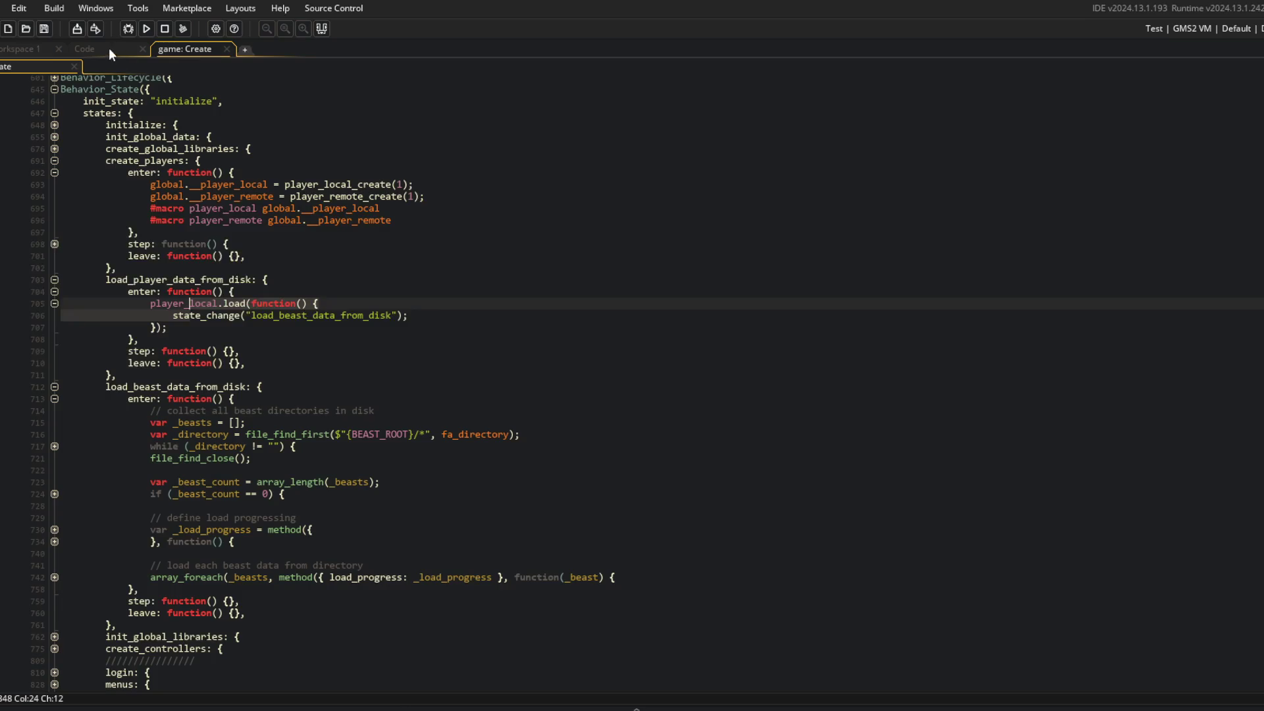
click(111, 51)
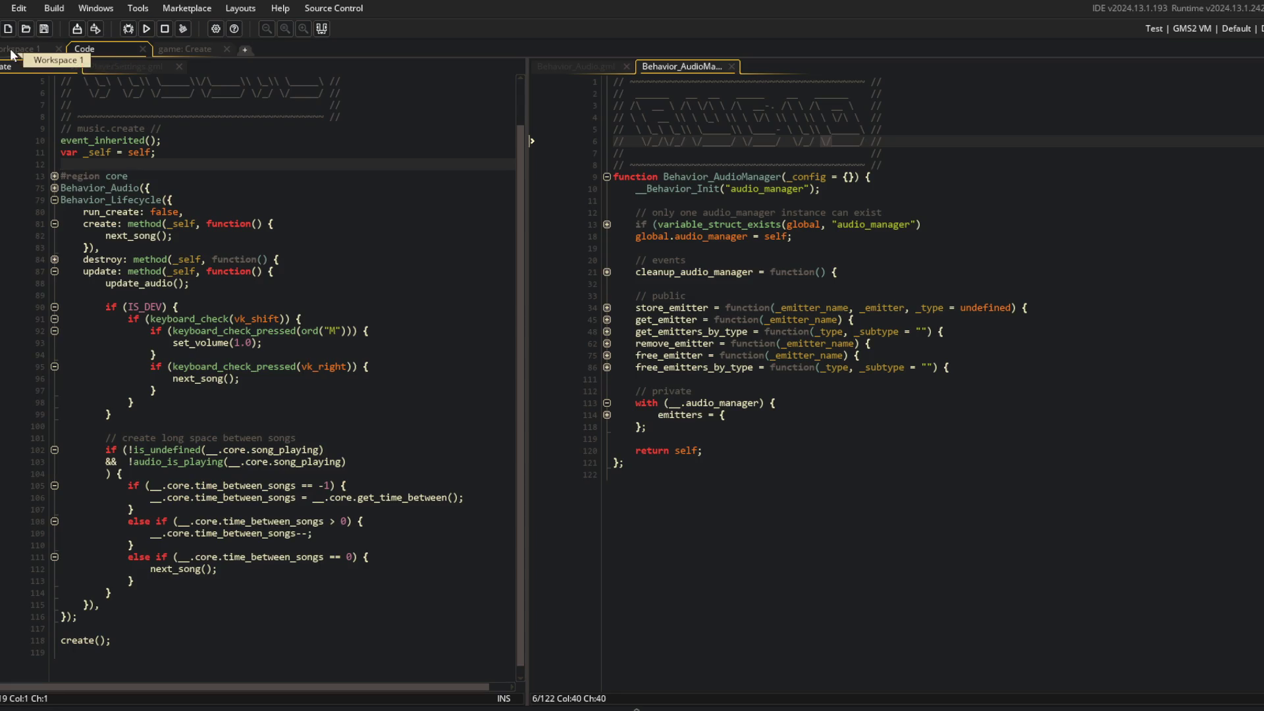
click(12, 53)
click(82, 49)
click(145, 67)
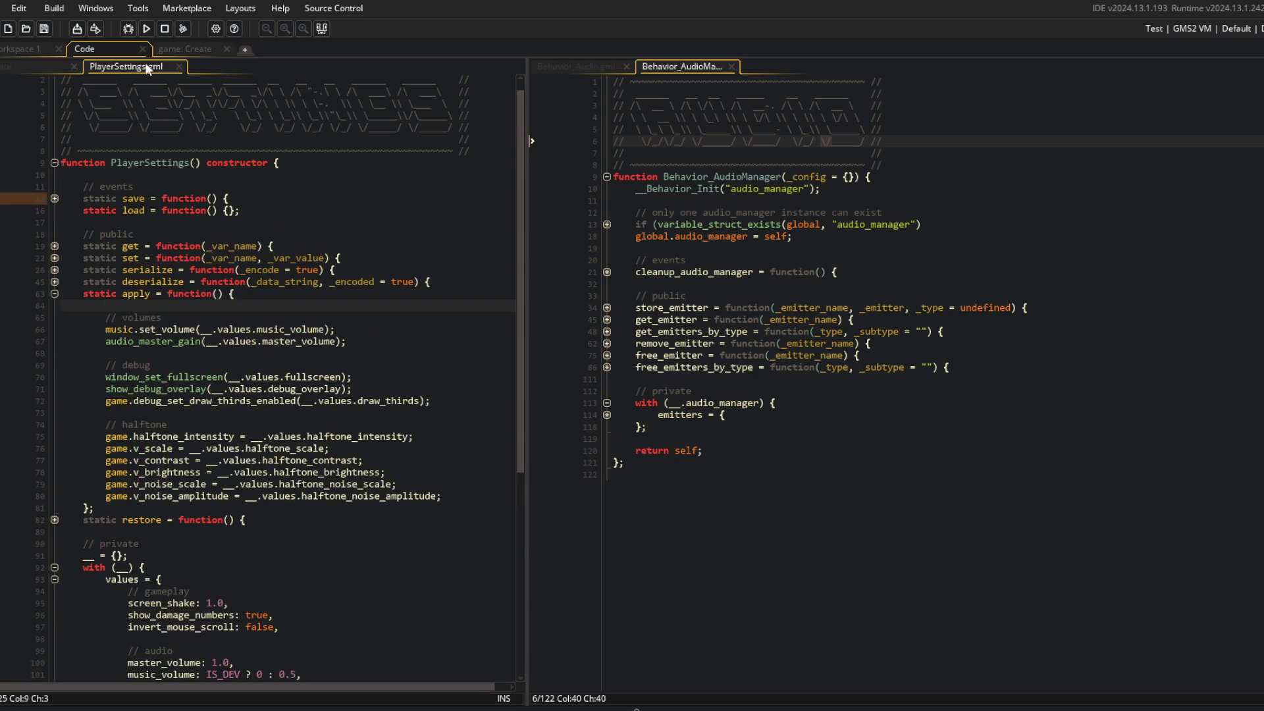
Replace music.set_volume in apply() with the music emitter gain loop and save
key(ctrl+v)
key(BackSpace)
key(BackSpace)
key(BackSpace)
key(ctrl+s)
click(235, 282)
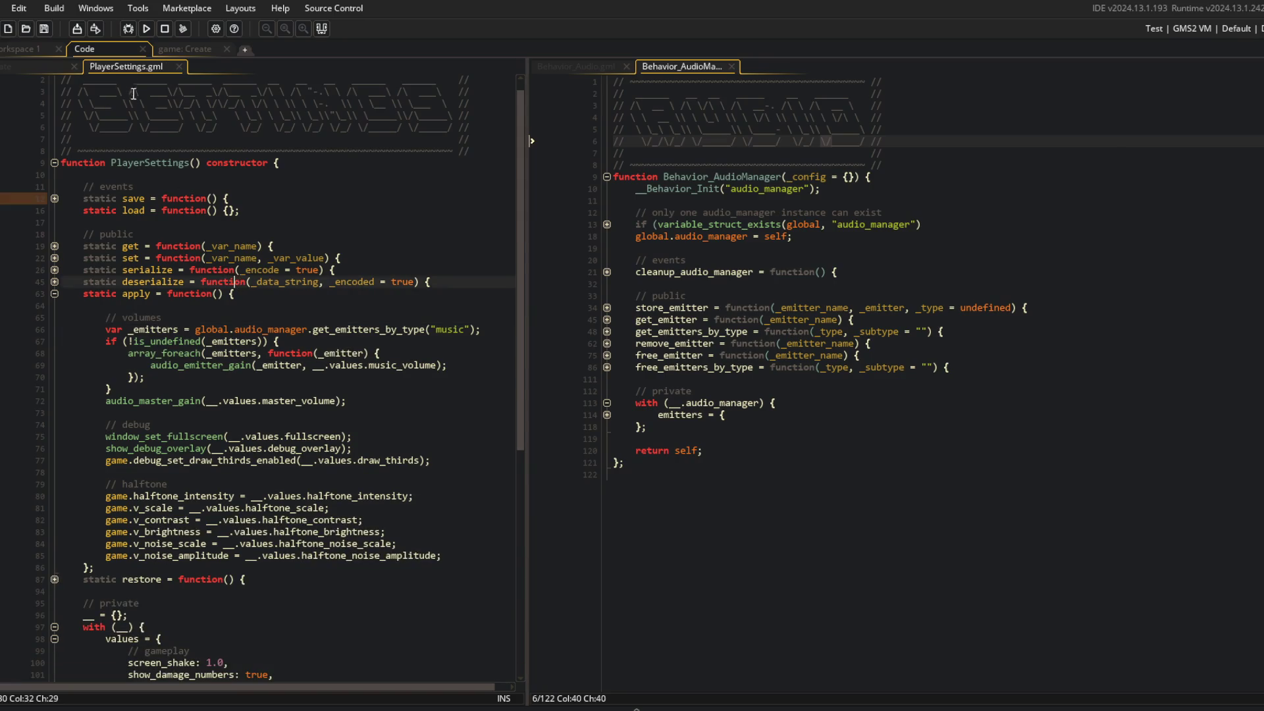
Run the game and close the game Create tab
click(150, 29)
click(174, 49)
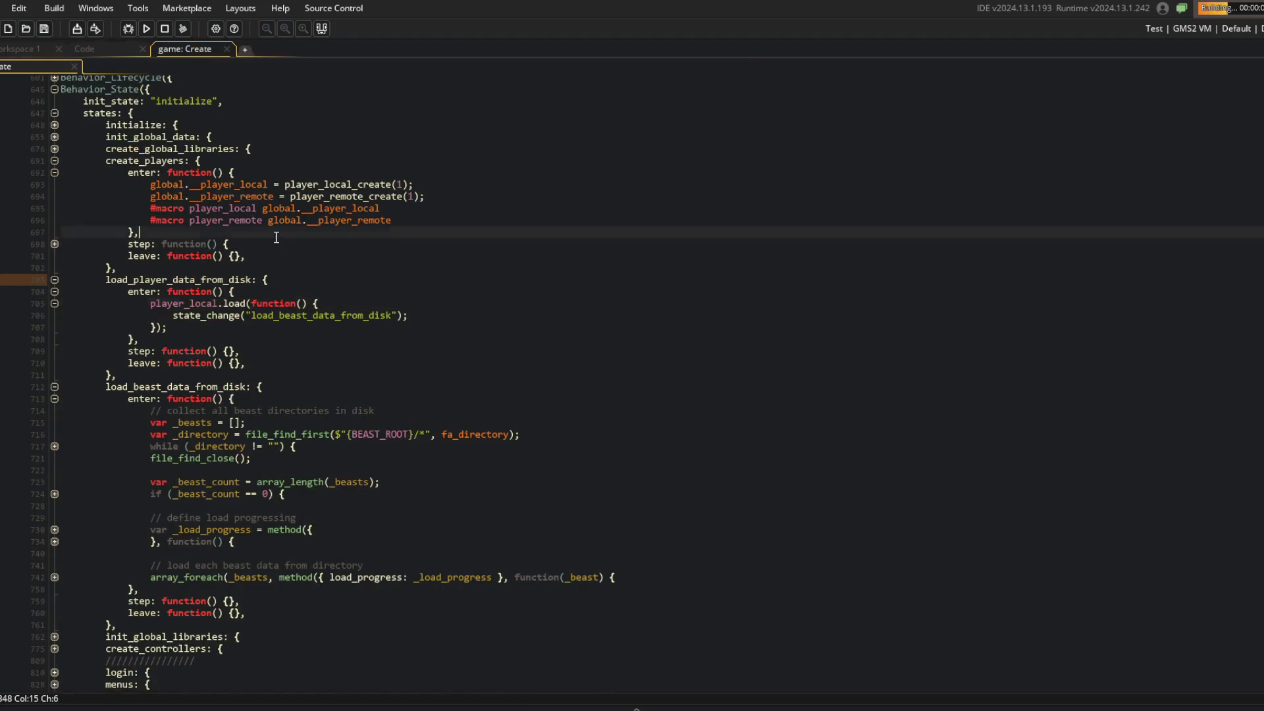
middle_click(175, 48)
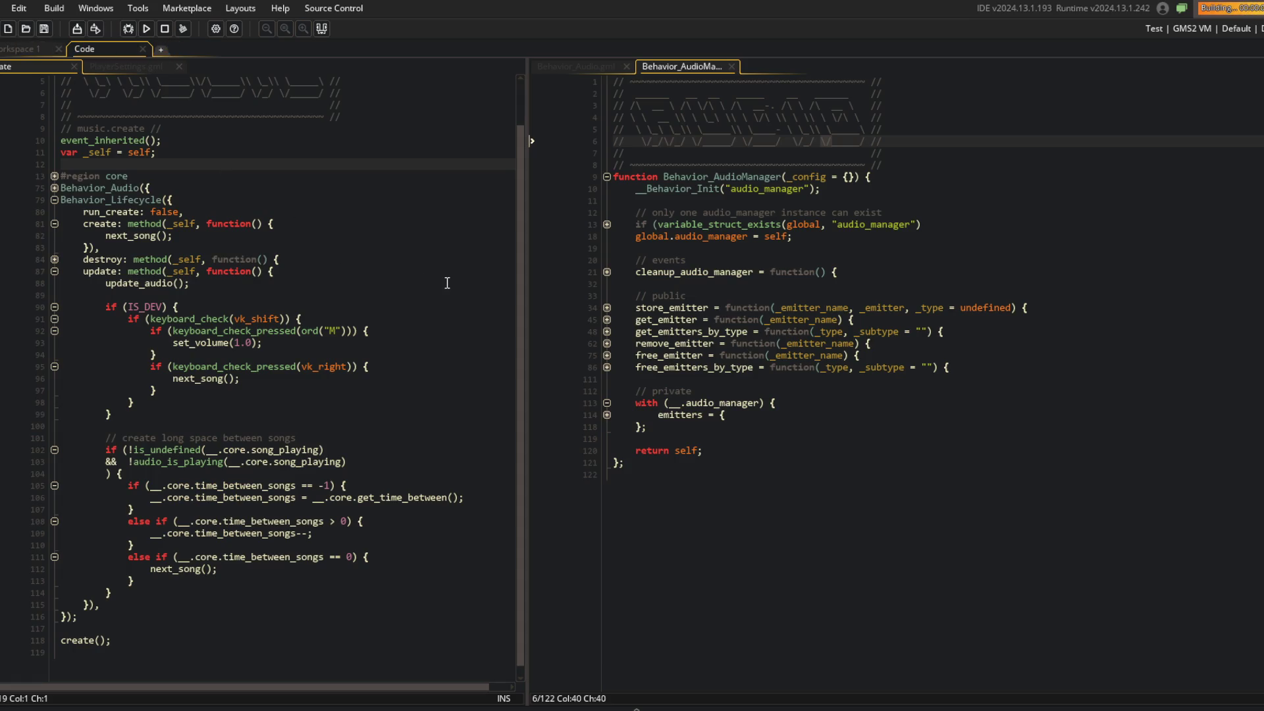